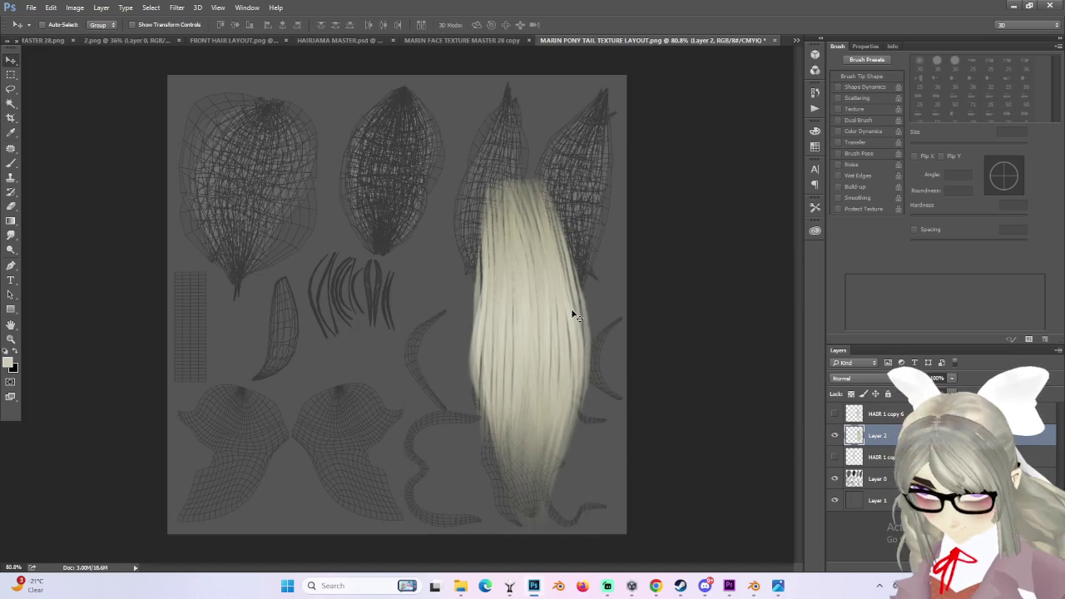
- Squash, move, rotate and narrow the hair copy onto the top-left island, then cancel the trial
{"action": "key", "text": "ctrl+t"}
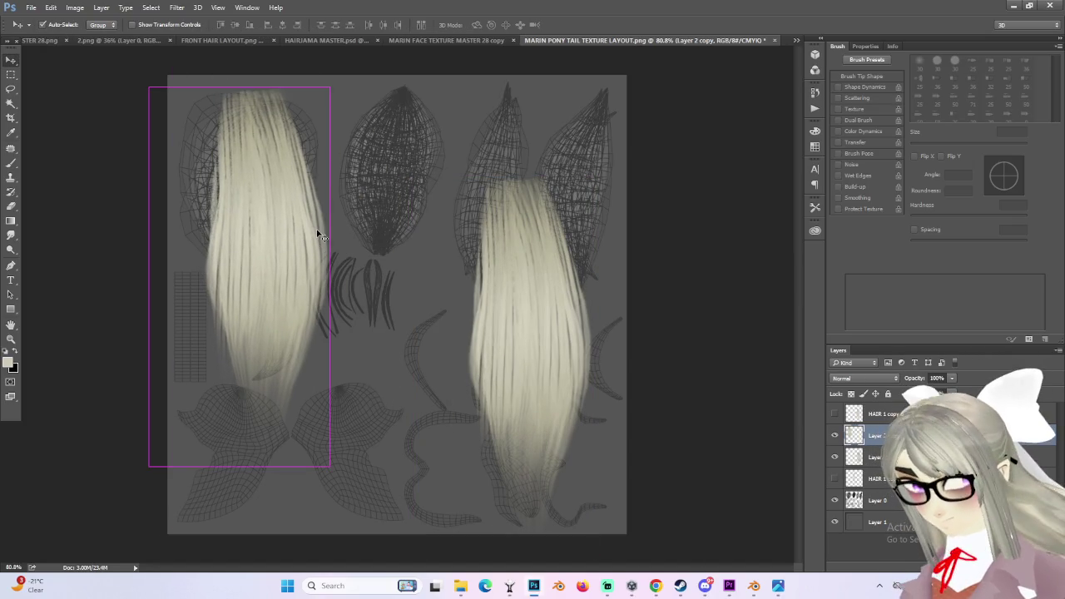
{"action": "left_click_drag", "start_coordinate": [241, 463], "coordinate": [241, 309]}
{"action": "mouse_move", "coordinate": [288, 210]}
{"action": "left_mouse_down"}
{"action": "mouse_move", "coordinate": [345, 238]}
{"action": "mouse_move", "coordinate": [274, 213]}
{"action": "left_mouse_up"}
{"action": "left_click_drag", "start_coordinate": [361, 345], "coordinate": [352, 364]}
{"action": "mouse_move", "coordinate": [299, 192]}
{"action": "left_mouse_down"}
{"action": "mouse_move", "coordinate": [287, 176]}
{"action": "mouse_move", "coordinate": [255, 195]}
{"action": "mouse_move", "coordinate": [327, 212]}
{"action": "left_mouse_up"}
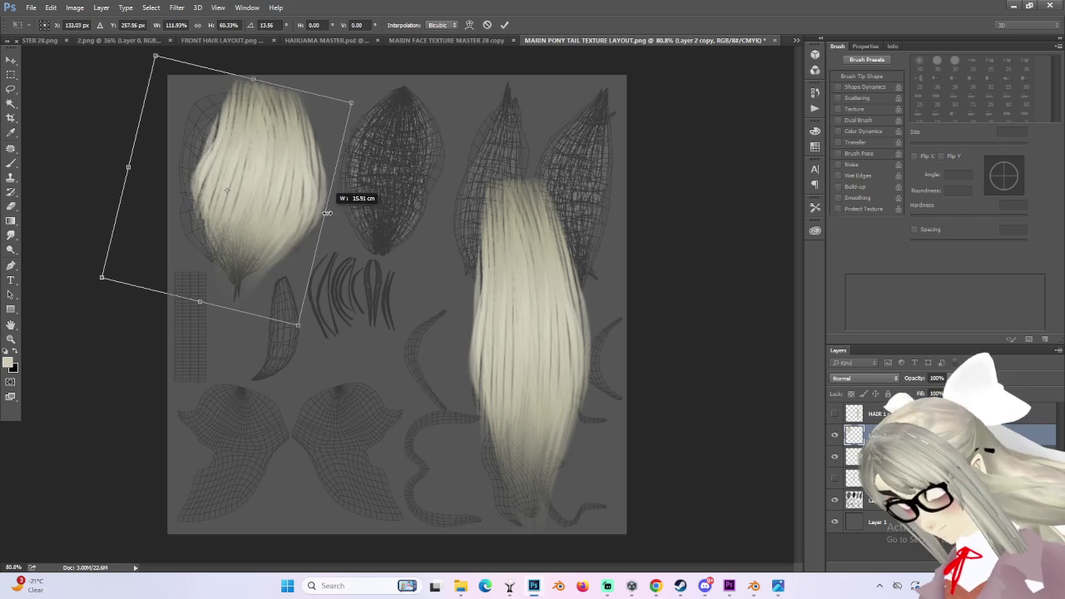
{"action": "mouse_move", "coordinate": [129, 167]}
{"action": "left_mouse_down"}
{"action": "mouse_move", "coordinate": [106, 136]}
{"action": "mouse_move", "coordinate": [102, 155]}
{"action": "mouse_move", "coordinate": [238, 197]}
{"action": "mouse_move", "coordinate": [161, 217]}
{"action": "left_mouse_up"}
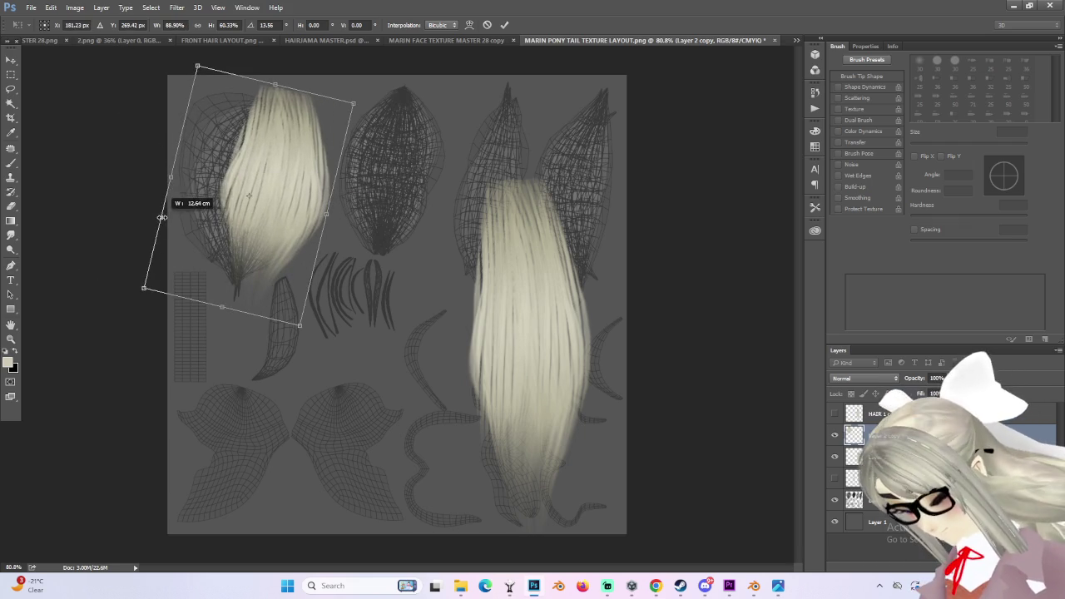
{"action": "key", "text": "Escape"}
- Retry with the hair copy flipped horizontally and rotated onto the island, then restart upright
{"action": "key", "text": "ctrl+t"}
{"action": "mouse_move", "coordinate": [320, 228]}
{"action": "left_mouse_down"}
{"action": "mouse_move", "coordinate": [322, 208]}
{"action": "mouse_move", "coordinate": [301, 186]}
{"action": "left_mouse_up"}
{"action": "right_click", "coordinate": [323, 208]}
{"action": "left_click", "coordinate": [357, 374]}
{"action": "left_click_drag", "start_coordinate": [416, 283], "coordinate": [401, 330]}
{"action": "left_click_drag", "start_coordinate": [283, 208], "coordinate": [248, 217]}
{"action": "left_click_drag", "start_coordinate": [399, 291], "coordinate": [409, 290]}
{"action": "left_click_drag", "start_coordinate": [248, 189], "coordinate": [249, 200]}
{"action": "key", "text": "Escape"}
{"action": "key", "text": "ctrl+t"}
{"action": "right_click", "coordinate": [258, 217]}
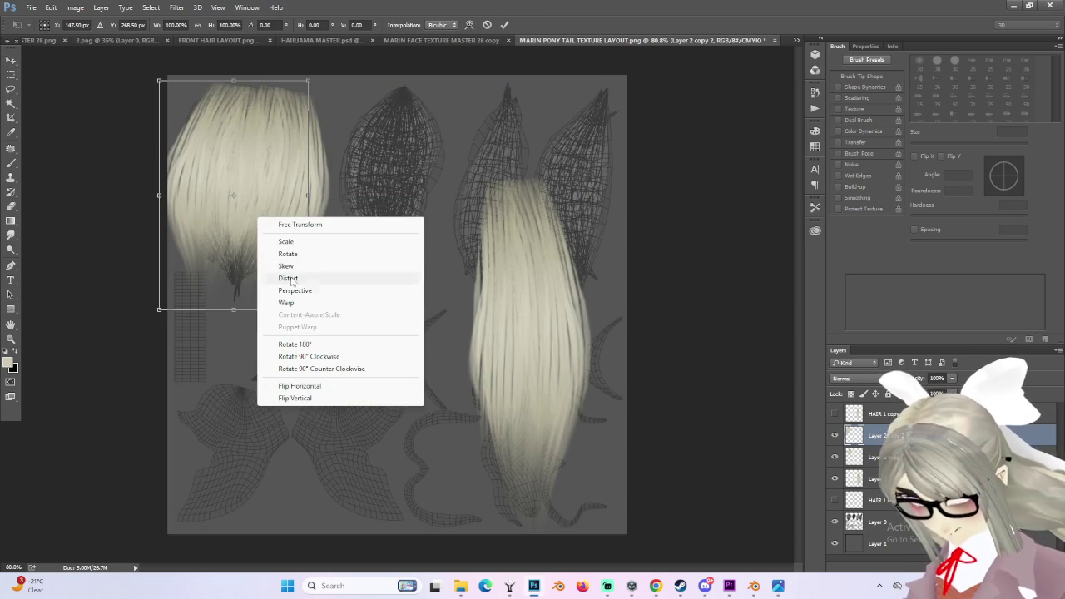
- Warp the first hair copy so its sides and corners curve to the top-left island
{"action": "left_click", "coordinate": [286, 302]}
{"action": "left_click_drag", "start_coordinate": [159, 311], "coordinate": [269, 325]}
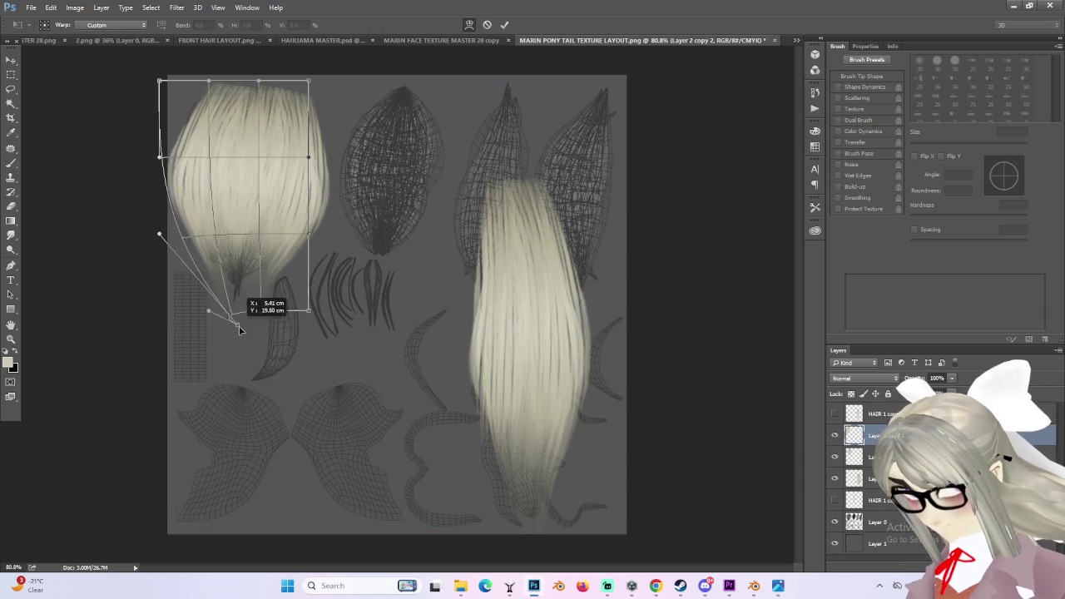
{"action": "left_click_drag", "start_coordinate": [184, 227], "coordinate": [167, 283]}
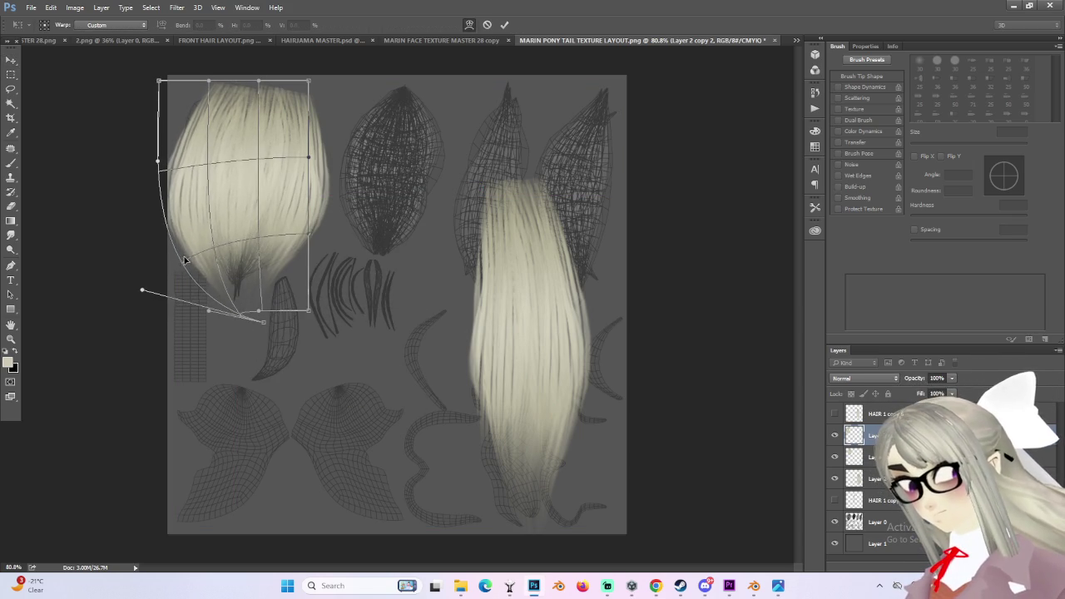
{"action": "mouse_move", "coordinate": [241, 250]}
{"action": "left_mouse_down"}
{"action": "mouse_move", "coordinate": [272, 271]}
{"action": "mouse_move", "coordinate": [316, 274]}
{"action": "mouse_move", "coordinate": [291, 278]}
{"action": "mouse_move", "coordinate": [341, 303]}
{"action": "mouse_move", "coordinate": [238, 328]}
{"action": "mouse_move", "coordinate": [247, 322]}
{"action": "left_mouse_up"}
{"action": "mouse_move", "coordinate": [218, 98]}
{"action": "left_mouse_down"}
{"action": "mouse_move", "coordinate": [193, 86]}
{"action": "mouse_move", "coordinate": [260, 157]}
{"action": "left_mouse_up"}
{"action": "key", "text": "Return"}
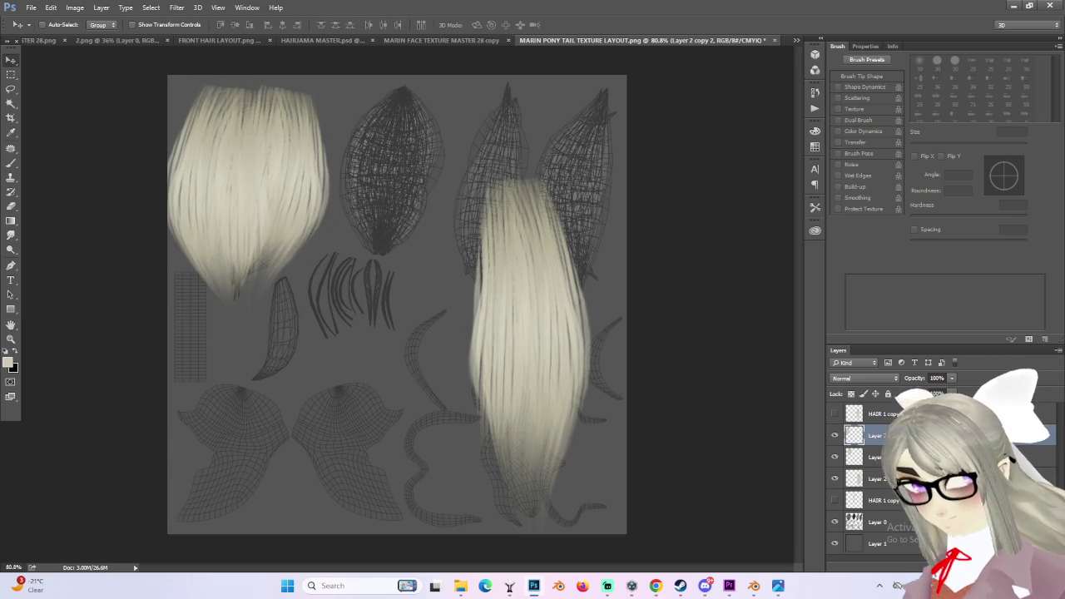
- Warp the Layer 2 copy hair to fit the same island, reshaping its top, bottom and corners
{"action": "left_click", "coordinate": [870, 457]}
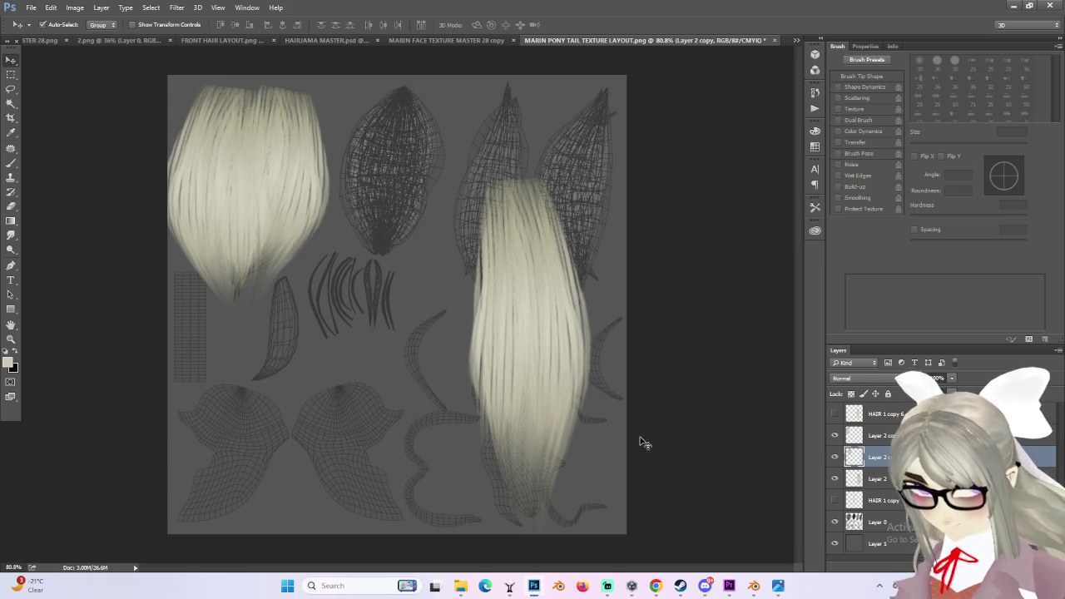
{"action": "key", "text": "ctrl+t"}
{"action": "right_click", "coordinate": [296, 183]}
{"action": "left_click", "coordinate": [338, 268]}
{"action": "left_click_drag", "start_coordinate": [272, 88], "coordinate": [237, 93]}
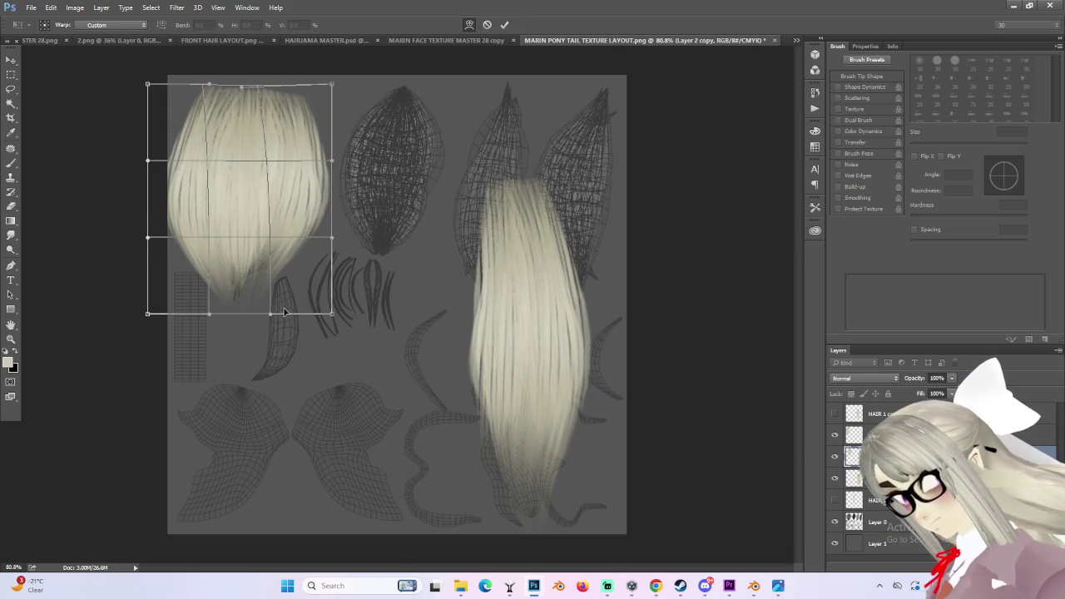
{"action": "left_click_drag", "start_coordinate": [285, 313], "coordinate": [256, 328]}
{"action": "mouse_move", "coordinate": [330, 247]}
{"action": "left_mouse_down"}
{"action": "mouse_move", "coordinate": [372, 265]}
{"action": "mouse_move", "coordinate": [334, 269]}
{"action": "left_mouse_up"}
{"action": "left_click_drag", "start_coordinate": [255, 245], "coordinate": [252, 262]}
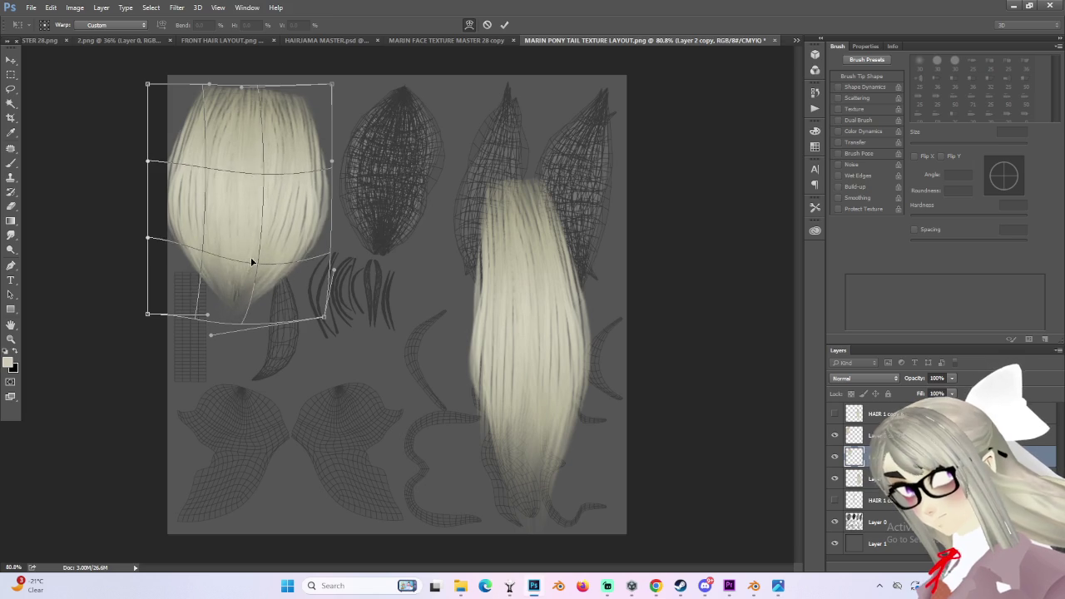
{"action": "key", "text": "Return"}
{"action": "scroll", "coordinate": [434, 328], "scroll_direction": "down", "scroll_amount": 1, "text": "alt"}
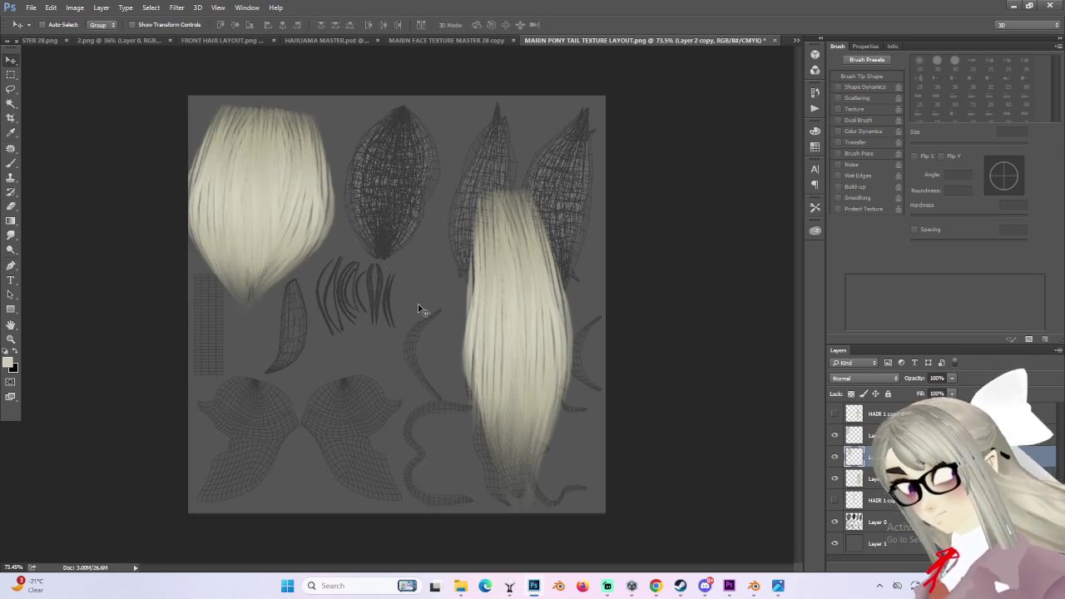
- Nudge the top-left hair slightly and merge the hair copy down into Layer 2
{"action": "scroll", "coordinate": [434, 328], "scroll_direction": "up", "scroll_amount": 2, "text": "alt"}
{"action": "scroll", "coordinate": [292, 197], "scroll_direction": "up", "scroll_amount": 3, "text": "alt"}
{"action": "scroll", "coordinate": [315, 259], "scroll_direction": "down", "scroll_amount": 2, "text": "alt"}
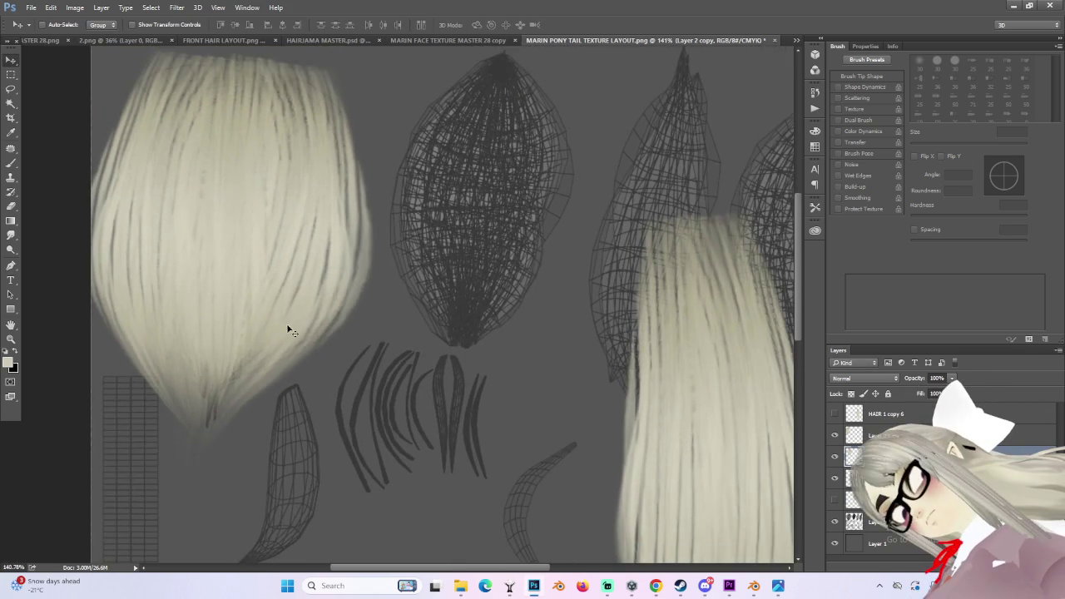
{"action": "left_click_drag", "start_coordinate": [297, 340], "coordinate": [305, 335]}
{"action": "scroll", "coordinate": [305, 334], "scroll_direction": "down", "scroll_amount": 2, "text": "alt"}
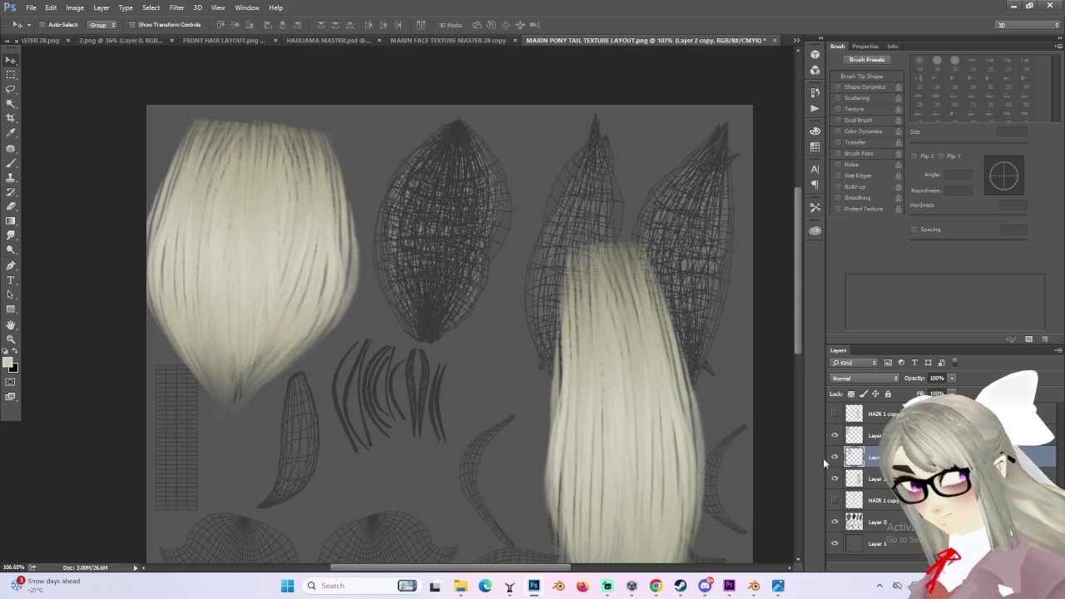
{"action": "right_click", "coordinate": [864, 466]}
{"action": "key", "text": "Escape"}
{"action": "key", "text": "ctrl+e"}
- Pick the Gradient tool with a grey gradient preset
{"action": "key", "text": "g"}
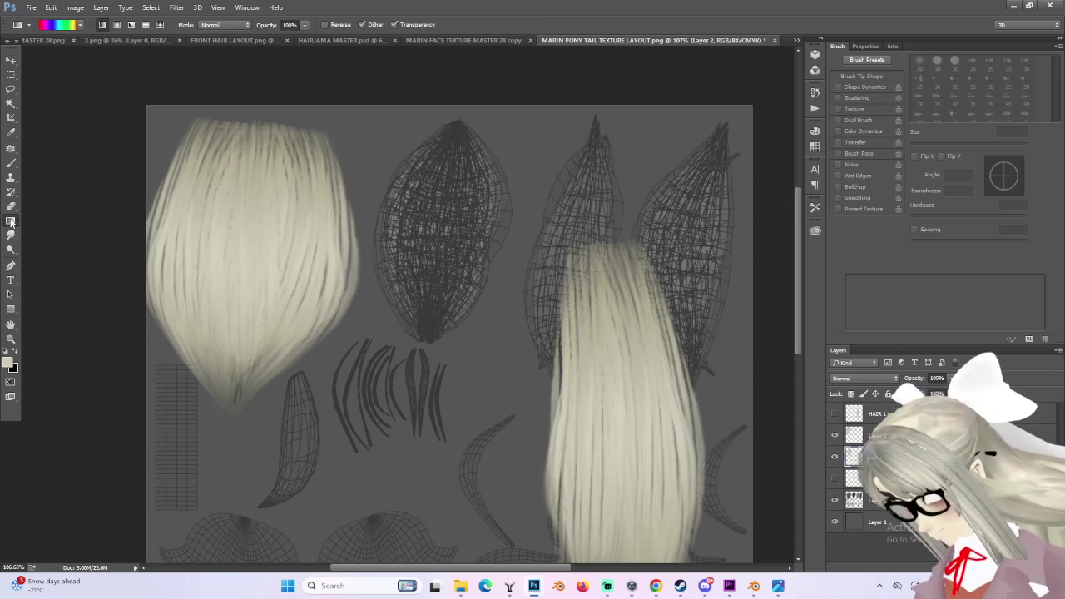
{"action": "left_click", "coordinate": [81, 25]}
{"action": "left_click", "coordinate": [41, 47]}
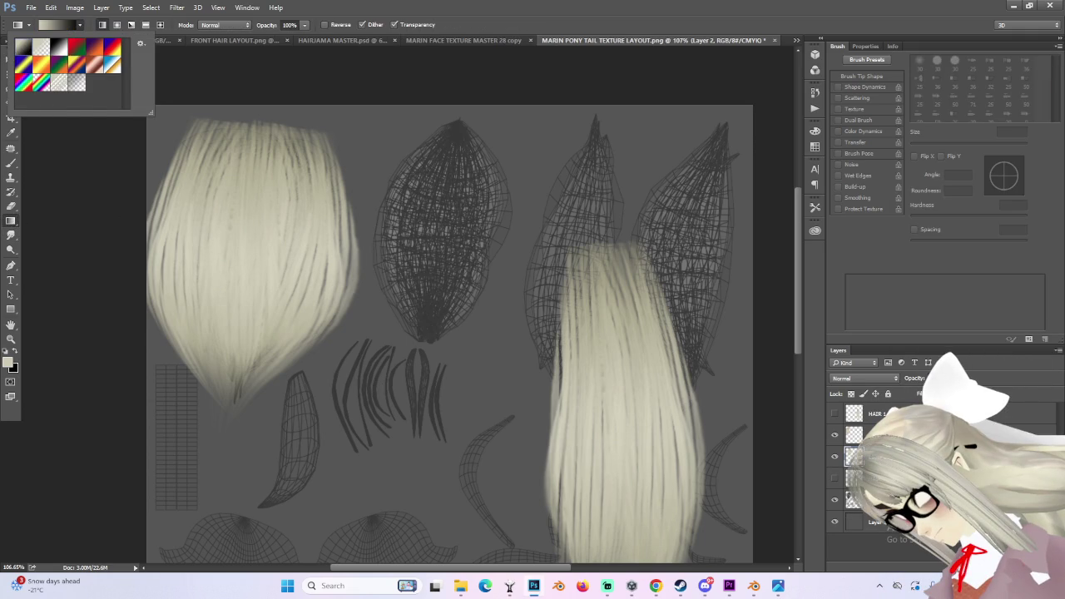
{"action": "key", "text": "Escape"}
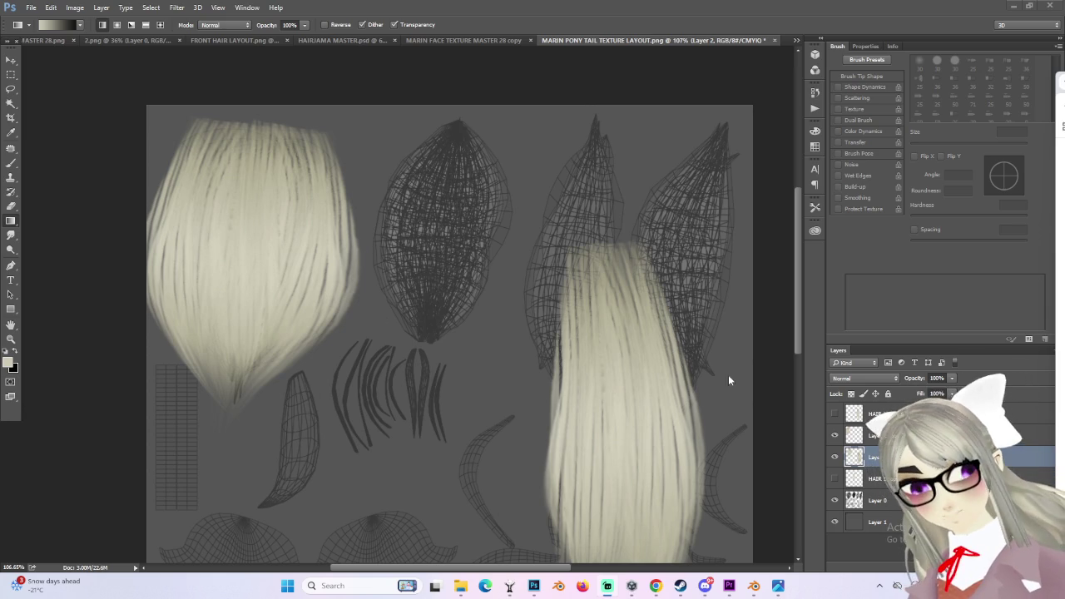
- Add Layer 3 clipped to the hair layer, undoing a test dark gradient
{"action": "key", "text": "ctrl+shift+alt+n"}
{"action": "right_click", "coordinate": [889, 457]}
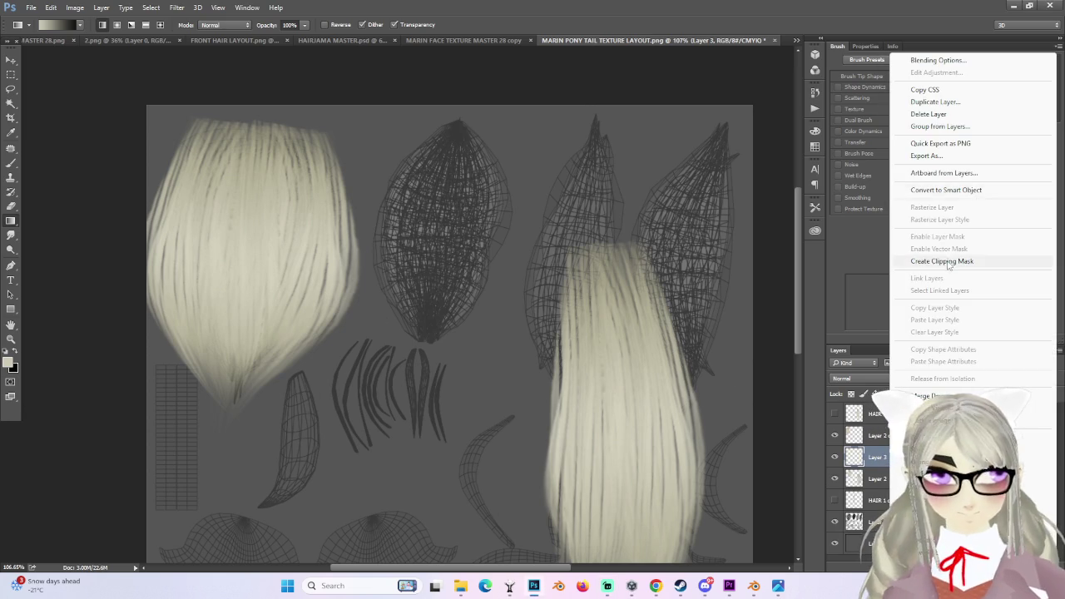
{"action": "left_click", "coordinate": [941, 260]}
{"action": "left_click_drag", "start_coordinate": [244, 383], "coordinate": [266, 263]}
{"action": "key", "text": "ctrl+z"}
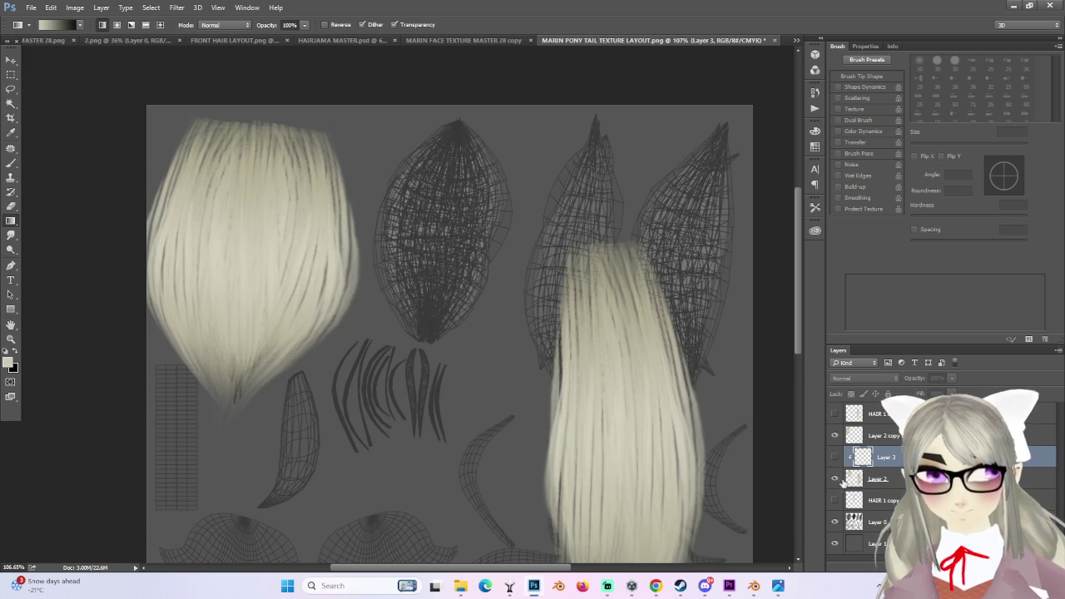
{"action": "key", "text": "ctrl+z"}
{"action": "key", "text": "ctrl+z"}
- Select Layer 2 and hide Layer 3
{"action": "left_click", "coordinate": [879, 478]}
{"action": "scroll", "coordinate": [587, 383], "scroll_direction": "down", "scroll_amount": 1, "text": "alt"}
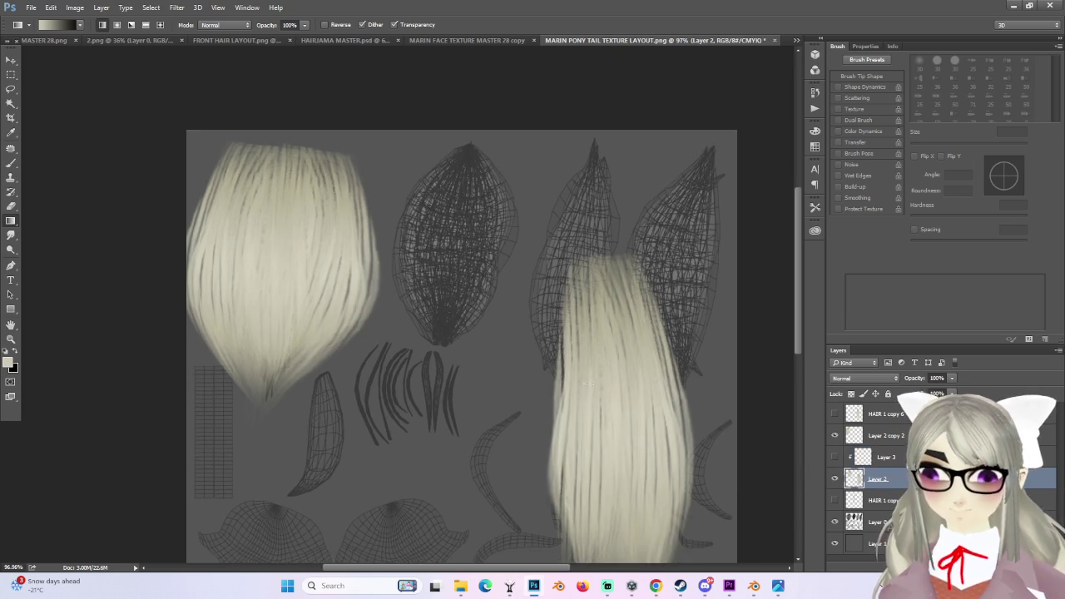
{"action": "scroll", "coordinate": [587, 385], "scroll_direction": "down", "scroll_amount": 3, "text": "alt"}
{"action": "left_click", "coordinate": [835, 479]}
{"action": "left_click", "coordinate": [835, 480]}
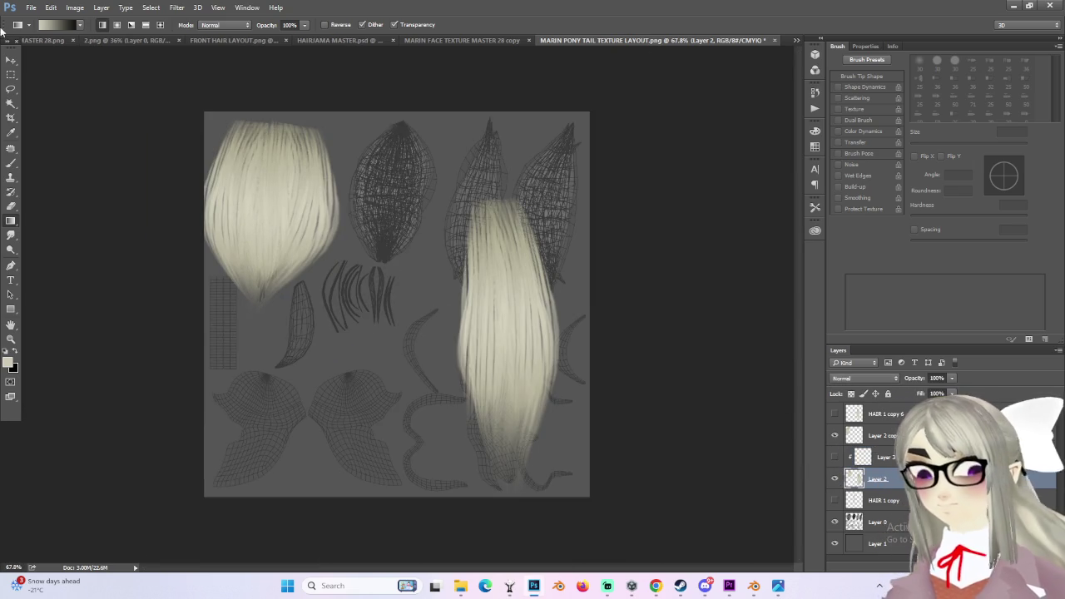
- Marquee-select the right part of the layout and add Layer 4
{"action": "left_click", "coordinate": [10, 76]}
{"action": "left_click_drag", "start_coordinate": [386, 162], "coordinate": [671, 564]}
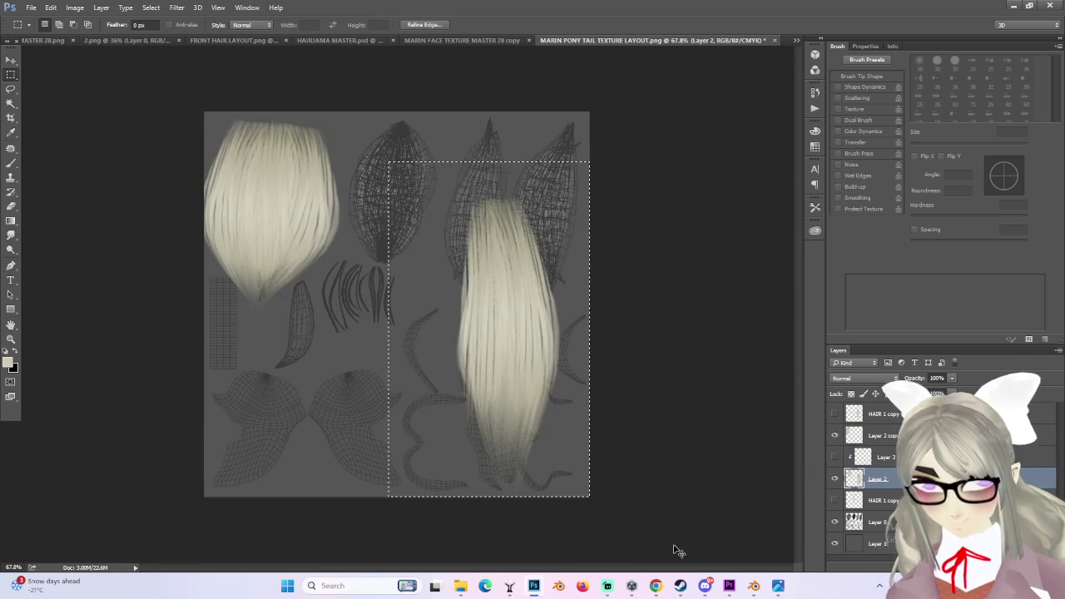
{"action": "key", "text": "ctrl+j"}
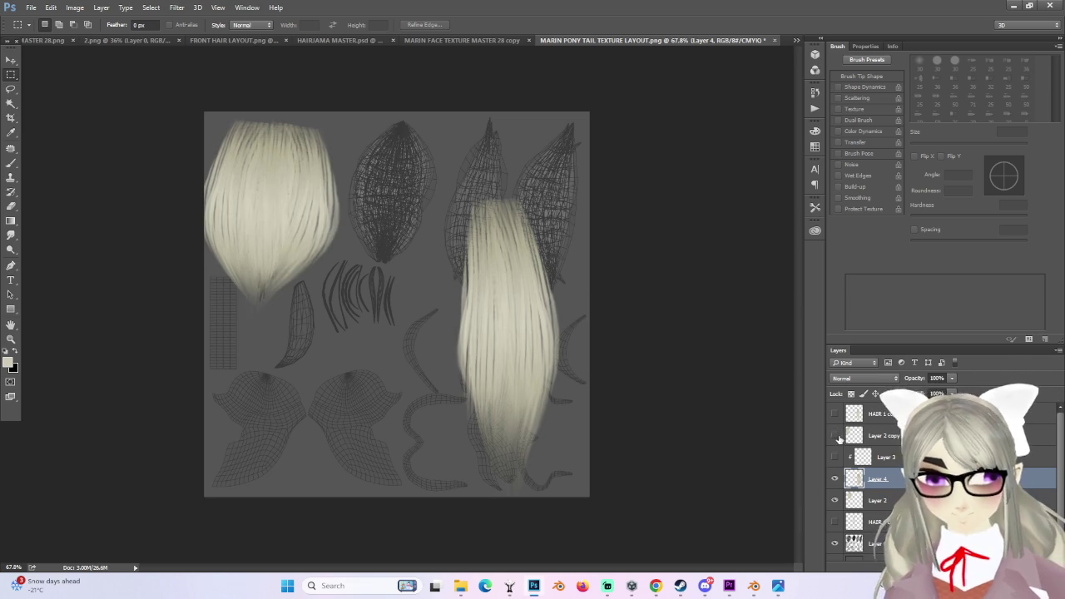
- Merge Layer 2 copy 2 into Layer 2 and clip Layer 5 to the hair
{"action": "left_click", "coordinate": [866, 436]}
{"action": "left_click_drag", "start_coordinate": [887, 492], "coordinate": [884, 491]}
{"action": "left_click", "coordinate": [835, 479]}
{"action": "left_click", "coordinate": [835, 479]}
{"action": "left_click", "coordinate": [835, 500]}
{"action": "left_click", "coordinate": [835, 500]}
{"action": "right_click", "coordinate": [876, 479]}
{"action": "left_click", "coordinate": [908, 341]}
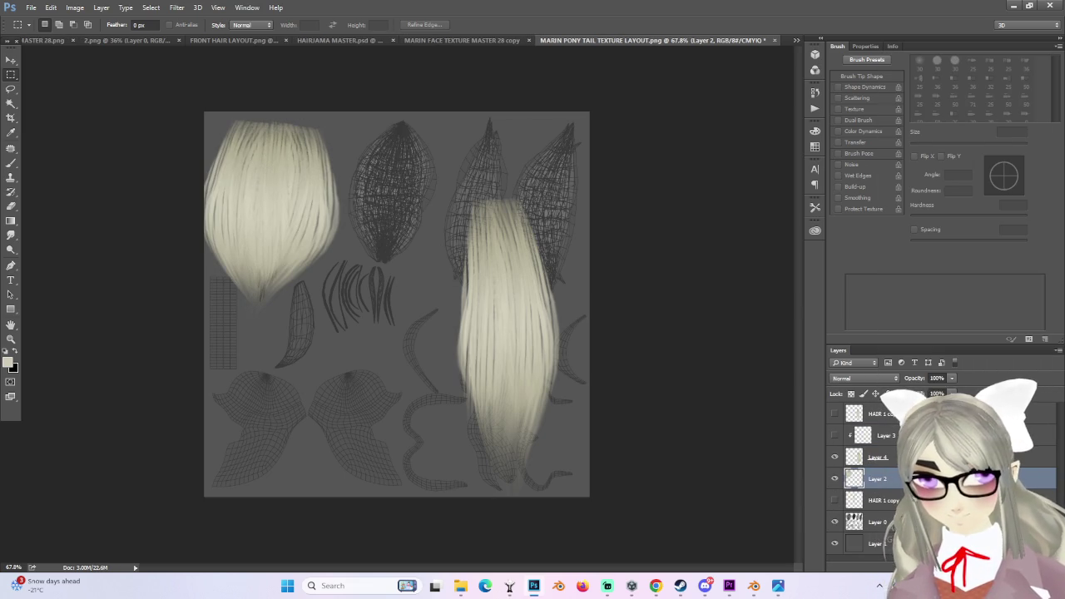
{"action": "right_click", "coordinate": [874, 479]}
{"action": "left_click", "coordinate": [991, 261]}
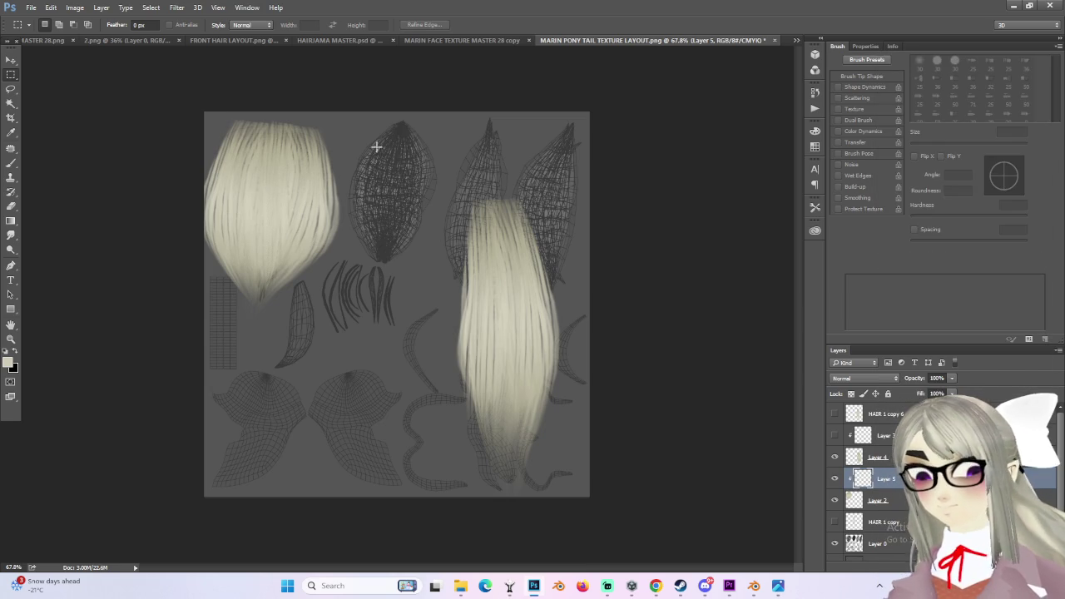
- Shade the left hair upward from its tip with a foreground-to-transparent gradient
{"action": "key", "text": "g"}
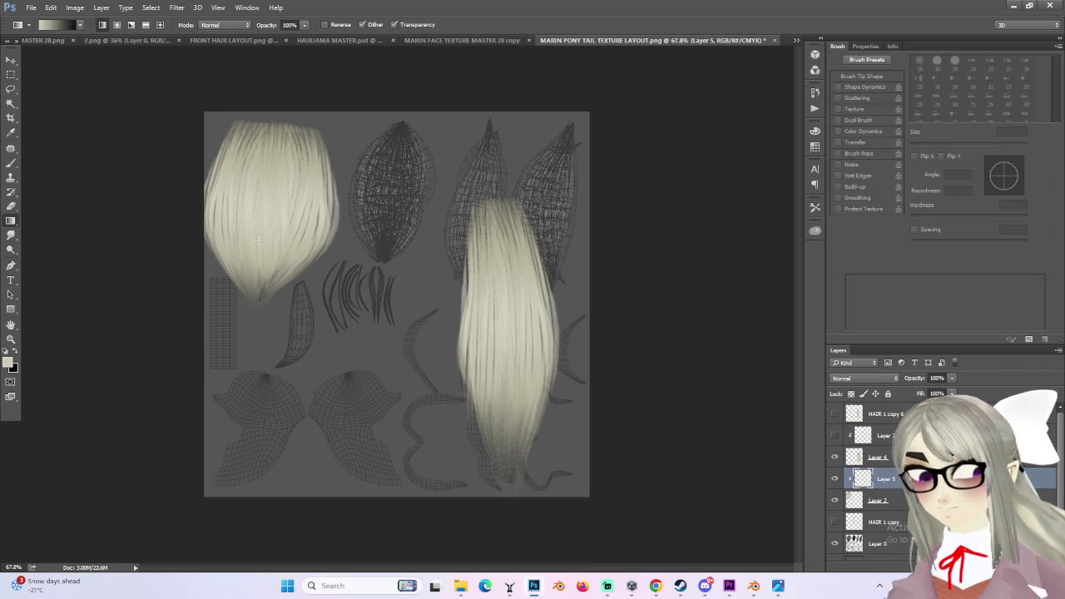
{"action": "left_click_drag", "start_coordinate": [263, 270], "coordinate": [263, 133]}
{"action": "key", "text": "ctrl+z"}
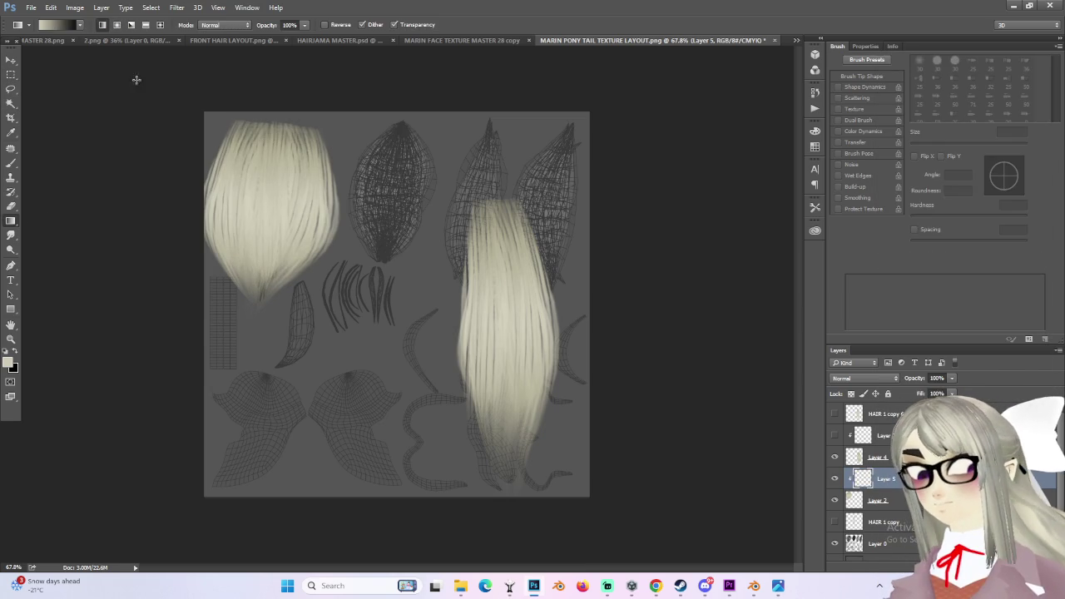
{"action": "left_click", "coordinate": [81, 25]}
{"action": "left_click", "coordinate": [40, 48]}
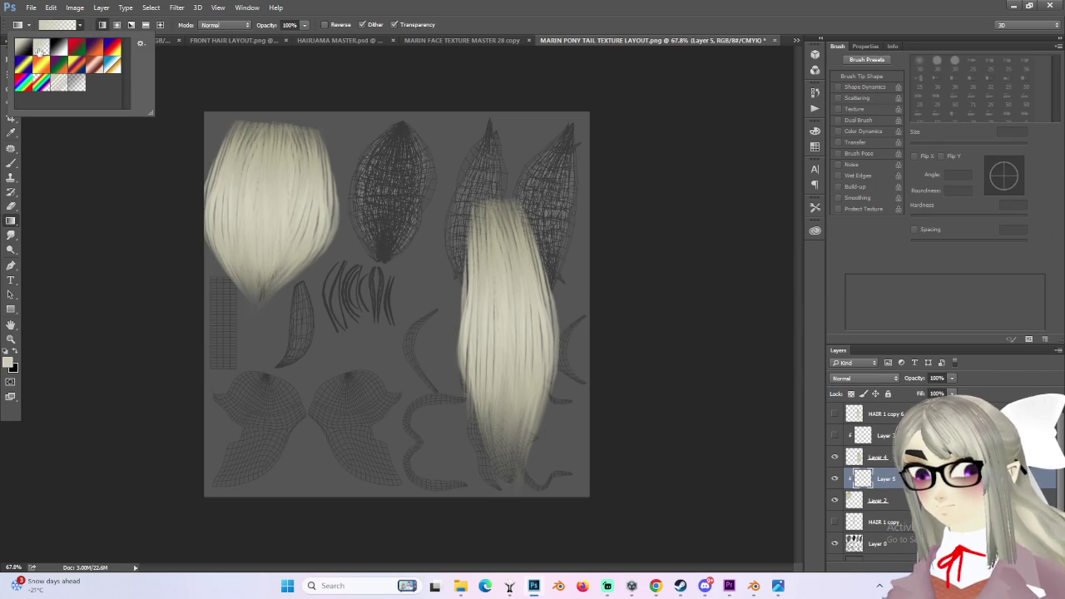
{"action": "left_click", "coordinate": [261, 276]}
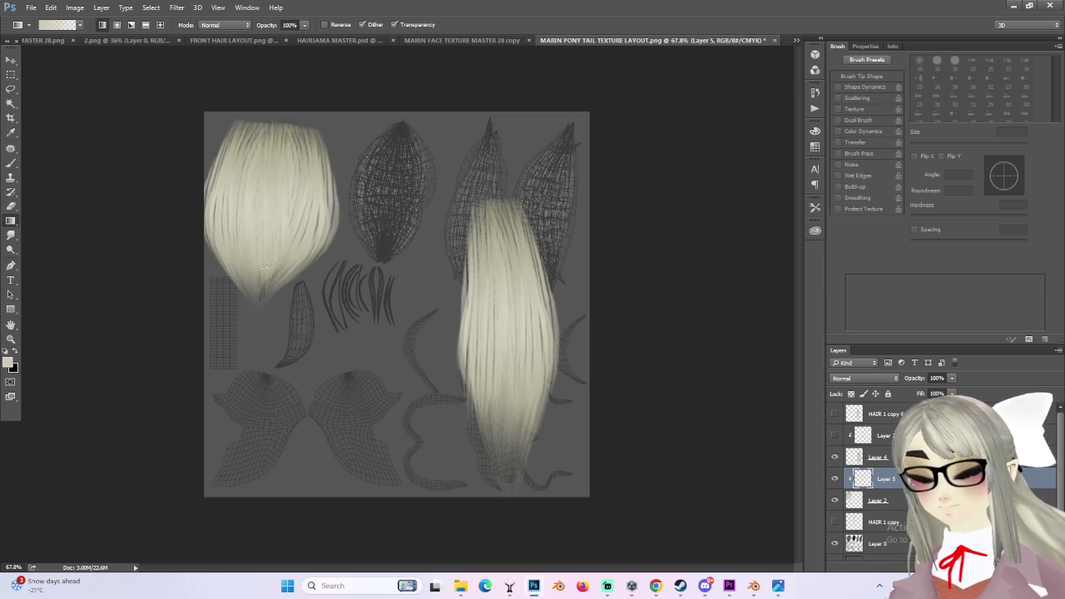
{"action": "left_click_drag", "start_coordinate": [266, 270], "coordinate": [269, 202]}
- Set Layer 5 to Multiply blending, discarding a trial gradient
{"action": "left_click", "coordinate": [864, 378]}
{"action": "left_click", "coordinate": [857, 395]}
{"action": "mouse_move", "coordinate": [275, 125]}
{"action": "left_mouse_down"}
{"action": "mouse_move", "coordinate": [275, 179]}
{"action": "mouse_move", "coordinate": [273, 169]}
{"action": "left_mouse_up"}
{"action": "key", "text": "ctrl+z"}
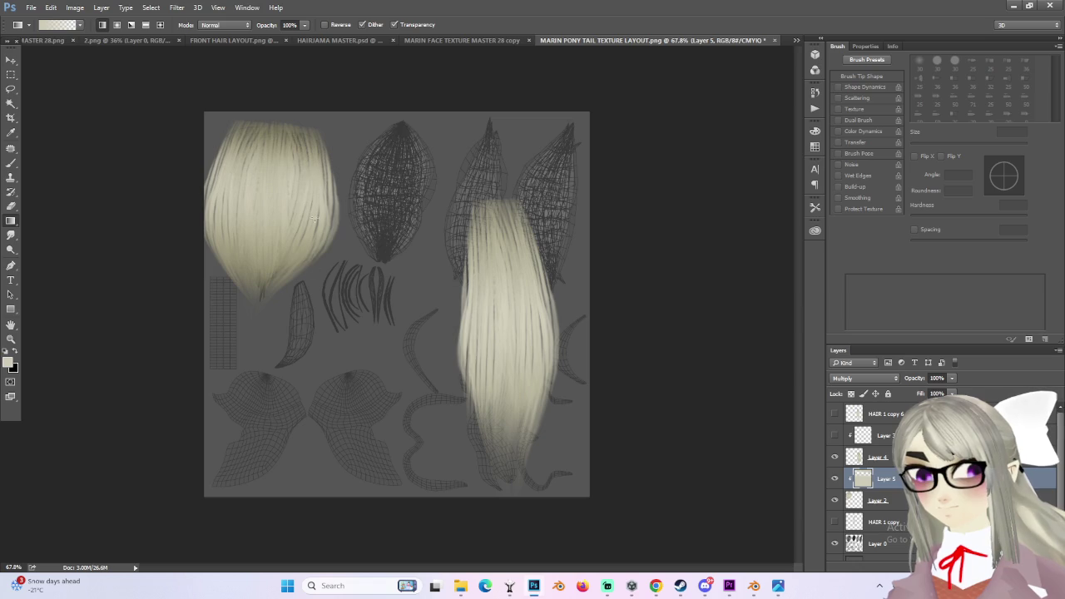
{"action": "key", "text": "ctrl+alt+z"}
{"action": "key", "text": "ctrl+alt+z"}
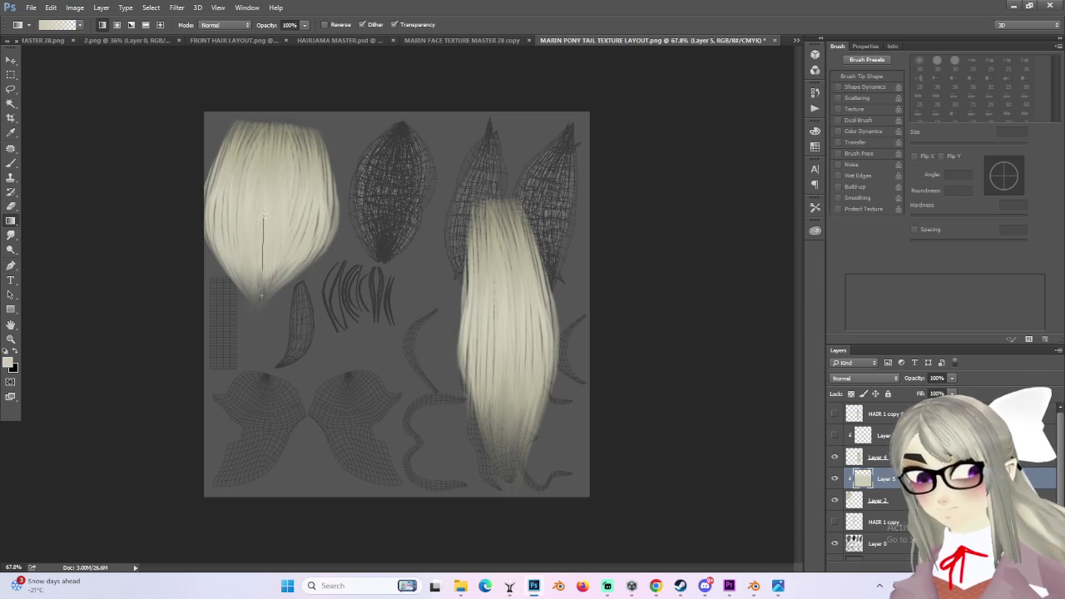
{"action": "left_click", "coordinate": [864, 378]}
{"action": "left_click", "coordinate": [857, 409]}
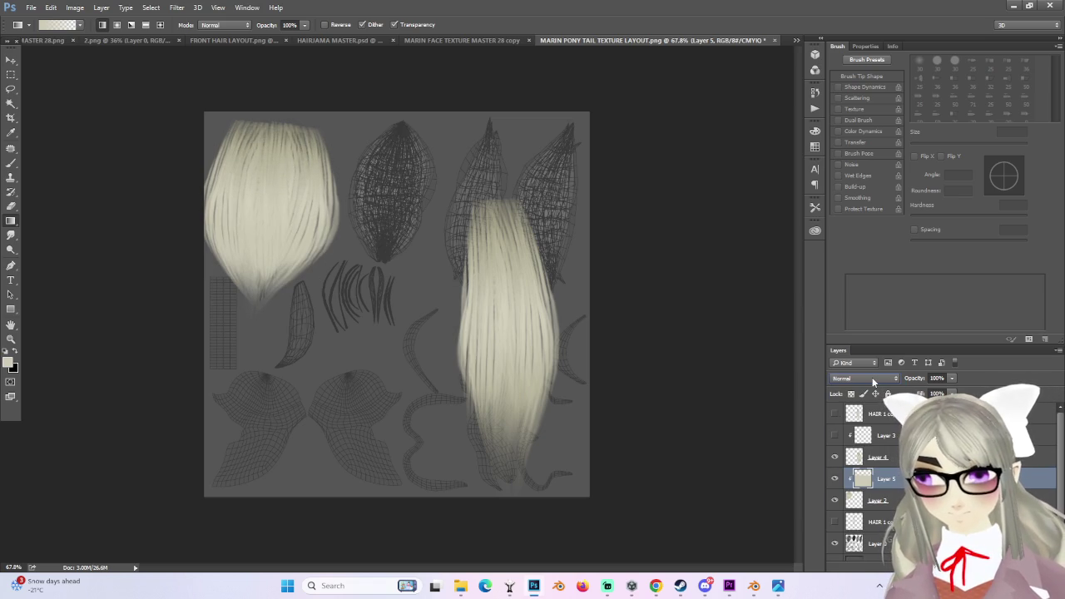
- Compare Darken blending on Layer 5, then settle on Multiply
{"action": "left_click", "coordinate": [872, 377]}
{"action": "left_click", "coordinate": [876, 408]}
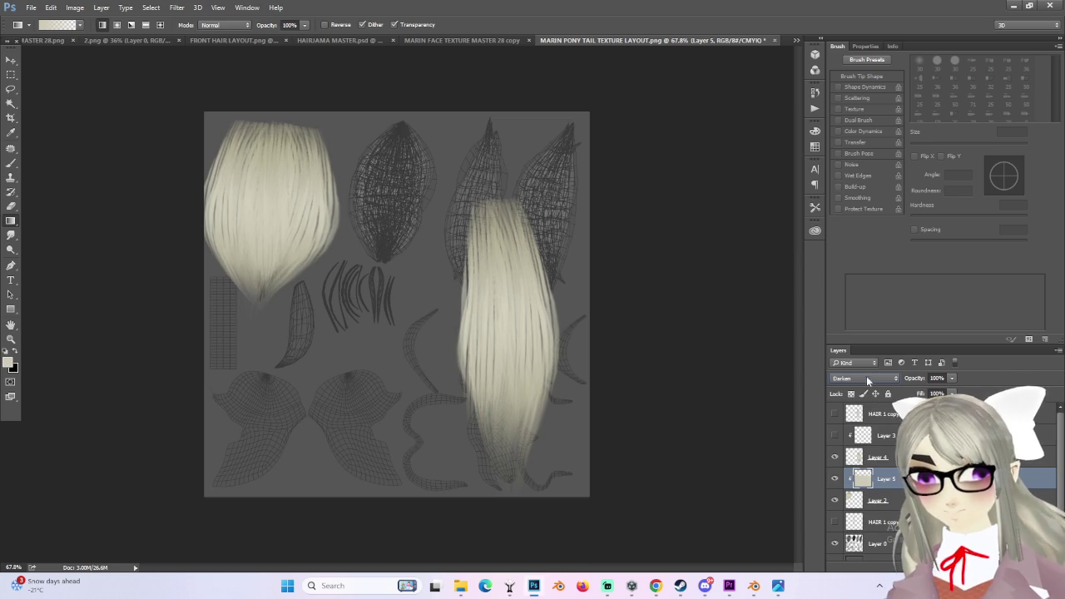
{"action": "left_click", "coordinate": [870, 379]}
{"action": "left_click", "coordinate": [841, 414]}
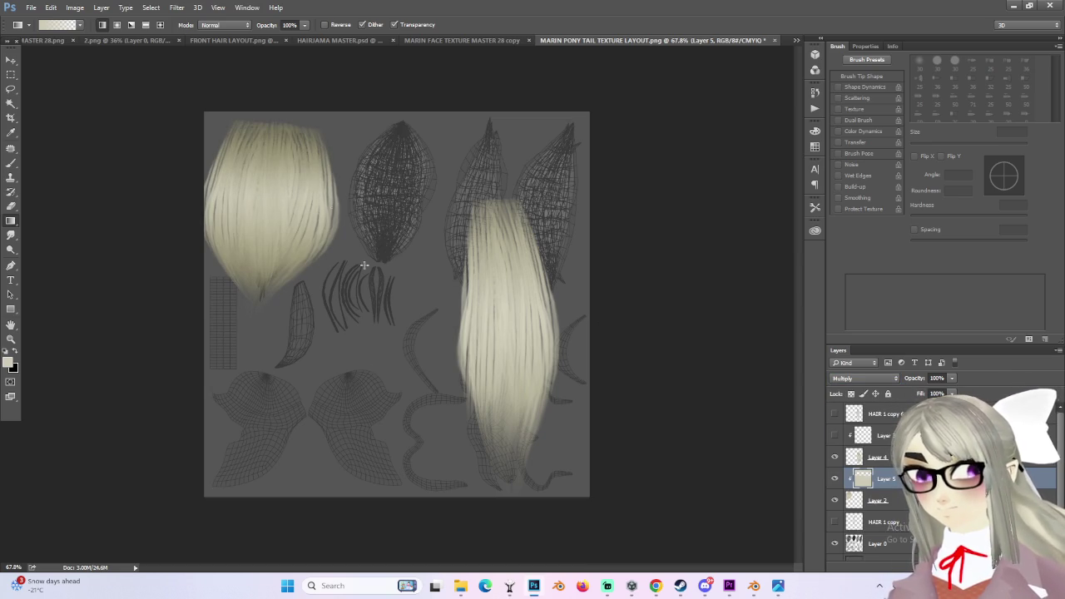
{"action": "scroll", "coordinate": [282, 211], "scroll_direction": "down", "scroll_amount": 3, "text": "alt"}
{"action": "scroll", "coordinate": [282, 211], "scroll_direction": "up", "scroll_amount": 2, "text": "alt"}
{"action": "left_click", "coordinate": [11, 60]}
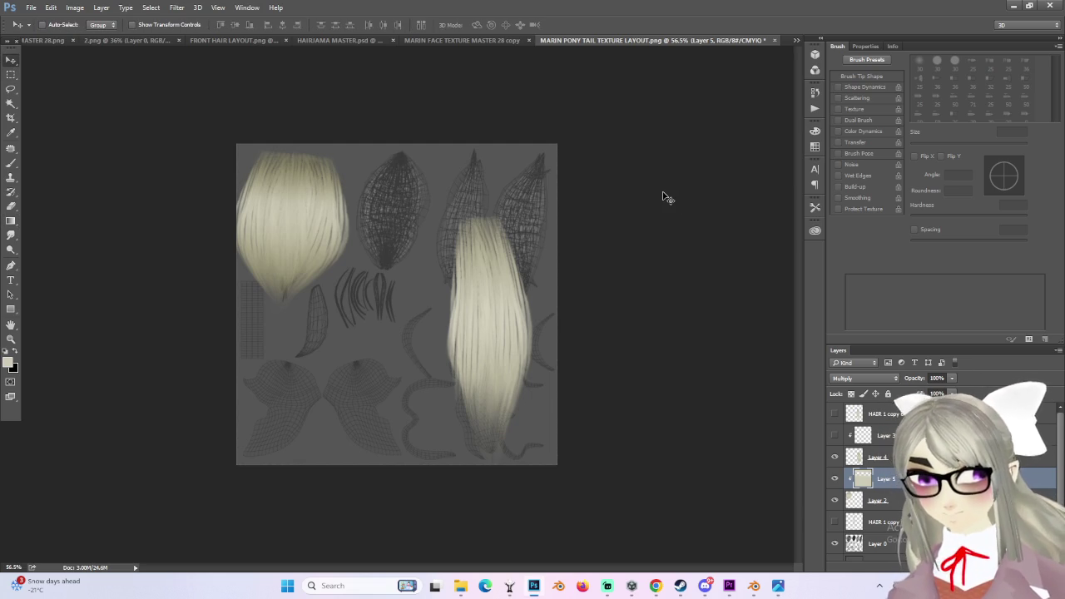
- Duplicate the ponytail hair, shrink it to about 70%, shorten it and set it on the upper-middle island
{"action": "scroll", "coordinate": [471, 280], "scroll_direction": "up", "scroll_amount": 1, "text": "alt"}
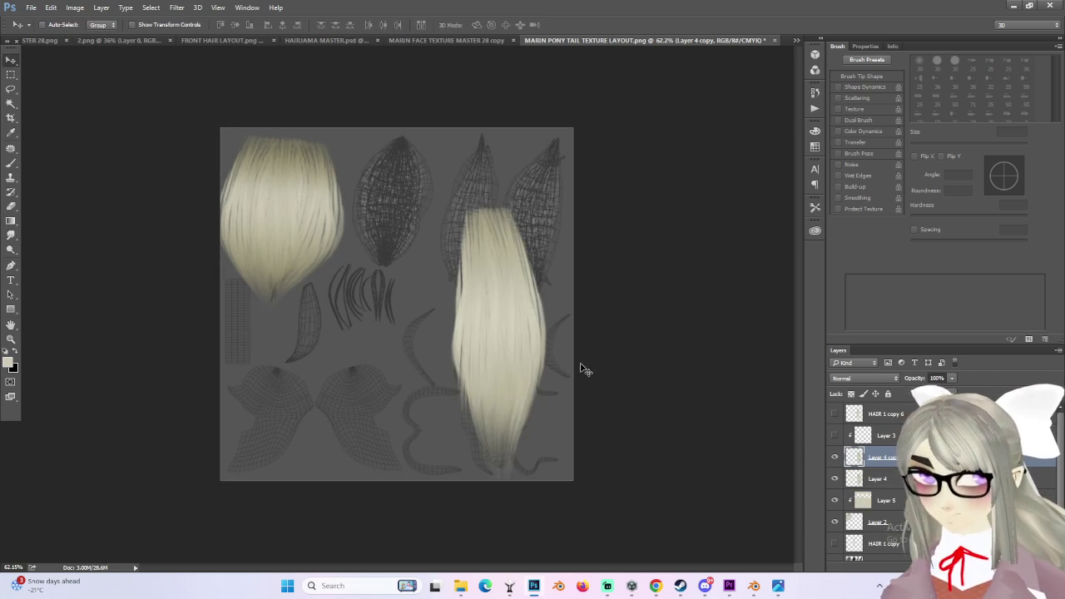
{"action": "left_click_drag", "start_coordinate": [519, 283], "coordinate": [408, 158], "text": "alt"}
{"action": "scroll", "coordinate": [408, 158], "scroll_direction": "up", "scroll_amount": 1, "text": "alt"}
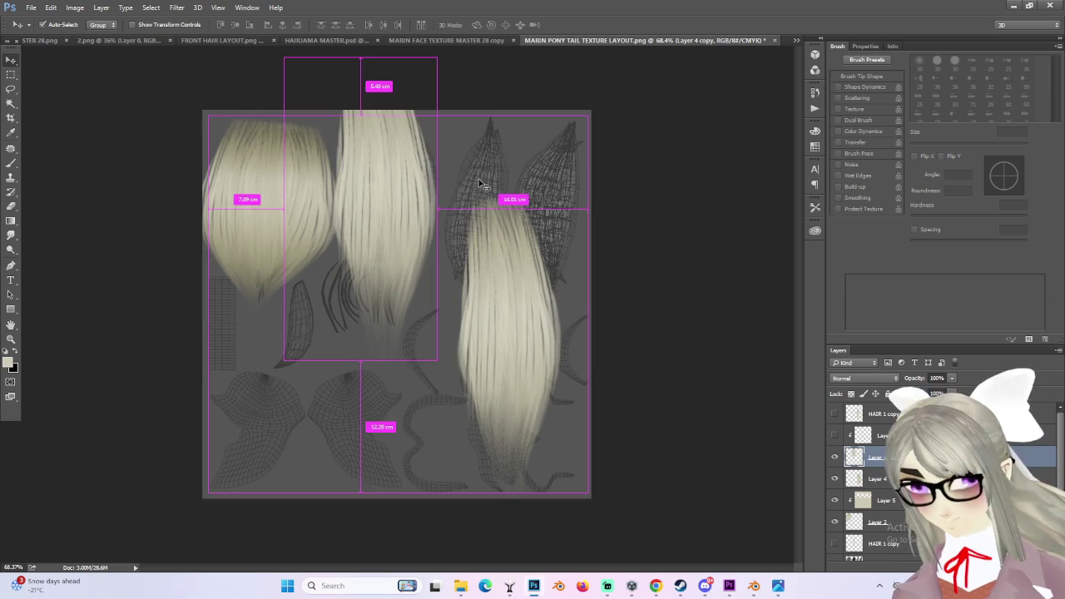
{"action": "key", "text": "ctrl+t"}
{"action": "left_click_drag", "start_coordinate": [308, 63], "coordinate": [333, 150]}
{"action": "mouse_move", "coordinate": [425, 158]}
{"action": "left_mouse_down"}
{"action": "mouse_move", "coordinate": [420, 114]}
{"action": "mouse_move", "coordinate": [483, 108]}
{"action": "mouse_move", "coordinate": [450, 126]}
{"action": "left_mouse_up"}
{"action": "left_click_drag", "start_coordinate": [394, 103], "coordinate": [397, 117]}
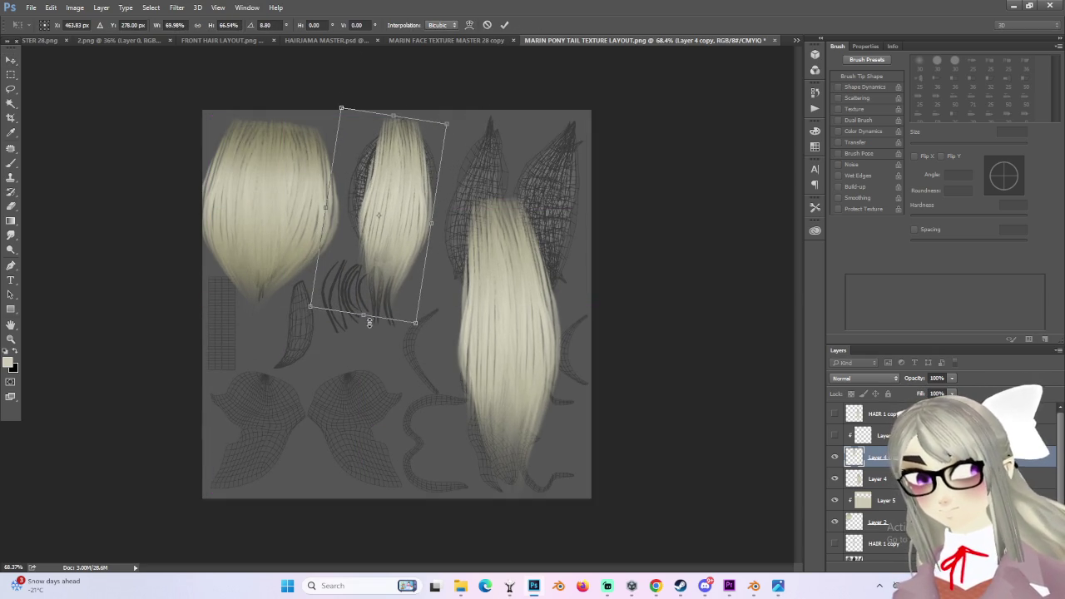
{"action": "left_click_drag", "start_coordinate": [364, 317], "coordinate": [364, 283]}
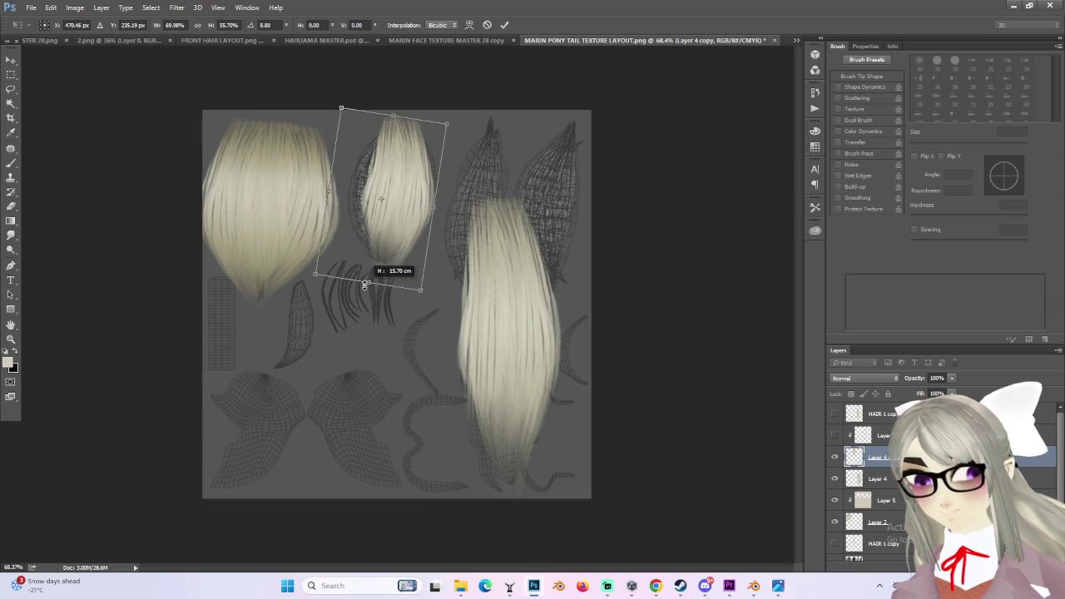
{"action": "scroll", "coordinate": [391, 266], "scroll_direction": "up", "scroll_amount": 3, "text": "alt"}
{"action": "mouse_move", "coordinate": [358, 277]}
{"action": "left_mouse_down"}
{"action": "mouse_move", "coordinate": [369, 340]}
{"action": "mouse_move", "coordinate": [369, 288]}
{"action": "left_mouse_up"}
{"action": "key", "text": "Return"}
{"action": "left_click_drag", "start_coordinate": [423, 154], "coordinate": [511, 247]}
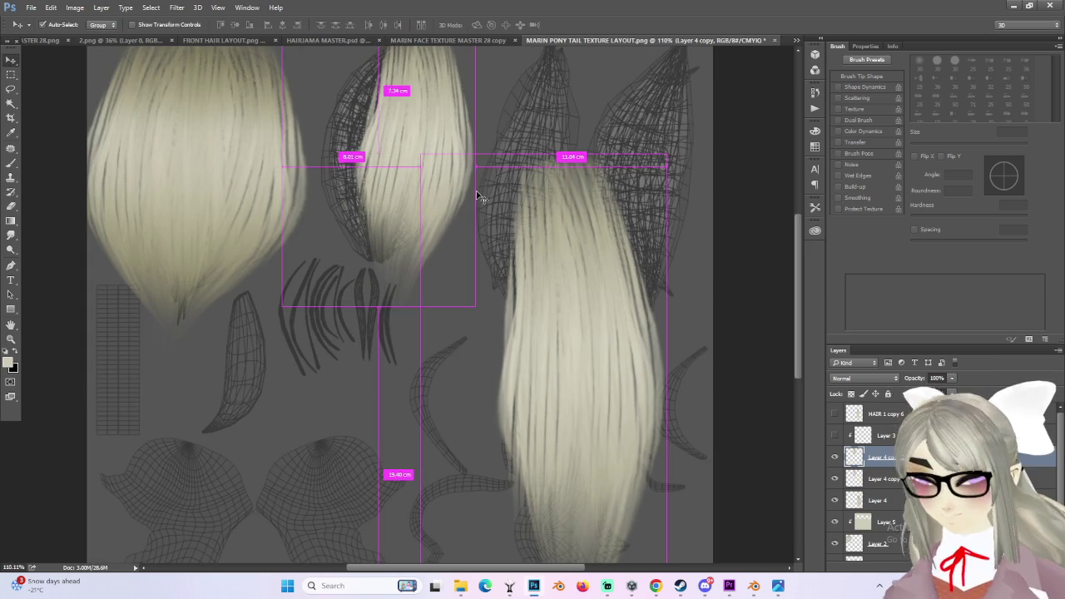
- Flip the middle hair copy horizontally, rotate it about 12 degrees and move it down
{"action": "key", "text": "ctrl+t"}
{"action": "right_click", "coordinate": [442, 166]}
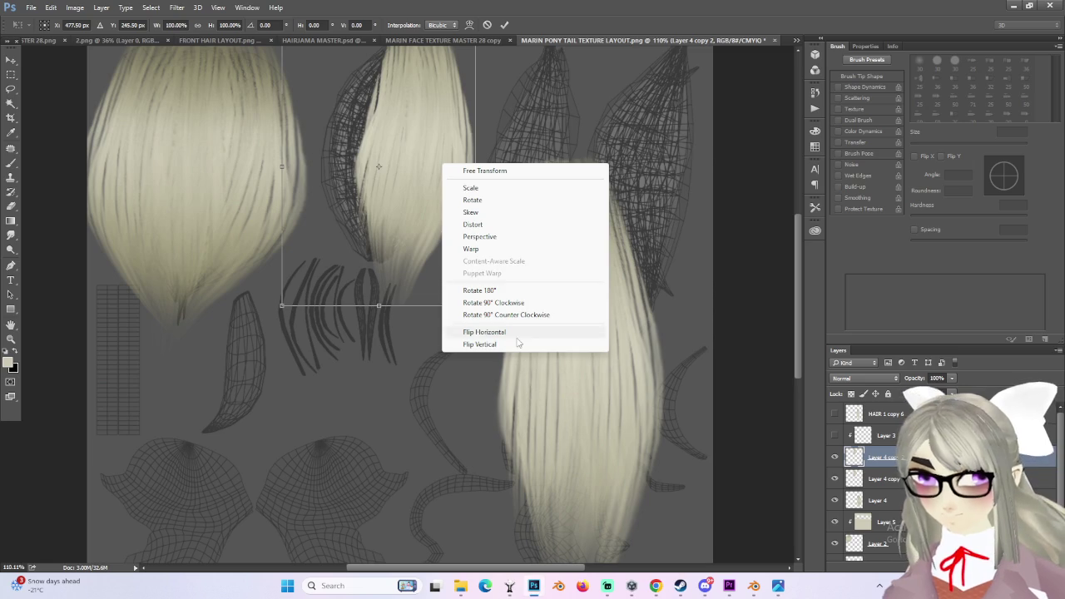
{"action": "left_click", "coordinate": [516, 334]}
{"action": "left_click_drag", "start_coordinate": [546, 319], "coordinate": [515, 337]}
{"action": "mouse_move", "coordinate": [467, 188]}
{"action": "left_mouse_down"}
{"action": "mouse_move", "coordinate": [452, 161]}
{"action": "mouse_move", "coordinate": [538, 385]}
{"action": "mouse_move", "coordinate": [476, 385]}
{"action": "left_mouse_up"}
{"action": "key", "text": "Return"}
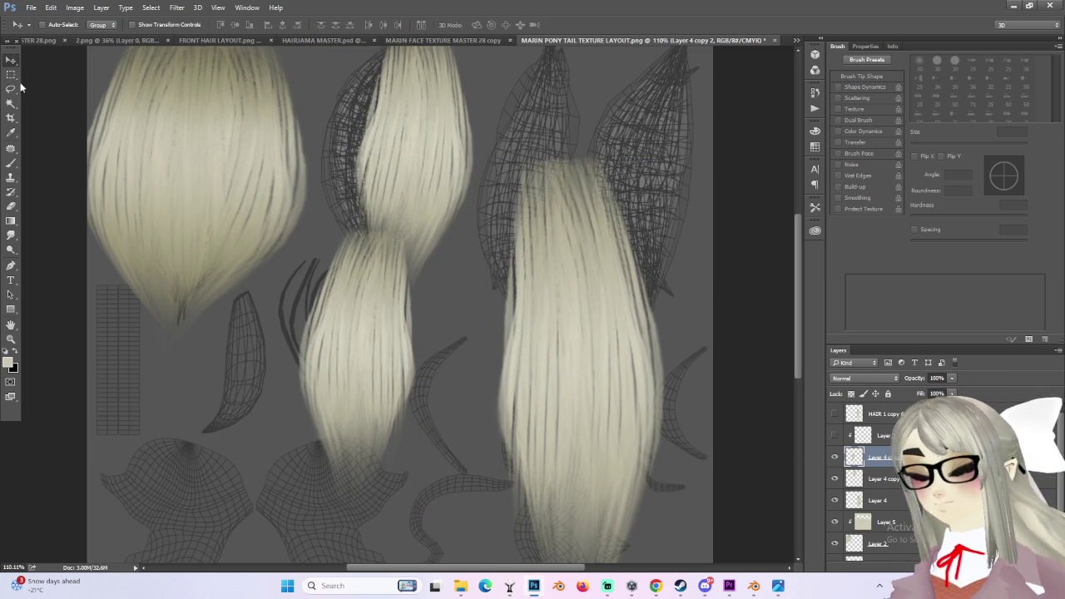
- Delete the hair lying outside the island with a polygonal lasso selection
{"action": "left_click_drag", "start_coordinate": [12, 89], "coordinate": [57, 88]}
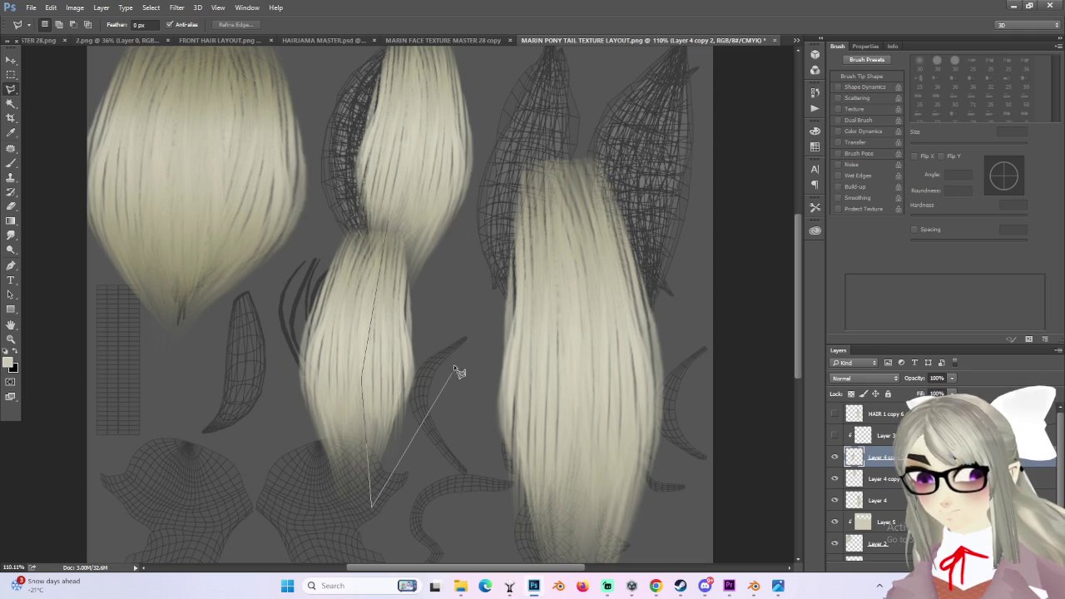
{"action": "left_click", "coordinate": [388, 221]}
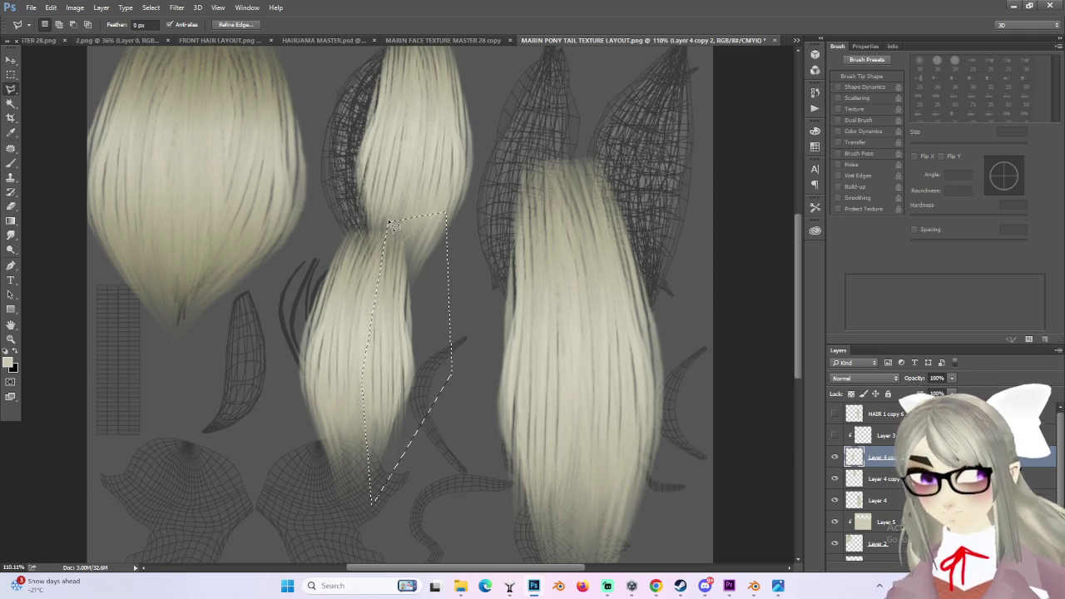
{"action": "key", "text": "Delete"}
{"action": "left_click", "coordinate": [424, 133]}
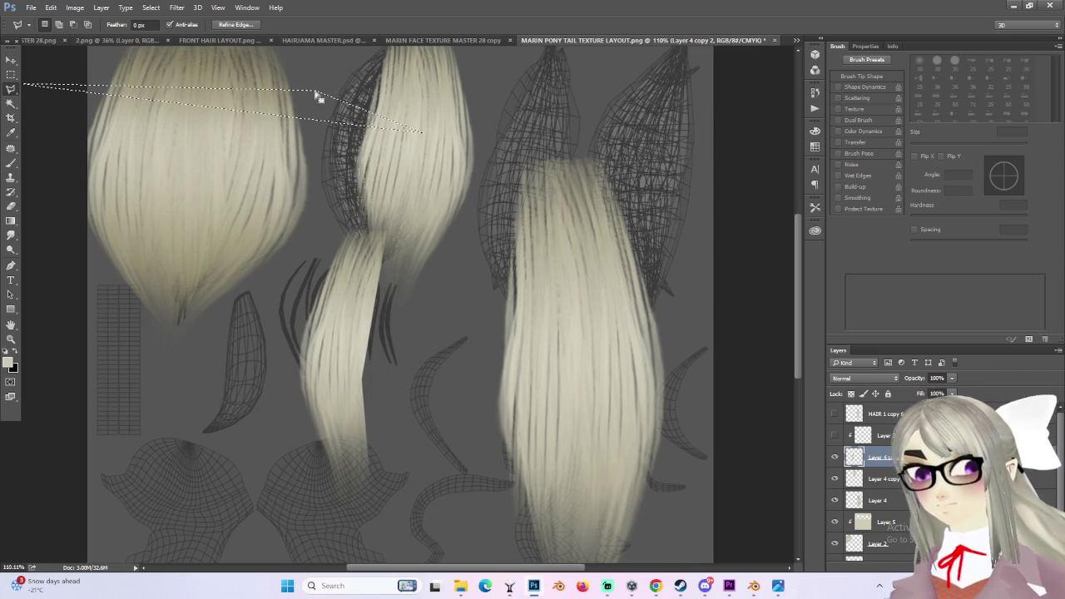
{"action": "key", "text": "Escape"}
- Move the lower hair strand up to the top of the island
{"action": "left_click", "coordinate": [11, 61]}
{"action": "left_click_drag", "start_coordinate": [313, 302], "coordinate": [340, 95]}
{"action": "scroll", "coordinate": [398, 185], "scroll_direction": "down", "scroll_amount": 5, "text": "alt"}
{"action": "scroll", "coordinate": [411, 197], "scroll_direction": "up", "scroll_amount": 3, "text": "alt"}
{"action": "scroll", "coordinate": [388, 107], "scroll_direction": "up", "scroll_amount": 2, "text": "alt"}
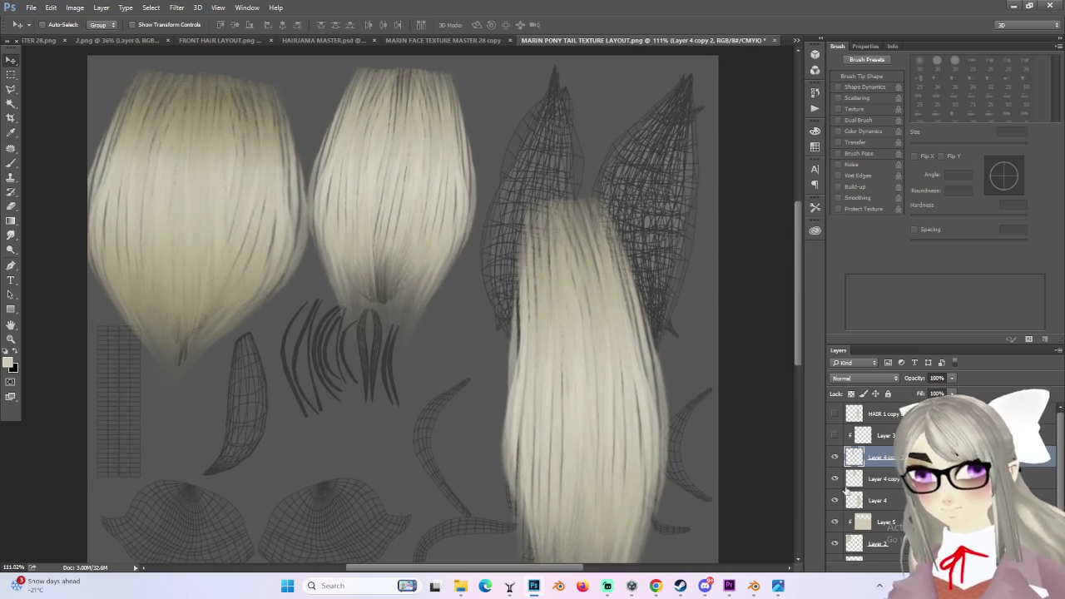
{"action": "right_click", "coordinate": [894, 456]}
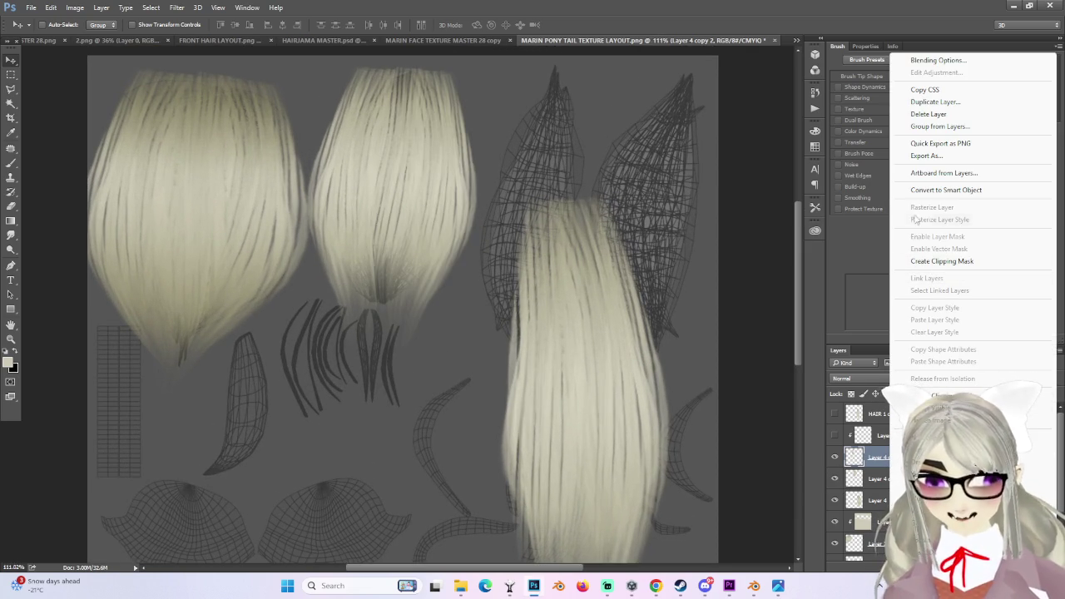
- Delete Layer 3
{"action": "left_click", "coordinate": [879, 461]}
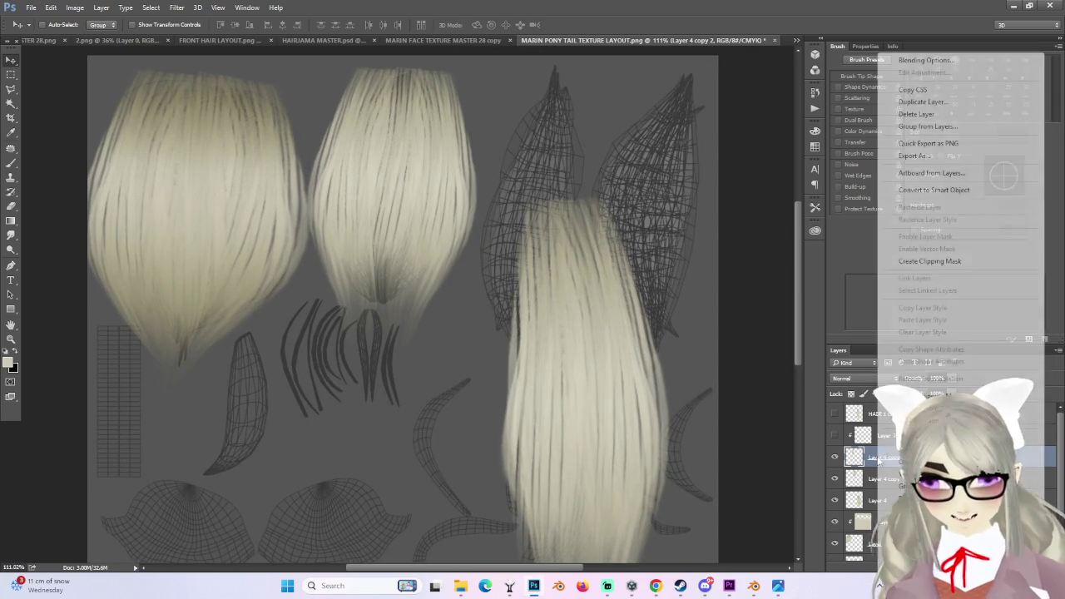
{"action": "left_click", "coordinate": [862, 436]}
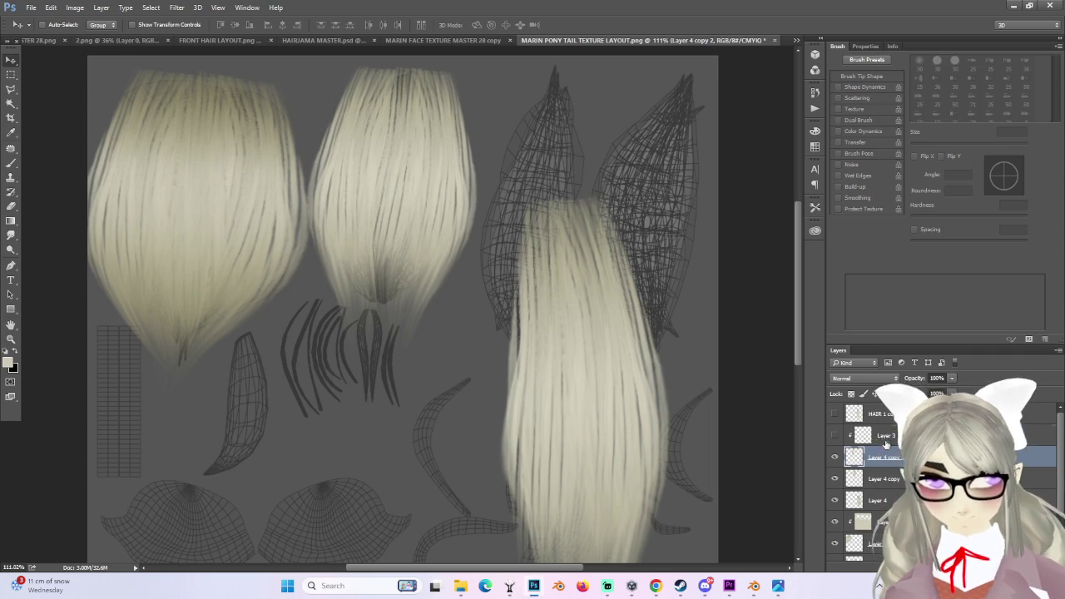
{"action": "left_click", "coordinate": [861, 436]}
{"action": "key", "text": "Delete"}
{"action": "left_click", "coordinate": [502, 218]}
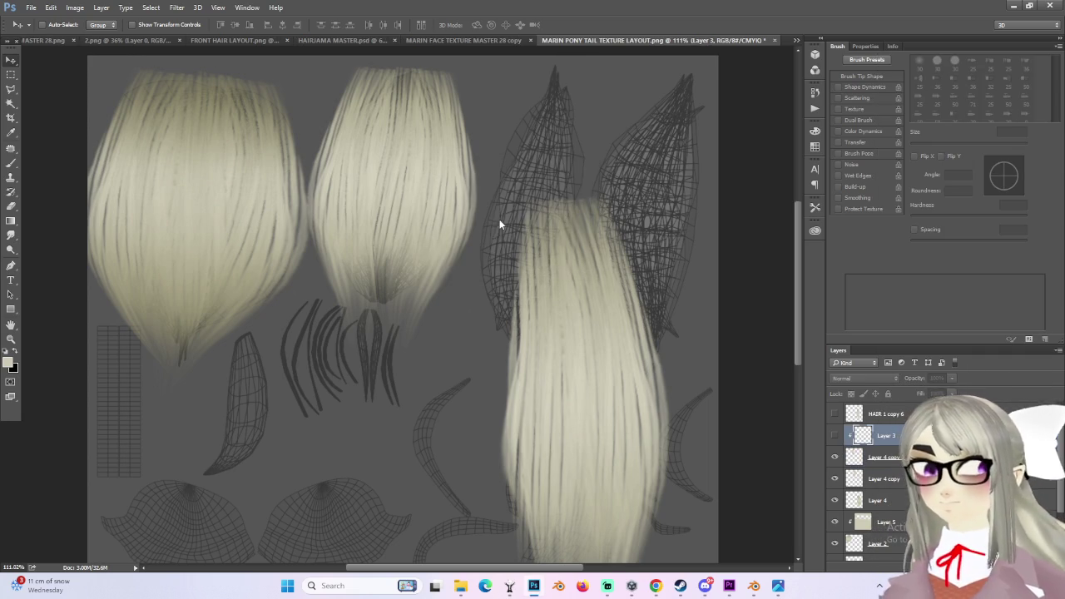
- Merge Layer 4 copy 2 into Layer 4 copy and clip new Layer 6 to it
{"action": "right_click", "coordinate": [884, 440]}
{"action": "left_click", "coordinate": [916, 446]}
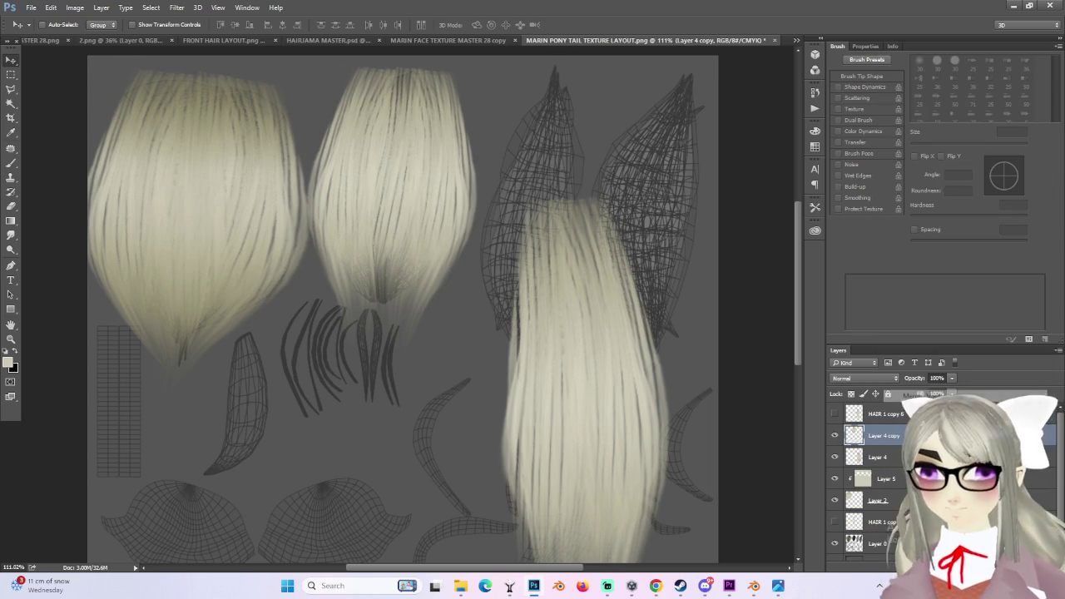
{"action": "key", "text": "ctrl+shift+alt+n"}
{"action": "right_click", "coordinate": [882, 435]}
{"action": "left_click", "coordinate": [930, 261]}
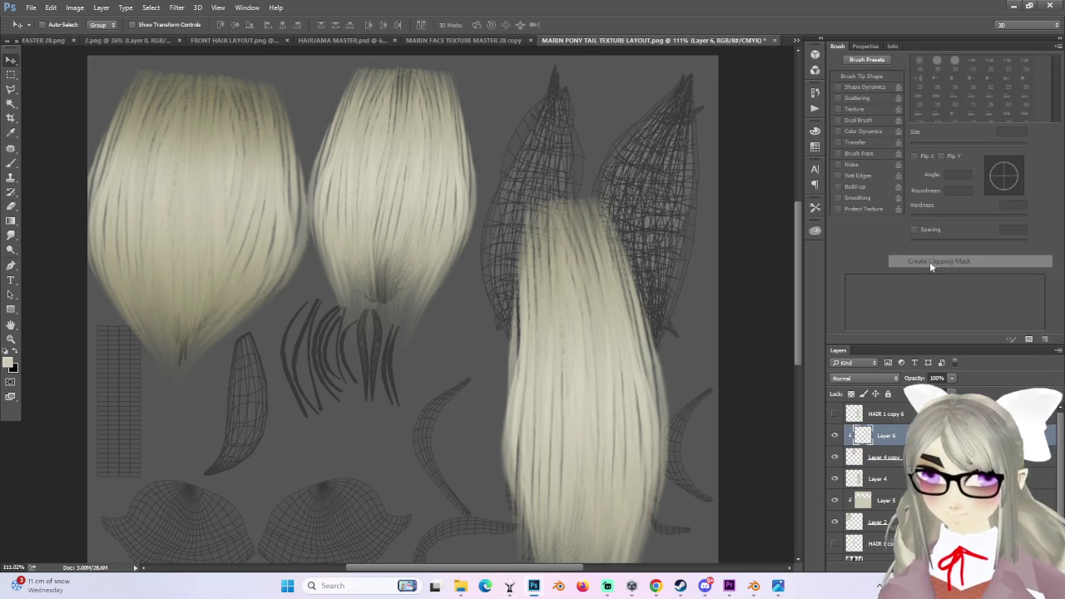
- Set Layer 6 to Multiply and darken the middle hair, especially its top, with gradients
{"action": "left_click", "coordinate": [11, 220]}
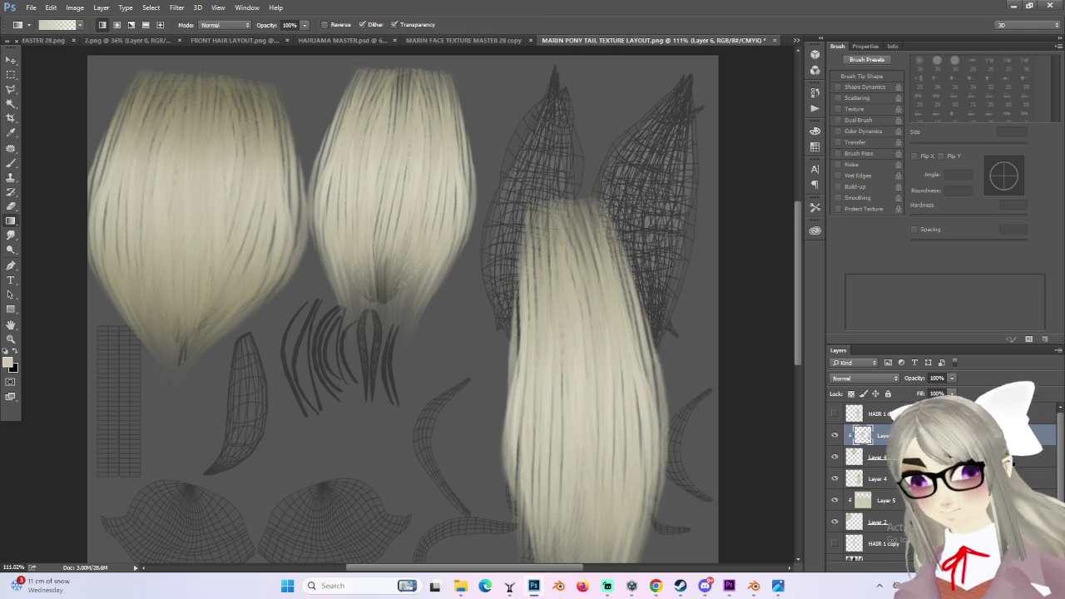
{"action": "left_click", "coordinate": [866, 378]}
{"action": "left_click", "coordinate": [840, 414]}
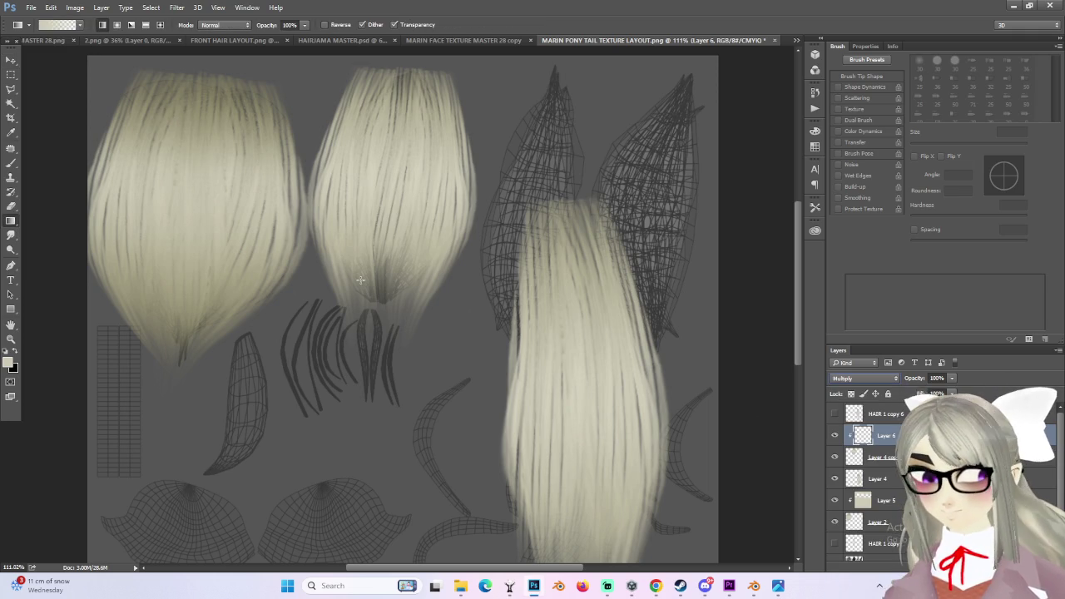
{"action": "left_click_drag", "start_coordinate": [403, 264], "coordinate": [380, 288]}
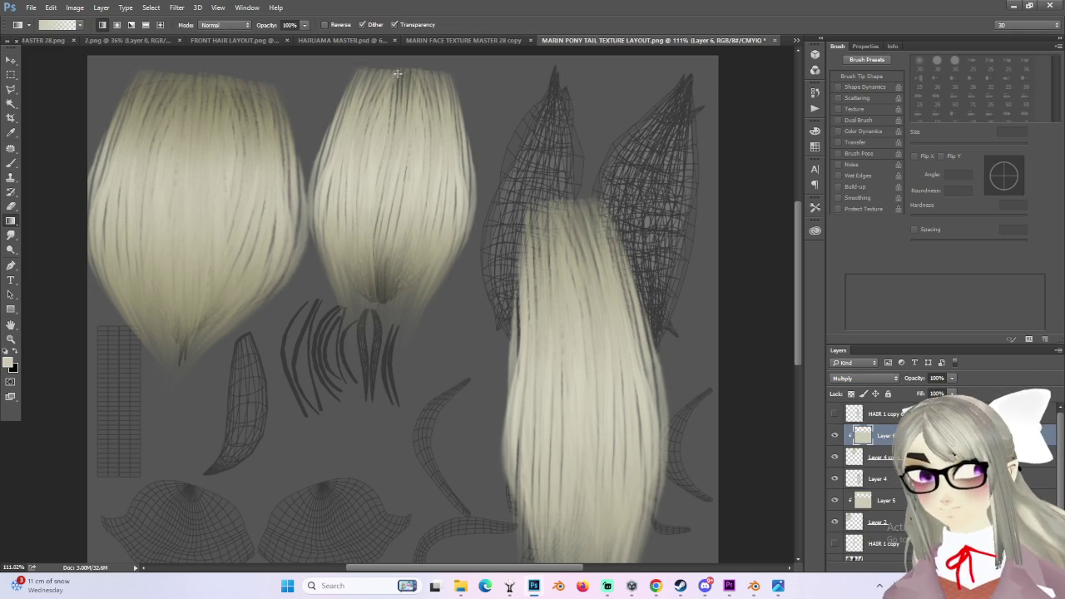
{"action": "left_click_drag", "start_coordinate": [412, 184], "coordinate": [438, 144]}
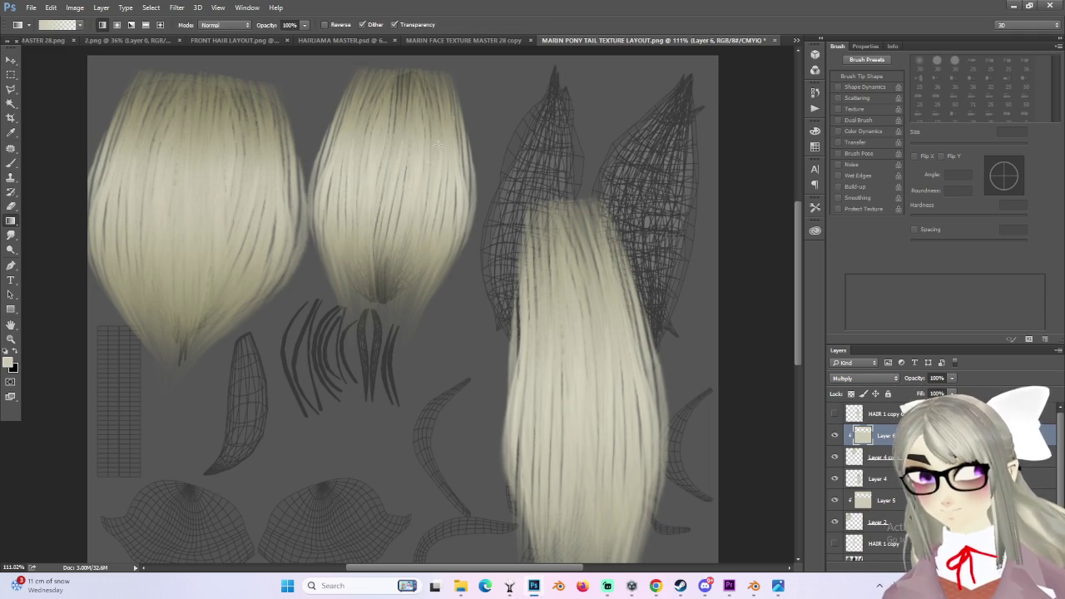
{"action": "left_click", "coordinate": [10, 91]}
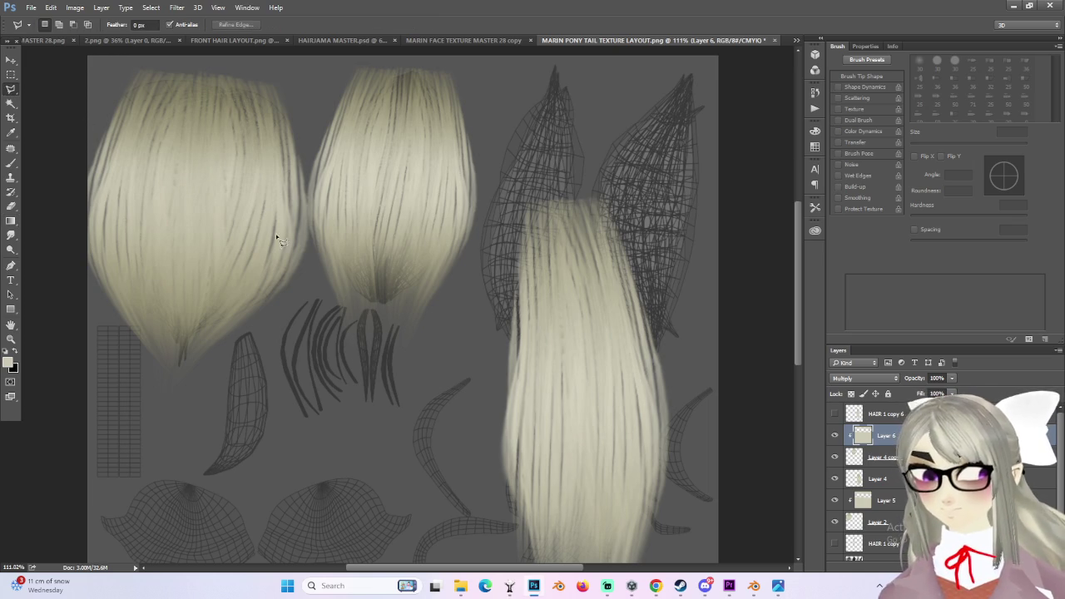
{"action": "left_click", "coordinate": [882, 457]}
{"action": "key", "text": "ctrl+t"}
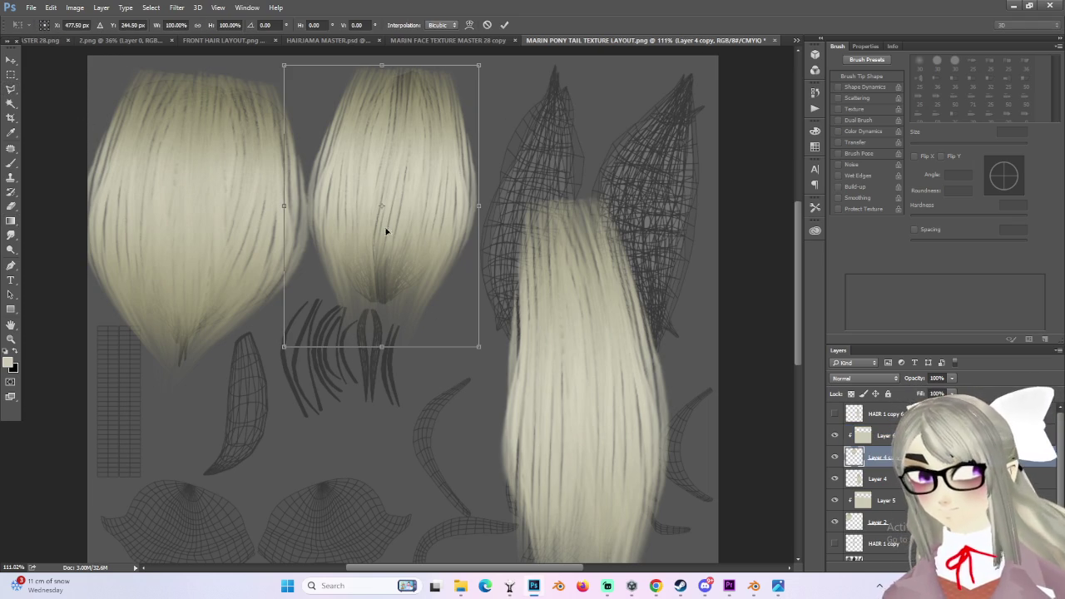
- Warp Layer 4 copy, pulling the bottom corners inward and curving the sides to narrow its base
{"action": "right_click", "coordinate": [409, 232]}
{"action": "left_click", "coordinate": [441, 315]}
{"action": "left_click_drag", "start_coordinate": [285, 348], "coordinate": [362, 346]}
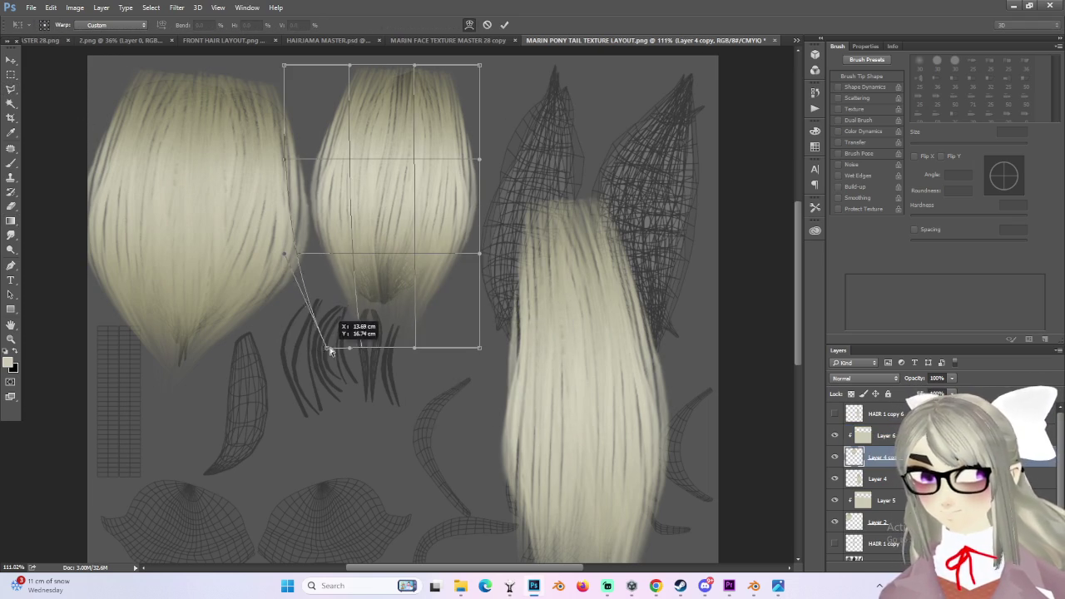
{"action": "left_click_drag", "start_coordinate": [415, 348], "coordinate": [412, 344]}
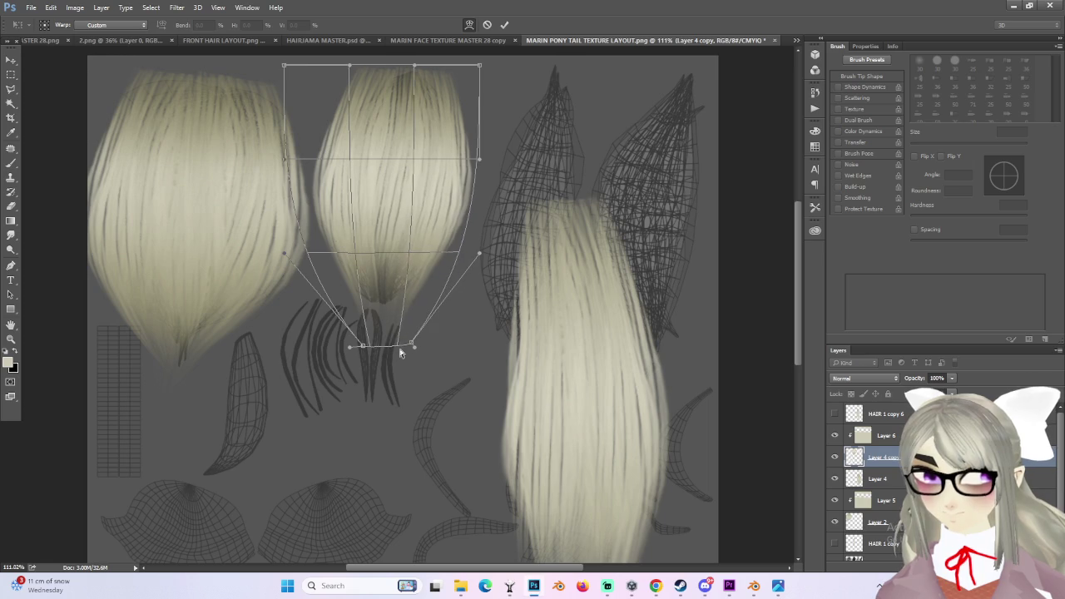
{"action": "mouse_move", "coordinate": [376, 257]}
{"action": "left_mouse_down"}
{"action": "mouse_move", "coordinate": [376, 308]}
{"action": "mouse_move", "coordinate": [373, 269]}
{"action": "left_mouse_up"}
{"action": "left_click_drag", "start_coordinate": [408, 343], "coordinate": [390, 345]}
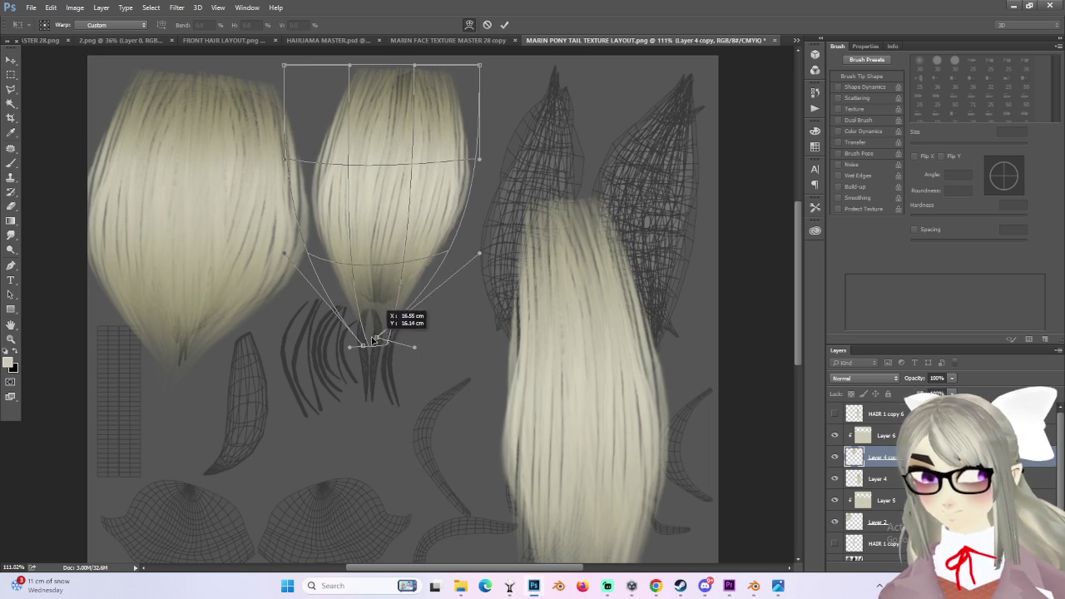
{"action": "left_click_drag", "start_coordinate": [452, 273], "coordinate": [444, 266]}
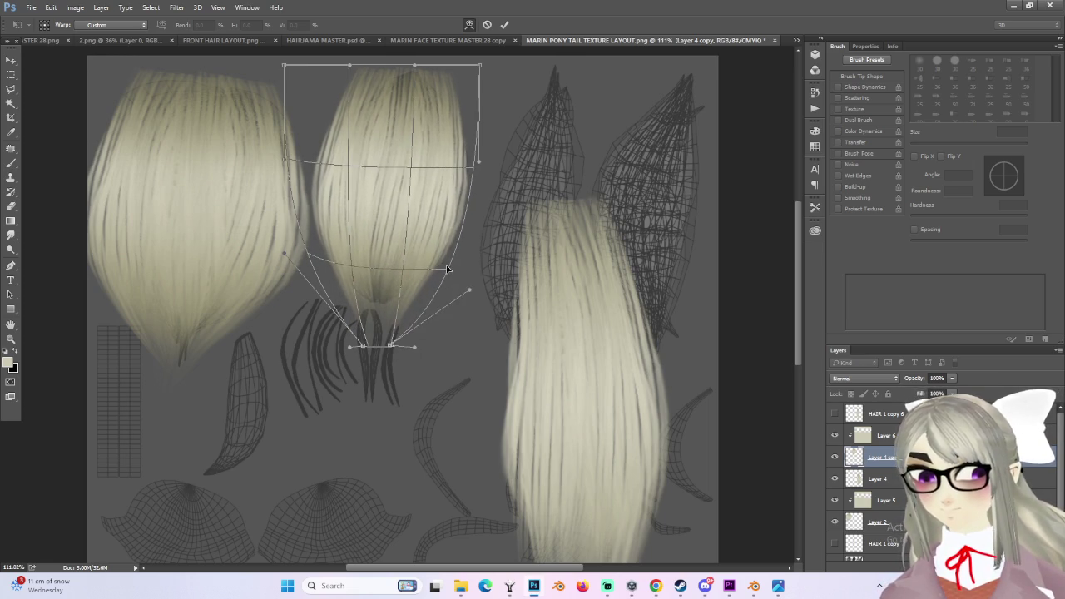
{"action": "left_click_drag", "start_coordinate": [480, 66], "coordinate": [497, 96]}
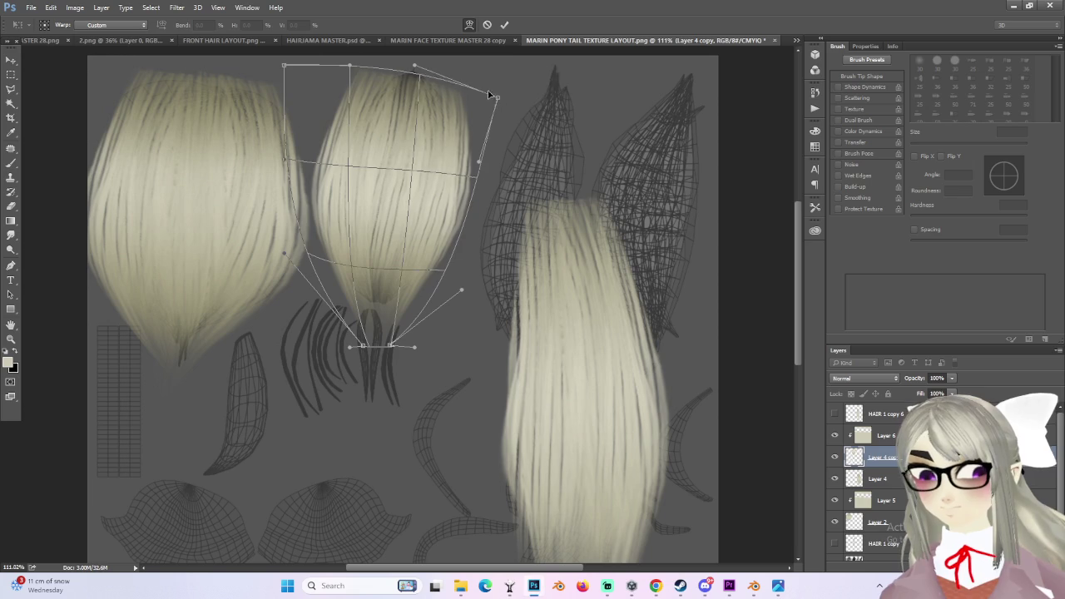
{"action": "mouse_move", "coordinate": [284, 161]}
{"action": "left_mouse_down"}
{"action": "mouse_move", "coordinate": [379, 173]}
{"action": "mouse_move", "coordinate": [304, 163]}
{"action": "left_mouse_up"}
{"action": "mouse_move", "coordinate": [350, 66]}
{"action": "left_mouse_down"}
{"action": "mouse_move", "coordinate": [360, 90]}
{"action": "mouse_move", "coordinate": [366, 66]}
{"action": "left_mouse_up"}
- Round off the hair piece's top edge, taper its bottom into a point, and apply the warp
{"action": "scroll", "coordinate": [366, 70], "scroll_direction": "up", "scroll_amount": 1}
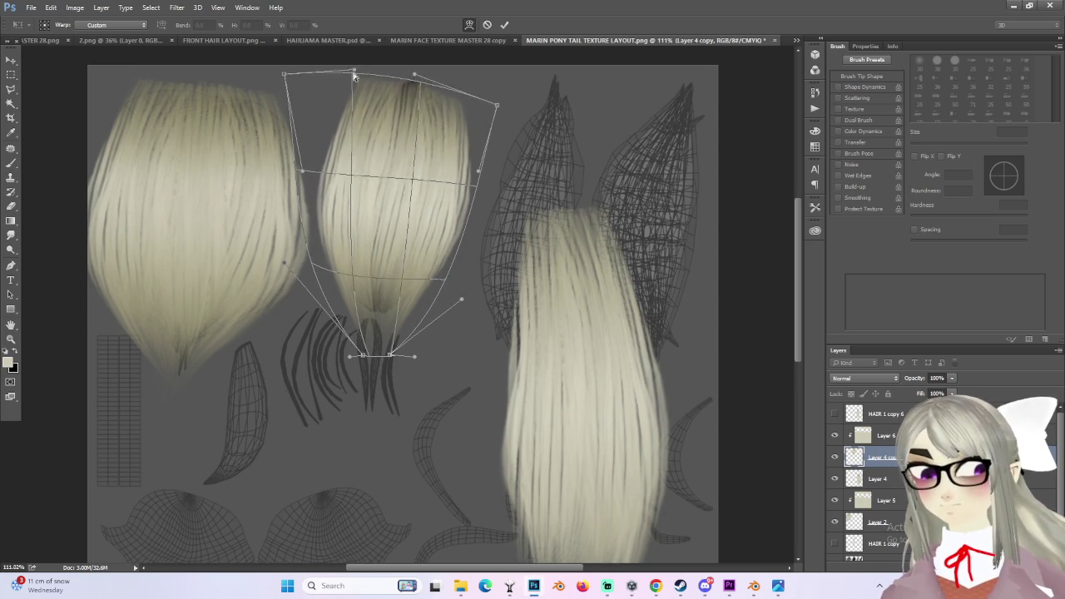
{"action": "left_click_drag", "start_coordinate": [283, 88], "coordinate": [285, 88]}
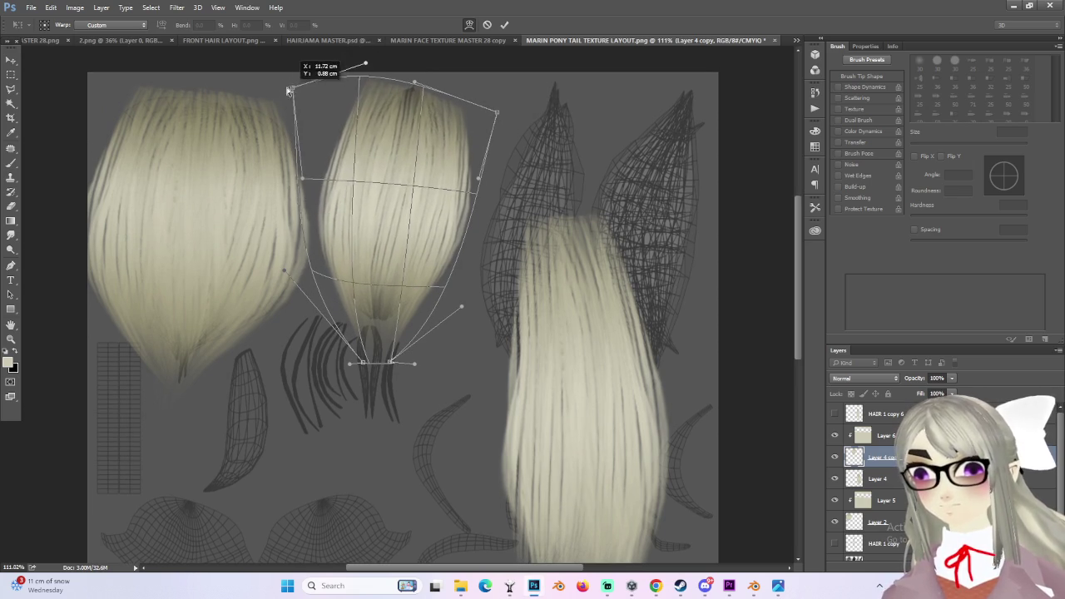
{"action": "mouse_move", "coordinate": [415, 84]}
{"action": "left_mouse_down"}
{"action": "mouse_move", "coordinate": [415, 60]}
{"action": "mouse_move", "coordinate": [404, 64]}
{"action": "left_mouse_up"}
{"action": "left_click_drag", "start_coordinate": [497, 113], "coordinate": [498, 116]}
{"action": "left_click_drag", "start_coordinate": [481, 179], "coordinate": [488, 176]}
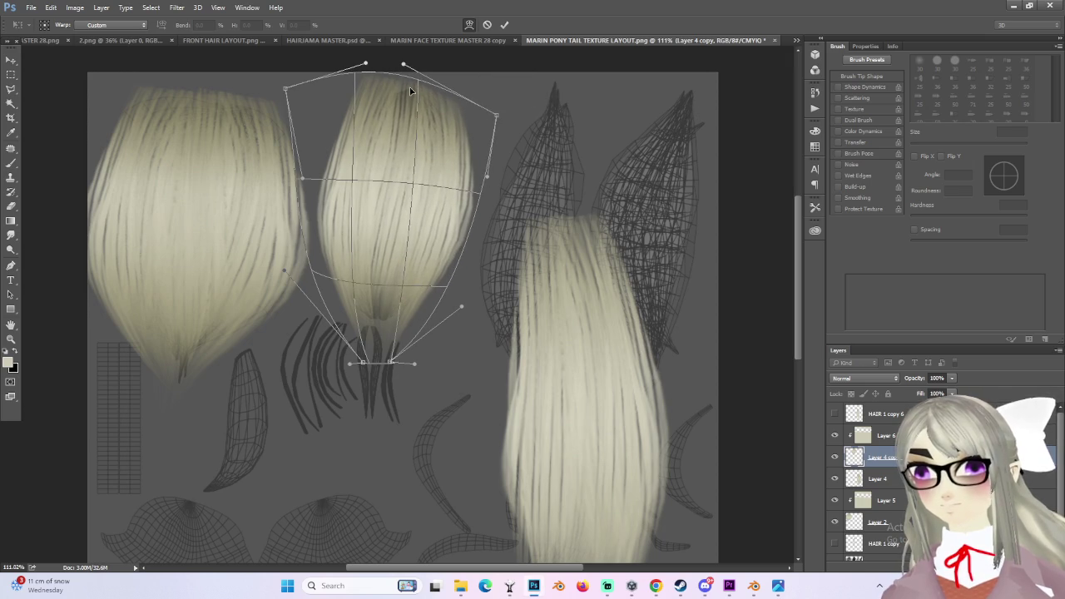
{"action": "left_click_drag", "start_coordinate": [365, 65], "coordinate": [382, 78]}
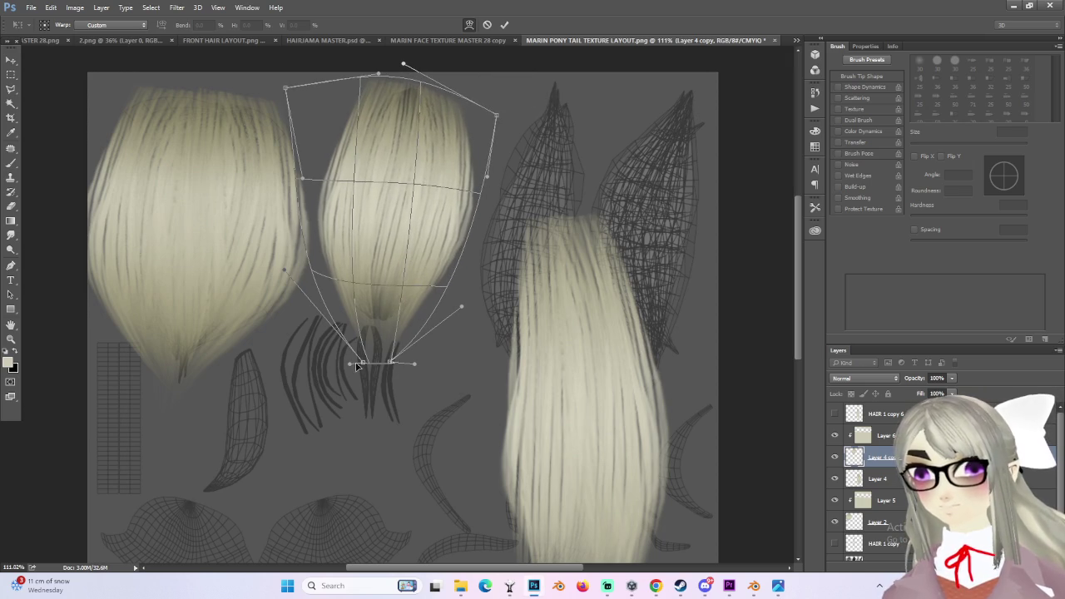
{"action": "left_click_drag", "start_coordinate": [364, 364], "coordinate": [371, 350]}
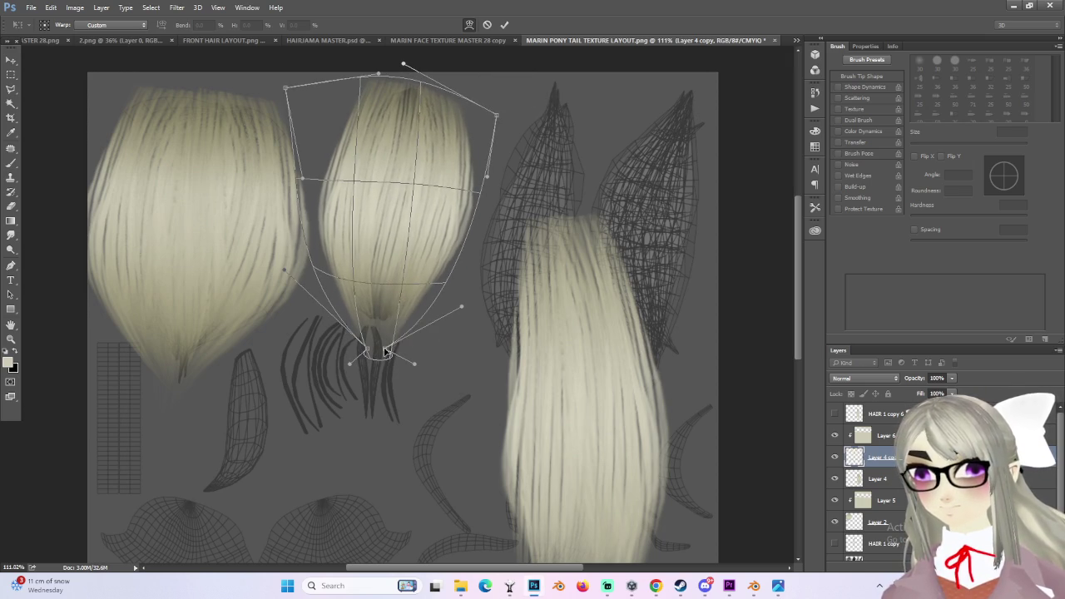
{"action": "key", "text": "Return"}
{"action": "scroll", "coordinate": [426, 321], "scroll_direction": "up", "scroll_amount": 2, "text": "alt"}
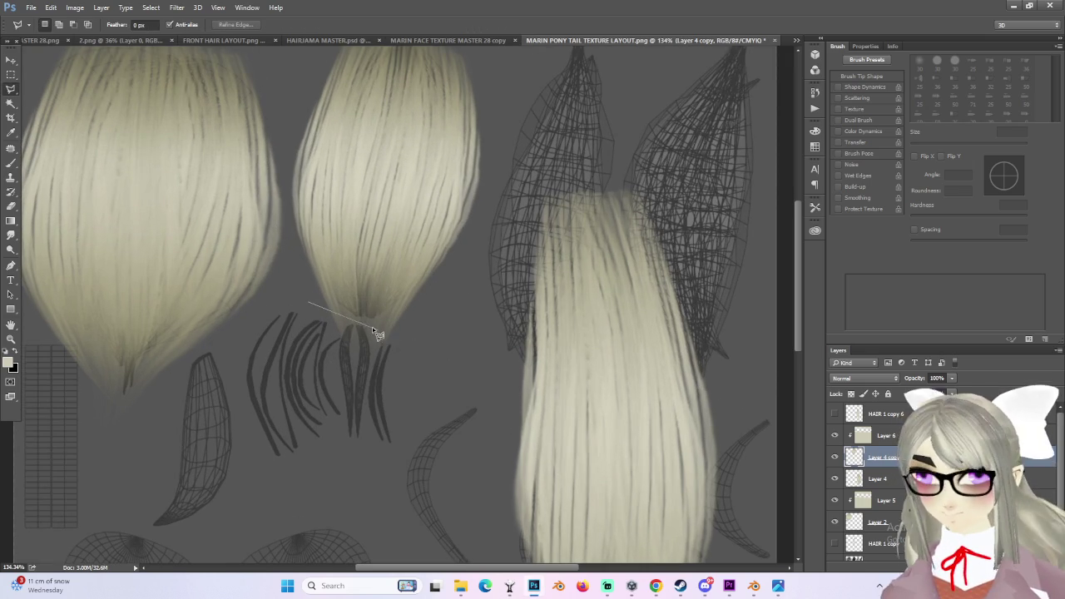
- Outline the stray hair tip over the strand islands with the Polygonal Lasso and remove it
{"action": "left_click", "coordinate": [426, 320]}
{"action": "left_click", "coordinate": [403, 382]}
{"action": "left_click", "coordinate": [300, 365]}
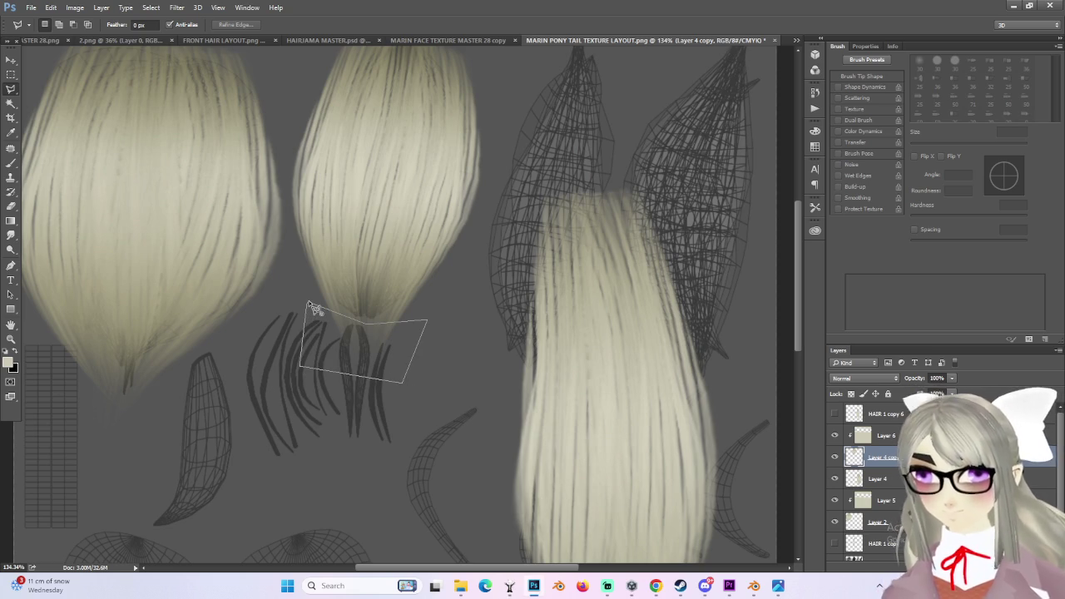
{"action": "left_click", "coordinate": [308, 303]}
{"action": "scroll", "coordinate": [350, 152], "scroll_direction": "down", "scroll_amount": 5, "text": "alt"}
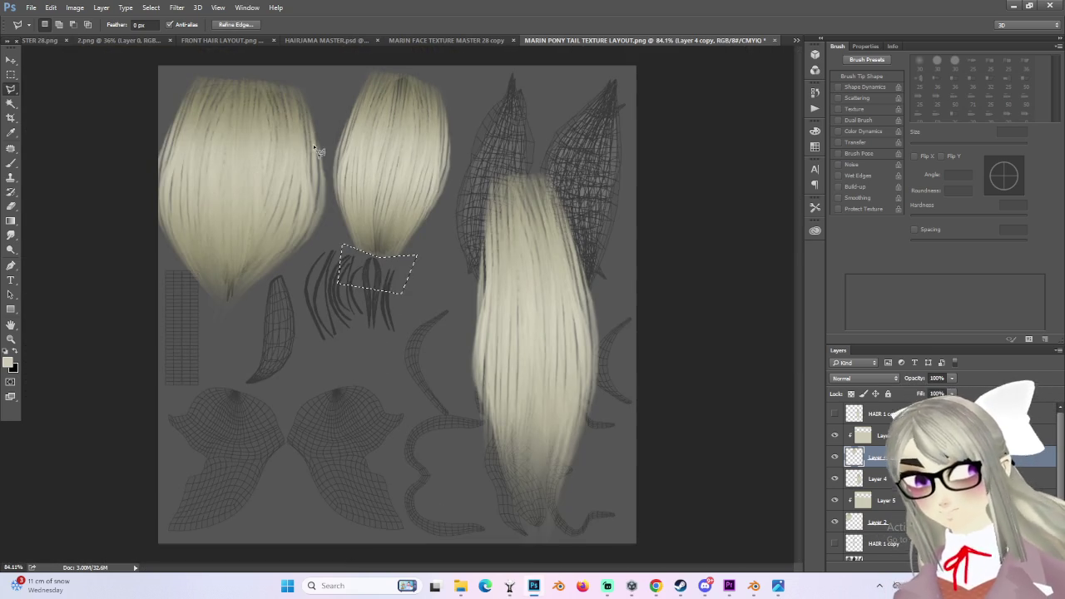
{"action": "left_click", "coordinate": [11, 74]}
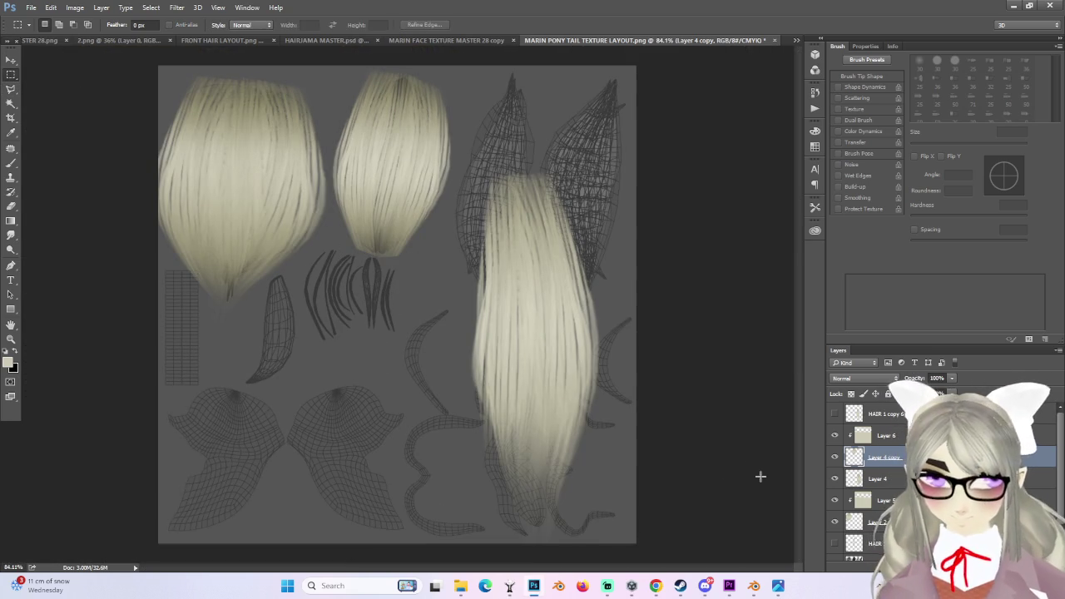
- Duplicate Layer 4 with Ctrl+J, then start Save As from the File menu
{"action": "left_click", "coordinate": [882, 480]}
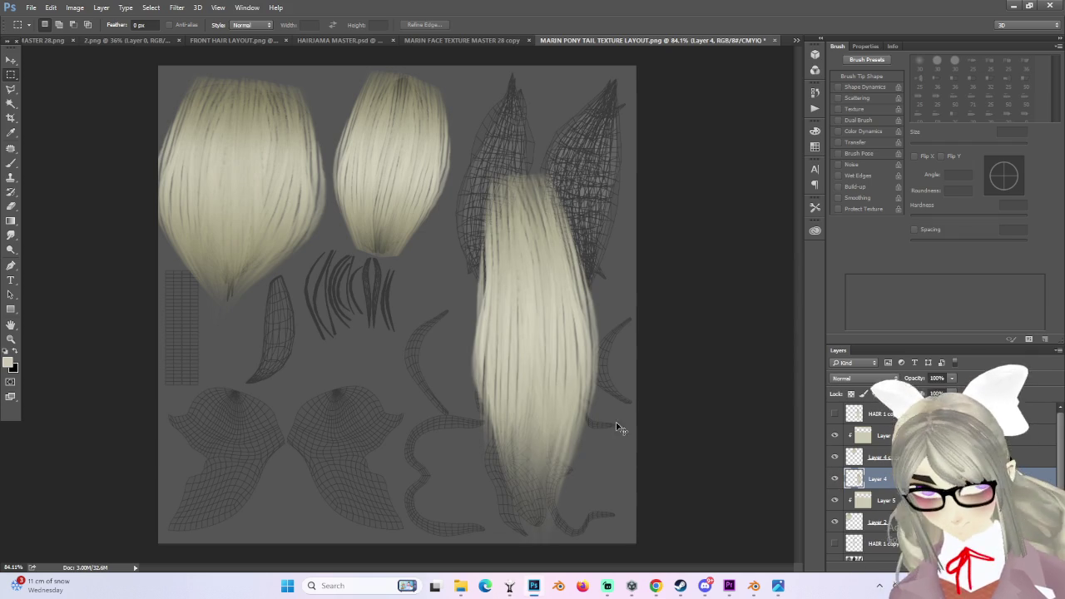
{"action": "key", "text": "ctrl+j"}
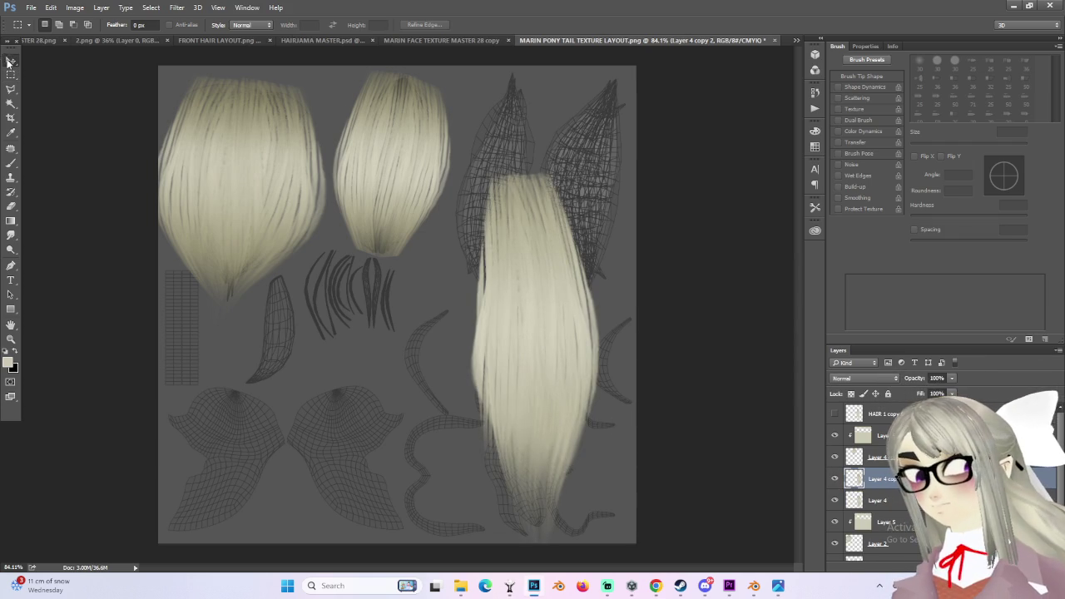
{"action": "left_click", "coordinate": [10, 62]}
{"action": "left_click", "coordinate": [30, 7]}
{"action": "left_click", "coordinate": [50, 131]}
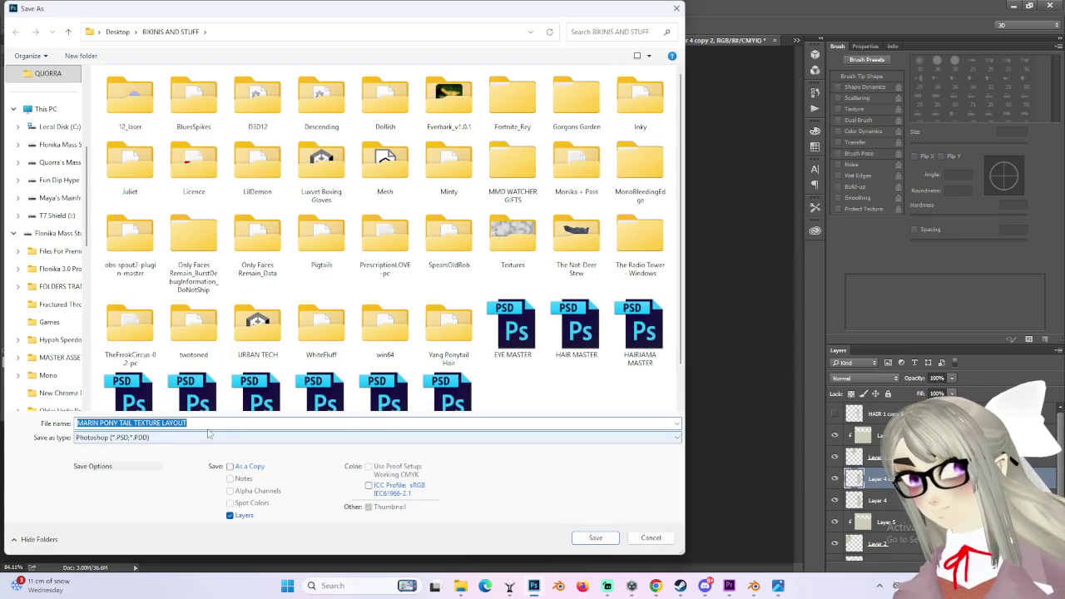
- Save as MARIN PONY TAIL TEXTURE LAYOUT MASTER.psd in Photoshop format, keeping the layers
{"action": "left_click", "coordinate": [211, 431]}
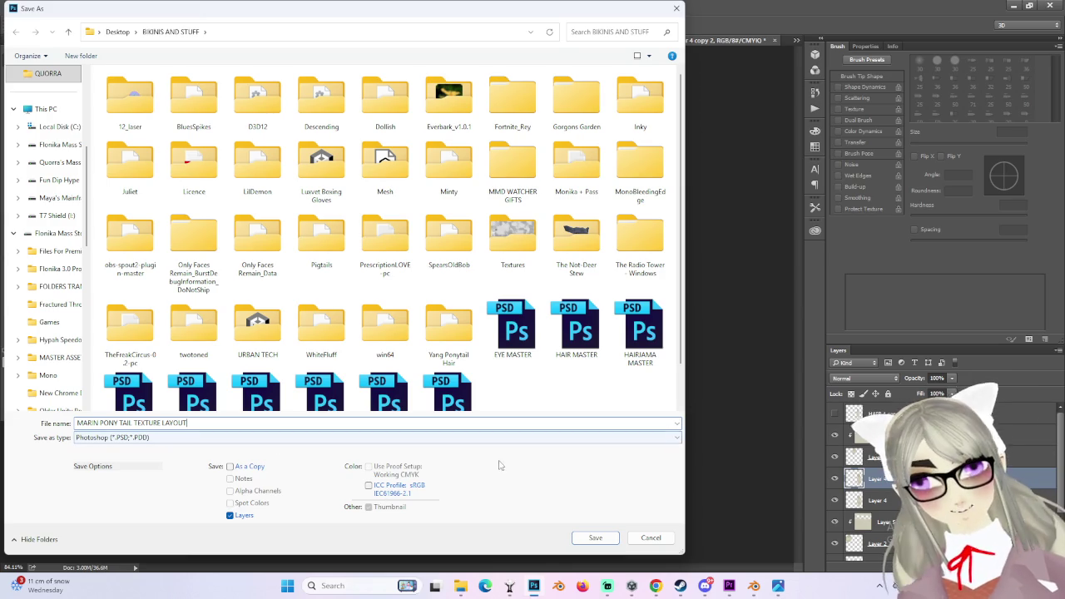
{"action": "type", "text": "MASTER"}
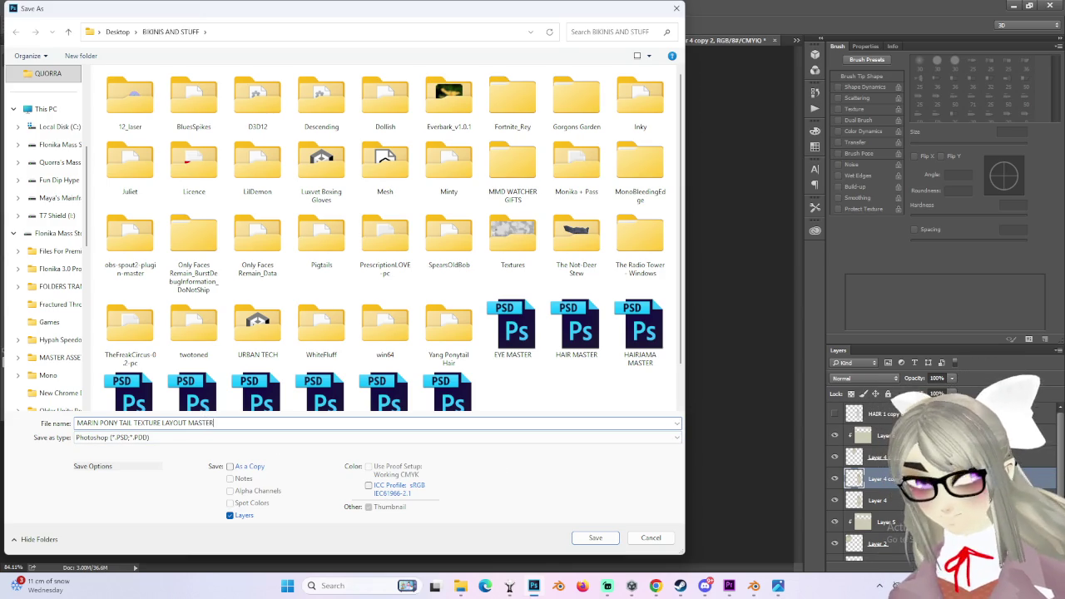
{"action": "left_click", "coordinate": [596, 537]}
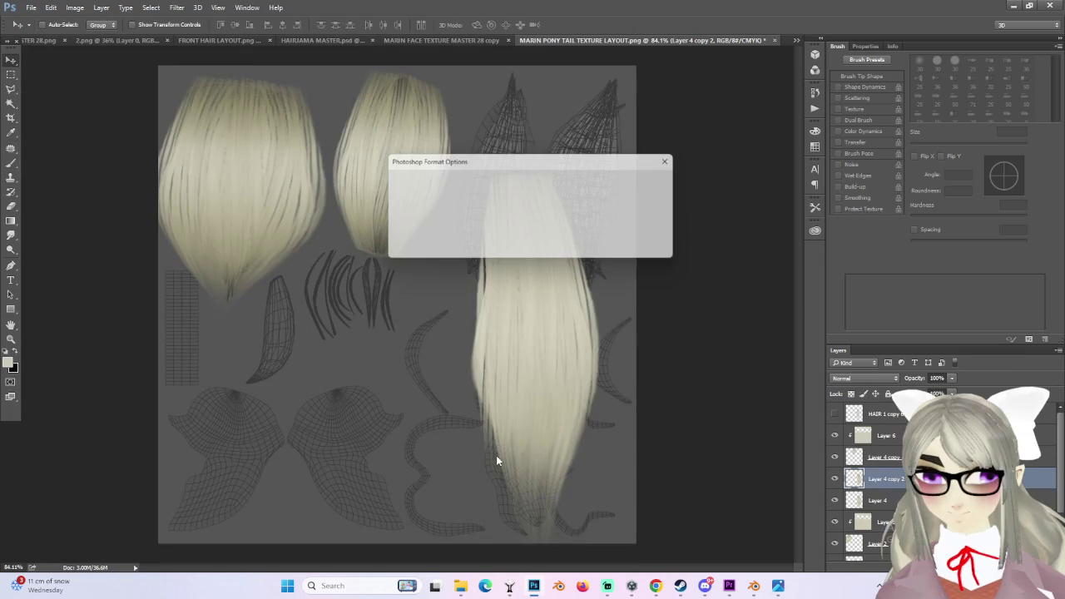
{"action": "key", "text": "Return"}
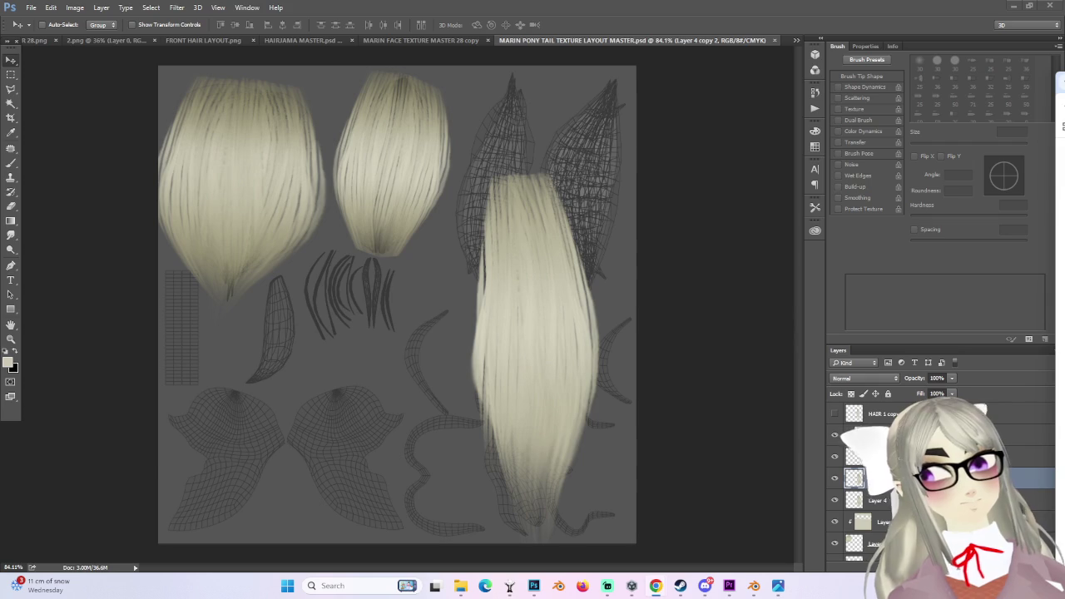
- Move Layer 4 copy 2 left and scale it to about 46% over the narrow lower-left island
{"action": "left_click_drag", "start_coordinate": [564, 293], "coordinate": [298, 311], "text": "alt"}
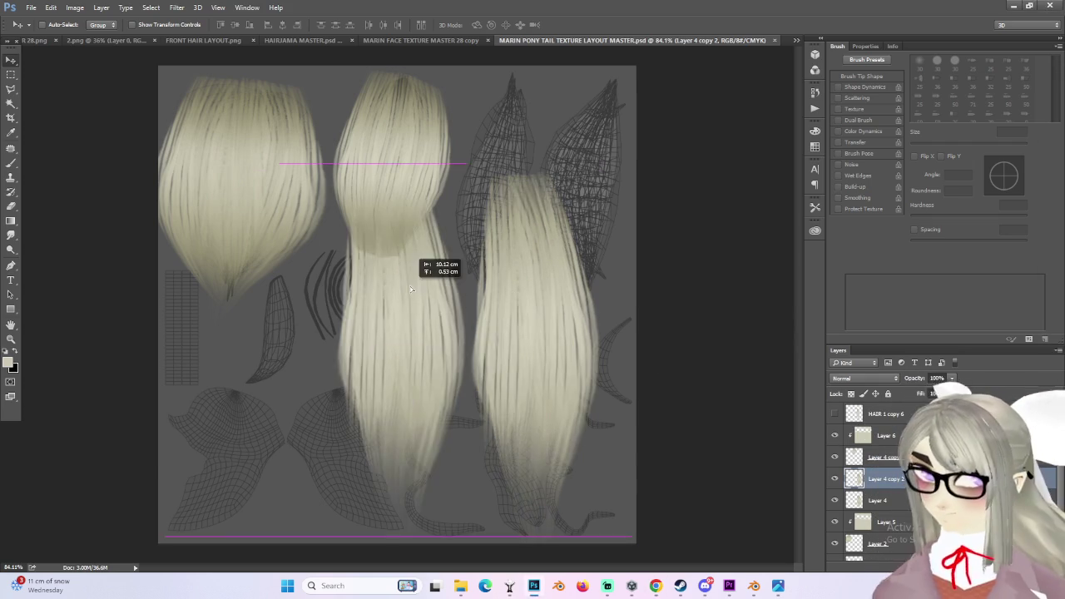
{"action": "scroll", "coordinate": [341, 313], "scroll_direction": "up", "scroll_amount": 2, "text": "alt"}
{"action": "key", "text": "ctrl+t"}
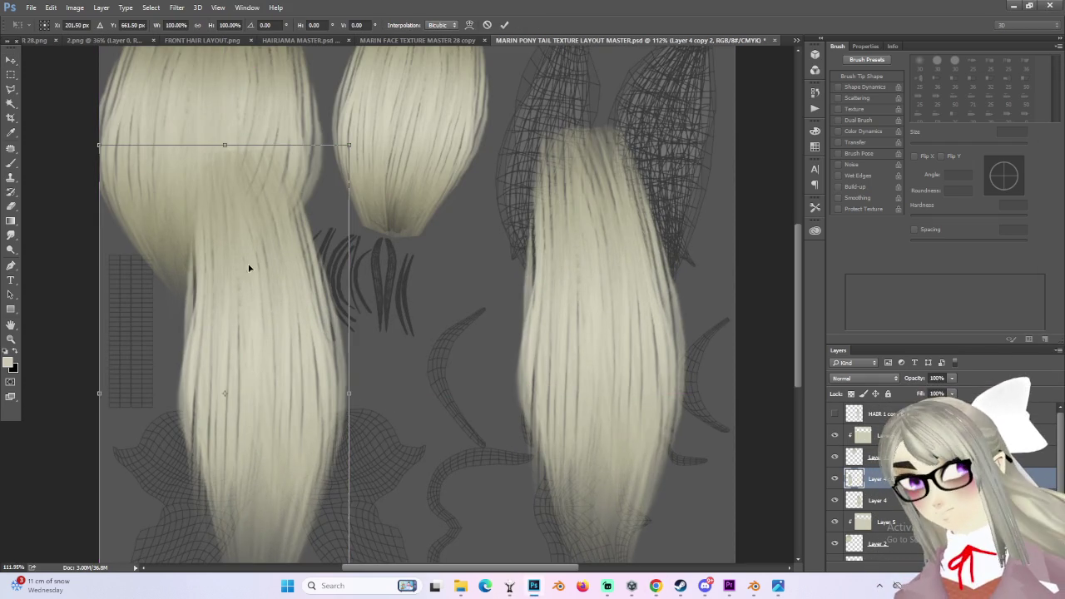
{"action": "left_click_drag", "start_coordinate": [98, 145], "coordinate": [219, 376]}
{"action": "left_click_drag", "start_coordinate": [317, 423], "coordinate": [272, 297]}
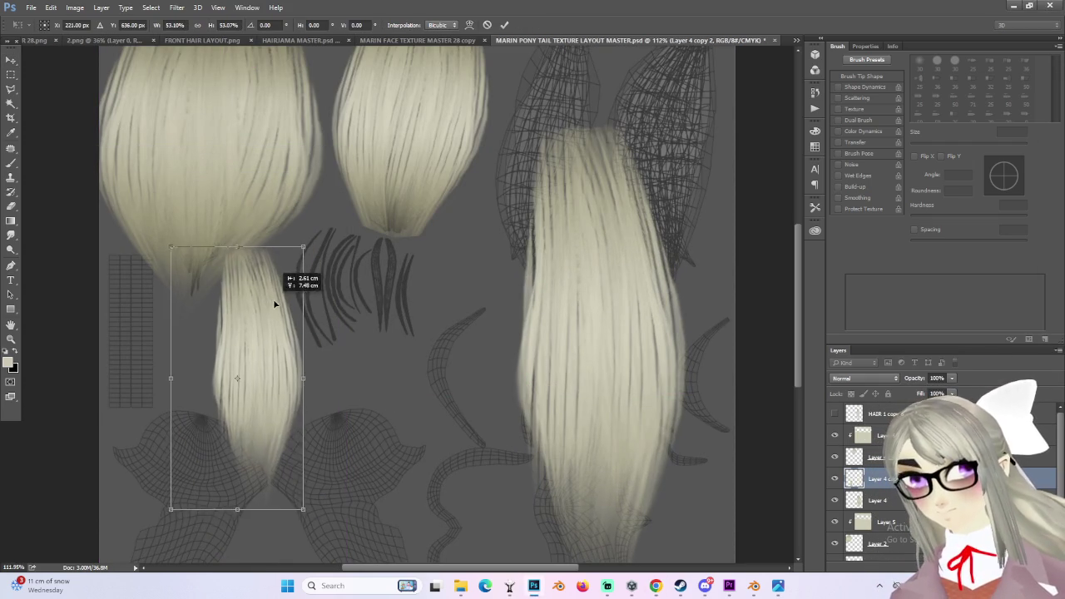
{"action": "left_click_drag", "start_coordinate": [172, 246], "coordinate": [191, 280]}
{"action": "left_click_drag", "start_coordinate": [279, 333], "coordinate": [274, 302]}
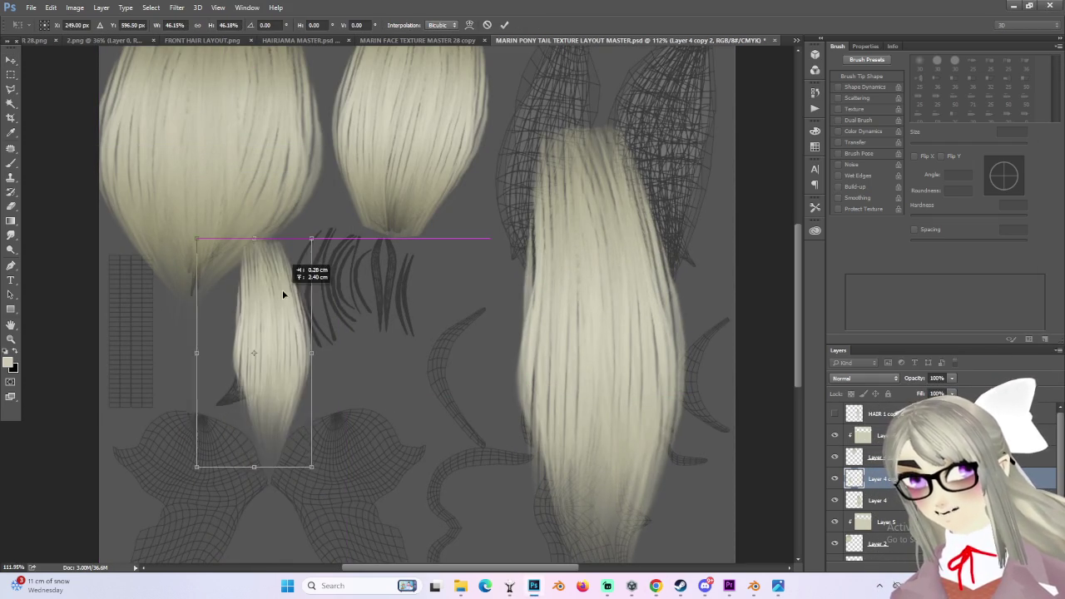
{"action": "key", "text": "Return"}
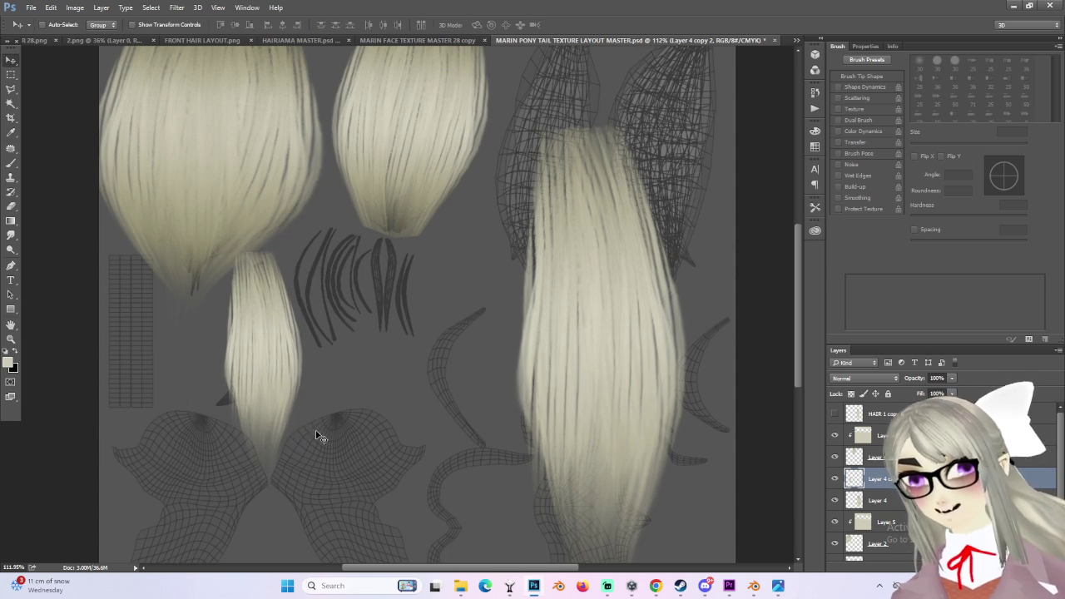
{"action": "key", "text": "ctrl+t"}
- Warp Layer 4 copy 2, reshaping its bottom corners and narrowing its top edge
{"action": "right_click", "coordinate": [278, 406]}
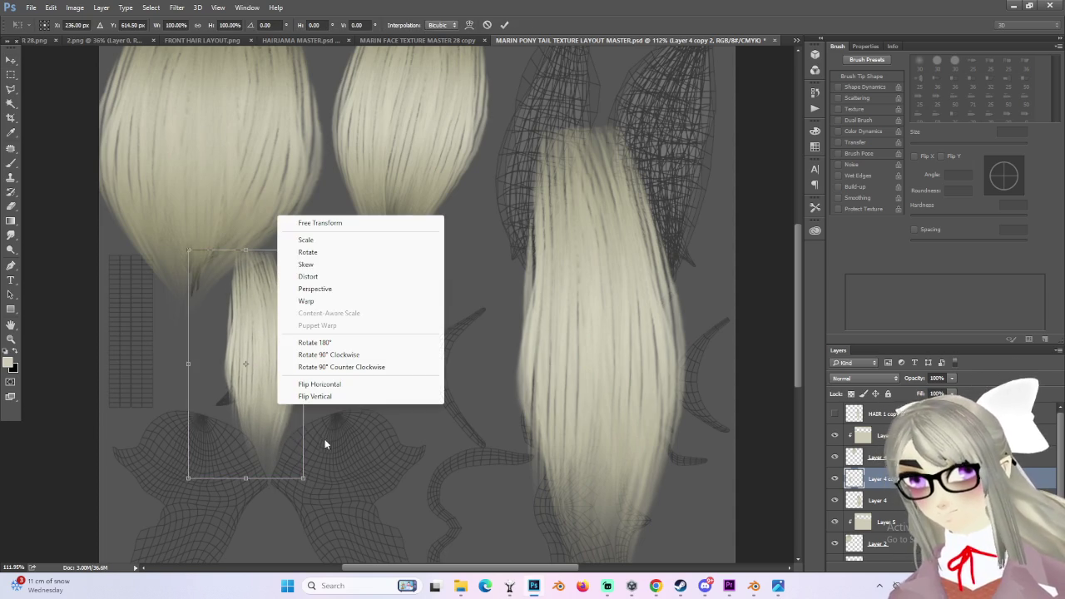
{"action": "left_click", "coordinate": [307, 301]}
{"action": "left_click_drag", "start_coordinate": [233, 479], "coordinate": [185, 423]}
{"action": "key", "text": "ctrl+z"}
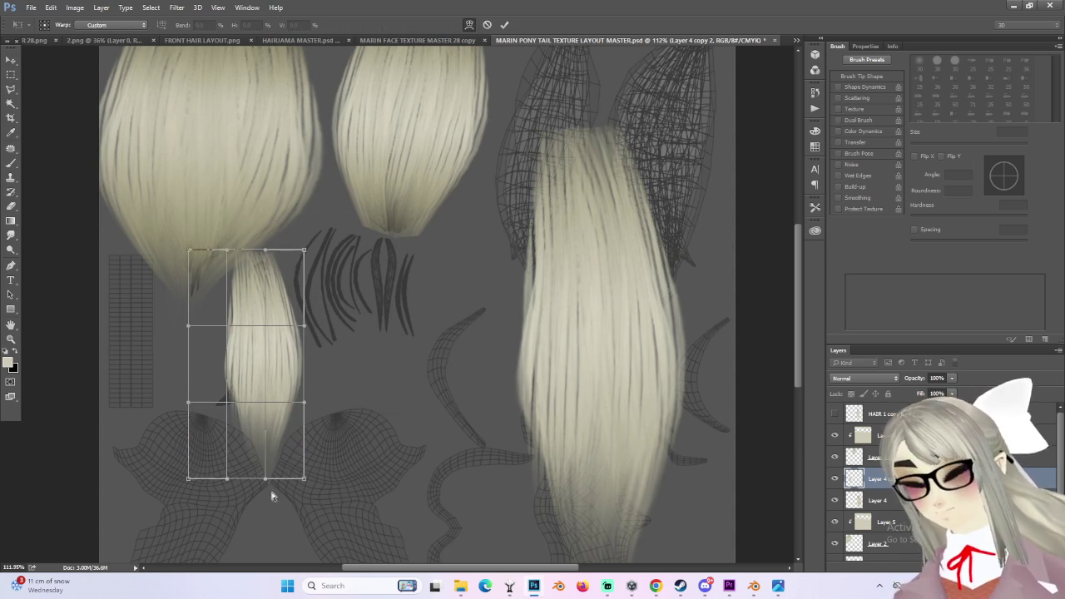
{"action": "left_click_drag", "start_coordinate": [191, 479], "coordinate": [122, 451]}
{"action": "mouse_move", "coordinate": [219, 484]}
{"action": "left_mouse_down"}
{"action": "mouse_move", "coordinate": [313, 478]}
{"action": "mouse_move", "coordinate": [266, 487]}
{"action": "left_mouse_up"}
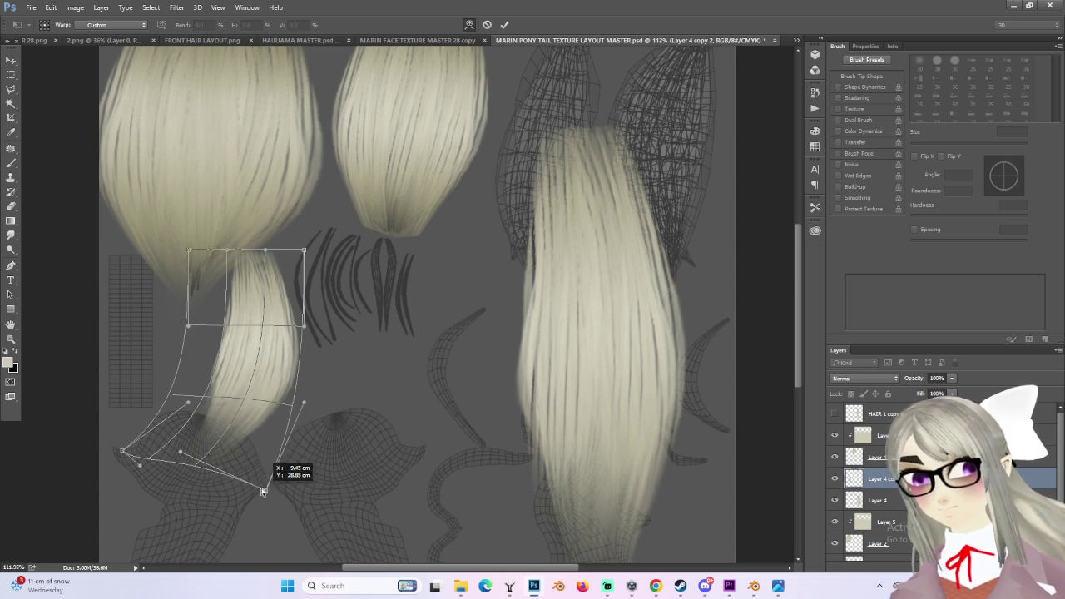
{"action": "left_click_drag", "start_coordinate": [235, 251], "coordinate": [242, 277]}
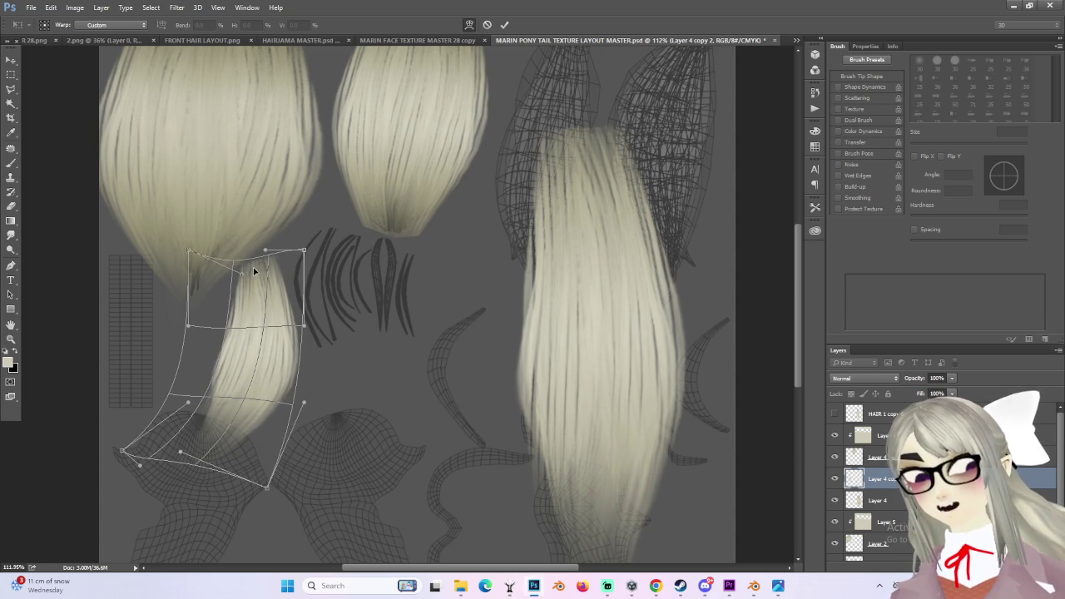
{"action": "left_click_drag", "start_coordinate": [288, 248], "coordinate": [273, 249]}
{"action": "left_click_drag", "start_coordinate": [189, 256], "coordinate": [205, 264]}
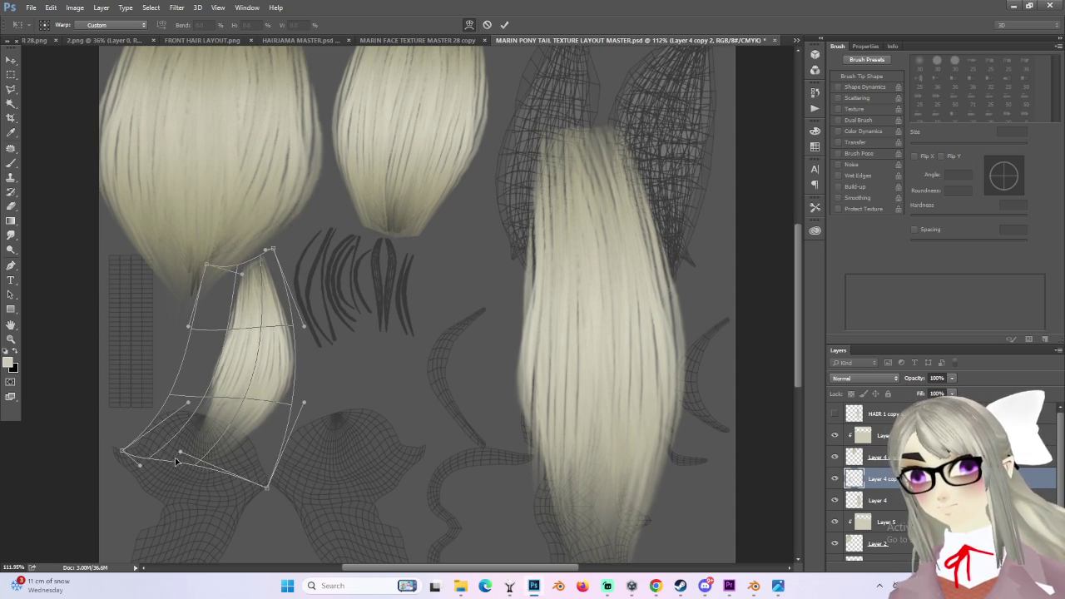
- Curve the strand along its crescent island, taper its tip, and commit the warp
{"action": "left_click_drag", "start_coordinate": [152, 466], "coordinate": [173, 406]}
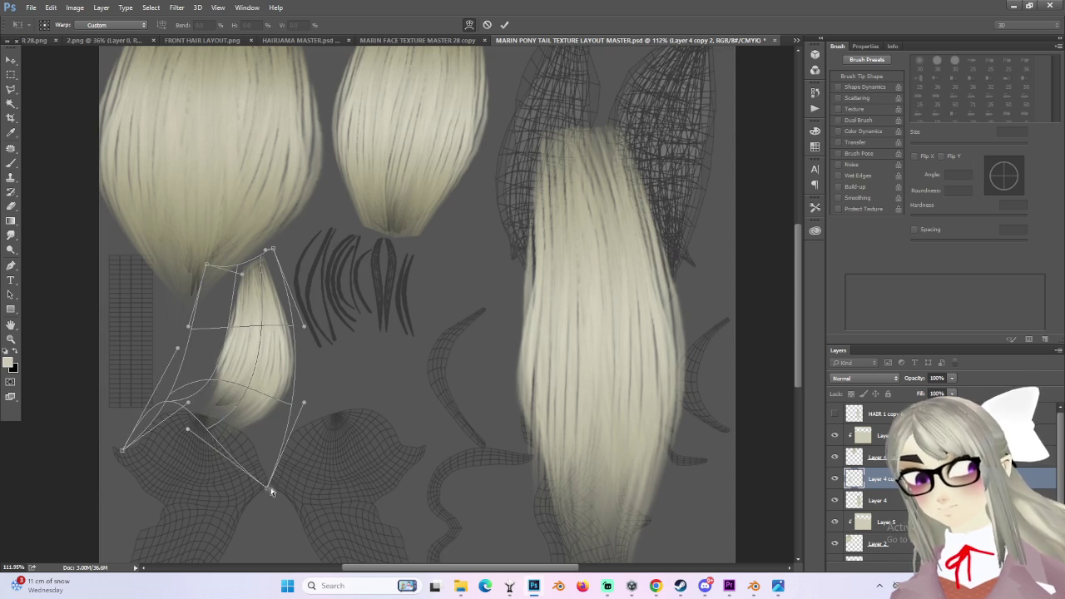
{"action": "left_click_drag", "start_coordinate": [272, 491], "coordinate": [198, 459]}
{"action": "left_click_drag", "start_coordinate": [223, 399], "coordinate": [232, 398]}
{"action": "left_click_drag", "start_coordinate": [186, 333], "coordinate": [236, 284]}
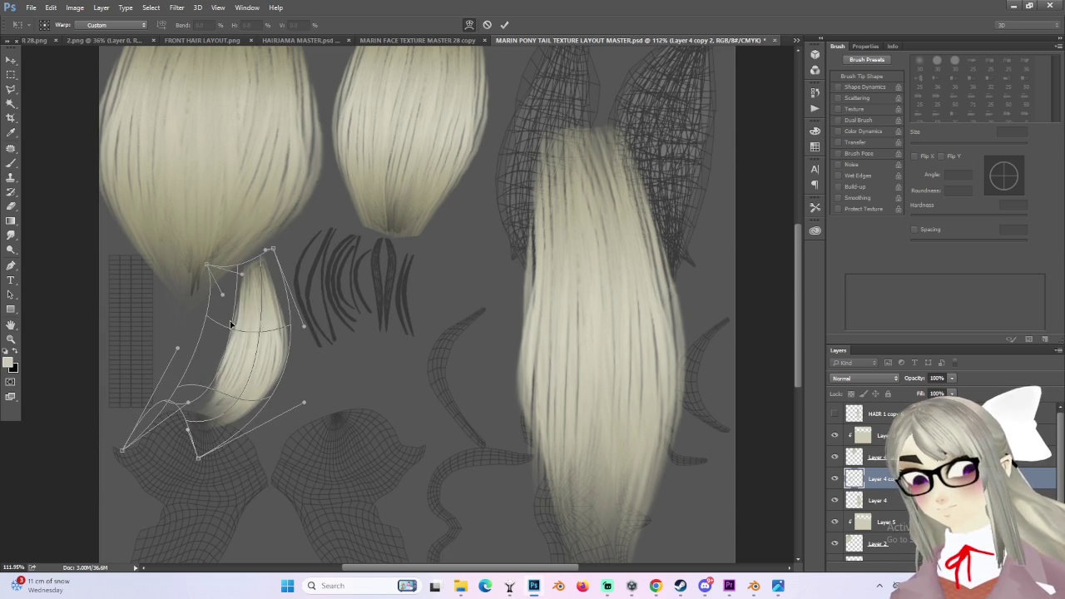
{"action": "mouse_move", "coordinate": [237, 287]}
{"action": "left_mouse_down"}
{"action": "mouse_move", "coordinate": [282, 316]}
{"action": "mouse_move", "coordinate": [284, 331]}
{"action": "left_mouse_up"}
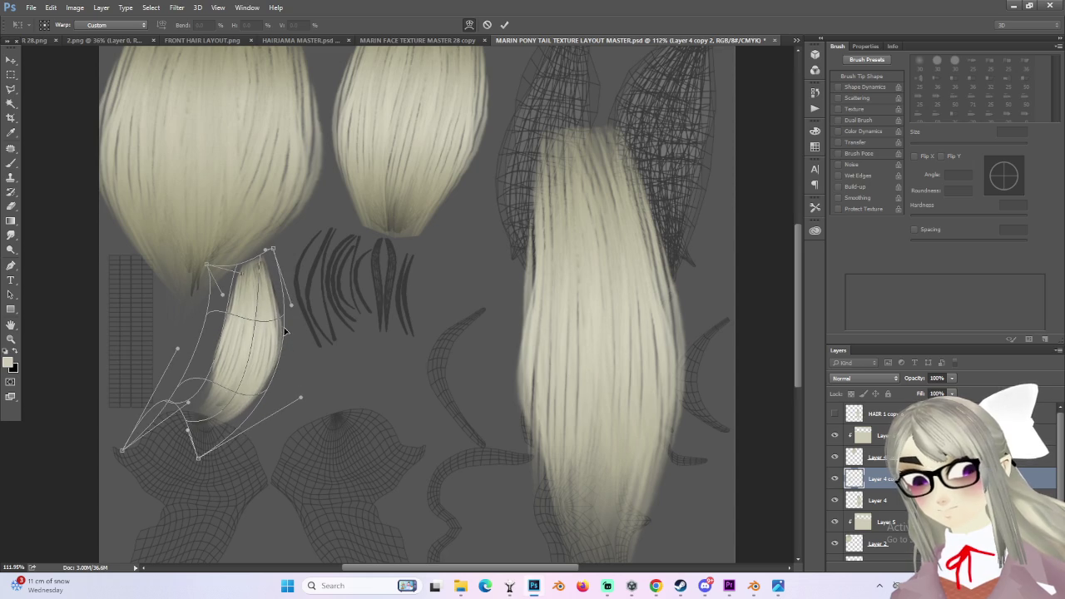
{"action": "left_click_drag", "start_coordinate": [209, 447], "coordinate": [192, 432]}
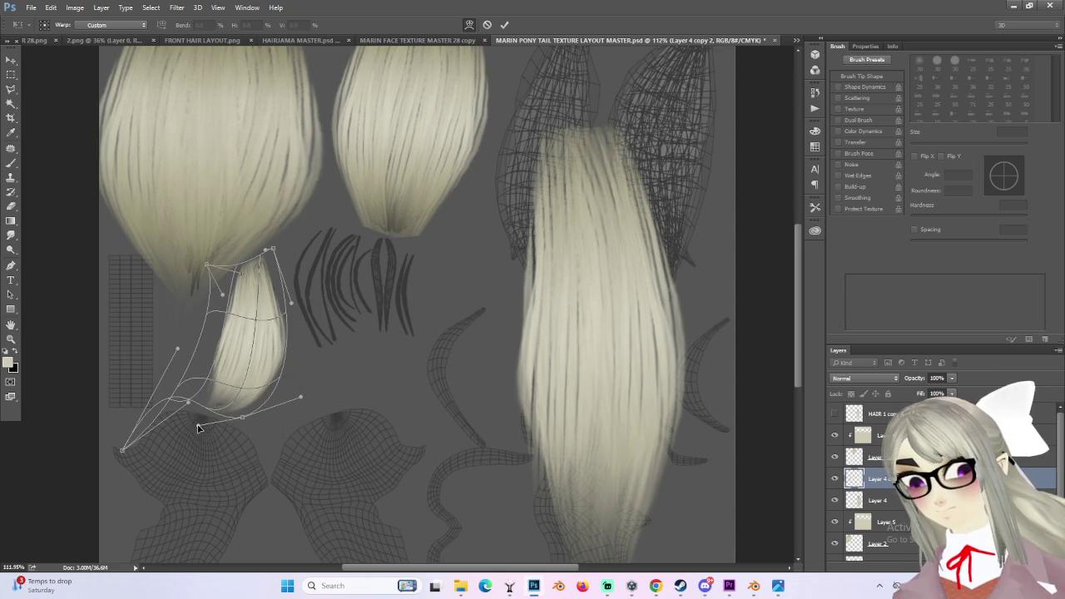
{"action": "left_click_drag", "start_coordinate": [125, 450], "coordinate": [149, 456]}
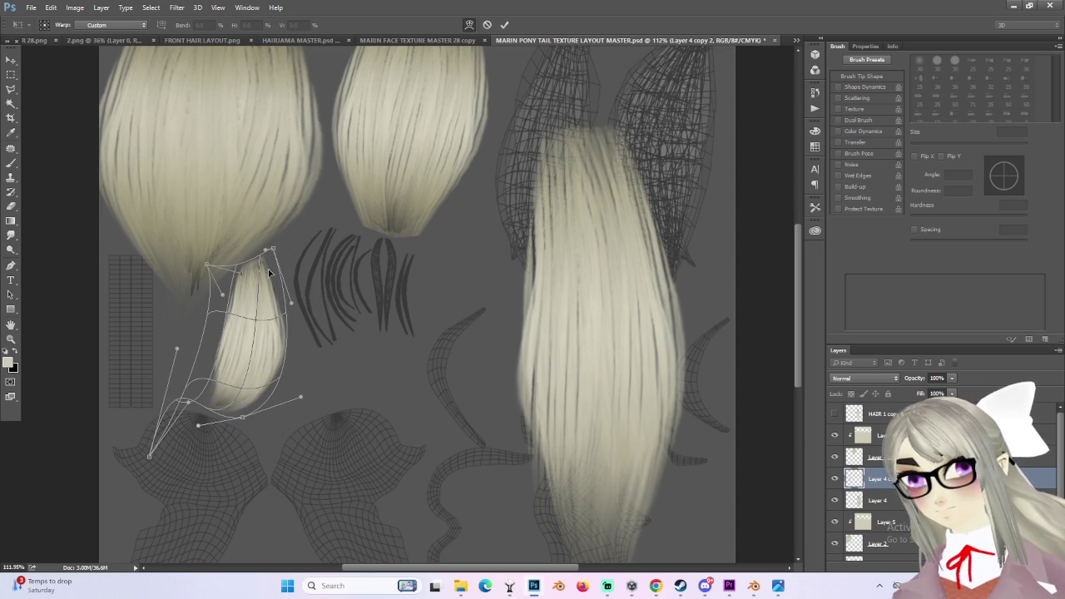
{"action": "left_click_drag", "start_coordinate": [300, 308], "coordinate": [302, 306]}
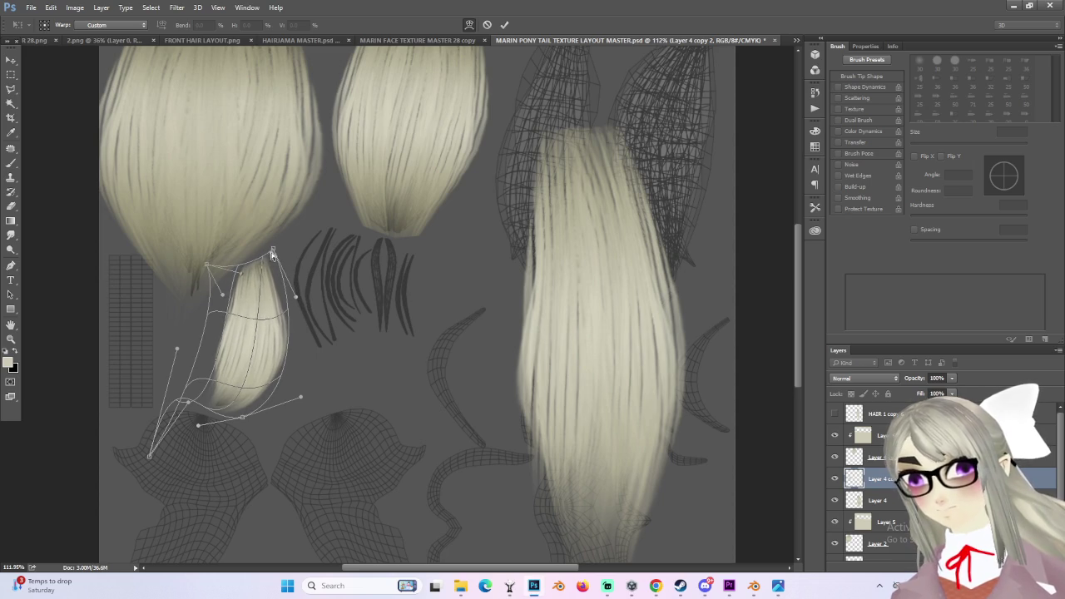
{"action": "left_click_drag", "start_coordinate": [210, 266], "coordinate": [218, 271]}
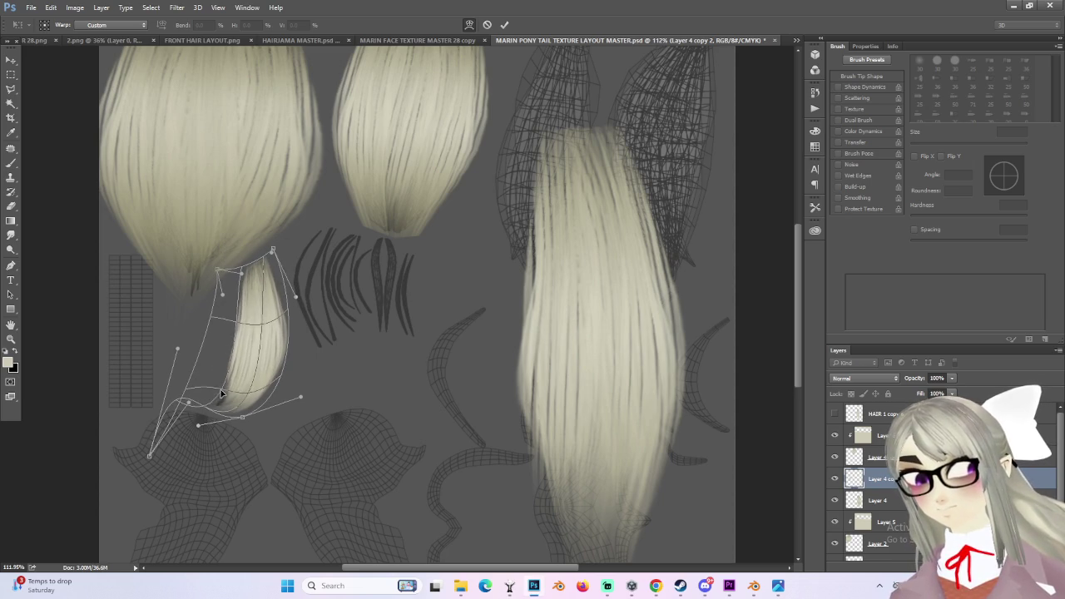
{"action": "left_click_drag", "start_coordinate": [200, 404], "coordinate": [200, 429]}
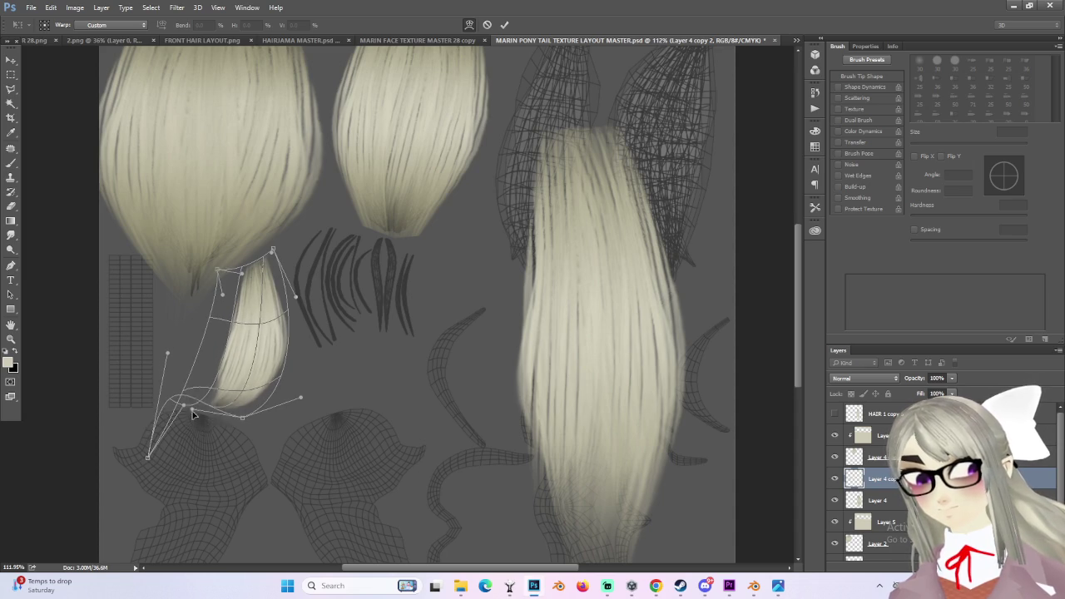
{"action": "key", "text": "Return"}
{"action": "key", "text": "ctrl+0"}
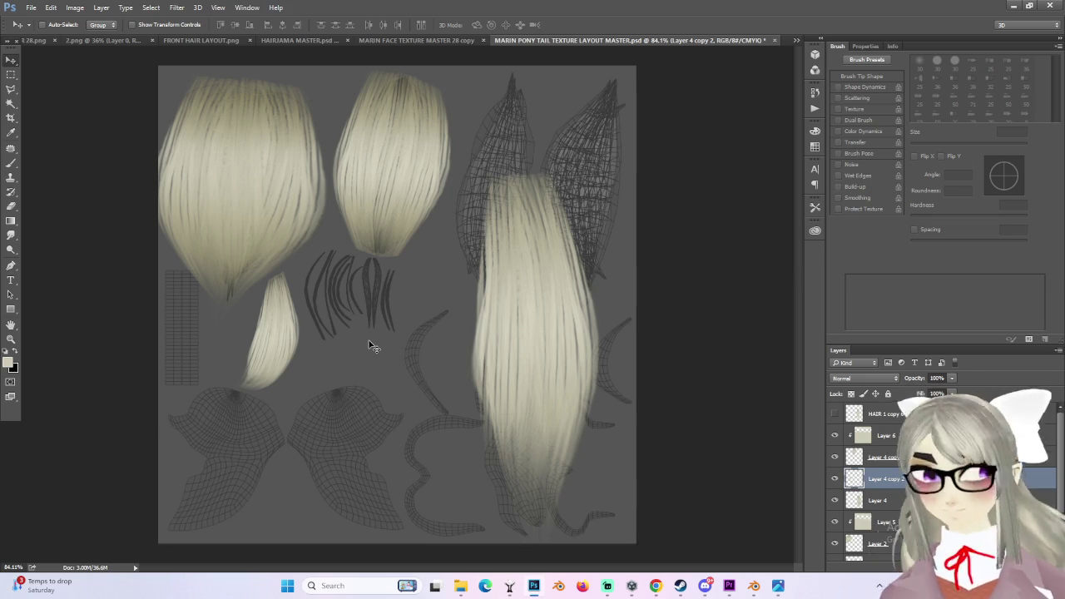
- Move Layer 4's long strand into the middle column and position a copy to the right
{"action": "left_click", "coordinate": [836, 501]}
{"action": "left_click", "coordinate": [836, 502]}
{"action": "left_click", "coordinate": [857, 500]}
{"action": "mouse_move", "coordinate": [535, 322]}
{"action": "left_mouse_down"}
{"action": "mouse_move", "coordinate": [399, 346]}
{"action": "mouse_move", "coordinate": [403, 362]}
{"action": "mouse_move", "coordinate": [603, 190]}
{"action": "left_mouse_up"}
{"action": "scroll", "coordinate": [403, 361], "scroll_direction": "up", "scroll_amount": 1, "text": "alt"}
{"action": "left_click_drag", "start_coordinate": [797, 291], "coordinate": [796, 246]}
{"action": "left_click_drag", "start_coordinate": [561, 258], "coordinate": [634, 314]}
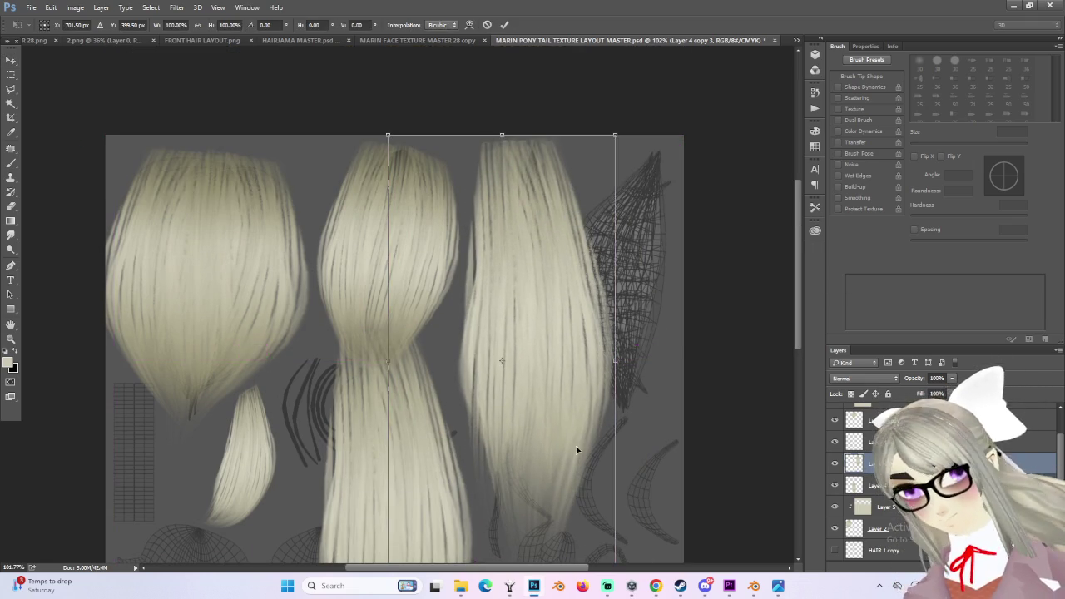
{"action": "scroll", "coordinate": [580, 428], "scroll_direction": "down", "scroll_amount": 1, "text": "alt"}
- Shorten the copy to about 68% height and tilt it about 5.8° over the upper-right island
{"action": "key", "text": "ctrl+t"}
{"action": "mouse_move", "coordinate": [478, 428]}
{"action": "left_mouse_down"}
{"action": "mouse_move", "coordinate": [532, 268]}
{"action": "mouse_move", "coordinate": [488, 315]}
{"action": "left_mouse_up"}
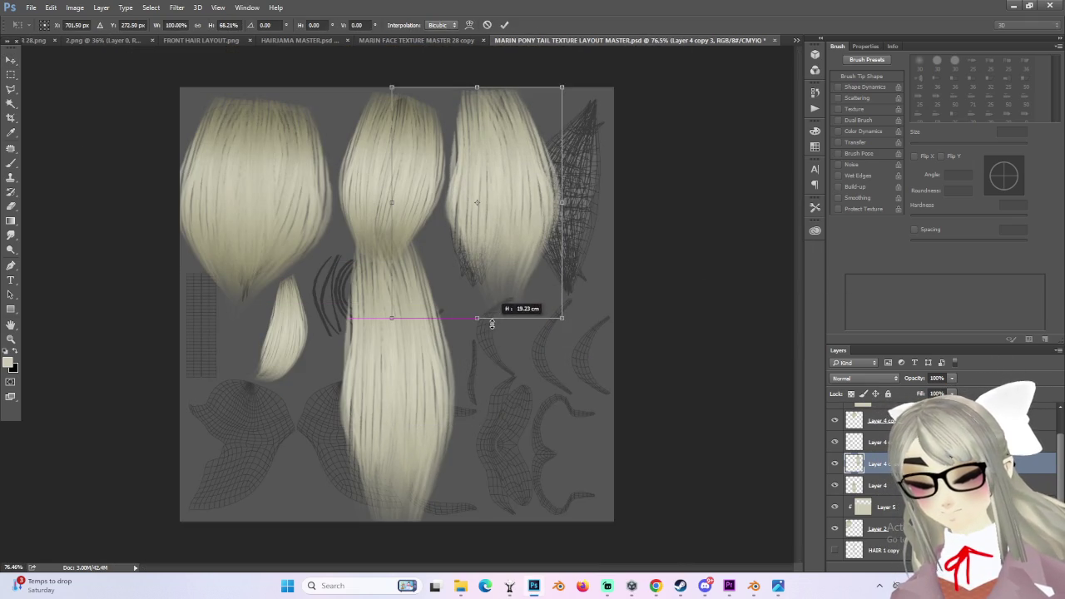
{"action": "scroll", "coordinate": [467, 274], "scroll_direction": "up", "scroll_amount": 1, "text": "alt"}
{"action": "mouse_move", "coordinate": [583, 260]}
{"action": "left_mouse_down"}
{"action": "mouse_move", "coordinate": [594, 238]}
{"action": "mouse_move", "coordinate": [572, 179]}
{"action": "mouse_move", "coordinate": [547, 165]}
{"action": "left_mouse_up"}
{"action": "key", "text": "Return"}
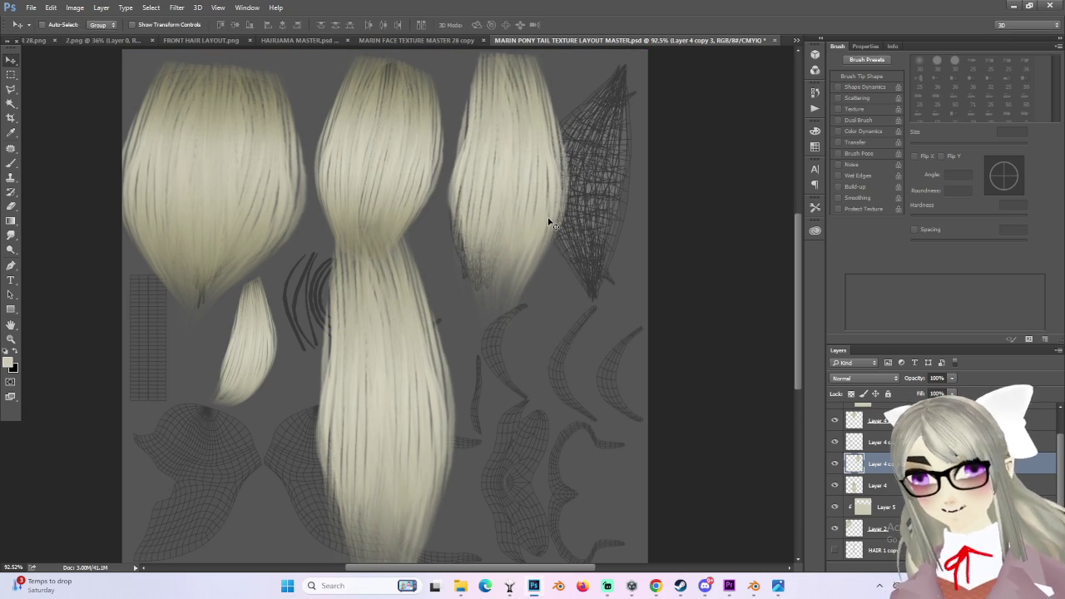
- Warp Layer 4 copy 3, pulling its left and right edges inward to narrow the strand
{"action": "key", "text": "ctrl+t"}
{"action": "right_click", "coordinate": [535, 186]}
{"action": "left_click", "coordinate": [554, 271]}
{"action": "left_click_drag", "start_coordinate": [483, 276], "coordinate": [477, 298]}
{"action": "mouse_move", "coordinate": [493, 236]}
{"action": "left_mouse_down"}
{"action": "mouse_move", "coordinate": [488, 316]}
{"action": "mouse_move", "coordinate": [569, 252]}
{"action": "left_mouse_up"}
{"action": "left_click_drag", "start_coordinate": [576, 161], "coordinate": [540, 135]}
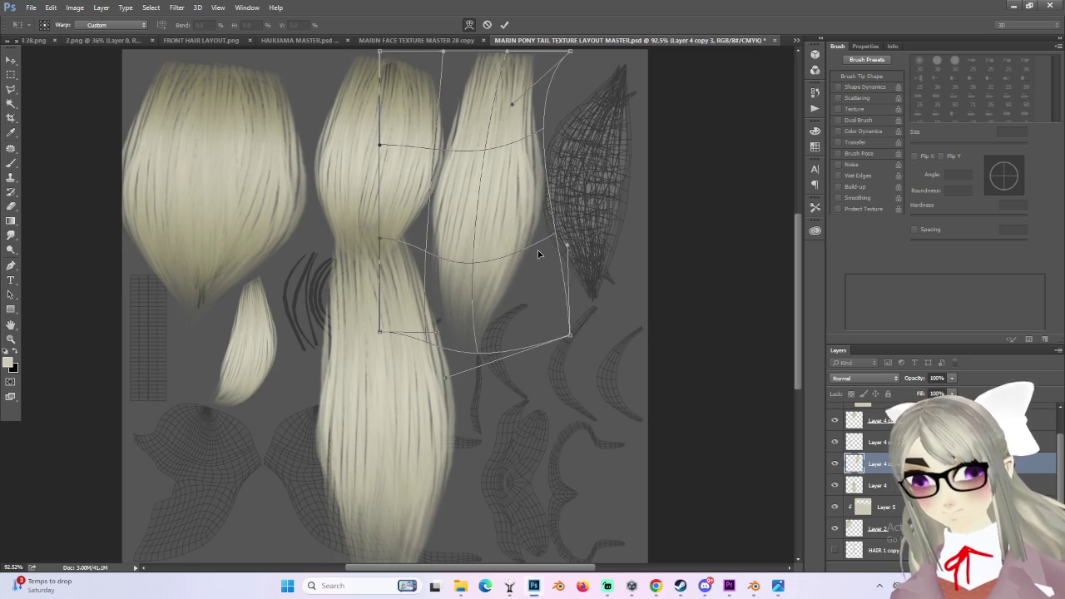
{"action": "left_click_drag", "start_coordinate": [539, 254], "coordinate": [533, 247]}
{"action": "left_click_drag", "start_coordinate": [377, 244], "coordinate": [455, 262]}
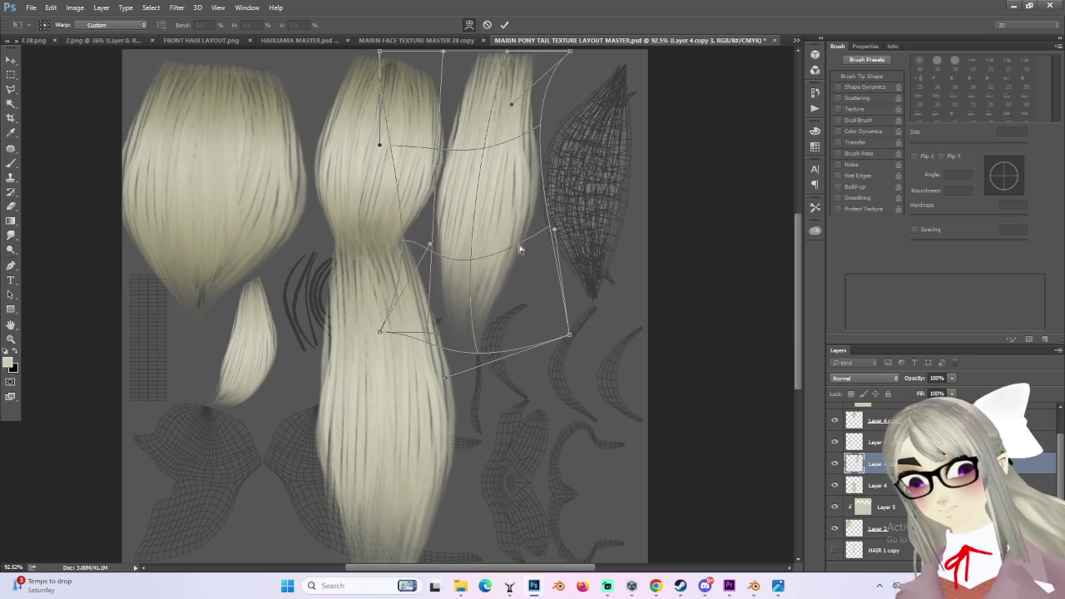
{"action": "left_click_drag", "start_coordinate": [391, 124], "coordinate": [434, 127]}
{"action": "left_click_drag", "start_coordinate": [382, 149], "coordinate": [454, 162]}
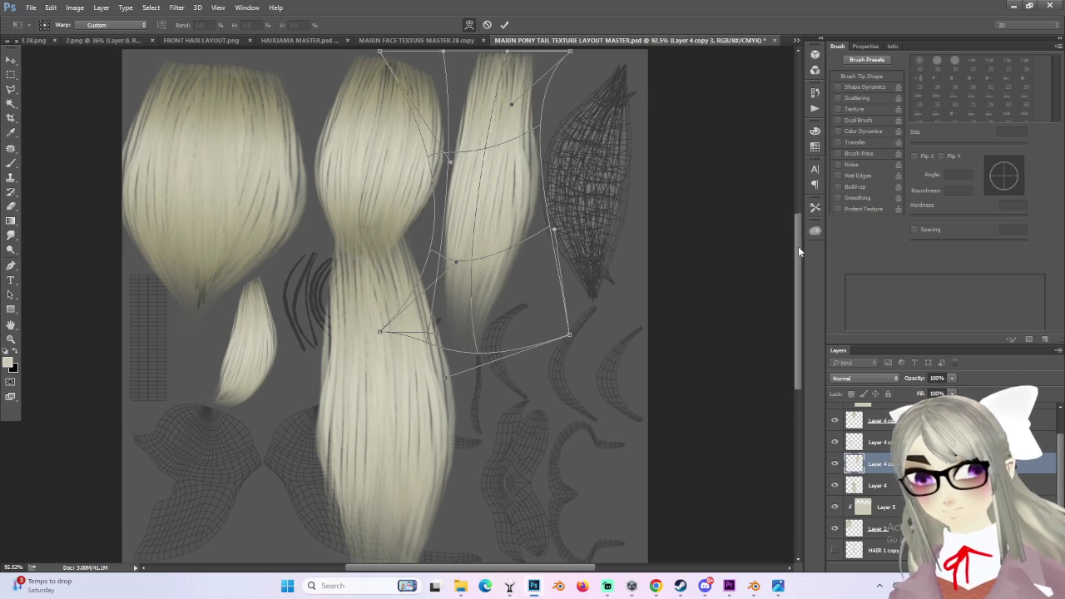
- Reshape the strand's top, taper its bottom to fit the leaf-shaped island, and apply the warp
{"action": "scroll", "coordinate": [799, 247], "scroll_direction": "up", "scroll_amount": 2}
{"action": "left_click_drag", "start_coordinate": [443, 112], "coordinate": [456, 125]}
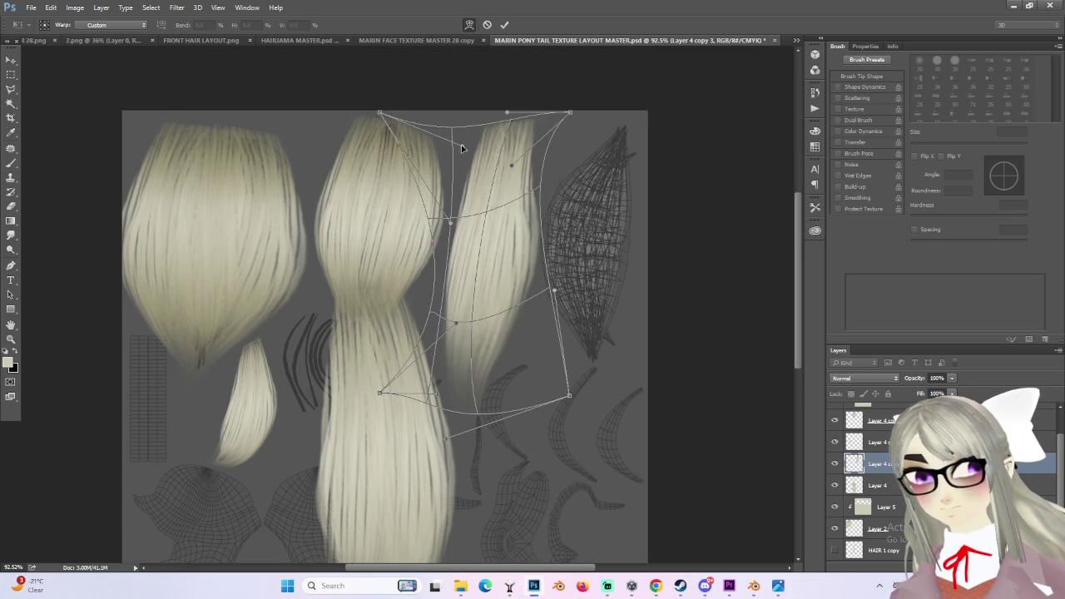
{"action": "mouse_move", "coordinate": [495, 212]}
{"action": "left_mouse_down"}
{"action": "mouse_move", "coordinate": [500, 202]}
{"action": "mouse_move", "coordinate": [501, 222]}
{"action": "left_mouse_up"}
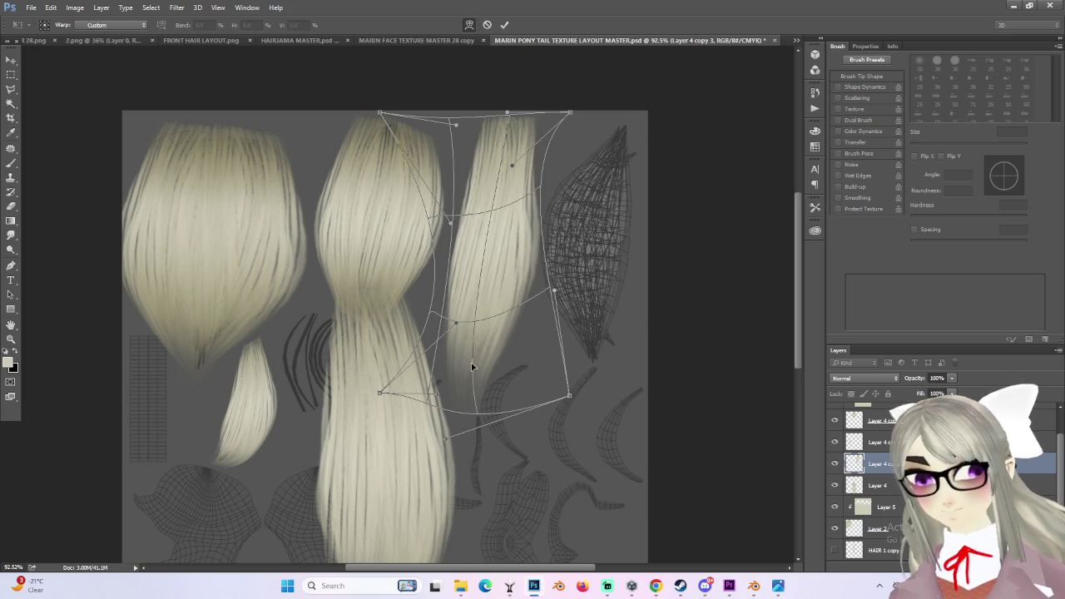
{"action": "left_click_drag", "start_coordinate": [452, 380], "coordinate": [454, 394]}
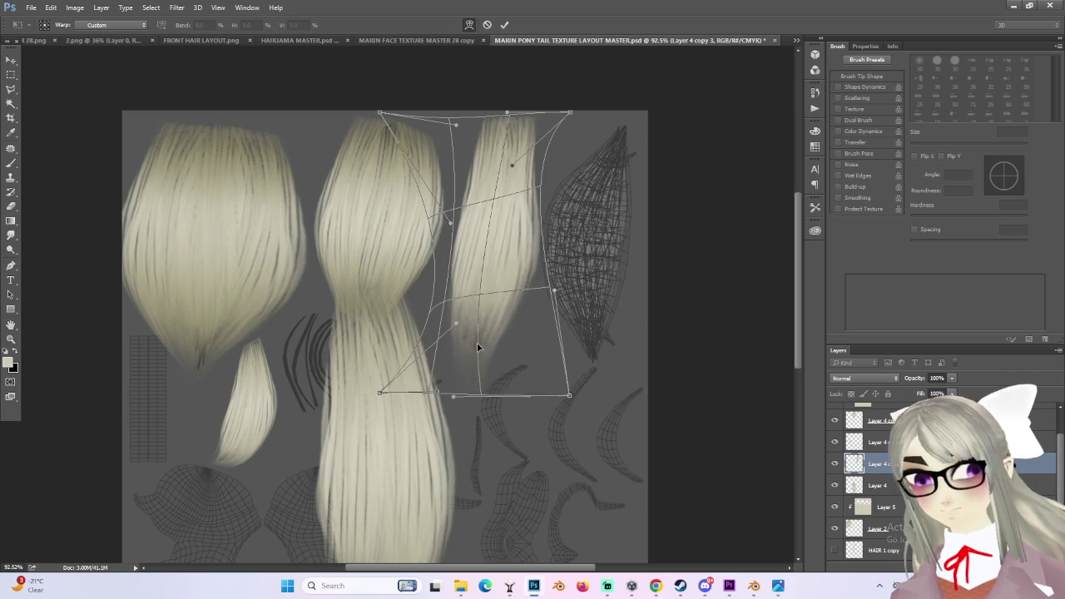
{"action": "left_click_drag", "start_coordinate": [488, 309], "coordinate": [489, 323]}
{"action": "mouse_move", "coordinate": [569, 397]}
{"action": "left_mouse_down"}
{"action": "mouse_move", "coordinate": [540, 404]}
{"action": "mouse_move", "coordinate": [540, 393]}
{"action": "left_mouse_up"}
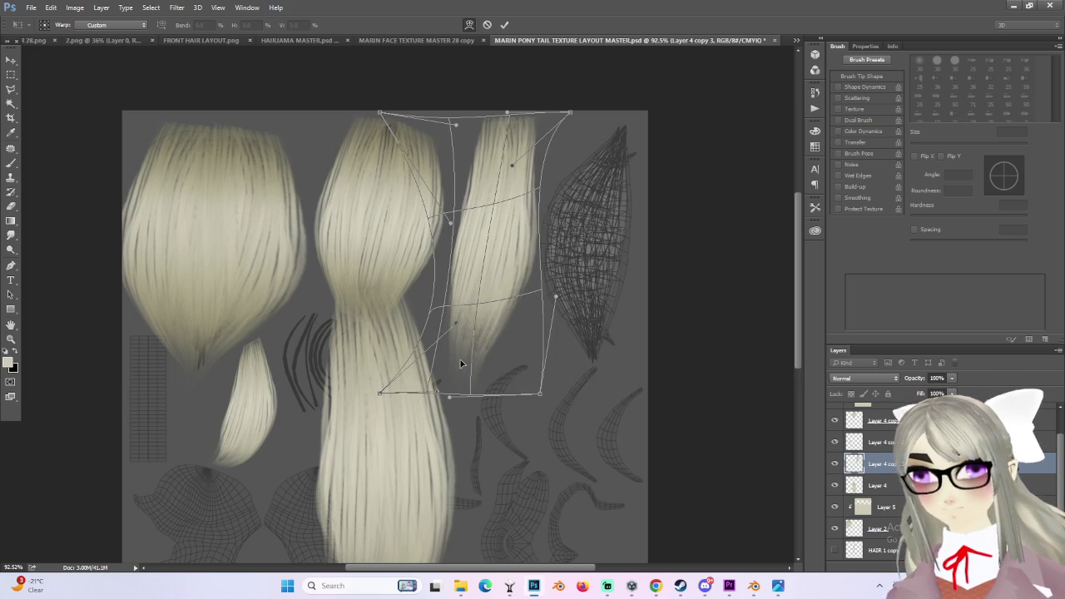
{"action": "left_click_drag", "start_coordinate": [472, 323], "coordinate": [476, 319]}
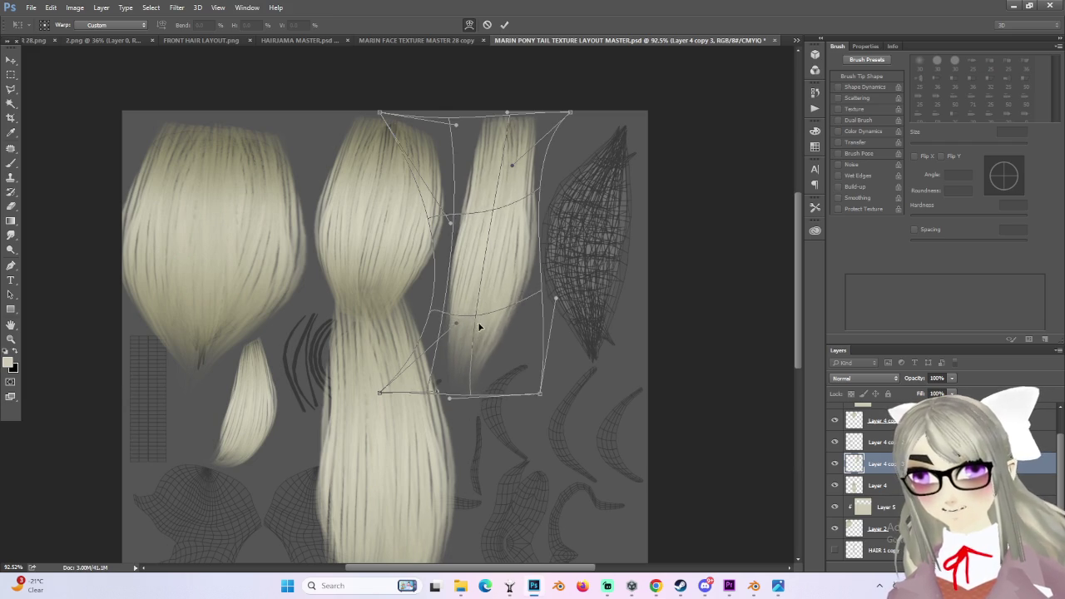
{"action": "left_click_drag", "start_coordinate": [452, 230], "coordinate": [409, 219]}
{"action": "key", "text": "Return"}
{"action": "scroll", "coordinate": [579, 283], "scroll_direction": "down", "scroll_amount": 2, "text": "alt"}
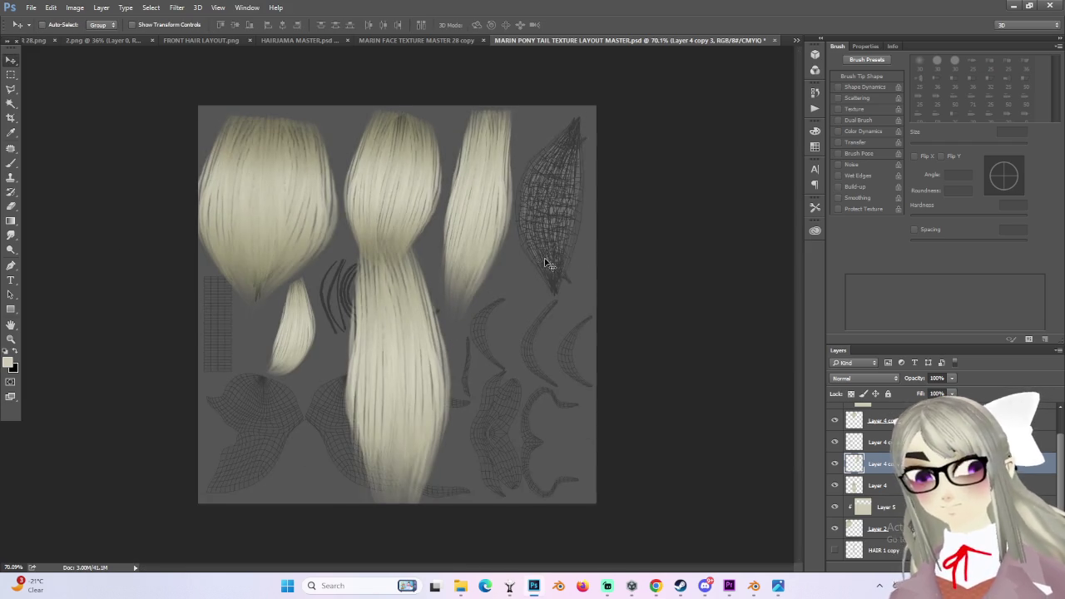
- Move the middle strand on Layer 4 down about 75px
{"action": "scroll", "coordinate": [504, 261], "scroll_direction": "up", "scroll_amount": 1, "text": "alt"}
{"action": "scroll", "coordinate": [504, 261], "scroll_direction": "down", "scroll_amount": 1, "text": "alt"}
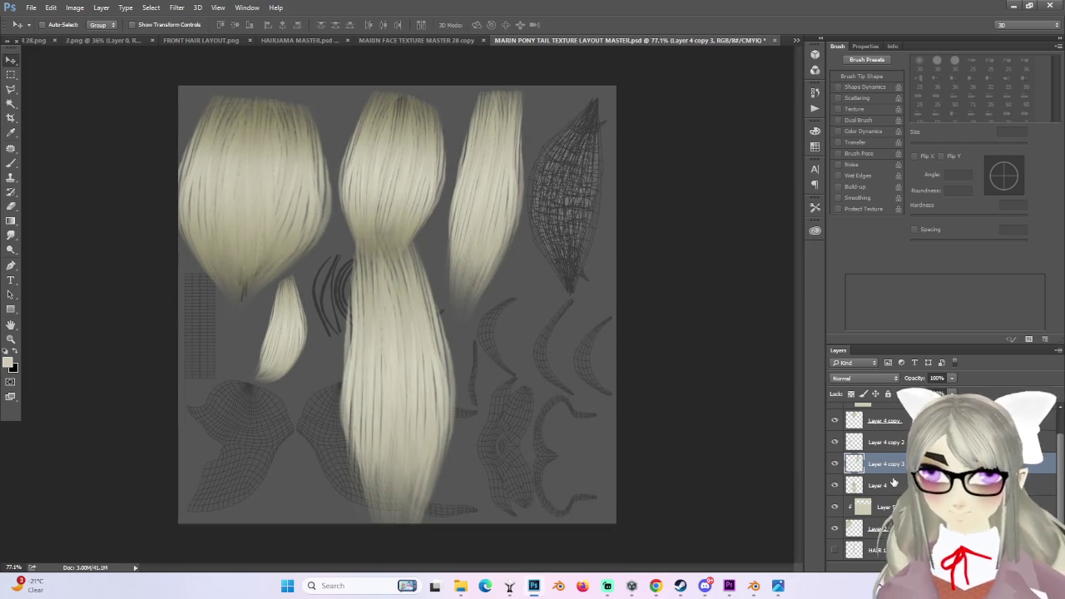
{"action": "left_click", "coordinate": [874, 485]}
{"action": "scroll", "coordinate": [393, 307], "scroll_direction": "down", "scroll_amount": 1, "text": "alt"}
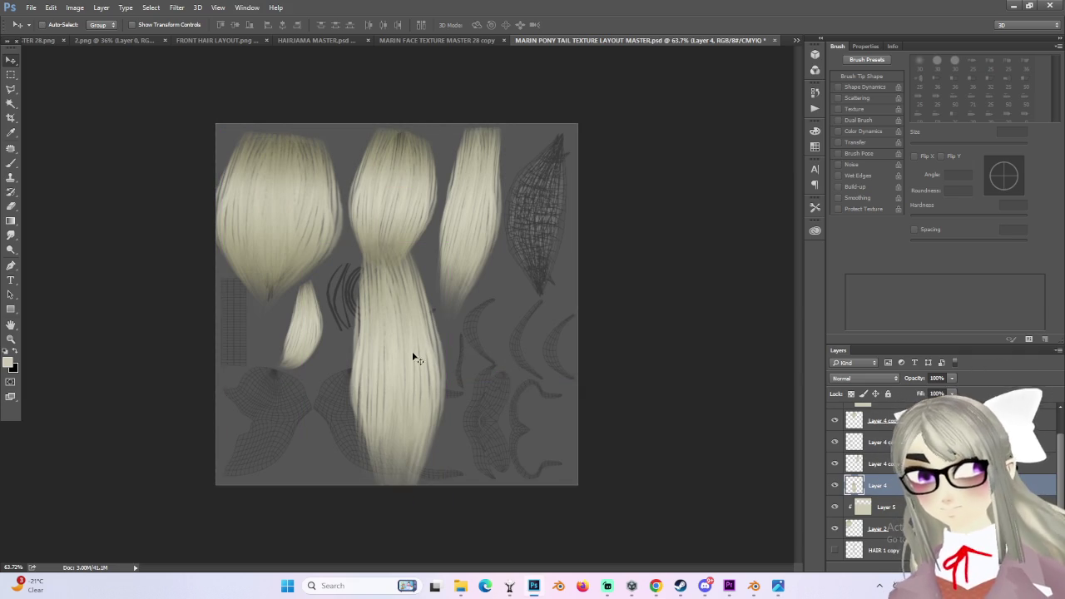
{"action": "left_click_drag", "start_coordinate": [423, 344], "coordinate": [429, 407]}
- Add a new layer above Layer 4 copy 3, clipped to it and set to Multiply
{"action": "left_click", "coordinate": [835, 485]}
{"action": "left_click", "coordinate": [835, 486]}
{"action": "left_click", "coordinate": [835, 464]}
{"action": "left_click", "coordinate": [835, 464]}
{"action": "left_click", "coordinate": [866, 463]}
{"action": "key", "text": "ctrl+shift+alt+n"}
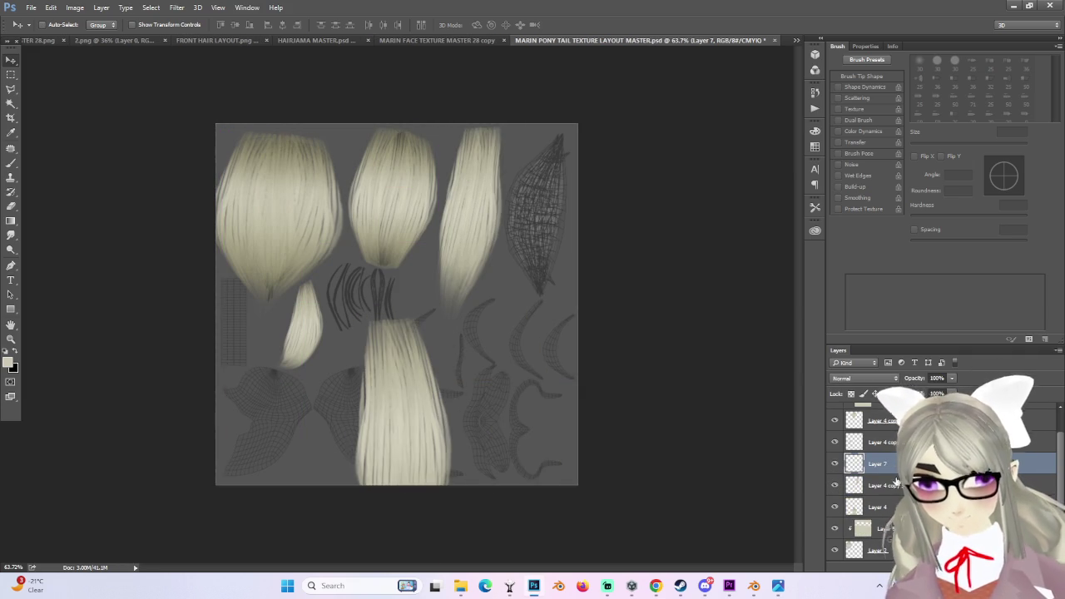
{"action": "right_click", "coordinate": [882, 464]}
{"action": "left_click", "coordinate": [941, 261]}
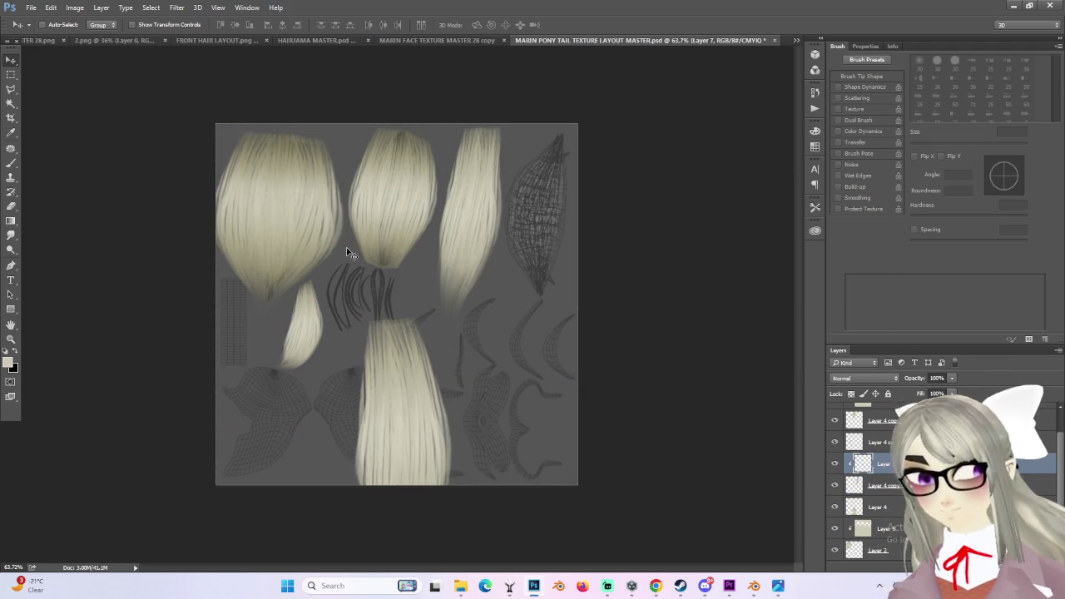
{"action": "left_click", "coordinate": [11, 221]}
{"action": "left_click", "coordinate": [864, 378]}
{"action": "left_click", "coordinate": [853, 407]}
- Drag Gradient tool shading across the third strand to darken its top
{"action": "left_click_drag", "start_coordinate": [454, 294], "coordinate": [542, 288]}
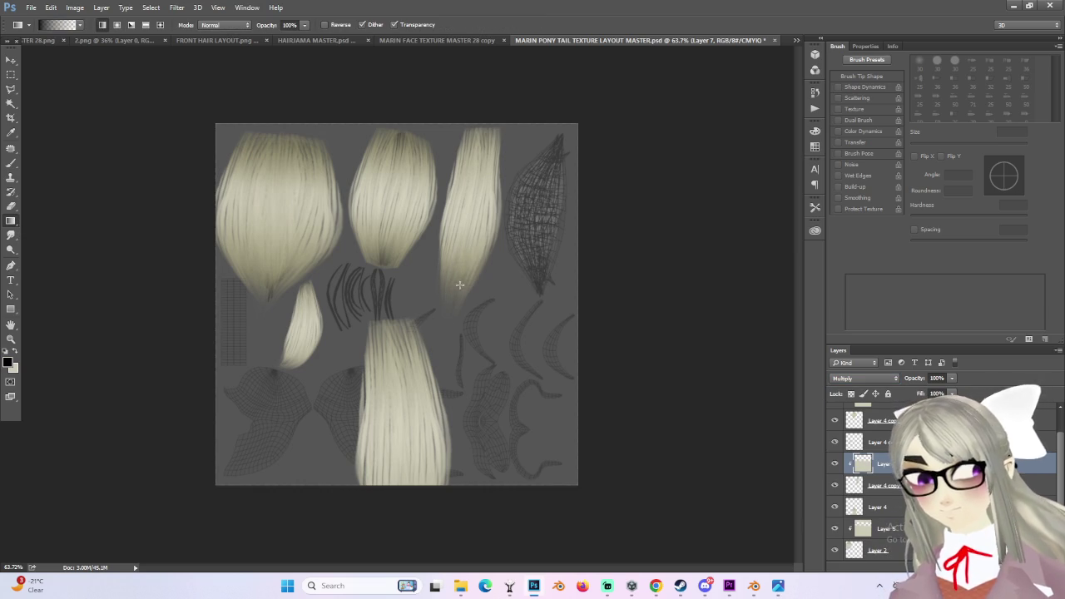
{"action": "key", "text": "ctrl+z"}
{"action": "key", "text": "ctrl+z"}
{"action": "key", "text": "ctrl+z"}
{"action": "left_click", "coordinate": [12, 345]}
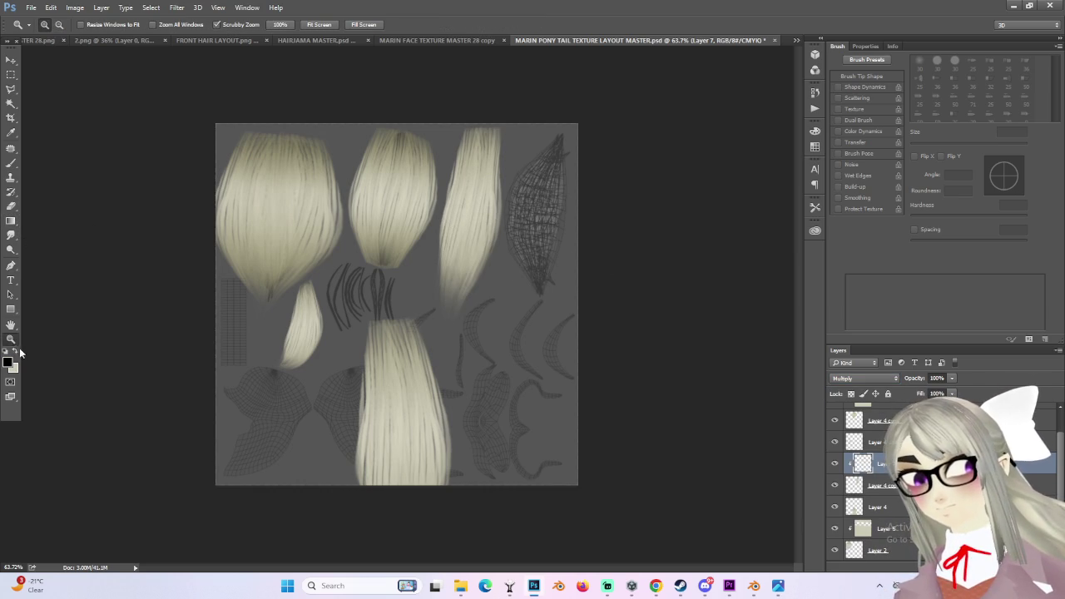
{"action": "left_click", "coordinate": [11, 223]}
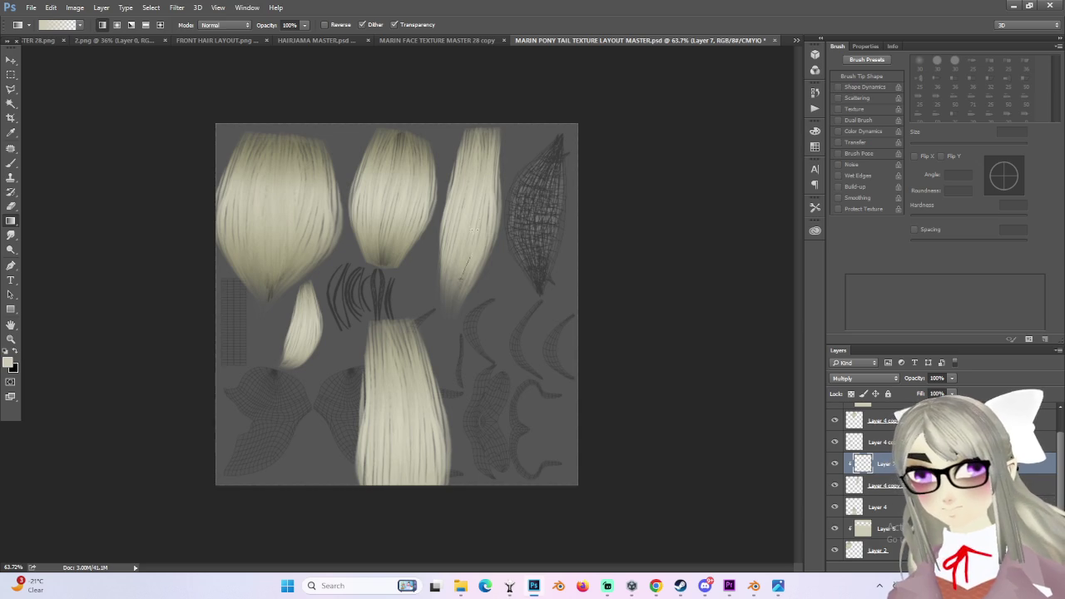
{"action": "left_click_drag", "start_coordinate": [461, 279], "coordinate": [469, 214]}
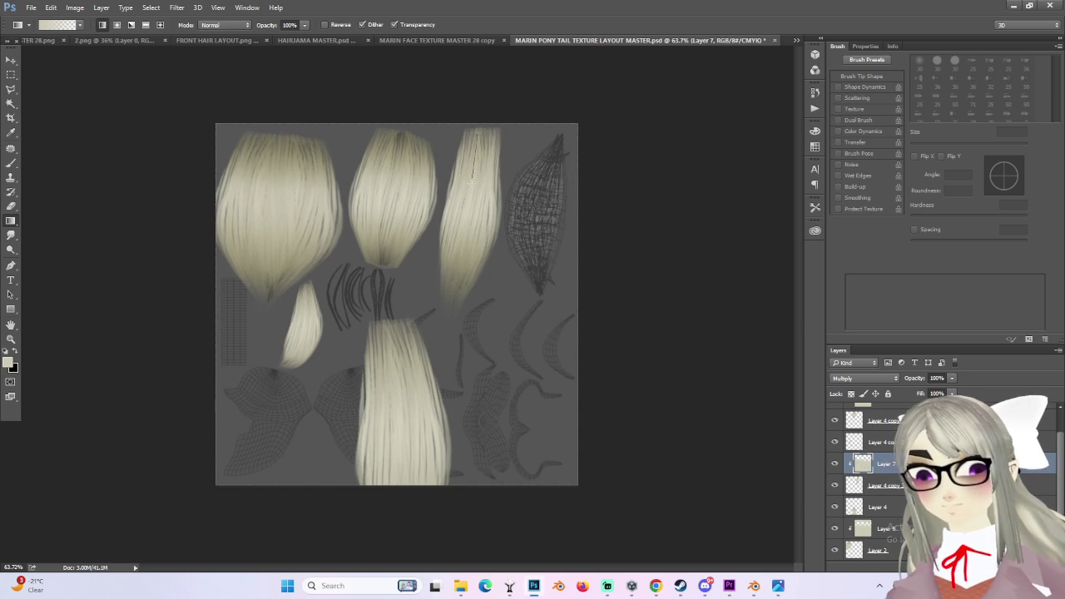
{"action": "left_click_drag", "start_coordinate": [494, 259], "coordinate": [478, 137]}
{"action": "scroll", "coordinate": [457, 290], "scroll_direction": "down", "scroll_amount": 1, "text": "alt"}
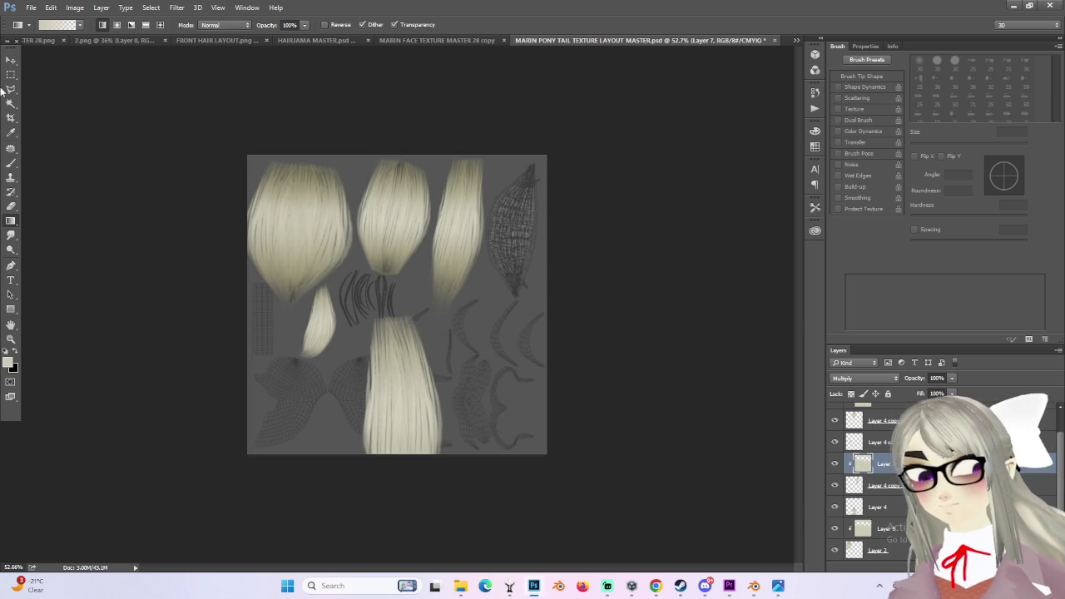
- Make Layer 4 active and switch from the Gradient tool to the Move tool
{"action": "left_click", "coordinate": [11, 89]}
{"action": "left_click", "coordinate": [11, 60]}
{"action": "left_click", "coordinate": [11, 74]}
{"action": "left_click", "coordinate": [836, 506]}
{"action": "left_click", "coordinate": [835, 506]}
{"action": "left_click", "coordinate": [874, 507]}
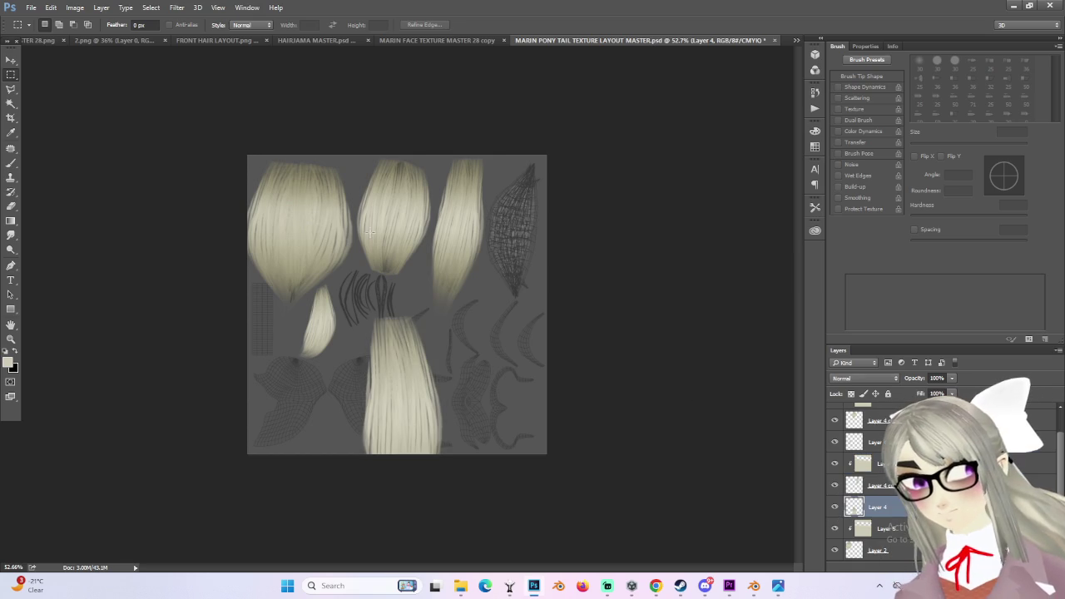
{"action": "left_click", "coordinate": [11, 59]}
- Alt-drag a copy of the long strand right, rotate it 11.7°, and scale to 73% height, 84% width
{"action": "left_click_drag", "start_coordinate": [395, 363], "coordinate": [607, 233], "text": "alt"}
{"action": "scroll", "coordinate": [520, 273], "scroll_direction": "up", "scroll_amount": 1, "text": "alt"}
{"action": "key", "text": "ctrl+t"}
{"action": "left_click_drag", "start_coordinate": [654, 309], "coordinate": [638, 331]}
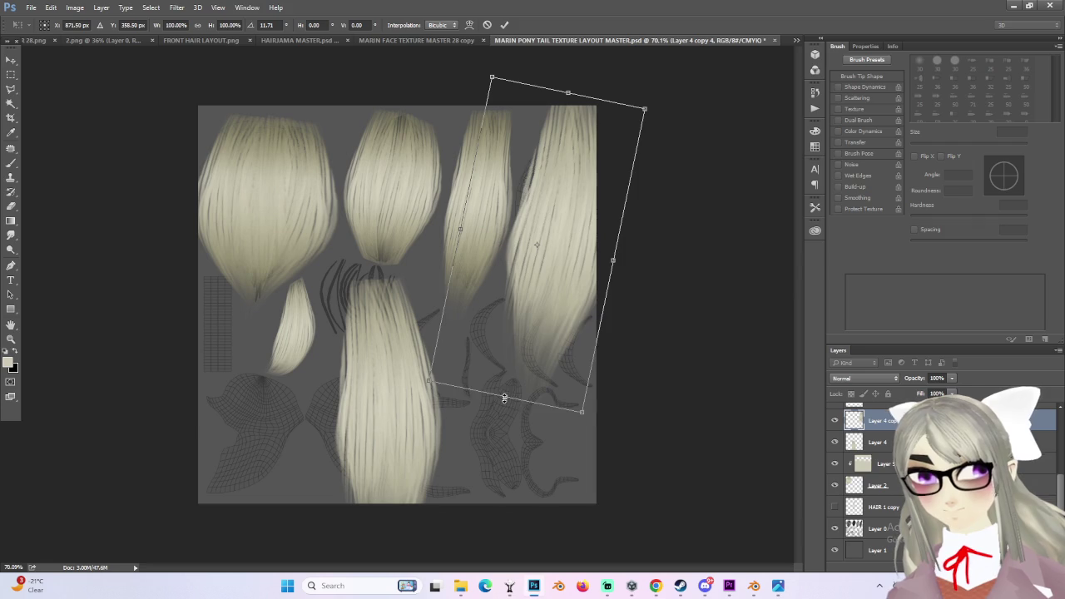
{"action": "left_click_drag", "start_coordinate": [505, 399], "coordinate": [528, 319]}
{"action": "left_click_drag", "start_coordinate": [585, 213], "coordinate": [545, 243]}
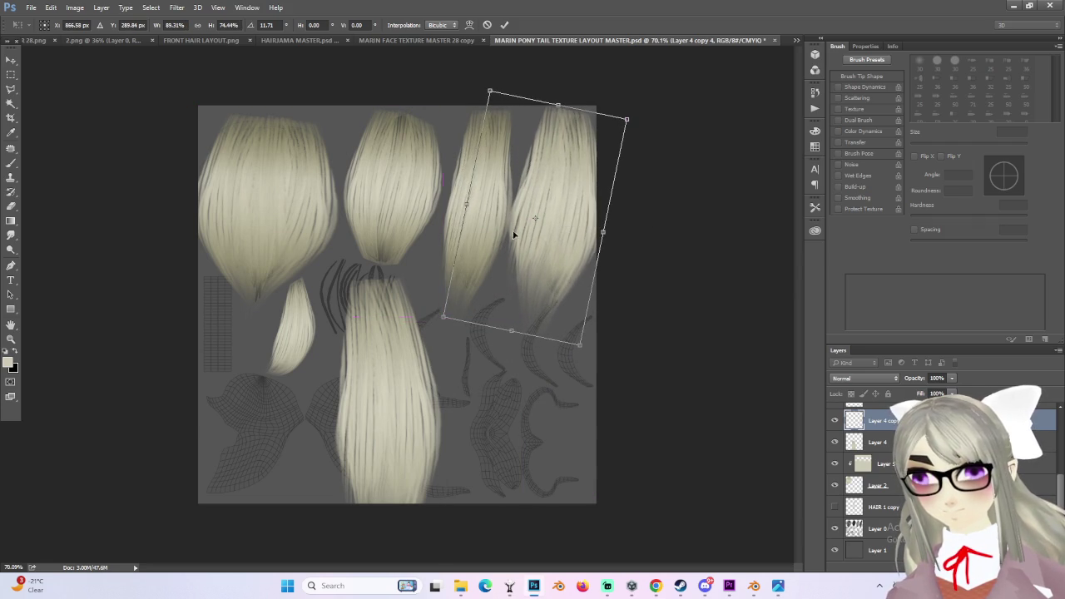
{"action": "left_click_drag", "start_coordinate": [465, 204], "coordinate": [474, 205]}
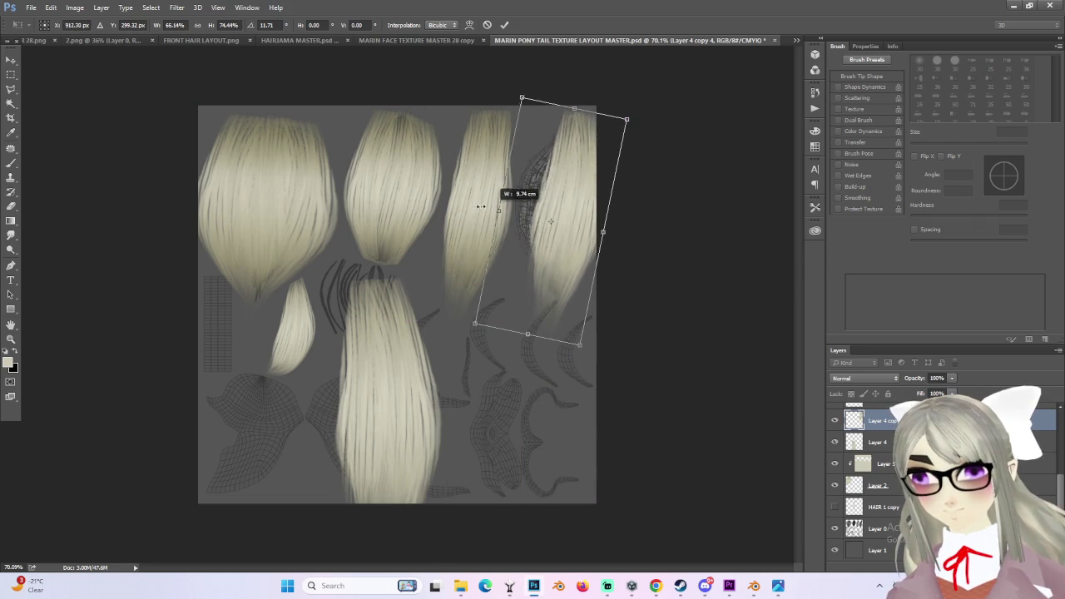
{"action": "right_click", "coordinate": [546, 205]}
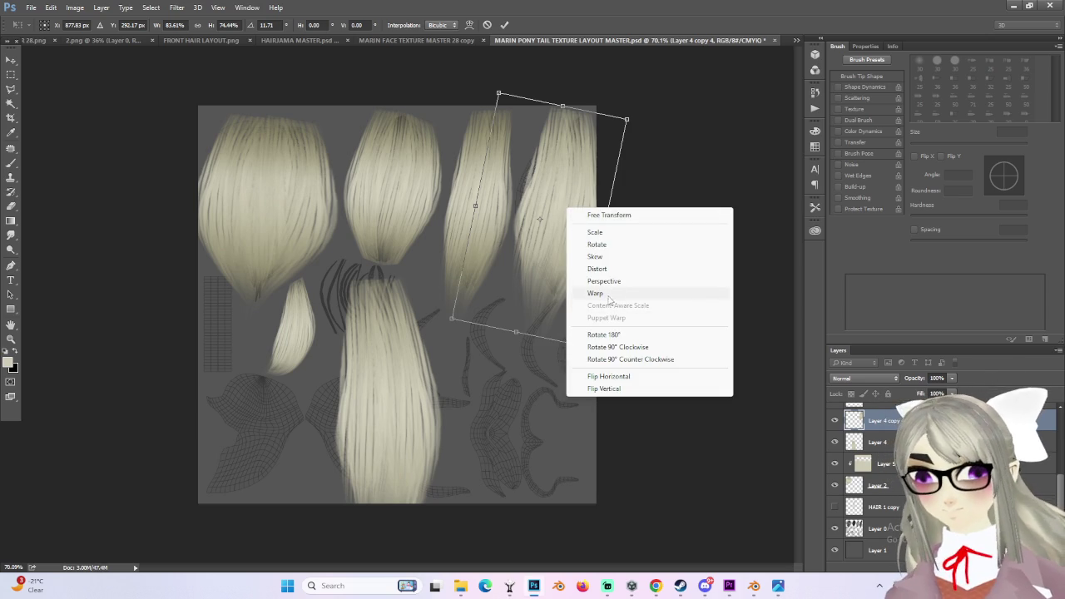
- Warp the Layer 4 copy 4 strand's lower edges and right side to curve along the rightmost island
{"action": "left_click", "coordinate": [596, 293]}
{"action": "scroll", "coordinate": [553, 132], "scroll_direction": "up", "scroll_amount": 2, "text": "alt"}
{"action": "left_click_drag", "start_coordinate": [537, 124], "coordinate": [531, 215]}
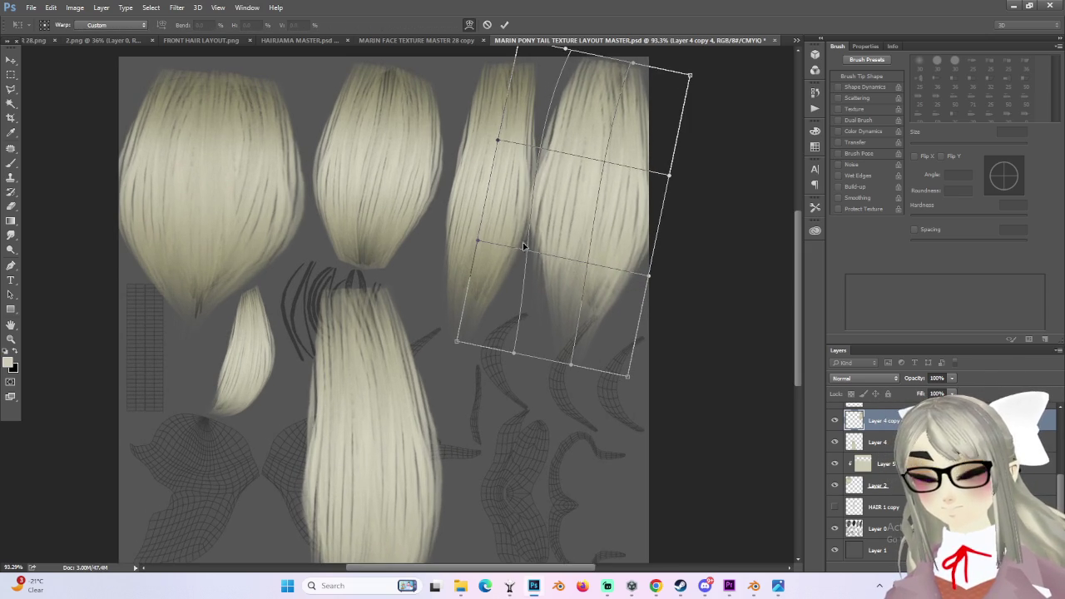
{"action": "left_click_drag", "start_coordinate": [477, 243], "coordinate": [523, 256]}
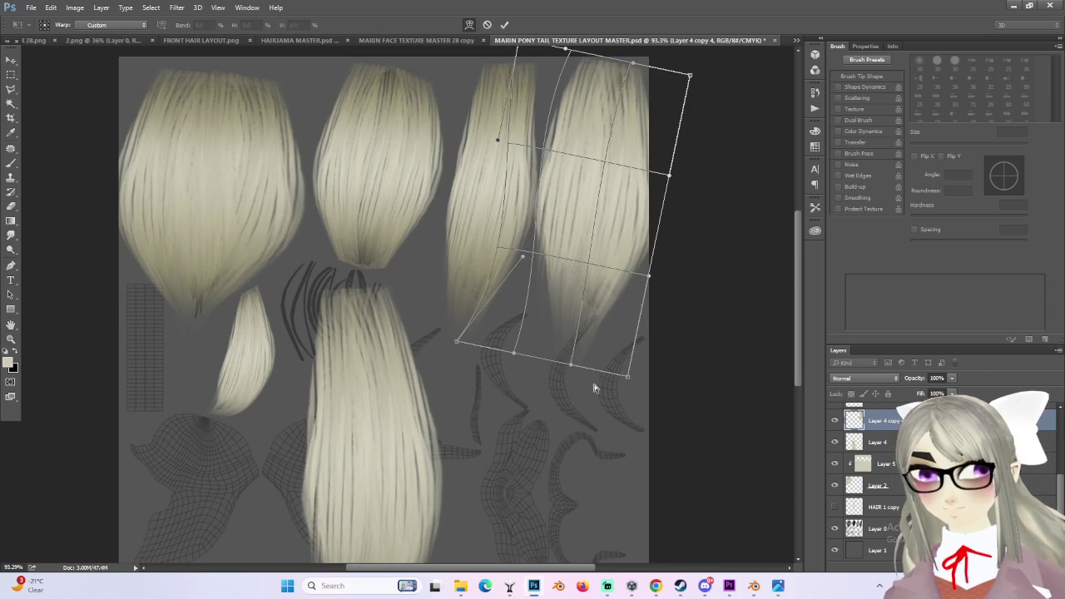
{"action": "left_click_drag", "start_coordinate": [573, 366], "coordinate": [614, 329]}
{"action": "mouse_move", "coordinate": [459, 347]}
{"action": "left_mouse_down"}
{"action": "mouse_move", "coordinate": [546, 351]}
{"action": "mouse_move", "coordinate": [597, 304]}
{"action": "mouse_move", "coordinate": [576, 330]}
{"action": "mouse_move", "coordinate": [593, 341]}
{"action": "left_mouse_up"}
{"action": "left_click_drag", "start_coordinate": [627, 381], "coordinate": [638, 375]}
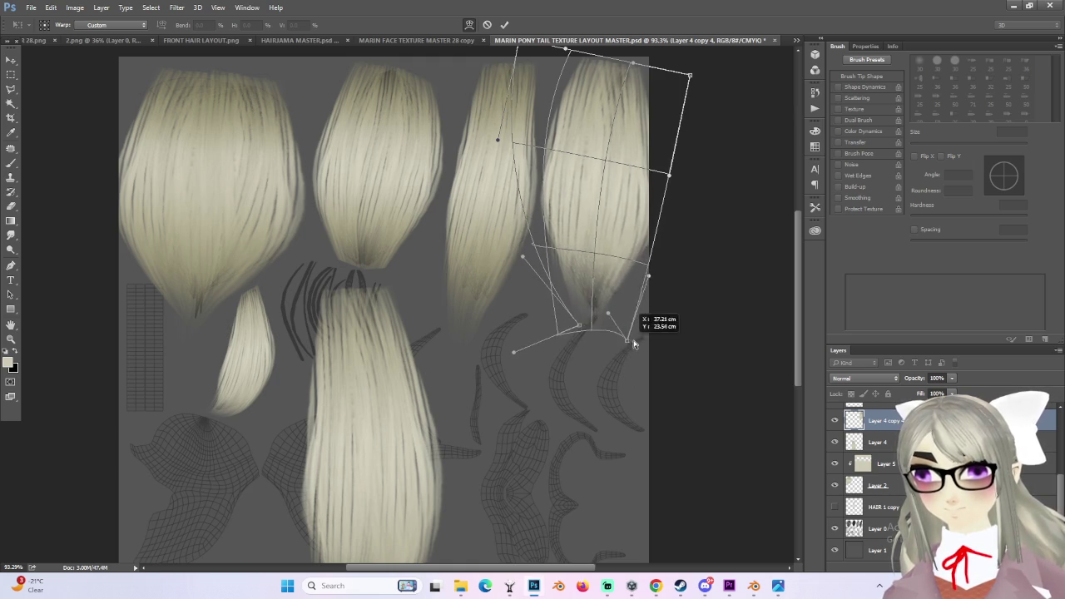
{"action": "mouse_move", "coordinate": [601, 180]}
{"action": "left_mouse_down"}
{"action": "mouse_move", "coordinate": [566, 152]}
{"action": "mouse_move", "coordinate": [502, 176]}
{"action": "mouse_move", "coordinate": [665, 183]}
{"action": "mouse_move", "coordinate": [625, 171]}
{"action": "left_mouse_up"}
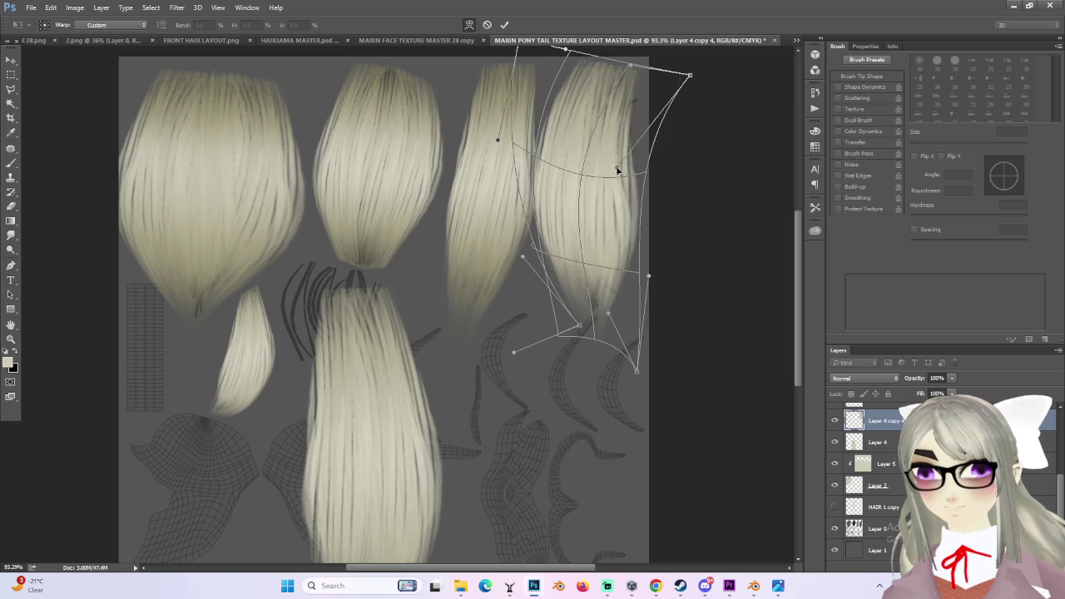
- Fit the strand's top edge, left edge and top-right corner to the island and commit the warp
{"action": "mouse_move", "coordinate": [549, 50]}
{"action": "left_mouse_down"}
{"action": "mouse_move", "coordinate": [638, 70]}
{"action": "mouse_move", "coordinate": [709, 106]}
{"action": "mouse_move", "coordinate": [712, 96]}
{"action": "left_mouse_up"}
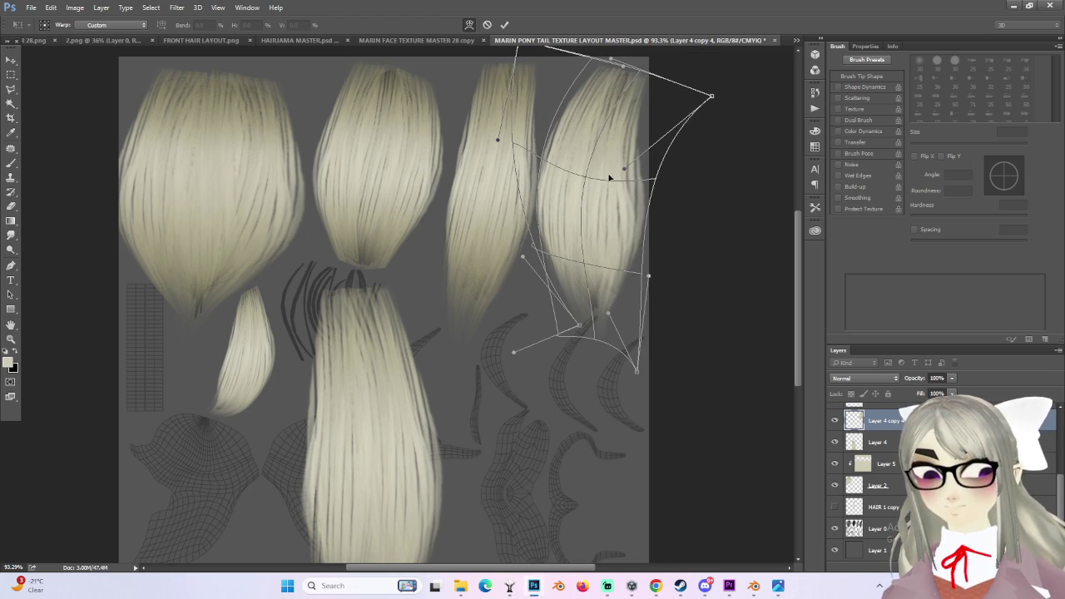
{"action": "mouse_move", "coordinate": [589, 71]}
{"action": "left_mouse_down"}
{"action": "mouse_move", "coordinate": [607, 184]}
{"action": "mouse_move", "coordinate": [591, 173]}
{"action": "left_mouse_up"}
{"action": "key", "text": "ctrl+z"}
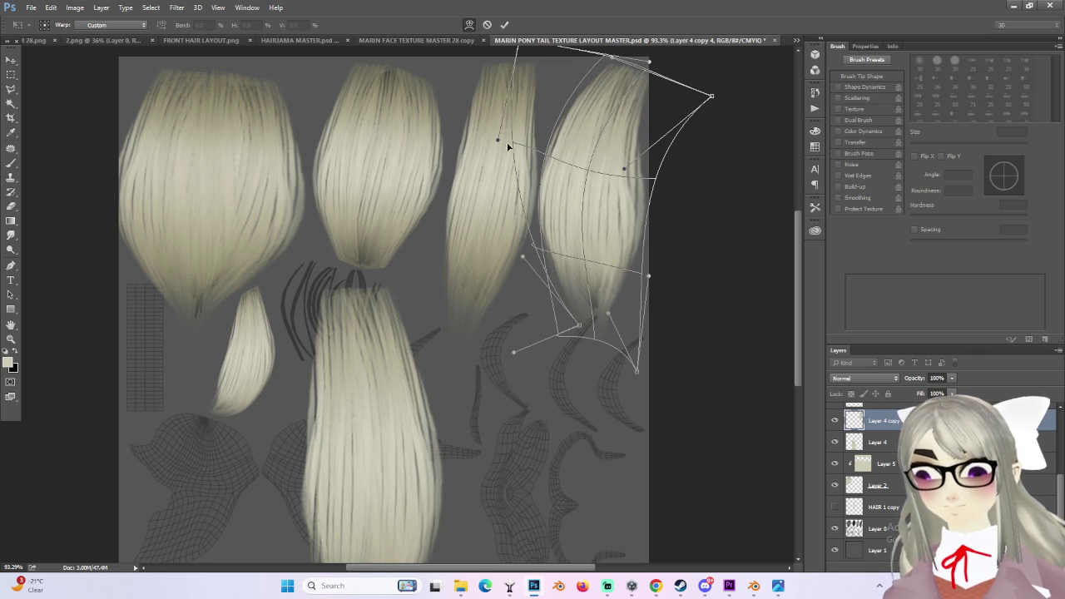
{"action": "left_click_drag", "start_coordinate": [510, 147], "coordinate": [505, 149]}
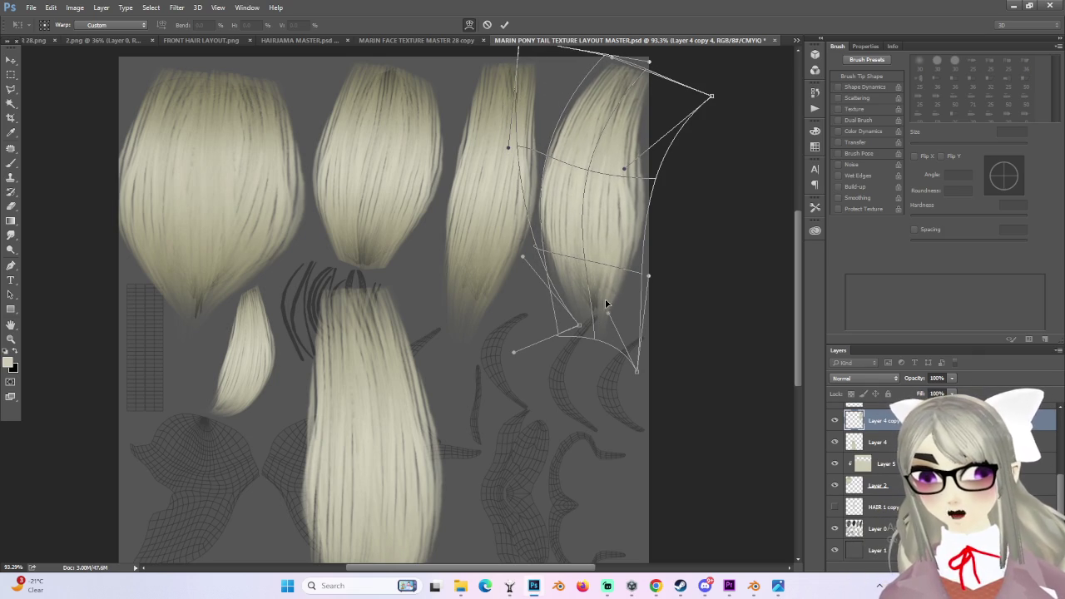
{"action": "left_click_drag", "start_coordinate": [596, 281], "coordinate": [619, 296]}
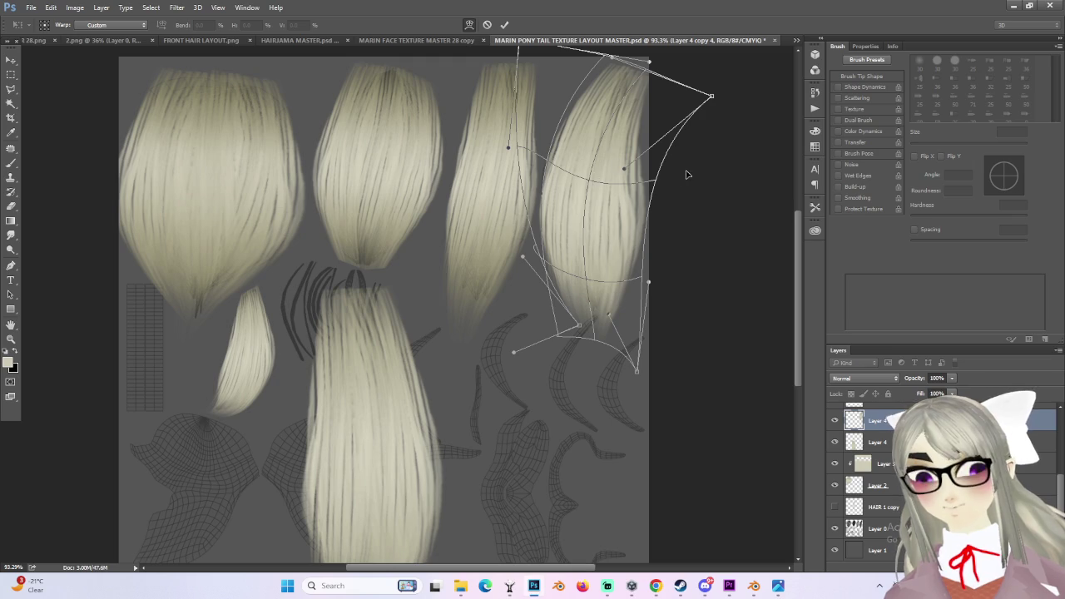
{"action": "mouse_move", "coordinate": [706, 96]}
{"action": "left_mouse_down"}
{"action": "mouse_move", "coordinate": [694, 72]}
{"action": "mouse_move", "coordinate": [704, 78]}
{"action": "left_mouse_up"}
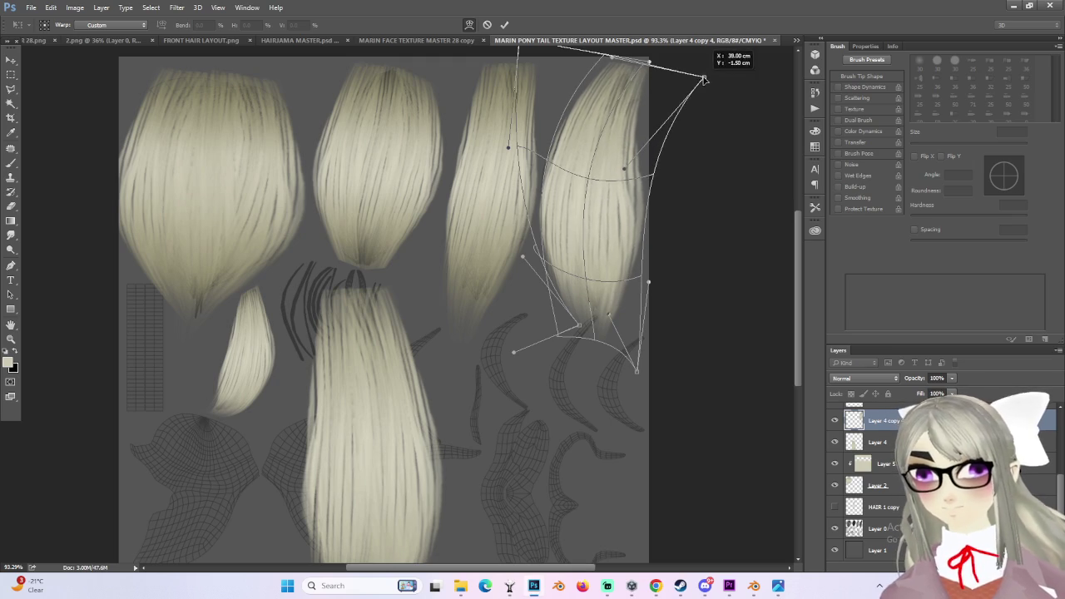
{"action": "scroll", "coordinate": [674, 229], "scroll_direction": "down", "scroll_amount": 1, "text": "alt"}
{"action": "key", "text": "Return"}
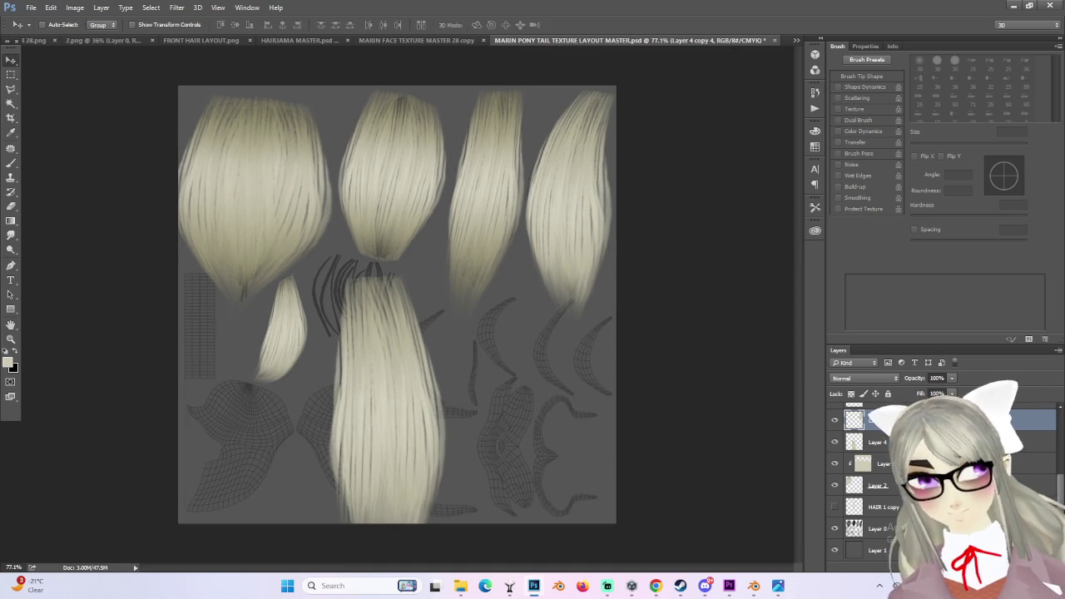
- Add Layer 8 clipped to the copied strand with Multiply blend mode
{"action": "key", "text": "ctrl+shift+alt+n"}
{"action": "right_click", "coordinate": [884, 421]}
{"action": "left_click", "coordinate": [944, 261]}
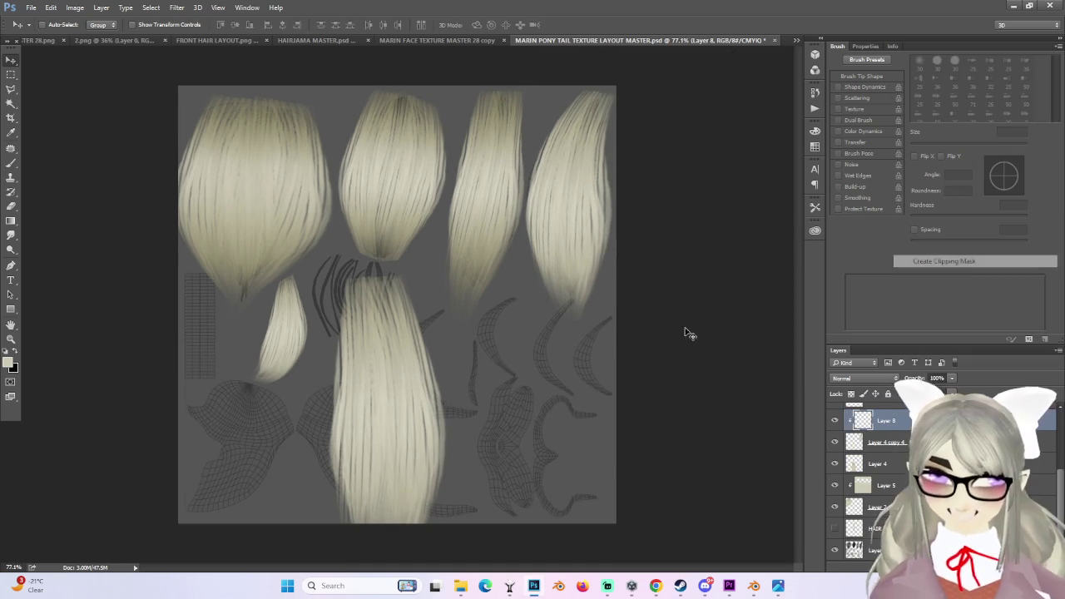
{"action": "left_click", "coordinate": [880, 381]}
{"action": "left_click", "coordinate": [857, 411]}
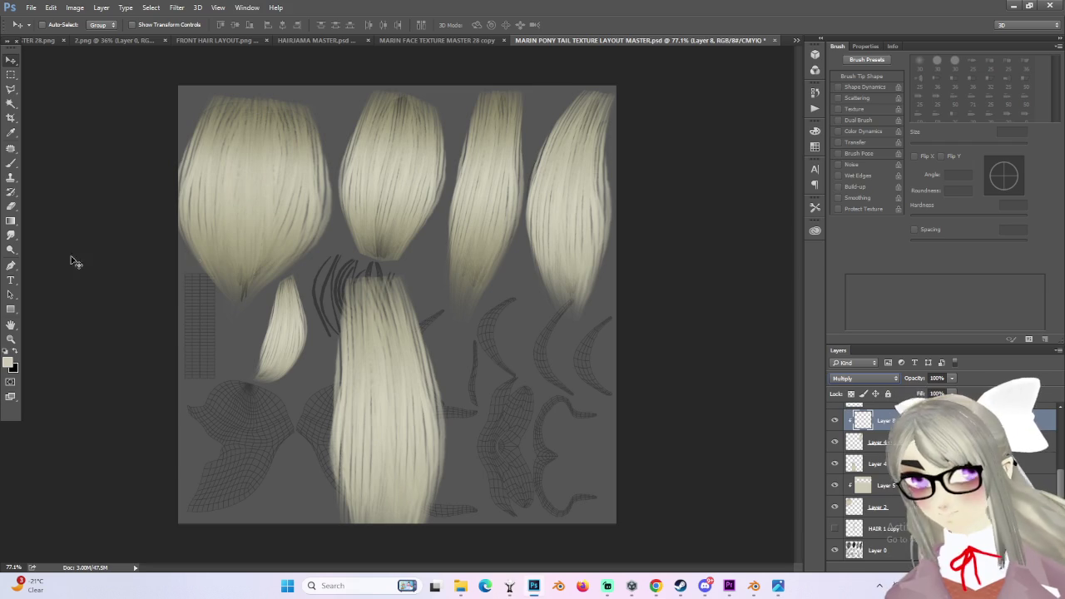
- Shade the far-right strand on Layer 8 with a vertical gradient
{"action": "left_click", "coordinate": [12, 221]}
{"action": "left_click_drag", "start_coordinate": [571, 287], "coordinate": [587, 298]}
{"action": "mouse_move", "coordinate": [571, 241]}
{"action": "left_mouse_down"}
{"action": "mouse_move", "coordinate": [573, 293]}
{"action": "mouse_move", "coordinate": [596, 127]}
{"action": "left_mouse_up"}
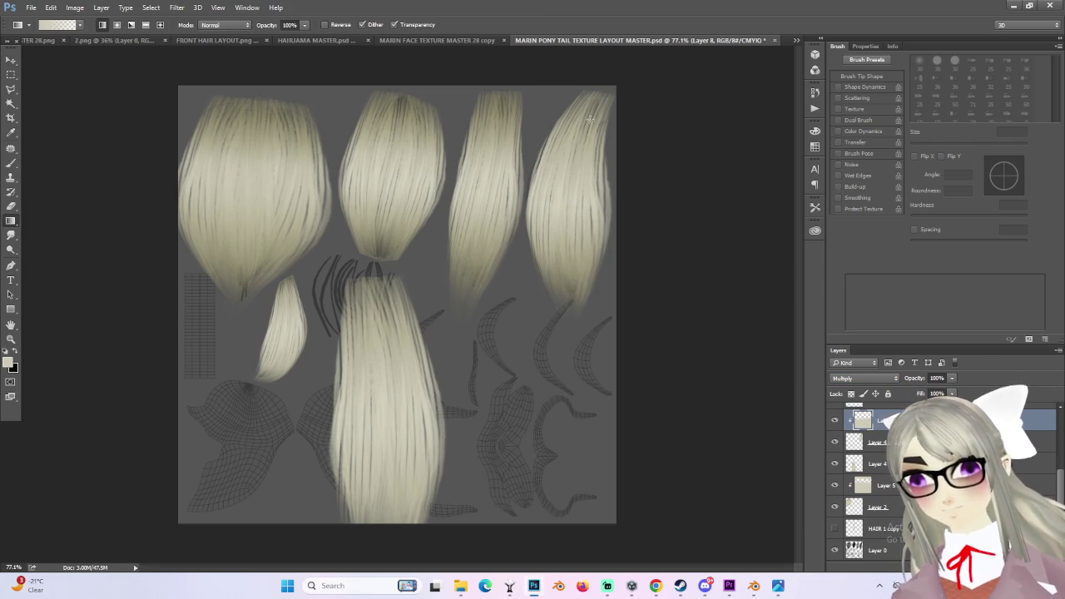
{"action": "left_click_drag", "start_coordinate": [565, 169], "coordinate": [566, 171]}
{"action": "scroll", "coordinate": [619, 255], "scroll_direction": "down", "scroll_amount": 2, "text": "alt"}
{"action": "scroll", "coordinate": [547, 314], "scroll_direction": "up", "scroll_amount": 2, "text": "alt"}
- Make a triangular polygonal selection below the strand on its layer, then deselect
{"action": "left_click", "coordinate": [11, 89]}
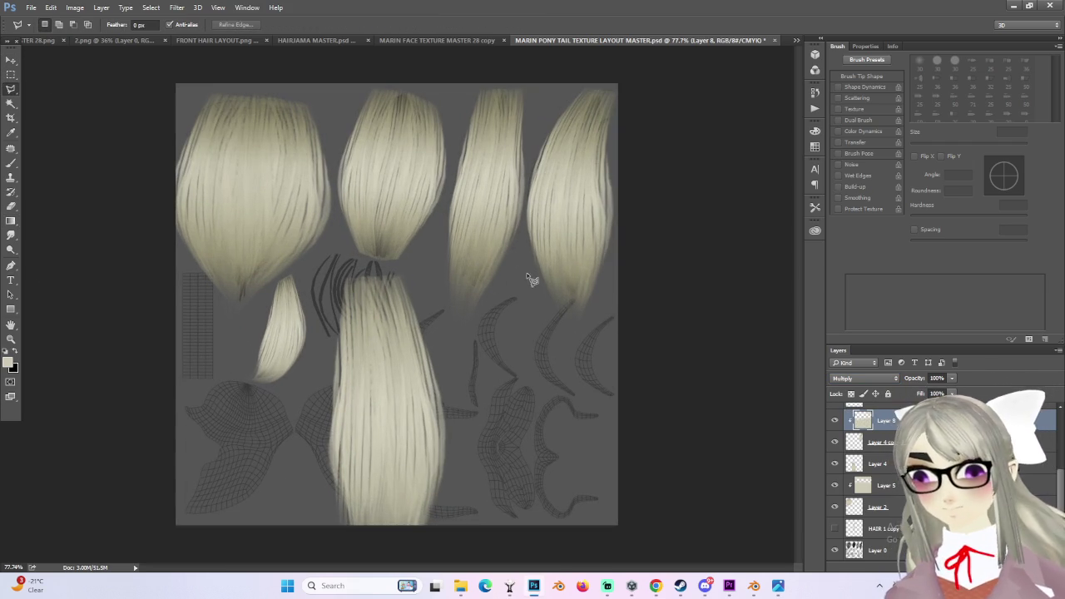
{"action": "left_click", "coordinate": [571, 296]}
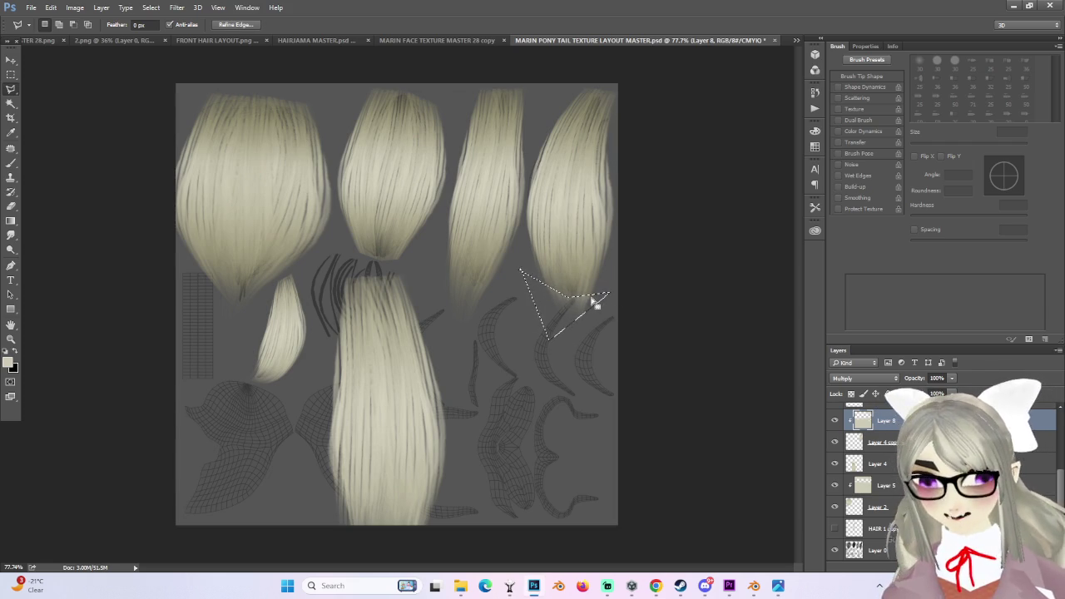
{"action": "left_click", "coordinate": [857, 446]}
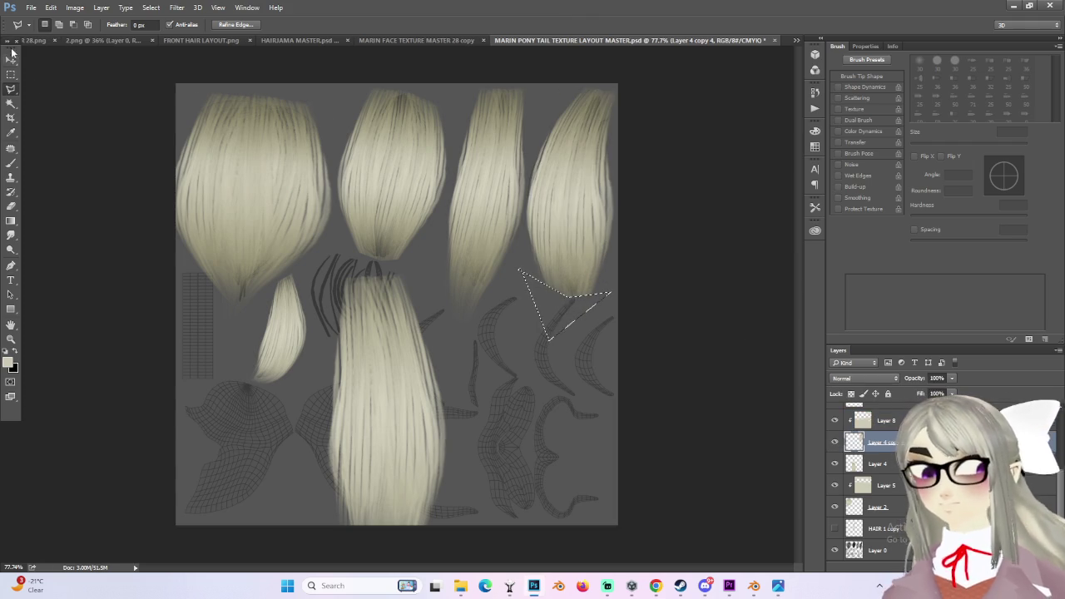
{"action": "left_click", "coordinate": [11, 74]}
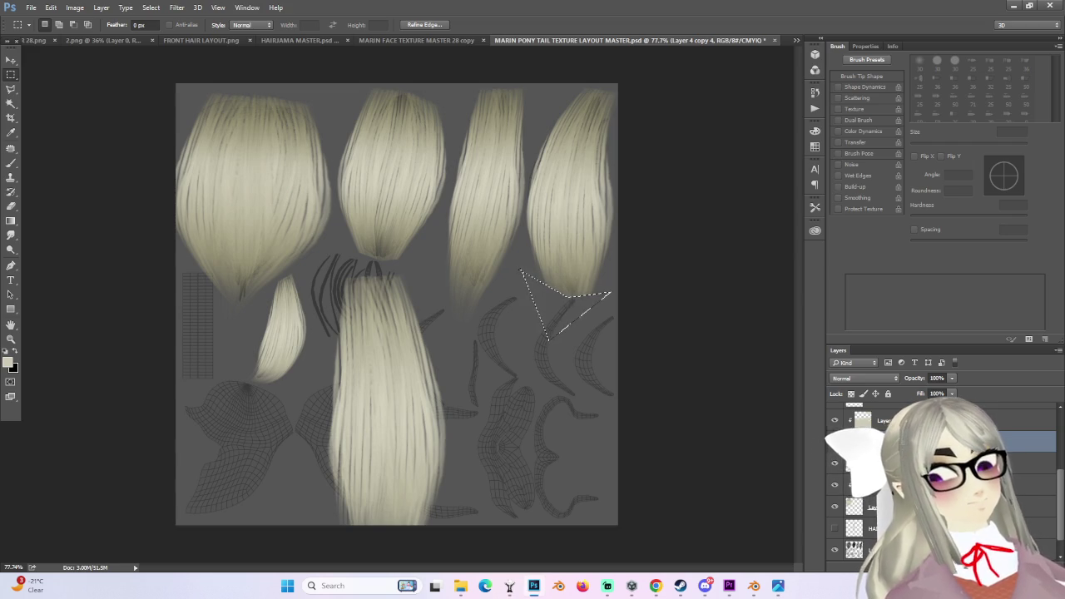
{"action": "key", "text": "ctrl+d"}
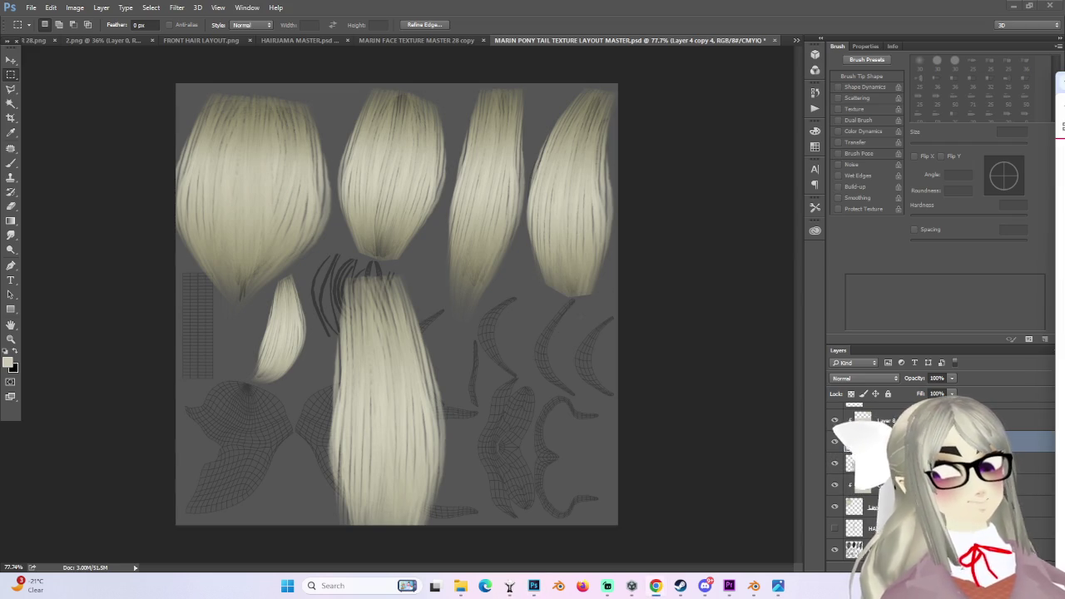
{"action": "scroll", "coordinate": [690, 304], "scroll_direction": "down", "scroll_amount": 2, "text": "alt"}
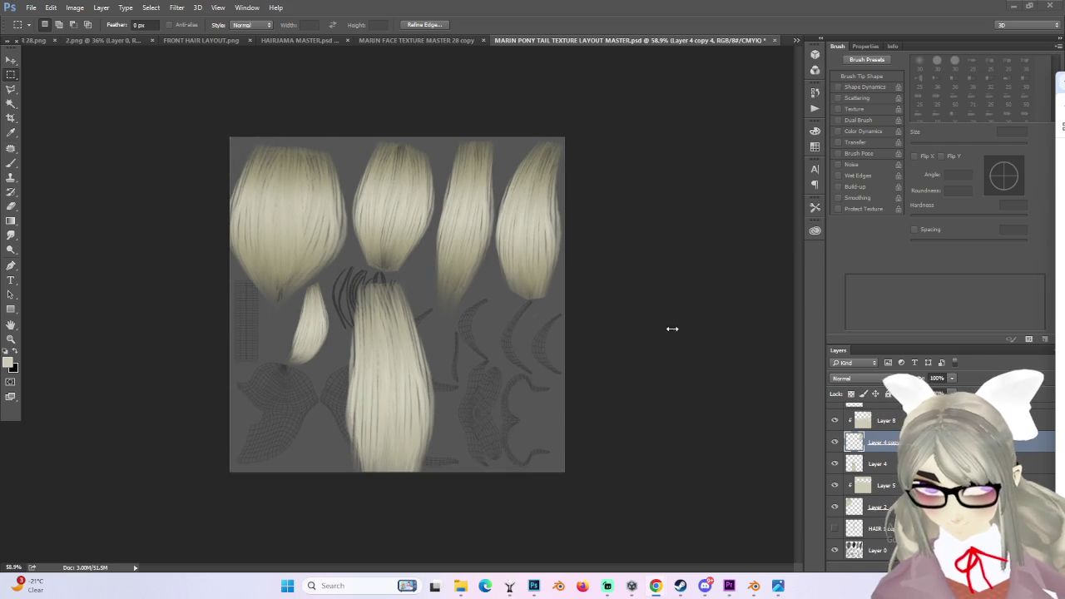
{"action": "scroll", "coordinate": [461, 407], "scroll_direction": "up", "scroll_amount": 1, "text": "alt"}
{"action": "key", "text": "ctrl+d"}
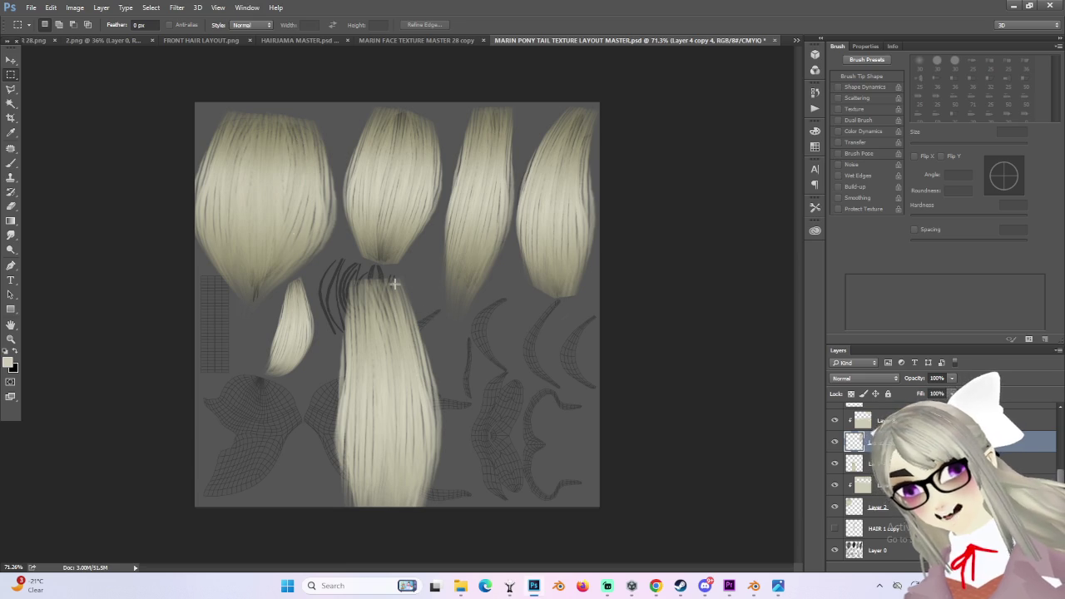
{"action": "left_click", "coordinate": [11, 60]}
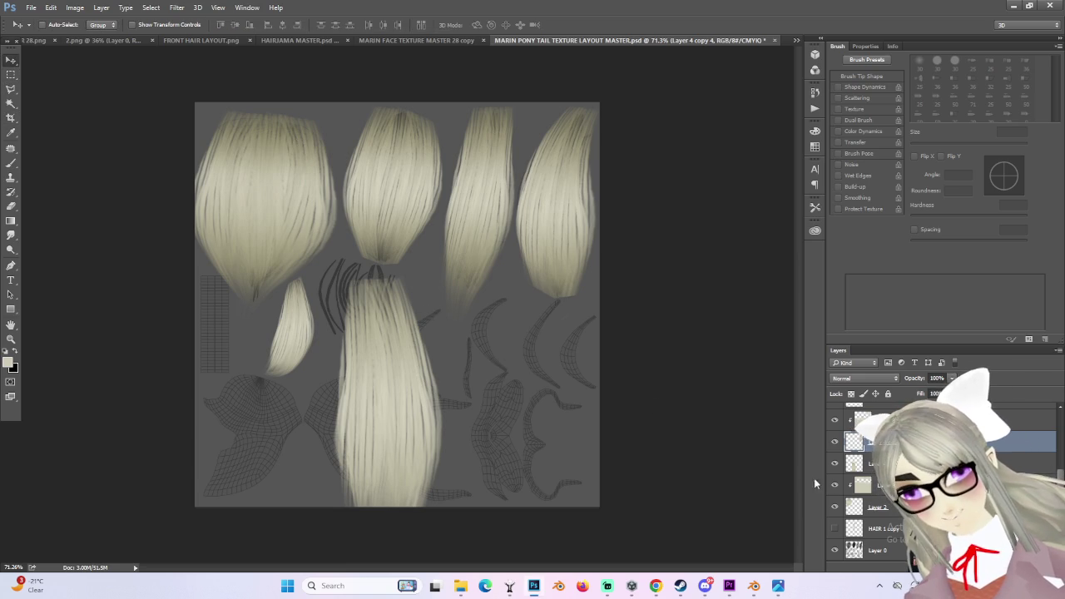
- Make Layer 4 active and move the long ponytail strand to the sheet's right edge
{"action": "left_click", "coordinate": [835, 463]}
{"action": "left_click", "coordinate": [835, 463]}
{"action": "left_click", "coordinate": [870, 464]}
{"action": "mouse_move", "coordinate": [400, 404]}
{"action": "left_mouse_down"}
{"action": "mouse_move", "coordinate": [535, 352]}
{"action": "mouse_move", "coordinate": [512, 351]}
{"action": "left_mouse_up"}
{"action": "scroll", "coordinate": [339, 304], "scroll_direction": "up", "scroll_amount": 1, "text": "alt"}
{"action": "scroll", "coordinate": [339, 304], "scroll_direction": "up", "scroll_amount": 1, "text": "alt"}
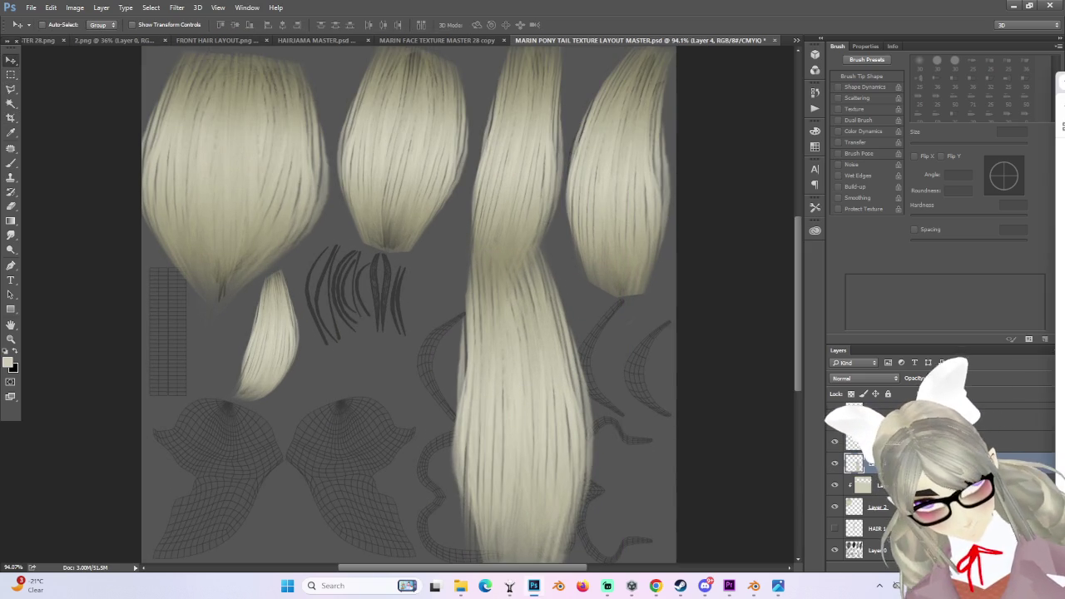
{"action": "scroll", "coordinate": [551, 382], "scroll_direction": "down", "scroll_amount": 1, "text": "alt"}
{"action": "scroll", "coordinate": [498, 410], "scroll_direction": "down", "scroll_amount": 1, "text": "alt"}
{"action": "left_click_drag", "start_coordinate": [498, 410], "coordinate": [579, 374]}
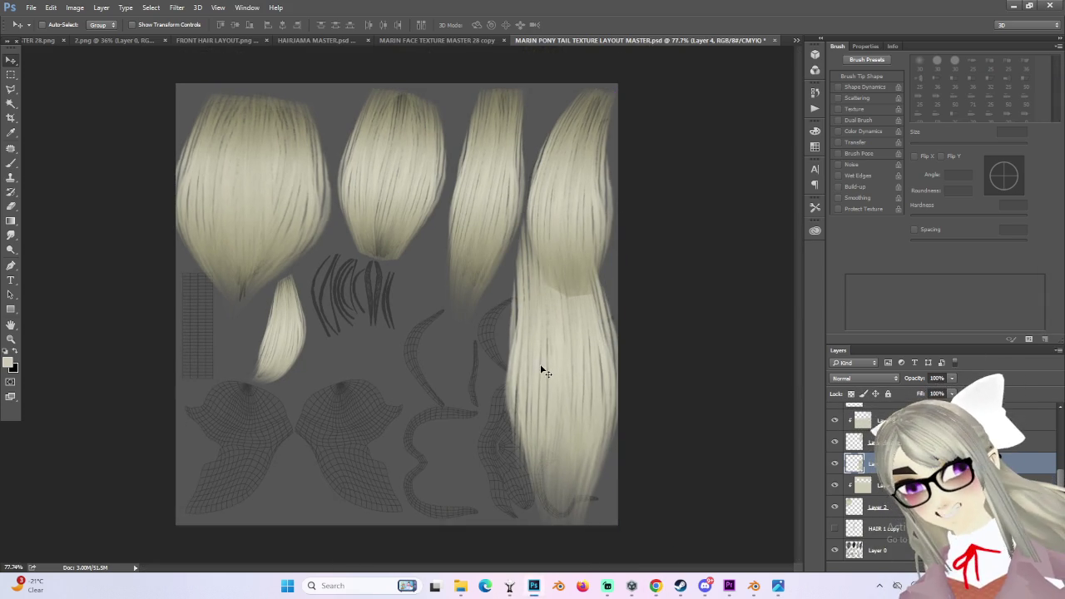
- Duplicate the strand as Layer 4 copy 5, scale it to about 32%, and place it over the middle curved islands
{"action": "left_click_drag", "start_coordinate": [547, 371], "coordinate": [326, 304], "text": "alt"}
{"action": "scroll", "coordinate": [333, 267], "scroll_direction": "up", "scroll_amount": 5, "text": "alt"}
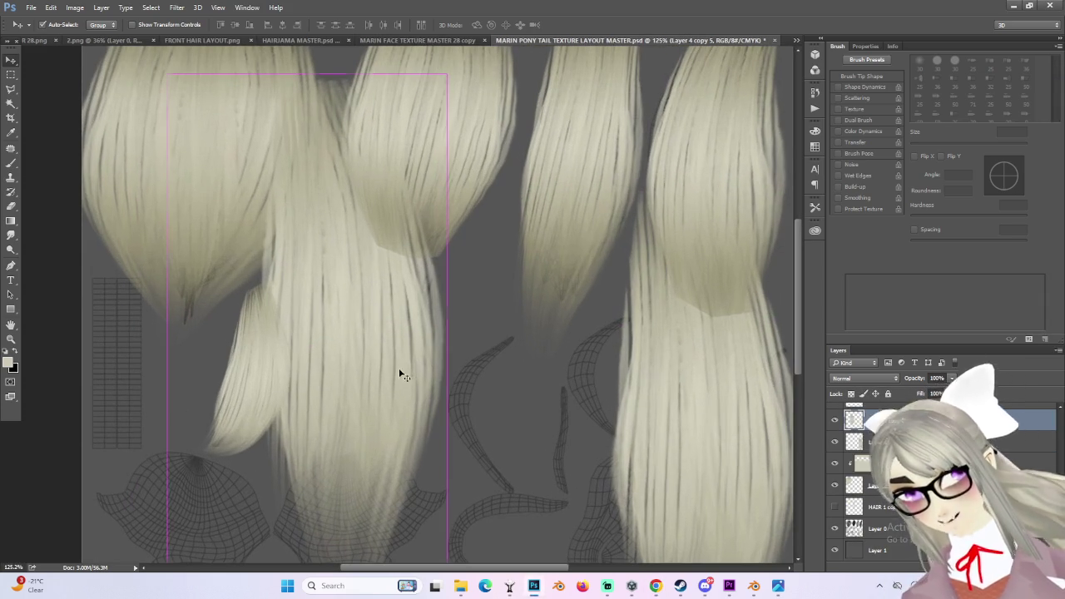
{"action": "key", "text": "ctrl+t"}
{"action": "left_click_drag", "start_coordinate": [171, 96], "coordinate": [335, 408]}
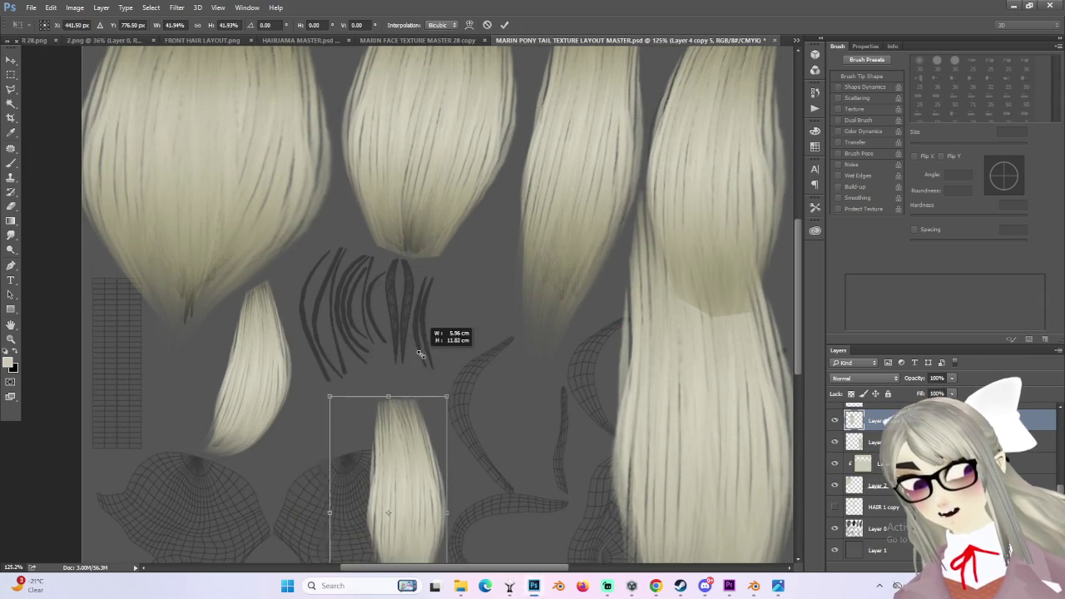
{"action": "mouse_move", "coordinate": [416, 452]}
{"action": "left_mouse_down"}
{"action": "mouse_move", "coordinate": [406, 299]}
{"action": "mouse_move", "coordinate": [345, 268]}
{"action": "left_mouse_up"}
{"action": "scroll", "coordinate": [345, 267], "scroll_direction": "up", "scroll_amount": 2, "text": "alt"}
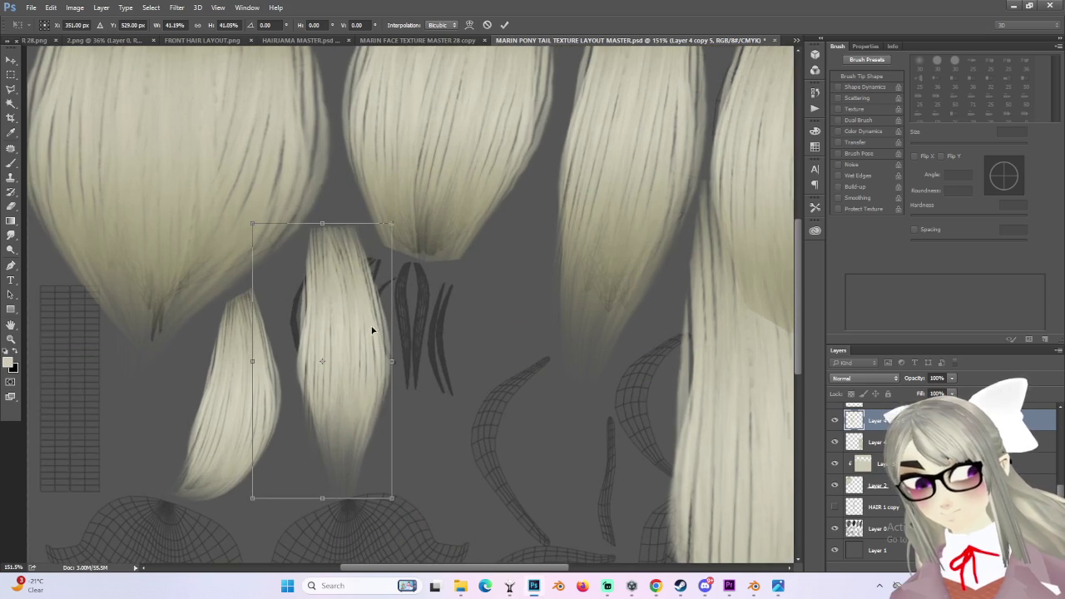
{"action": "left_click_drag", "start_coordinate": [257, 232], "coordinate": [291, 278]}
{"action": "mouse_move", "coordinate": [341, 374]}
{"action": "left_mouse_down"}
{"action": "mouse_move", "coordinate": [538, 373]}
{"action": "mouse_move", "coordinate": [379, 300]}
{"action": "left_mouse_up"}
{"action": "scroll", "coordinate": [375, 296], "scroll_direction": "up", "scroll_amount": 2, "text": "alt"}
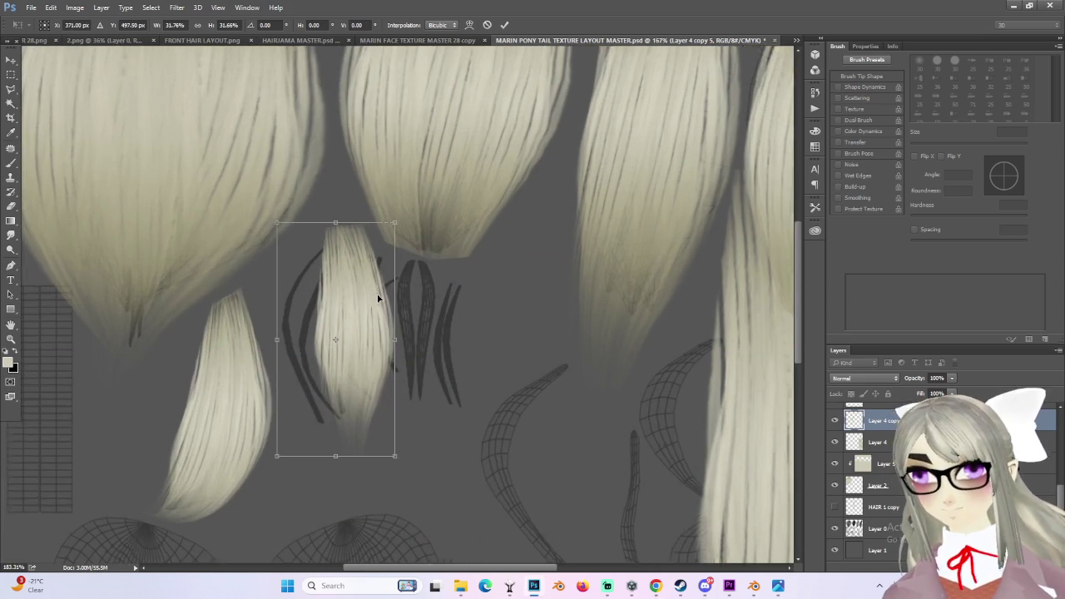
{"action": "key", "text": "Return"}
{"action": "key", "text": "ctrl+t"}
{"action": "right_click", "coordinate": [371, 291]}
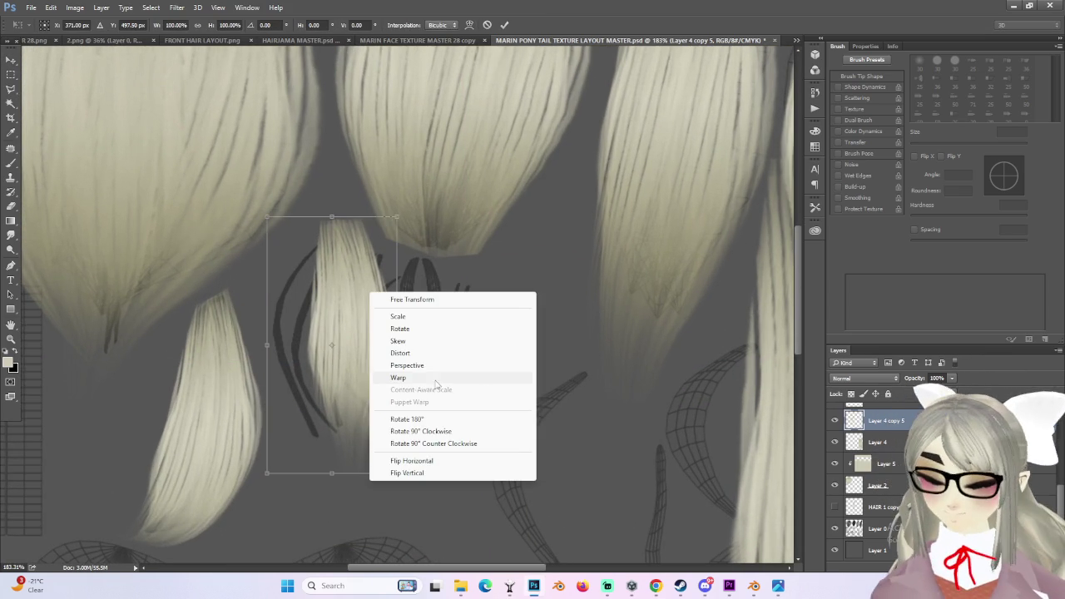
- Warp the Layer 4 copy 5 strand's top and lower edges into a crescent curve
{"action": "left_click", "coordinate": [445, 379]}
{"action": "mouse_move", "coordinate": [398, 208]}
{"action": "left_mouse_down"}
{"action": "mouse_move", "coordinate": [452, 226]}
{"action": "mouse_move", "coordinate": [428, 250]}
{"action": "mouse_move", "coordinate": [489, 276]}
{"action": "left_mouse_up"}
{"action": "left_click_drag", "start_coordinate": [305, 215], "coordinate": [442, 238]}
{"action": "mouse_move", "coordinate": [314, 474]}
{"action": "left_mouse_down"}
{"action": "mouse_move", "coordinate": [392, 458]}
{"action": "mouse_move", "coordinate": [488, 464]}
{"action": "mouse_move", "coordinate": [525, 442]}
{"action": "left_mouse_up"}
{"action": "mouse_move", "coordinate": [344, 289]}
{"action": "left_mouse_down"}
{"action": "mouse_move", "coordinate": [381, 293]}
{"action": "mouse_move", "coordinate": [348, 293]}
{"action": "mouse_move", "coordinate": [319, 383]}
{"action": "mouse_move", "coordinate": [349, 393]}
{"action": "mouse_move", "coordinate": [330, 401]}
{"action": "left_mouse_up"}
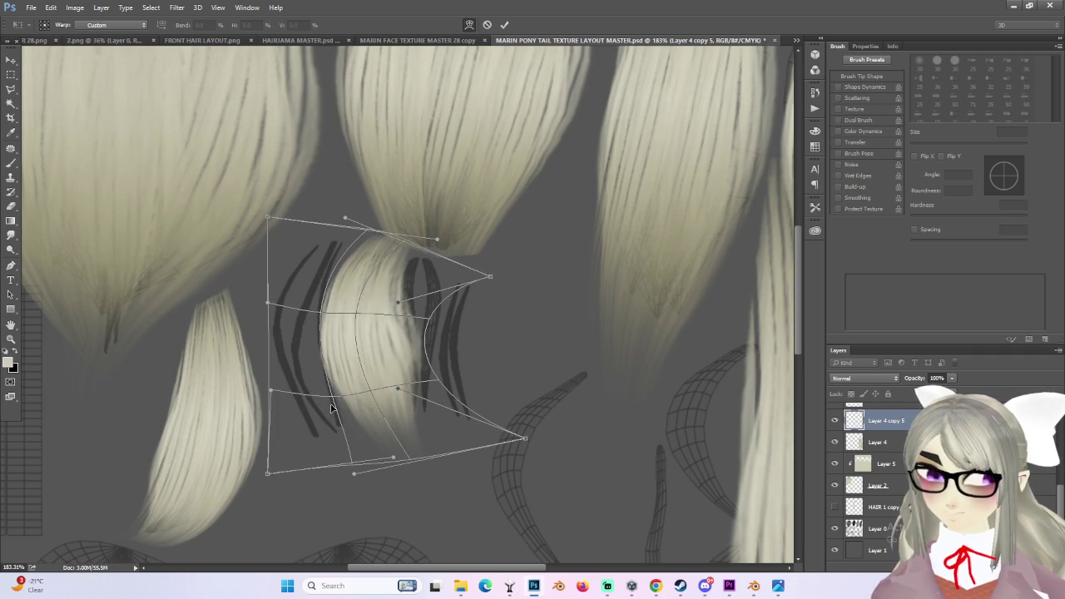
{"action": "left_click_drag", "start_coordinate": [358, 481], "coordinate": [377, 477]}
{"action": "left_click_drag", "start_coordinate": [404, 346], "coordinate": [431, 372]}
- Tuck in the strand's right corners and inner curve to match the thin islands, then apply the warp
{"action": "scroll", "coordinate": [431, 373], "scroll_direction": "up", "scroll_amount": 1, "text": "alt"}
{"action": "mouse_move", "coordinate": [495, 271]}
{"action": "left_mouse_down"}
{"action": "mouse_move", "coordinate": [432, 254]}
{"action": "mouse_move", "coordinate": [471, 275]}
{"action": "left_mouse_up"}
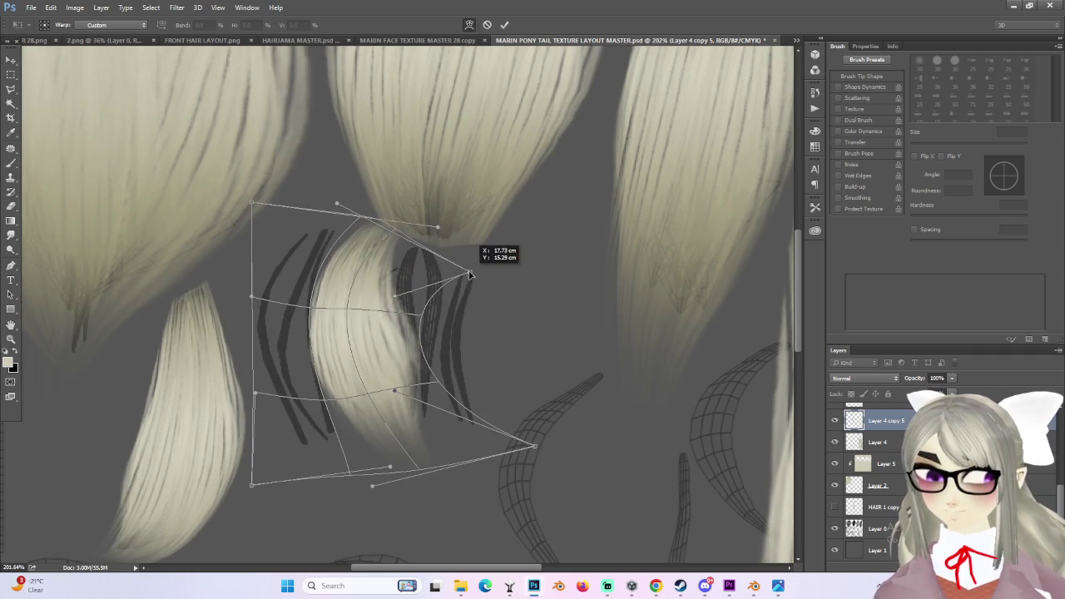
{"action": "left_click_drag", "start_coordinate": [395, 391], "coordinate": [343, 397]}
{"action": "mouse_move", "coordinate": [534, 446]}
{"action": "left_mouse_down"}
{"action": "mouse_move", "coordinate": [510, 407]}
{"action": "mouse_move", "coordinate": [483, 417]}
{"action": "left_mouse_up"}
{"action": "left_click_drag", "start_coordinate": [333, 307], "coordinate": [382, 325]}
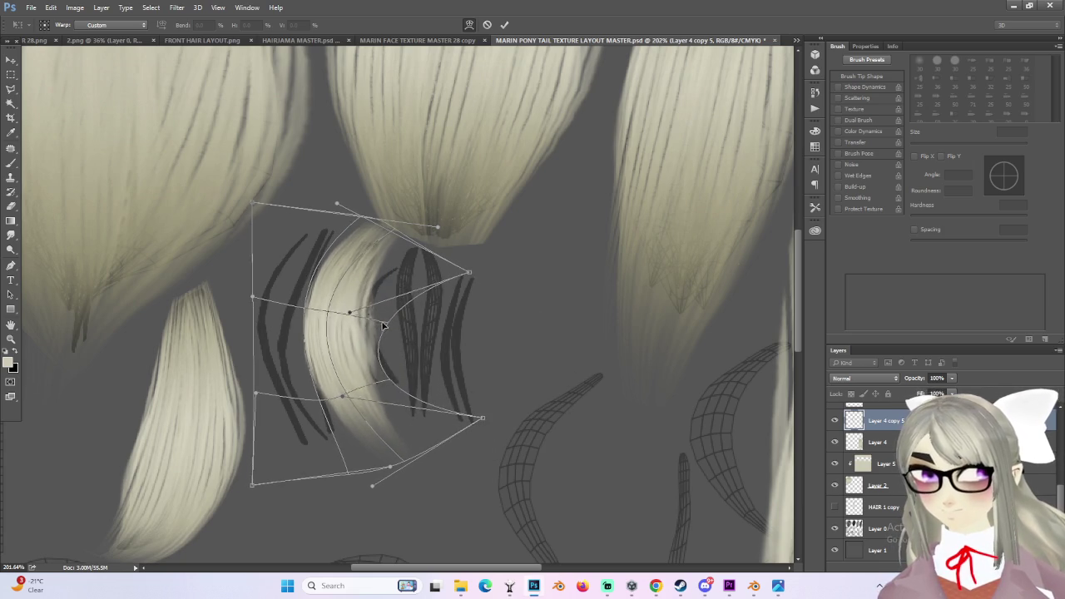
{"action": "scroll", "coordinate": [384, 320], "scroll_direction": "down", "scroll_amount": 3, "text": "alt"}
{"action": "key", "text": "Return"}
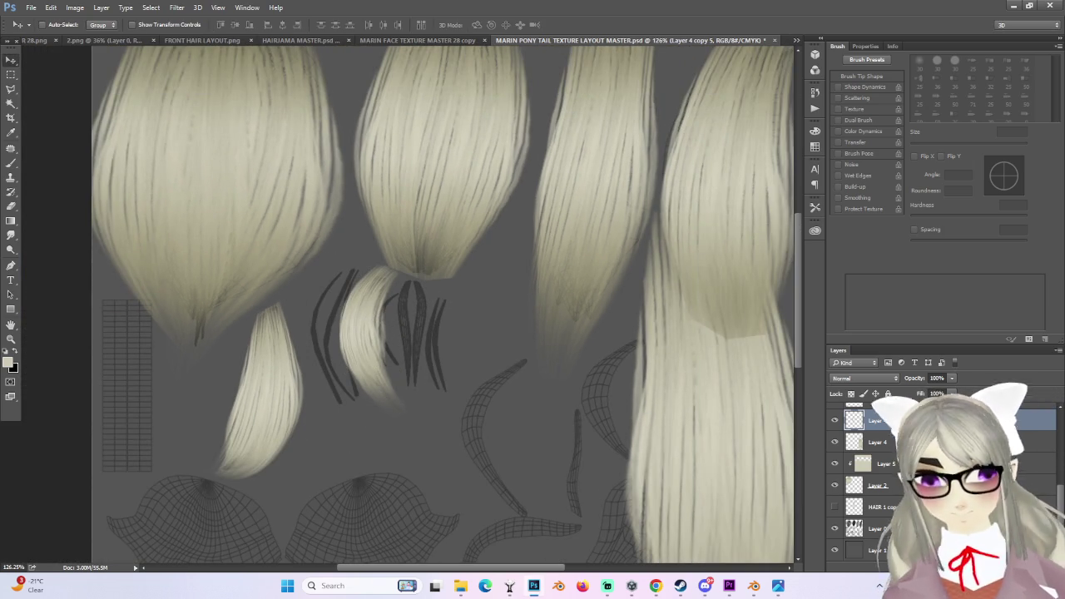
- Move the crescent strand over the leftmost thin islands and stretch it taller
{"action": "scroll", "coordinate": [388, 343], "scroll_direction": "up", "scroll_amount": 2, "text": "alt"}
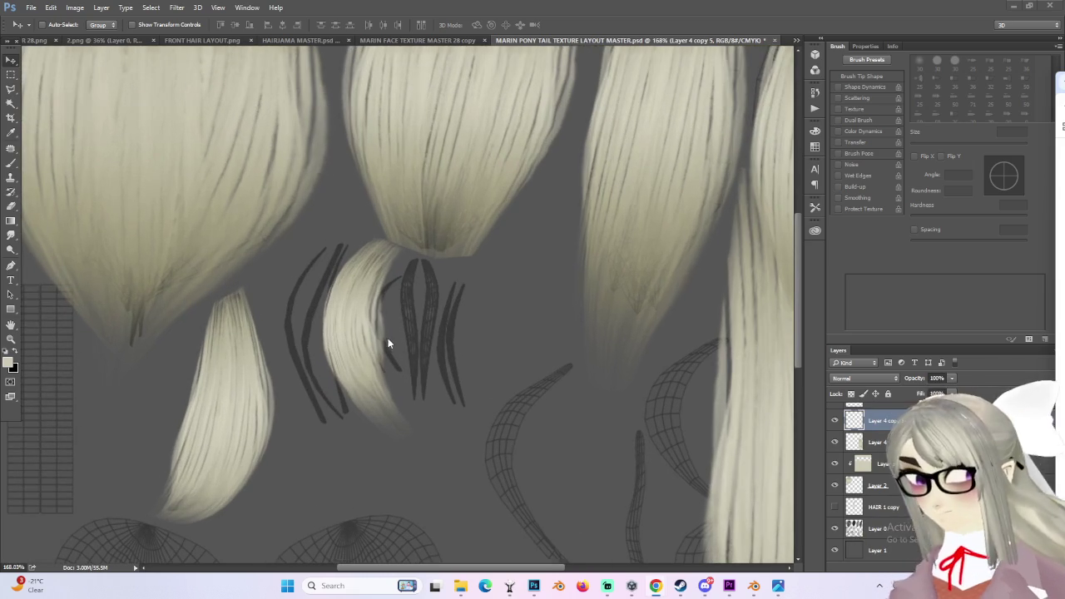
{"action": "left_click_drag", "start_coordinate": [371, 327], "coordinate": [321, 297]}
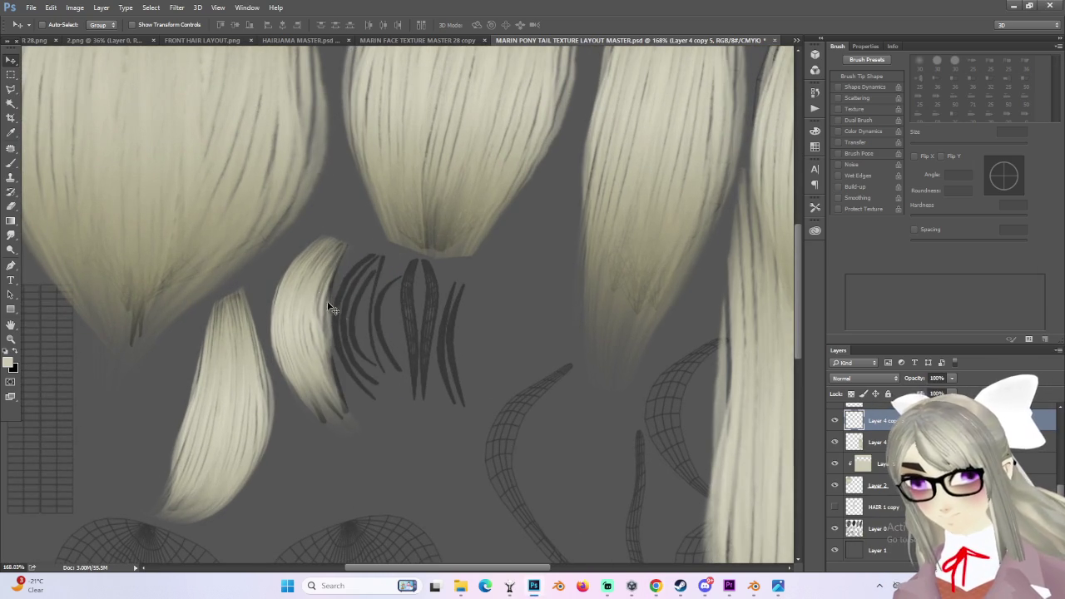
{"action": "left_click_drag", "start_coordinate": [313, 337], "coordinate": [346, 307]}
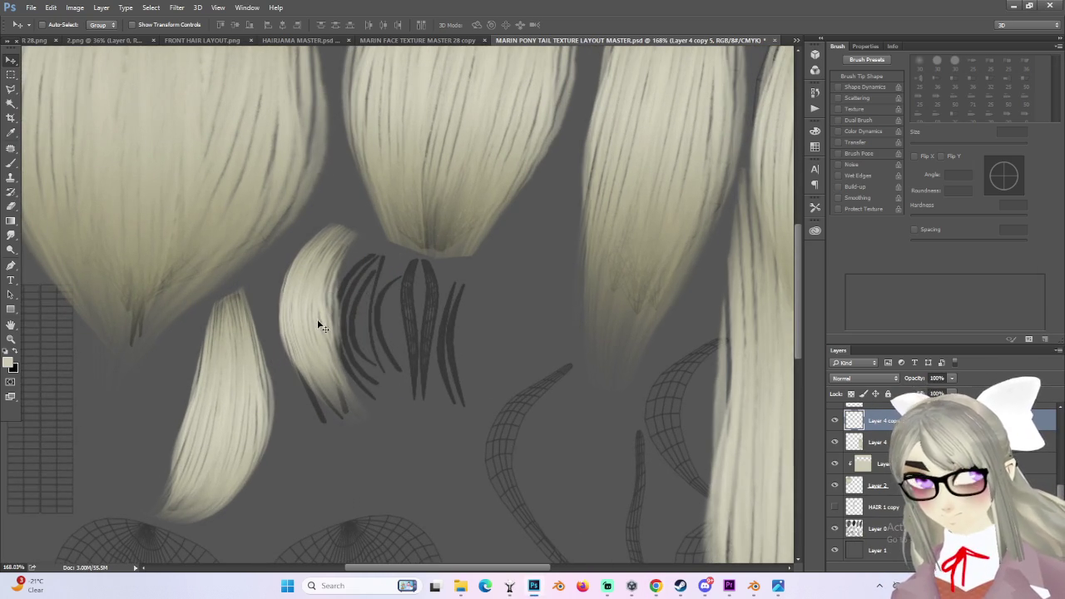
{"action": "key", "text": "ctrl+t"}
{"action": "left_click_drag", "start_coordinate": [304, 447], "coordinate": [317, 457]}
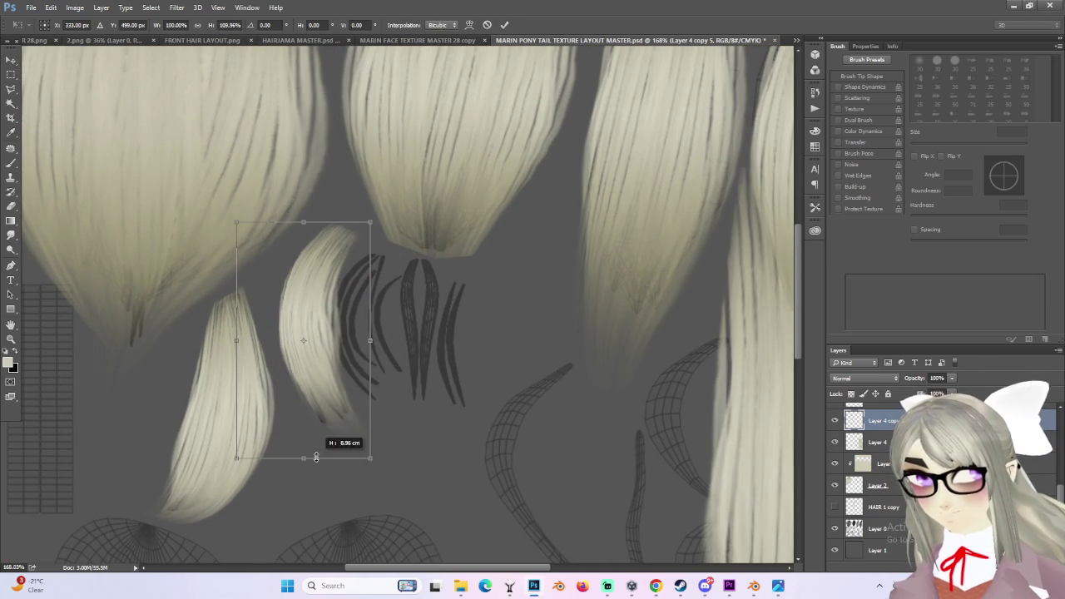
{"action": "scroll", "coordinate": [317, 460], "scroll_direction": "up", "scroll_amount": 1, "text": "alt"}
{"action": "key", "text": "Return"}
- Re-warp the strand to fit those islands, then Alt-drag a duplicate, Layer 4 copy 6, to its right
{"action": "scroll", "coordinate": [324, 408], "scroll_direction": "up", "scroll_amount": 2, "text": "alt"}
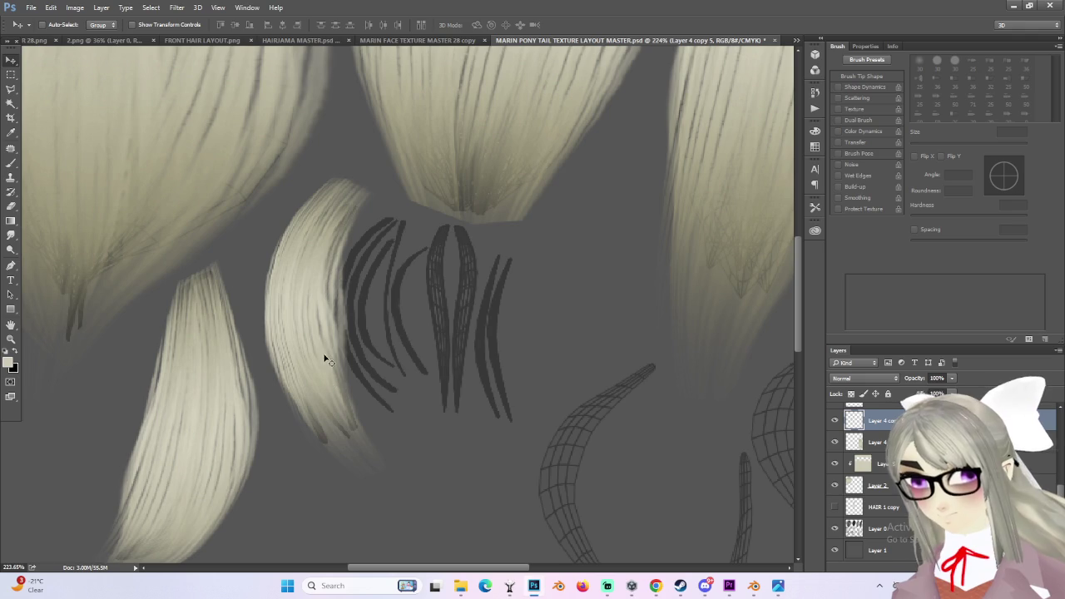
{"action": "key", "text": "ctrl+t"}
{"action": "right_click", "coordinate": [327, 360]}
{"action": "left_click", "coordinate": [357, 431]}
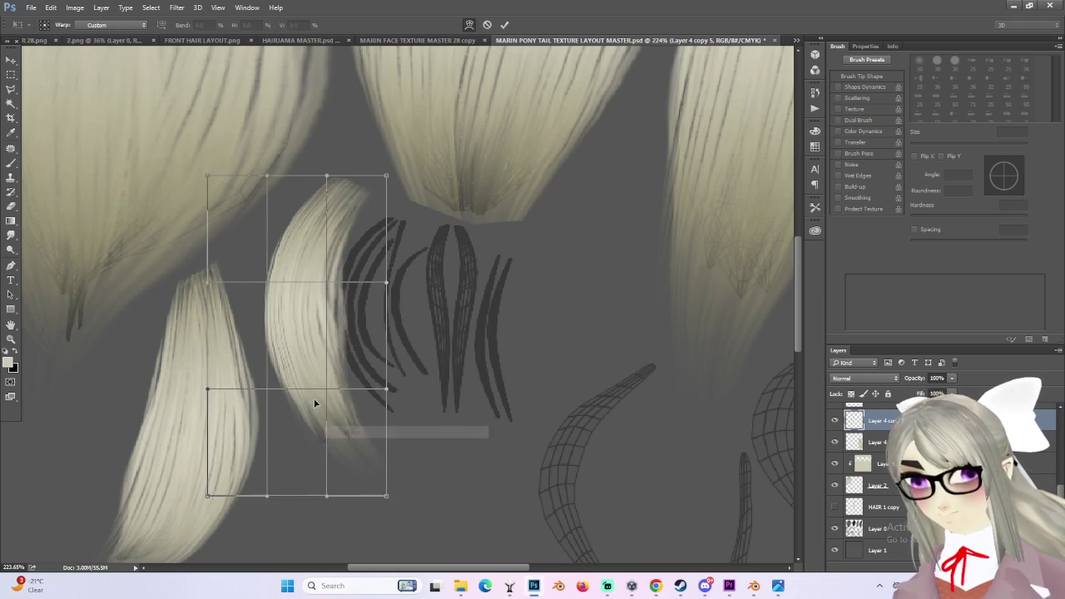
{"action": "left_click_drag", "start_coordinate": [312, 395], "coordinate": [321, 428]}
{"action": "mouse_move", "coordinate": [275, 176]}
{"action": "left_mouse_down"}
{"action": "mouse_move", "coordinate": [330, 201]}
{"action": "mouse_move", "coordinate": [286, 202]}
{"action": "left_mouse_up"}
{"action": "mouse_move", "coordinate": [386, 284]}
{"action": "left_mouse_down"}
{"action": "mouse_move", "coordinate": [256, 285]}
{"action": "mouse_move", "coordinate": [325, 293]}
{"action": "left_mouse_up"}
{"action": "left_click_drag", "start_coordinate": [398, 409], "coordinate": [385, 397]}
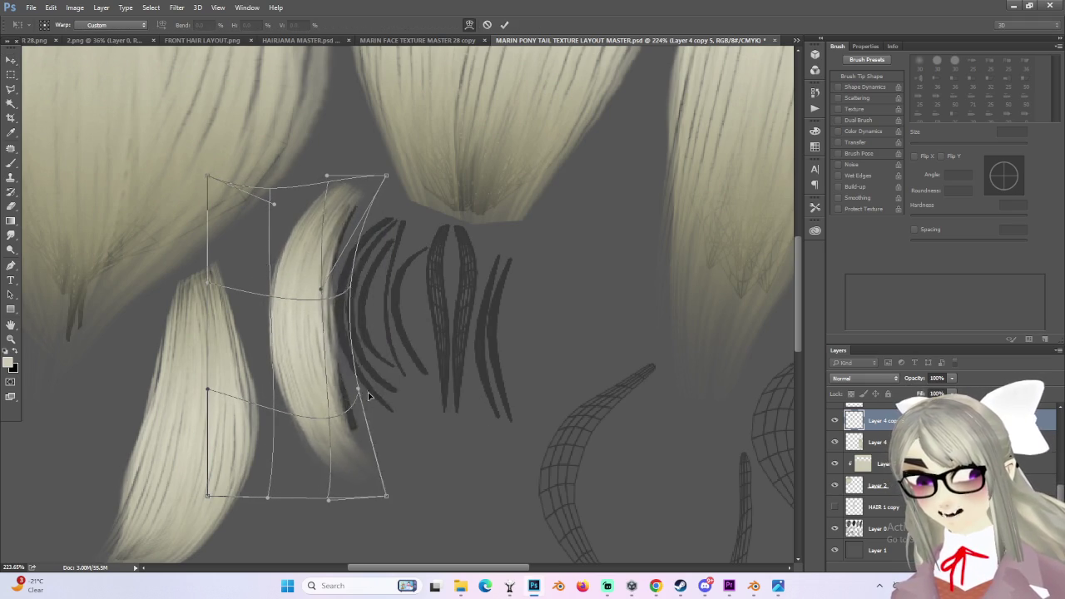
{"action": "key", "text": "Return"}
{"action": "mouse_move", "coordinate": [374, 349]}
{"action": "left_mouse_down", "text": "alt"}
{"action": "mouse_move", "coordinate": [330, 329]}
{"action": "mouse_move", "coordinate": [389, 321]}
{"action": "left_mouse_up", "text": "alt"}
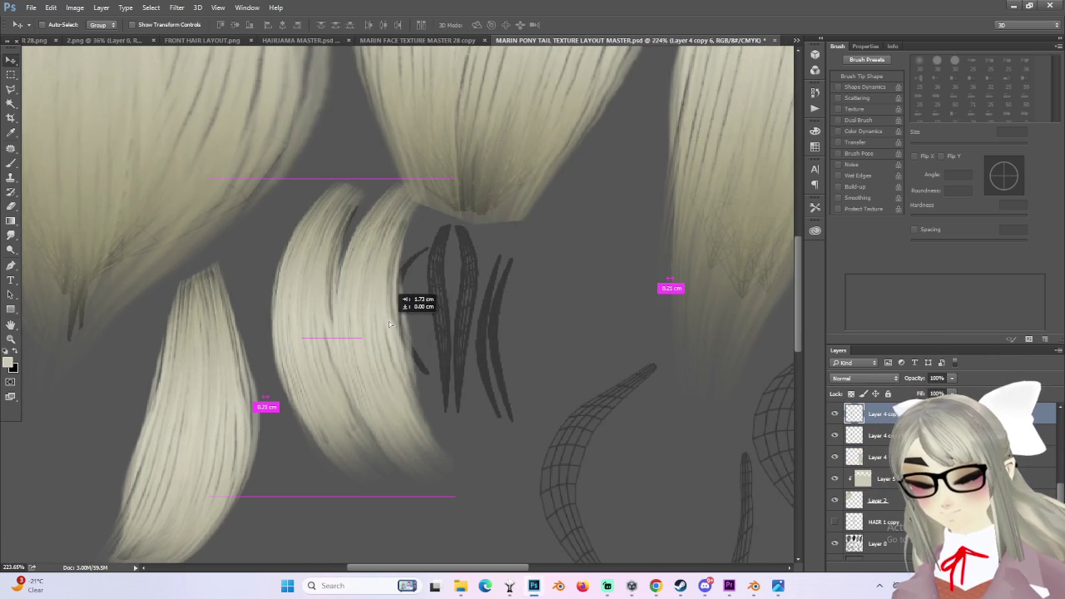
{"action": "key", "text": "ctrl+t"}
- Warp Layer 4 copy 6, pulling its bottom-right corner in and lowering its top edge onto the island
{"action": "right_click", "coordinate": [414, 441]}
{"action": "left_click", "coordinate": [441, 333]}
{"action": "mouse_move", "coordinate": [430, 424]}
{"action": "left_mouse_down"}
{"action": "mouse_move", "coordinate": [409, 326]}
{"action": "mouse_move", "coordinate": [416, 408]}
{"action": "left_mouse_up"}
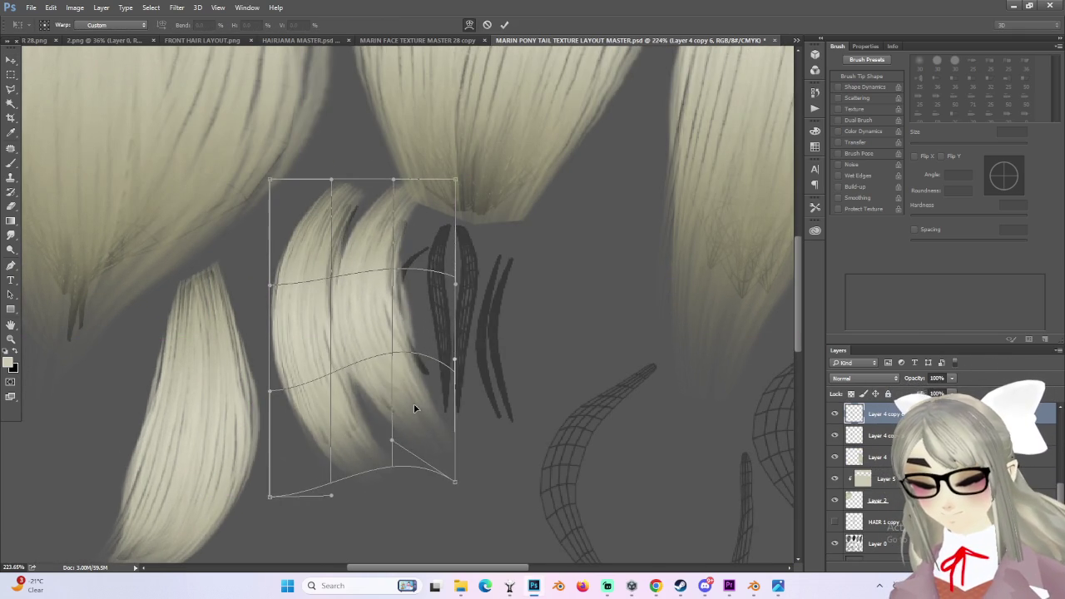
{"action": "key", "text": "ctrl+z"}
{"action": "left_click_drag", "start_coordinate": [455, 497], "coordinate": [438, 441]}
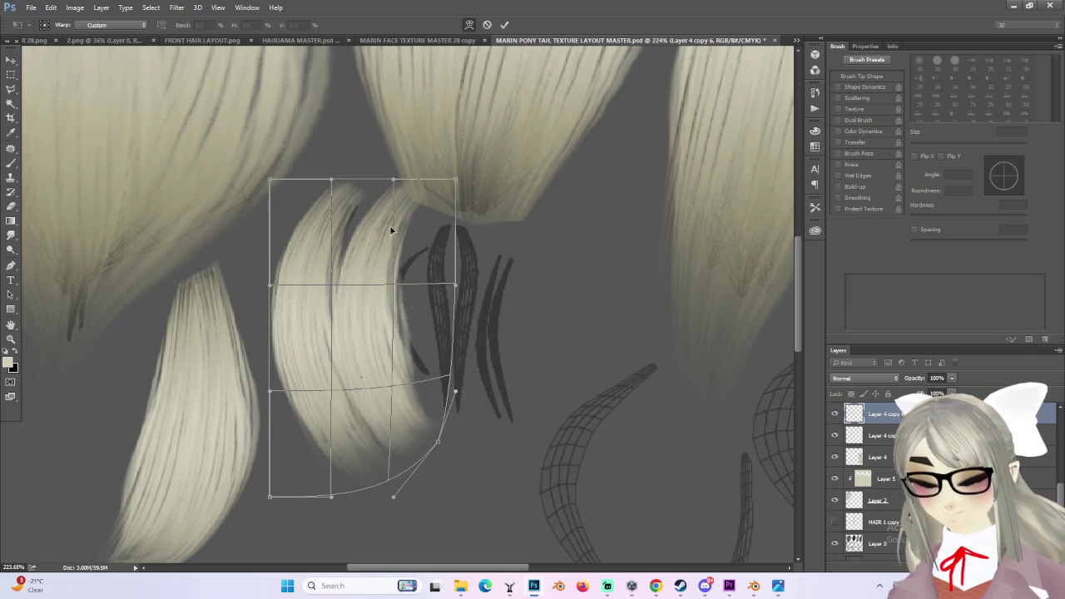
{"action": "mouse_move", "coordinate": [393, 186]}
{"action": "left_mouse_down"}
{"action": "mouse_move", "coordinate": [369, 231]}
{"action": "mouse_move", "coordinate": [380, 190]}
{"action": "left_mouse_up"}
{"action": "mouse_move", "coordinate": [456, 181]}
{"action": "left_mouse_down"}
{"action": "mouse_move", "coordinate": [457, 207]}
{"action": "mouse_move", "coordinate": [460, 198]}
{"action": "left_mouse_up"}
{"action": "left_click_drag", "start_coordinate": [327, 188], "coordinate": [339, 190]}
- Curve the copy's middle, left side and bottom into a second crescent, apply, and check its fit
{"action": "left_click_drag", "start_coordinate": [345, 305], "coordinate": [342, 350]}
{"action": "mouse_move", "coordinate": [275, 393]}
{"action": "left_mouse_down"}
{"action": "mouse_move", "coordinate": [369, 392]}
{"action": "mouse_move", "coordinate": [347, 394]}
{"action": "left_mouse_up"}
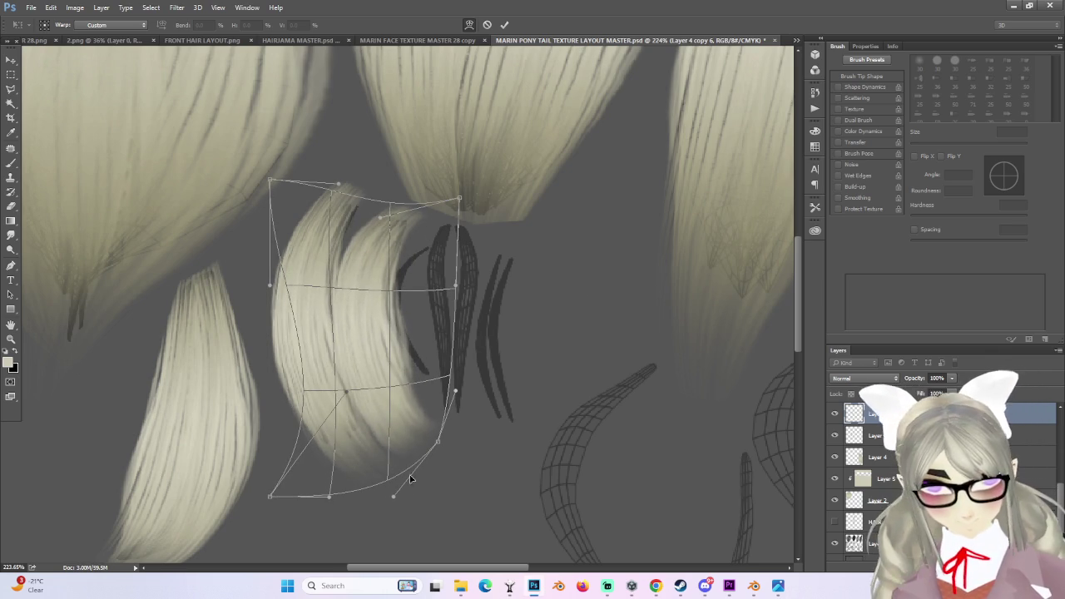
{"action": "mouse_move", "coordinate": [332, 499]}
{"action": "left_mouse_down"}
{"action": "mouse_move", "coordinate": [361, 500]}
{"action": "mouse_move", "coordinate": [313, 516]}
{"action": "left_mouse_up"}
{"action": "scroll", "coordinate": [372, 204], "scroll_direction": "up", "scroll_amount": 2, "text": "alt"}
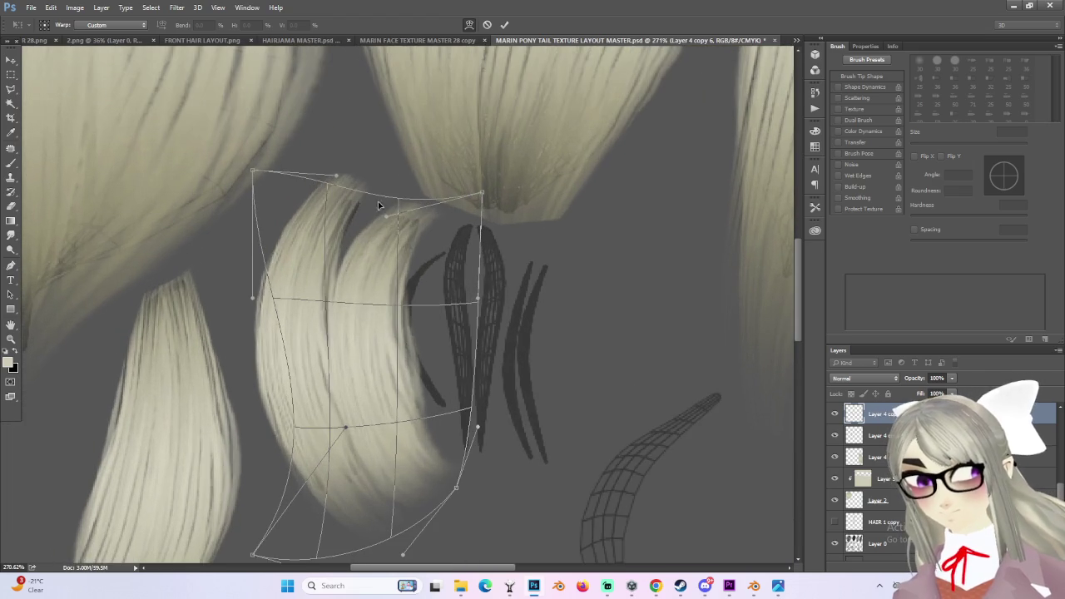
{"action": "left_click_drag", "start_coordinate": [482, 193], "coordinate": [456, 205]}
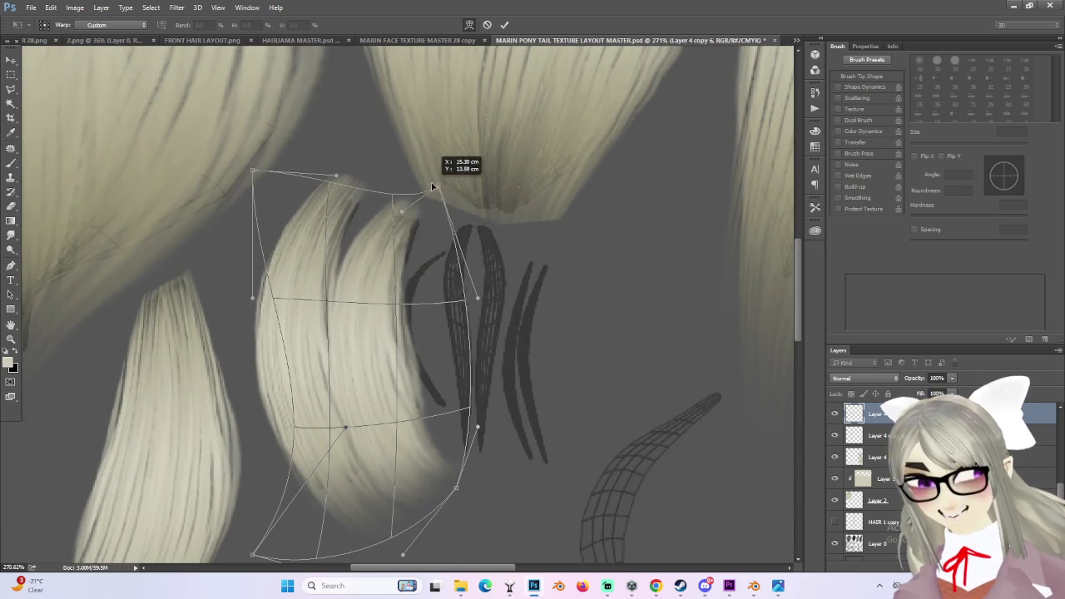
{"action": "scroll", "coordinate": [437, 301], "scroll_direction": "down", "scroll_amount": 2, "text": "alt"}
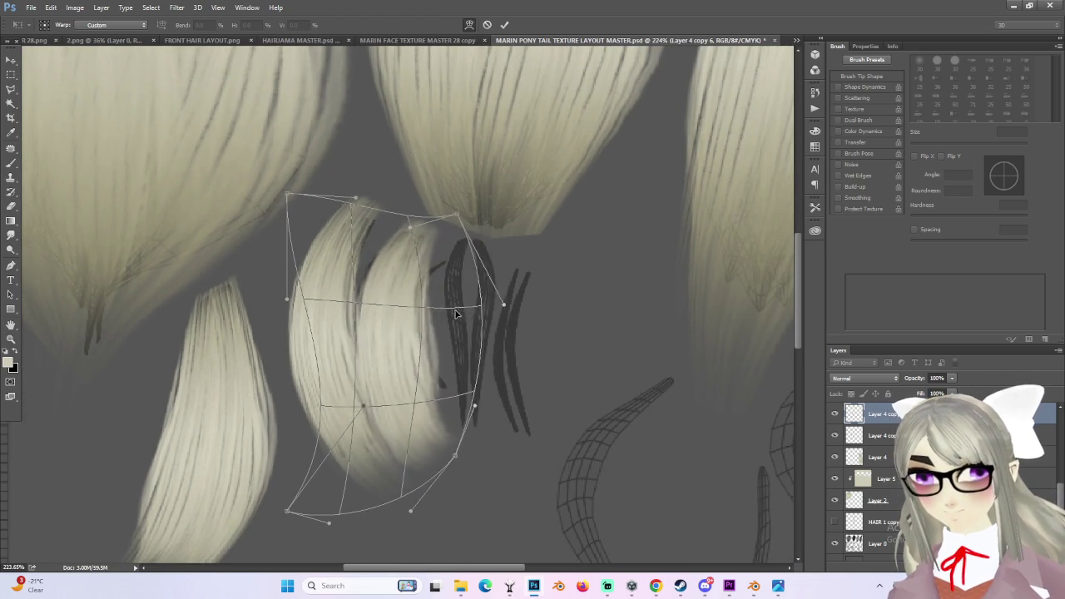
{"action": "scroll", "coordinate": [458, 333], "scroll_direction": "down", "scroll_amount": 1, "text": "alt"}
{"action": "key", "text": "Return"}
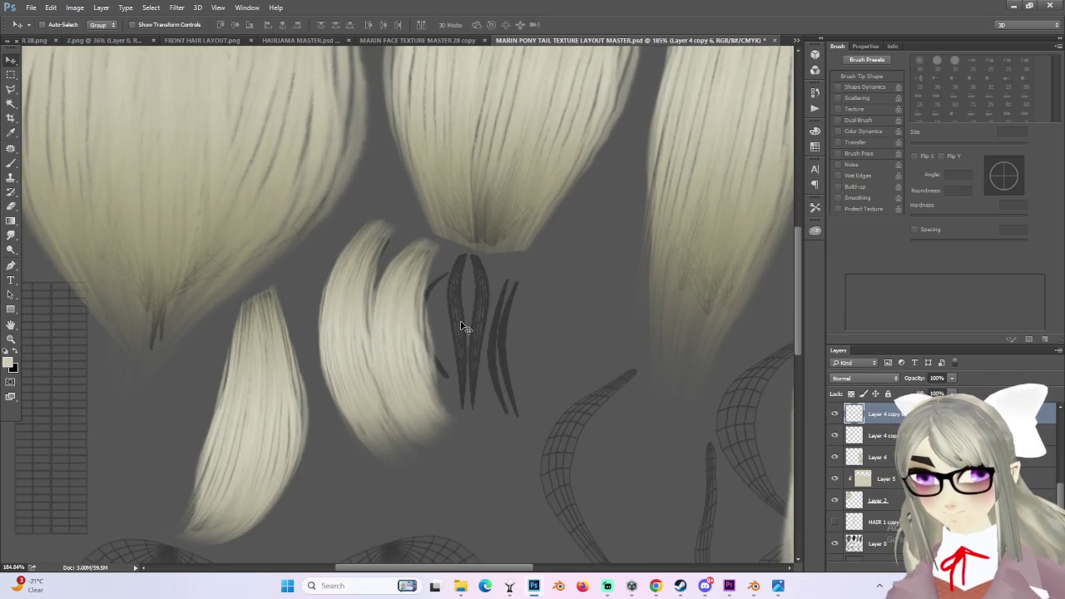
{"action": "scroll", "coordinate": [444, 372], "scroll_direction": "up", "scroll_amount": 2, "text": "alt"}
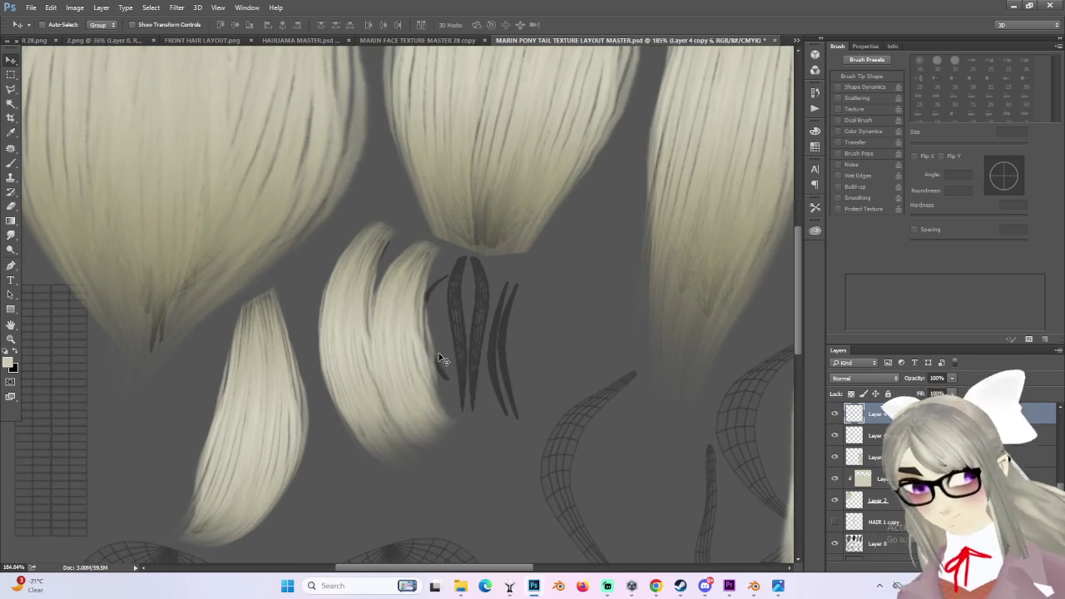
{"action": "left_click", "coordinate": [835, 435]}
{"action": "left_click", "coordinate": [835, 436]}
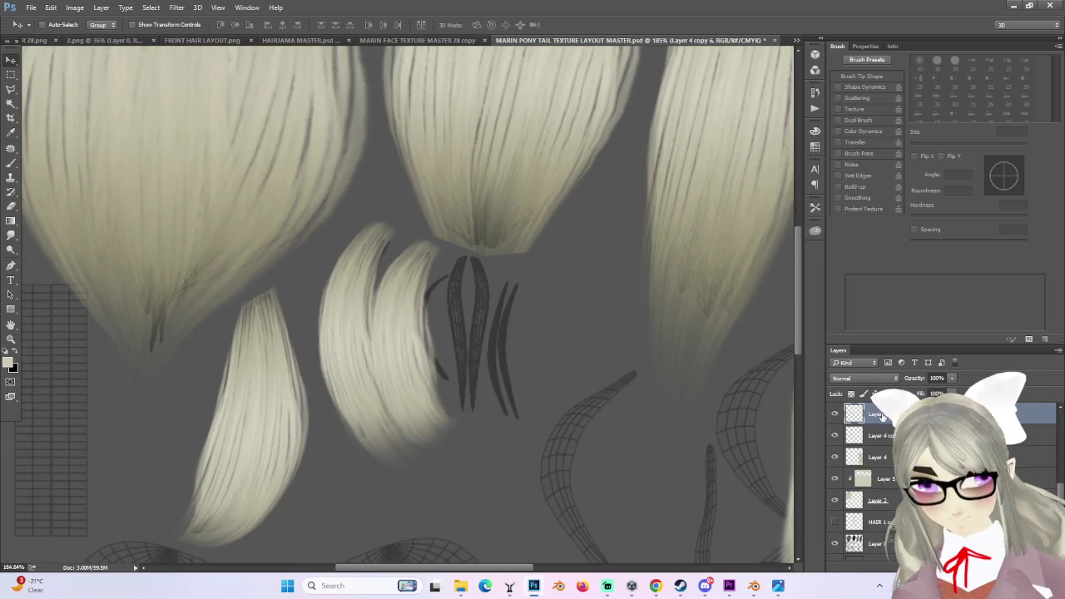
- Place a new copy of the strand to the right and warp its top edge and right side
{"action": "left_click_drag", "start_coordinate": [454, 365], "coordinate": [457, 366]}
{"action": "left_click_drag", "start_coordinate": [468, 329], "coordinate": [500, 309], "text": "alt"}
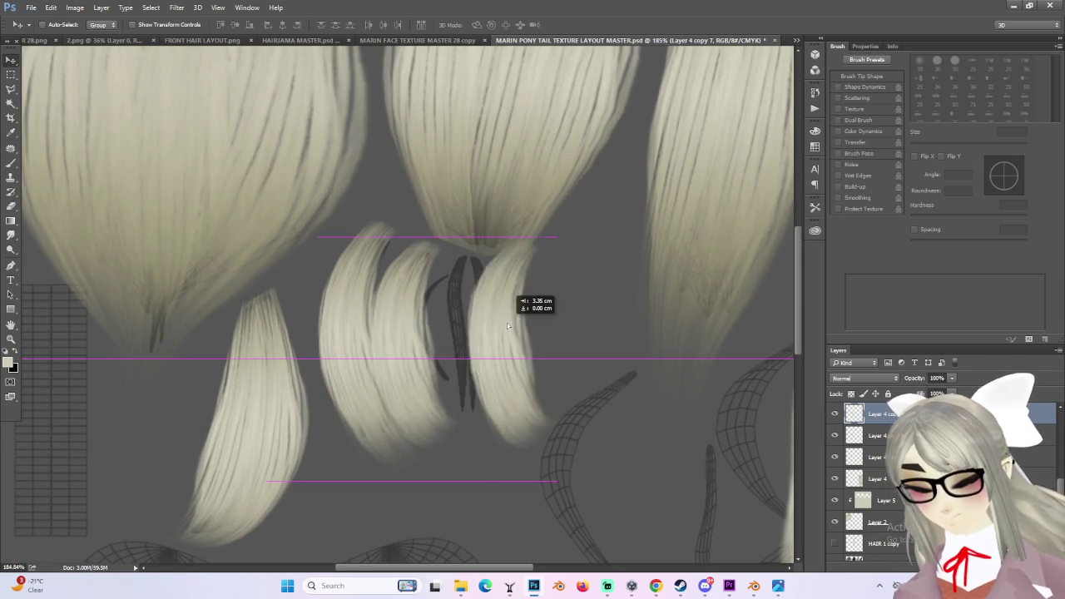
{"action": "scroll", "coordinate": [490, 312], "scroll_direction": "up", "scroll_amount": 2, "text": "alt"}
{"action": "key", "text": "ctrl+t"}
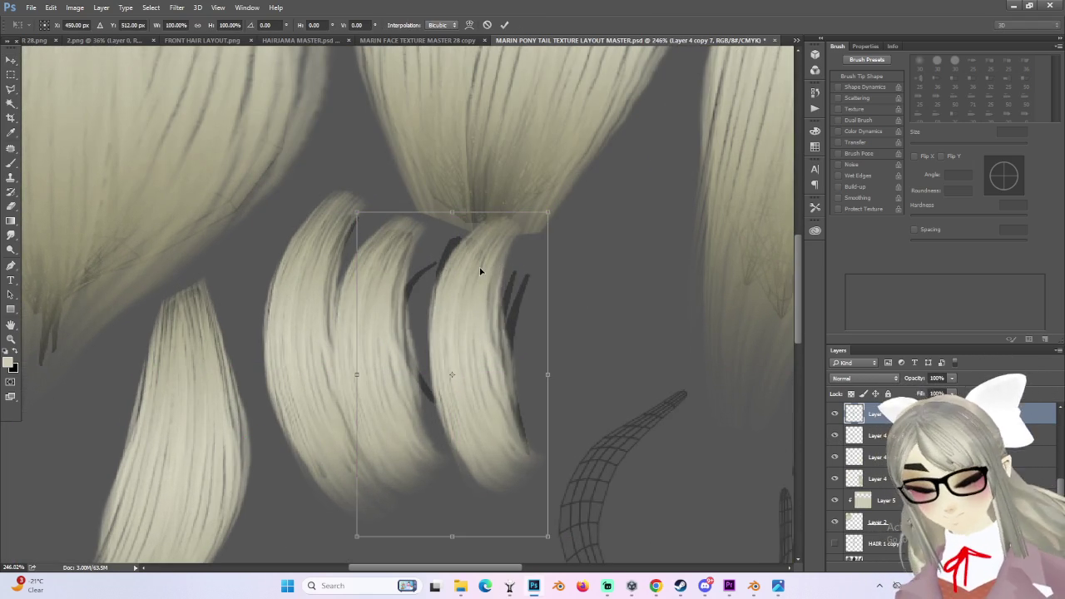
{"action": "right_click", "coordinate": [483, 269]}
{"action": "left_click", "coordinate": [509, 355]}
{"action": "mouse_move", "coordinate": [483, 214]}
{"action": "left_mouse_down"}
{"action": "mouse_move", "coordinate": [428, 238]}
{"action": "mouse_move", "coordinate": [420, 256]}
{"action": "mouse_move", "coordinate": [421, 248]}
{"action": "left_mouse_up"}
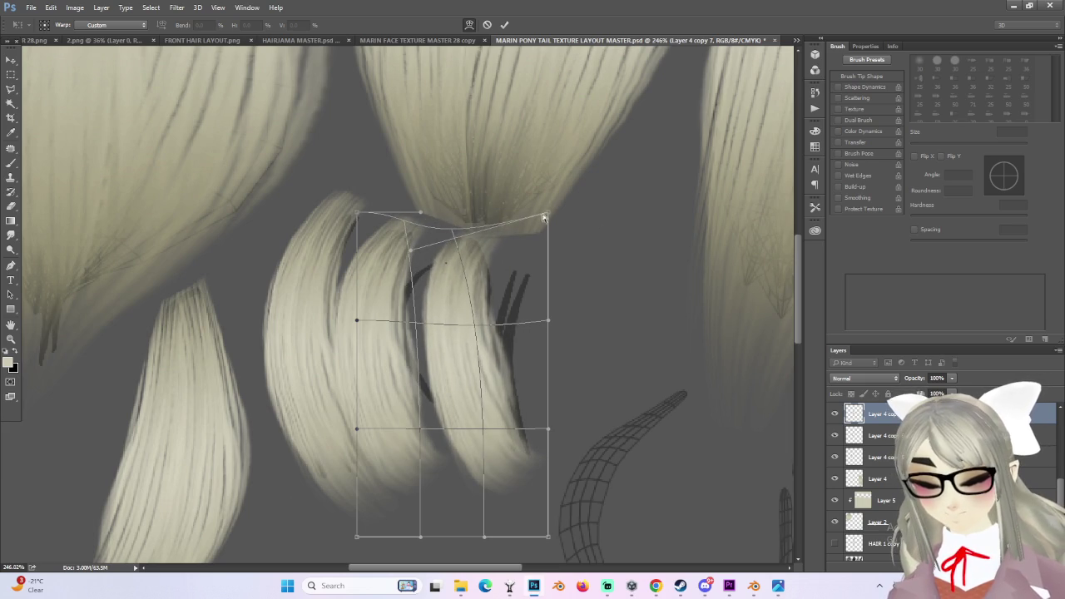
{"action": "left_click_drag", "start_coordinate": [548, 217], "coordinate": [538, 226]}
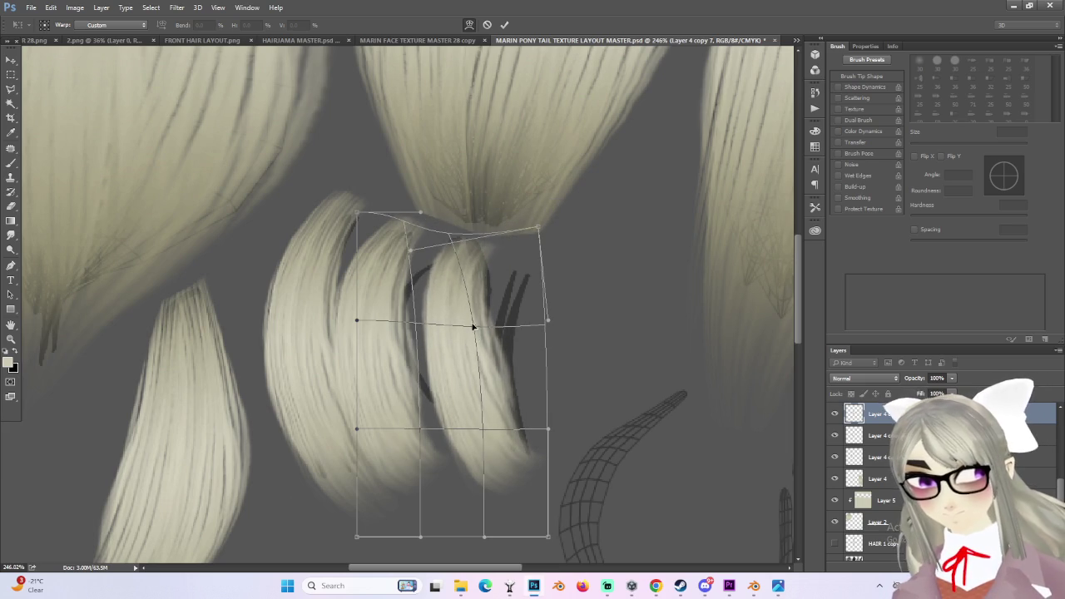
{"action": "left_click_drag", "start_coordinate": [476, 329], "coordinate": [493, 329]}
{"action": "left_click_drag", "start_coordinate": [414, 253], "coordinate": [391, 244]}
- Continue warping the strand's middle, lower part and bottom corners, then commit the warp
{"action": "mouse_move", "coordinate": [548, 426]}
{"action": "left_mouse_down"}
{"action": "mouse_move", "coordinate": [428, 442]}
{"action": "mouse_move", "coordinate": [468, 440]}
{"action": "mouse_move", "coordinate": [463, 345]}
{"action": "mouse_move", "coordinate": [485, 350]}
{"action": "left_mouse_up"}
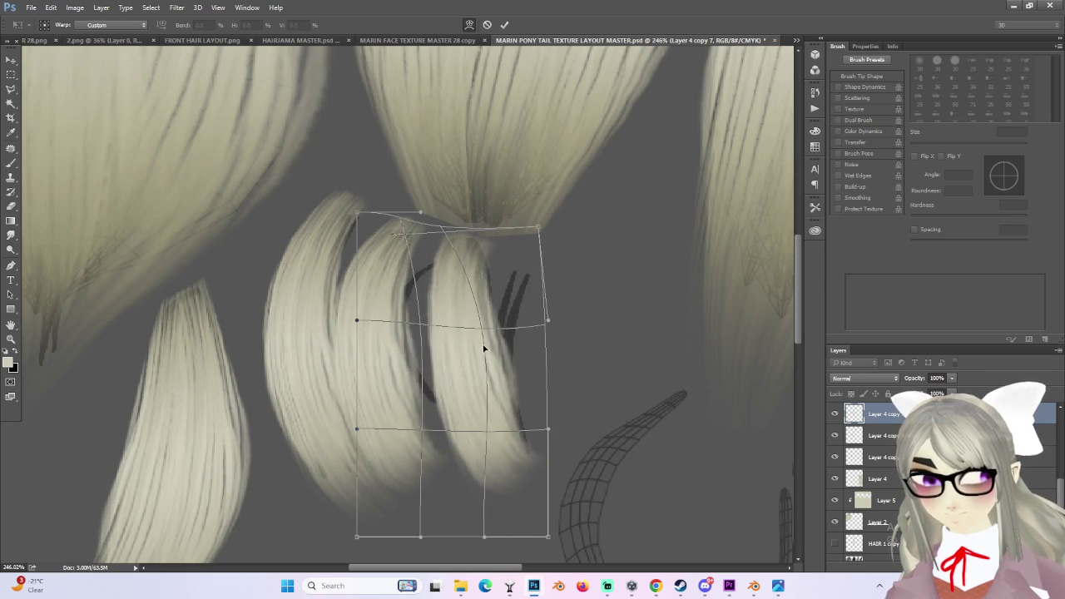
{"action": "left_click_drag", "start_coordinate": [538, 328], "coordinate": [537, 327]}
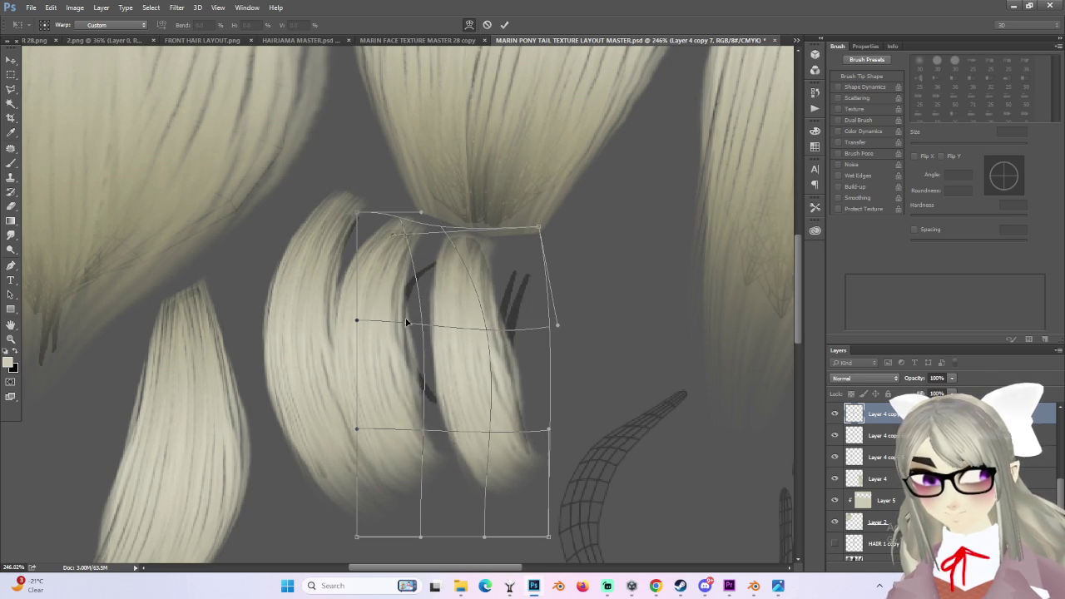
{"action": "mouse_move", "coordinate": [407, 319]}
{"action": "left_mouse_down"}
{"action": "mouse_move", "coordinate": [499, 318]}
{"action": "mouse_move", "coordinate": [463, 354]}
{"action": "left_mouse_up"}
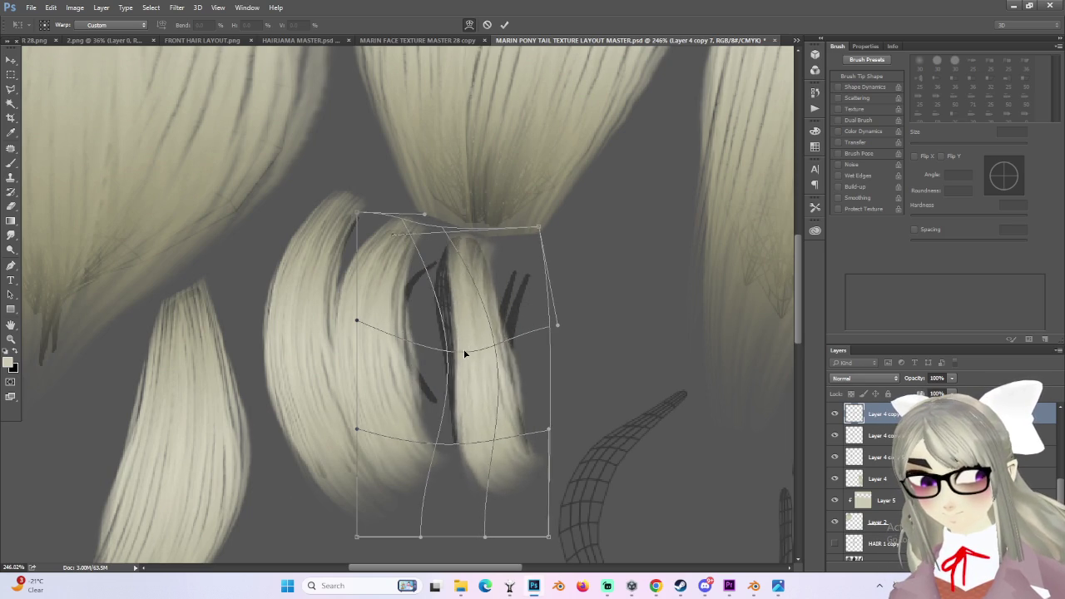
{"action": "left_click_drag", "start_coordinate": [540, 226], "coordinate": [563, 232]}
{"action": "mouse_move", "coordinate": [517, 436]}
{"action": "left_mouse_down"}
{"action": "mouse_move", "coordinate": [473, 439]}
{"action": "mouse_move", "coordinate": [486, 441]}
{"action": "left_mouse_up"}
{"action": "mouse_move", "coordinate": [452, 522]}
{"action": "left_mouse_down"}
{"action": "mouse_move", "coordinate": [499, 531]}
{"action": "mouse_move", "coordinate": [541, 559]}
{"action": "left_mouse_up"}
{"action": "left_click_drag", "start_coordinate": [549, 499], "coordinate": [561, 533]}
{"action": "left_click_drag", "start_coordinate": [545, 435], "coordinate": [591, 424]}
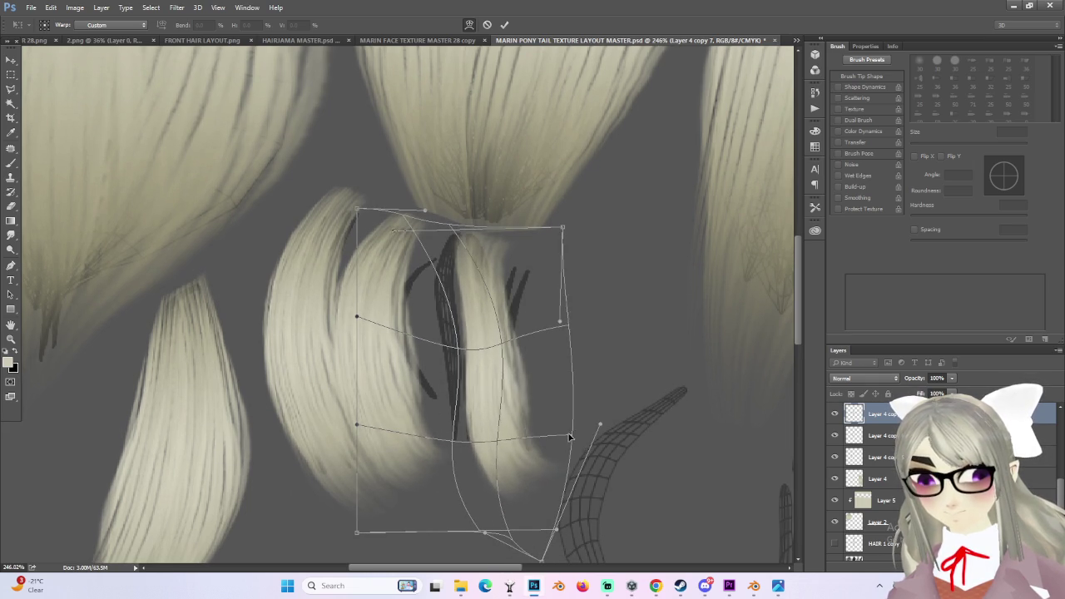
{"action": "left_click_drag", "start_coordinate": [506, 506], "coordinate": [515, 509]}
{"action": "scroll", "coordinate": [562, 526], "scroll_direction": "down", "scroll_amount": 1, "text": "alt"}
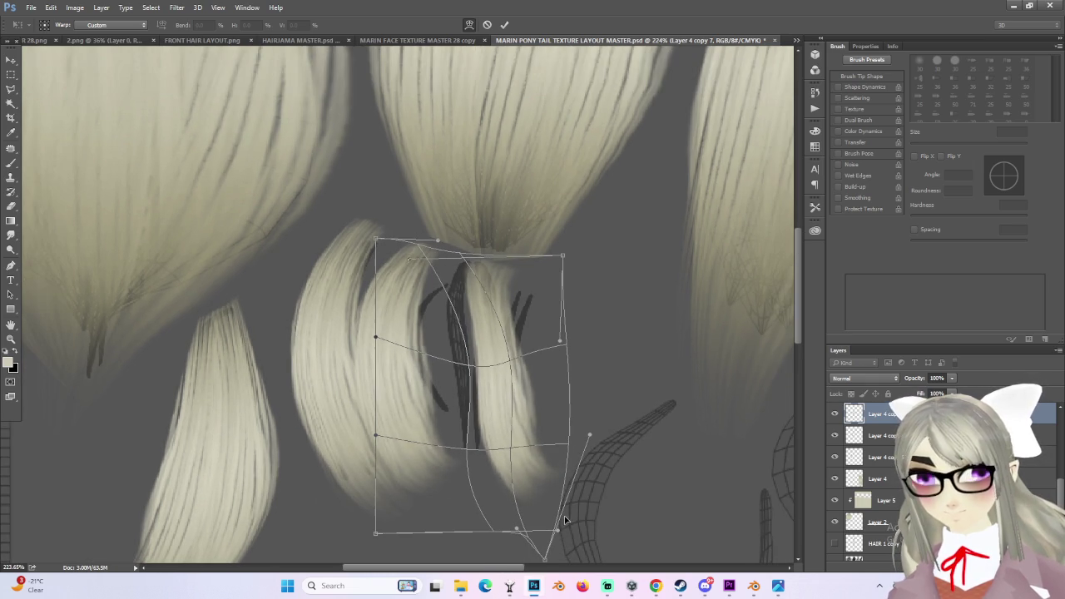
{"action": "left_click_drag", "start_coordinate": [590, 436], "coordinate": [575, 518]}
{"action": "mouse_move", "coordinate": [512, 387]}
{"action": "left_mouse_down"}
{"action": "mouse_move", "coordinate": [499, 384]}
{"action": "mouse_move", "coordinate": [525, 403]}
{"action": "left_mouse_up"}
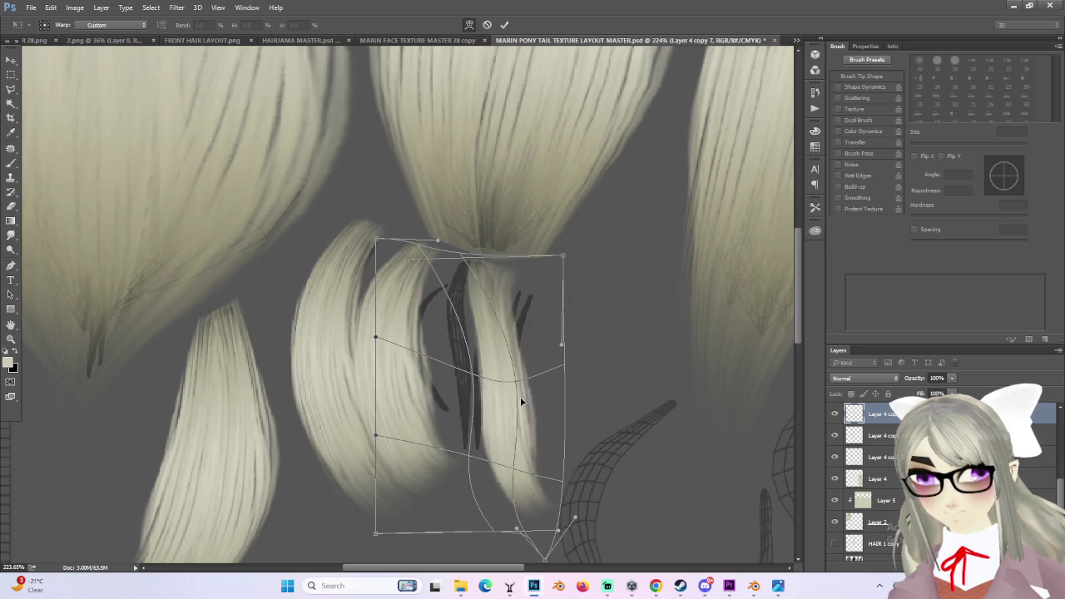
{"action": "key", "text": "Return"}
- Move the warped strand up and left and squash it down from the top
{"action": "key", "text": "v"}
{"action": "mouse_move", "coordinate": [512, 394]}
{"action": "left_mouse_down"}
{"action": "mouse_move", "coordinate": [489, 339]}
{"action": "mouse_move", "coordinate": [480, 367]}
{"action": "left_mouse_up"}
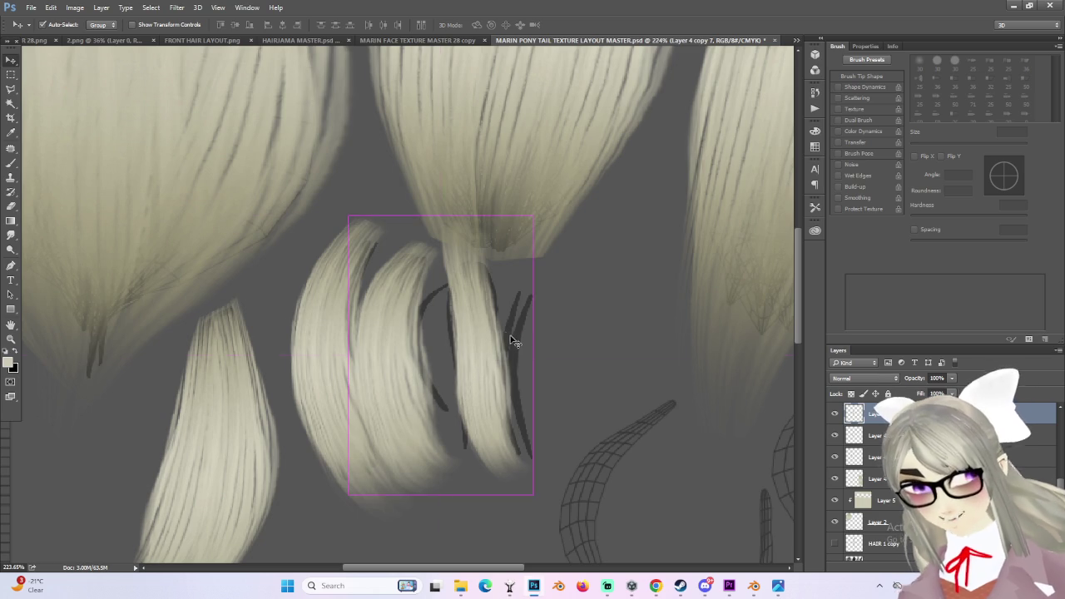
{"action": "key", "text": "ctrl+t"}
{"action": "left_click_drag", "start_coordinate": [443, 218], "coordinate": [443, 237]}
{"action": "left_click_drag", "start_coordinate": [510, 304], "coordinate": [501, 313]}
{"action": "key", "text": "Return"}
- Warp the strand again, curving its bottom down-left and bowing its right side outward
{"action": "key", "text": "ctrl+t"}
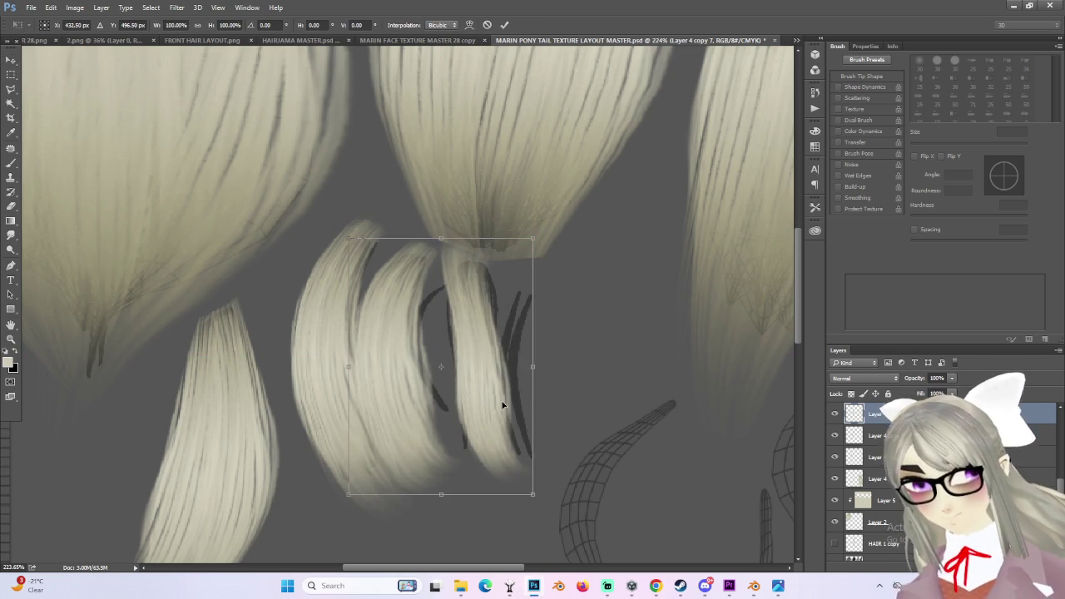
{"action": "right_click", "coordinate": [500, 408]}
{"action": "left_click", "coordinate": [531, 303]}
{"action": "left_click_drag", "start_coordinate": [386, 502], "coordinate": [350, 537]}
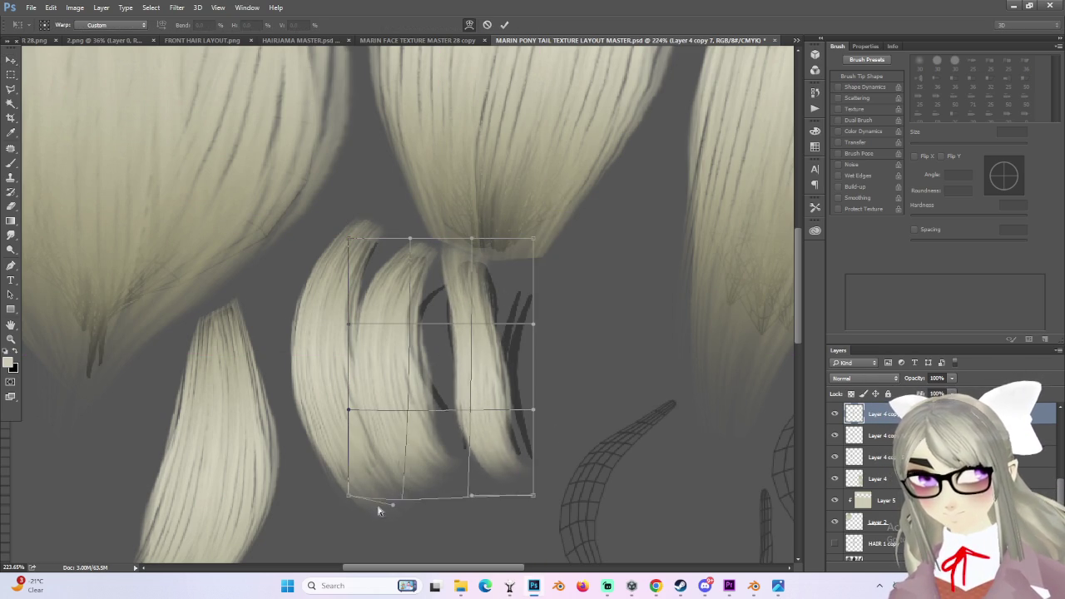
{"action": "mouse_move", "coordinate": [471, 495]}
{"action": "left_mouse_down"}
{"action": "mouse_move", "coordinate": [459, 405]}
{"action": "mouse_move", "coordinate": [440, 475]}
{"action": "left_mouse_up"}
{"action": "mouse_move", "coordinate": [534, 408]}
{"action": "left_mouse_down"}
{"action": "mouse_move", "coordinate": [556, 408]}
{"action": "mouse_move", "coordinate": [475, 422]}
{"action": "left_mouse_up"}
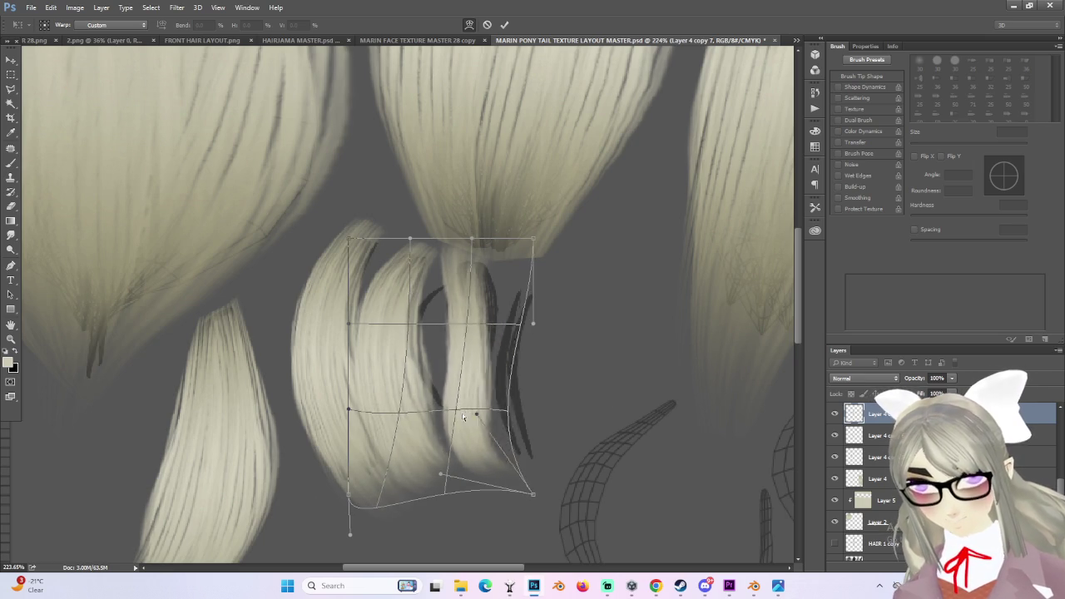
{"action": "left_click_drag", "start_coordinate": [485, 243], "coordinate": [497, 239]}
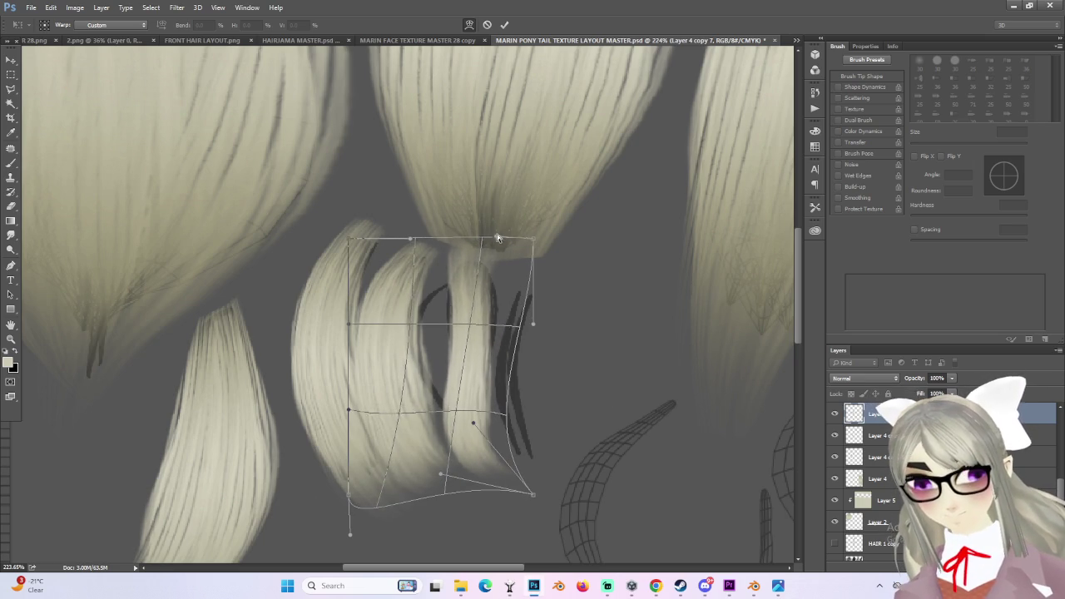
{"action": "mouse_move", "coordinate": [506, 340]}
{"action": "left_mouse_down"}
{"action": "mouse_move", "coordinate": [510, 327]}
{"action": "mouse_move", "coordinate": [540, 321]}
{"action": "mouse_move", "coordinate": [549, 333]}
{"action": "left_mouse_up"}
{"action": "mouse_move", "coordinate": [534, 240]}
{"action": "left_mouse_down"}
{"action": "mouse_move", "coordinate": [563, 258]}
{"action": "mouse_move", "coordinate": [547, 212]}
{"action": "mouse_move", "coordinate": [534, 239]}
{"action": "left_mouse_up"}
{"action": "left_click_drag", "start_coordinate": [498, 419], "coordinate": [526, 417]}
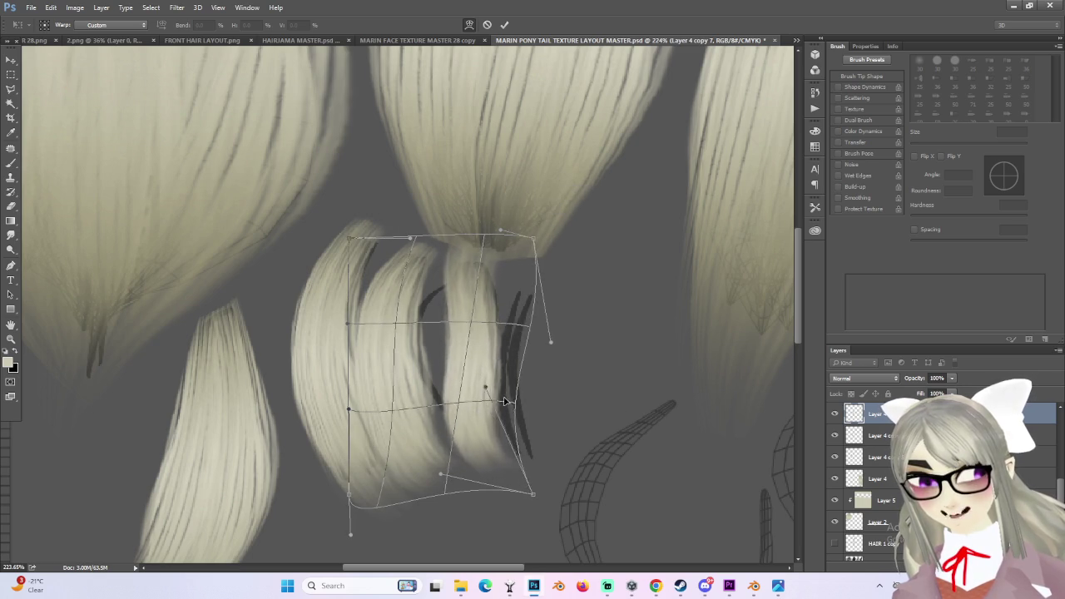
{"action": "key", "text": "Return"}
- Nudge the strand under the tuft and warp its bottom down and top-right corner up
{"action": "left_click_drag", "start_coordinate": [475, 359], "coordinate": [475, 341]}
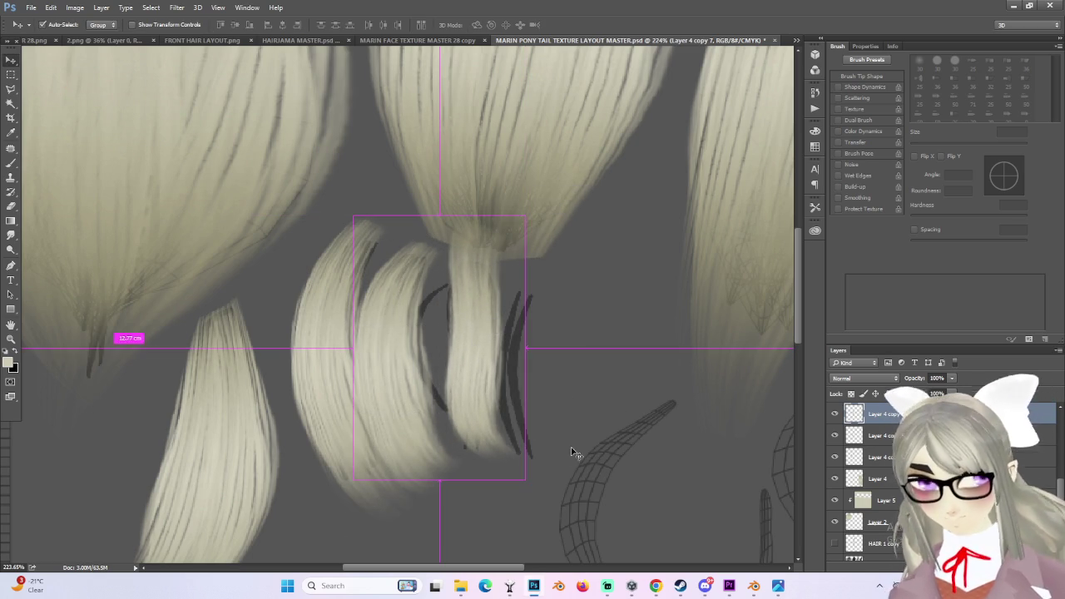
{"action": "key", "text": "ctrl+t"}
{"action": "right_click", "coordinate": [484, 201]}
{"action": "left_click", "coordinate": [528, 295]}
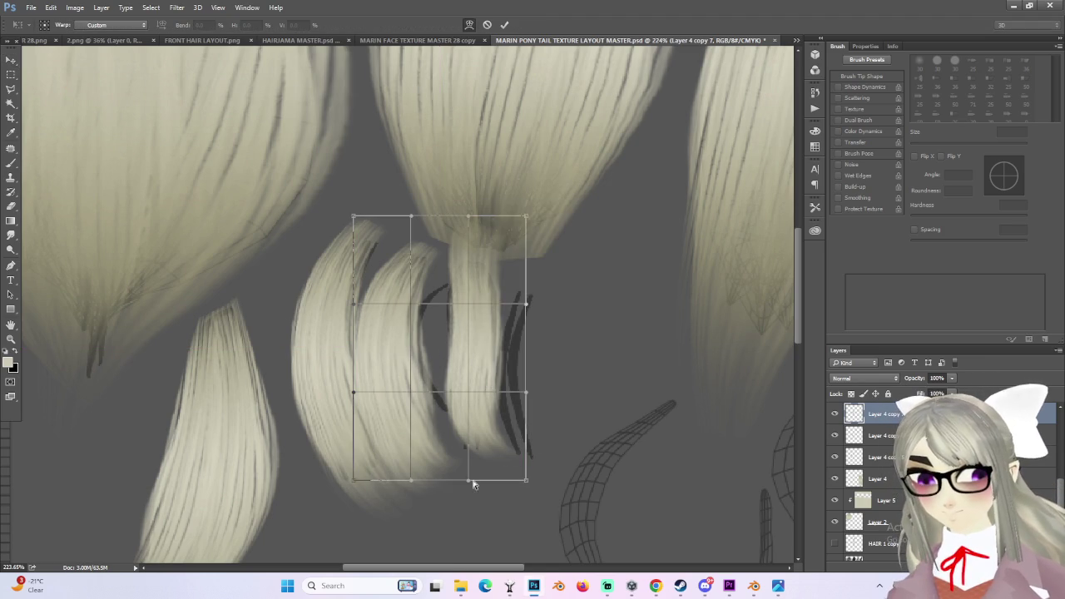
{"action": "left_click_drag", "start_coordinate": [474, 483], "coordinate": [447, 500]}
{"action": "left_click_drag", "start_coordinate": [538, 502], "coordinate": [491, 517]}
{"action": "left_click_drag", "start_coordinate": [523, 296], "coordinate": [539, 285]}
{"action": "left_click_drag", "start_coordinate": [525, 215], "coordinate": [532, 198]}
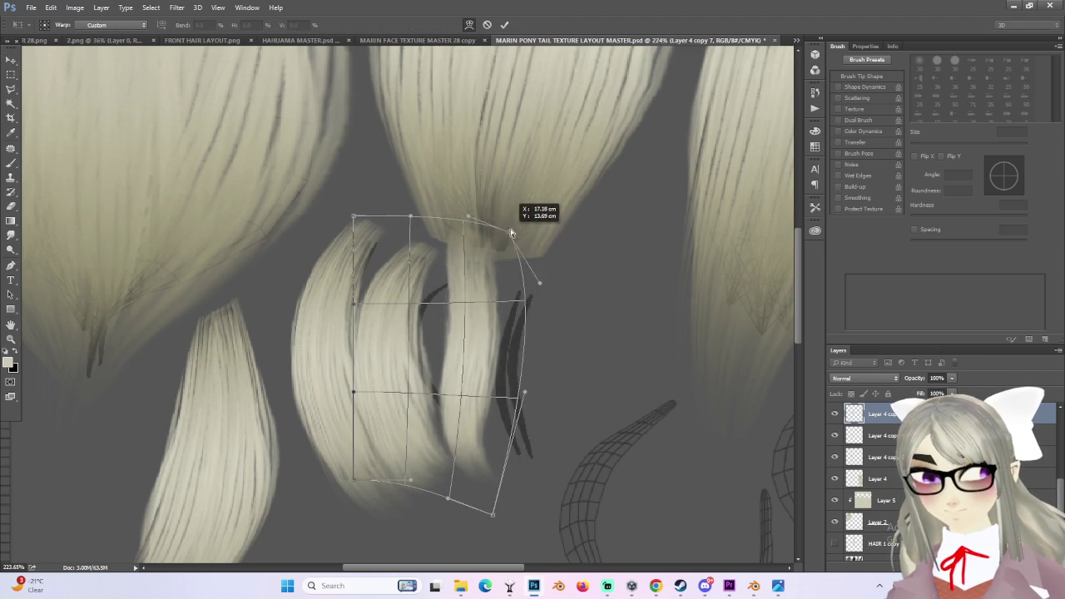
{"action": "scroll", "coordinate": [549, 375], "scroll_direction": "down", "scroll_amount": 2, "text": "alt"}
{"action": "key", "text": "Return"}
{"action": "scroll", "coordinate": [475, 247], "scroll_direction": "up", "scroll_amount": 2, "text": "alt"}
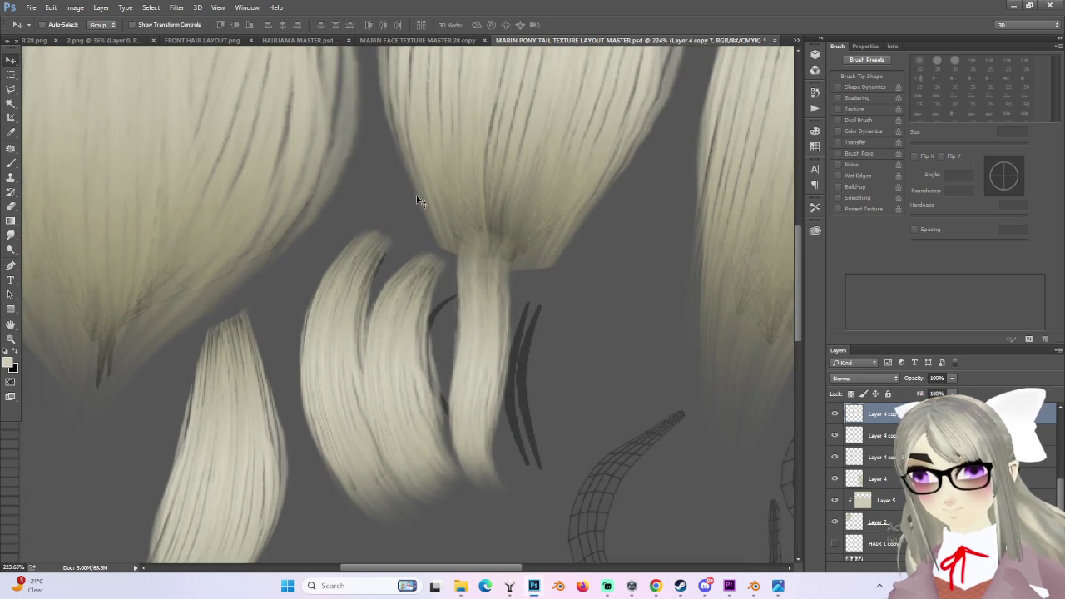
{"action": "left_click", "coordinate": [12, 89]}
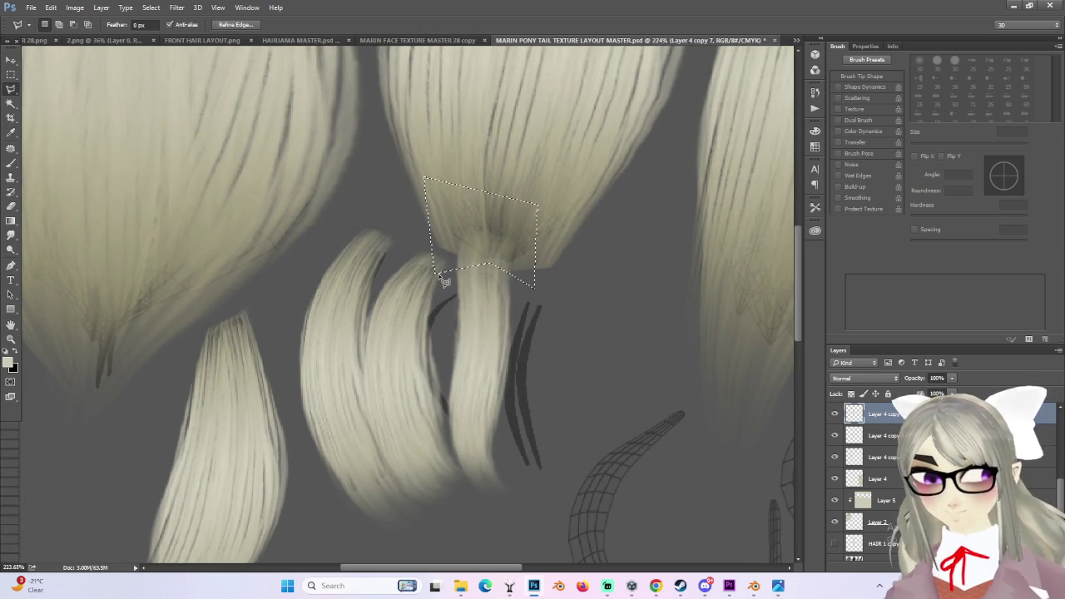
- Clear the selection, duplicate the strand to the right, flip it horizontally and place it beside the original
{"action": "left_click_drag", "start_coordinate": [443, 281], "coordinate": [435, 271]}
{"action": "left_click", "coordinate": [10, 75]}
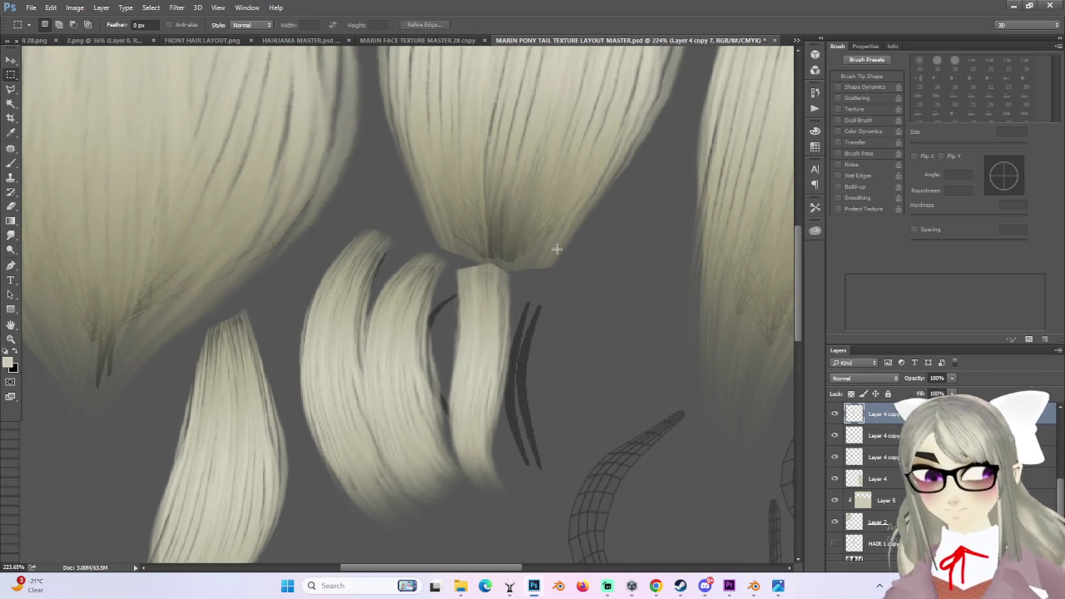
{"action": "key", "text": "ctrl+d"}
{"action": "scroll", "coordinate": [579, 333], "scroll_direction": "down", "scroll_amount": 2, "text": "alt"}
{"action": "scroll", "coordinate": [526, 414], "scroll_direction": "up", "scroll_amount": 2, "text": "alt"}
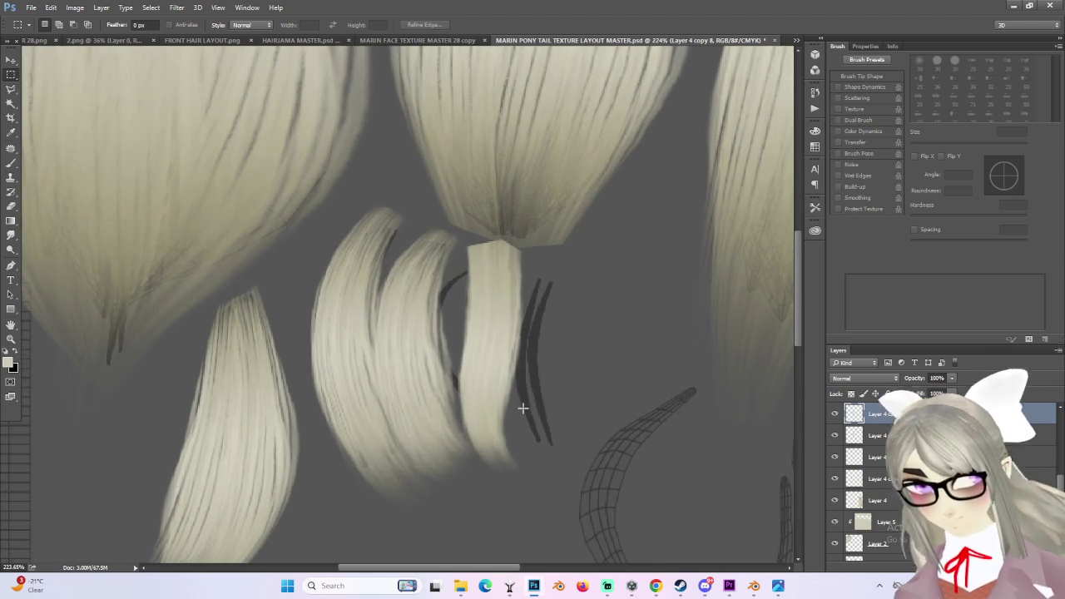
{"action": "key", "text": "v"}
{"action": "left_click_drag", "start_coordinate": [526, 380], "coordinate": [595, 380], "text": "alt"}
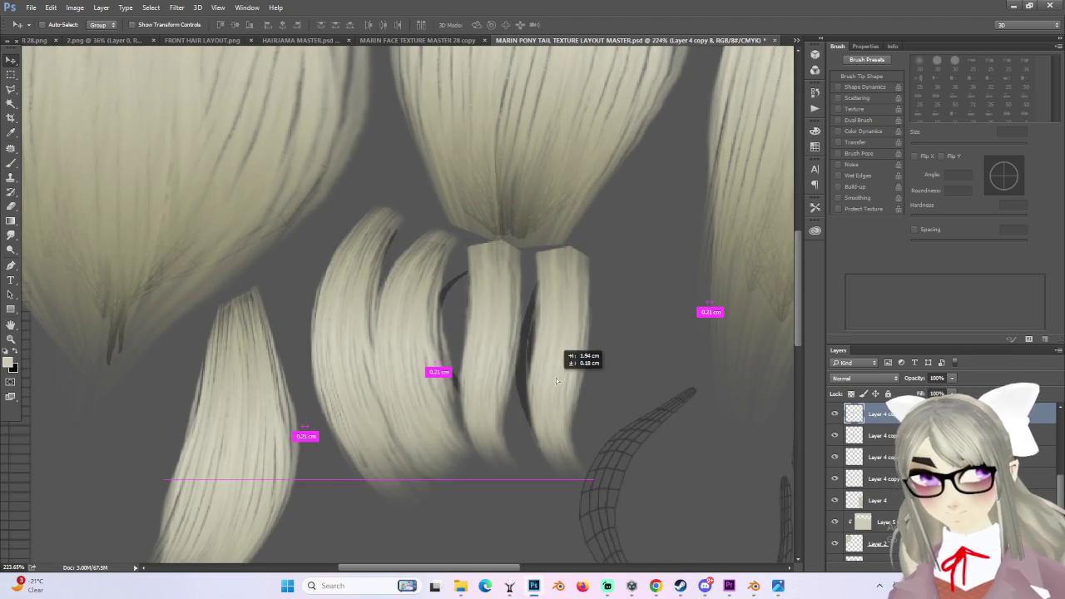
{"action": "key", "text": "ctrl+t"}
{"action": "right_click", "coordinate": [564, 367]}
{"action": "left_click", "coordinate": [614, 536]}
{"action": "left_click_drag", "start_coordinate": [499, 369], "coordinate": [556, 363]}
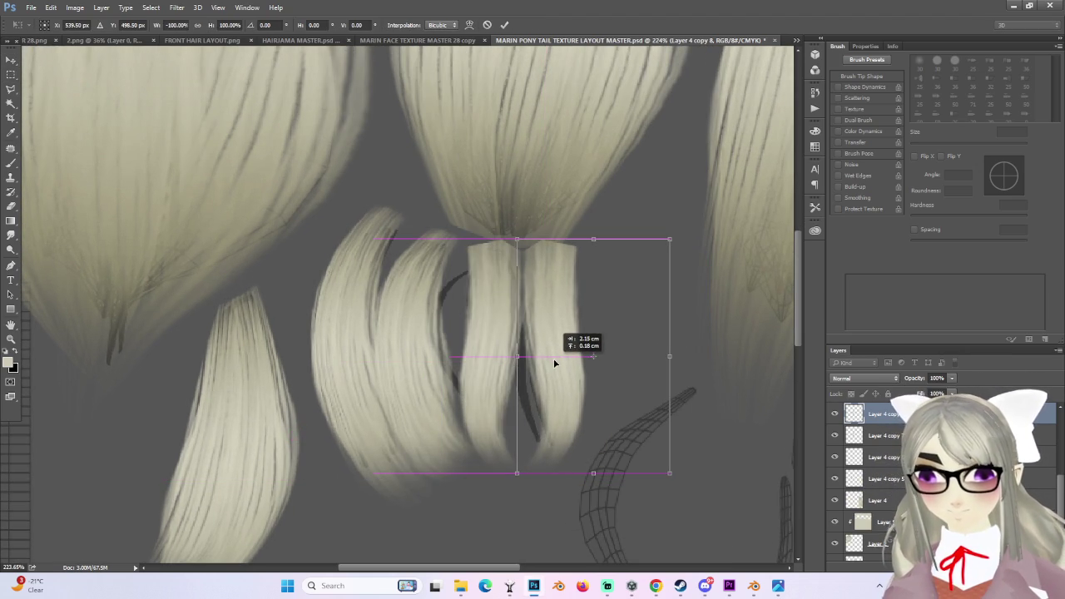
{"action": "key", "text": "Return"}
- Warp the mirrored strand, curving its lower left and bending its top edge down
{"action": "key", "text": "ctrl+t"}
{"action": "right_click", "coordinate": [562, 340]}
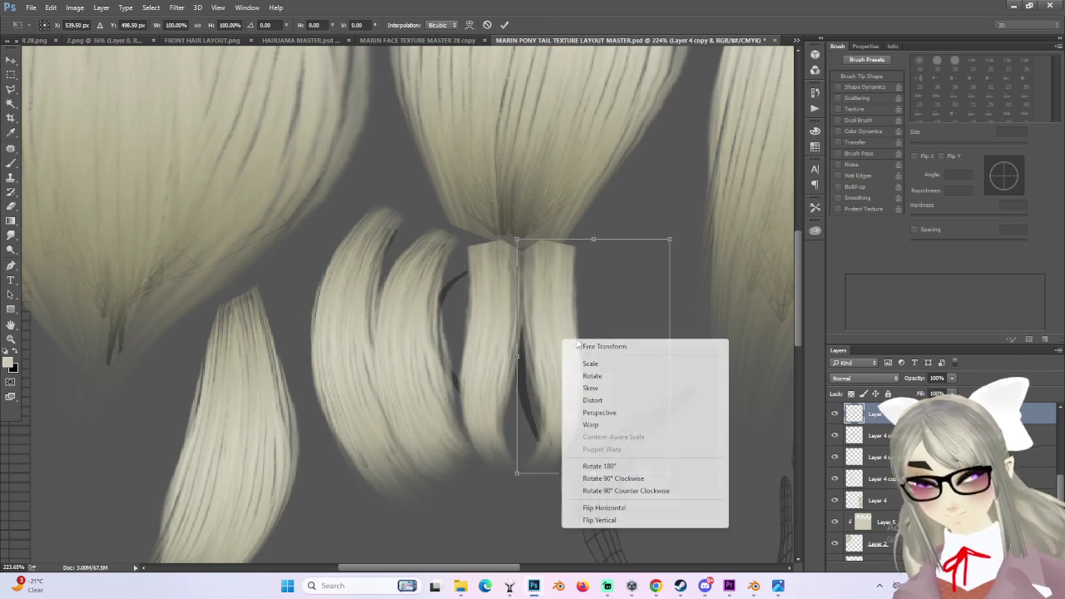
{"action": "left_click", "coordinate": [608, 424]}
{"action": "left_click_drag", "start_coordinate": [562, 406], "coordinate": [490, 400]}
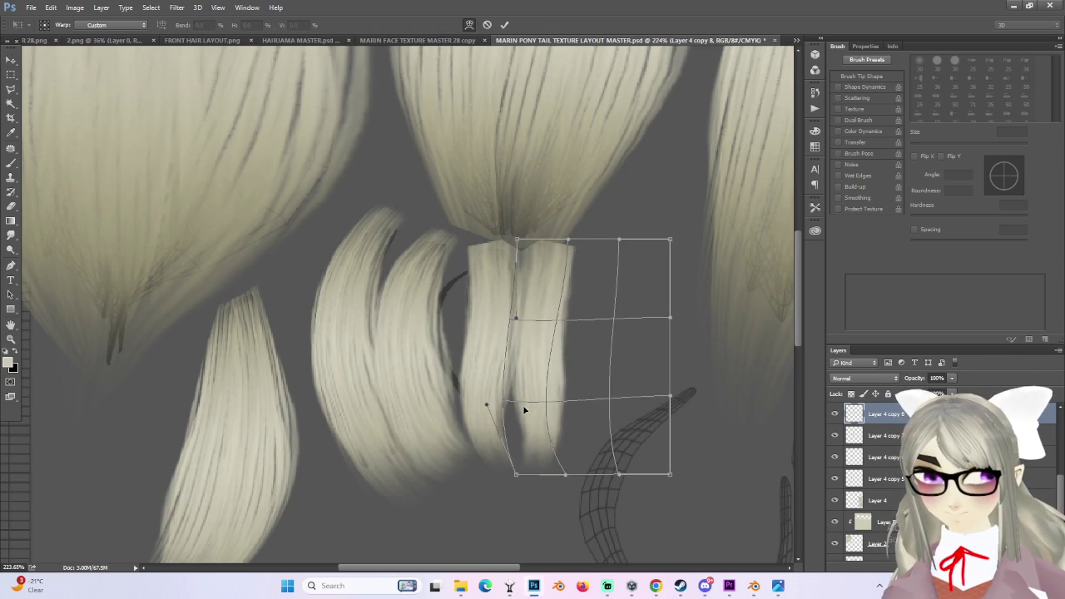
{"action": "mouse_move", "coordinate": [518, 480]}
{"action": "left_mouse_down"}
{"action": "mouse_move", "coordinate": [610, 472]}
{"action": "mouse_move", "coordinate": [551, 475]}
{"action": "mouse_move", "coordinate": [513, 498]}
{"action": "left_mouse_up"}
{"action": "left_click_drag", "start_coordinate": [506, 367], "coordinate": [510, 370]}
{"action": "mouse_move", "coordinate": [581, 242]}
{"action": "left_mouse_down"}
{"action": "mouse_move", "coordinate": [565, 257]}
{"action": "mouse_move", "coordinate": [517, 239]}
{"action": "left_mouse_up"}
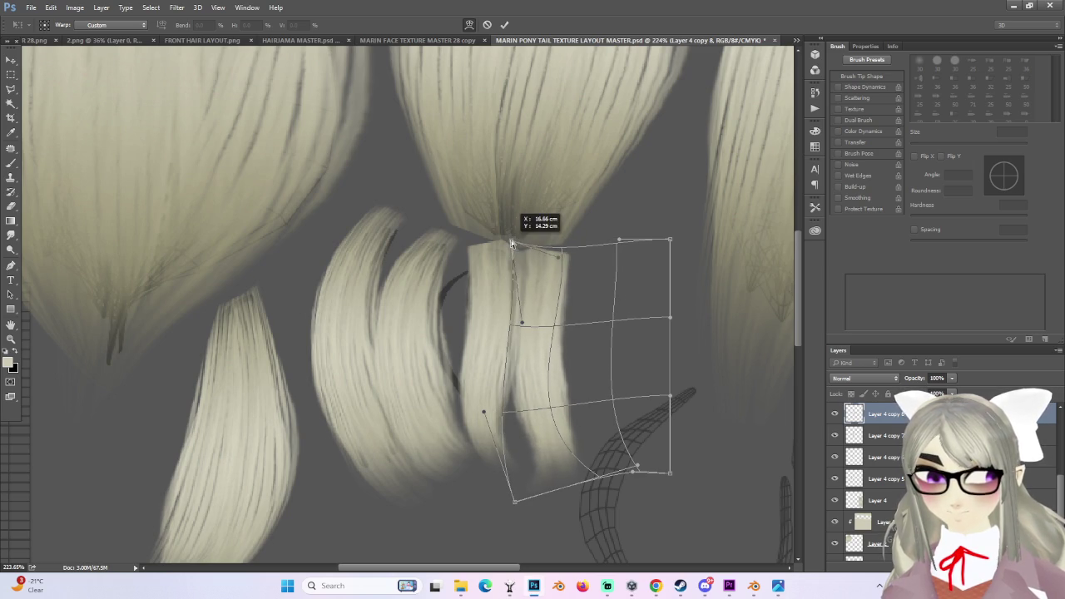
{"action": "scroll", "coordinate": [516, 266], "scroll_direction": "down", "scroll_amount": 3, "text": "alt"}
{"action": "key", "text": "Return"}
{"action": "scroll", "coordinate": [513, 304], "scroll_direction": "up", "scroll_amount": 1, "text": "alt"}
{"action": "scroll", "coordinate": [513, 305], "scroll_direction": "up", "scroll_amount": 1, "text": "alt"}
- Toggle the middle strand's visibility to check it, then select the left strands' layer
{"action": "left_click", "coordinate": [835, 457]}
{"action": "left_click", "coordinate": [835, 456]}
{"action": "left_click", "coordinate": [866, 454]}
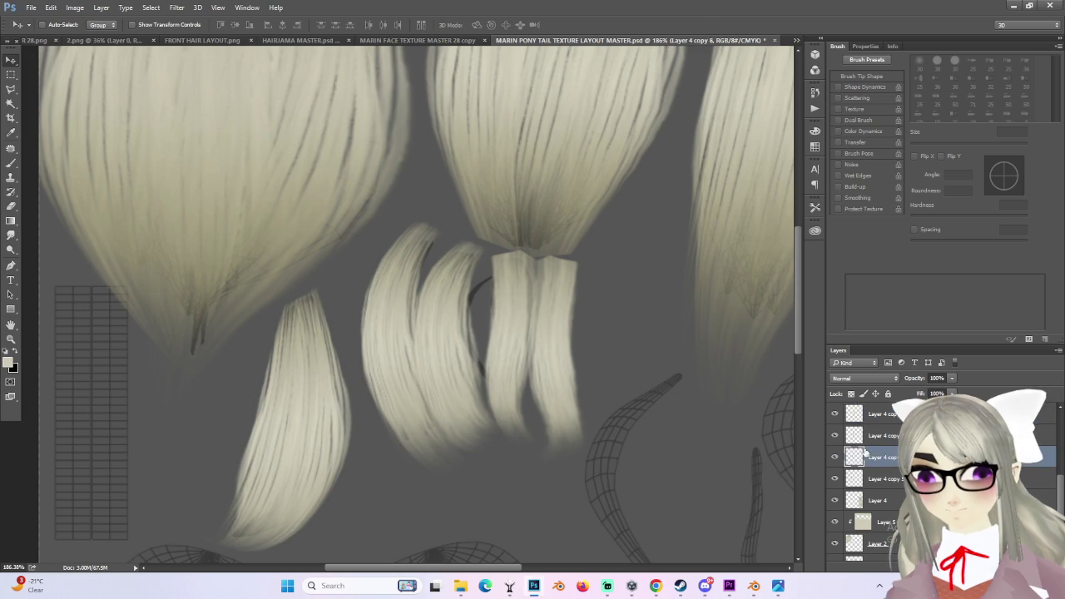
- Warp Layer 4 copy 6, lifting its top-left and bowing its sides outward
{"action": "left_click", "coordinate": [838, 457]}
{"action": "left_click", "coordinate": [838, 457]}
{"action": "scroll", "coordinate": [494, 324], "scroll_direction": "up", "scroll_amount": 1, "text": "alt"}
{"action": "key", "text": "ctrl+t"}
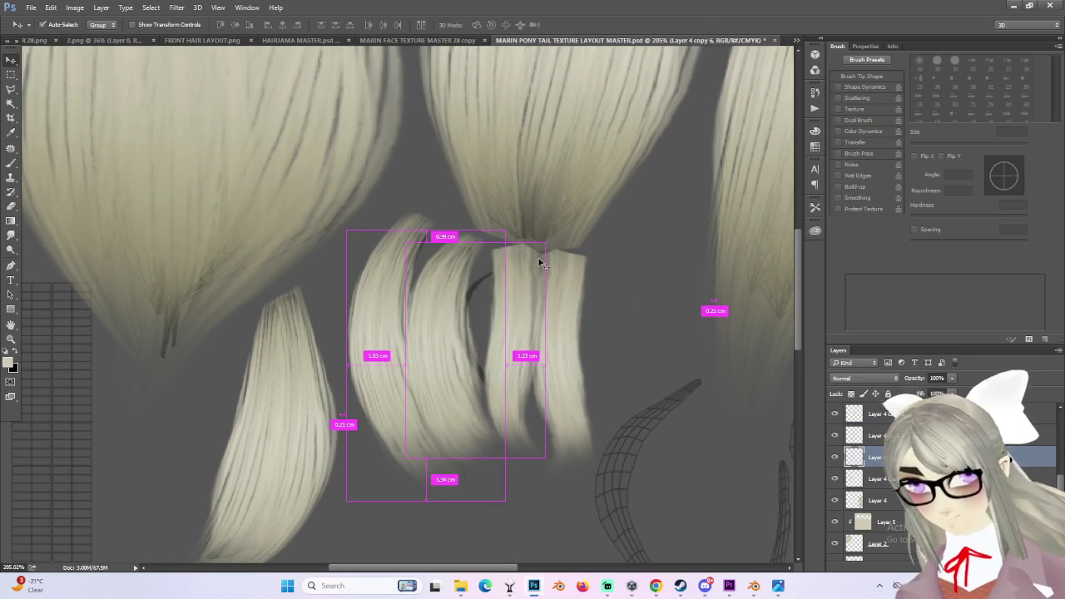
{"action": "right_click", "coordinate": [466, 313]}
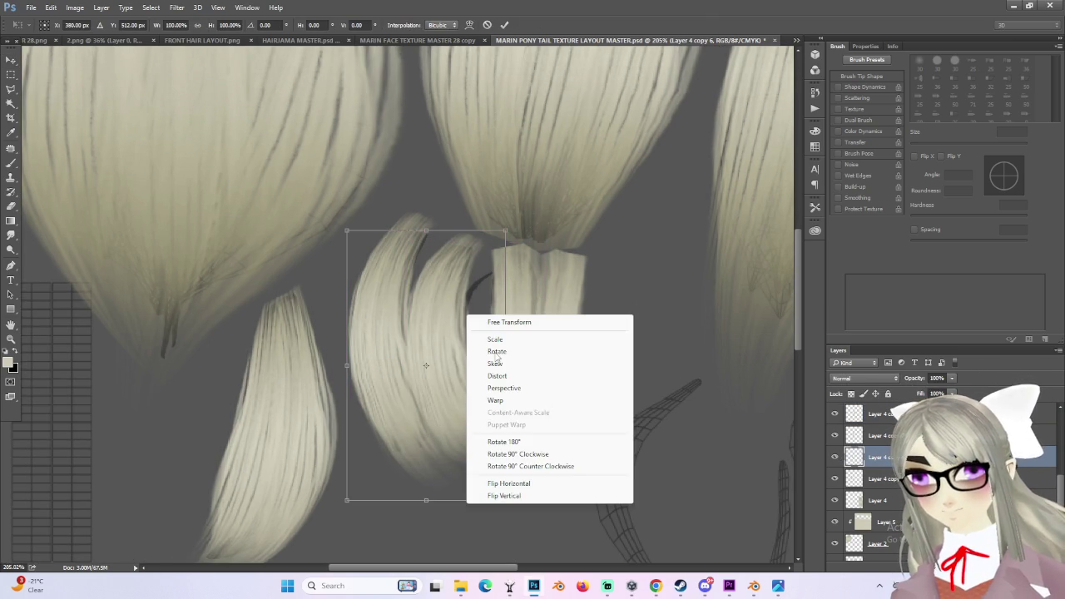
{"action": "left_click", "coordinate": [516, 401]}
{"action": "mouse_move", "coordinate": [505, 231]}
{"action": "left_mouse_down"}
{"action": "mouse_move", "coordinate": [569, 246]}
{"action": "mouse_move", "coordinate": [533, 287]}
{"action": "left_mouse_up"}
{"action": "left_click_drag", "start_coordinate": [402, 232], "coordinate": [427, 164]}
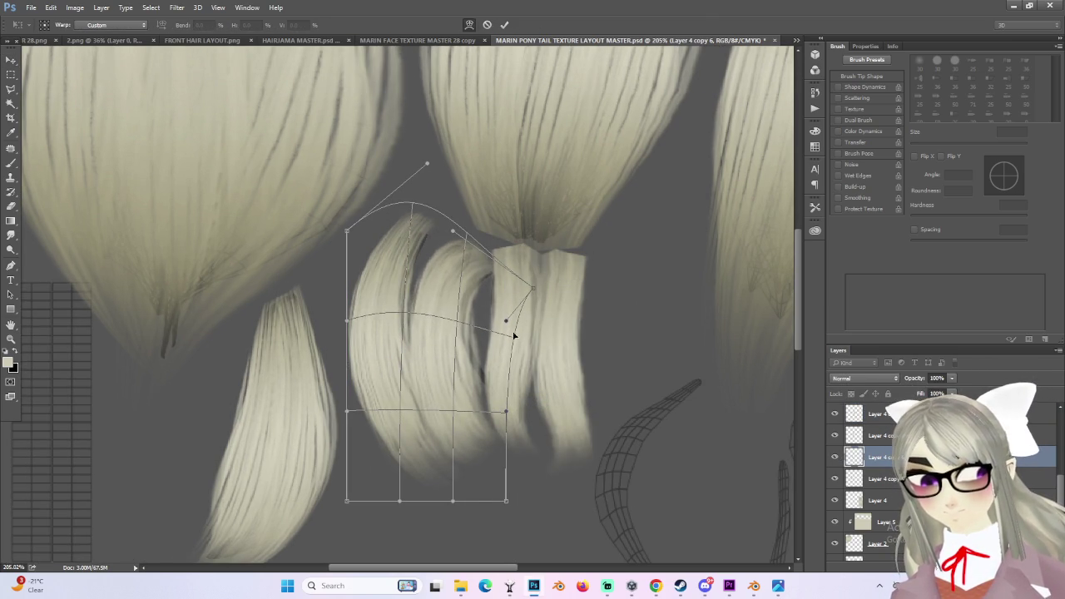
{"action": "left_click_drag", "start_coordinate": [511, 325], "coordinate": [559, 313]}
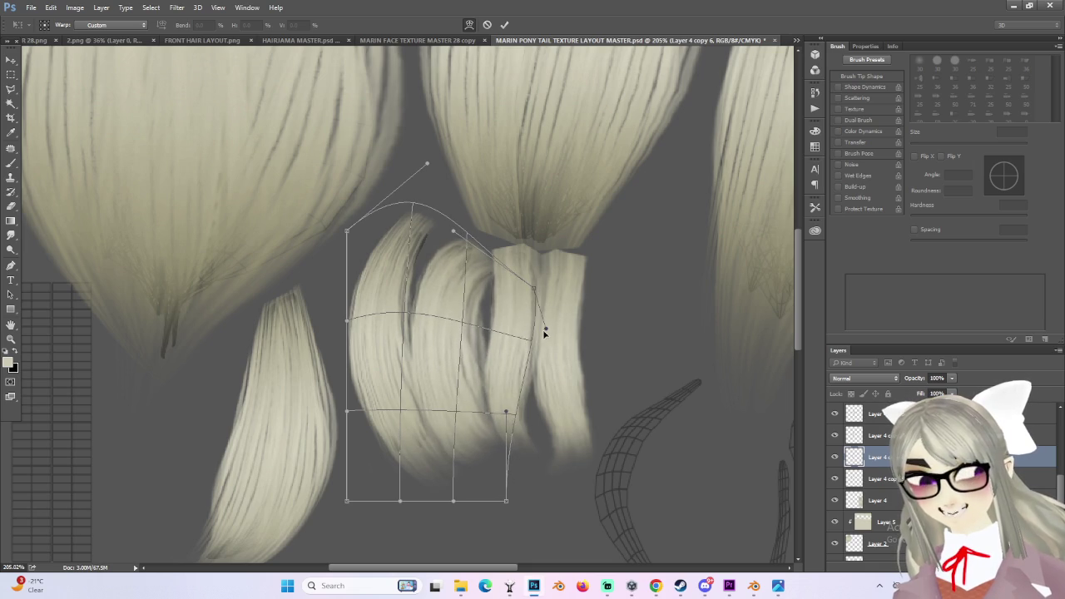
{"action": "left_click_drag", "start_coordinate": [510, 426], "coordinate": [538, 450]}
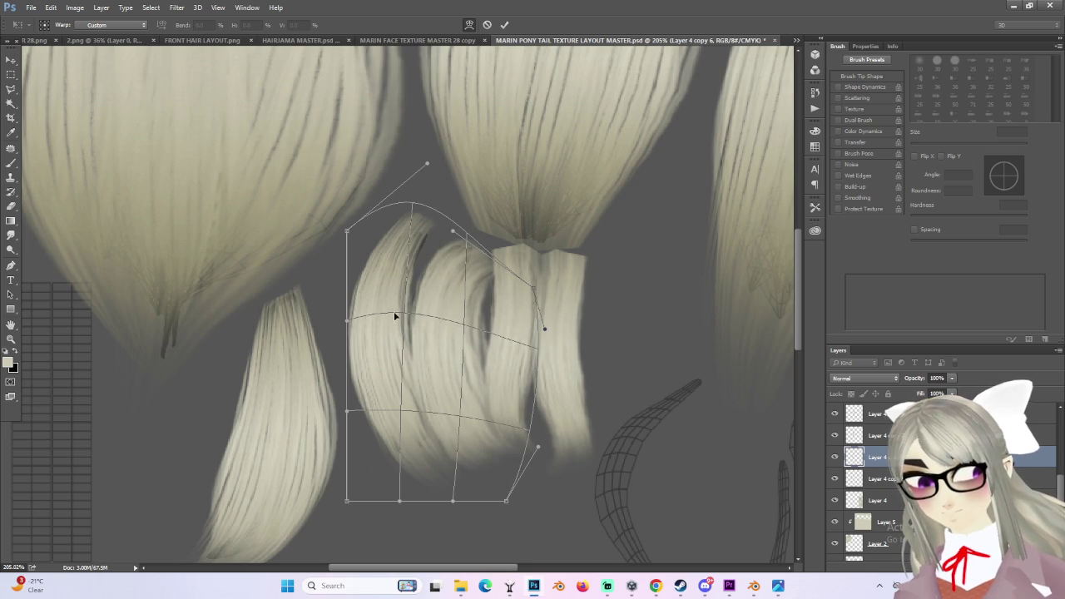
{"action": "left_click_drag", "start_coordinate": [339, 323], "coordinate": [311, 328]}
{"action": "mouse_move", "coordinate": [532, 291]}
{"action": "left_mouse_down"}
{"action": "mouse_move", "coordinate": [551, 273]}
{"action": "mouse_move", "coordinate": [538, 288]}
{"action": "left_mouse_up"}
{"action": "key", "text": "Return"}
- Show Layer 4 copy 5 and warp it, bending its top down and bulging its right side
{"action": "left_click", "coordinate": [835, 479]}
{"action": "left_click", "coordinate": [869, 479]}
{"action": "key", "text": "ctrl+t"}
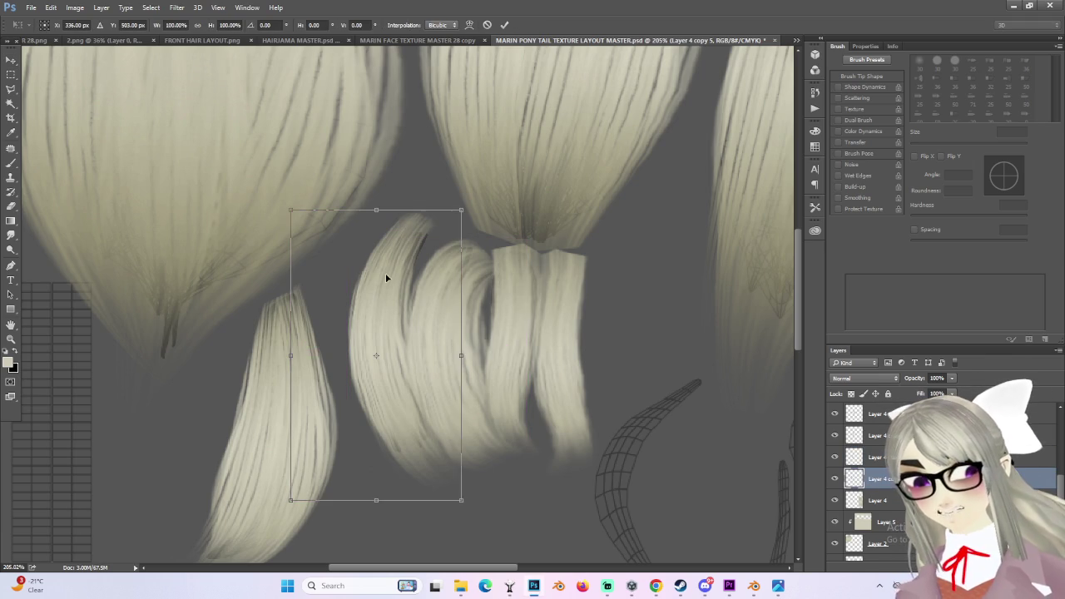
{"action": "right_click", "coordinate": [386, 278]}
{"action": "left_click", "coordinate": [433, 361]}
{"action": "mouse_move", "coordinate": [469, 212]}
{"action": "left_mouse_down"}
{"action": "mouse_move", "coordinate": [491, 215]}
{"action": "mouse_move", "coordinate": [467, 227]}
{"action": "left_mouse_up"}
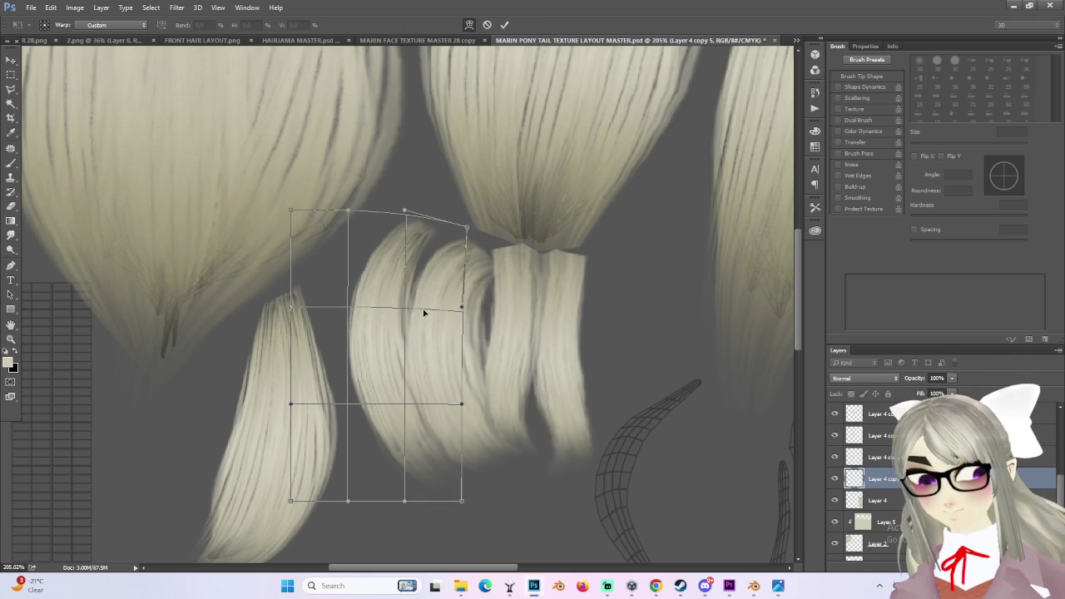
{"action": "left_click_drag", "start_coordinate": [462, 309], "coordinate": [495, 315]}
{"action": "key", "text": "Return"}
{"action": "scroll", "coordinate": [542, 326], "scroll_direction": "down", "scroll_amount": 2, "text": "alt"}
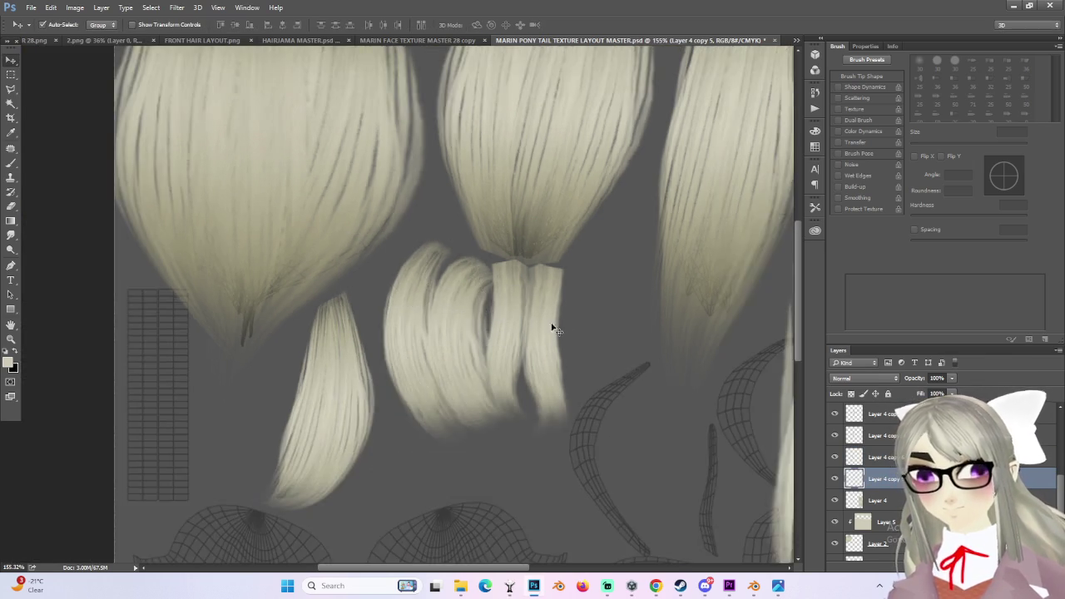
{"action": "scroll", "coordinate": [561, 339], "scroll_direction": "down", "scroll_amount": 2, "text": "alt"}
{"action": "scroll", "coordinate": [447, 252], "scroll_direction": "down", "scroll_amount": 2, "text": "alt"}
{"action": "left_click", "coordinate": [31, 7]}
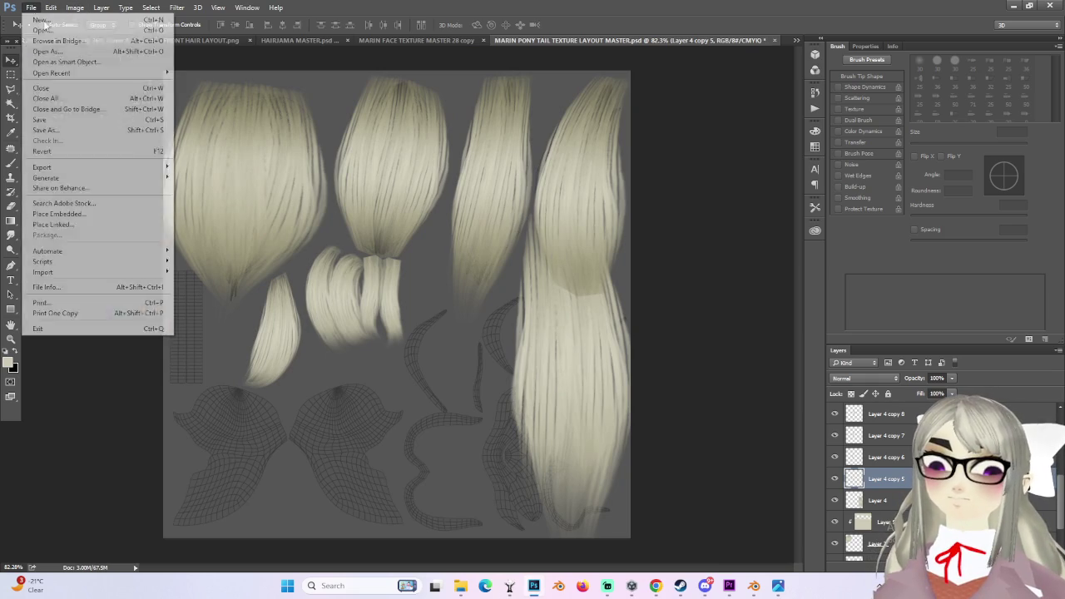
- Save the texture document and toggle the middle strand layer to compare
{"action": "left_click", "coordinate": [64, 124]}
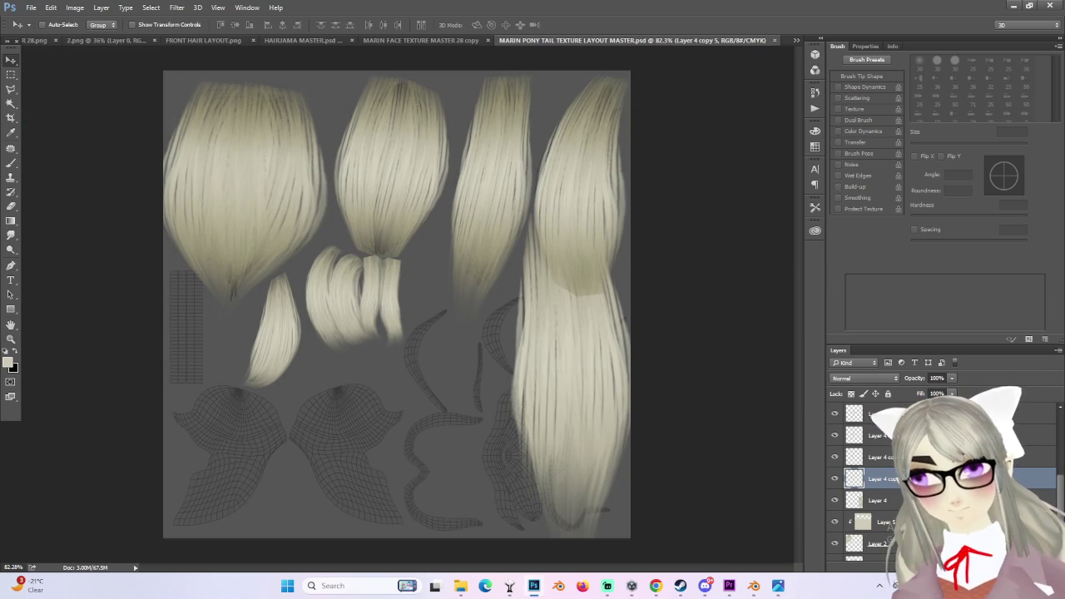
{"action": "scroll", "coordinate": [379, 272], "scroll_direction": "up", "scroll_amount": 2, "text": "alt"}
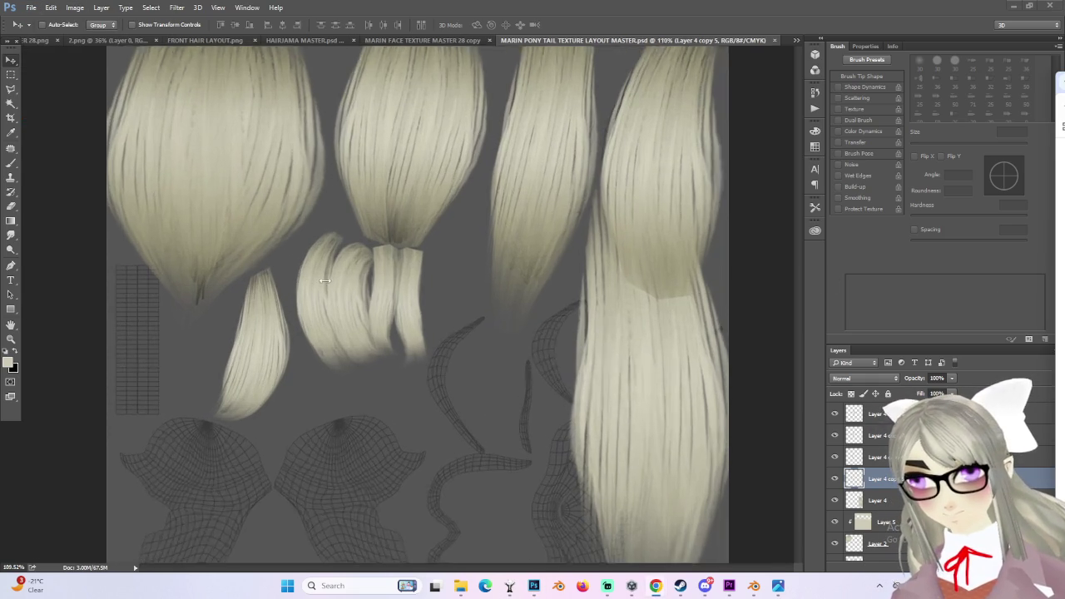
{"action": "left_click", "coordinate": [836, 479]}
{"action": "left_click", "coordinate": [836, 479]}
{"action": "scroll", "coordinate": [865, 467], "scroll_direction": "down", "scroll_amount": 1}
- Clip Layer 9 as Multiply, gradient-darken the curled strand's upper-left, then add new Layer 10
{"action": "right_click", "coordinate": [882, 414]}
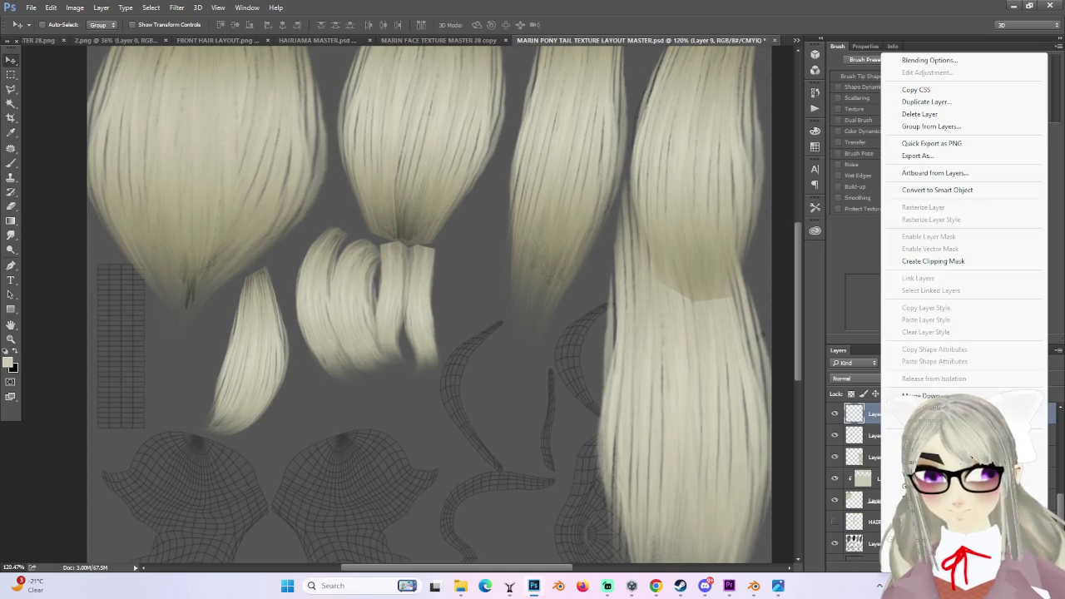
{"action": "left_click", "coordinate": [943, 263]}
{"action": "left_click", "coordinate": [854, 379]}
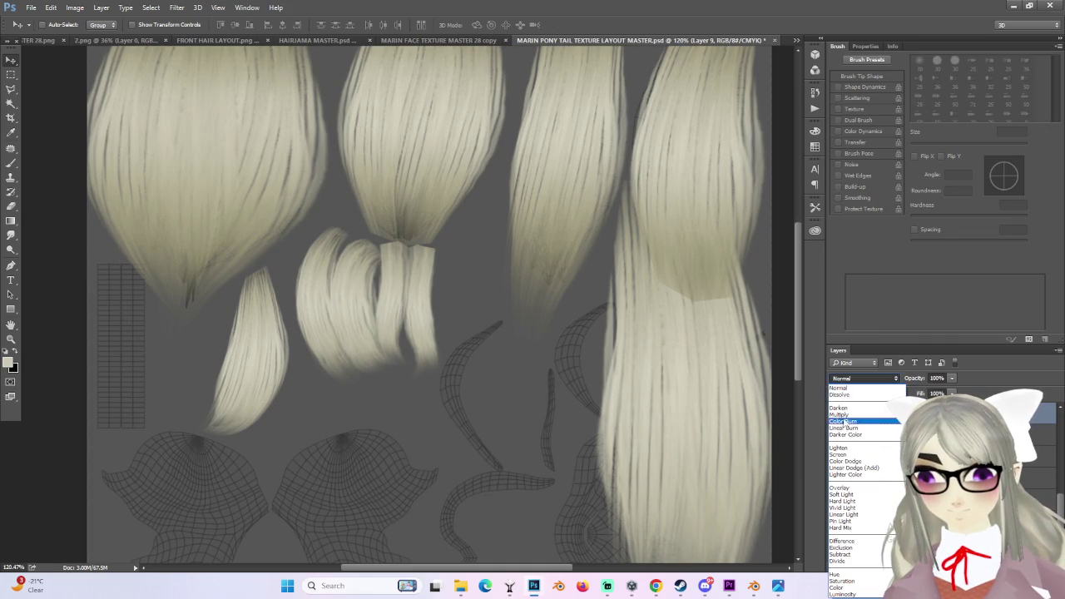
{"action": "left_click", "coordinate": [857, 413]}
{"action": "left_click", "coordinate": [11, 221]}
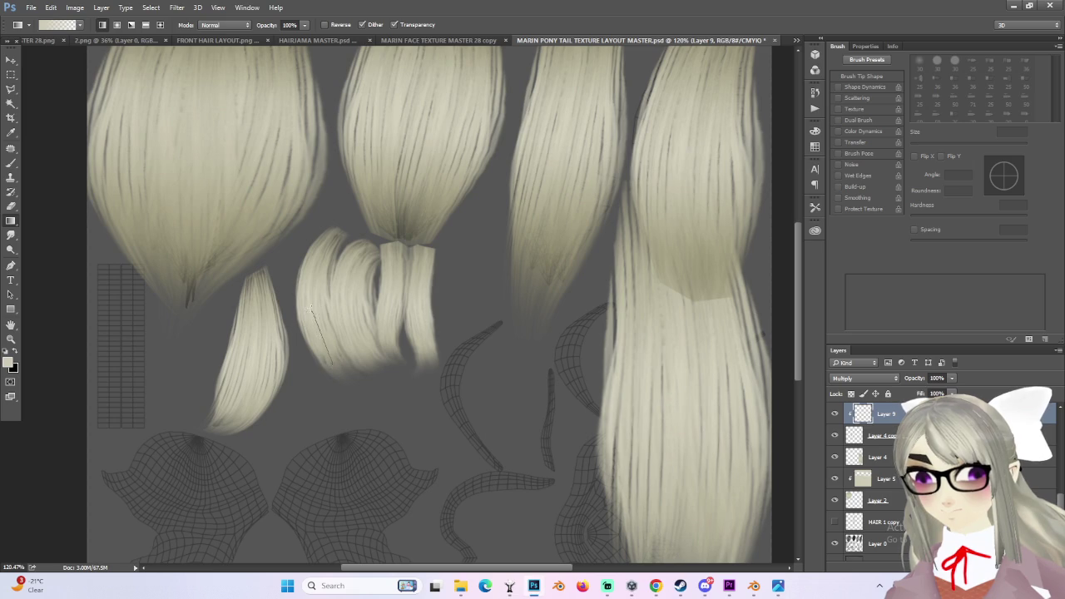
{"action": "left_click_drag", "start_coordinate": [312, 305], "coordinate": [333, 366]}
{"action": "left_click_drag", "start_coordinate": [310, 289], "coordinate": [315, 293]}
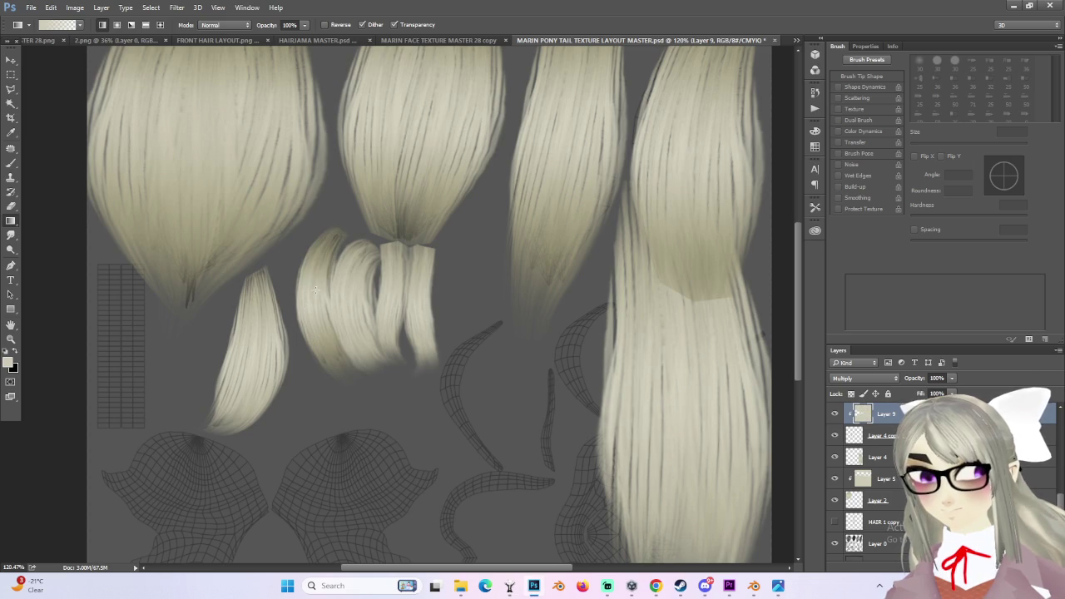
{"action": "key", "text": "ctrl+["}
{"action": "key", "text": "ctrl+["}
{"action": "key", "text": "ctrl+shift+alt+n"}
- Clip Layer 10 to the layer below and set its blend mode to Multiply
{"action": "right_click", "coordinate": [887, 416]}
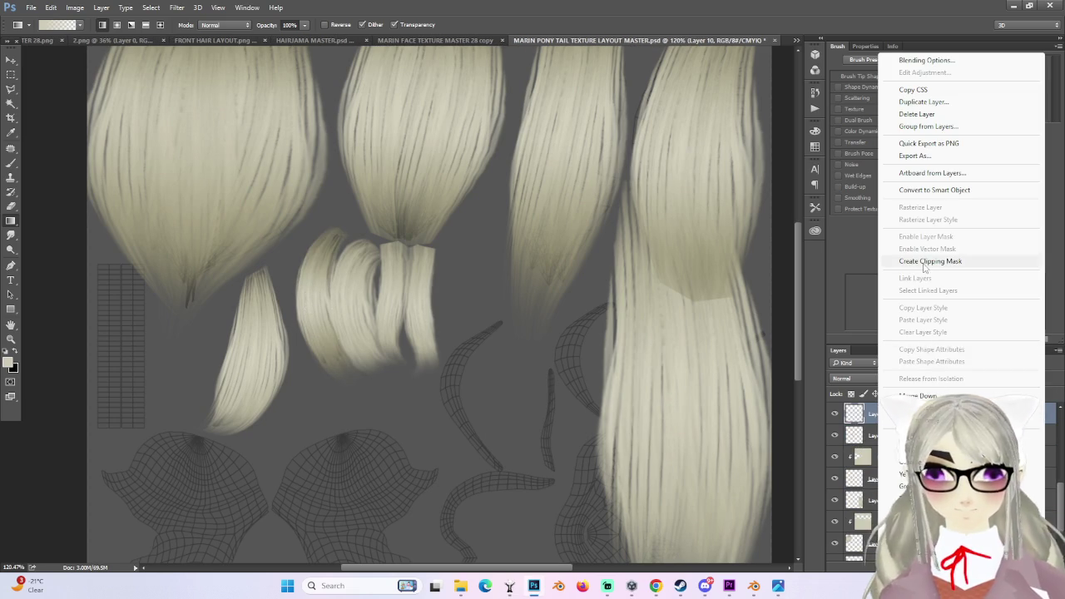
{"action": "left_click", "coordinate": [891, 264]}
{"action": "left_click", "coordinate": [865, 378]}
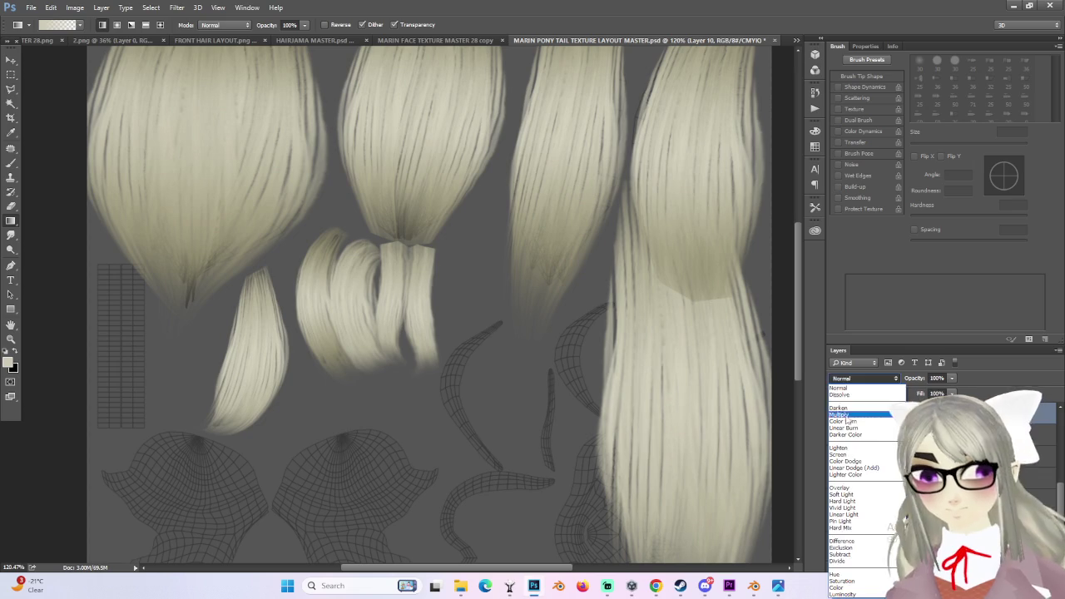
{"action": "left_click", "coordinate": [858, 416]}
- Drag dark gradients on Layer 10 to shade the hair strands and upper middle strands
{"action": "left_click_drag", "start_coordinate": [350, 303], "coordinate": [380, 335]}
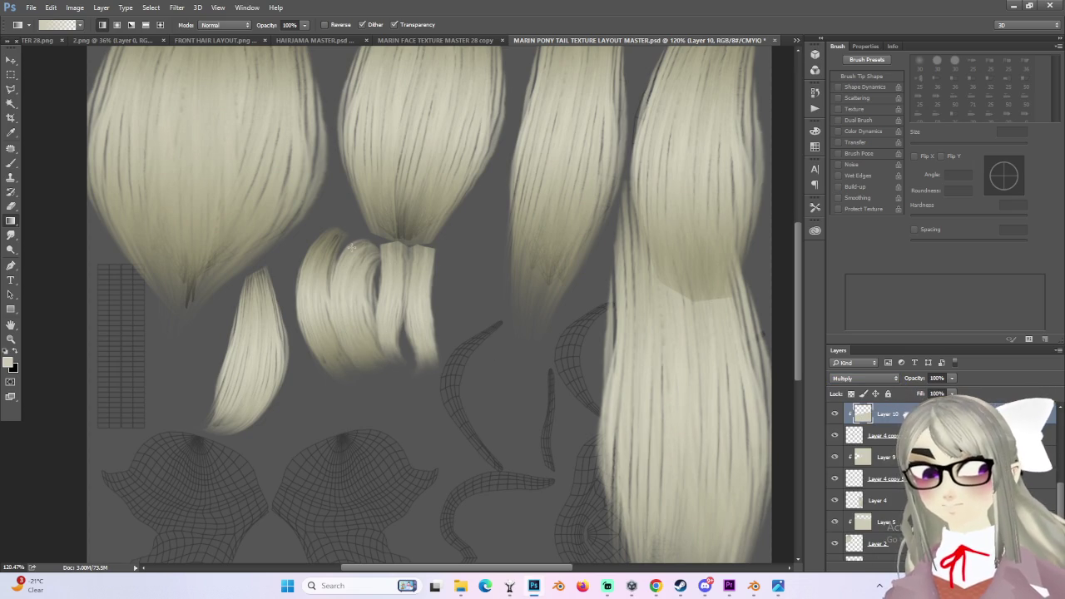
{"action": "left_click_drag", "start_coordinate": [336, 243], "coordinate": [376, 288]}
{"action": "key", "text": "ctrl+z"}
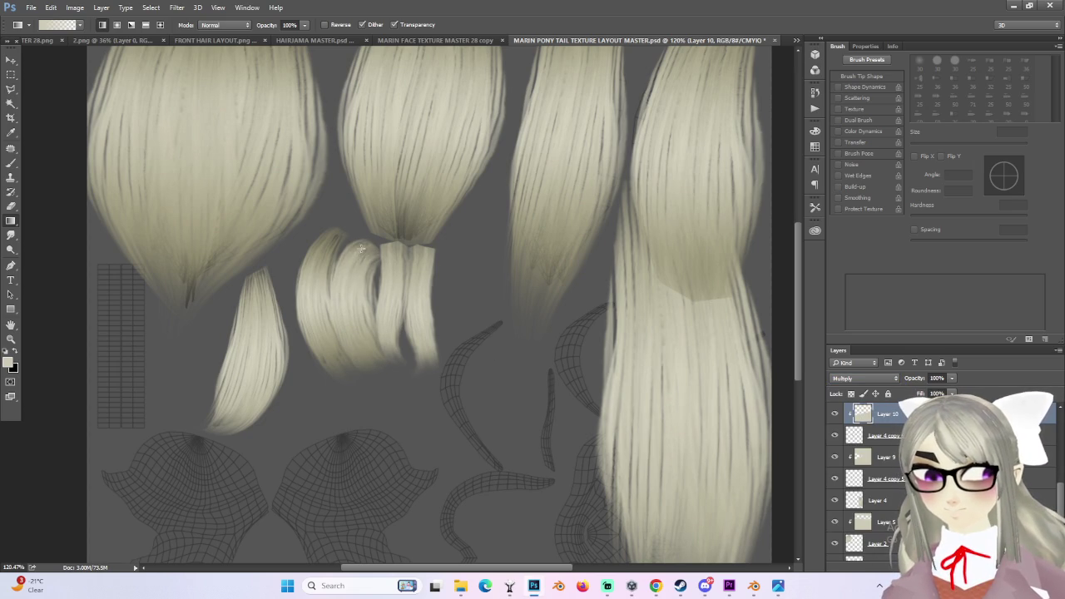
{"action": "left_click_drag", "start_coordinate": [340, 245], "coordinate": [375, 288]}
{"action": "key", "text": "ctrl+z"}
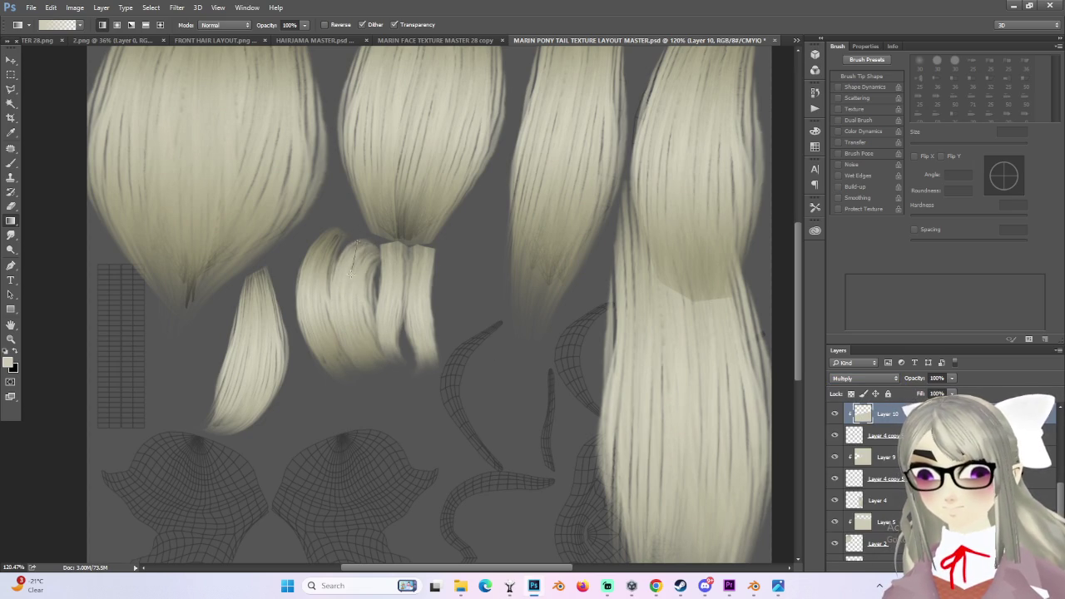
{"action": "left_click_drag", "start_coordinate": [341, 244], "coordinate": [376, 275]}
- Merge the Layer 4 copy down into the layer below it
{"action": "scroll", "coordinate": [865, 483], "scroll_direction": "down", "scroll_amount": 1}
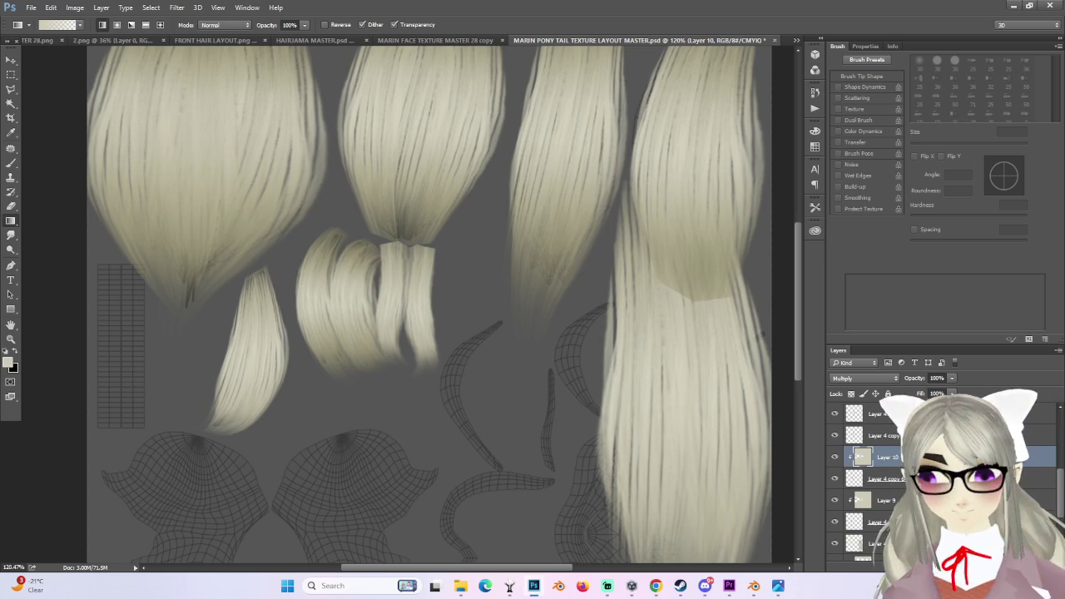
{"action": "left_click", "coordinate": [882, 435]}
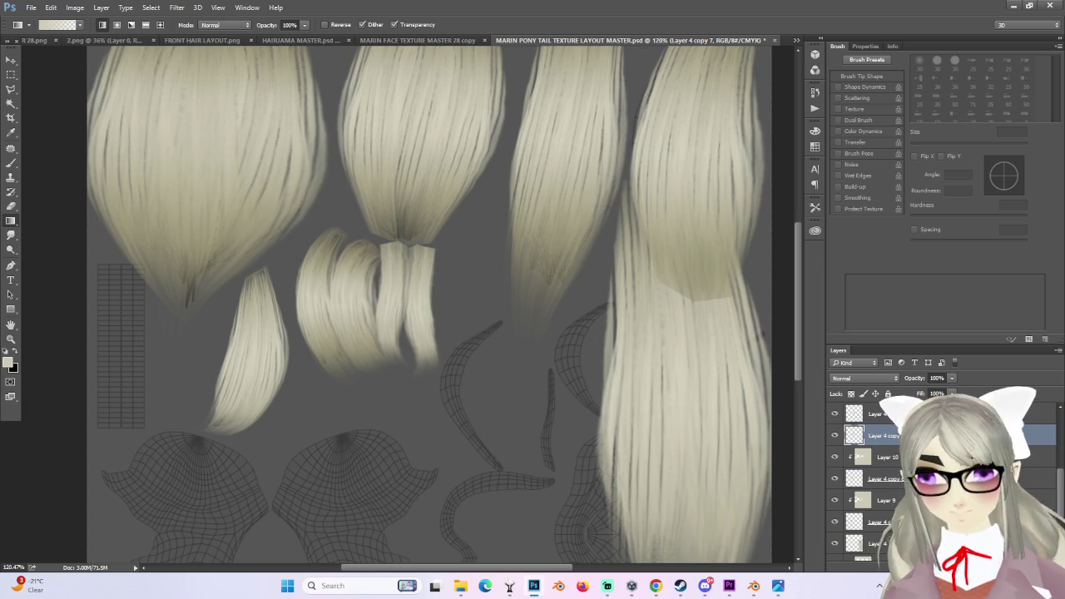
{"action": "scroll", "coordinate": [888, 453], "scroll_direction": "up", "scroll_amount": 1}
{"action": "right_click", "coordinate": [889, 454]}
{"action": "left_click", "coordinate": [927, 396]}
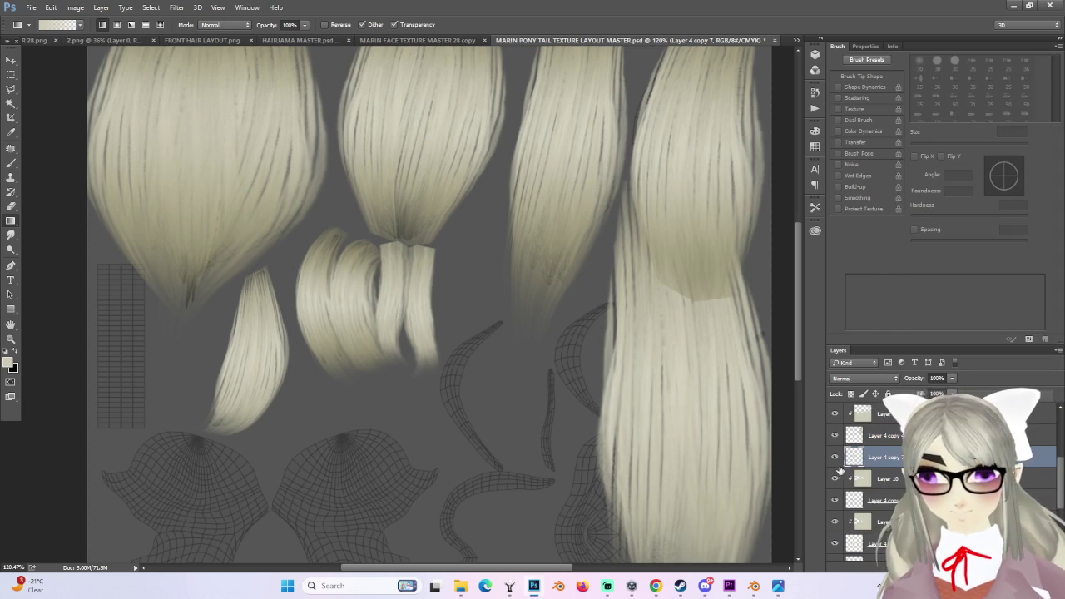
- Clip Layer 11 to the layer below and set it to Multiply
{"action": "scroll", "coordinate": [874, 457], "scroll_direction": "down", "scroll_amount": 1}
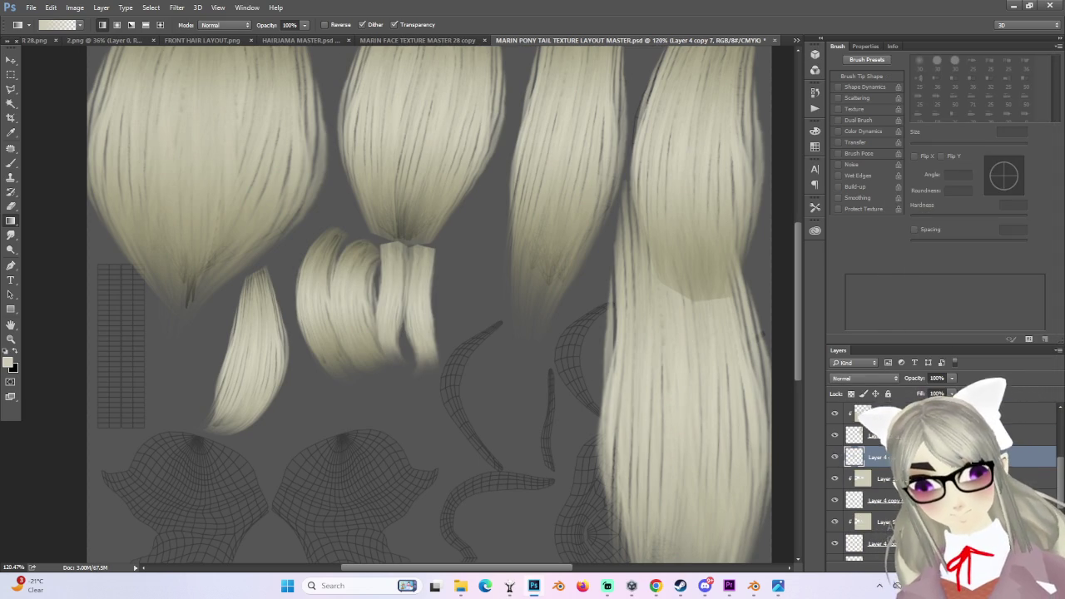
{"action": "left_click", "coordinate": [875, 413]}
{"action": "right_click", "coordinate": [876, 413]}
{"action": "left_click", "coordinate": [928, 262]}
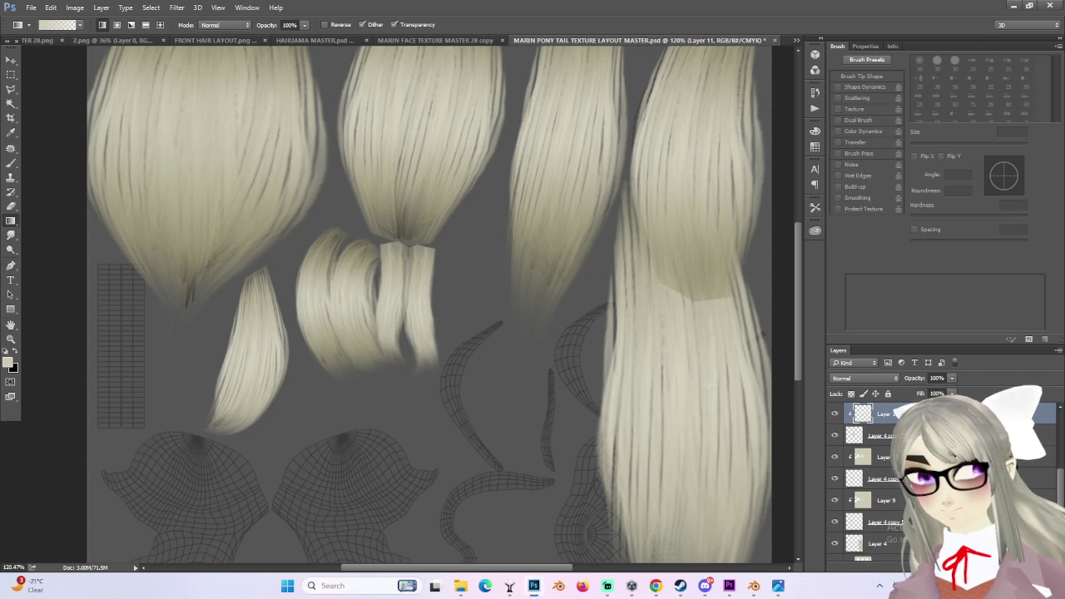
{"action": "left_click", "coordinate": [866, 378]}
{"action": "left_click", "coordinate": [866, 411]}
- Try a gradient on the central strand's lower part in Layer 11, then undo it
{"action": "left_click_drag", "start_coordinate": [405, 299], "coordinate": [406, 300]}
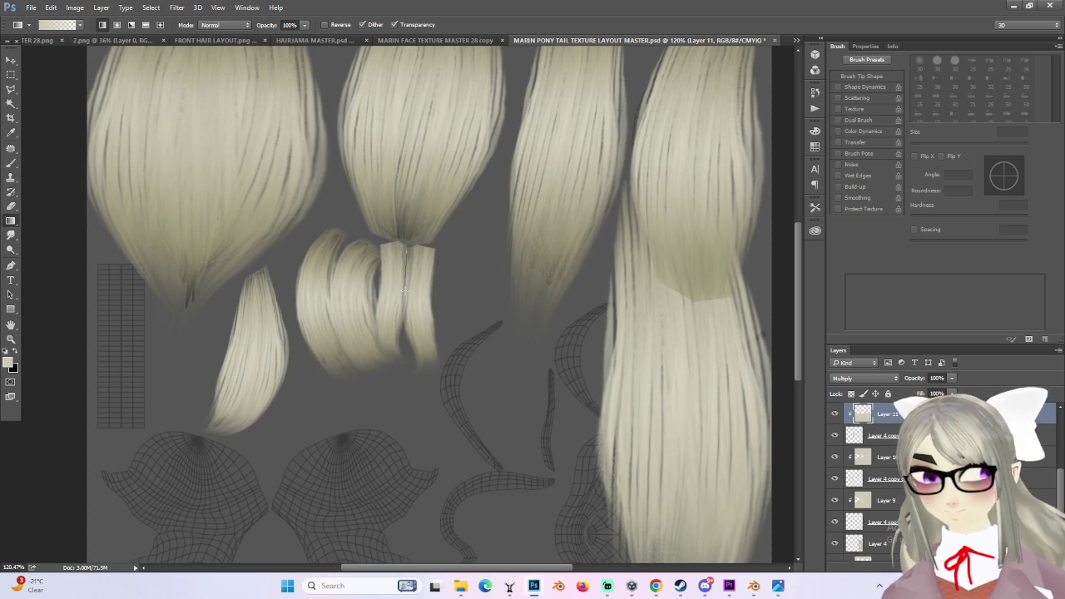
{"action": "key", "text": "ctrl+z"}
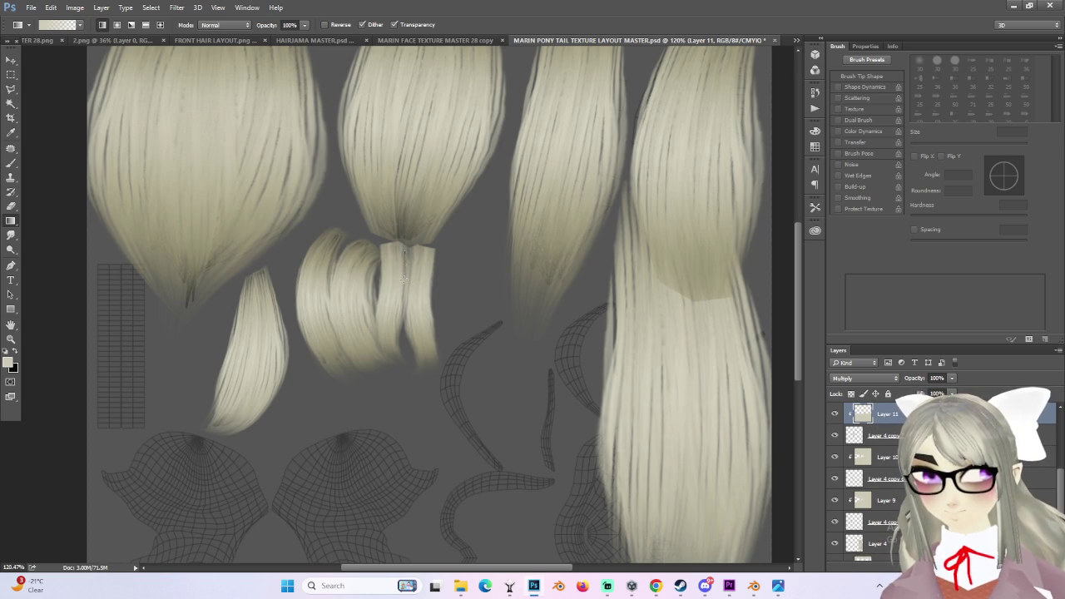
{"action": "key", "text": "ctrl+z"}
{"action": "key", "text": "ctrl+z"}
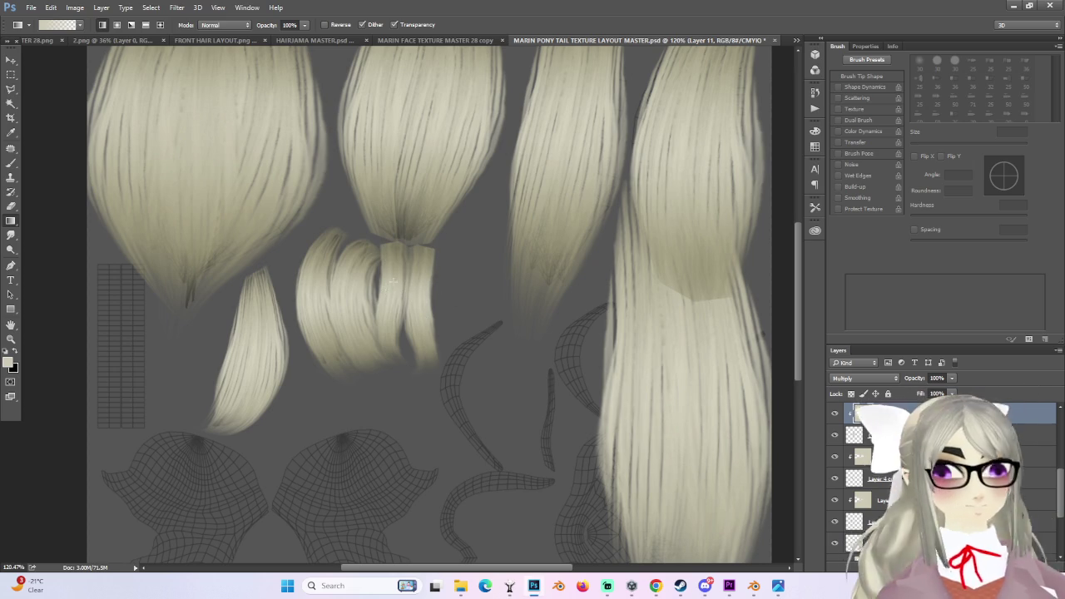
{"action": "scroll", "coordinate": [405, 283], "scroll_direction": "down", "scroll_amount": 2, "text": "alt"}
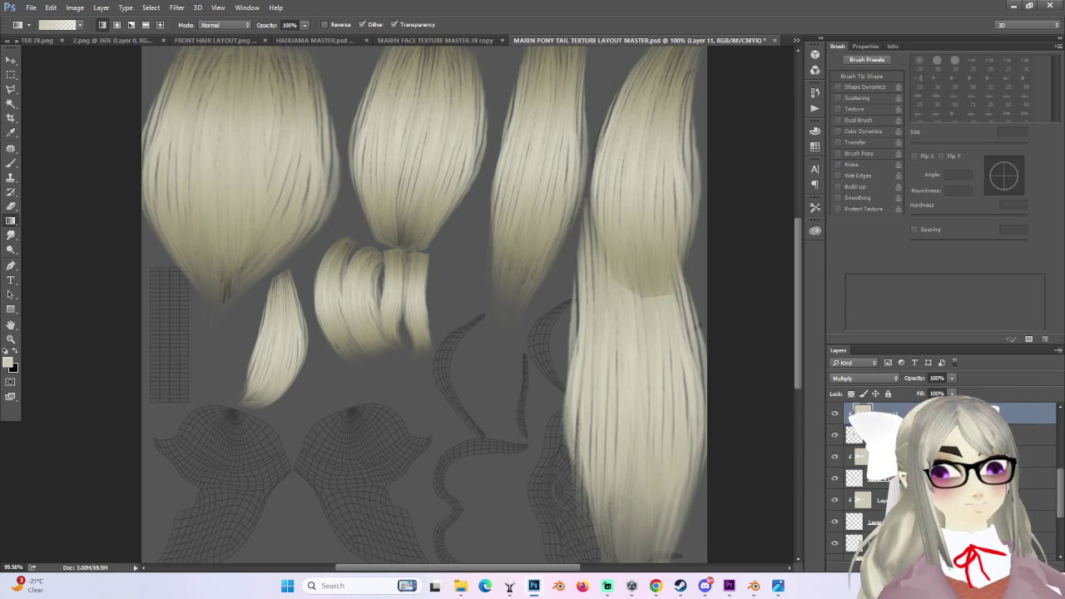
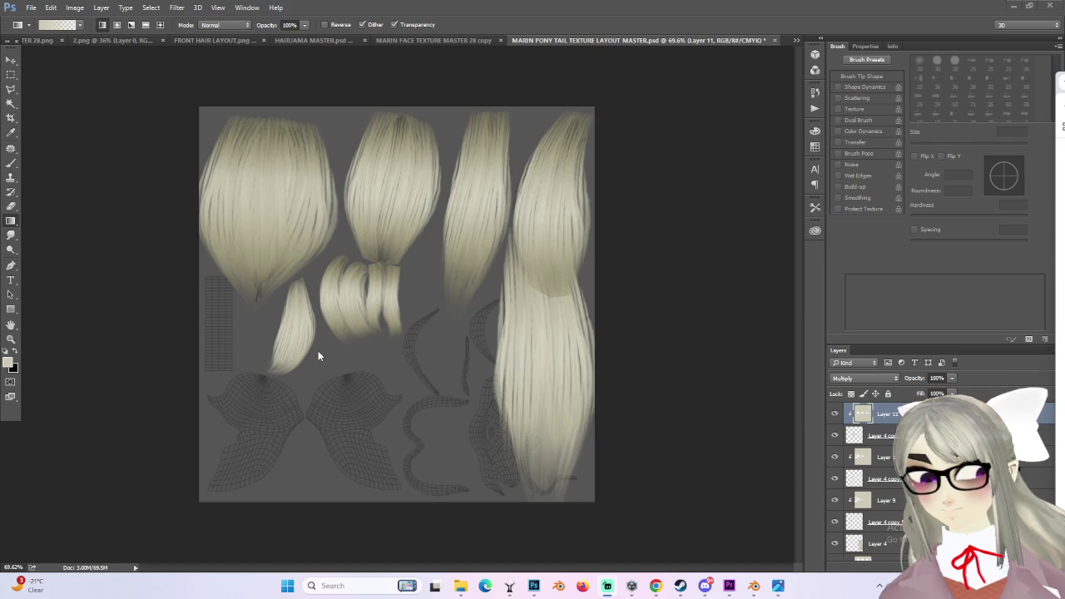
- Locate and select the layer holding the long right hair strand
{"action": "scroll", "coordinate": [348, 390], "scroll_direction": "up", "scroll_amount": 1, "text": "alt"}
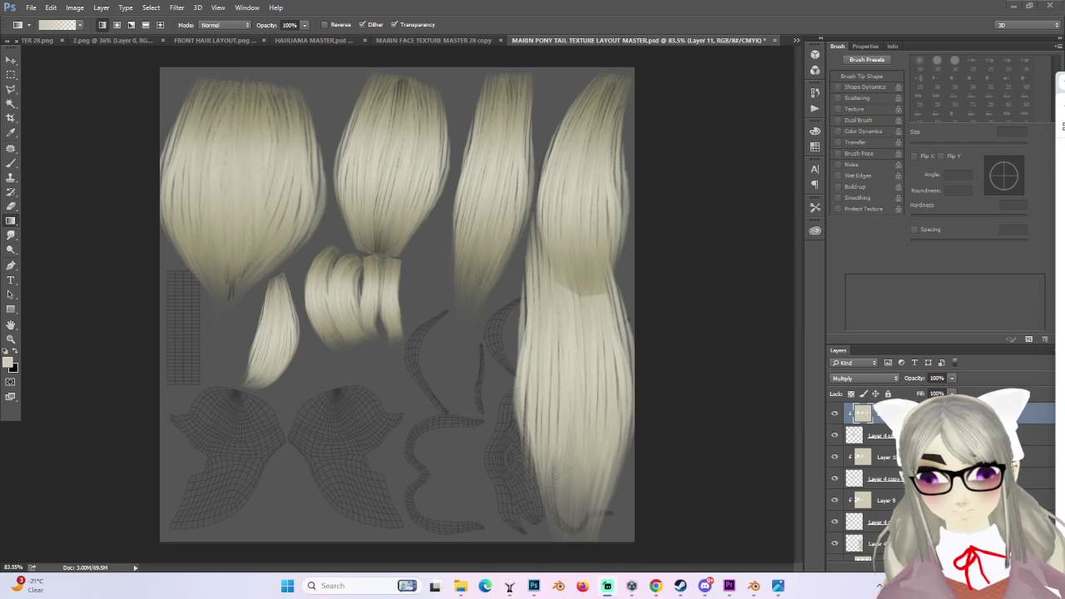
{"action": "scroll", "coordinate": [599, 374], "scroll_direction": "down", "scroll_amount": 1, "text": "alt"}
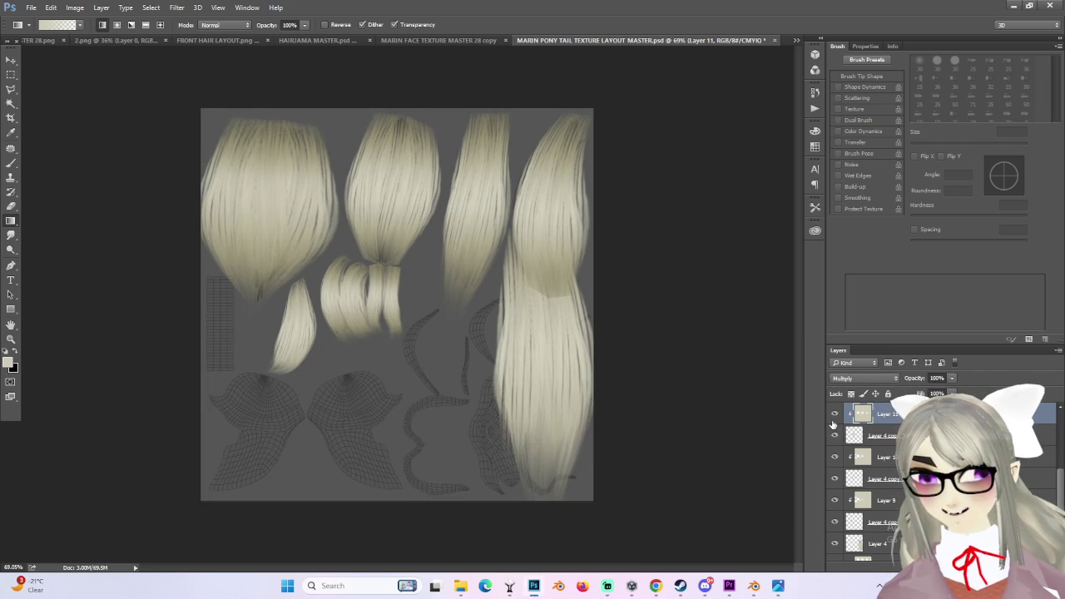
{"action": "scroll", "coordinate": [830, 441], "scroll_direction": "up", "scroll_amount": 1, "text": "alt"}
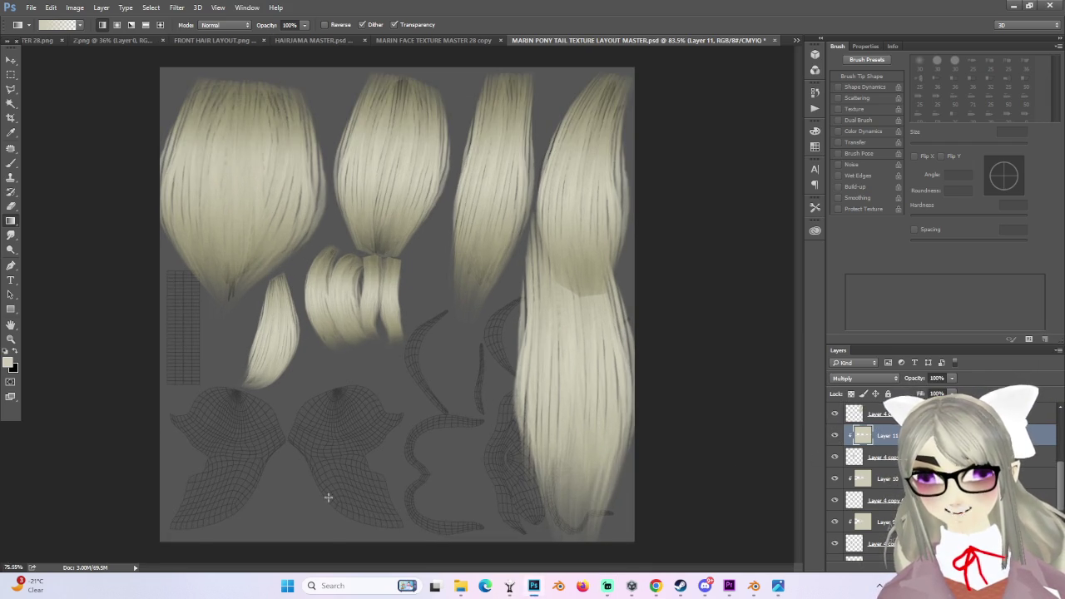
{"action": "scroll", "coordinate": [322, 497], "scroll_direction": "down", "scroll_amount": 1, "text": "alt"}
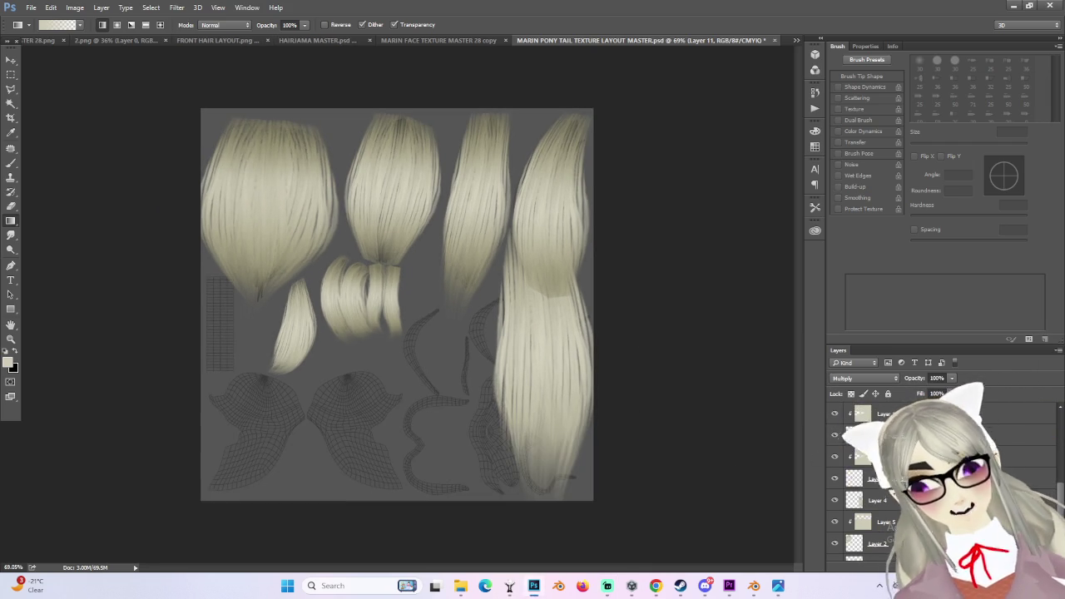
{"action": "scroll", "coordinate": [915, 483], "scroll_direction": "down", "scroll_amount": 3}
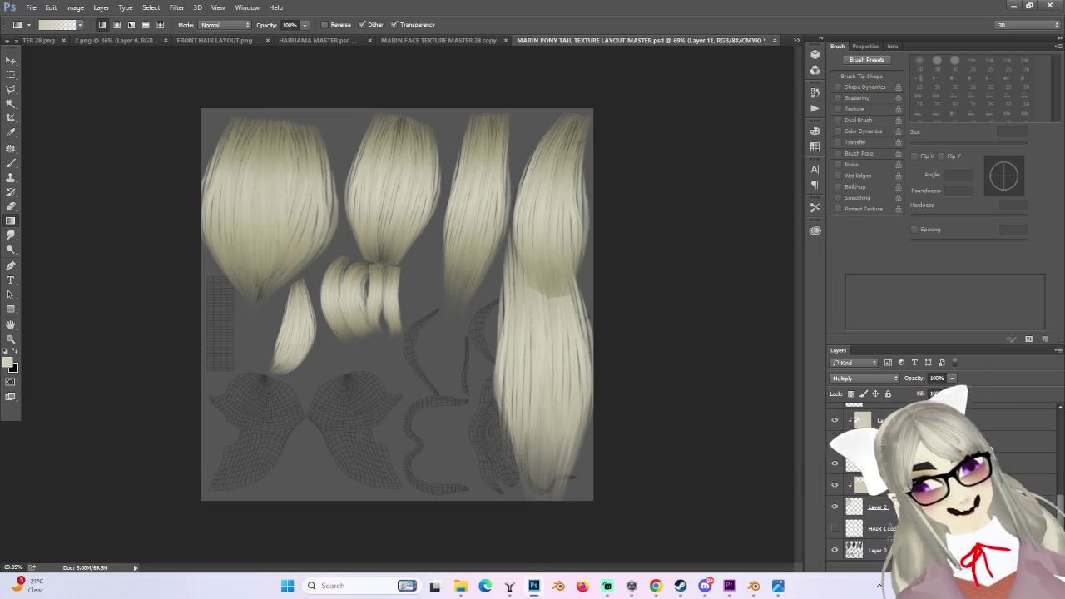
{"action": "scroll", "coordinate": [847, 466], "scroll_direction": "up", "scroll_amount": 3}
{"action": "scroll", "coordinate": [847, 465], "scroll_direction": "down", "scroll_amount": 2}
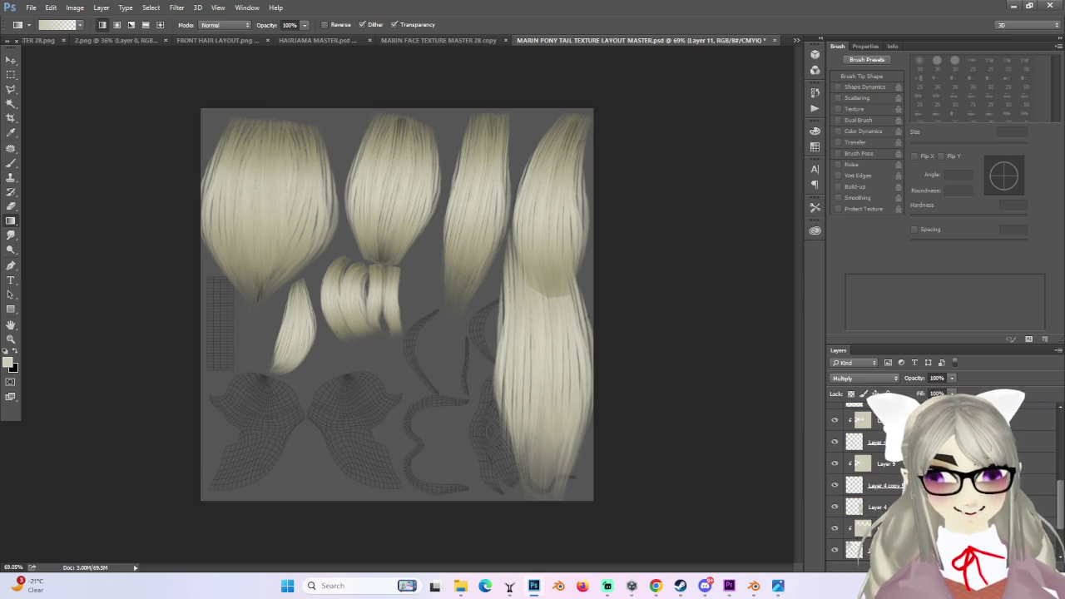
{"action": "scroll", "coordinate": [885, 502], "scroll_direction": "down", "scroll_amount": 1}
{"action": "left_click", "coordinate": [836, 507]}
{"action": "left_click", "coordinate": [837, 507]}
{"action": "left_click", "coordinate": [870, 507]}
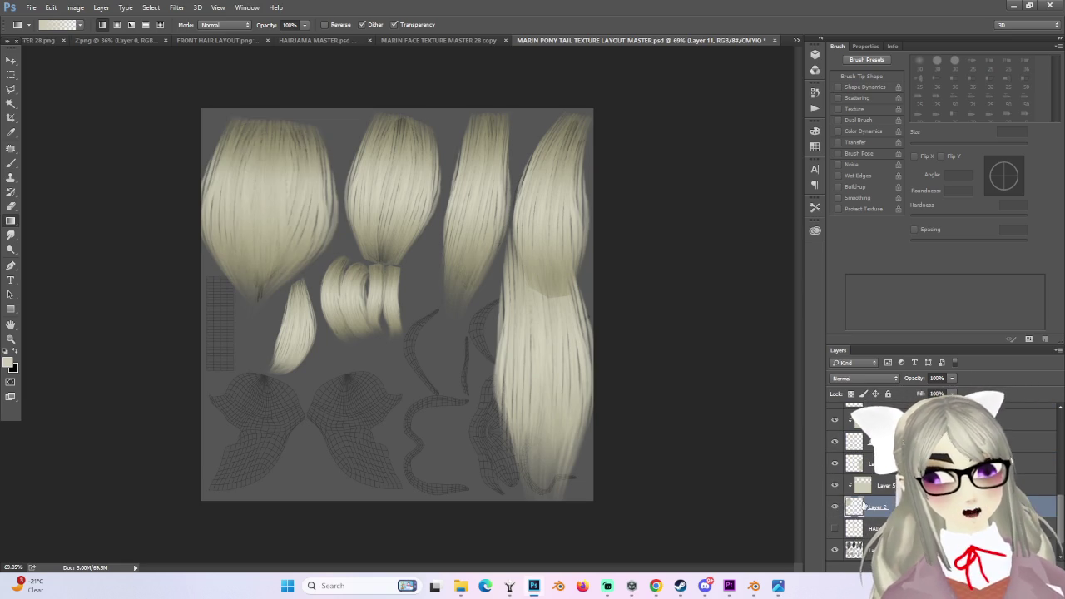
{"action": "left_click", "coordinate": [836, 471]}
{"action": "left_click", "coordinate": [836, 469]}
{"action": "left_click", "coordinate": [874, 465]}
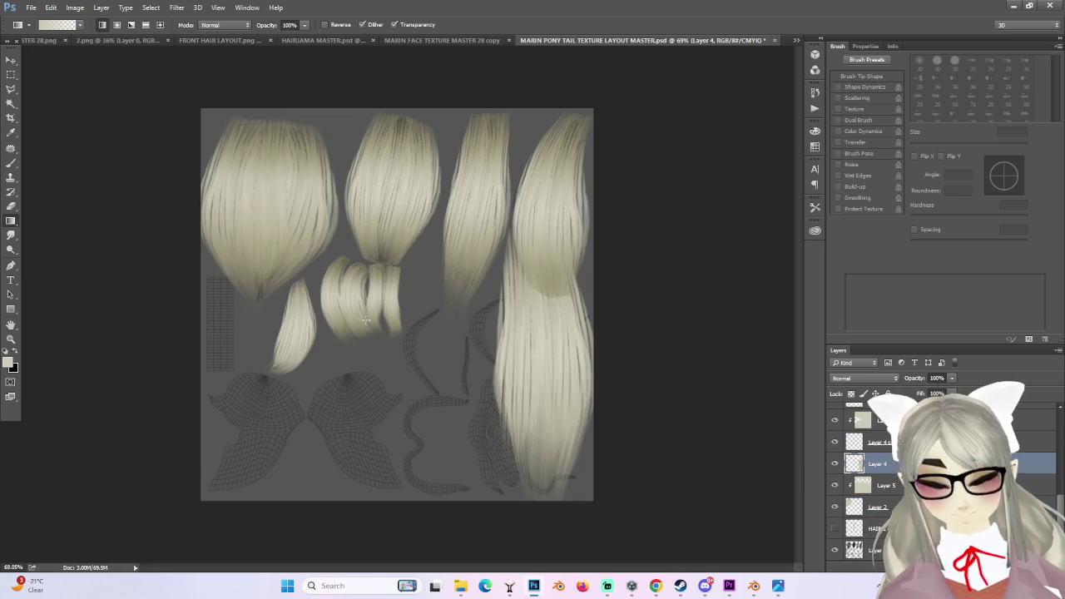
- Move the long hair strand down into the middle of the layout
{"action": "left_click", "coordinate": [11, 61]}
{"action": "mouse_move", "coordinate": [494, 293]}
{"action": "left_mouse_down"}
{"action": "mouse_move", "coordinate": [352, 315]}
{"action": "mouse_move", "coordinate": [433, 306]}
{"action": "left_mouse_up"}
{"action": "scroll", "coordinate": [513, 396], "scroll_direction": "up", "scroll_amount": 3, "text": "alt"}
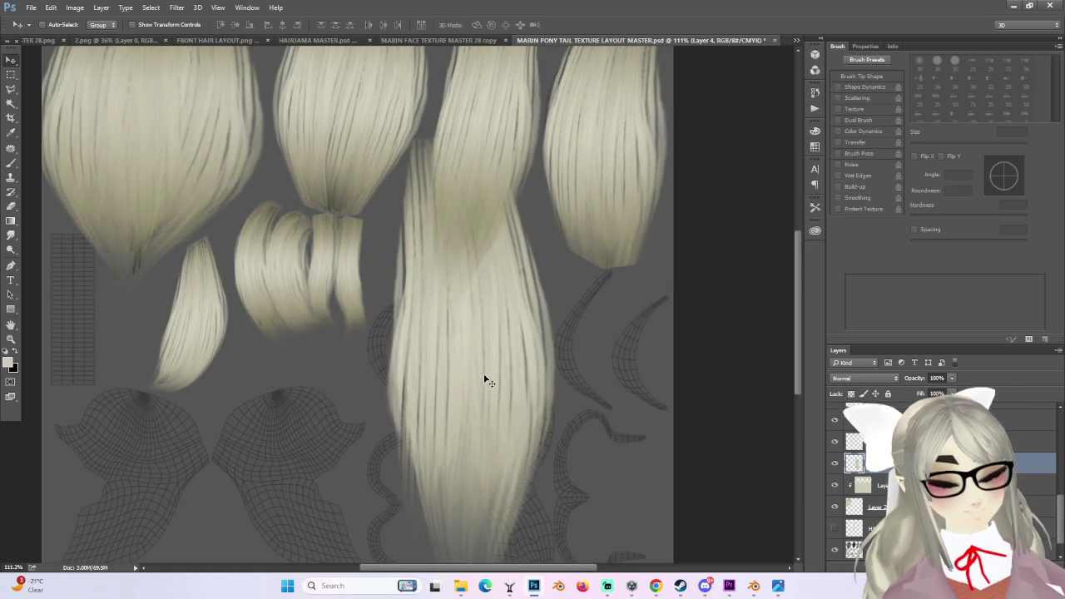
{"action": "scroll", "coordinate": [486, 380], "scroll_direction": "down", "scroll_amount": 2, "text": "alt"}
{"action": "left_click_drag", "start_coordinate": [433, 396], "coordinate": [538, 371]}
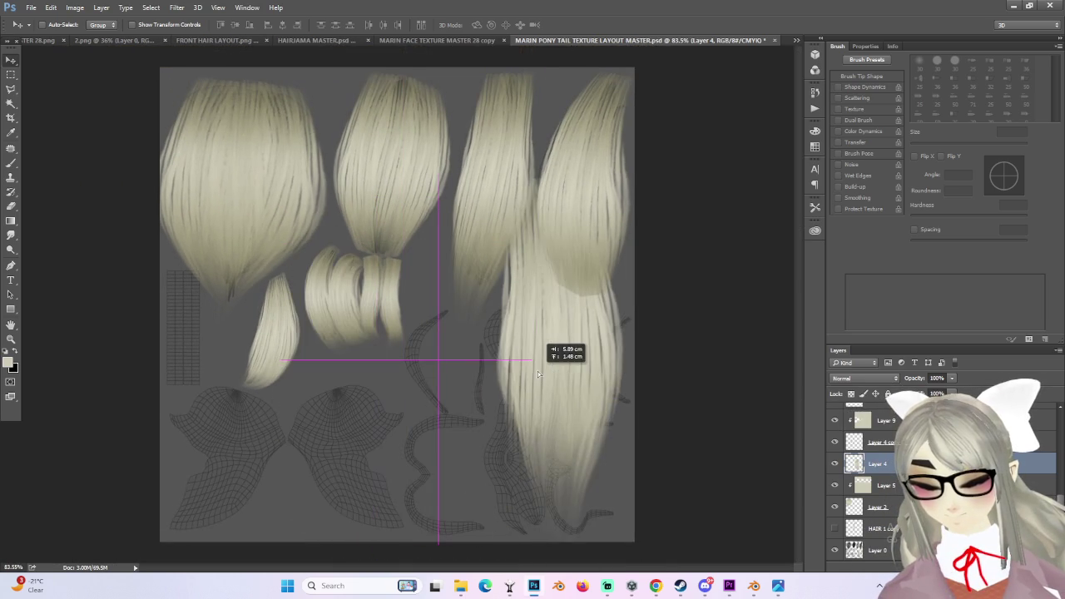
{"action": "mouse_move", "coordinate": [538, 371]}
{"action": "left_mouse_down"}
{"action": "mouse_move", "coordinate": [562, 403]}
{"action": "mouse_move", "coordinate": [548, 434]}
{"action": "left_mouse_up"}
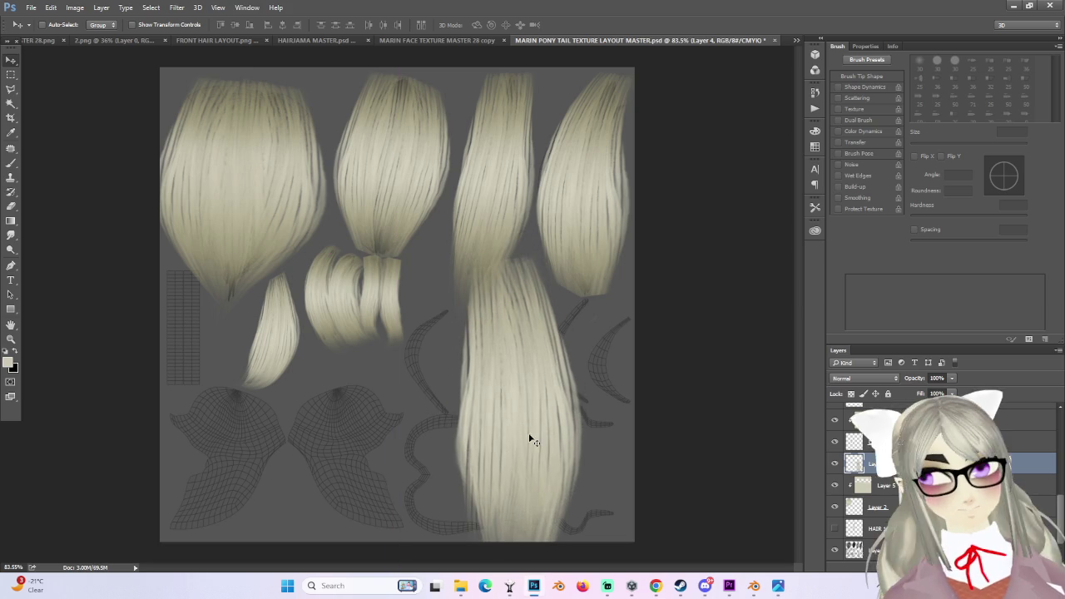
- Duplicate the strand to its left and squash the copy to about 49% height
{"action": "left_click_drag", "start_coordinate": [535, 433], "coordinate": [326, 420], "text": "alt"}
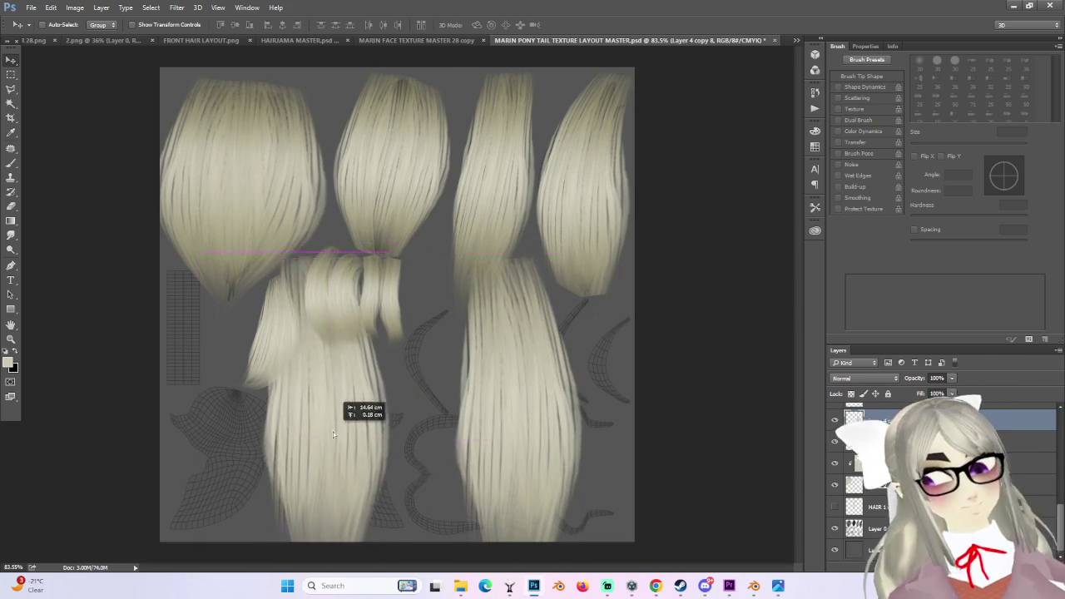
{"action": "key", "text": "ctrl+t"}
{"action": "left_click_drag", "start_coordinate": [302, 248], "coordinate": [303, 433]}
- Flatten and narrow the copied strand into a shorter piece
{"action": "left_click_drag", "start_coordinate": [369, 468], "coordinate": [401, 386]}
{"action": "key", "text": "ctrl+plus"}
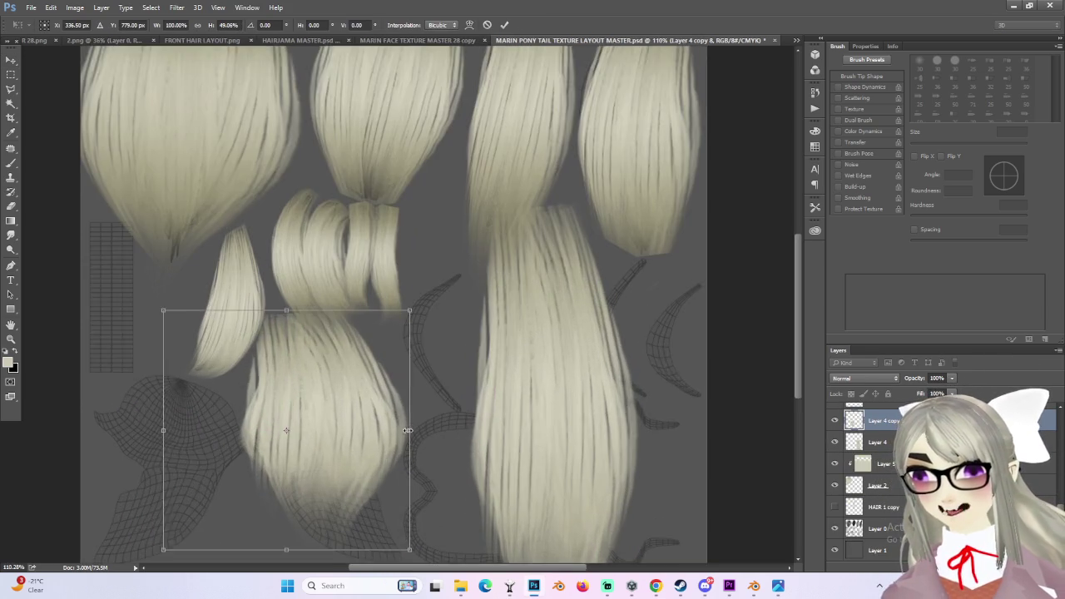
{"action": "left_click_drag", "start_coordinate": [277, 302], "coordinate": [277, 392]}
{"action": "left_click_drag", "start_coordinate": [412, 477], "coordinate": [348, 477]}
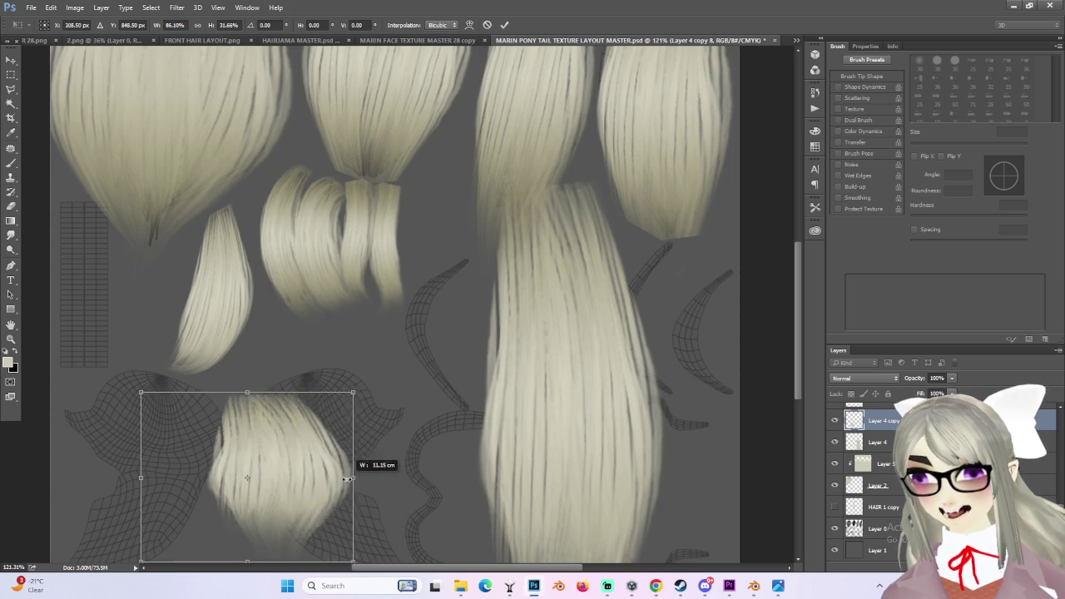
{"action": "left_click_drag", "start_coordinate": [302, 504], "coordinate": [376, 444]}
{"action": "mouse_move", "coordinate": [428, 337]}
{"action": "left_mouse_down"}
{"action": "mouse_move", "coordinate": [417, 325]}
{"action": "mouse_move", "coordinate": [420, 345]}
{"action": "left_mouse_up"}
{"action": "key", "text": "ctrl+z"}
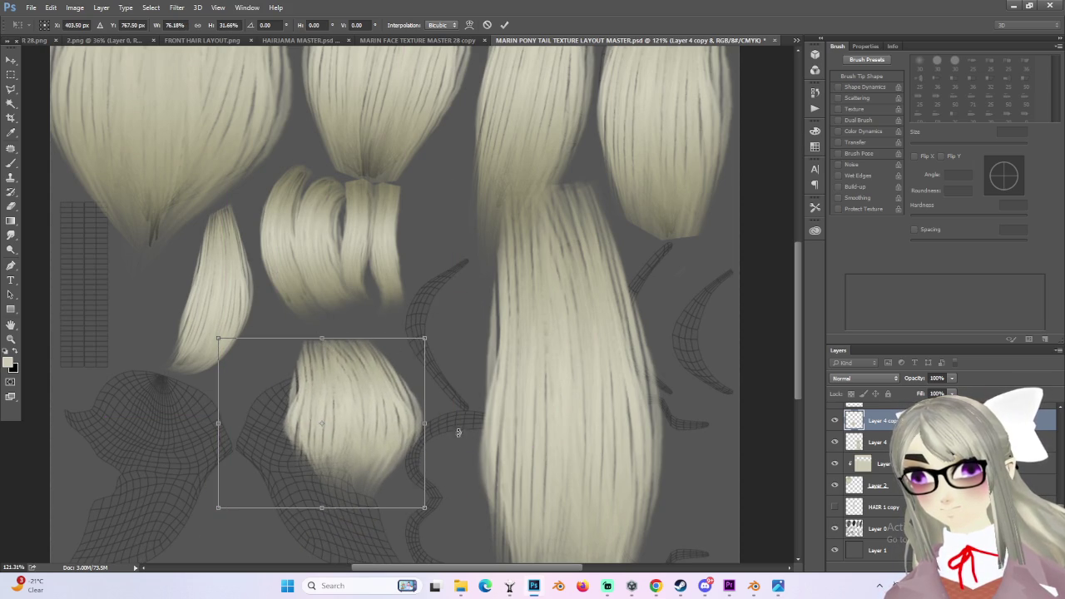
- Shorten, tilt and shrink the copy into a small upright tuft and commit it
{"action": "left_click_drag", "start_coordinate": [416, 423], "coordinate": [397, 424]}
{"action": "left_click_drag", "start_coordinate": [308, 351], "coordinate": [308, 370]}
{"action": "left_click_drag", "start_coordinate": [416, 358], "coordinate": [441, 398]}
{"action": "left_click_drag", "start_coordinate": [338, 420], "coordinate": [361, 425]}
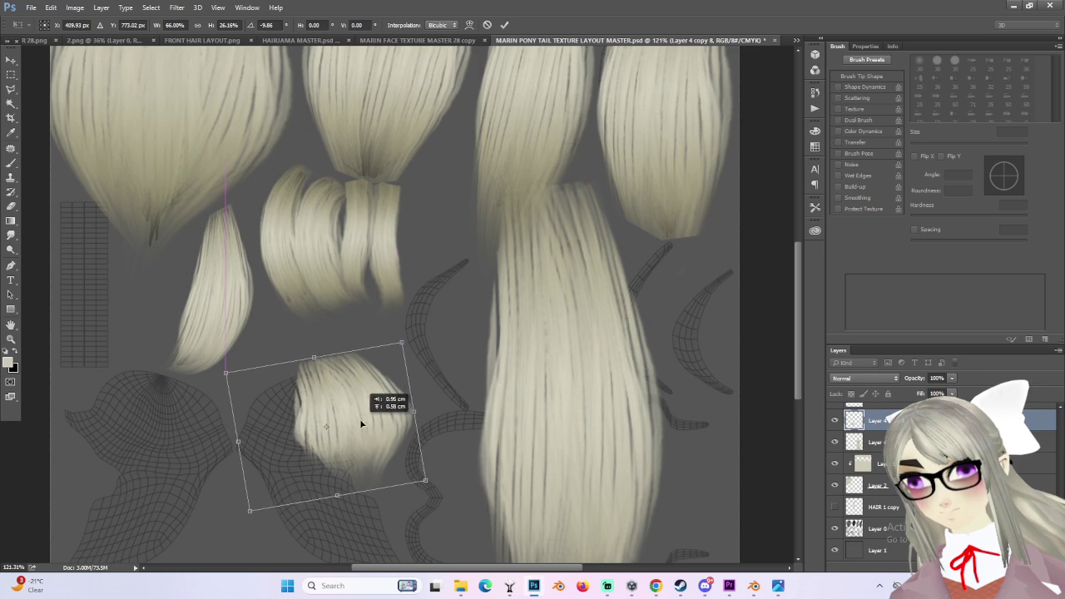
{"action": "left_click_drag", "start_coordinate": [425, 447], "coordinate": [416, 476]}
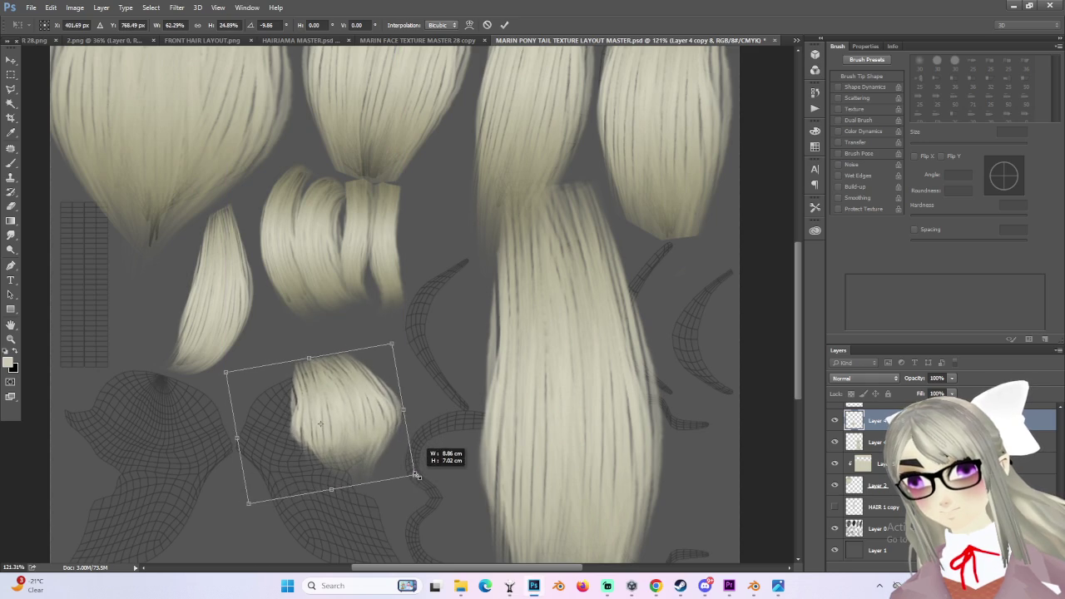
{"action": "left_click_drag", "start_coordinate": [429, 341], "coordinate": [435, 352]}
{"action": "scroll", "coordinate": [369, 388], "scroll_direction": "up", "scroll_amount": 2, "text": "alt"}
{"action": "key", "text": "Return"}
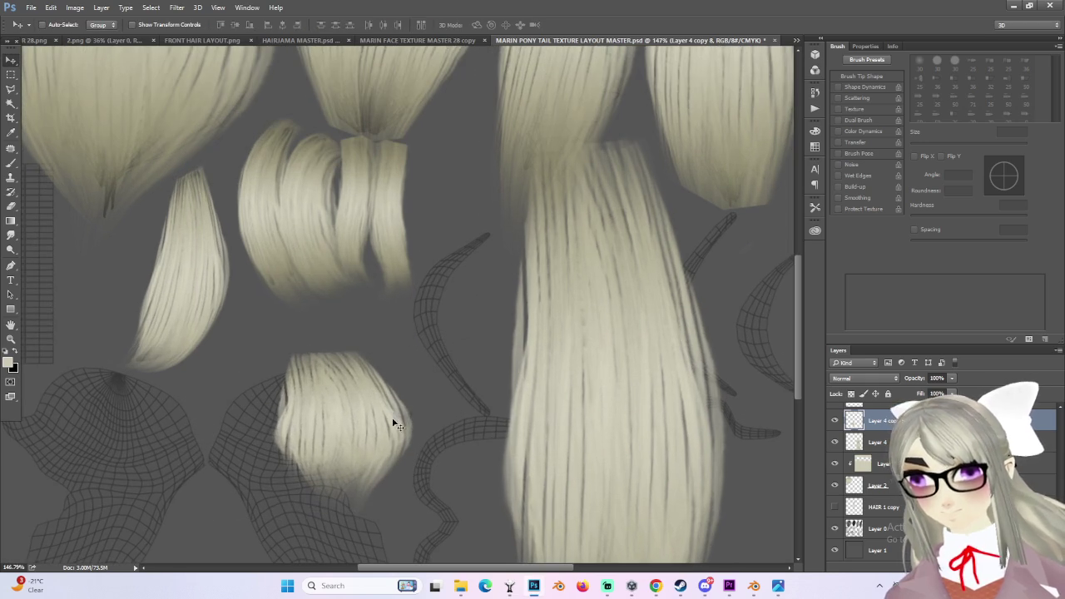
- Duplicate the tuft, flip the copy horizontally, and overlap it with the original
{"action": "left_click_drag", "start_coordinate": [366, 406], "coordinate": [258, 406], "text": "alt"}
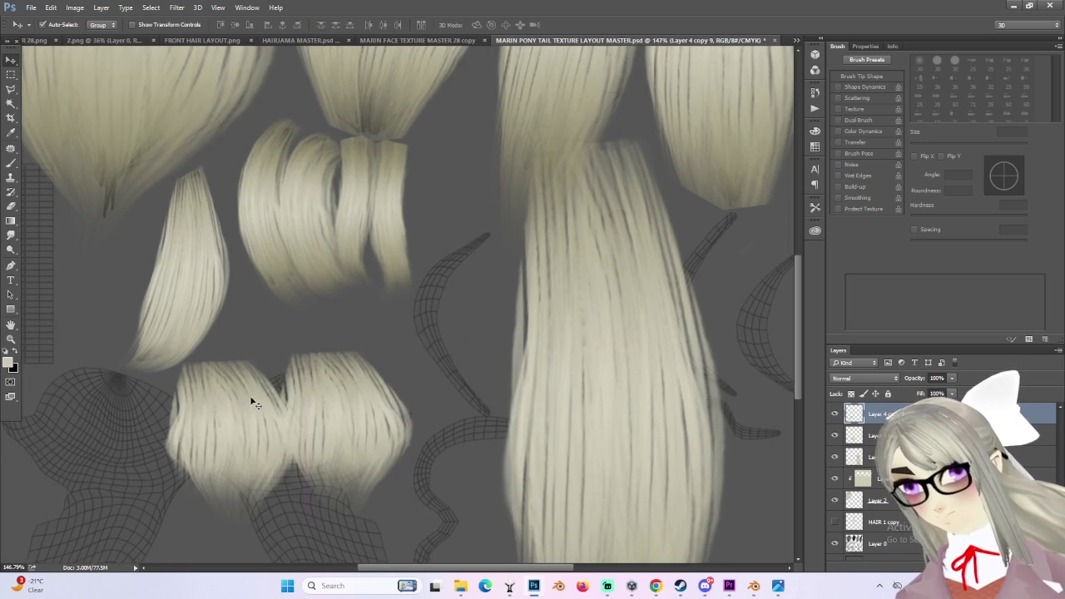
{"action": "key", "text": "ctrl+t"}
{"action": "right_click", "coordinate": [258, 405]}
{"action": "left_click", "coordinate": [324, 383]}
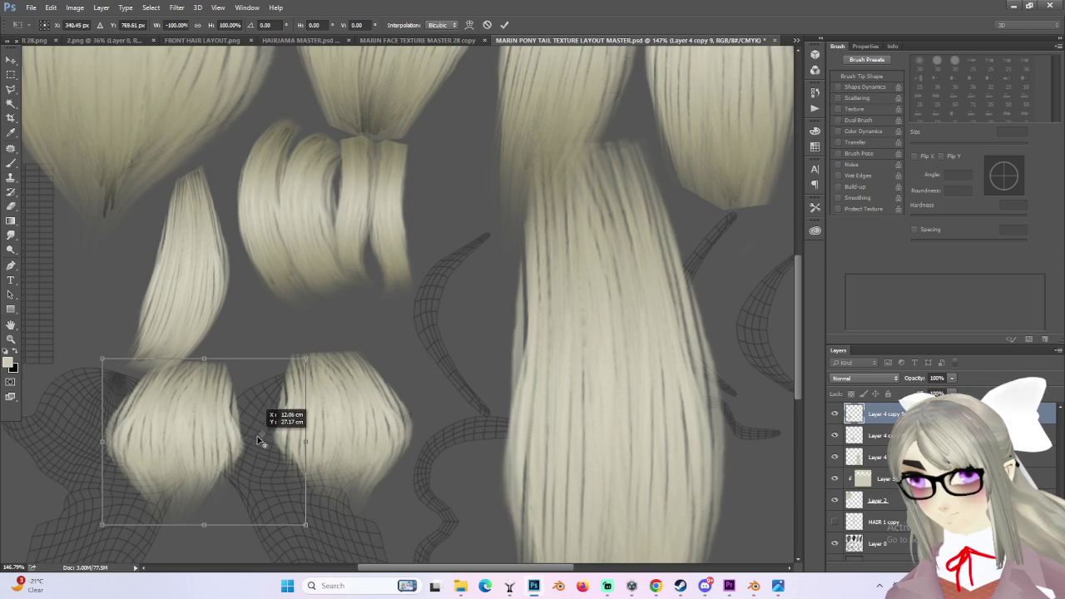
{"action": "left_click_drag", "start_coordinate": [257, 444], "coordinate": [334, 442]}
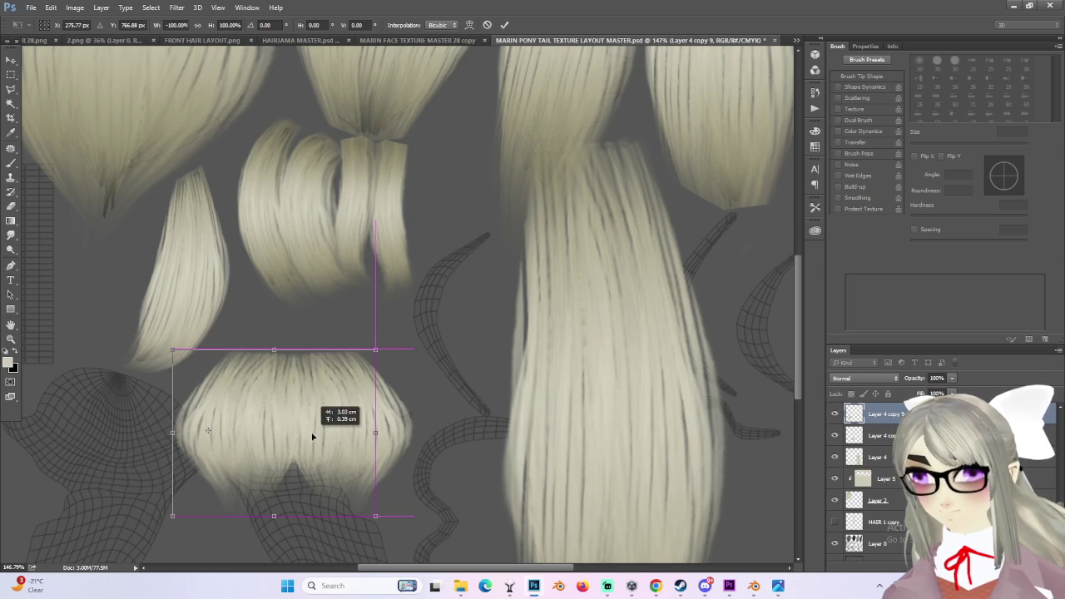
{"action": "key", "text": "Return"}
- Align the tuft against its mirrored partner to form one wide patch
{"action": "scroll", "coordinate": [411, 452], "scroll_direction": "up", "scroll_amount": 3, "text": "alt"}
{"action": "left_click_drag", "start_coordinate": [318, 430], "coordinate": [263, 430]}
{"action": "scroll", "coordinate": [335, 458], "scroll_direction": "down", "scroll_amount": 2, "text": "alt"}
{"action": "scroll", "coordinate": [316, 500], "scroll_direction": "down", "scroll_amount": 2, "text": "alt"}
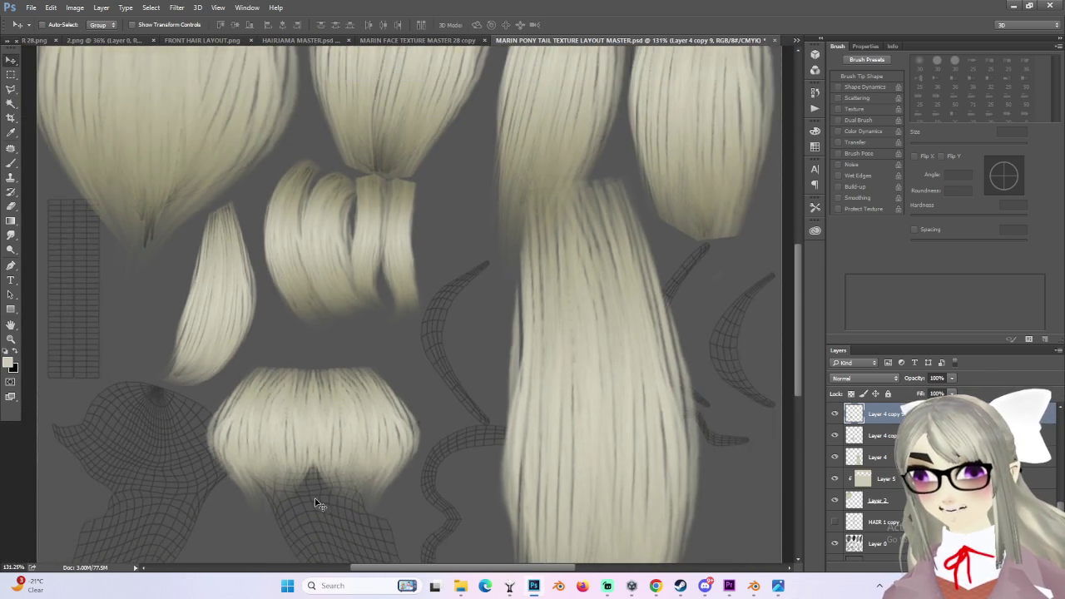
{"action": "scroll", "coordinate": [300, 431], "scroll_direction": "up", "scroll_amount": 2, "text": "alt"}
{"action": "key", "text": "ctrl+t"}
- Warp the tuft into a rounded bulb by bending its bottom, top and middle
{"action": "right_click", "coordinate": [293, 427]}
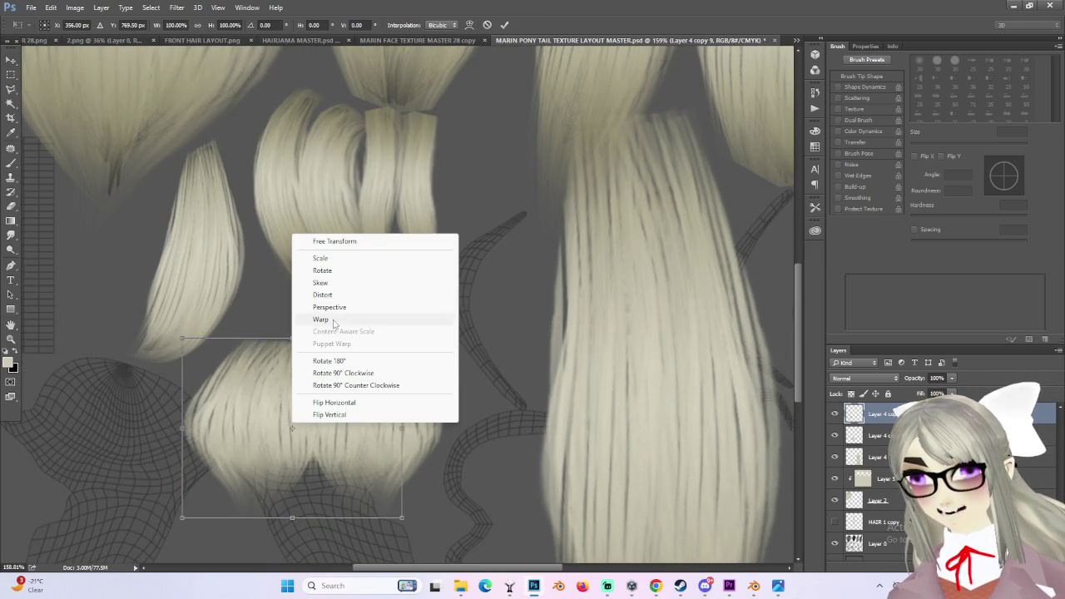
{"action": "left_click", "coordinate": [349, 317]}
{"action": "left_click_drag", "start_coordinate": [326, 518], "coordinate": [475, 535]}
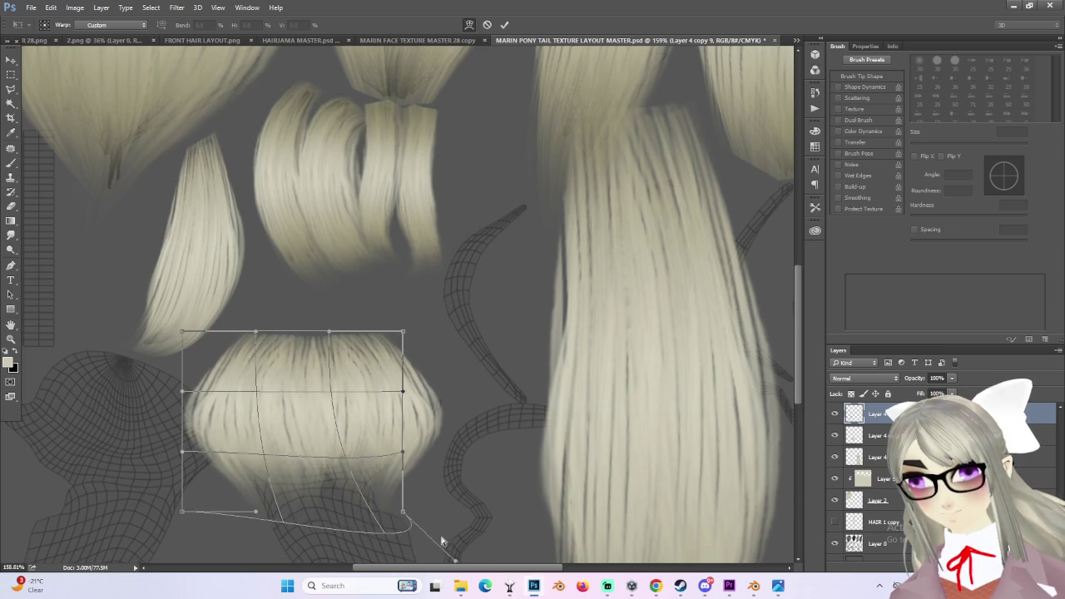
{"action": "mouse_move", "coordinate": [322, 312]}
{"action": "left_mouse_down"}
{"action": "mouse_move", "coordinate": [359, 322]}
{"action": "mouse_move", "coordinate": [254, 337]}
{"action": "mouse_move", "coordinate": [322, 336]}
{"action": "left_mouse_up"}
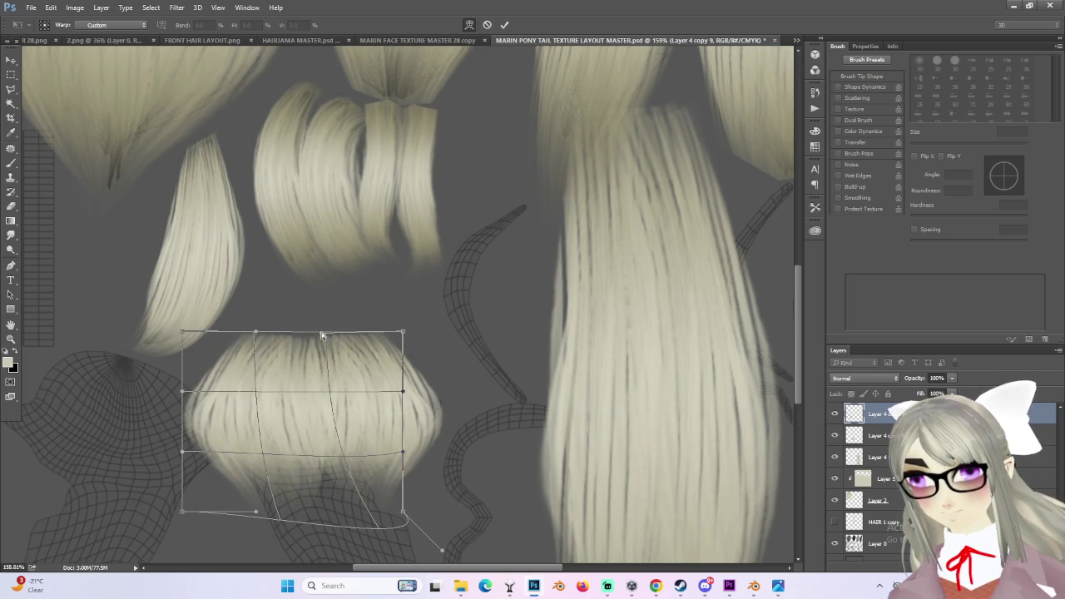
{"action": "mouse_move", "coordinate": [325, 433]}
{"action": "left_mouse_down"}
{"action": "mouse_move", "coordinate": [309, 438]}
{"action": "mouse_move", "coordinate": [330, 459]}
{"action": "mouse_move", "coordinate": [322, 442]}
{"action": "left_mouse_up"}
{"action": "key", "text": "Return"}
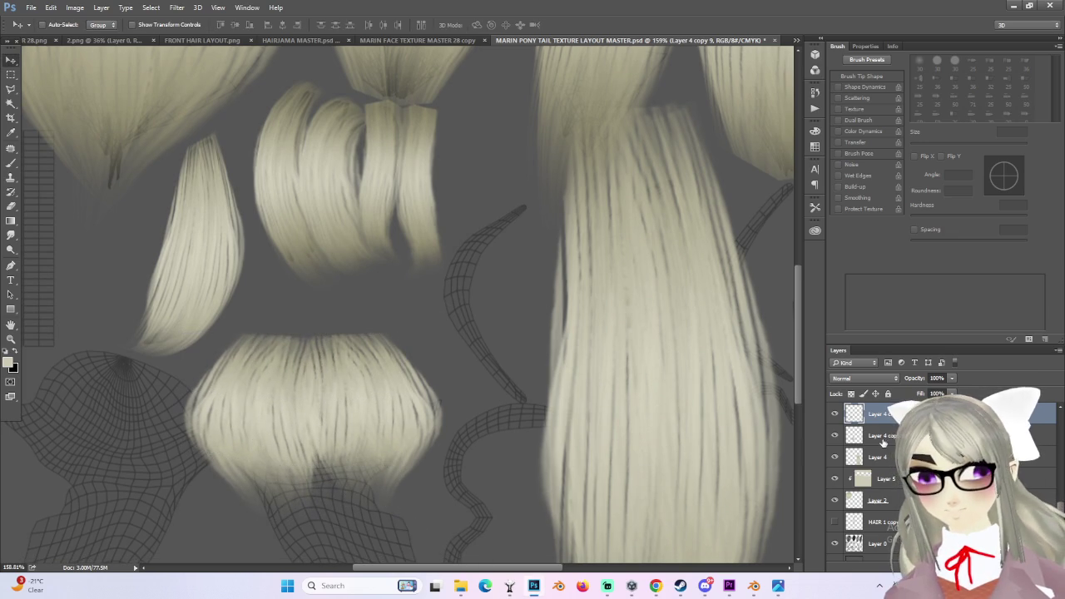
- Warp the other tuft half's bottom-left edge downward, then undo it after comparing
{"action": "key", "text": "ctrl+t"}
{"action": "right_click", "coordinate": [372, 416]}
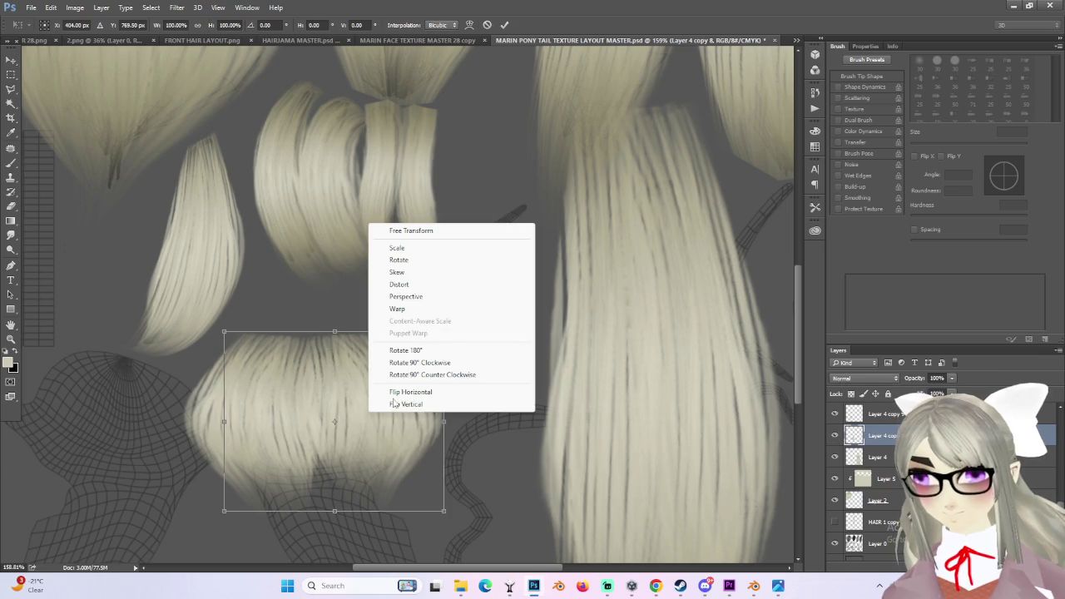
{"action": "left_click", "coordinate": [395, 310]}
{"action": "left_click_drag", "start_coordinate": [264, 528], "coordinate": [234, 560]}
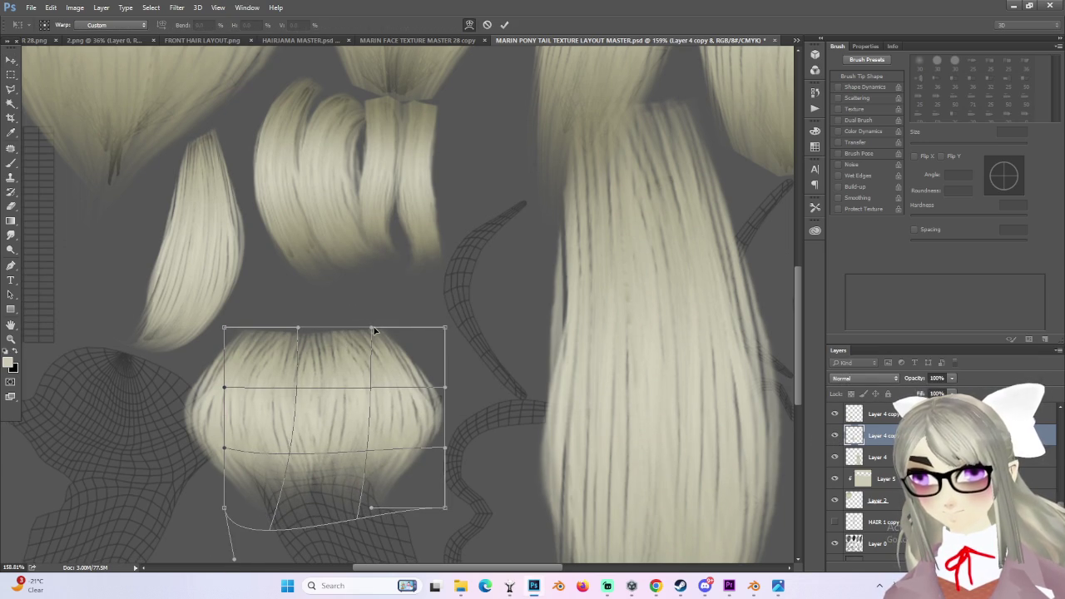
{"action": "key", "text": "Return"}
{"action": "scroll", "coordinate": [352, 411], "scroll_direction": "down", "scroll_amount": 2, "text": "alt"}
{"action": "scroll", "coordinate": [352, 411], "scroll_direction": "down", "scroll_amount": 1, "text": "alt"}
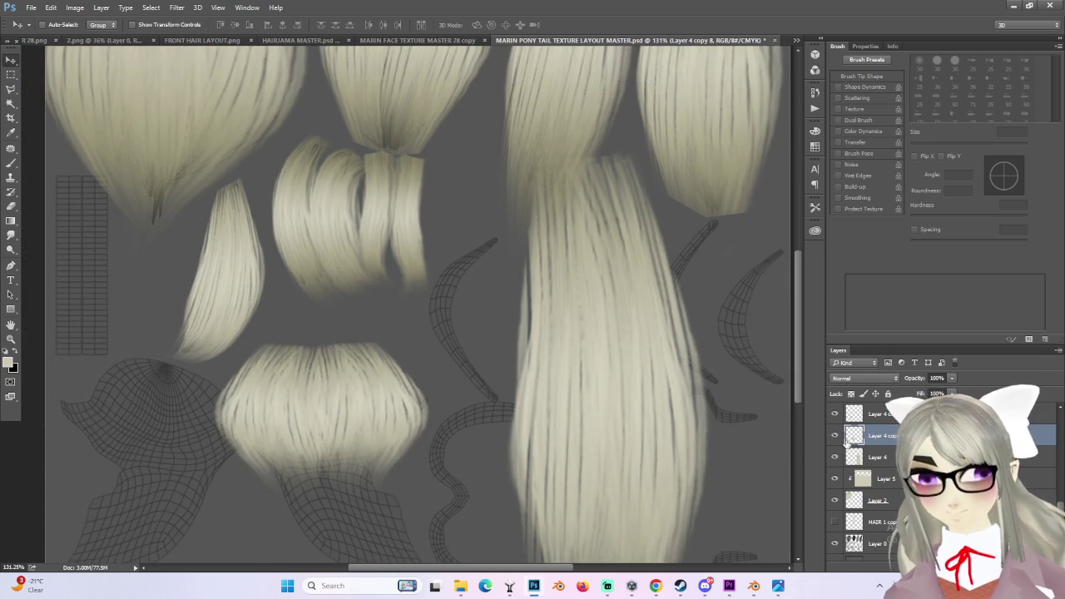
{"action": "key", "text": "ctrl+z"}
{"action": "key", "text": "ctrl+z"}
- Trial-merge Layer 4 copy 8 into Layer 4 and move it, then undo back to separate layers
{"action": "right_click", "coordinate": [892, 443]}
{"action": "left_click", "coordinate": [915, 274]}
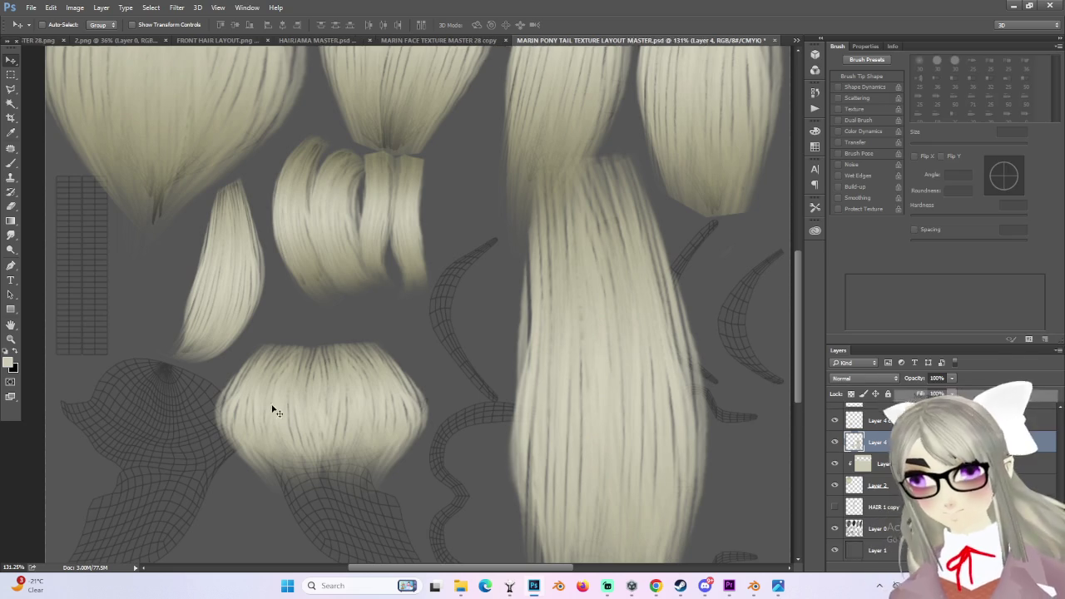
{"action": "scroll", "coordinate": [278, 404], "scroll_direction": "down", "scroll_amount": 2, "text": "alt"}
{"action": "left_click_drag", "start_coordinate": [350, 412], "coordinate": [408, 443]}
{"action": "left_click_drag", "start_coordinate": [720, 470], "coordinate": [641, 466]}
{"action": "key", "text": "ctrl+alt+z"}
{"action": "key", "text": "ctrl+alt+z"}
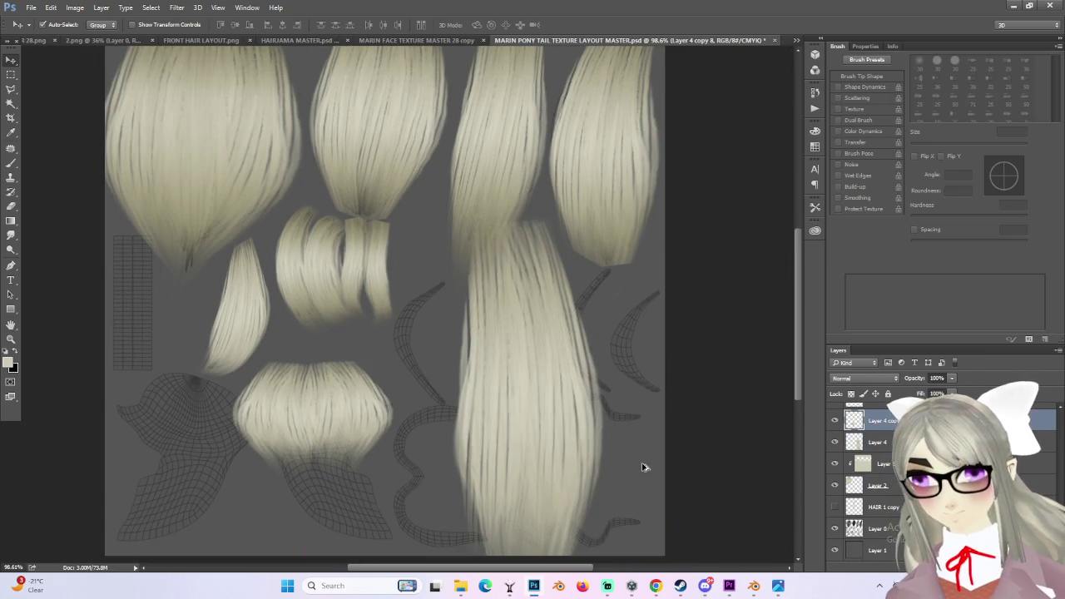
{"action": "left_click", "coordinate": [881, 483], "text": "shift"}
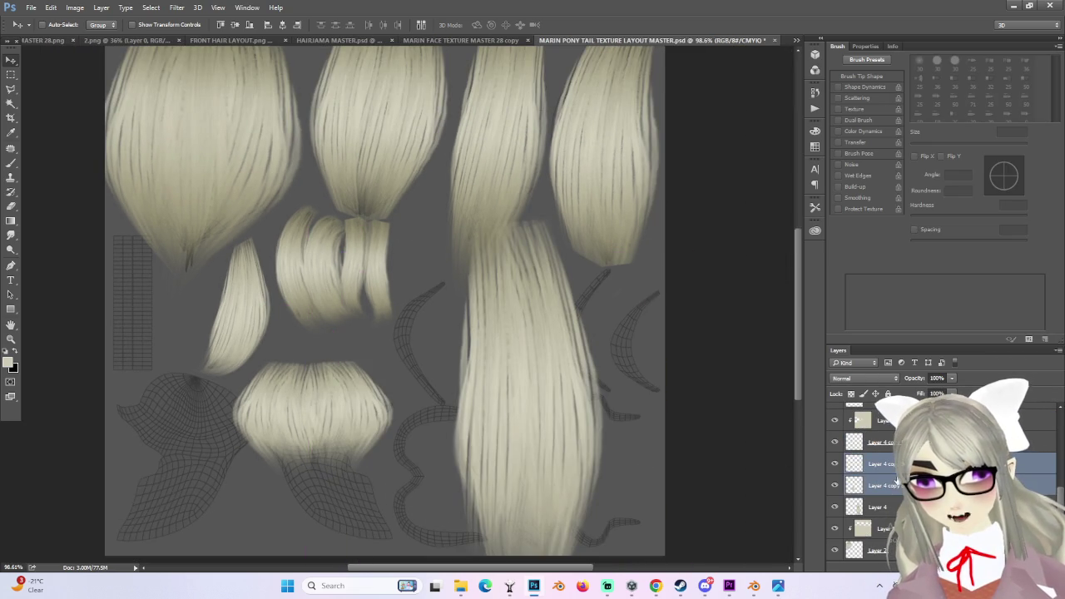
{"action": "right_click", "coordinate": [881, 484]}
- Toggle layer visibility to identify which layers hold the bottom hair piece's halves
{"action": "key", "text": "Escape"}
{"action": "double_click", "coordinate": [835, 485]}
{"action": "left_click", "coordinate": [833, 442]}
{"action": "left_click", "coordinate": [833, 443]}
{"action": "left_click", "coordinate": [832, 464]}
{"action": "left_click", "coordinate": [832, 465]}
{"action": "left_click", "coordinate": [874, 445]}
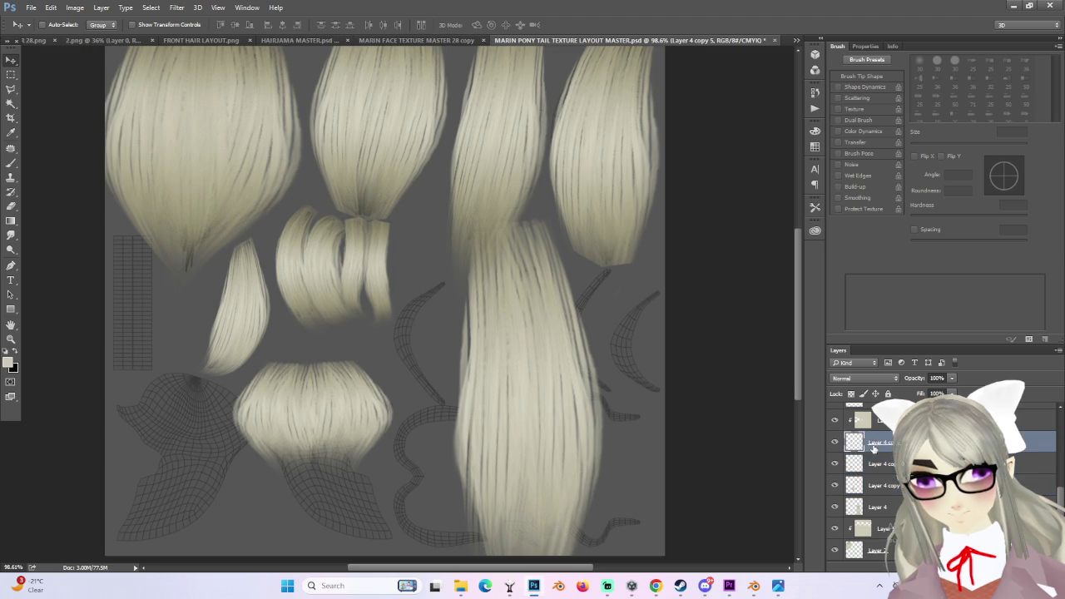
{"action": "left_click", "coordinate": [876, 464], "text": "shift"}
{"action": "left_click", "coordinate": [834, 453]}
{"action": "left_click", "coordinate": [834, 454]}
{"action": "left_click", "coordinate": [835, 471]}
{"action": "left_click", "coordinate": [835, 471]}
{"action": "left_click", "coordinate": [836, 487]}
{"action": "left_click", "coordinate": [836, 487]}
- Merge Layer 4 copy 9 down into Layer 4 copy 8 and nudge the combined piece
{"action": "left_click", "coordinate": [874, 466]}
{"action": "right_click", "coordinate": [874, 466]}
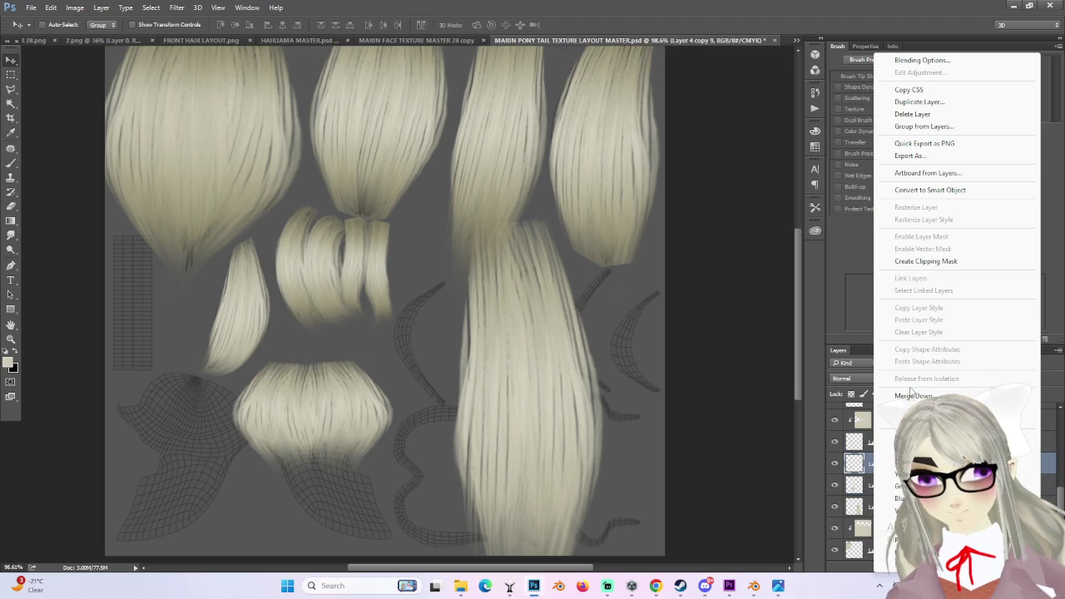
{"action": "left_click", "coordinate": [908, 376]}
{"action": "scroll", "coordinate": [499, 400], "scroll_direction": "down", "scroll_amount": 1, "text": "alt"}
{"action": "mouse_move", "coordinate": [350, 407]}
{"action": "left_mouse_down"}
{"action": "mouse_move", "coordinate": [369, 418]}
{"action": "mouse_move", "coordinate": [360, 421]}
{"action": "left_mouse_up"}
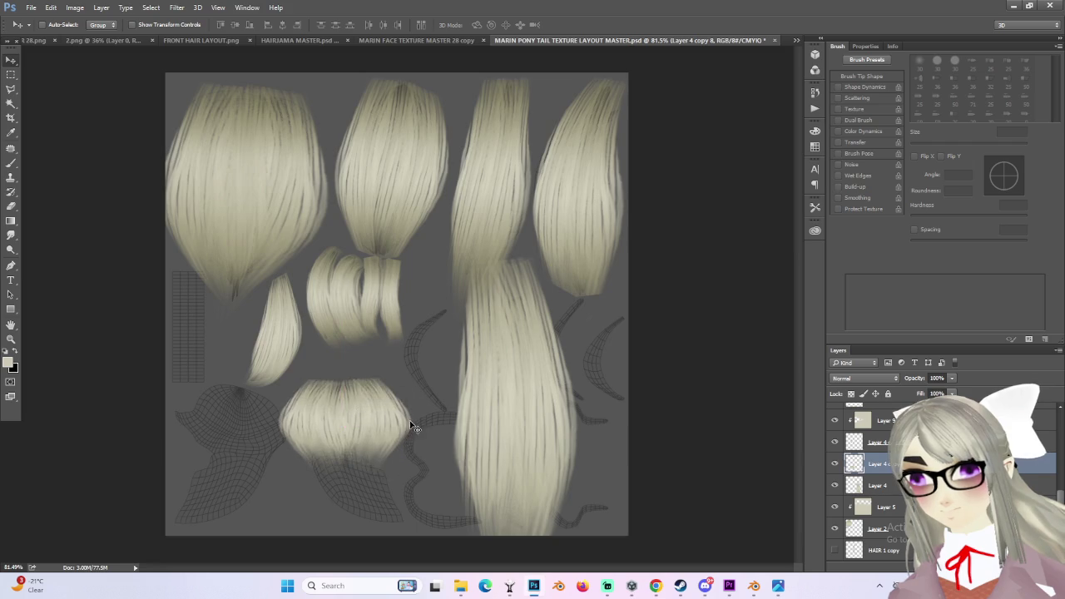
- Rotate the bottom hair piece to about -13.5°, narrow it to about 94% width, and shift it right
{"action": "scroll", "coordinate": [440, 383], "scroll_direction": "up", "scroll_amount": 3, "text": "alt"}
{"action": "key", "text": "ctrl+t"}
{"action": "left_click_drag", "start_coordinate": [442, 382], "coordinate": [428, 353]}
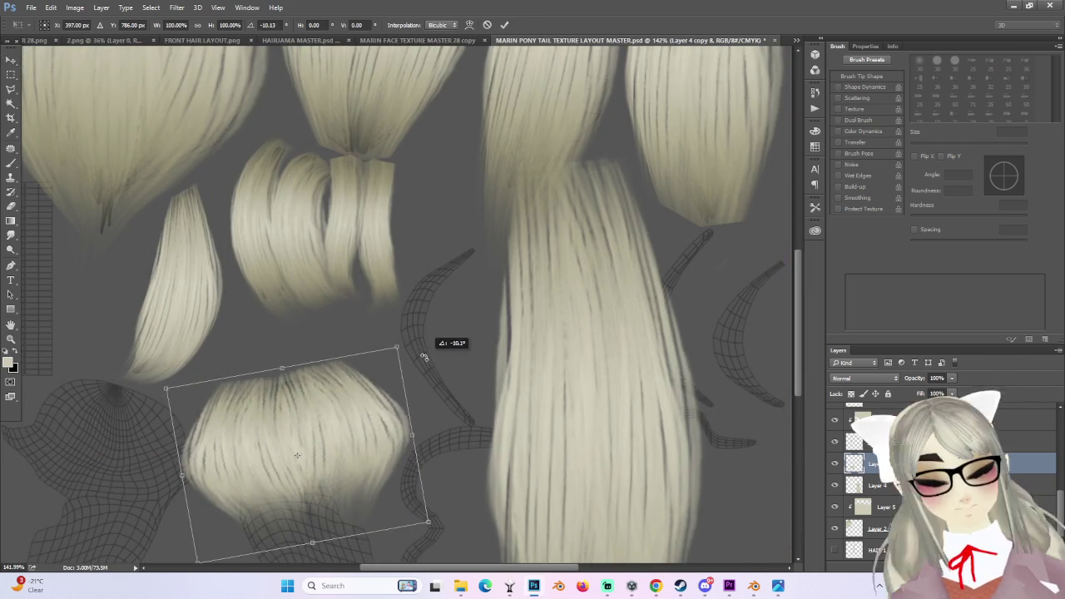
{"action": "scroll", "coordinate": [452, 409], "scroll_direction": "up", "scroll_amount": 2, "text": "alt"}
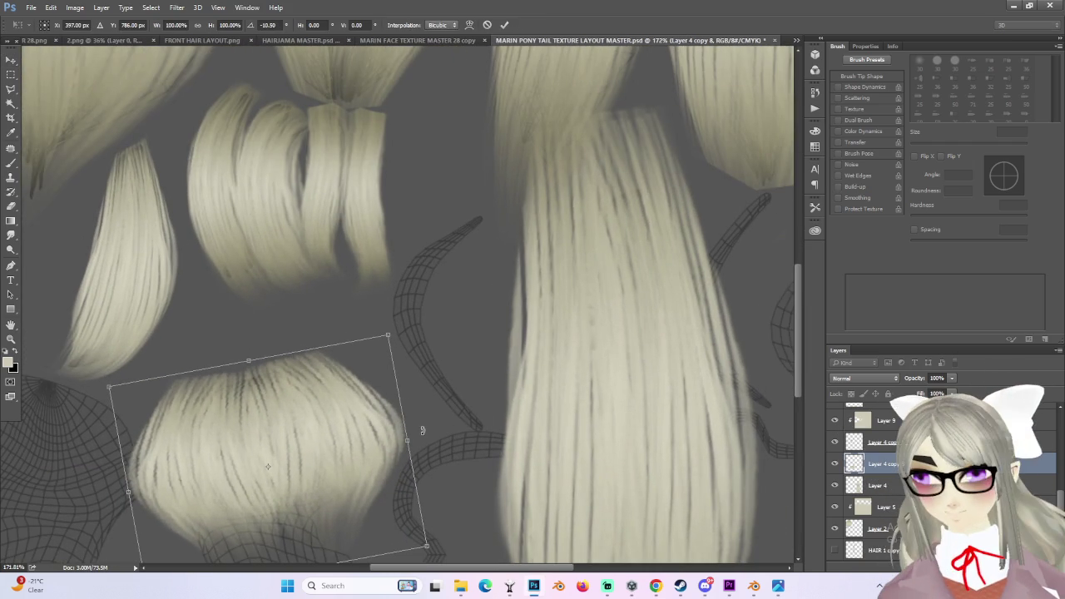
{"action": "left_click_drag", "start_coordinate": [407, 440], "coordinate": [389, 443]}
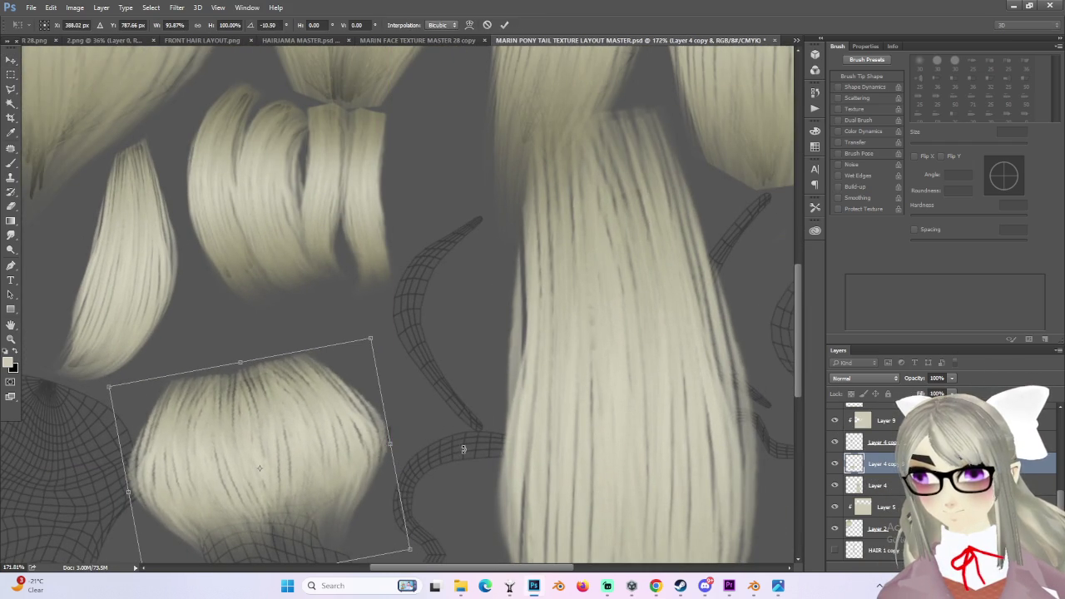
{"action": "left_click_drag", "start_coordinate": [463, 450], "coordinate": [475, 424]}
{"action": "mouse_move", "coordinate": [283, 450]}
{"action": "left_mouse_down"}
{"action": "mouse_move", "coordinate": [300, 452]}
{"action": "mouse_move", "coordinate": [289, 447]}
{"action": "left_mouse_up"}
{"action": "scroll", "coordinate": [289, 447], "scroll_direction": "down", "scroll_amount": 5, "text": "alt"}
{"action": "scroll", "coordinate": [317, 453], "scroll_direction": "up", "scroll_amount": 3, "text": "alt"}
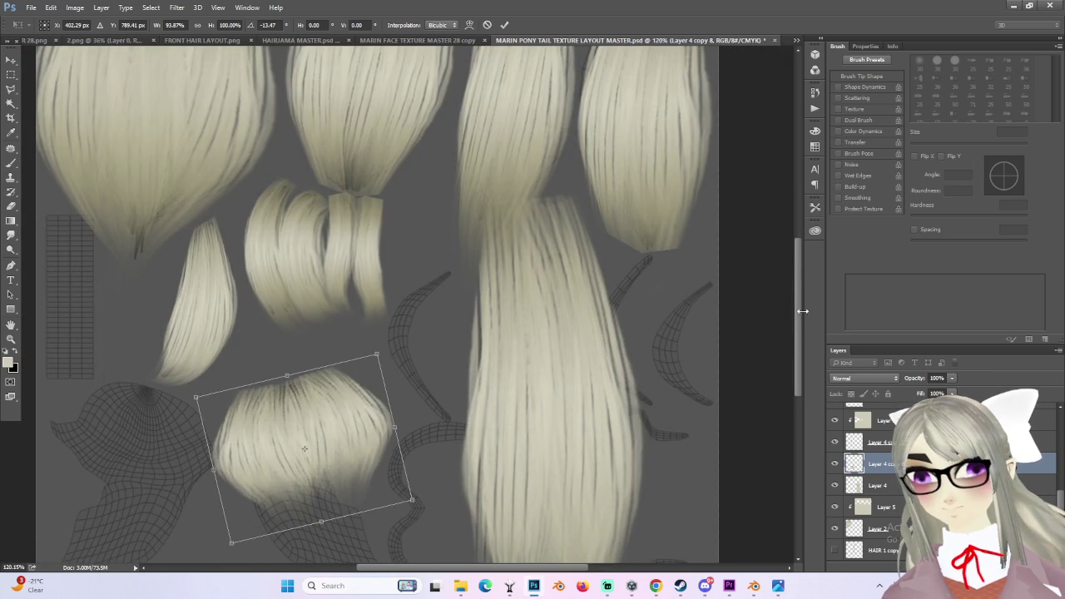
{"action": "scroll", "coordinate": [374, 374], "scroll_direction": "down", "scroll_amount": 3}
{"action": "key", "text": "Return"}
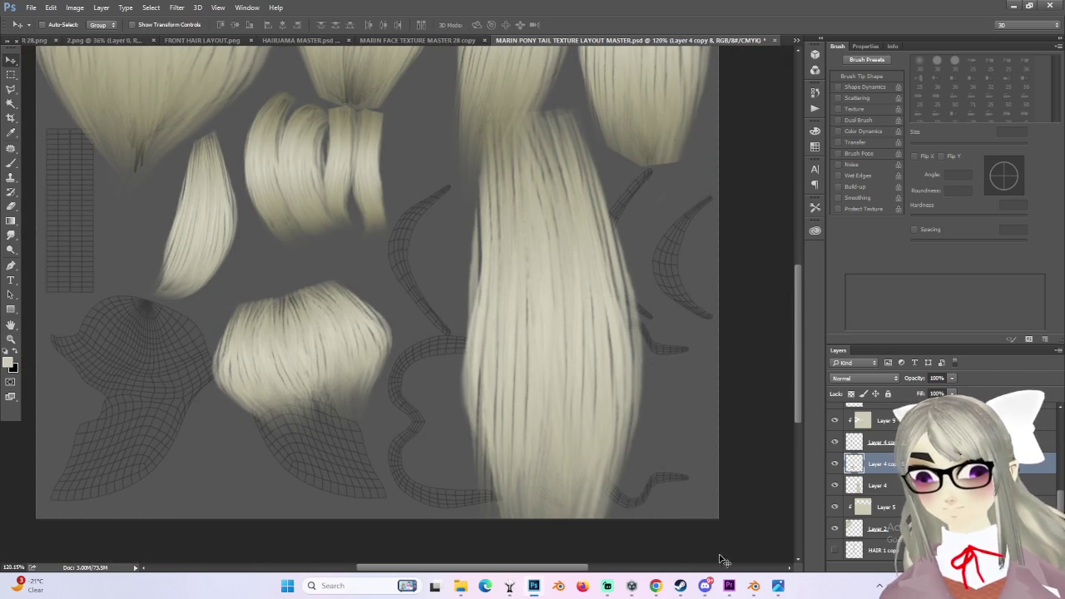
{"action": "left_click", "coordinate": [753, 586]}
{"action": "mouse_move", "coordinate": [448, 322]}
{"action": "middle_mouse_down"}
{"action": "mouse_move", "coordinate": [391, 333]}
{"action": "mouse_move", "coordinate": [278, 191]}
{"action": "middle_mouse_up"}
{"action": "left_click", "coordinate": [392, 333]}
{"action": "left_click", "coordinate": [65, 37]}
{"action": "left_click", "coordinate": [73, 59]}
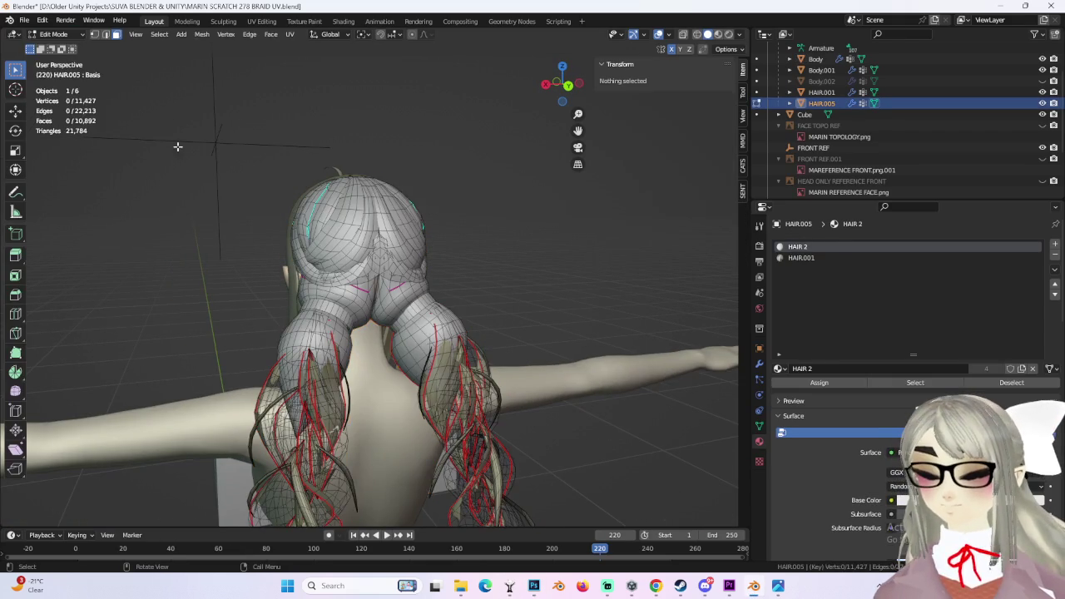
{"action": "left_click", "coordinate": [308, 341]}
{"action": "middle_click_drag", "start_coordinate": [308, 342], "coordinate": [276, 22]}
{"action": "key", "text": "ctrl+l"}
{"action": "left_click", "coordinate": [260, 21]}
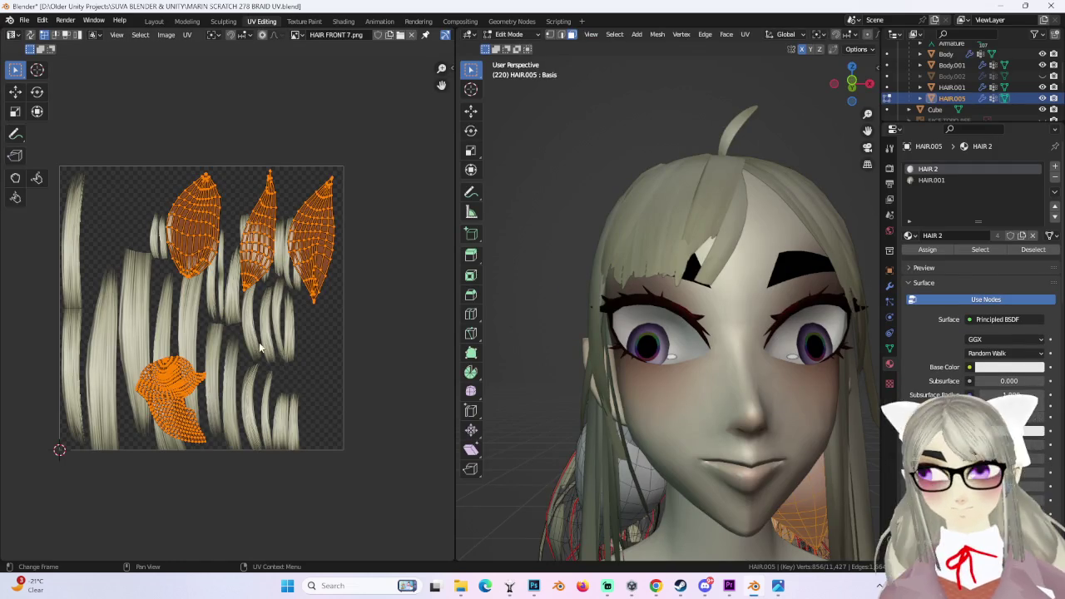
{"action": "left_click", "coordinate": [171, 391]}
{"action": "scroll", "coordinate": [666, 350], "scroll_direction": "down", "scroll_amount": 3}
{"action": "mouse_move", "coordinate": [583, 375]}
{"action": "middle_mouse_down"}
{"action": "mouse_move", "coordinate": [680, 393]}
{"action": "mouse_move", "coordinate": [697, 335]}
{"action": "mouse_move", "coordinate": [752, 333]}
{"action": "mouse_move", "coordinate": [758, 348]}
{"action": "middle_mouse_up"}
{"action": "scroll", "coordinate": [698, 336], "scroll_direction": "up", "scroll_amount": 3}
{"action": "mouse_move", "coordinate": [612, 358]}
{"action": "middle_mouse_down"}
{"action": "mouse_move", "coordinate": [658, 391]}
{"action": "mouse_move", "coordinate": [667, 415]}
{"action": "mouse_move", "coordinate": [790, 360]}
{"action": "mouse_move", "coordinate": [681, 360]}
{"action": "middle_mouse_up"}
{"action": "left_click", "coordinate": [666, 414]}
{"action": "left_click", "coordinate": [674, 407]}
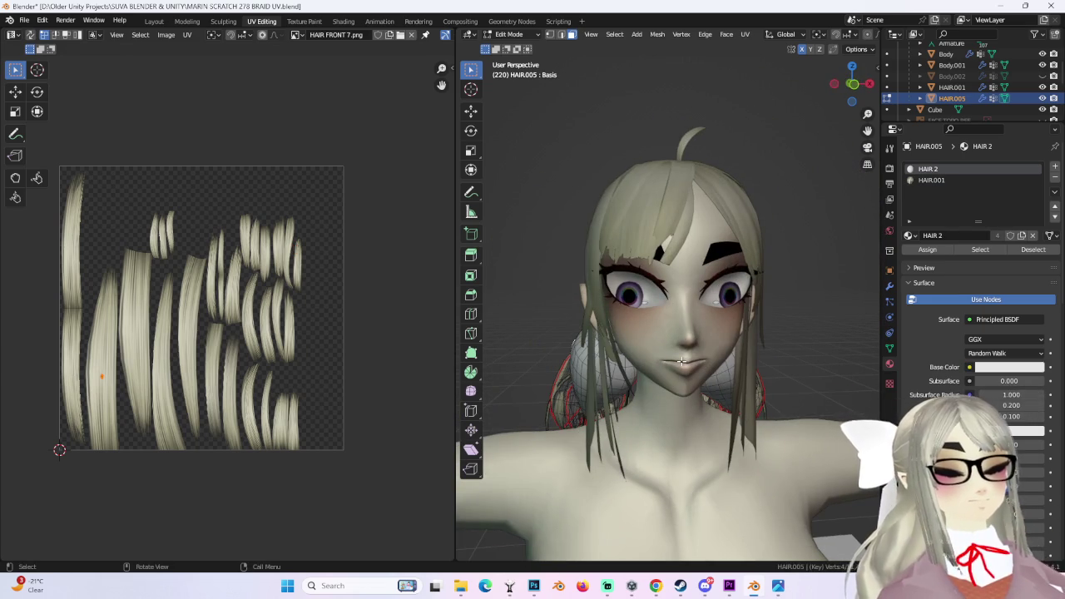
{"action": "middle_click_drag", "start_coordinate": [490, 337], "coordinate": [640, 348]}
{"action": "middle_click_drag", "start_coordinate": [729, 352], "coordinate": [681, 346]}
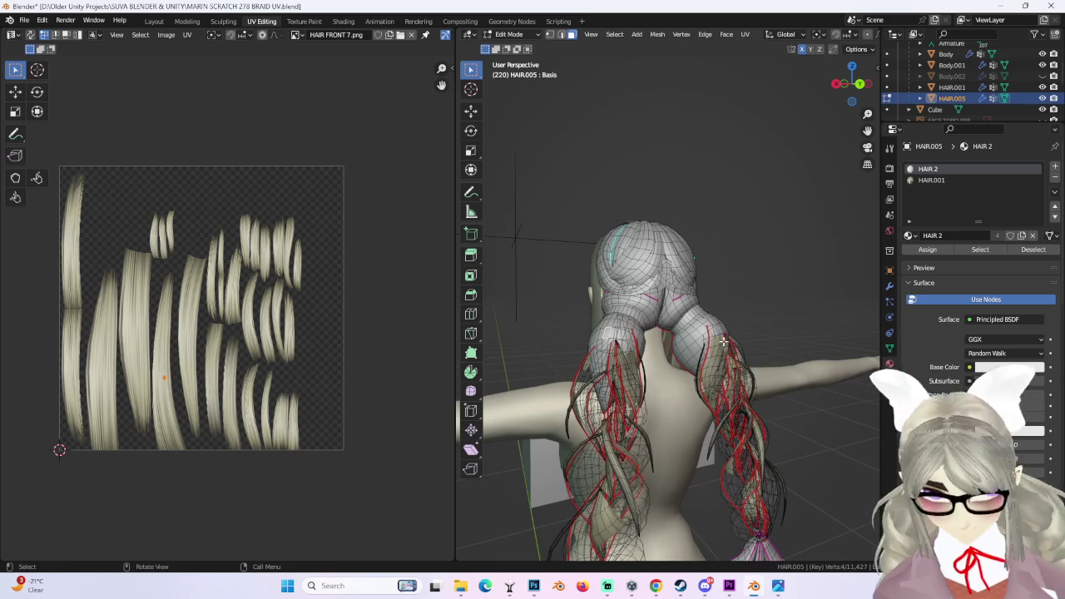
{"action": "left_click", "coordinate": [681, 346]}
{"action": "key", "text": "ctrl+l"}
{"action": "scroll", "coordinate": [236, 393], "scroll_direction": "up", "scroll_amount": 2}
{"action": "scroll", "coordinate": [236, 393], "scroll_direction": "up", "scroll_amount": 1}
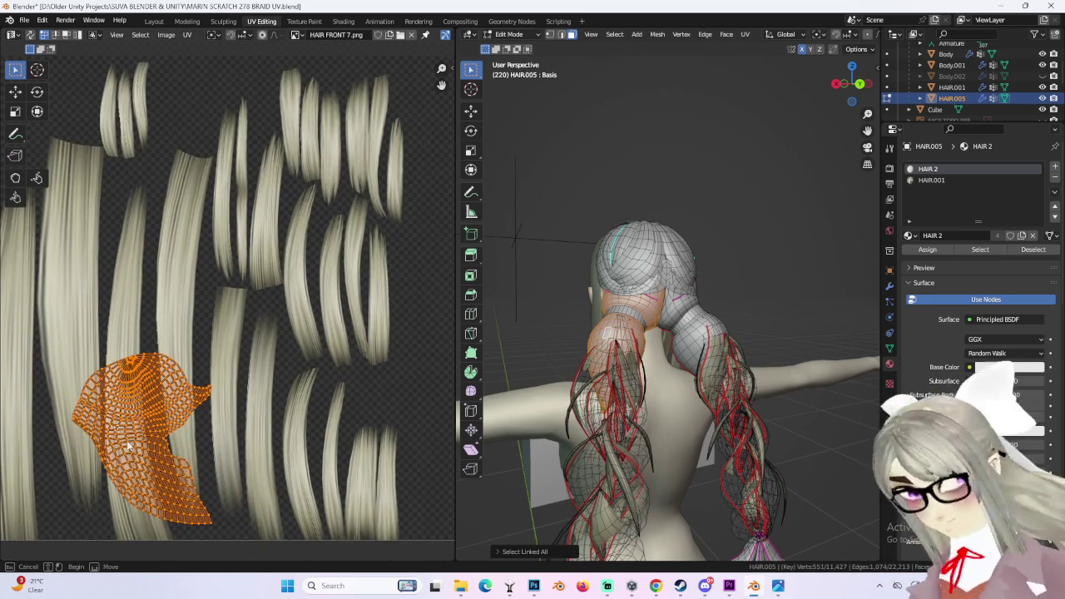
{"action": "mouse_move", "coordinate": [542, 313]}
{"action": "middle_mouse_down"}
{"action": "mouse_move", "coordinate": [681, 348]}
{"action": "mouse_move", "coordinate": [655, 296]}
{"action": "mouse_move", "coordinate": [632, 324]}
{"action": "middle_mouse_up"}
{"action": "left_click", "coordinate": [654, 296]}
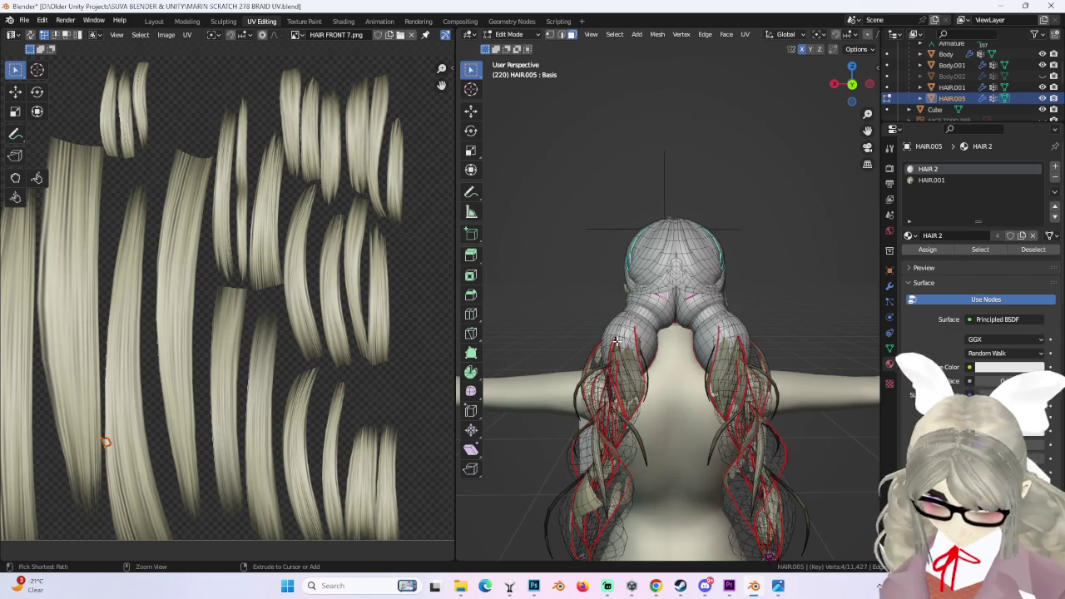
{"action": "key", "text": "ctrl+l"}
{"action": "scroll", "coordinate": [617, 278], "scroll_direction": "up", "scroll_amount": 2}
{"action": "left_click", "coordinate": [658, 312]}
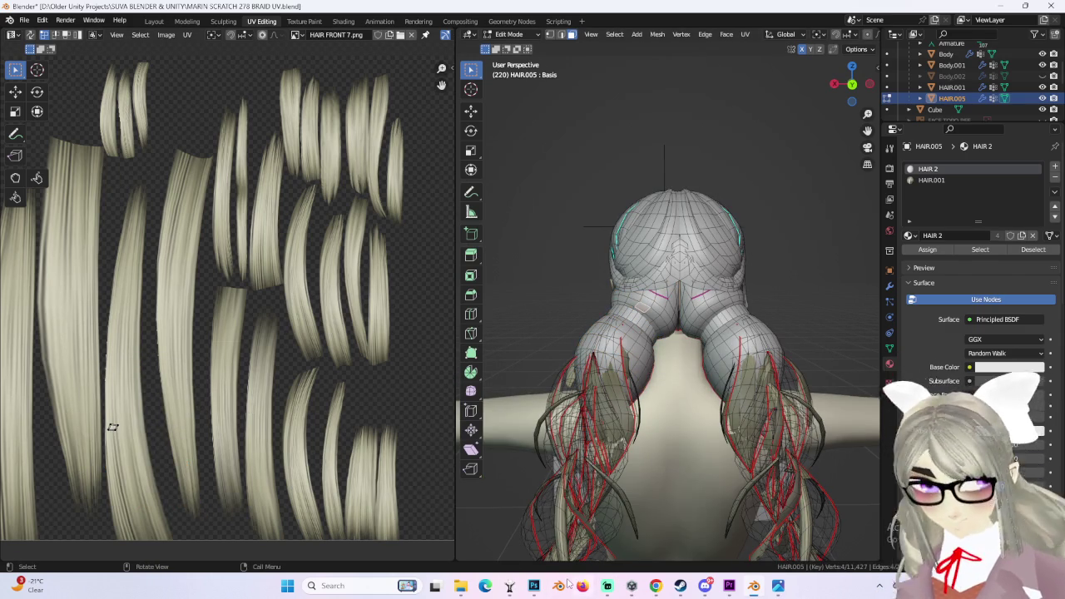
{"action": "left_click", "coordinate": [534, 585]}
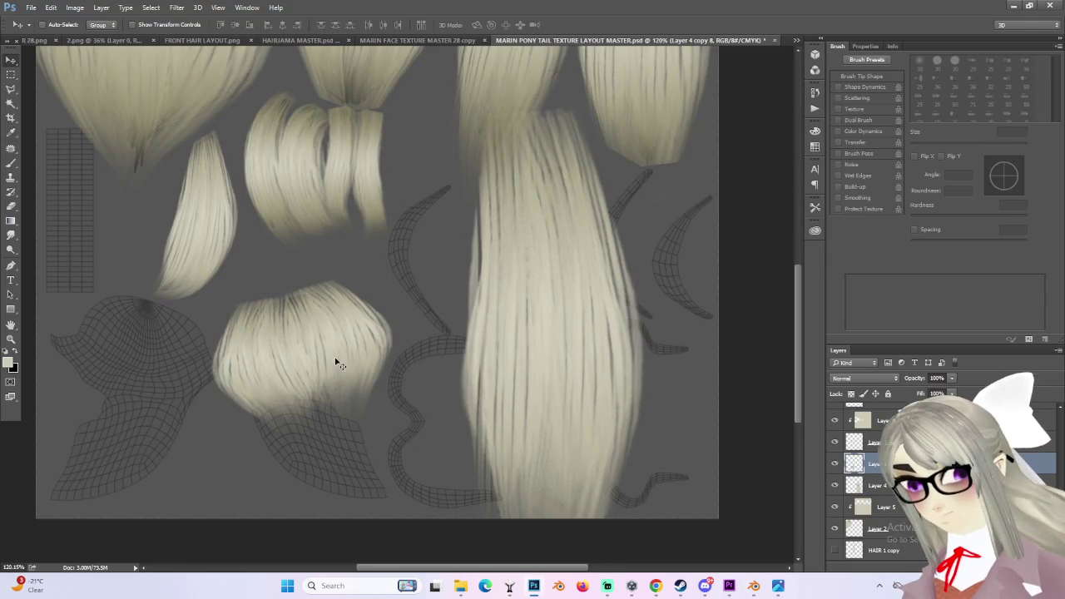
- Duplicate the rounded hair piece below it and warp the copy into a tapering tip
{"action": "left_click_drag", "start_coordinate": [337, 360], "coordinate": [337, 355]}
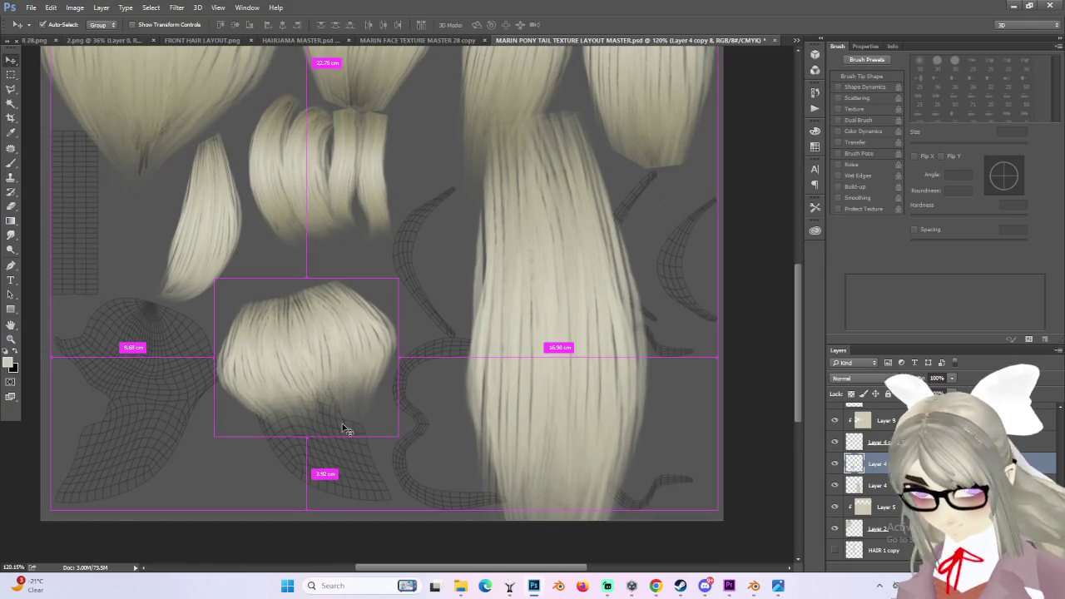
{"action": "mouse_move", "coordinate": [339, 416]}
{"action": "left_mouse_down", "text": "alt"}
{"action": "mouse_move", "coordinate": [342, 490]}
{"action": "mouse_move", "coordinate": [487, 471]}
{"action": "left_mouse_up", "text": "alt"}
{"action": "left_click_drag", "start_coordinate": [327, 432], "coordinate": [367, 457]}
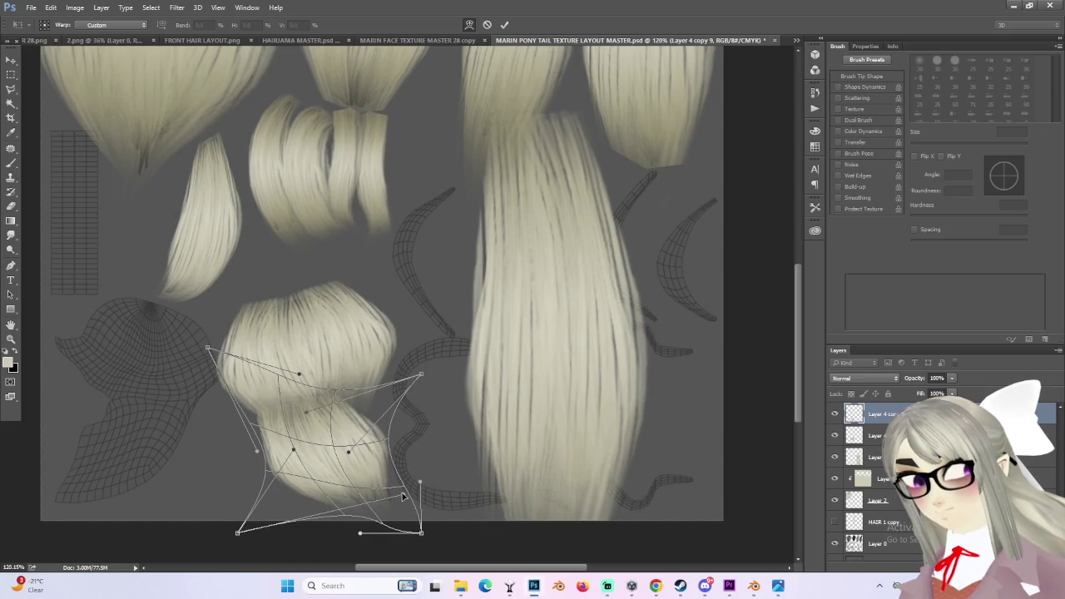
{"action": "left_click_drag", "start_coordinate": [420, 482], "coordinate": [403, 494]}
{"action": "left_click_drag", "start_coordinate": [421, 534], "coordinate": [425, 534]}
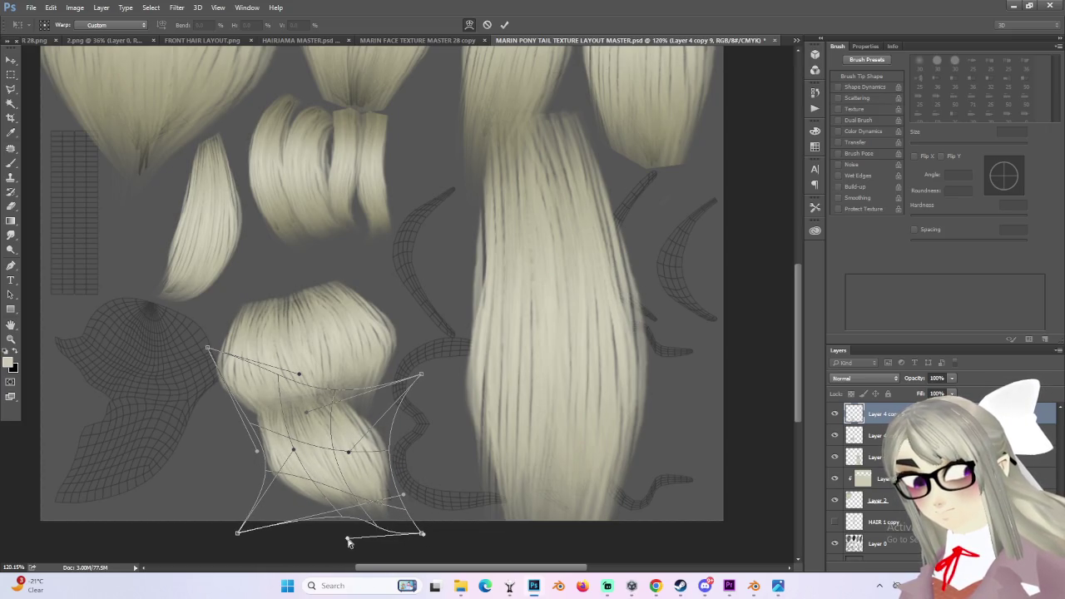
{"action": "left_click_drag", "start_coordinate": [336, 403], "coordinate": [337, 397]}
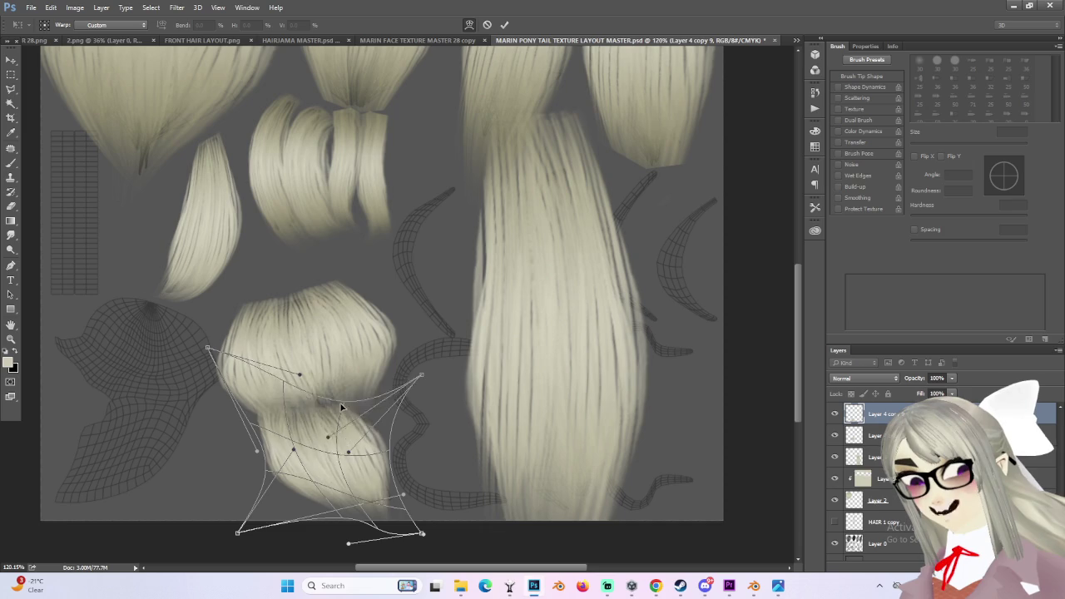
{"action": "scroll", "coordinate": [294, 407], "scroll_direction": "down", "scroll_amount": 2, "text": "alt"}
{"action": "right_click", "coordinate": [330, 228]}
{"action": "key", "text": "Escape"}
{"action": "key", "text": "Return"}
{"action": "scroll", "coordinate": [271, 408], "scroll_direction": "up", "scroll_amount": 1, "text": "alt"}
{"action": "scroll", "coordinate": [333, 450], "scroll_direction": "up", "scroll_amount": 1, "text": "alt"}
- Warp the lower hair copy's top edge wider to the left so it blends into the tuft
{"action": "key", "text": "ctrl+t"}
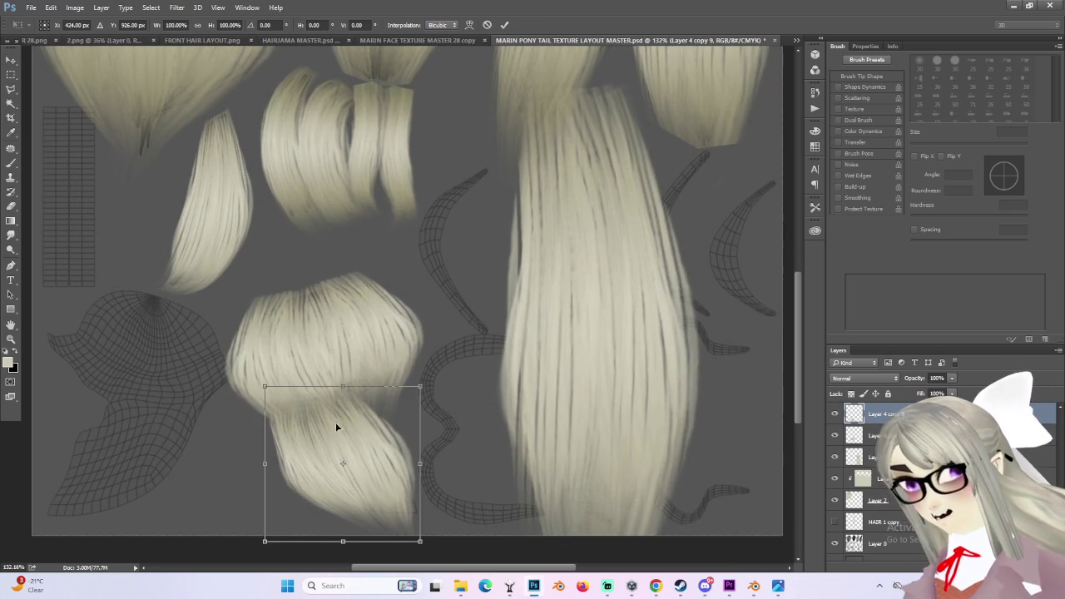
{"action": "right_click", "coordinate": [337, 428]}
{"action": "left_click", "coordinate": [366, 314]}
{"action": "mouse_move", "coordinate": [285, 411]}
{"action": "left_mouse_down"}
{"action": "mouse_move", "coordinate": [262, 370]}
{"action": "mouse_move", "coordinate": [242, 369]}
{"action": "left_mouse_up"}
{"action": "left_click_drag", "start_coordinate": [315, 400], "coordinate": [305, 396]}
{"action": "left_click_drag", "start_coordinate": [411, 396], "coordinate": [407, 383]}
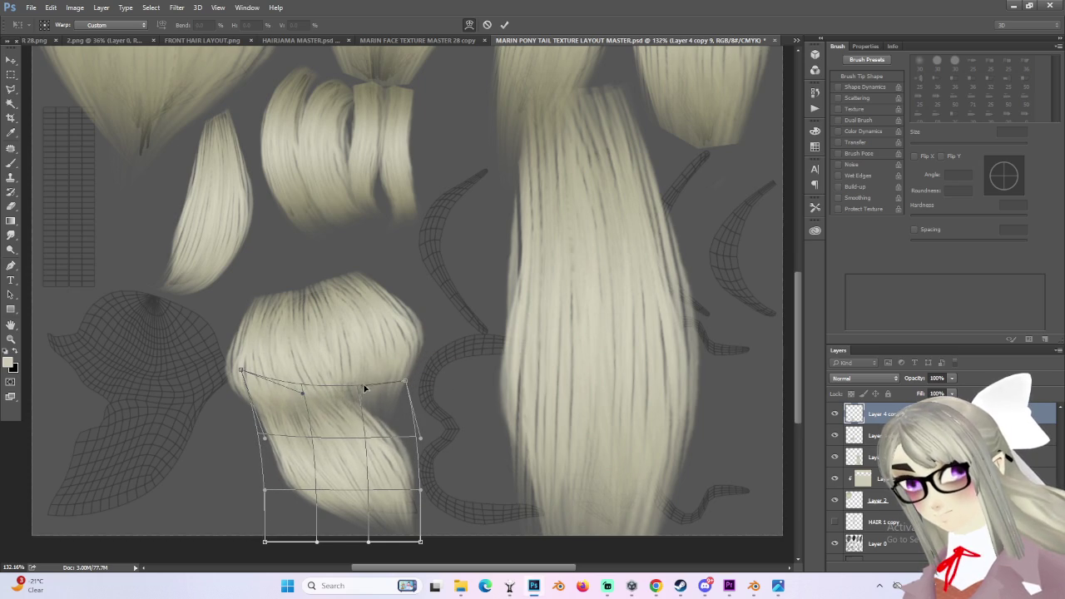
{"action": "key", "text": "Return"}
- Add a new empty Layer 12 on top and clip it to the layer below
{"action": "right_click", "coordinate": [880, 413]}
{"action": "key", "text": "Escape"}
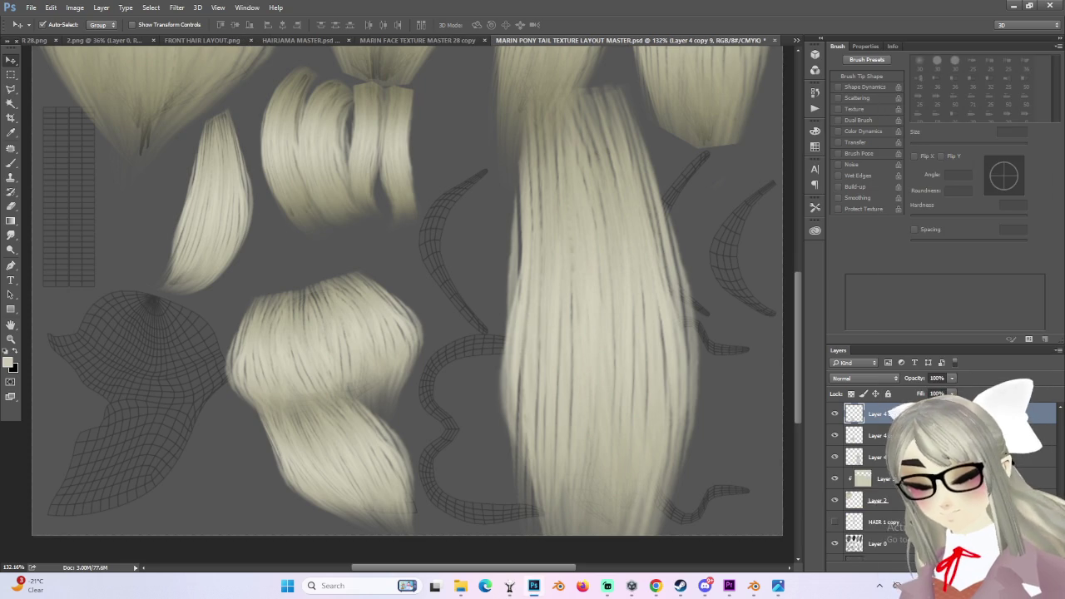
{"action": "key", "text": "ctrl+shift+alt+n"}
{"action": "right_click", "coordinate": [889, 417]}
{"action": "left_click", "coordinate": [941, 260]}
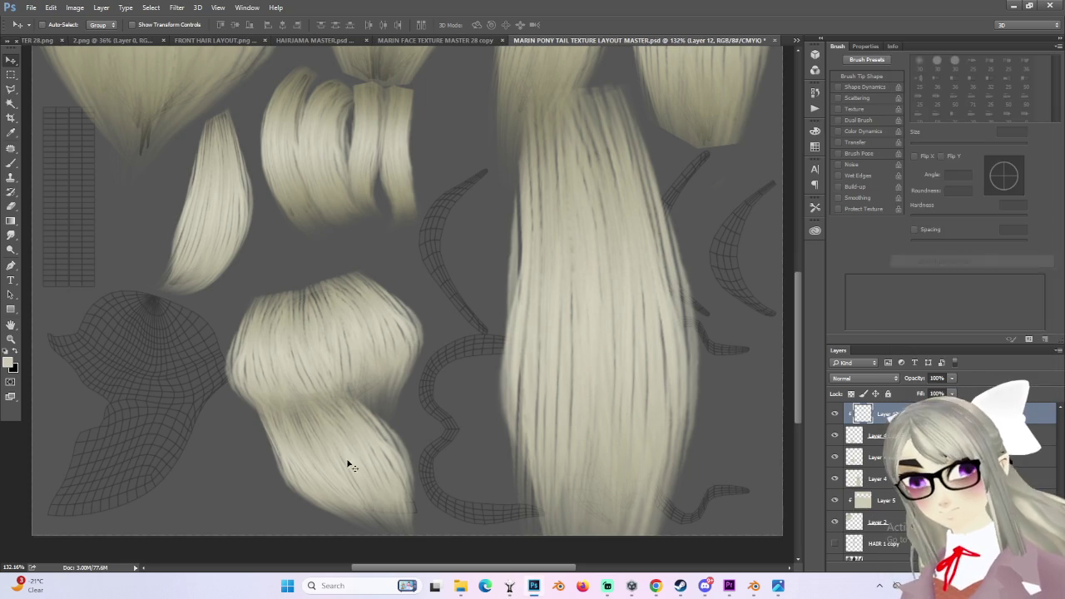
- Set Layer 12 to Multiply and shade the middle of the lower hair wisp with a gradient
{"action": "left_click", "coordinate": [11, 221]}
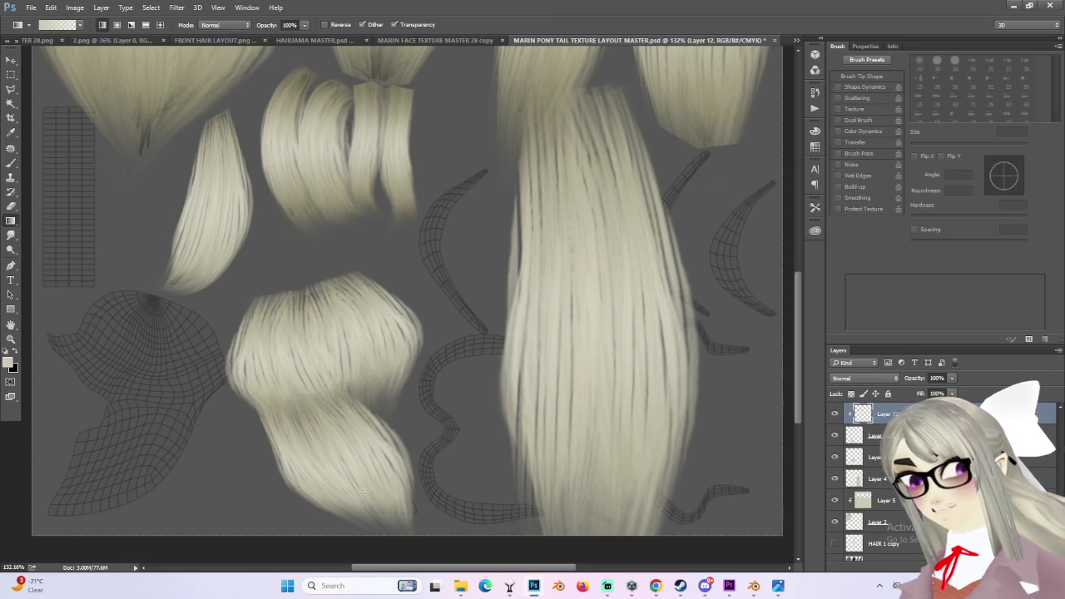
{"action": "left_click", "coordinate": [864, 378]}
{"action": "left_click", "coordinate": [853, 387]}
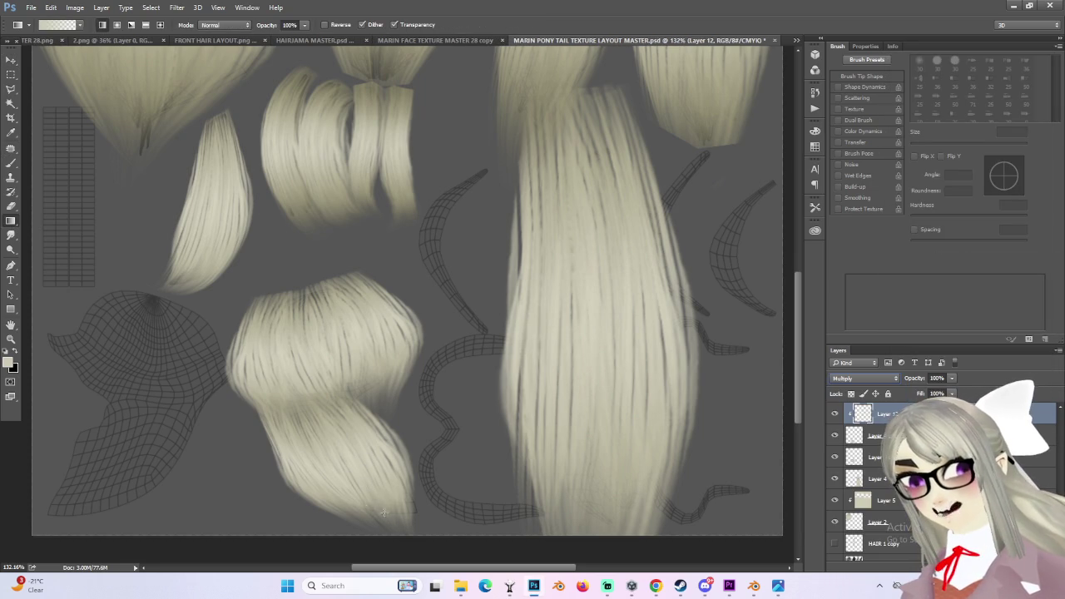
{"action": "mouse_move", "coordinate": [359, 463]}
{"action": "left_mouse_down"}
{"action": "mouse_move", "coordinate": [415, 491]}
{"action": "mouse_move", "coordinate": [369, 512]}
{"action": "mouse_move", "coordinate": [328, 409]}
{"action": "left_mouse_up"}
{"action": "key", "text": "ctrl+z"}
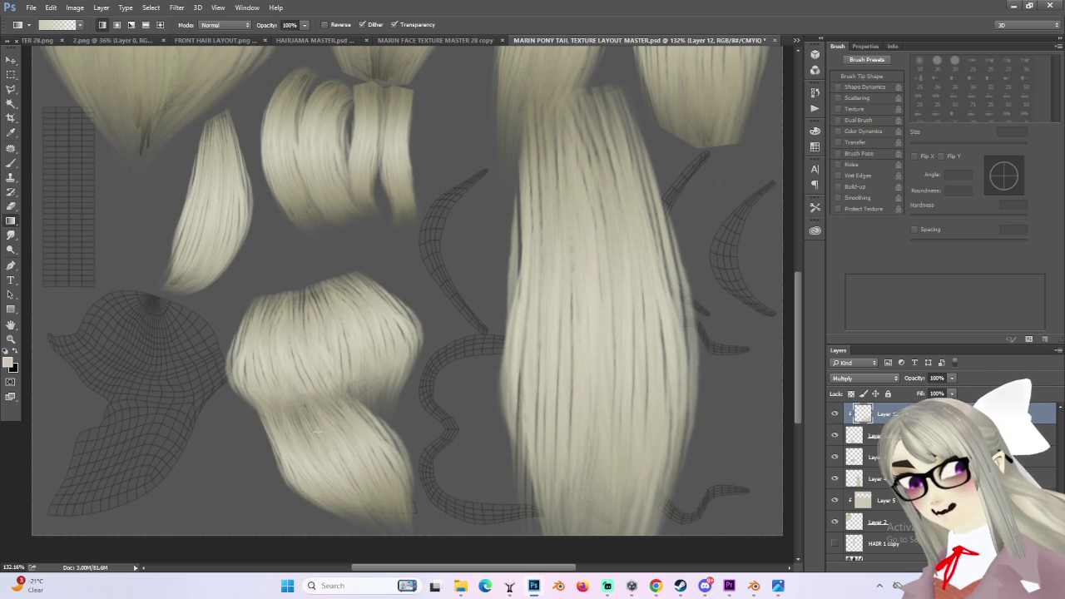
{"action": "left_click_drag", "start_coordinate": [325, 452], "coordinate": [359, 437]}
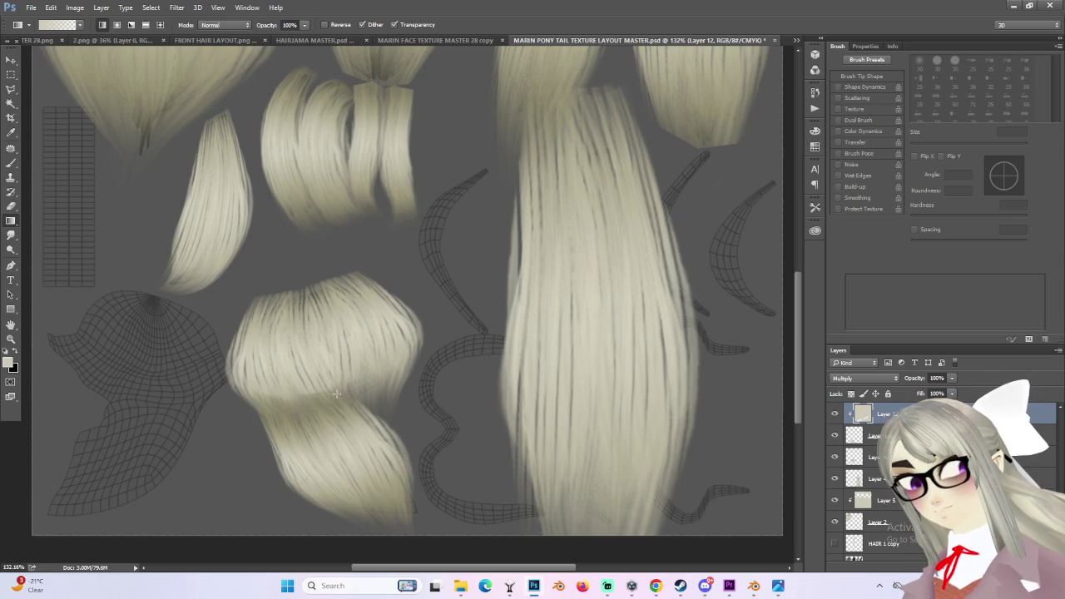
- Check the hair layers' visibility and move Layer 4 copy 8 higher in the stack
{"action": "left_click", "coordinate": [835, 434]}
{"action": "left_click", "coordinate": [835, 435]}
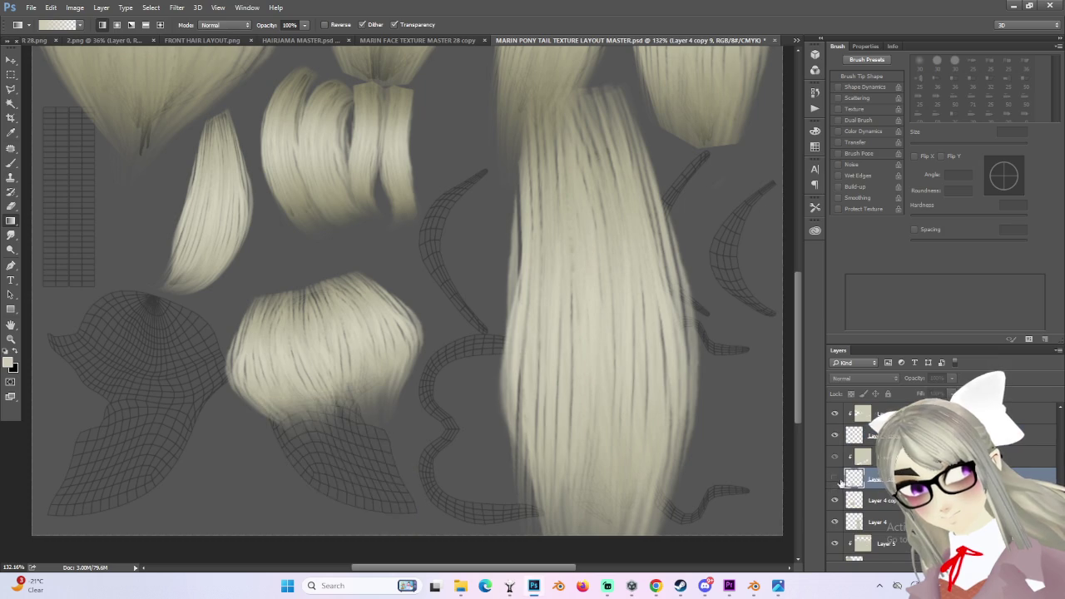
{"action": "left_click", "coordinate": [835, 479]}
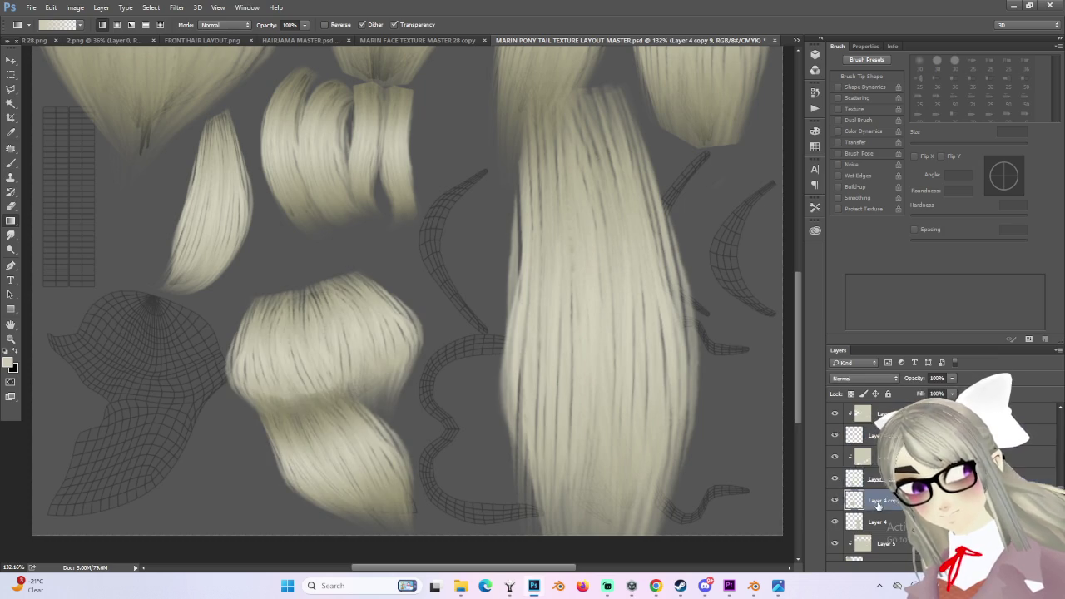
{"action": "left_click_drag", "start_coordinate": [881, 507], "coordinate": [880, 450]}
{"action": "scroll", "coordinate": [880, 450], "scroll_direction": "down", "scroll_amount": 1}
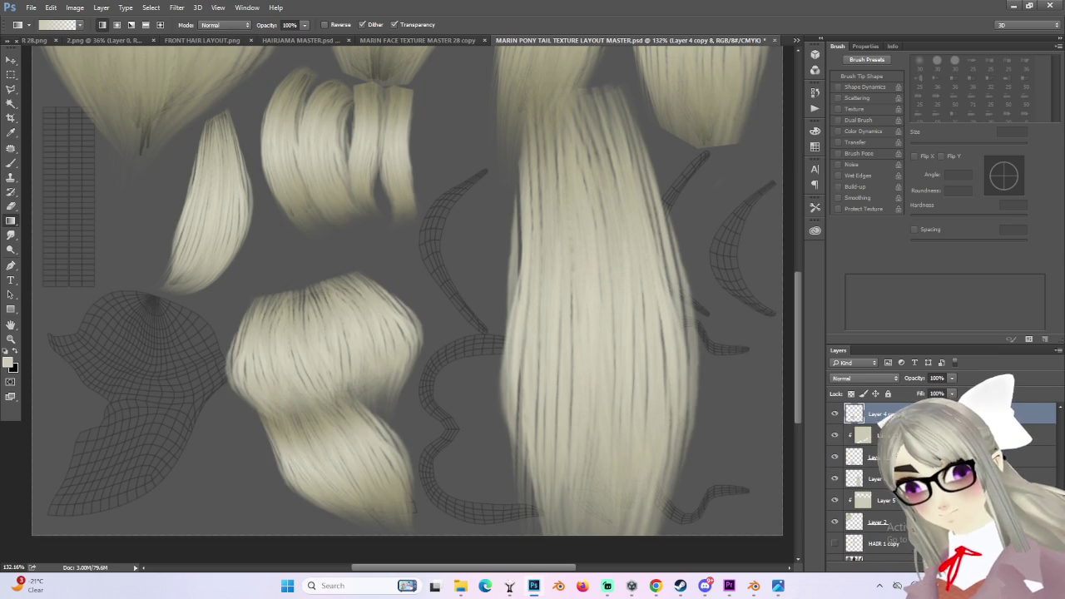
- Add Layer 13 clipped to the hair, set it to Multiply, and gradient-darken the bundle's lower part
{"action": "key", "text": "ctrl+shift+alt+n"}
{"action": "right_click", "coordinate": [894, 423]}
{"action": "left_click", "coordinate": [941, 262]}
{"action": "right_click", "coordinate": [905, 250]}
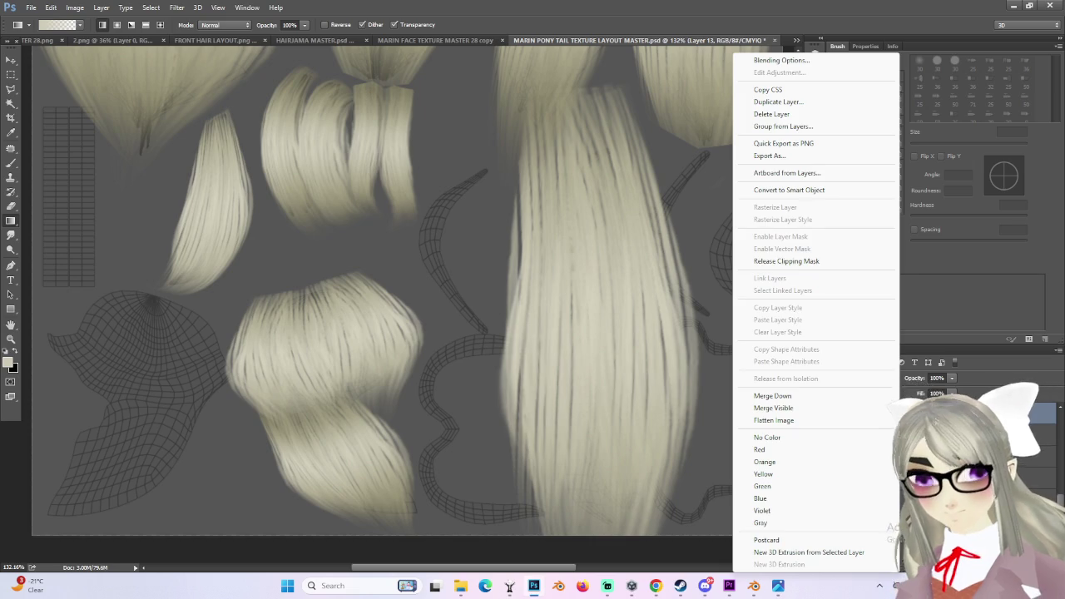
{"action": "key", "text": "Escape"}
{"action": "left_click", "coordinate": [866, 378]}
{"action": "left_click", "coordinate": [858, 411]}
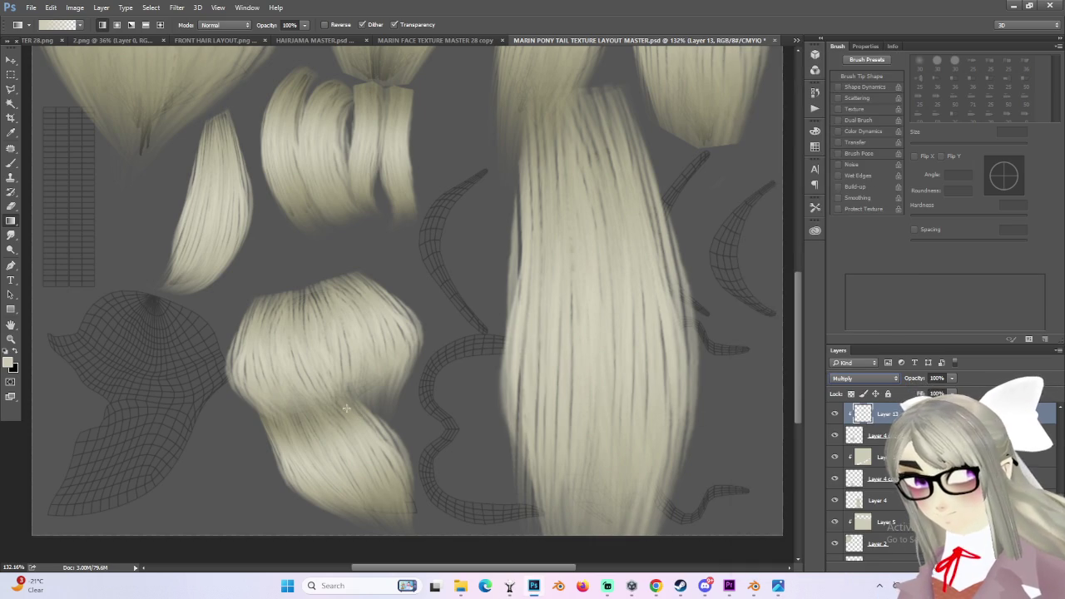
{"action": "left_click_drag", "start_coordinate": [323, 350], "coordinate": [326, 355]}
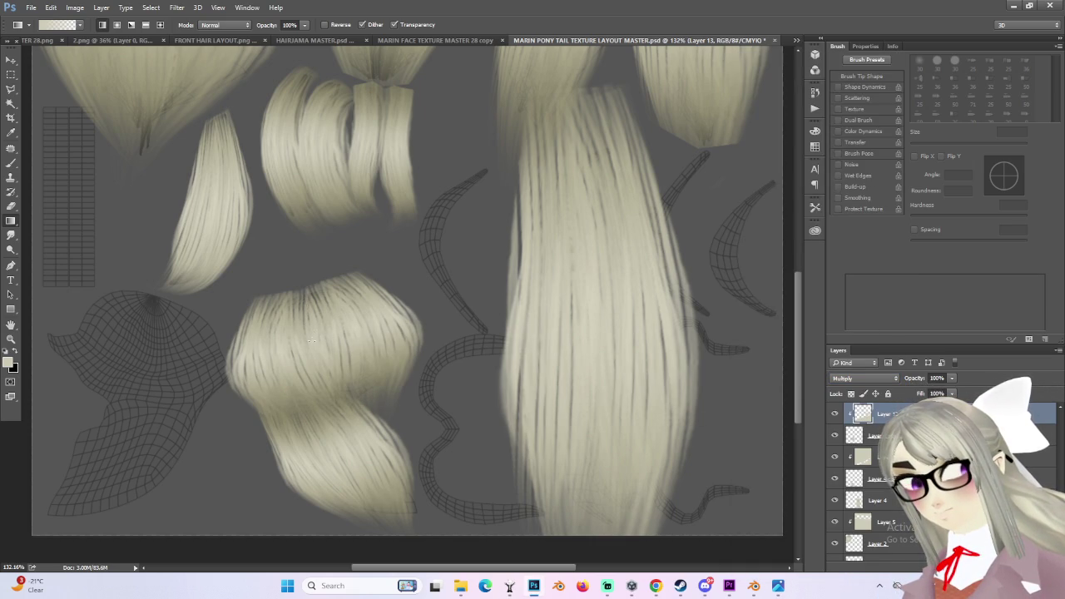
- Select the lower hair bundle's layers and duplicate them with Ctrl+J
{"action": "key", "text": "ctrl+minus"}
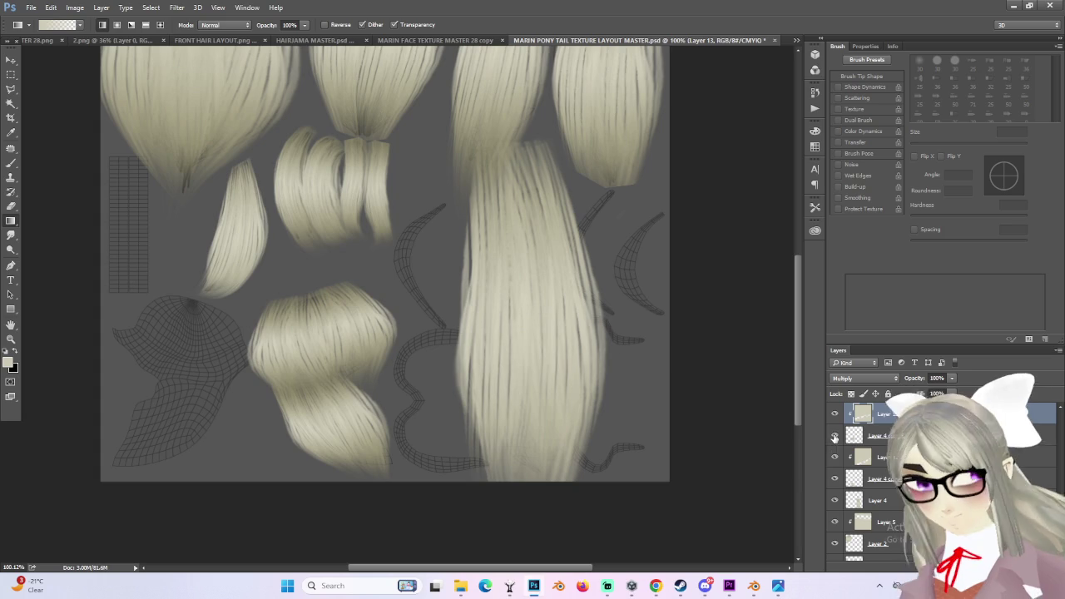
{"action": "left_click", "coordinate": [834, 478]}
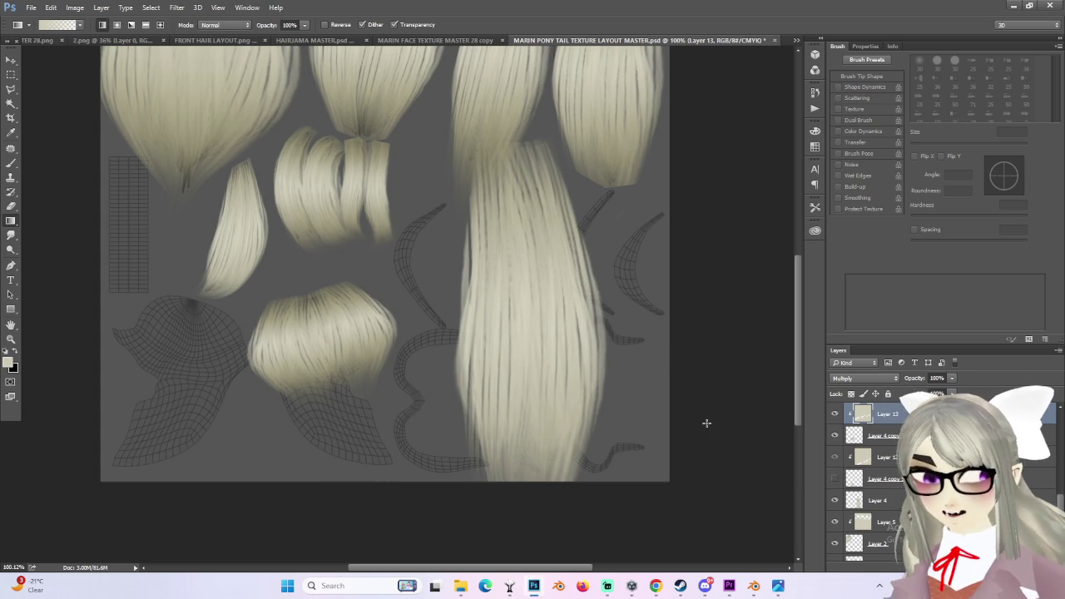
{"action": "left_click", "coordinate": [834, 479]}
{"action": "left_click", "coordinate": [874, 479]}
{"action": "left_click", "coordinate": [874, 414], "text": "shift"}
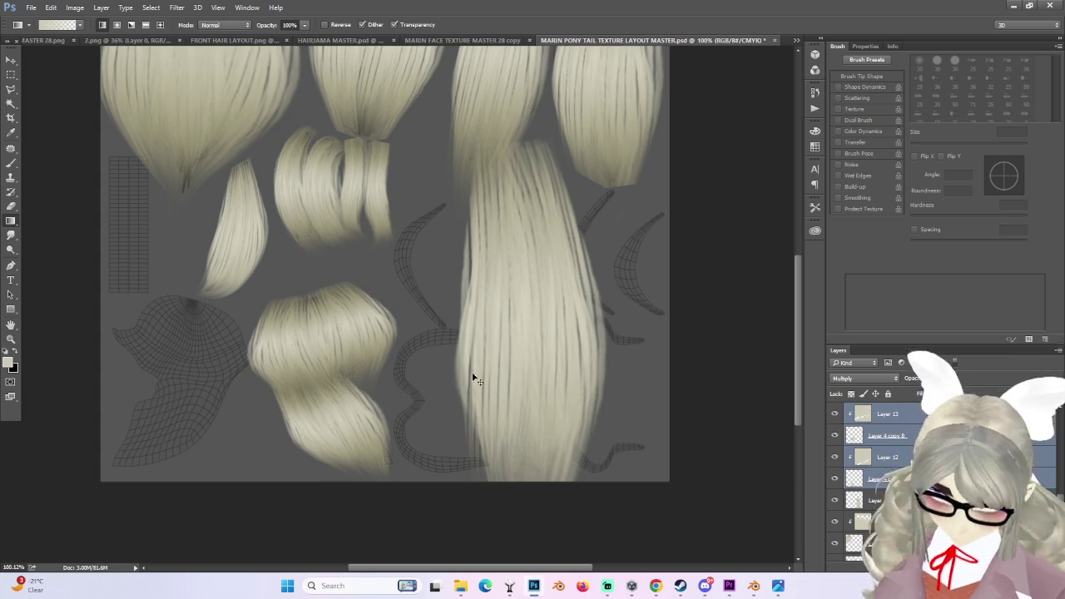
{"action": "key", "text": "ctrl+j"}
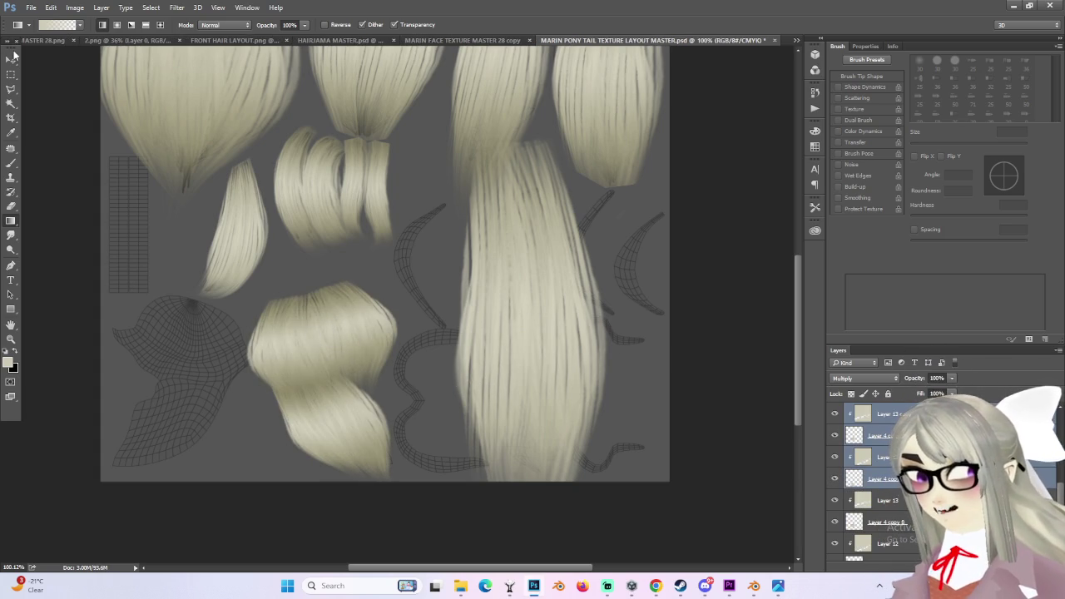
- Move the duplicated bundle left, flip it horizontally, and align it beside the original
{"action": "left_click", "coordinate": [12, 59]}
{"action": "left_click_drag", "start_coordinate": [317, 363], "coordinate": [216, 357]}
{"action": "key", "text": "ctrl+t"}
{"action": "right_click", "coordinate": [214, 331]}
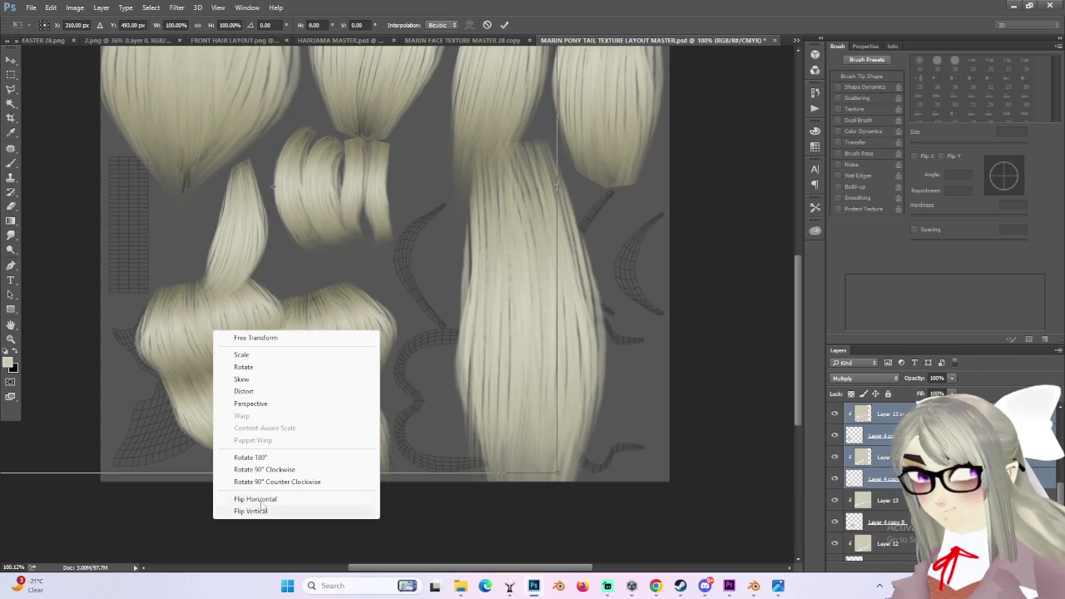
{"action": "left_click", "coordinate": [255, 498]}
{"action": "mouse_move", "coordinate": [345, 338]}
{"action": "left_mouse_down"}
{"action": "mouse_move", "coordinate": [185, 352]}
{"action": "mouse_move", "coordinate": [207, 375]}
{"action": "left_mouse_up"}
{"action": "scroll", "coordinate": [186, 352], "scroll_direction": "up", "scroll_amount": 2, "text": "alt"}
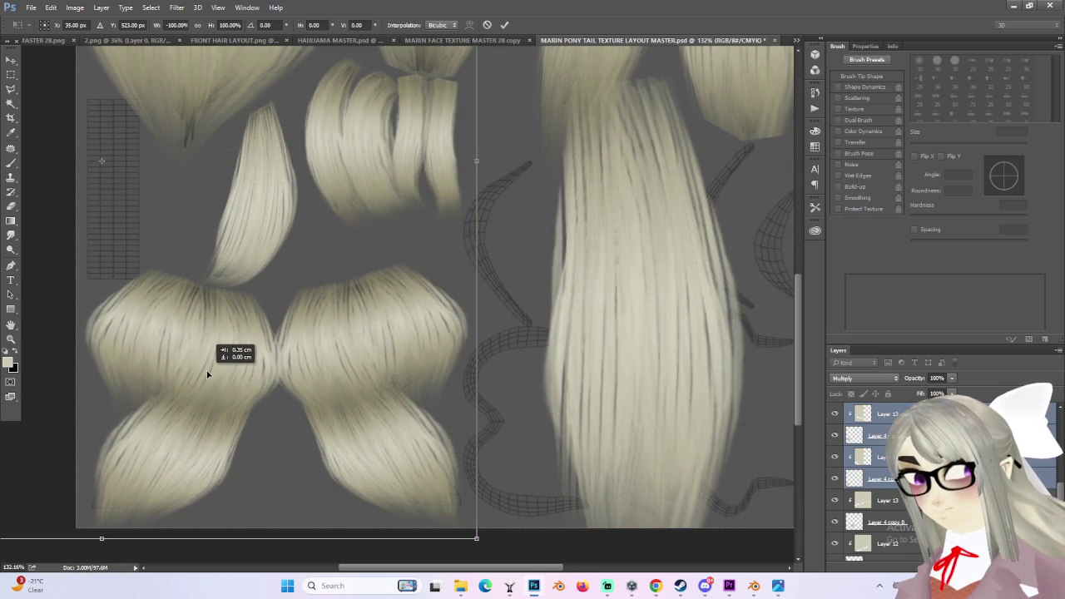
{"action": "left_click_drag", "start_coordinate": [207, 375], "coordinate": [208, 372]}
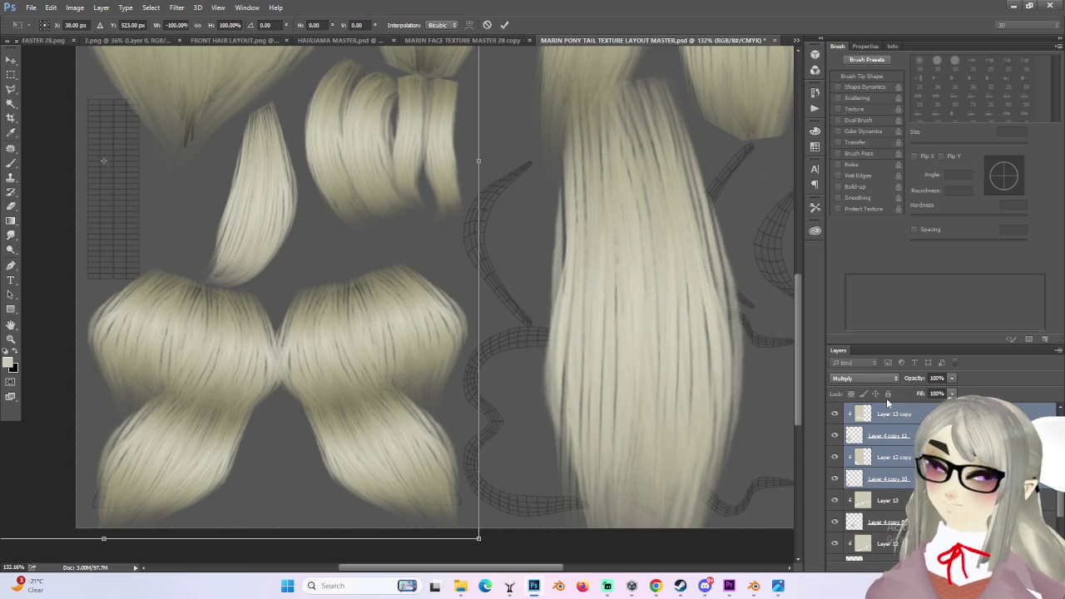
{"action": "key", "text": "Return"}
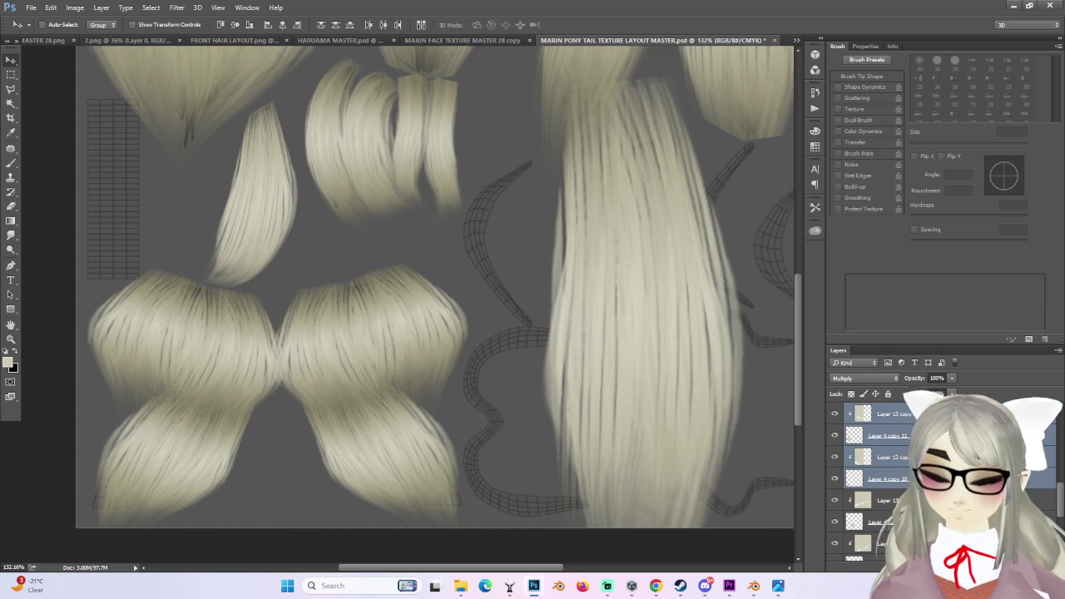
{"action": "scroll", "coordinate": [834, 529], "scroll_direction": "down", "scroll_amount": 3}
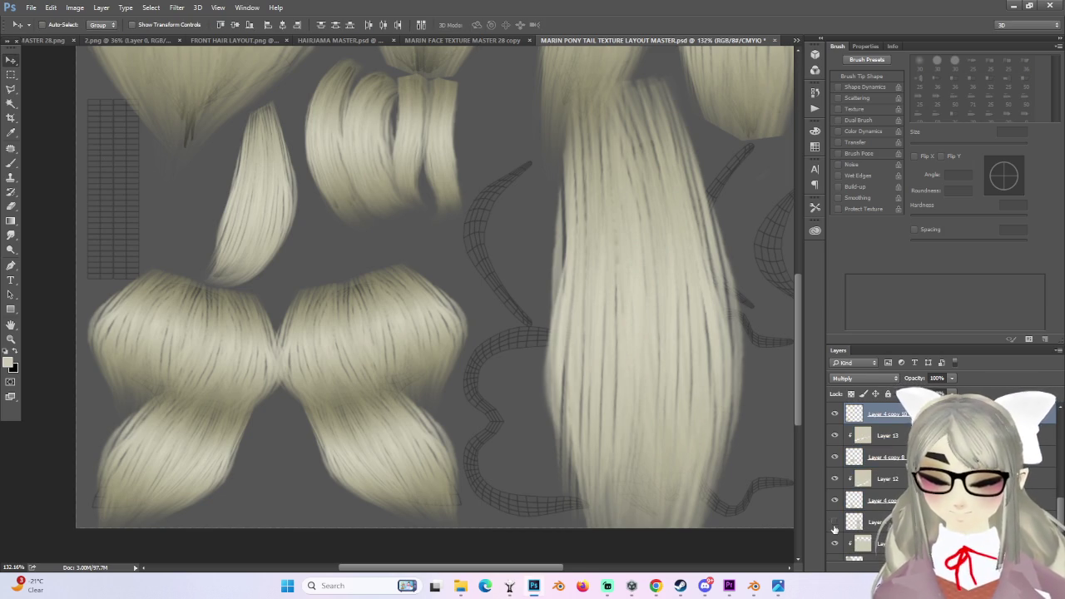
{"action": "scroll", "coordinate": [619, 399], "scroll_direction": "down", "scroll_amount": 3, "text": "alt"}
{"action": "scroll", "coordinate": [357, 209], "scroll_direction": "down", "scroll_amount": 2, "text": "alt"}
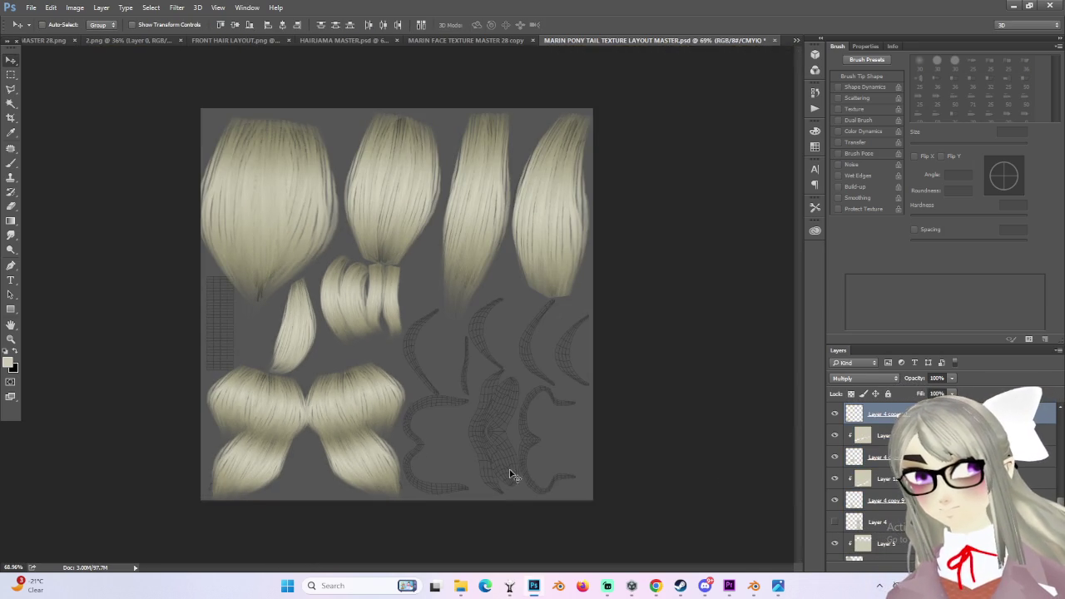
- Marquee the grid island, add a new layer above HAIR 1 copy 6, and fill the rectangle black
{"action": "scroll", "coordinate": [242, 308], "scroll_direction": "up", "scroll_amount": 2, "text": "alt"}
{"action": "scroll", "coordinate": [196, 266], "scroll_direction": "up", "scroll_amount": 2, "text": "alt"}
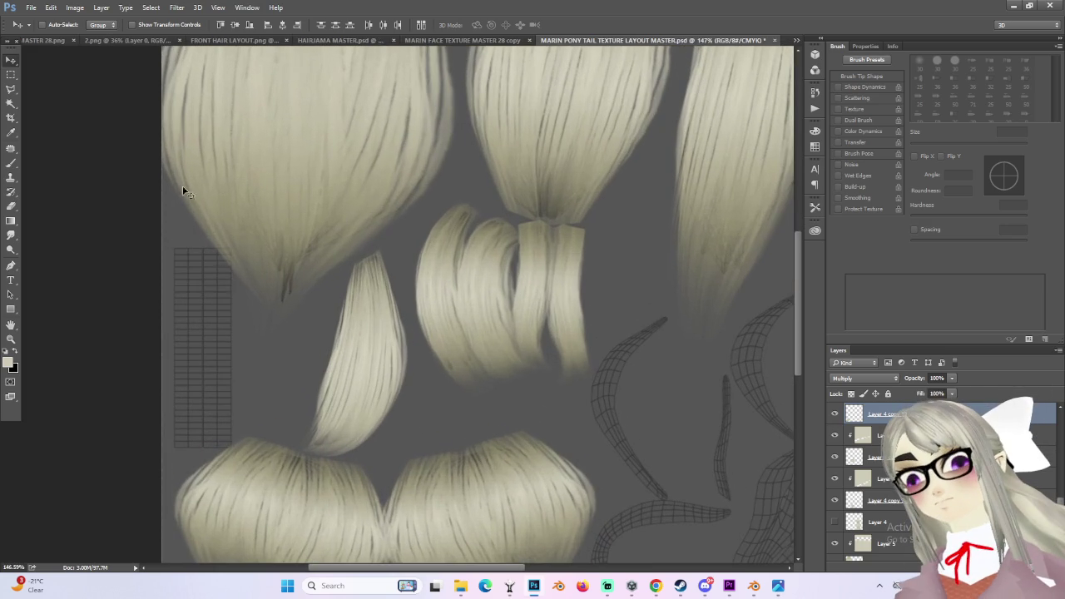
{"action": "left_click", "coordinate": [10, 76]}
{"action": "mouse_move", "coordinate": [173, 447]}
{"action": "left_mouse_down"}
{"action": "mouse_move", "coordinate": [199, 306]}
{"action": "mouse_move", "coordinate": [235, 246]}
{"action": "left_mouse_up"}
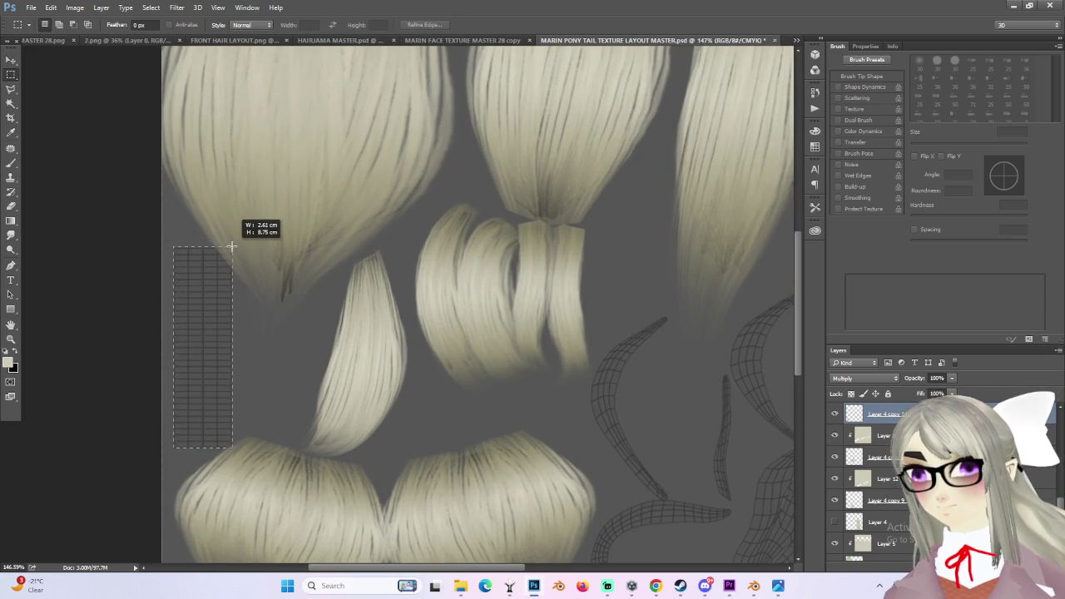
{"action": "left_click_drag", "start_coordinate": [173, 450], "coordinate": [234, 247]}
{"action": "scroll", "coordinate": [866, 479], "scroll_direction": "up", "scroll_amount": 3}
{"action": "left_click", "coordinate": [882, 414]}
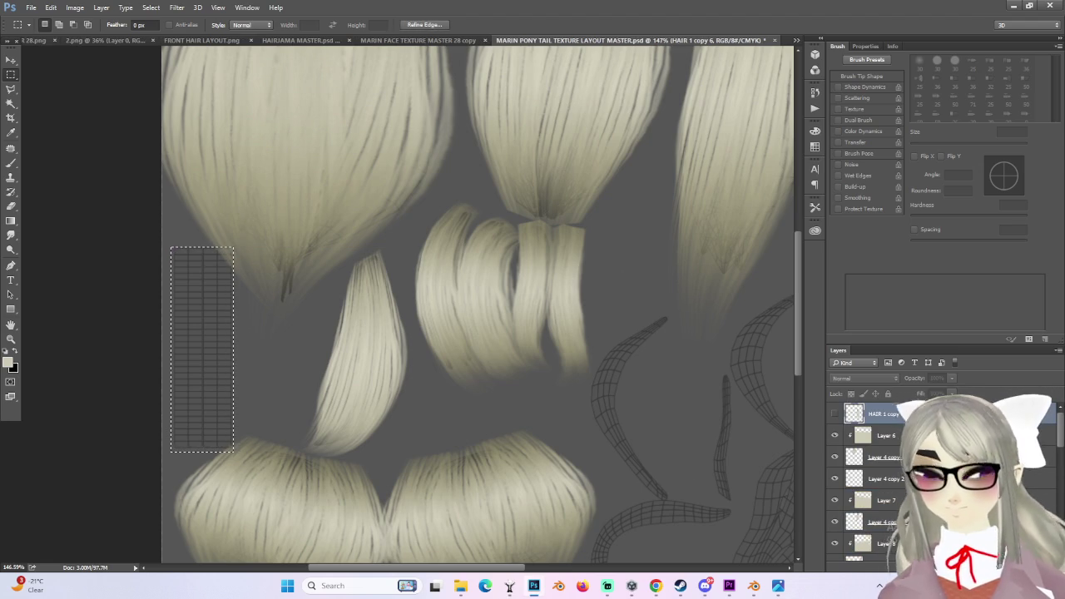
{"action": "key", "text": "ctrl+shift+alt+n"}
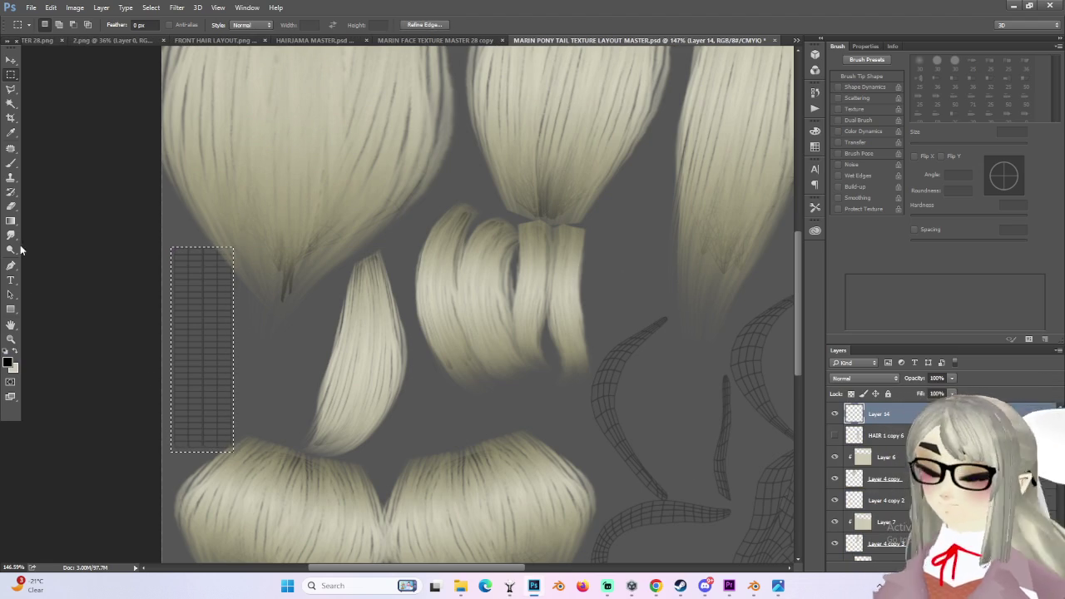
{"action": "left_click_drag", "start_coordinate": [10, 221], "coordinate": [62, 233]}
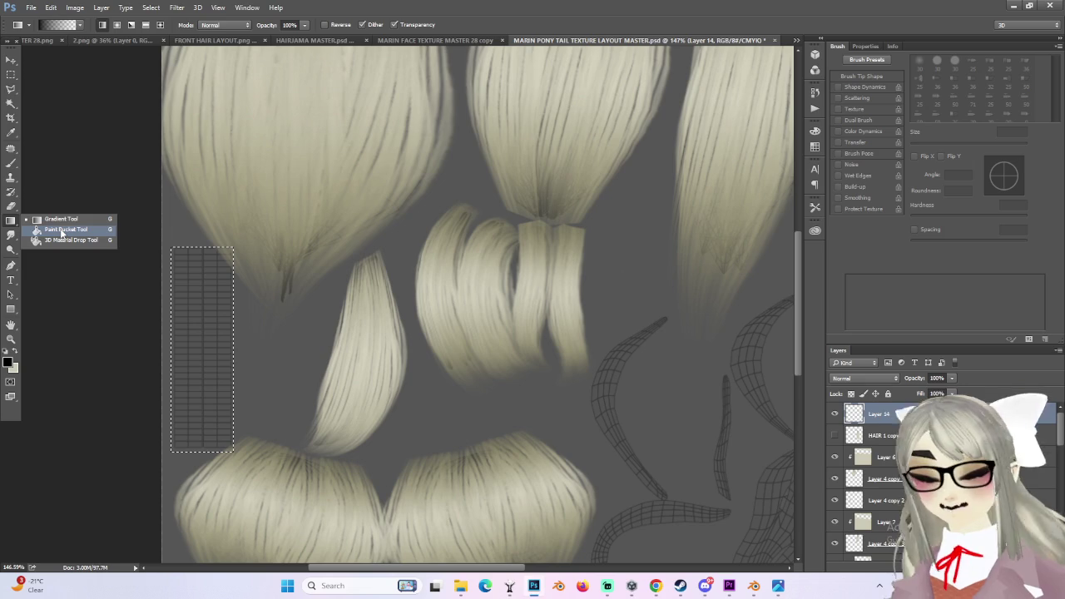
{"action": "left_click", "coordinate": [220, 323]}
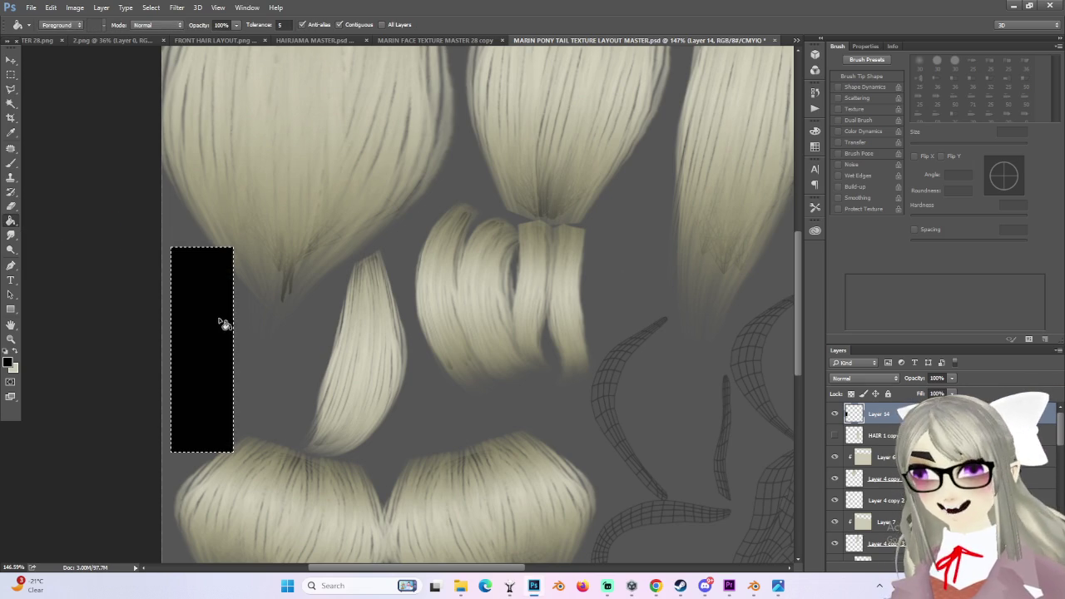
- Start a Save As with PNG format, then cancel the save window
{"action": "left_click", "coordinate": [31, 7]}
{"action": "left_click", "coordinate": [607, 292]}
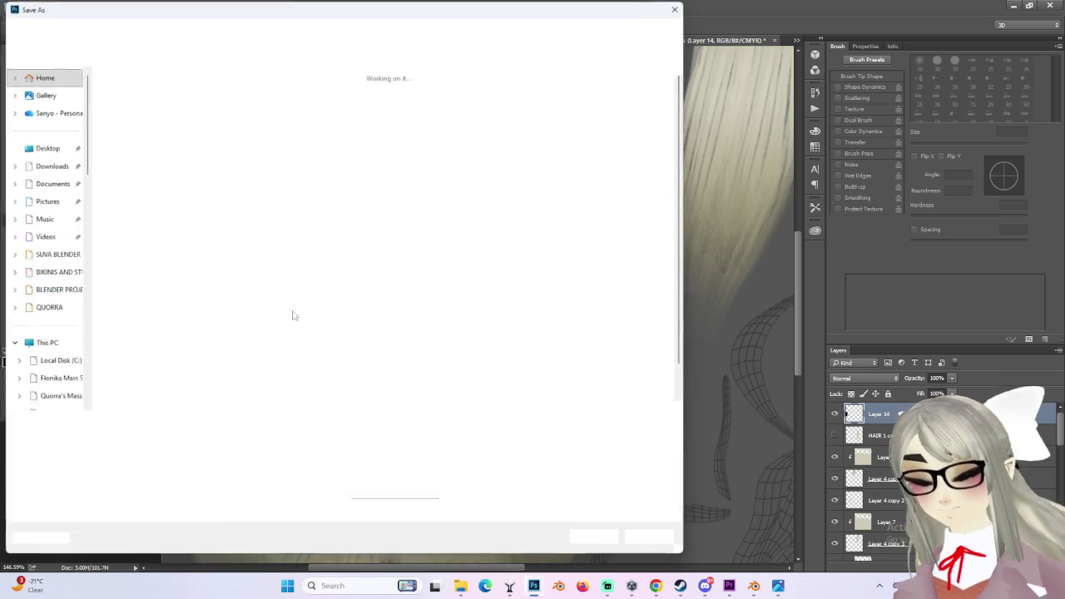
{"action": "left_click", "coordinate": [112, 437]}
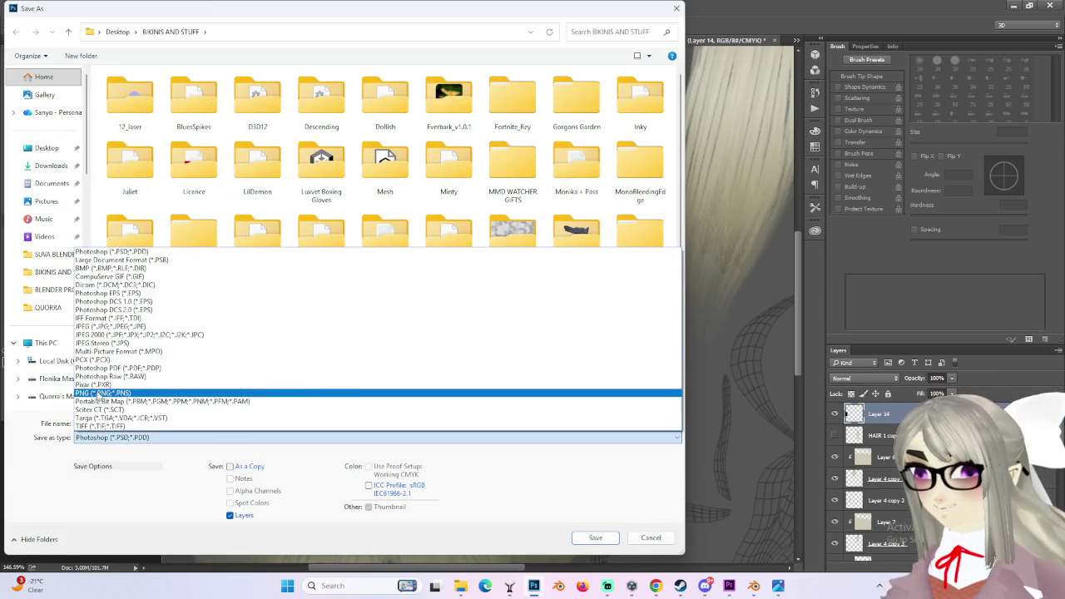
{"action": "left_click", "coordinate": [102, 393]}
{"action": "left_click", "coordinate": [661, 540]}
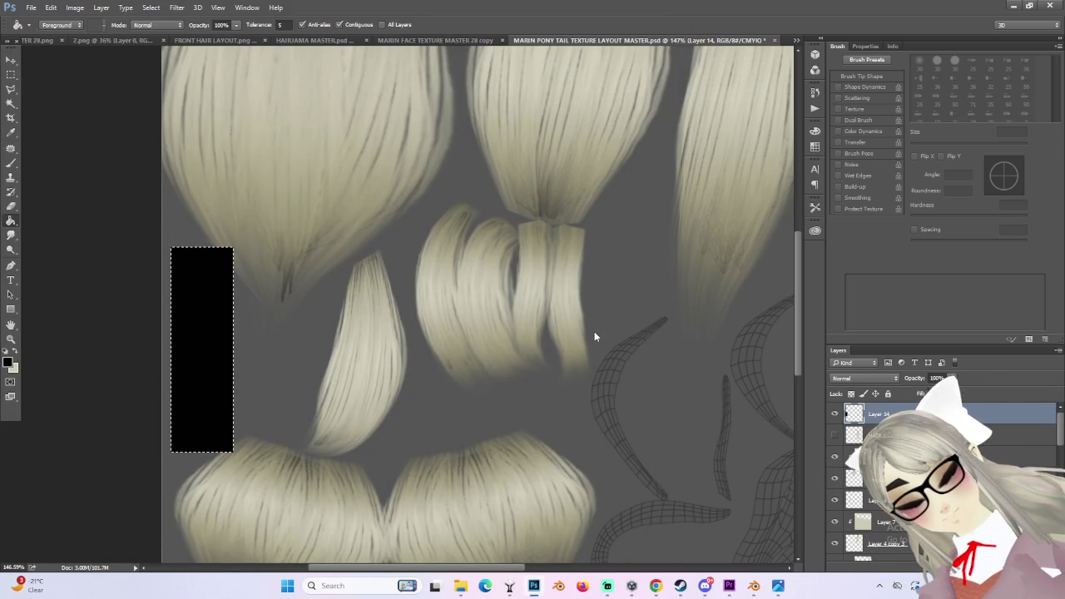
- Hide the UV wireframe layer and the grey background layer
{"action": "scroll", "coordinate": [594, 336], "scroll_direction": "down", "scroll_amount": 3, "text": "alt"}
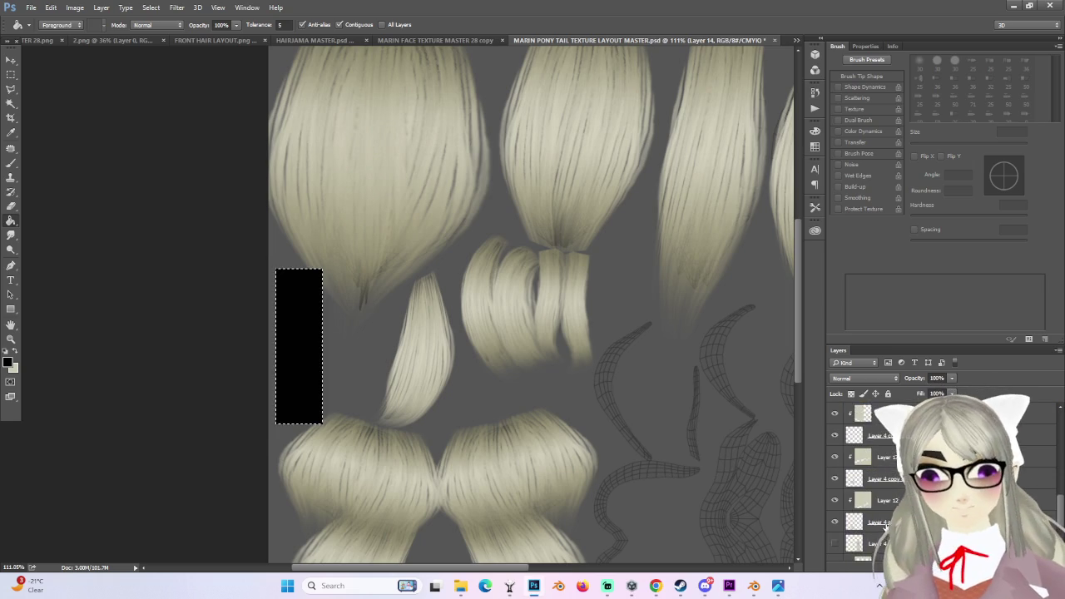
{"action": "scroll", "coordinate": [874, 545], "scroll_direction": "down", "scroll_amount": 3}
{"action": "left_click", "coordinate": [835, 529]}
{"action": "left_click", "coordinate": [835, 549]}
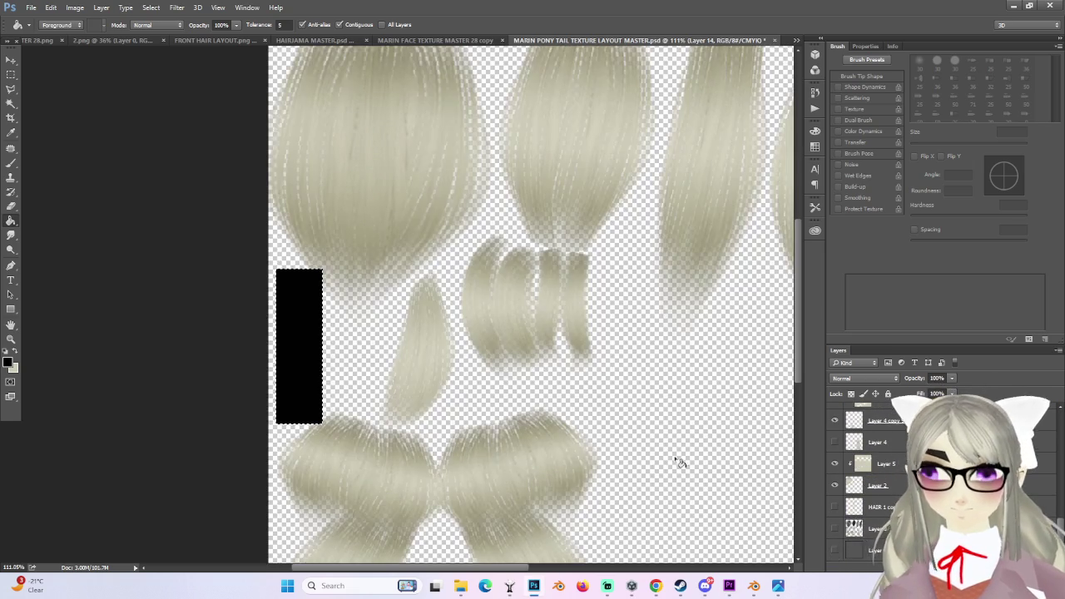
{"action": "scroll", "coordinate": [752, 500], "scroll_direction": "down", "scroll_amount": 2, "text": "alt"}
{"action": "scroll", "coordinate": [192, 275], "scroll_direction": "up", "scroll_amount": 1, "text": "alt"}
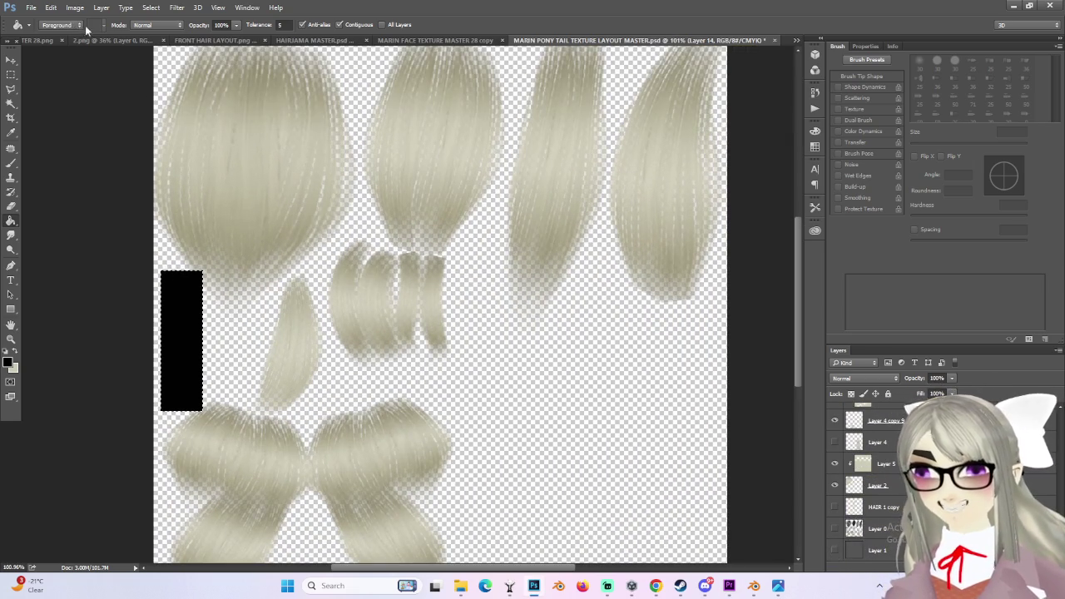
- Save the texture layout as a PNG, accepting the PNG options
{"action": "left_click", "coordinate": [29, 11]}
{"action": "left_click", "coordinate": [50, 130]}
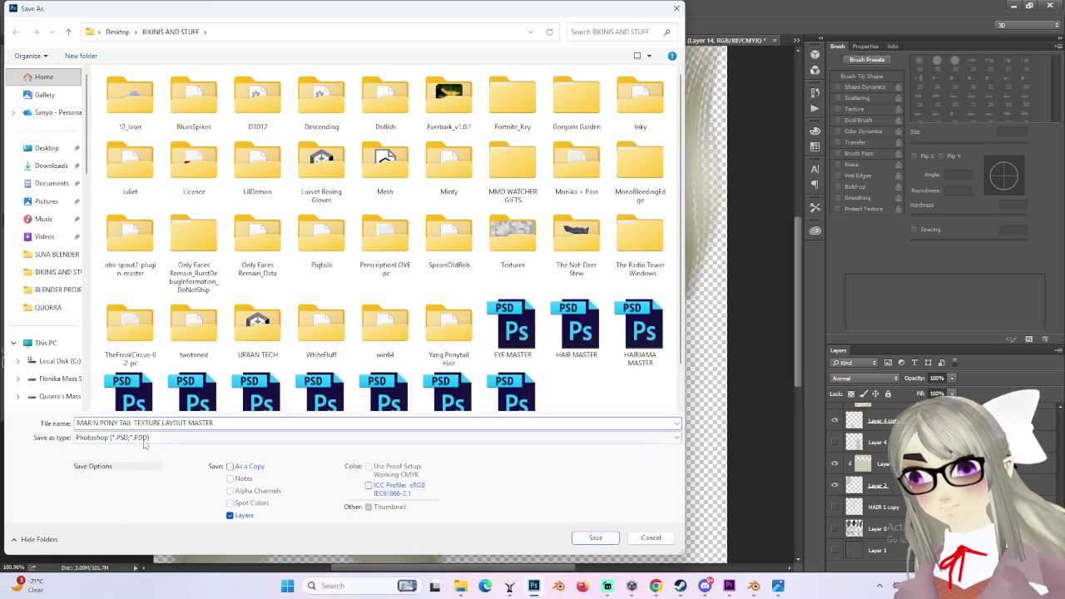
{"action": "left_click", "coordinate": [125, 437]}
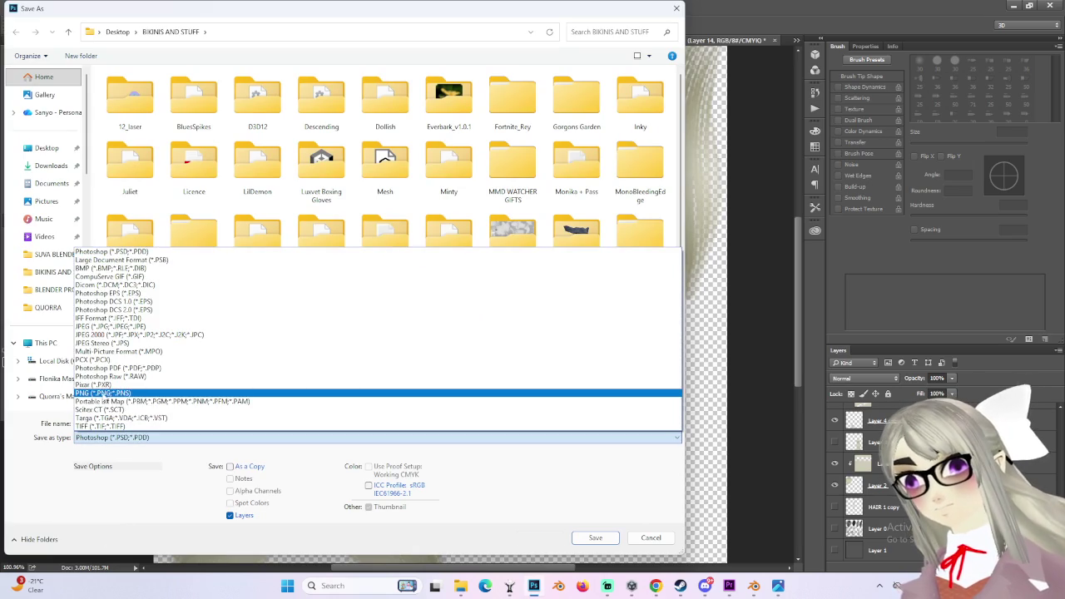
{"action": "left_click", "coordinate": [105, 394]}
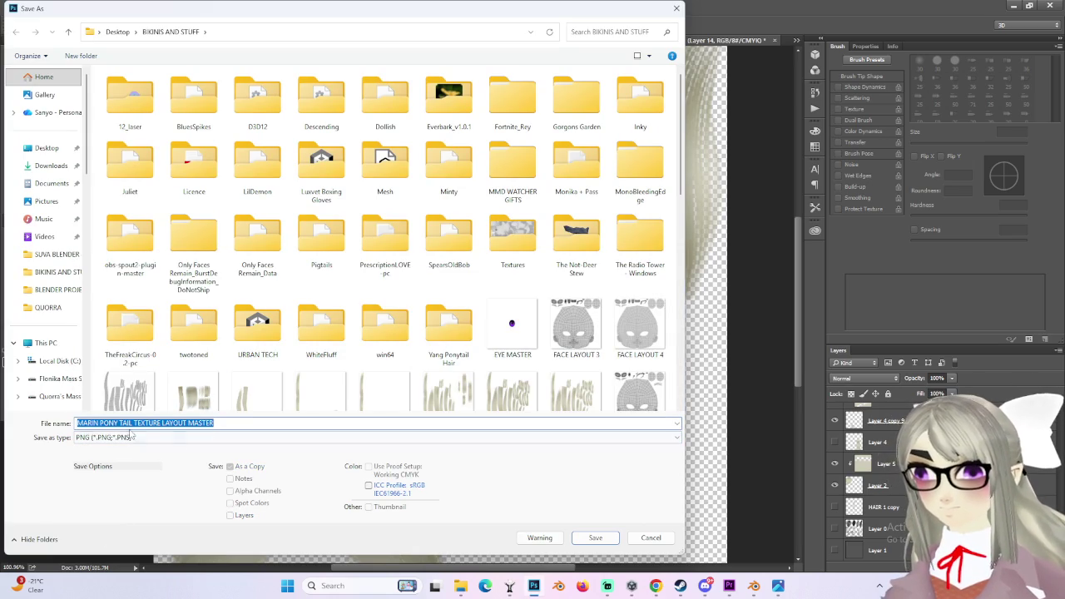
{"action": "left_click", "coordinate": [607, 539]}
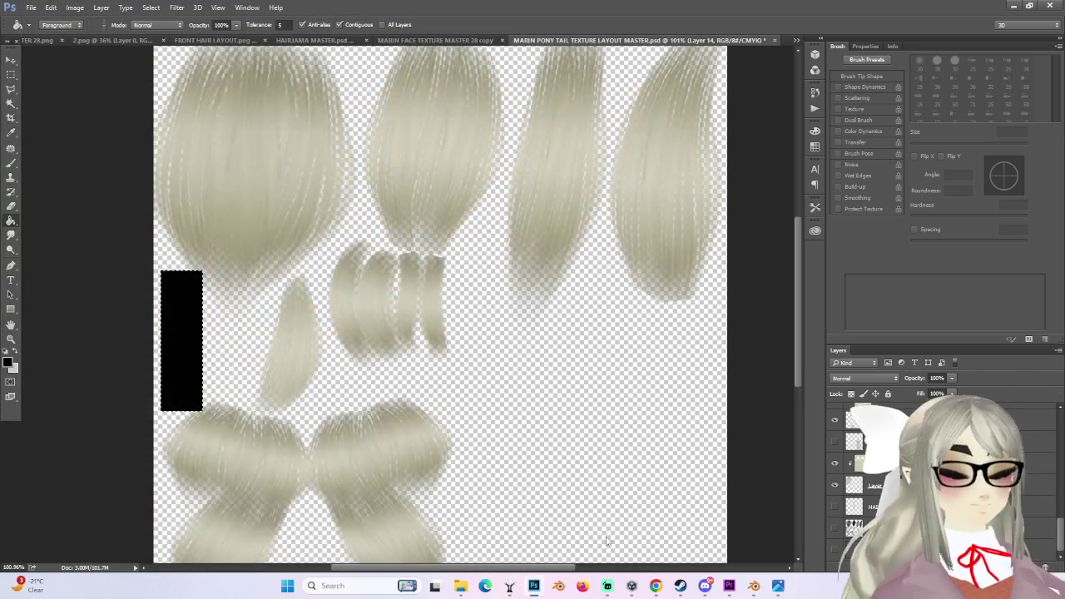
{"action": "left_click", "coordinate": [571, 187]}
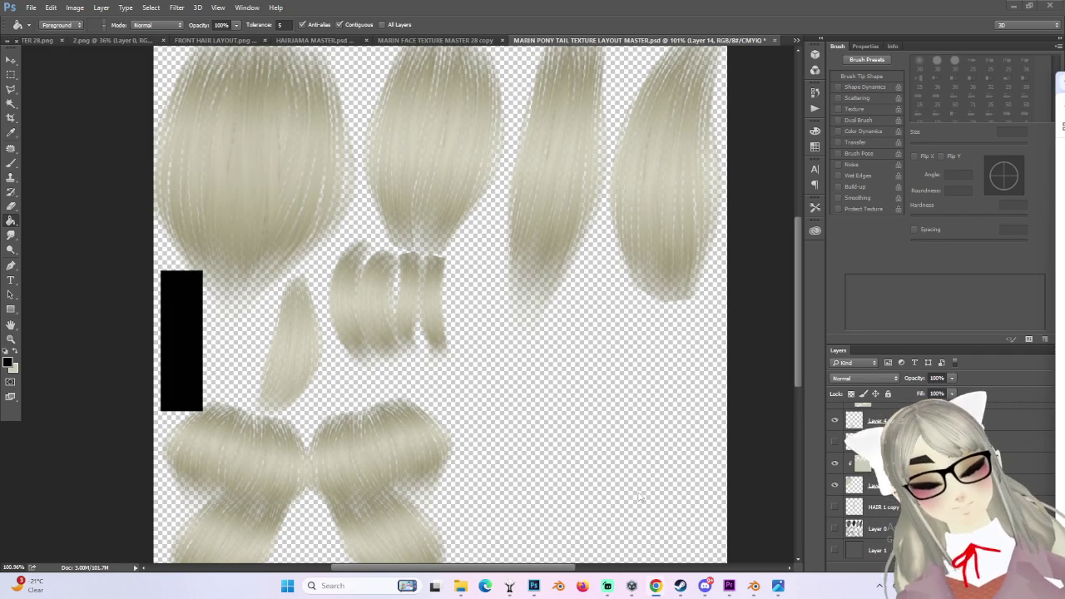
{"action": "left_click", "coordinate": [754, 586]}
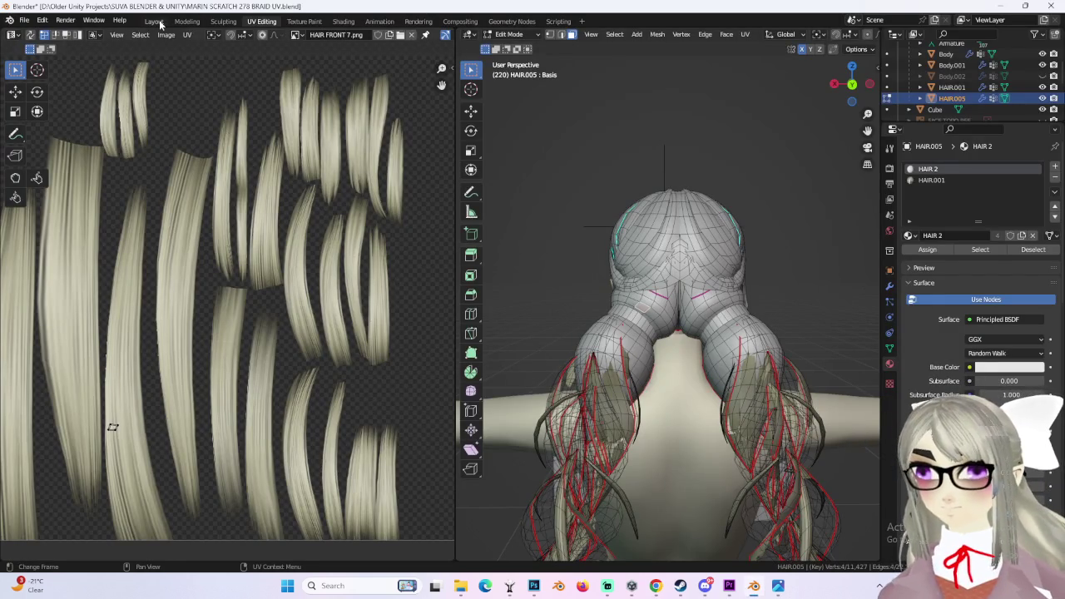
- Select the braid tips and their linked braids to inspect UVs, deselect all, and switch to Shading
{"action": "scroll", "coordinate": [597, 311], "scroll_direction": "down", "scroll_amount": 3}
{"action": "middle_click_drag", "start_coordinate": [597, 312], "coordinate": [704, 424]}
{"action": "key", "text": "ctrl+l"}
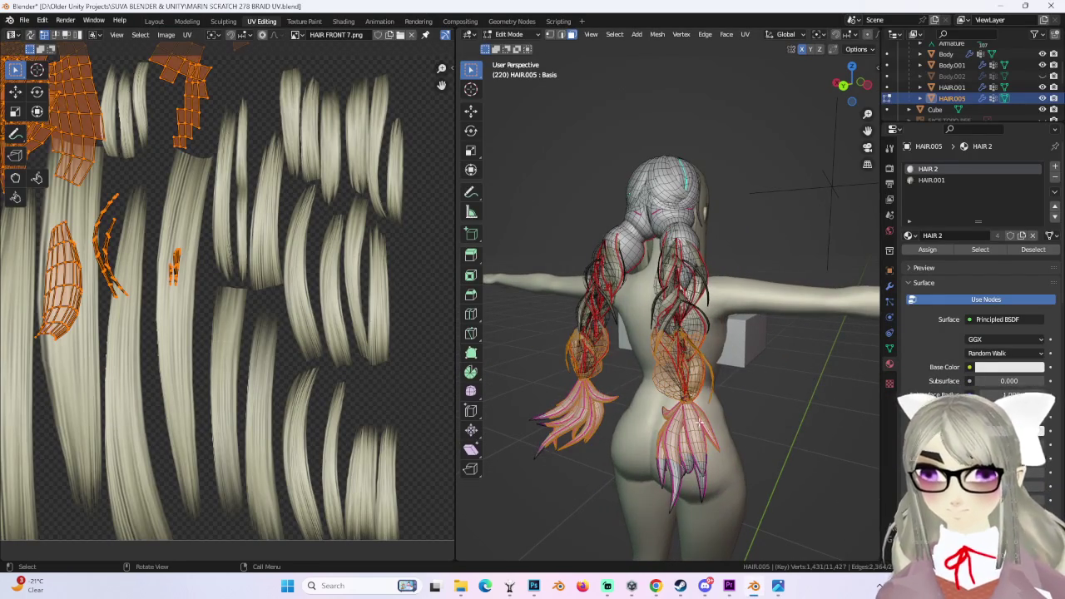
{"action": "key", "text": "ctrl+l"}
{"action": "scroll", "coordinate": [279, 209], "scroll_direction": "down", "scroll_amount": 5}
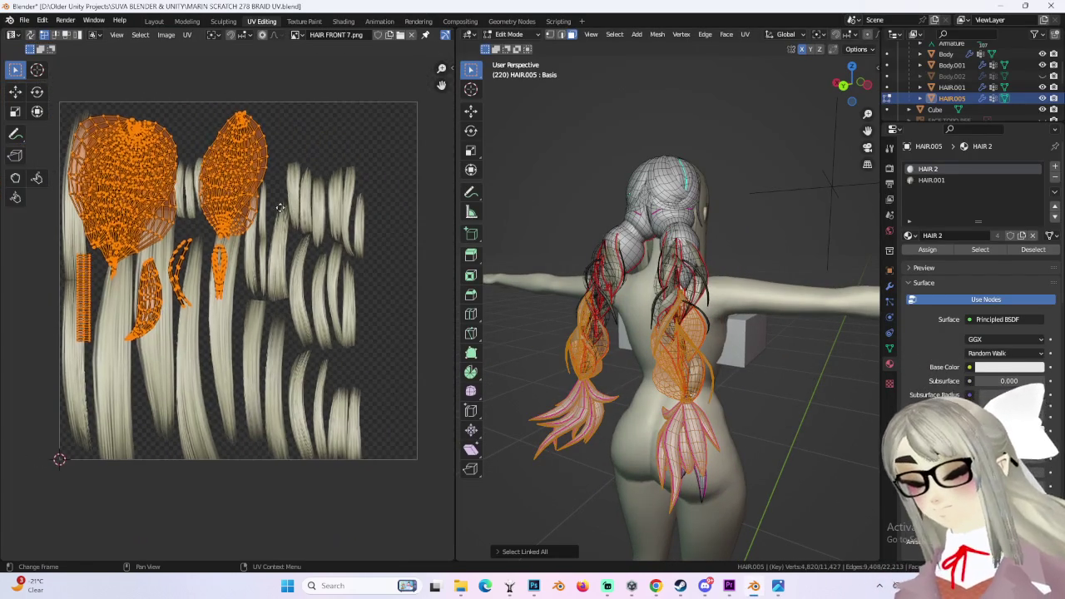
{"action": "mouse_move", "coordinate": [724, 242]}
{"action": "middle_mouse_down"}
{"action": "mouse_move", "coordinate": [785, 226]}
{"action": "mouse_move", "coordinate": [756, 240]}
{"action": "middle_mouse_up"}
{"action": "key", "text": "alt+a"}
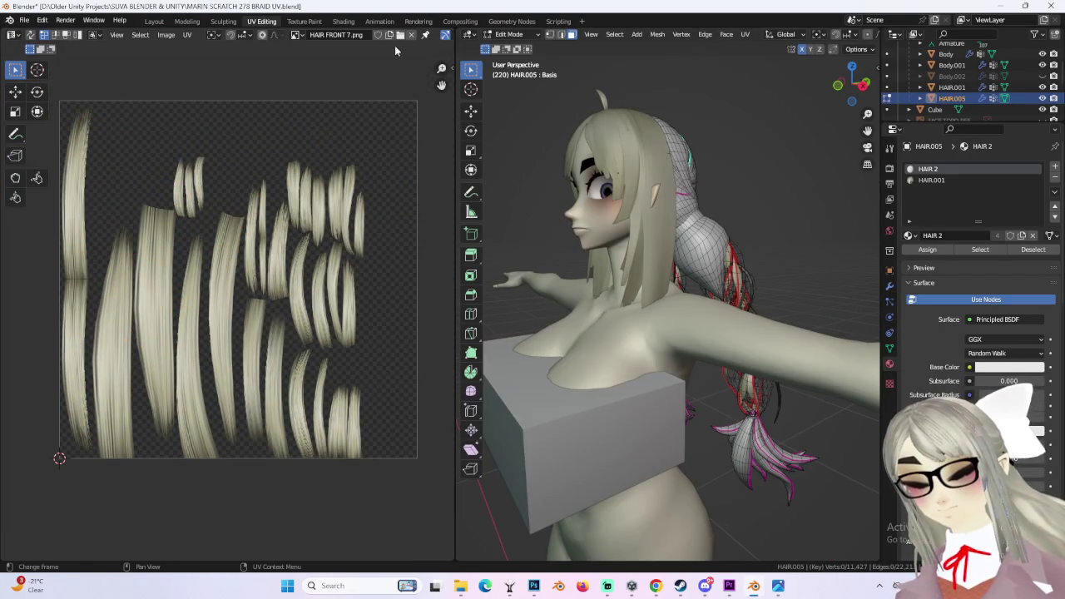
{"action": "left_click", "coordinate": [342, 21]}
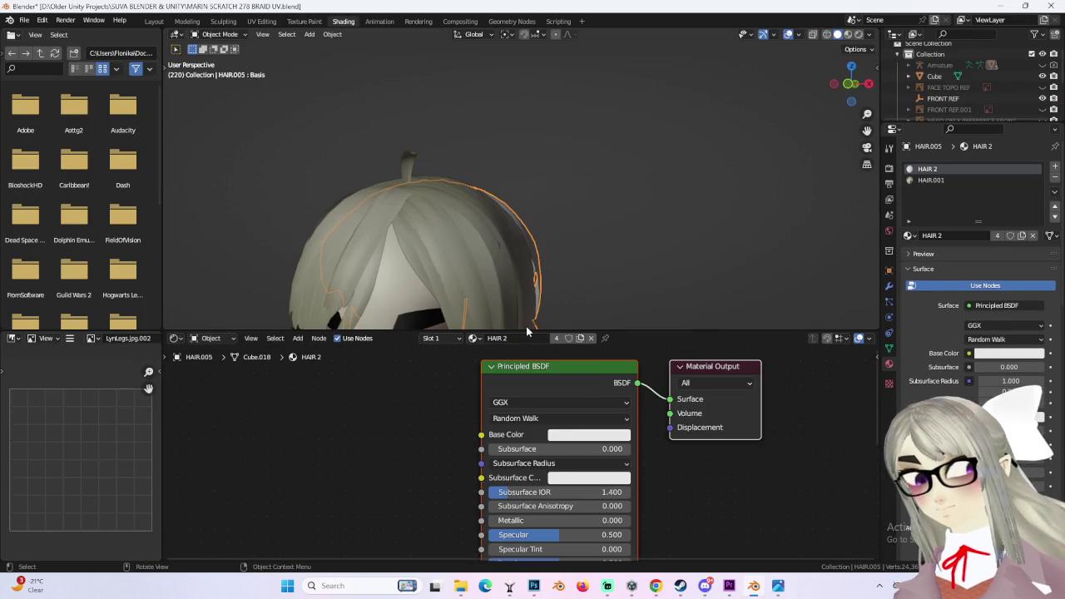
- Show the HAIR.001 material's nodes and switch the hair mesh into Edit Mode
{"action": "scroll", "coordinate": [429, 445], "scroll_direction": "down", "scroll_amount": 1}
{"action": "scroll", "coordinate": [429, 445], "scroll_direction": "down", "scroll_amount": 1}
{"action": "left_click", "coordinate": [930, 179]}
{"action": "mouse_move", "coordinate": [466, 216]}
{"action": "middle_mouse_down"}
{"action": "mouse_move", "coordinate": [374, 273]}
{"action": "mouse_move", "coordinate": [499, 183]}
{"action": "middle_mouse_up"}
{"action": "scroll", "coordinate": [549, 153], "scroll_direction": "up", "scroll_amount": 5}
{"action": "middle_click_drag", "start_coordinate": [550, 153], "coordinate": [609, 161]}
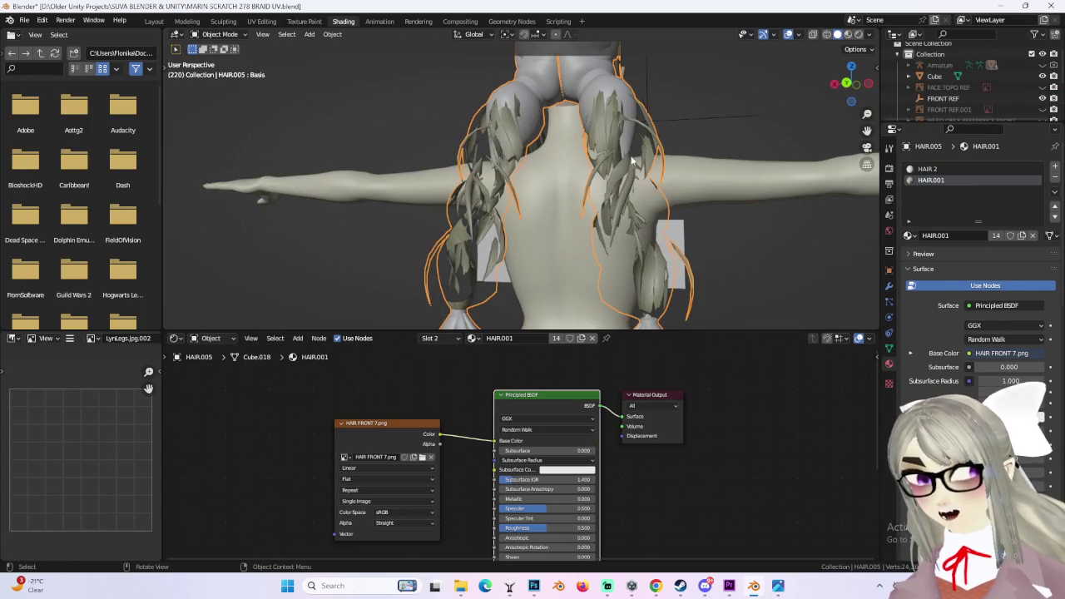
{"action": "left_click", "coordinate": [219, 34]}
{"action": "left_click", "coordinate": [221, 46]}
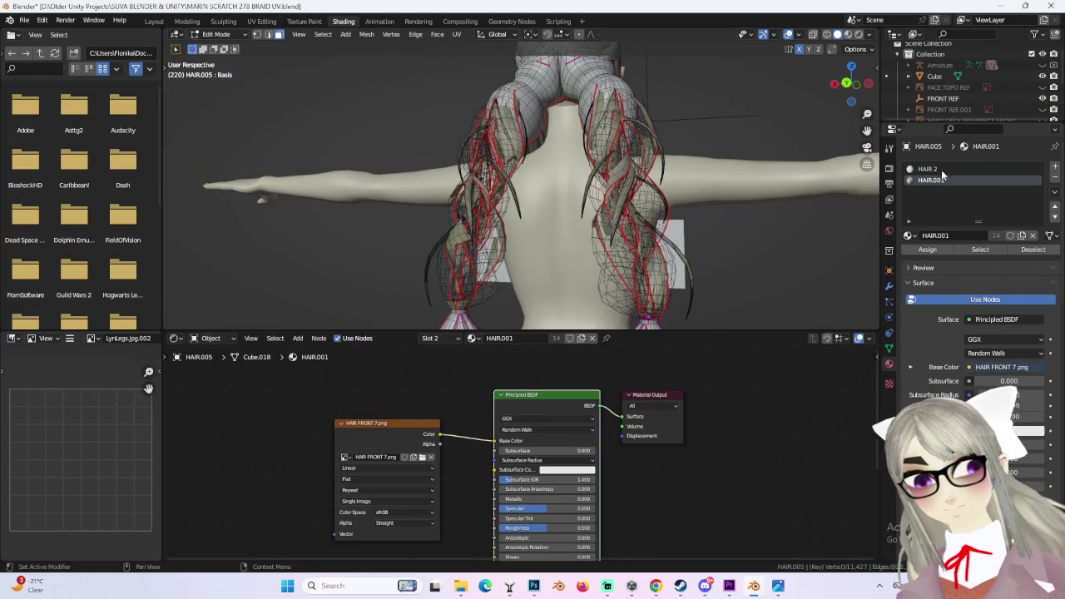
- Select faces by the HAIR.001 and HAIR 2 materials to compare assignments, then clear the selection
{"action": "left_click", "coordinate": [980, 250]}
{"action": "scroll", "coordinate": [582, 208], "scroll_direction": "down", "scroll_amount": 3}
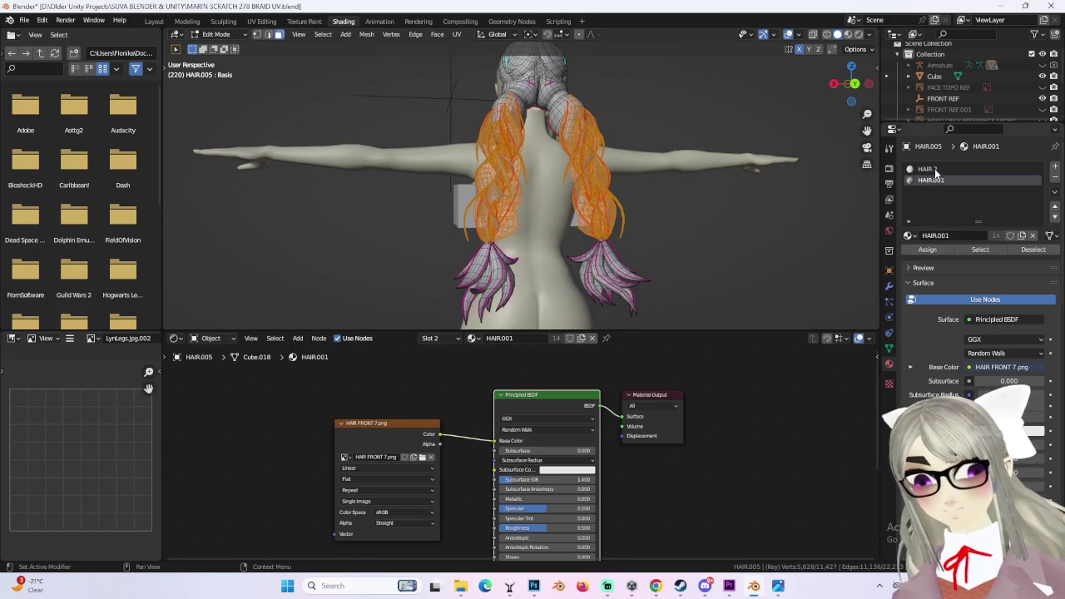
{"action": "left_click", "coordinate": [927, 169]}
{"action": "left_click", "coordinate": [978, 251]}
{"action": "middle_click_drag", "start_coordinate": [583, 208], "coordinate": [516, 204]}
{"action": "key", "text": "alt+a"}
{"action": "left_click", "coordinate": [930, 180]}
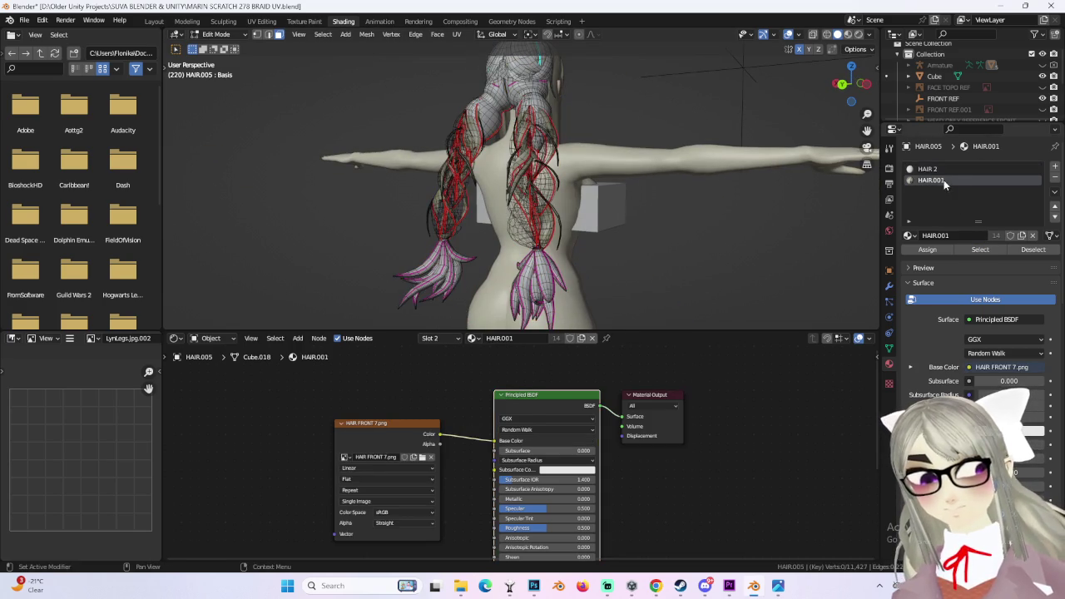
{"action": "left_click", "coordinate": [988, 253]}
{"action": "middle_click_drag", "start_coordinate": [600, 212], "coordinate": [635, 216]}
{"action": "scroll", "coordinate": [635, 216], "scroll_direction": "up", "scroll_amount": 2}
{"action": "left_click", "coordinate": [928, 169]}
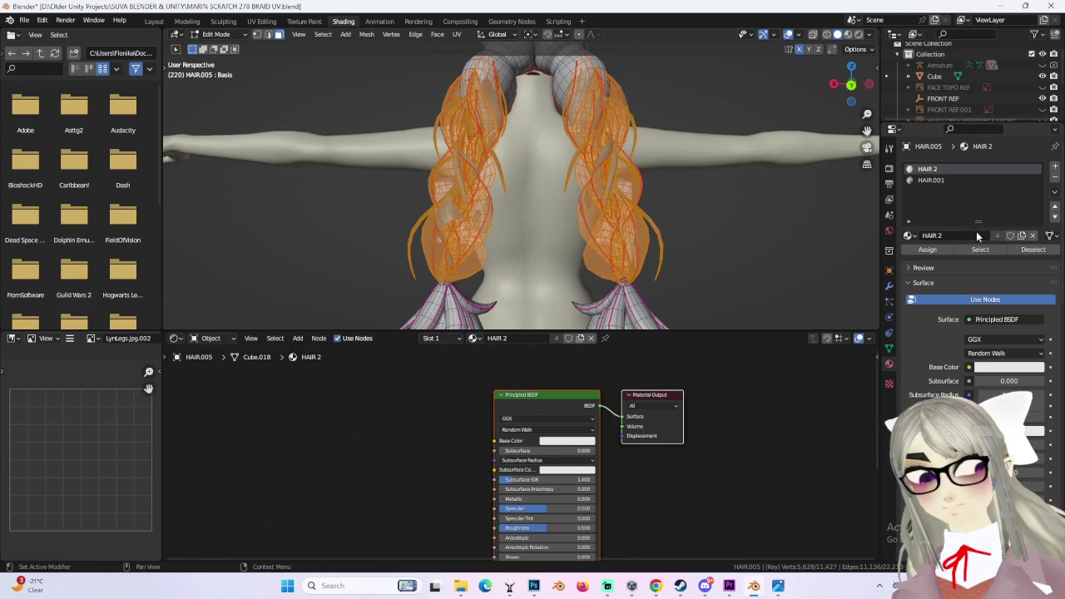
{"action": "left_click", "coordinate": [927, 250]}
{"action": "scroll", "coordinate": [751, 200], "scroll_direction": "down", "scroll_amount": 2}
{"action": "key", "text": "alt+a"}
{"action": "mouse_move", "coordinate": [752, 200]}
{"action": "middle_mouse_down"}
{"action": "mouse_move", "coordinate": [743, 248]}
{"action": "mouse_move", "coordinate": [778, 244]}
{"action": "mouse_move", "coordinate": [666, 242]}
{"action": "middle_mouse_up"}
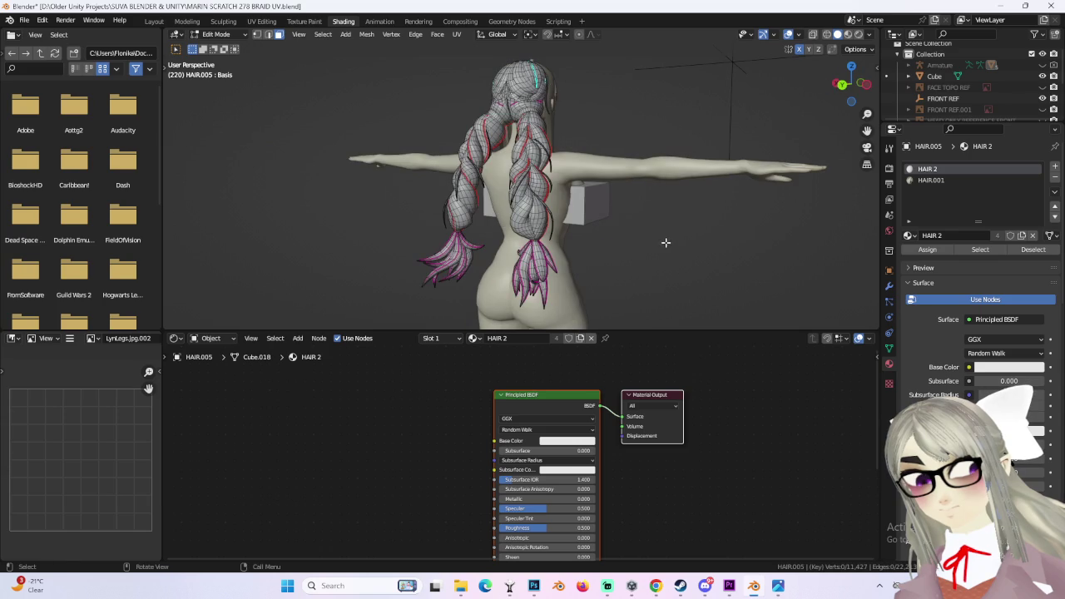
- Remove the HAIR.001 material slot in Object Mode
{"action": "left_click", "coordinate": [937, 181]}
{"action": "left_click", "coordinate": [1055, 179]}
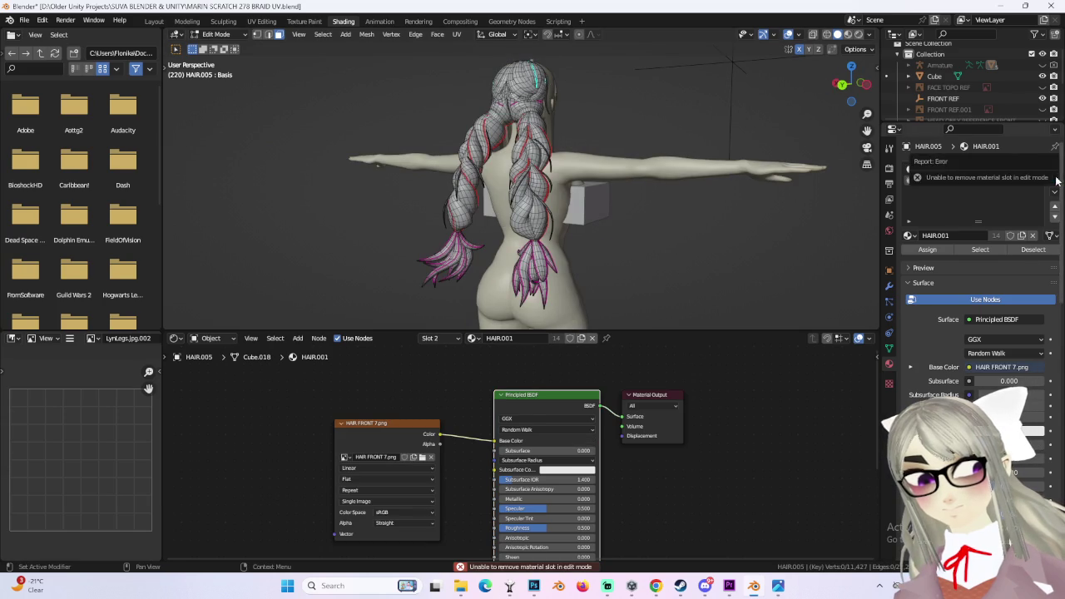
{"action": "key", "text": "Tab"}
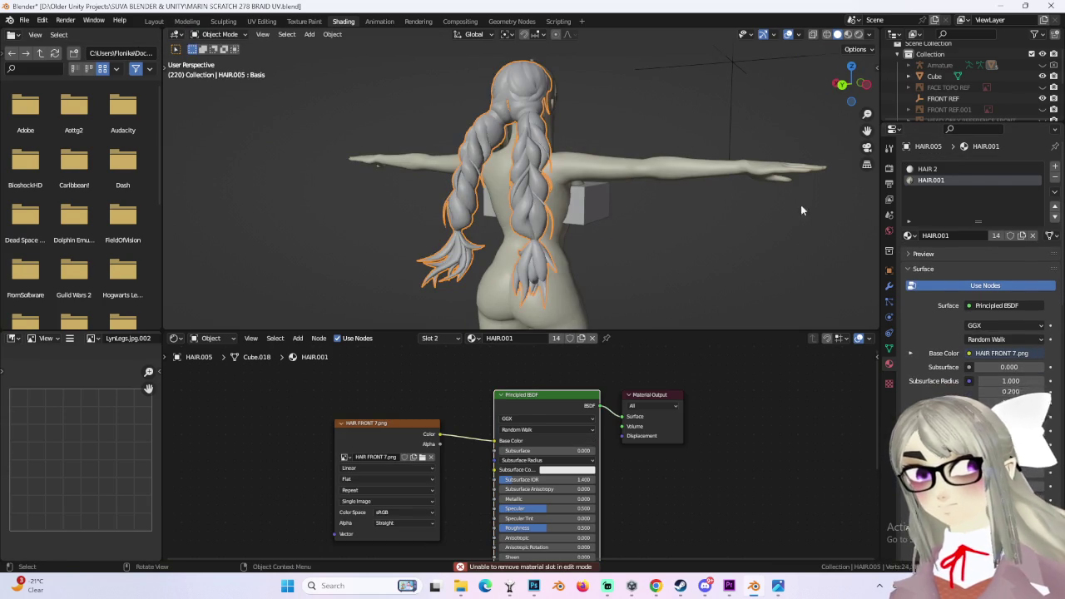
{"action": "left_click", "coordinate": [1056, 178]}
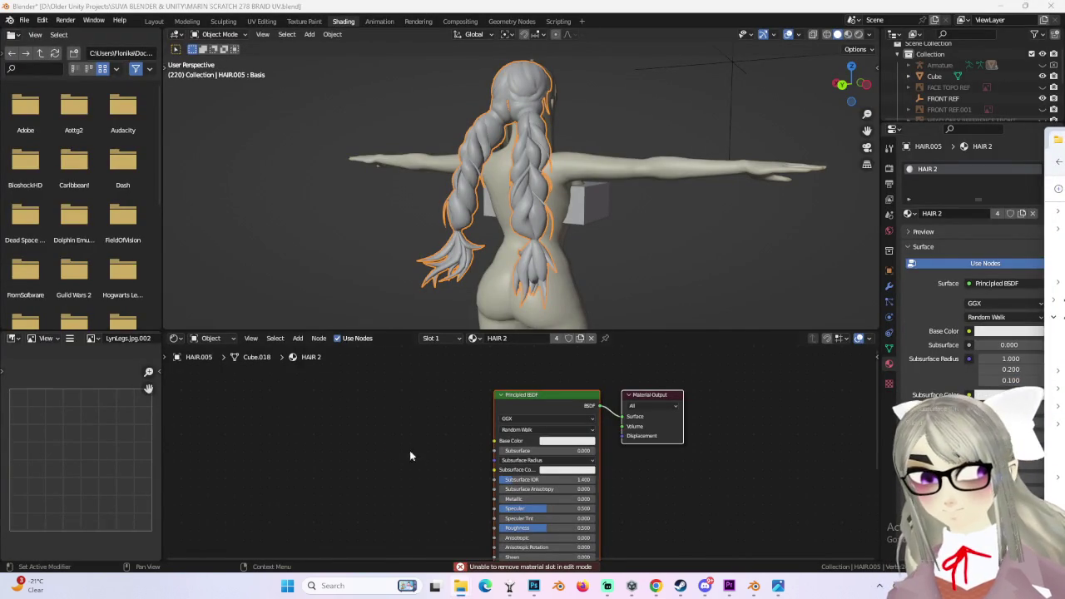
- Paste the MARIN PONY TAIL 1.png image texture and link its Color to Base Color
{"action": "key", "text": "ctrl+v"}
{"action": "left_click_drag", "start_coordinate": [422, 442], "coordinate": [497, 441]}
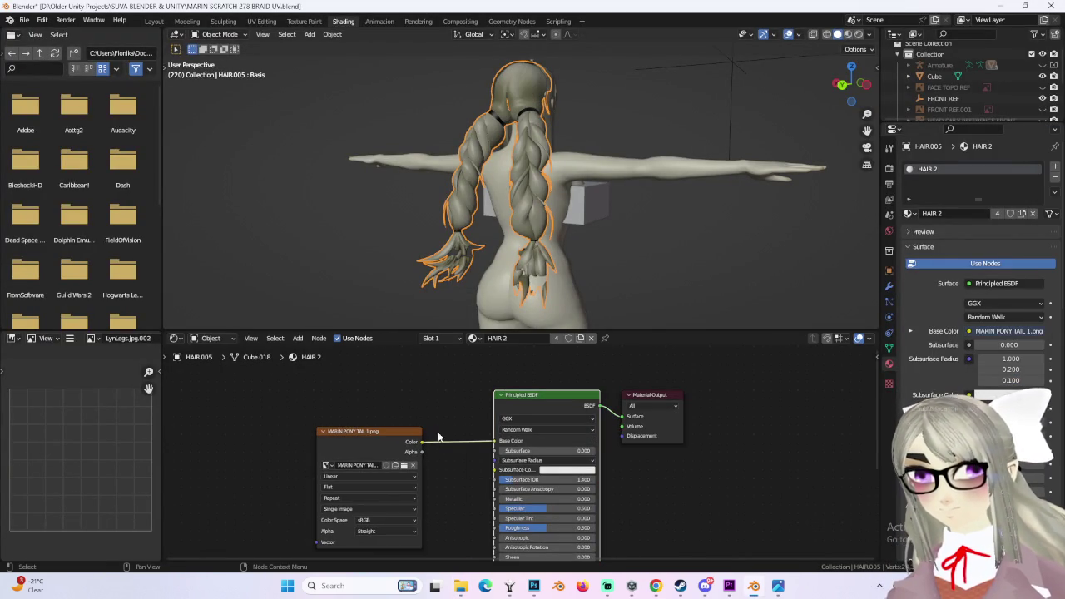
{"action": "middle_click_drag", "start_coordinate": [670, 136], "coordinate": [514, 118]}
{"action": "left_click", "coordinate": [154, 21]}
{"action": "mouse_move", "coordinate": [466, 233]}
{"action": "middle_mouse_down"}
{"action": "mouse_move", "coordinate": [529, 284]}
{"action": "mouse_move", "coordinate": [497, 301]}
{"action": "mouse_move", "coordinate": [532, 297]}
{"action": "mouse_move", "coordinate": [573, 434]}
{"action": "mouse_move", "coordinate": [523, 245]}
{"action": "mouse_move", "coordinate": [547, 247]}
{"action": "mouse_move", "coordinate": [511, 247]}
{"action": "mouse_move", "coordinate": [490, 305]}
{"action": "middle_mouse_up"}
{"action": "left_click", "coordinate": [220, 246]}
- Select the left braid's linked tip pieces in Edit Mode and view them in UV Editing
{"action": "key", "text": "Tab"}
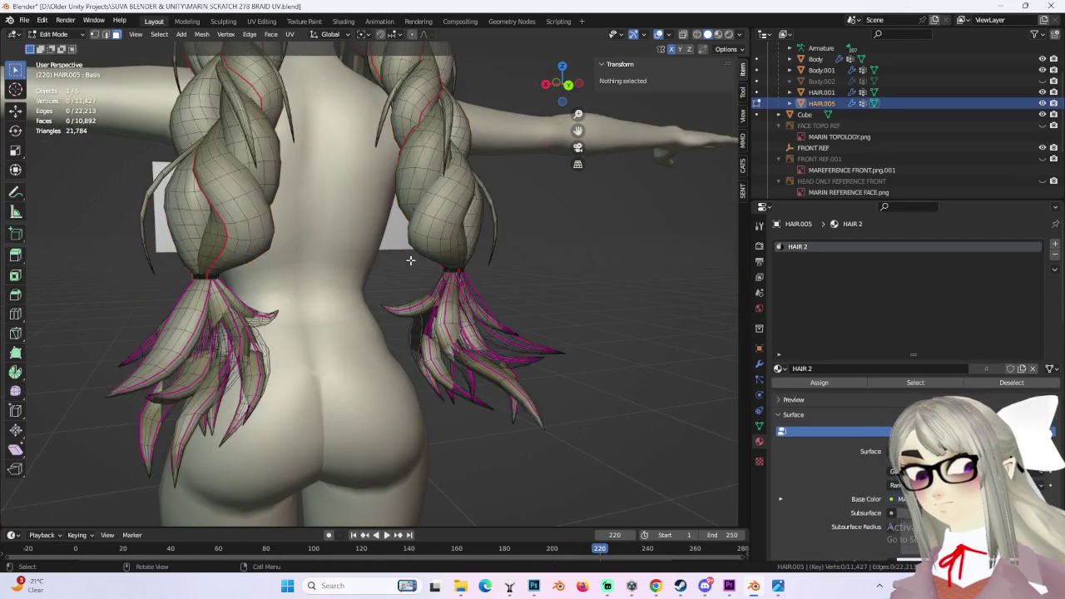
{"action": "middle_click_drag", "start_coordinate": [133, 216], "coordinate": [208, 383]}
{"action": "key", "text": "l"}
{"action": "key", "text": "ctrl+l"}
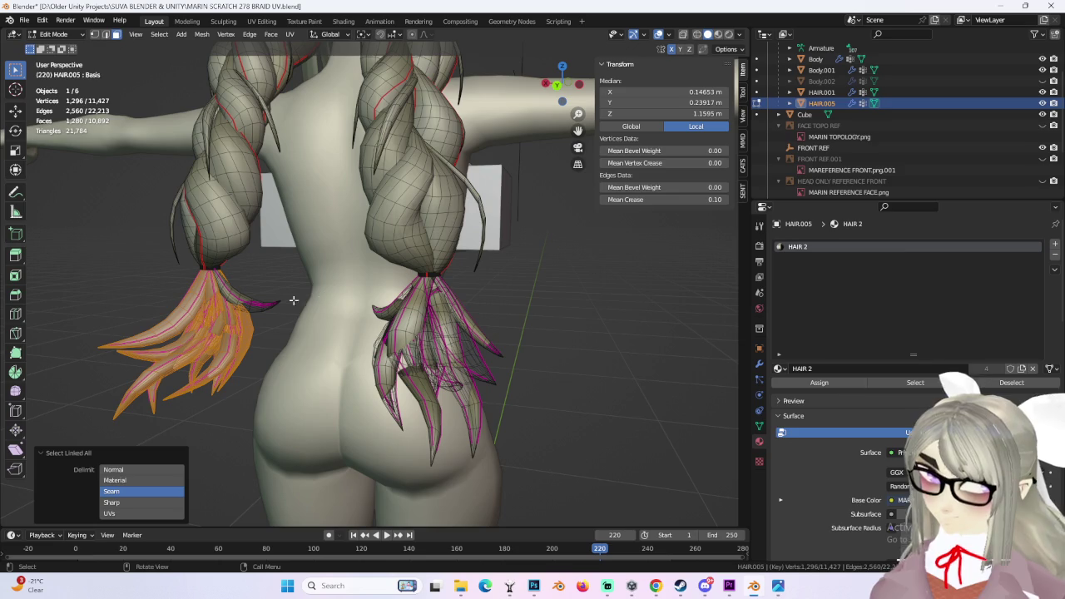
{"action": "left_click", "coordinate": [268, 23]}
{"action": "middle_click_drag", "start_coordinate": [196, 315], "coordinate": [208, 311]}
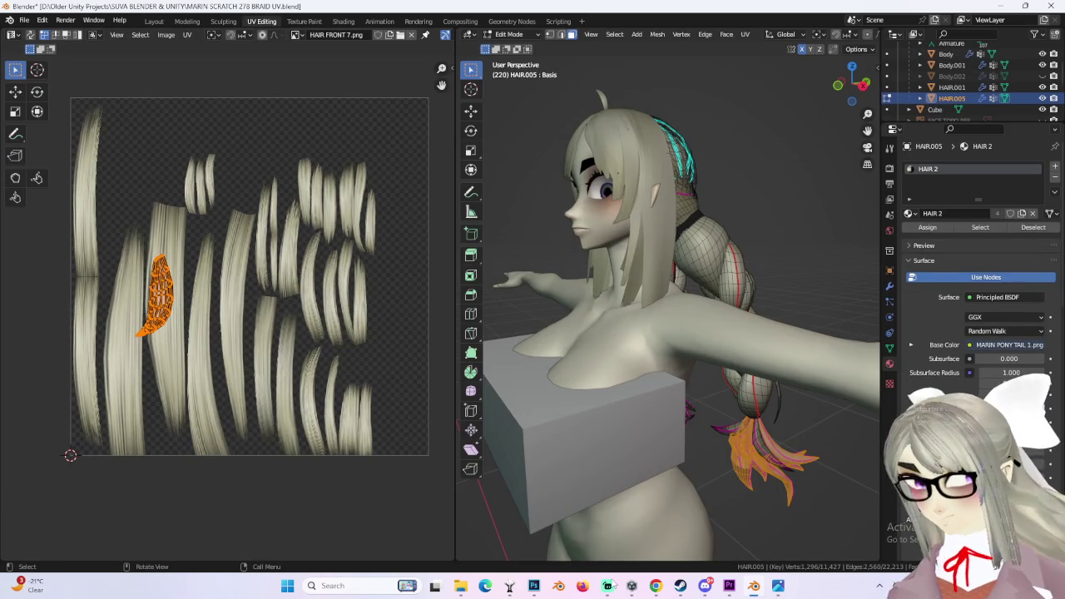
{"action": "scroll", "coordinate": [125, 321], "scroll_direction": "up", "scroll_amount": 6}
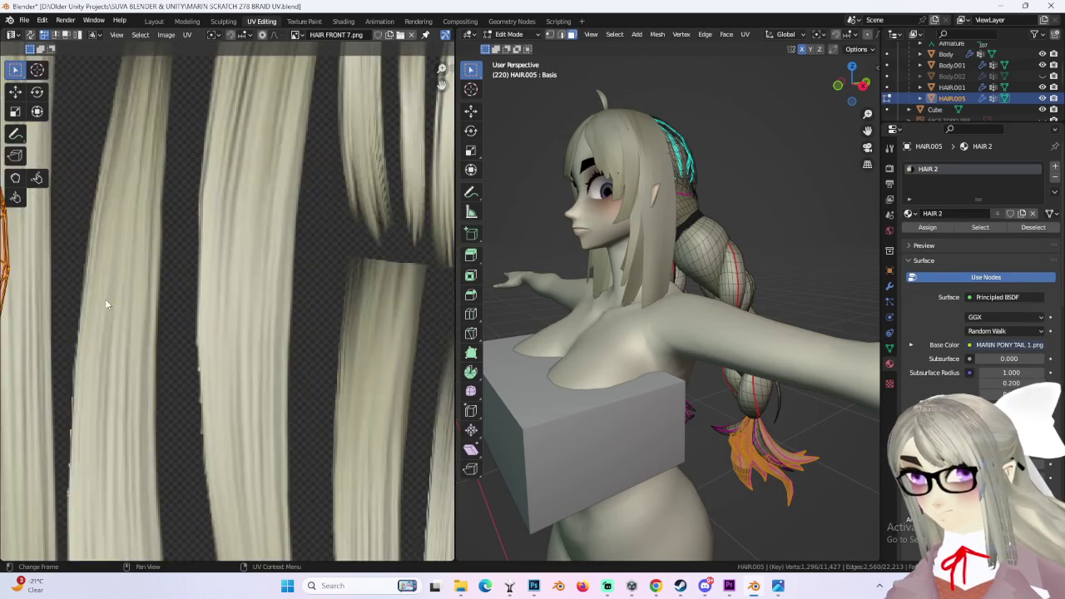
{"action": "scroll", "coordinate": [105, 299], "scroll_direction": "down", "scroll_amount": 3}
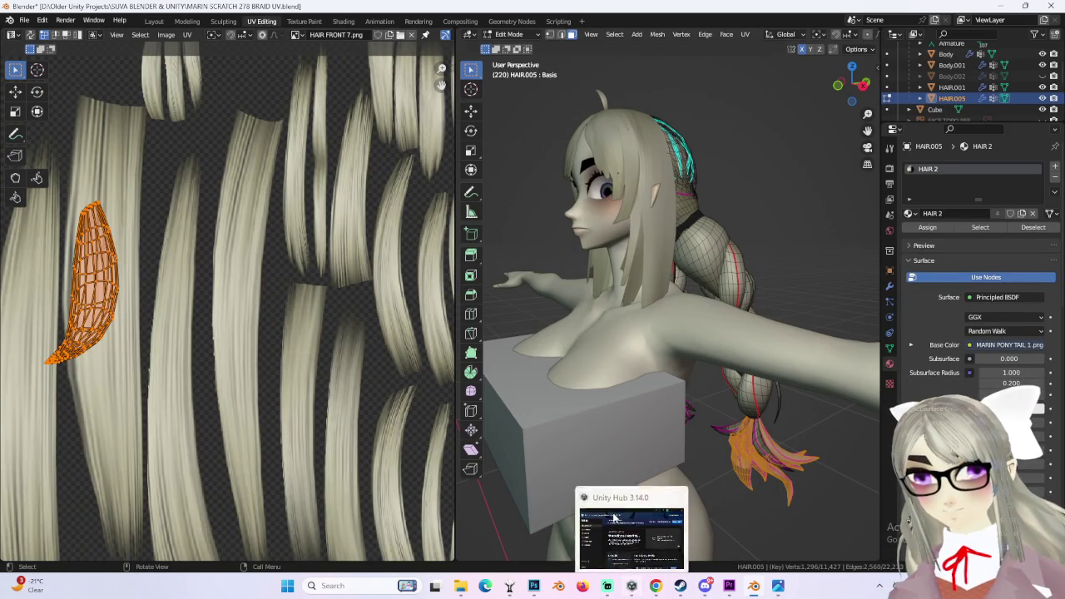
{"action": "scroll", "coordinate": [323, 356], "scroll_direction": "down", "scroll_amount": 2}
{"action": "middle_click_drag", "start_coordinate": [532, 342], "coordinate": [685, 349], "text": "alt"}
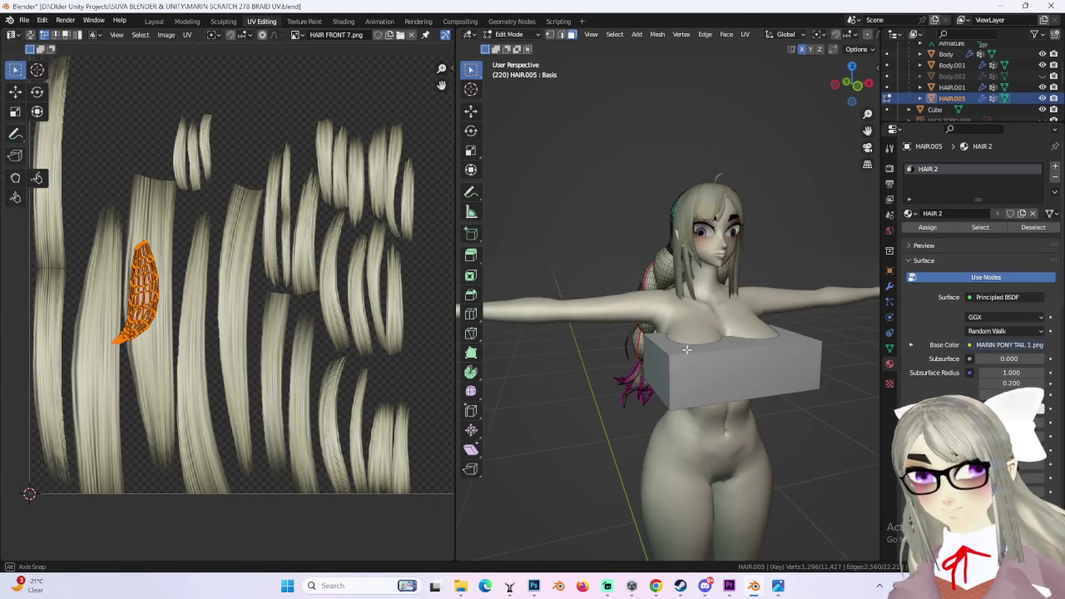
- In Layout, put the hair in Edit Mode, select the whole mesh, and return to UV Editing
{"action": "left_click", "coordinate": [154, 21]}
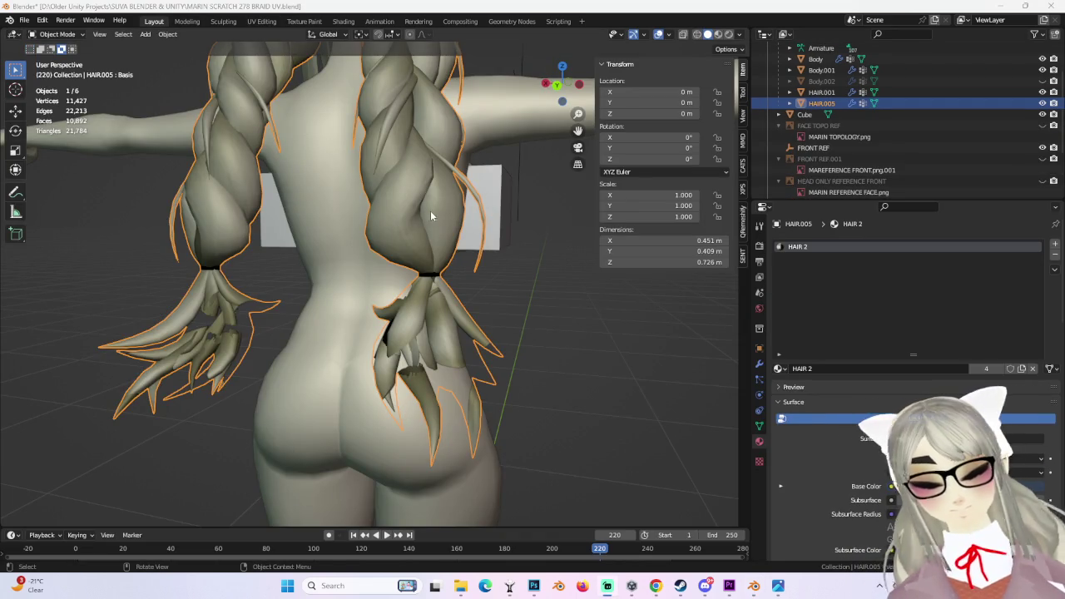
{"action": "scroll", "coordinate": [409, 213], "scroll_direction": "down", "scroll_amount": 2}
{"action": "mouse_move", "coordinate": [558, 218]}
{"action": "middle_mouse_down"}
{"action": "mouse_move", "coordinate": [476, 212]}
{"action": "mouse_move", "coordinate": [499, 267]}
{"action": "mouse_move", "coordinate": [427, 217]}
{"action": "middle_mouse_up"}
{"action": "scroll", "coordinate": [499, 266], "scroll_direction": "up", "scroll_amount": 3}
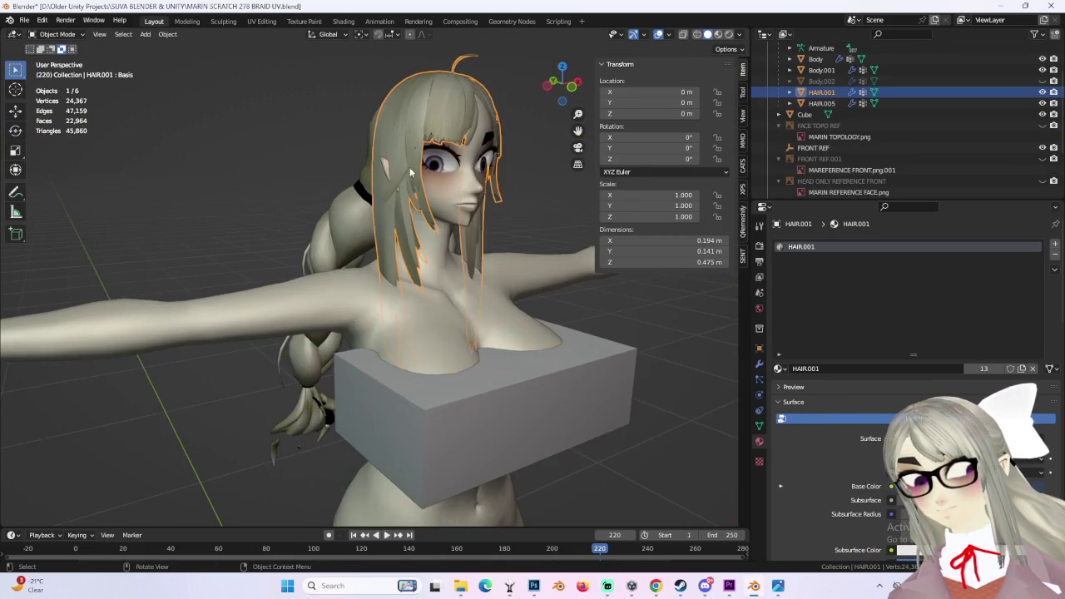
{"action": "left_click", "coordinate": [57, 34]}
{"action": "left_click", "coordinate": [50, 59]}
{"action": "middle_click_drag", "start_coordinate": [247, 195], "coordinate": [419, 248]}
{"action": "key", "text": "a"}
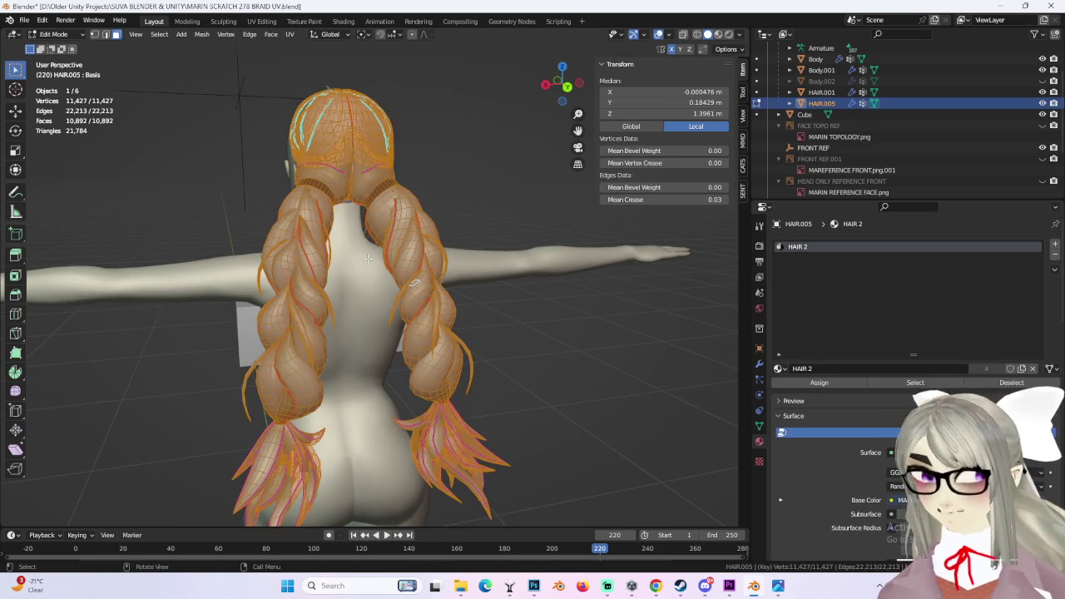
{"action": "left_click", "coordinate": [262, 22]}
{"action": "scroll", "coordinate": [274, 246], "scroll_direction": "up", "scroll_amount": 2}
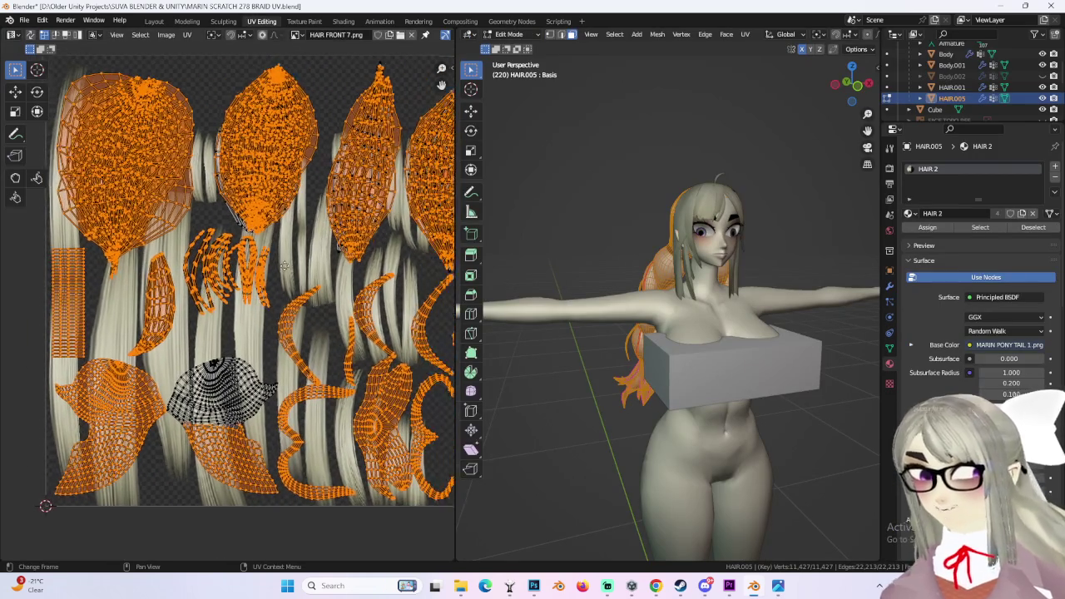
- Snap the viewport to Front Orthographic and pick a piece of a tip UV island
{"action": "left_click", "coordinate": [534, 588]}
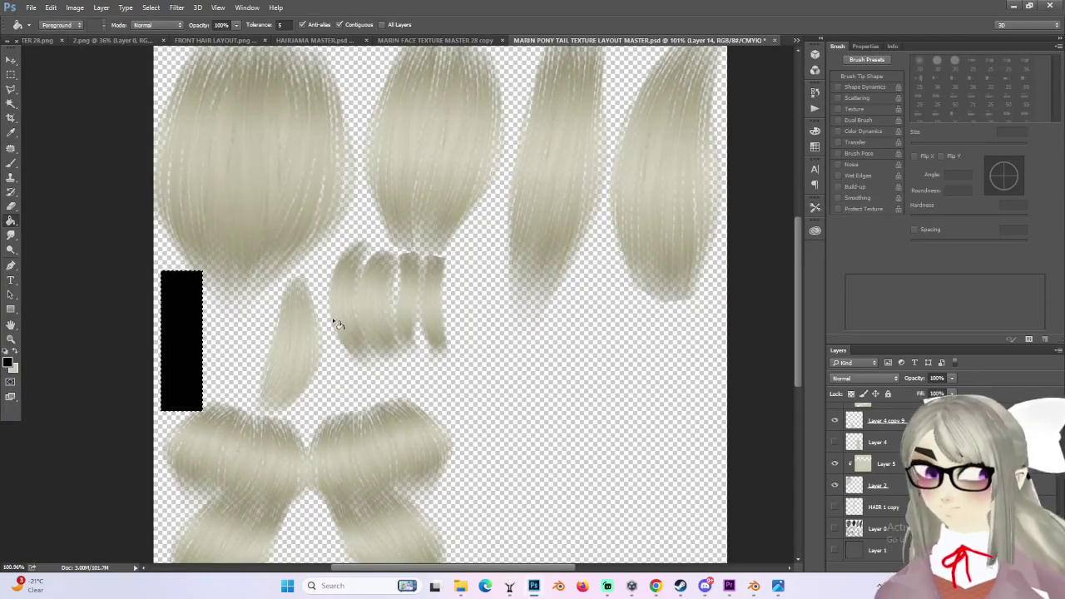
{"action": "left_click", "coordinate": [528, 593]}
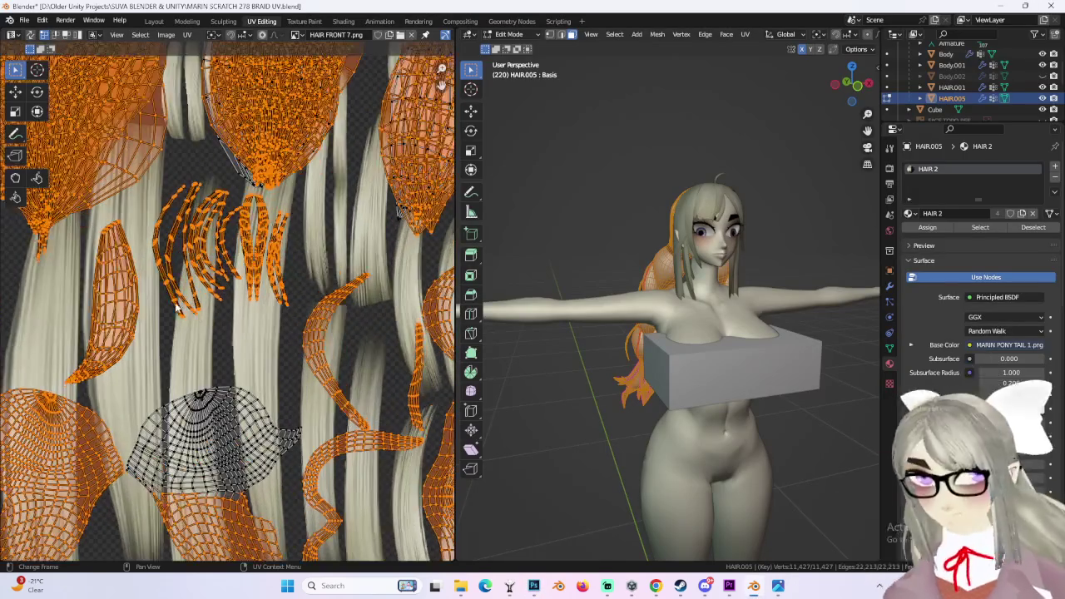
{"action": "middle_click_drag", "start_coordinate": [653, 322], "coordinate": [800, 326]}
{"action": "left_click", "coordinate": [852, 86]}
{"action": "left_click", "coordinate": [615, 332]}
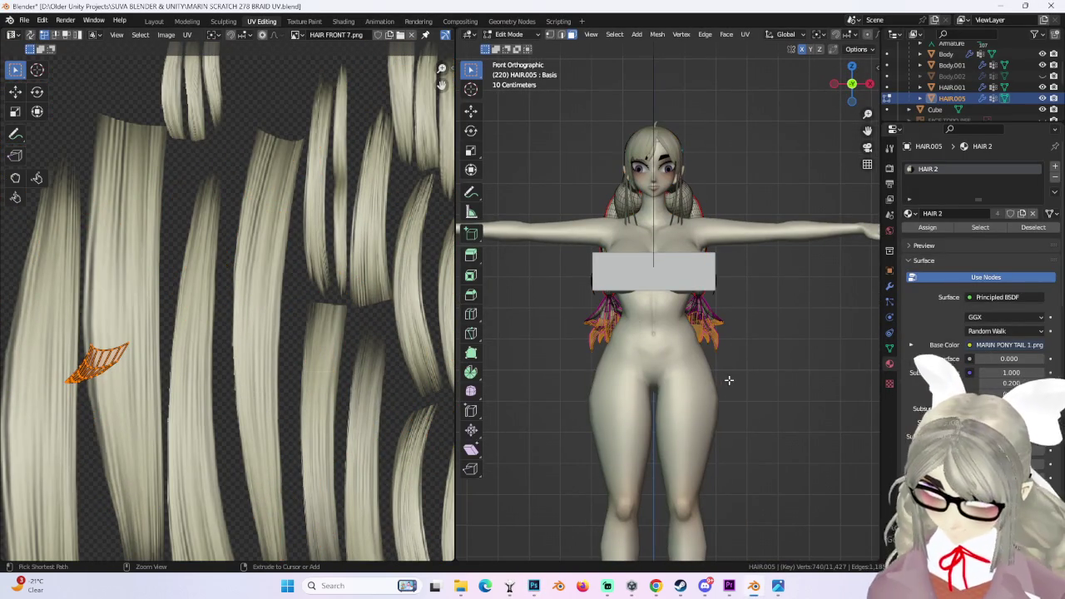
- Select the linked tip island, view it from Back Orthographic, and apply UV Project from View
{"action": "key", "text": "ctrl+l"}
{"action": "left_click", "coordinate": [852, 86]}
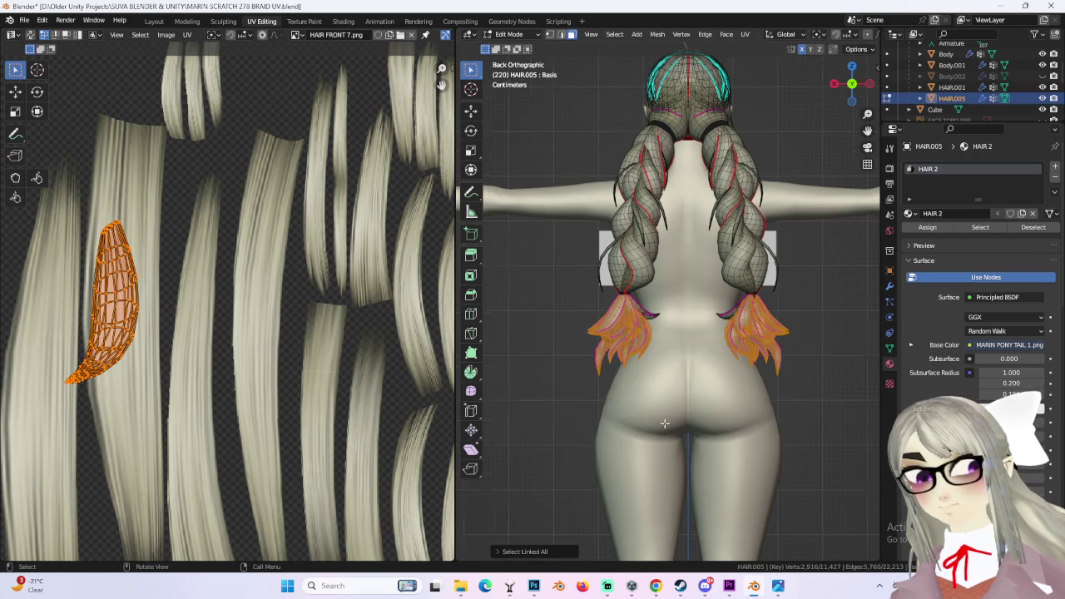
{"action": "scroll", "coordinate": [632, 364], "scroll_direction": "up", "scroll_amount": 5}
{"action": "middle_click_drag", "start_coordinate": [640, 406], "coordinate": [695, 308], "text": "shift"}
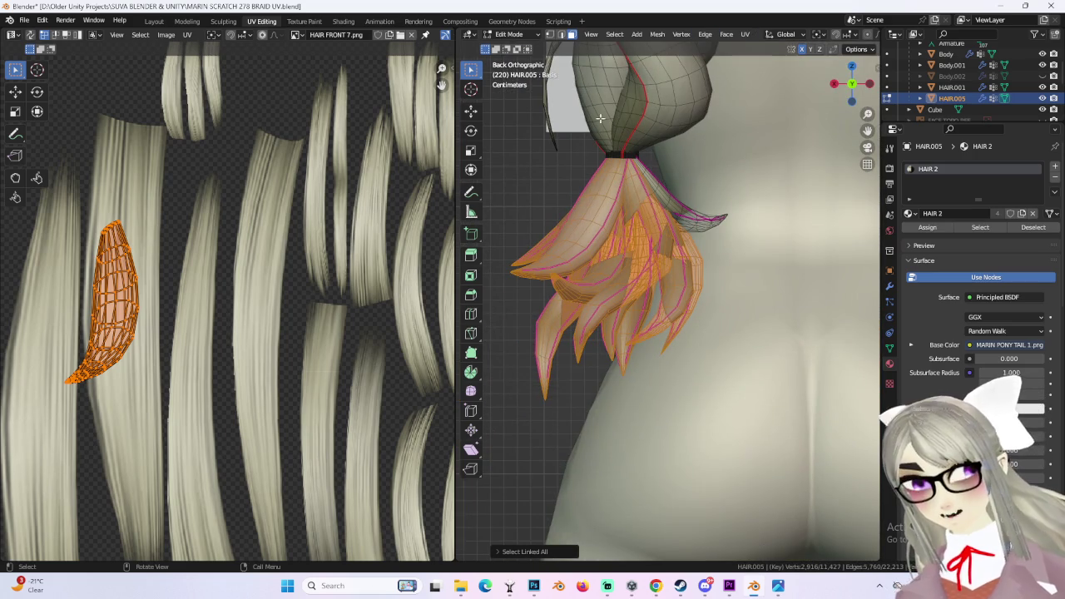
{"action": "left_click", "coordinate": [746, 34]}
{"action": "left_click", "coordinate": [765, 140]}
{"action": "scroll", "coordinate": [224, 269], "scroll_direction": "down", "scroll_amount": 5}
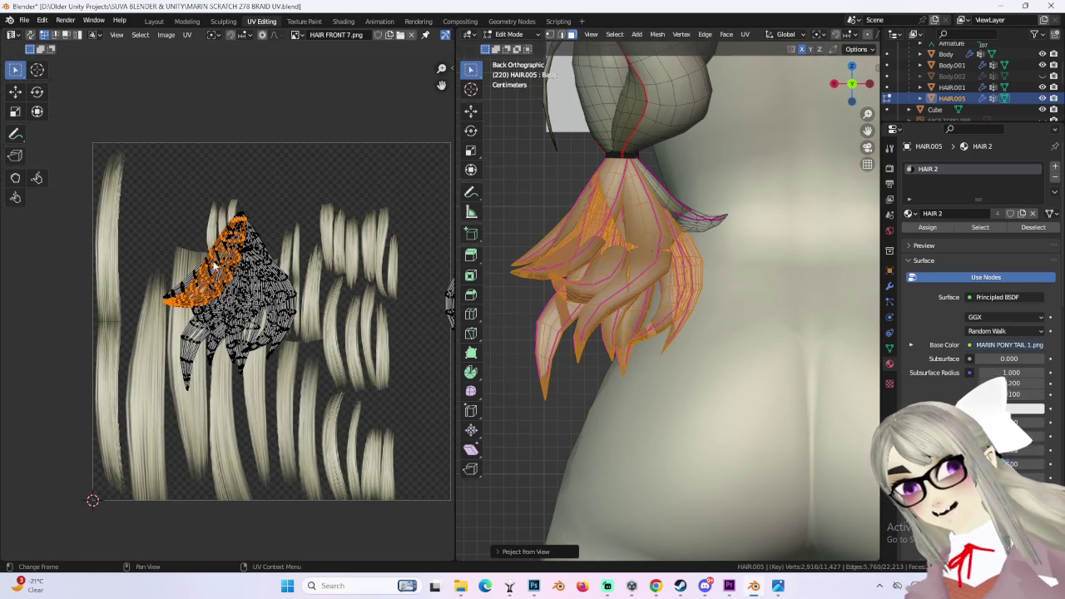
{"action": "scroll", "coordinate": [223, 268], "scroll_direction": "up", "scroll_amount": 2}
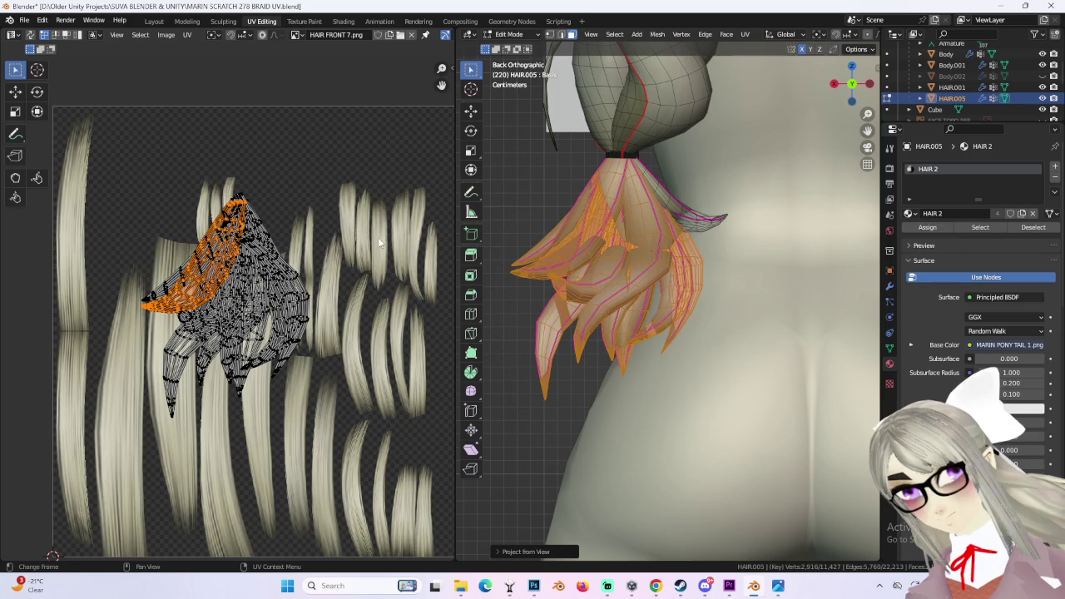
- Move the first projected tip island over a hair strip and rotate it upright
{"action": "middle_click_drag", "start_coordinate": [360, 271], "coordinate": [340, 308]}
{"action": "key", "text": "g"}
{"action": "left_click", "coordinate": [408, 377]}
{"action": "middle_click_drag", "start_coordinate": [408, 377], "coordinate": [354, 380]}
{"action": "key", "text": "g"}
{"action": "scroll", "coordinate": [373, 323], "scroll_direction": "down", "scroll_amount": 2}
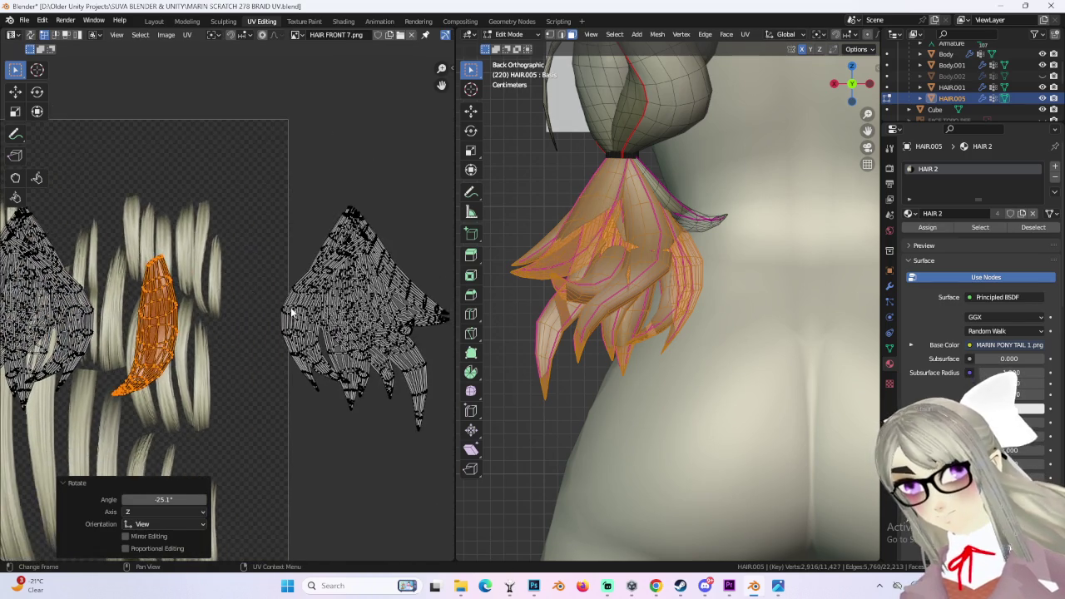
{"action": "key", "text": "ctrl+z"}
{"action": "scroll", "coordinate": [391, 324], "scroll_direction": "up", "scroll_amount": 2}
{"action": "scroll", "coordinate": [417, 328], "scroll_direction": "up", "scroll_amount": 2}
{"action": "key", "text": "r"}
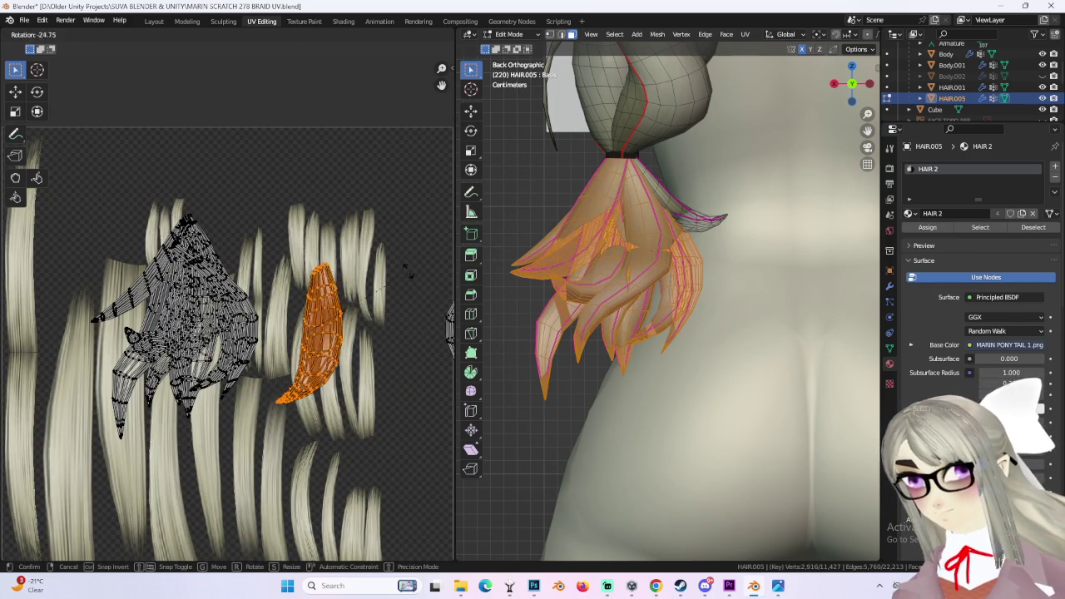
{"action": "key", "text": "Return"}
- Select the neighbouring tip island, place it at the far left and flip it vertically
{"action": "key", "text": "alt+a"}
{"action": "scroll", "coordinate": [307, 318], "scroll_direction": "up", "scroll_amount": 2}
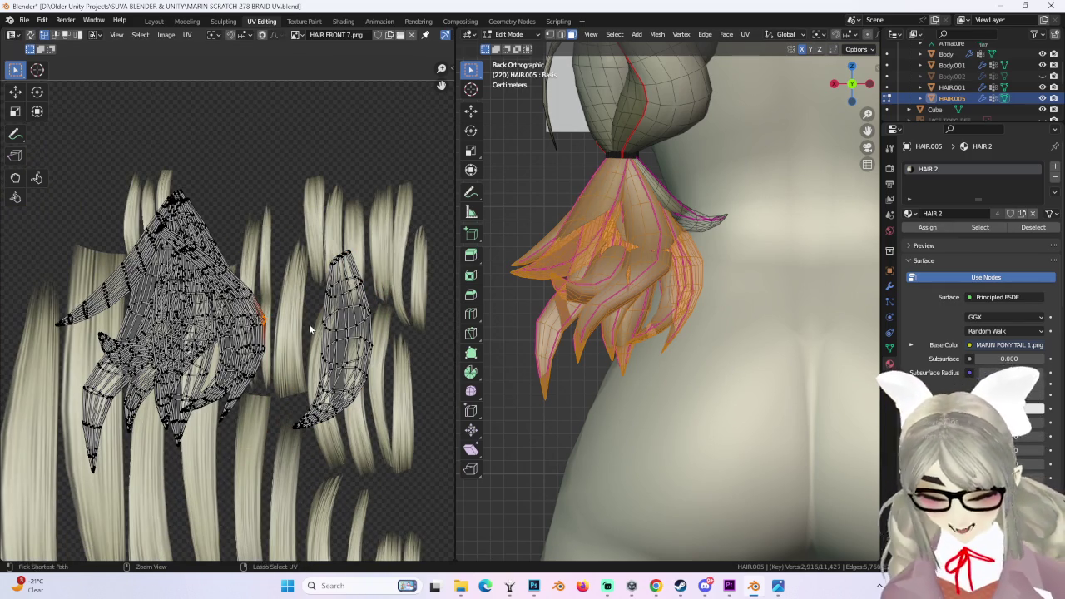
{"action": "key", "text": "ctrl+l"}
{"action": "scroll", "coordinate": [327, 321], "scroll_direction": "up", "scroll_amount": 1}
{"action": "scroll", "coordinate": [293, 319], "scroll_direction": "down", "scroll_amount": 1}
{"action": "key", "text": "g"}
{"action": "key", "text": "Return"}
{"action": "scroll", "coordinate": [276, 305], "scroll_direction": "up", "scroll_amount": 1}
{"action": "key", "text": "ctrl+m"}
{"action": "key", "text": "y"}
- Slide another strip island horizontally to the far left and scale it to 1.066
{"action": "left_click", "coordinate": [245, 383]}
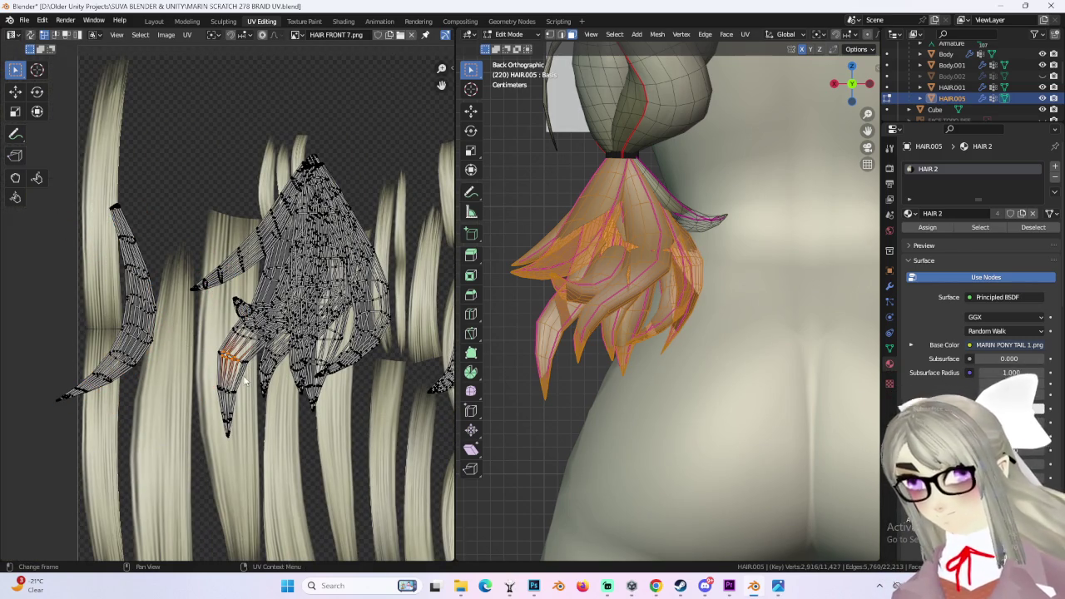
{"action": "key", "text": "ctrl+l"}
{"action": "key", "text": "g"}
{"action": "key", "text": "x"}
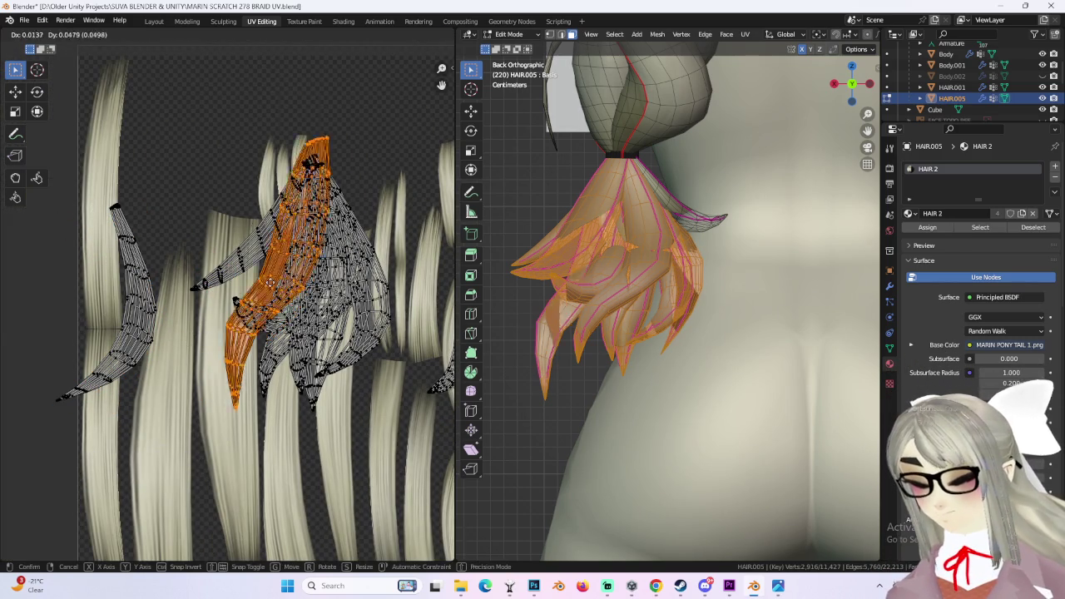
{"action": "left_click", "coordinate": [274, 350]}
{"action": "scroll", "coordinate": [291, 333], "scroll_direction": "left", "scroll_amount": 3, "text": "ctrl"}
{"action": "key", "text": "g"}
{"action": "key", "text": "x"}
{"action": "left_click", "coordinate": [302, 315]}
{"action": "key", "text": "s"}
{"action": "left_click", "coordinate": [301, 319]}
{"action": "key", "text": "s"}
{"action": "left_click", "coordinate": [301, 325]}
- Select the next strip island, drop it lower left, then shift it further right
{"action": "scroll", "coordinate": [301, 325], "scroll_direction": "right", "scroll_amount": 2, "text": "ctrl"}
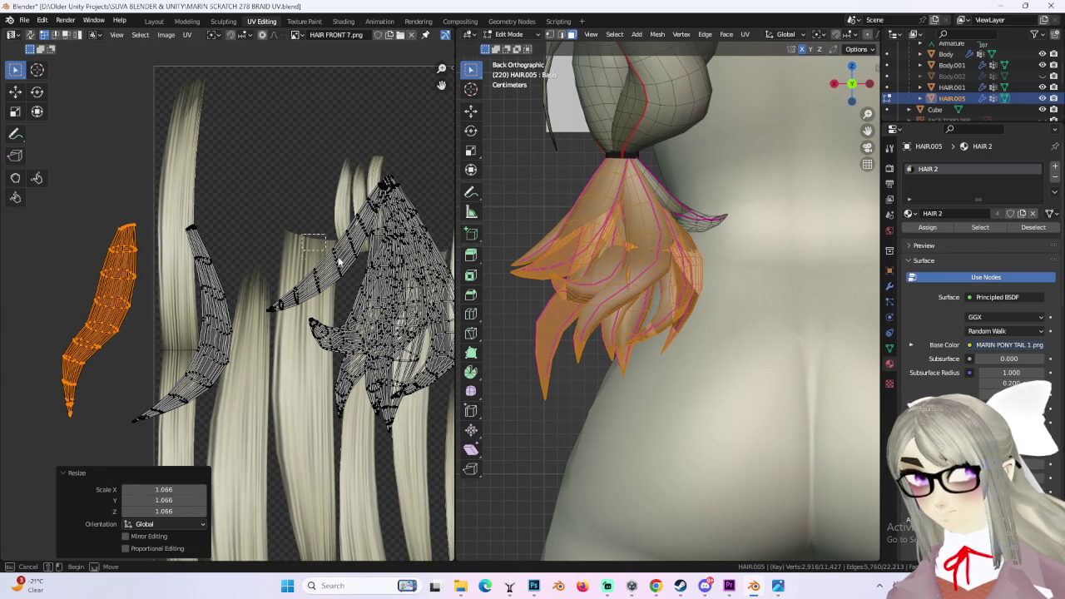
{"action": "left_click", "coordinate": [348, 283]}
{"action": "key", "text": "ctrl+l"}
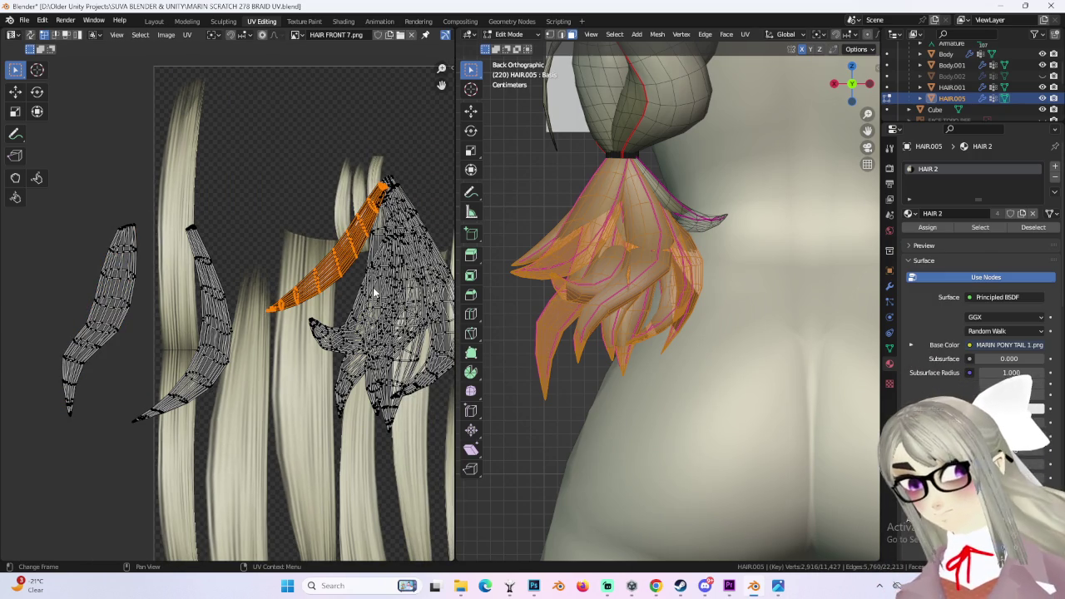
{"action": "key", "text": "g"}
{"action": "left_click", "coordinate": [220, 429]}
{"action": "key", "text": "g"}
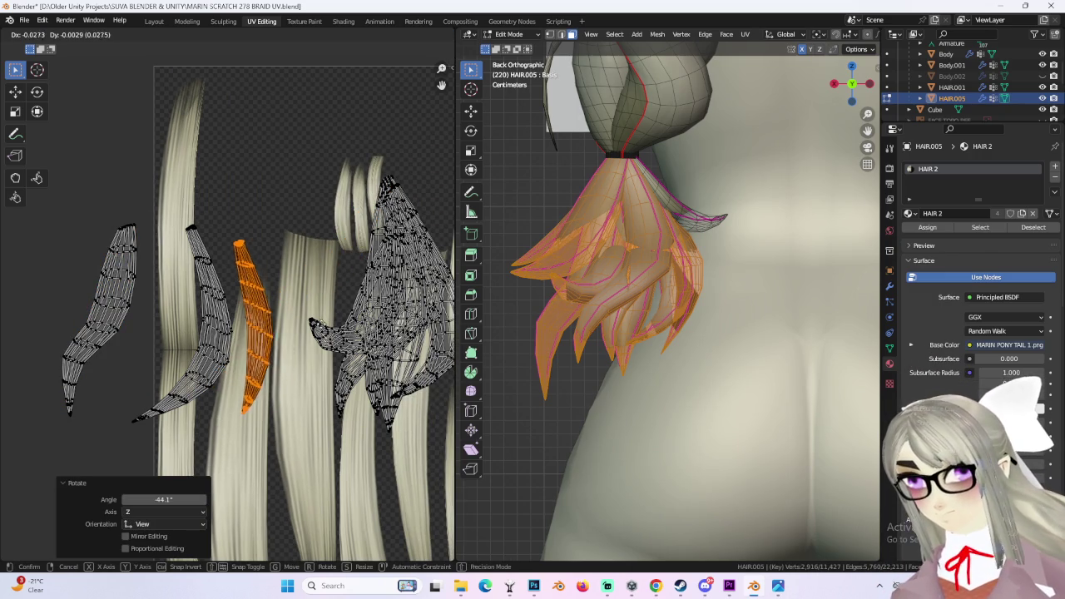
{"action": "key", "text": "x"}
{"action": "left_click", "coordinate": [308, 326]}
- Move the right-hand linked island down to the lower left
{"action": "left_click", "coordinate": [349, 316]}
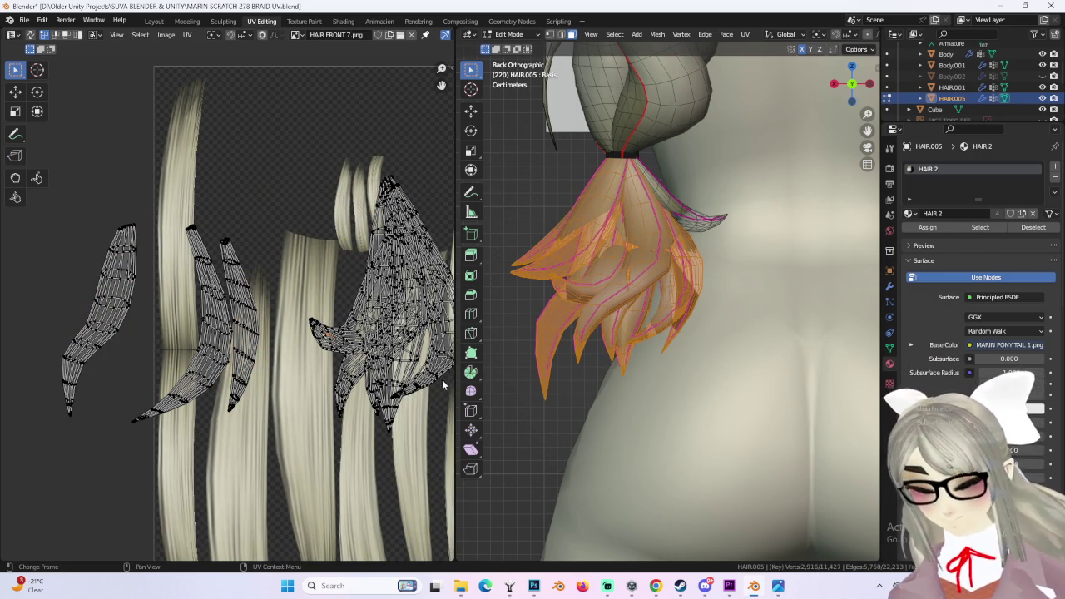
{"action": "key", "text": "ctrl+l"}
{"action": "key", "text": "g"}
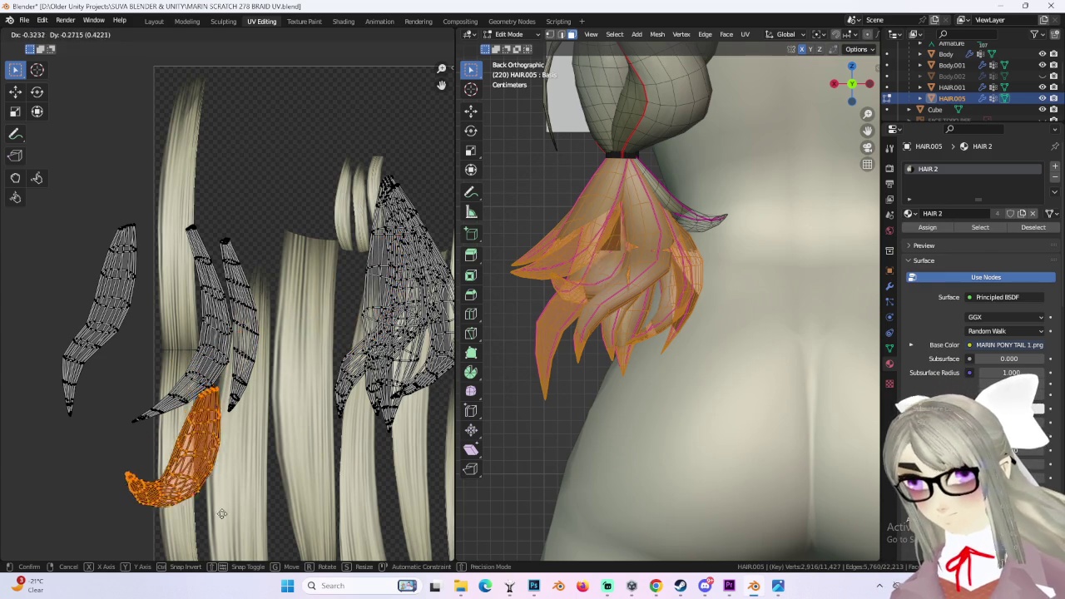
{"action": "left_click", "coordinate": [276, 463]}
{"action": "middle_click_drag", "start_coordinate": [276, 463], "coordinate": [288, 313]}
{"action": "scroll", "coordinate": [288, 313], "scroll_direction": "up", "scroll_amount": 2}
{"action": "scroll", "coordinate": [302, 333], "scroll_direction": "down", "scroll_amount": 2}
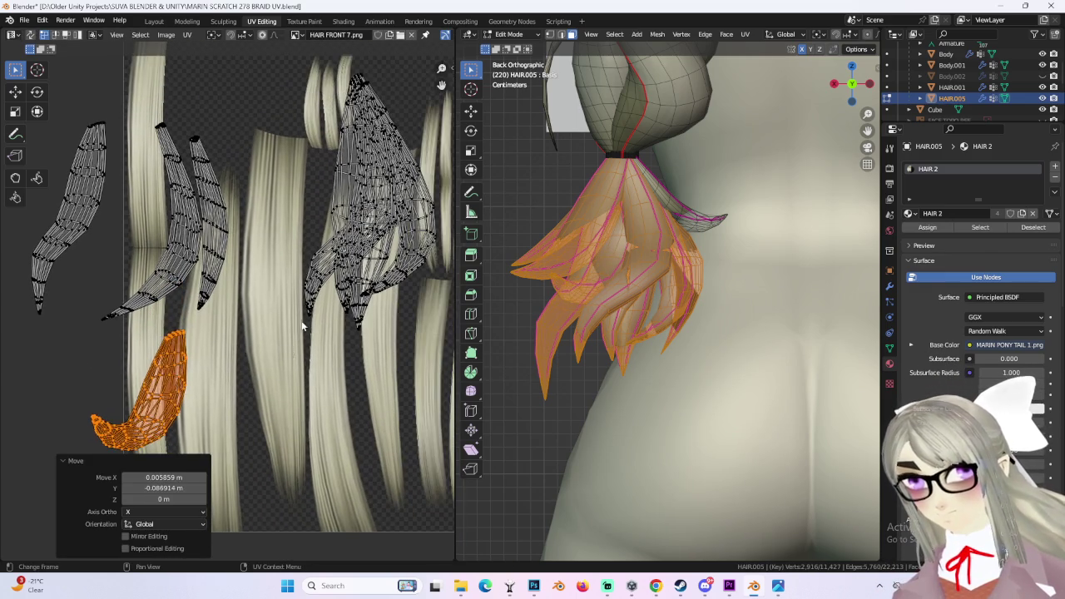
- Shift the large right-hand island left, rotate it diagonally by 9.32° and nudge it into place
{"action": "left_click", "coordinate": [340, 297]}
{"action": "key", "text": "ctrl+l"}
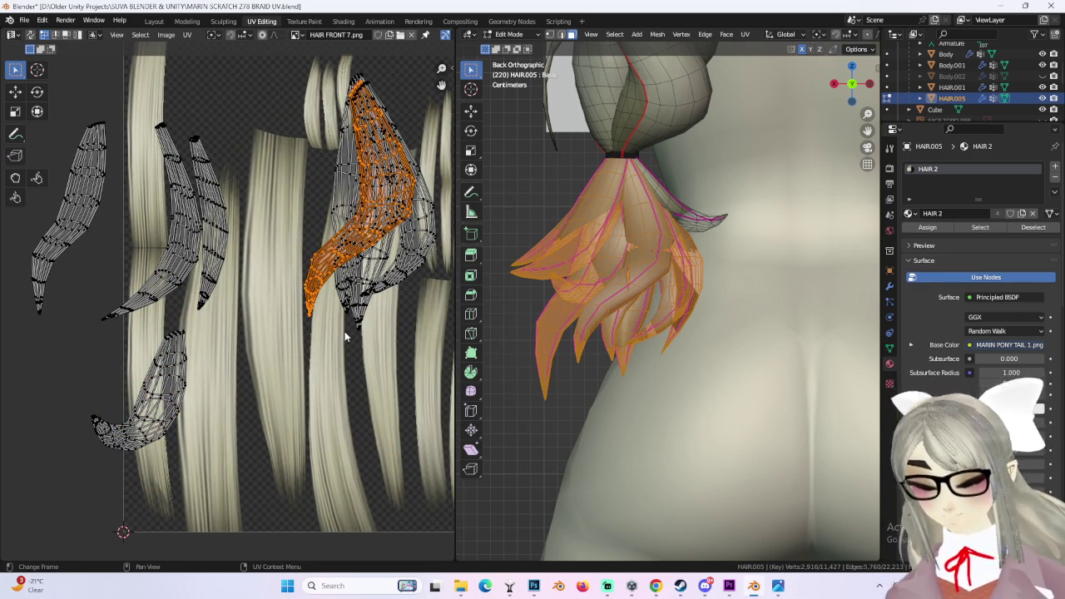
{"action": "left_click", "coordinate": [338, 287]}
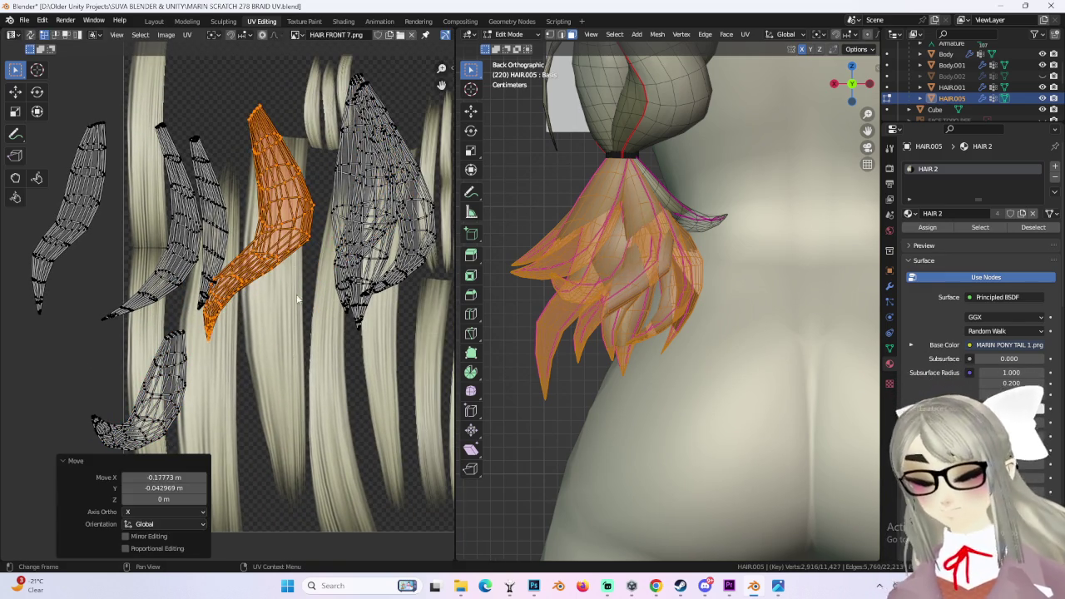
{"action": "key", "text": "r"}
{"action": "left_click", "coordinate": [321, 254]}
{"action": "key", "text": "g"}
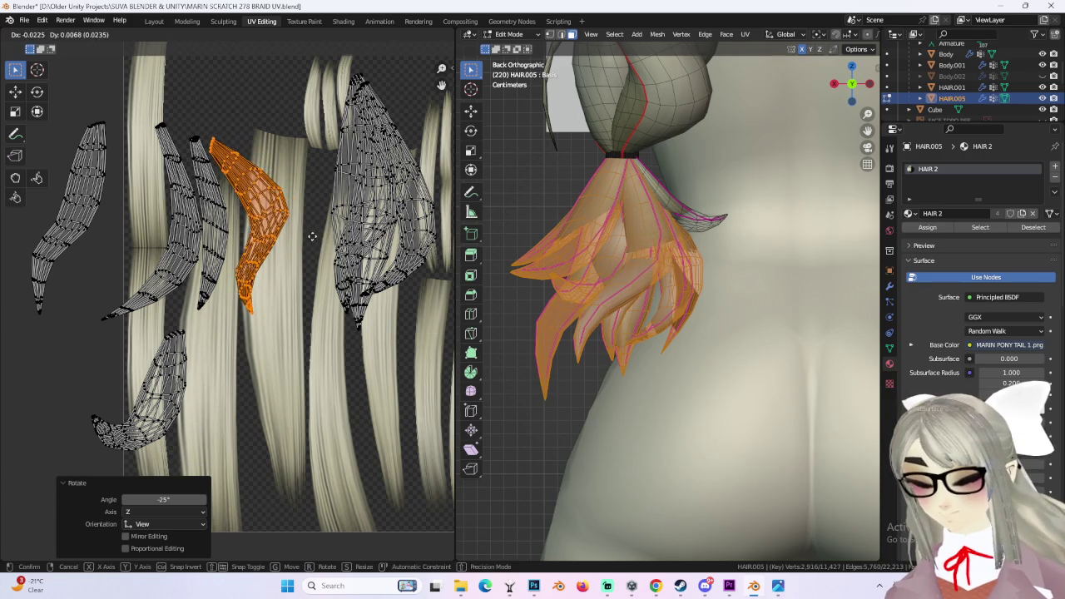
{"action": "left_click", "coordinate": [312, 234]}
{"action": "key", "text": "r"}
{"action": "left_click", "coordinate": [310, 252]}
{"action": "key", "text": "g"}
{"action": "left_click", "coordinate": [309, 259]}
{"action": "key", "text": "alt+a"}
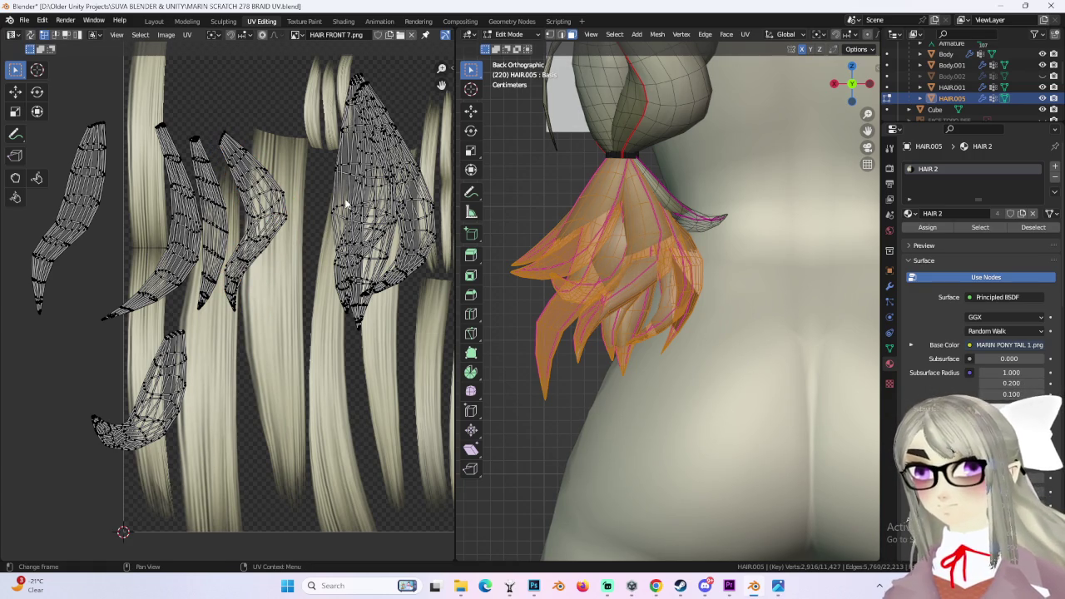
- Move the large upper island left and shrink it
{"action": "key", "text": "l"}
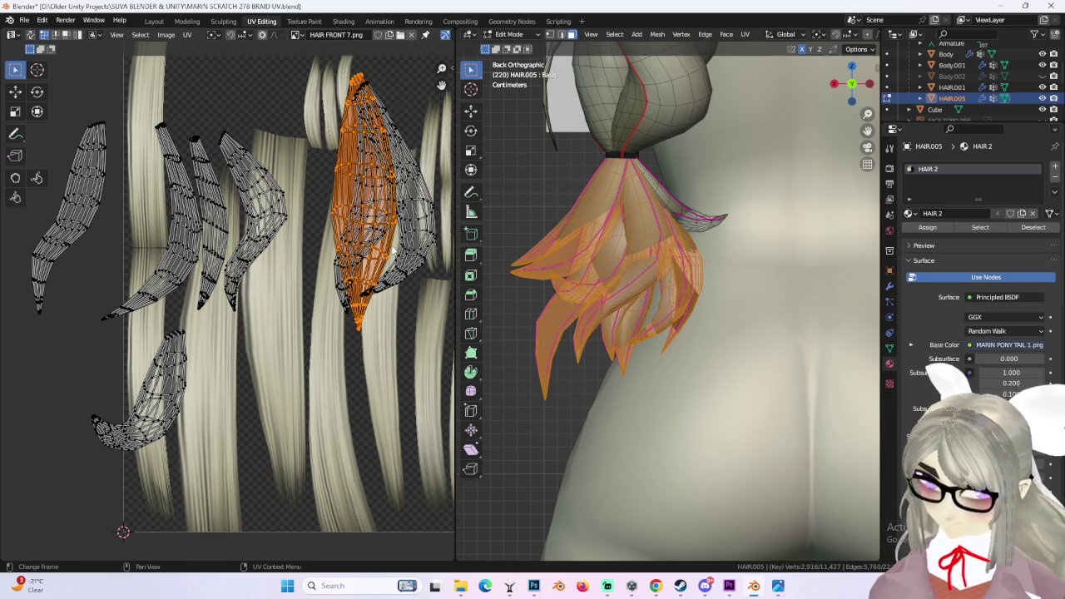
{"action": "key", "text": "g"}
{"action": "left_click", "coordinate": [310, 246]}
{"action": "middle_click_drag", "start_coordinate": [310, 246], "coordinate": [297, 296]}
{"action": "key", "text": "s"}
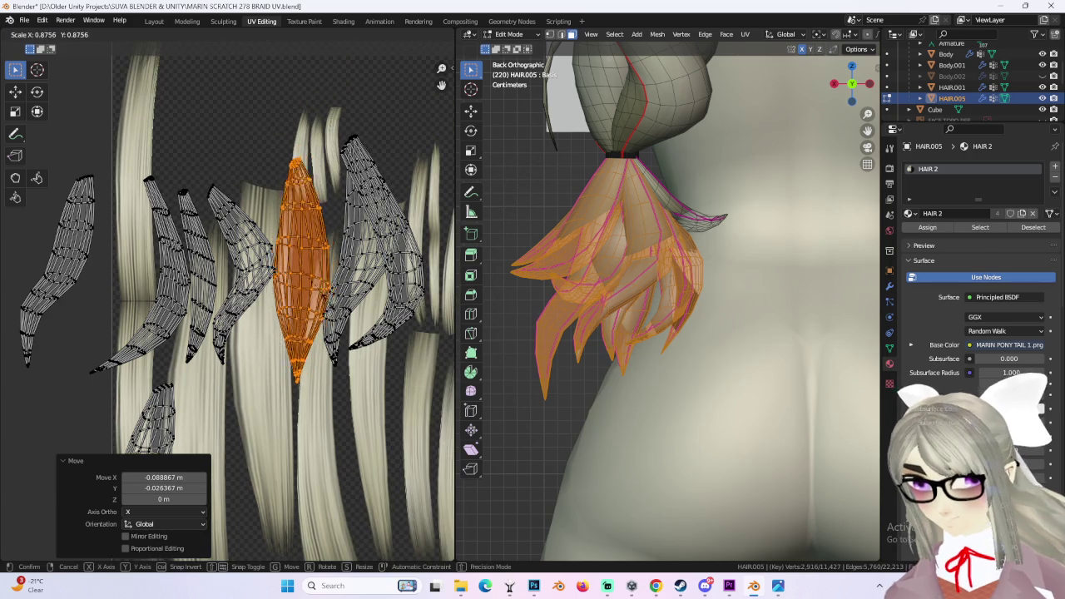
{"action": "left_click", "coordinate": [331, 300]}
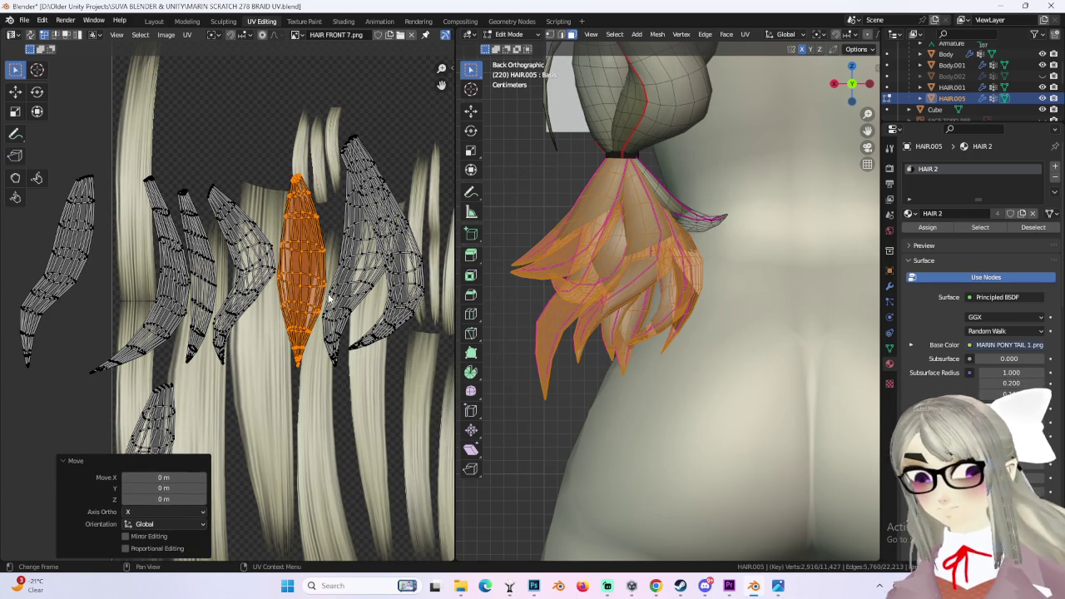
{"action": "key", "text": "alt+a"}
- Rotate another tip island slightly, scale it to 0.838 and reposition it
{"action": "key", "text": "l"}
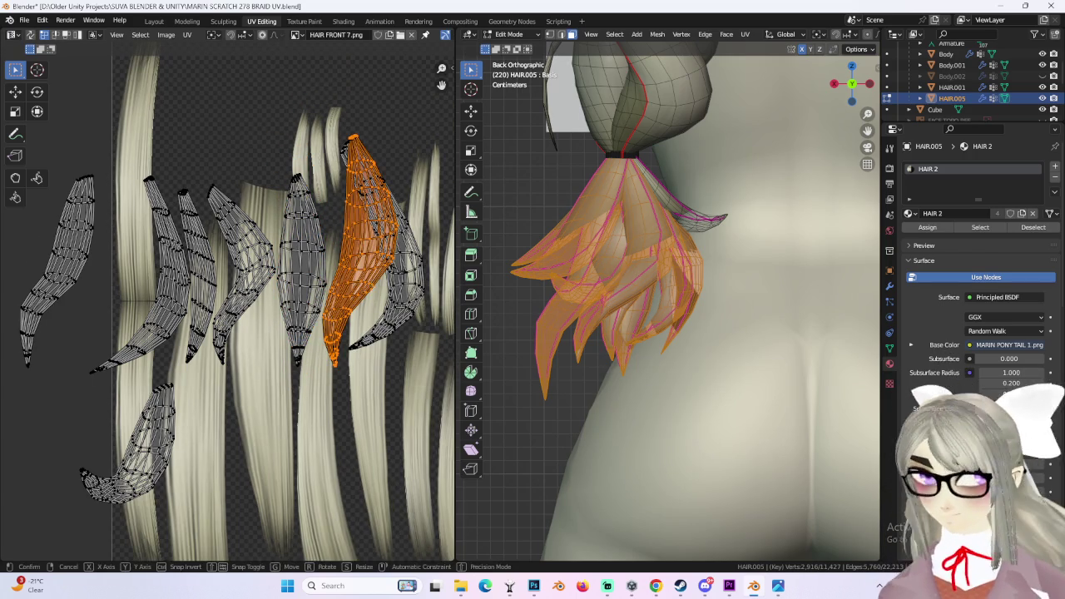
{"action": "key", "text": "g"}
{"action": "left_click", "coordinate": [393, 287]}
{"action": "key", "text": "r"}
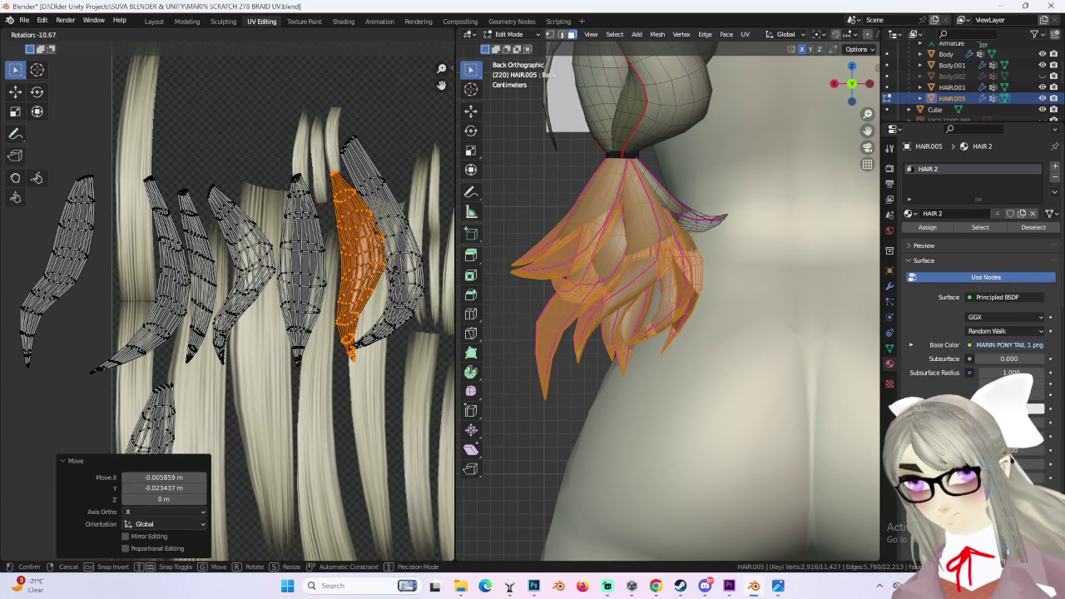
{"action": "left_click", "coordinate": [381, 277]}
{"action": "left_click", "coordinate": [397, 250]}
{"action": "middle_click_drag", "start_coordinate": [398, 250], "coordinate": [356, 258]}
{"action": "key", "text": "l"}
{"action": "key", "text": "s"}
{"action": "left_click", "coordinate": [406, 287]}
{"action": "key", "text": "g"}
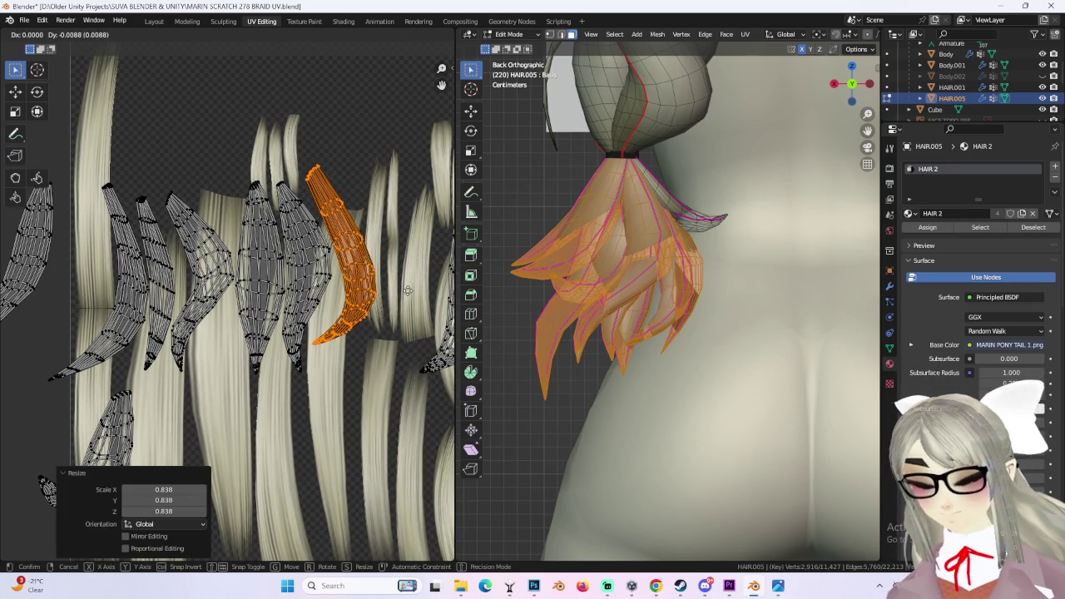
{"action": "left_click", "coordinate": [407, 289]}
- Move that island lower left, then up, and settle its final position
{"action": "scroll", "coordinate": [333, 288], "scroll_direction": "down", "scroll_amount": 2}
{"action": "scroll", "coordinate": [268, 288], "scroll_direction": "down", "scroll_amount": 2}
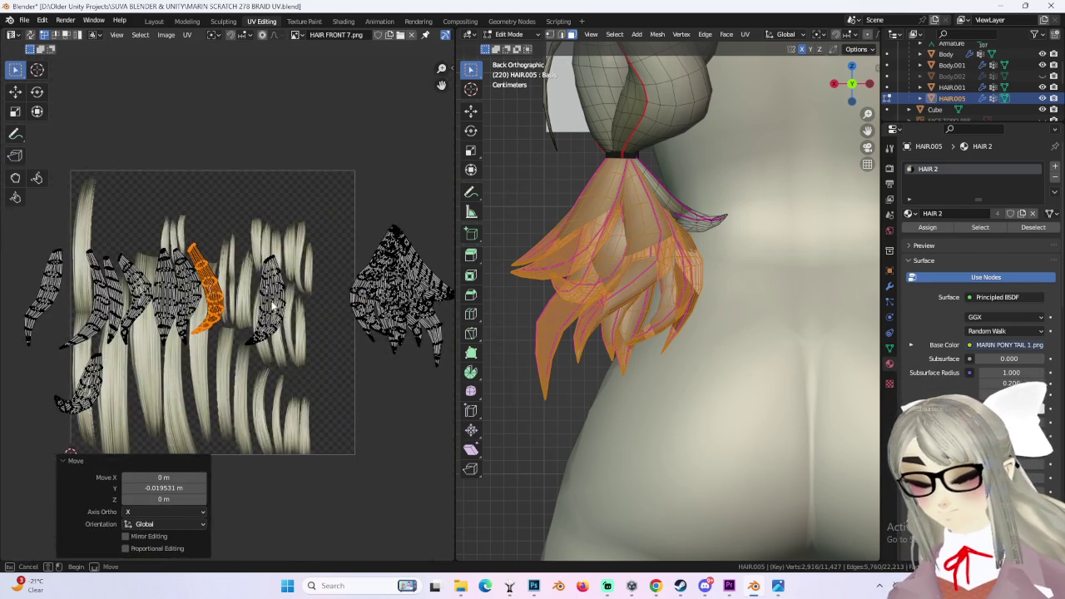
{"action": "key", "text": "g"}
{"action": "scroll", "coordinate": [304, 345], "scroll_direction": "up", "scroll_amount": 2}
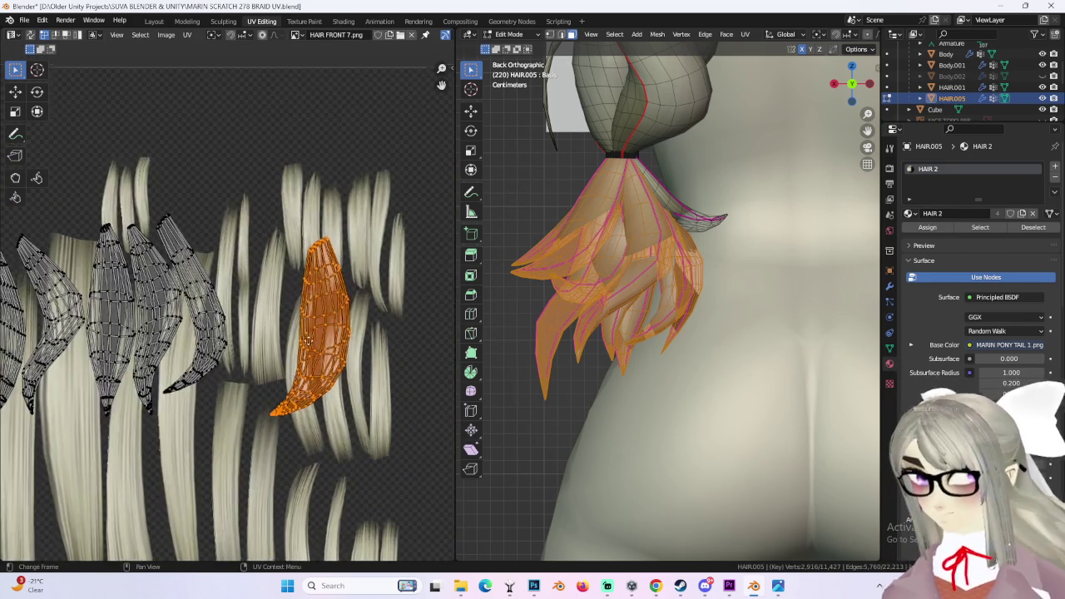
{"action": "scroll", "coordinate": [366, 250], "scroll_direction": "down", "scroll_amount": 3}
{"action": "left_click", "coordinate": [260, 381]}
{"action": "middle_click_drag", "start_coordinate": [259, 381], "coordinate": [267, 399]}
{"action": "key", "text": "g"}
{"action": "left_click", "coordinate": [268, 287]}
{"action": "scroll", "coordinate": [268, 287], "scroll_direction": "up", "scroll_amount": 3}
{"action": "key", "text": "s"}
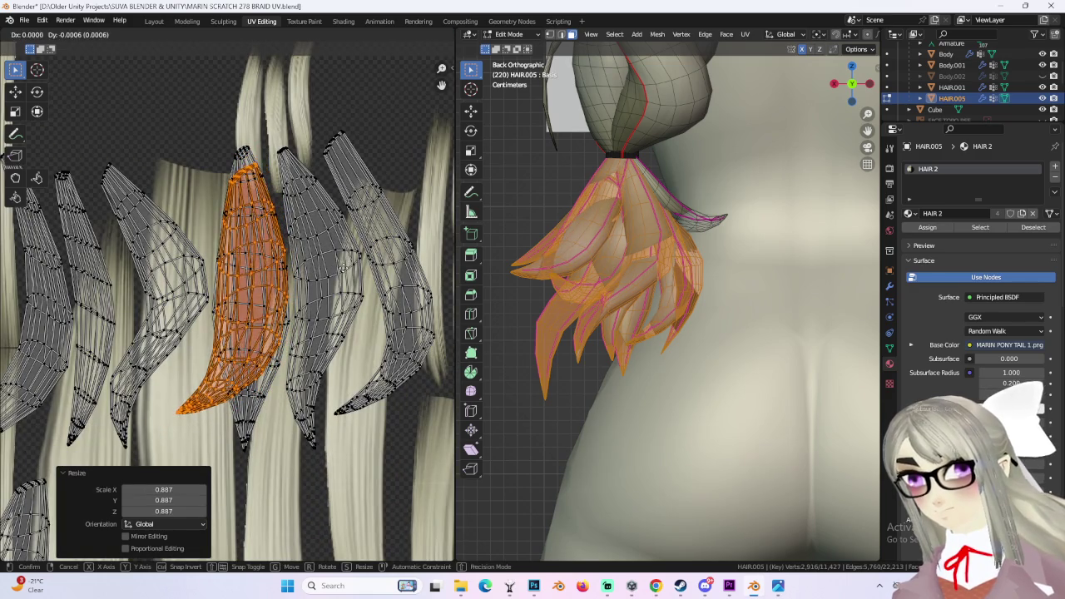
{"action": "left_click", "coordinate": [315, 294]}
{"action": "scroll", "coordinate": [315, 295], "scroll_direction": "down", "scroll_amount": 3}
- Move the next hair-tip island left onto a hair strand
{"action": "middle_click_drag", "start_coordinate": [314, 295], "coordinate": [225, 295]}
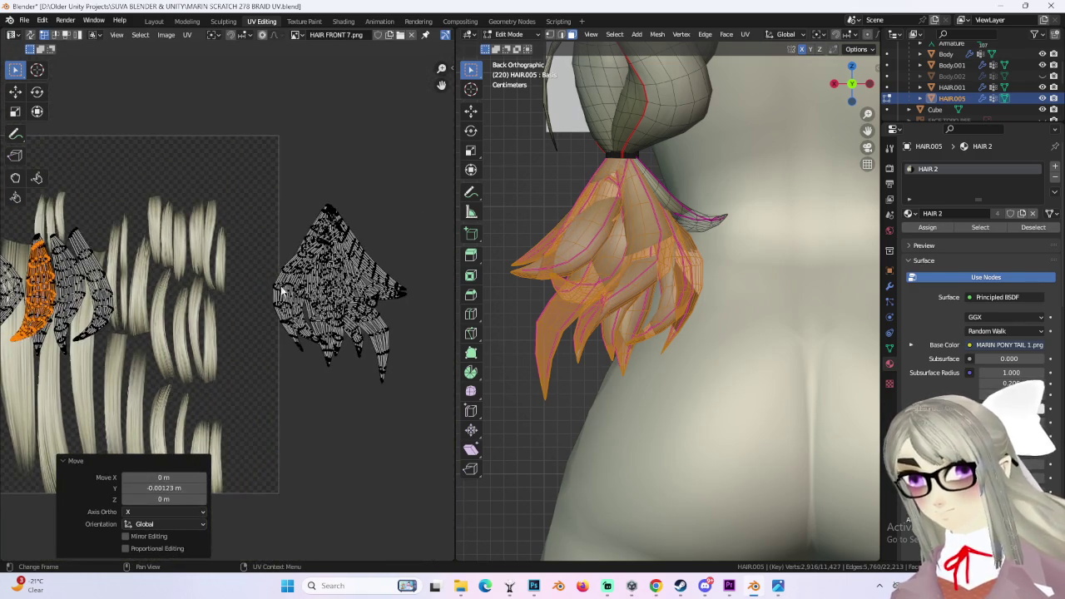
{"action": "left_click", "coordinate": [315, 300]}
{"action": "key", "text": "l"}
{"action": "scroll", "coordinate": [313, 331], "scroll_direction": "up", "scroll_amount": 3}
{"action": "key", "text": "g"}
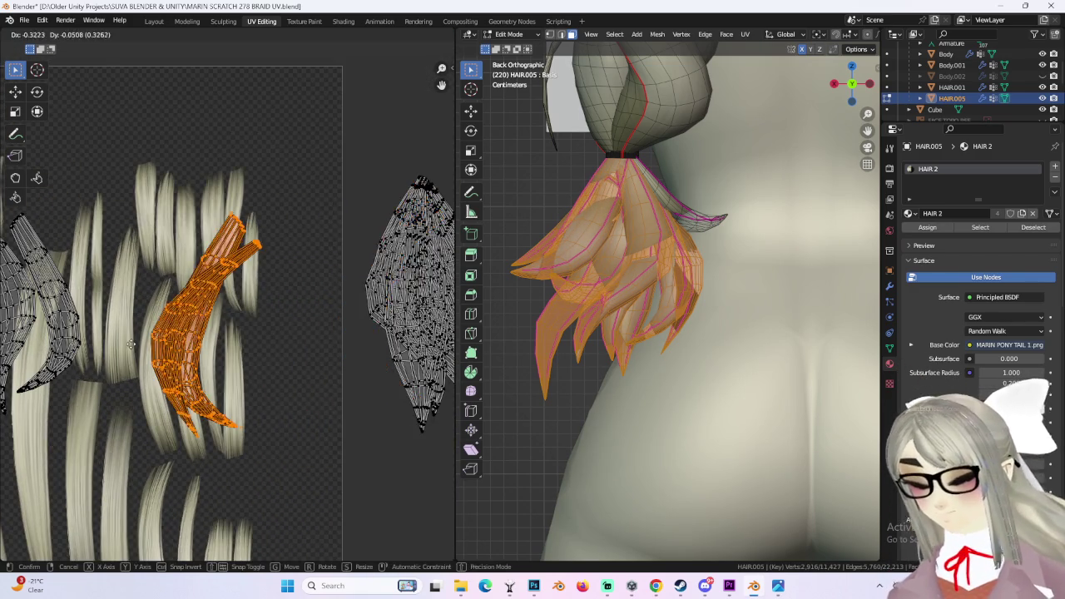
{"action": "left_click", "coordinate": [137, 337]}
{"action": "scroll", "coordinate": [315, 323], "scroll_direction": "up", "scroll_amount": 2}
- Select the following tip island and move it down and to the left
{"action": "left_click", "coordinate": [321, 307]}
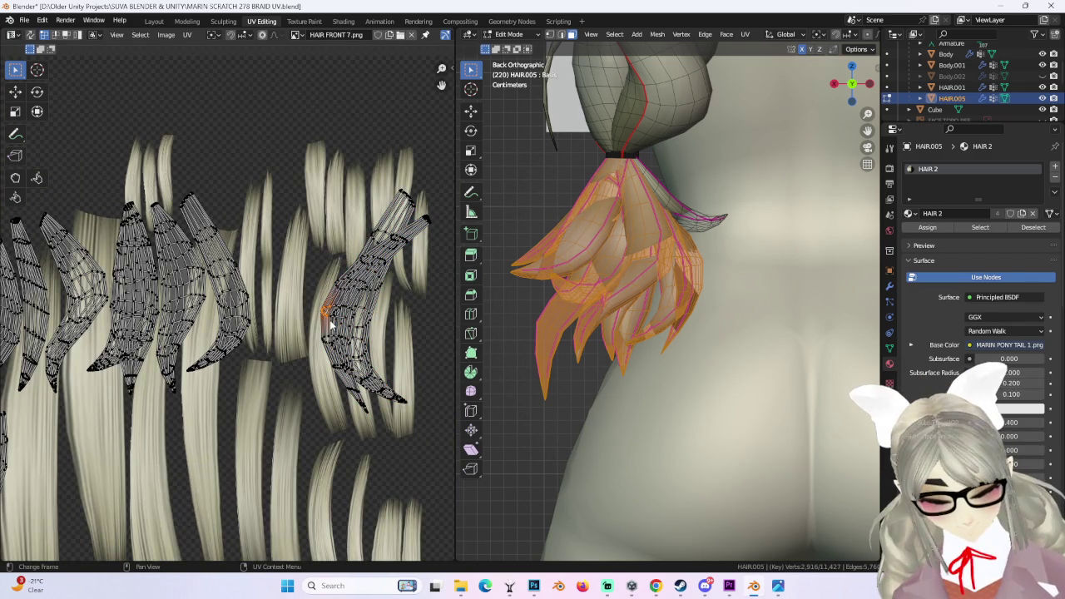
{"action": "key", "text": "l"}
{"action": "scroll", "coordinate": [333, 349], "scroll_direction": "up", "scroll_amount": 2}
{"action": "key", "text": "g"}
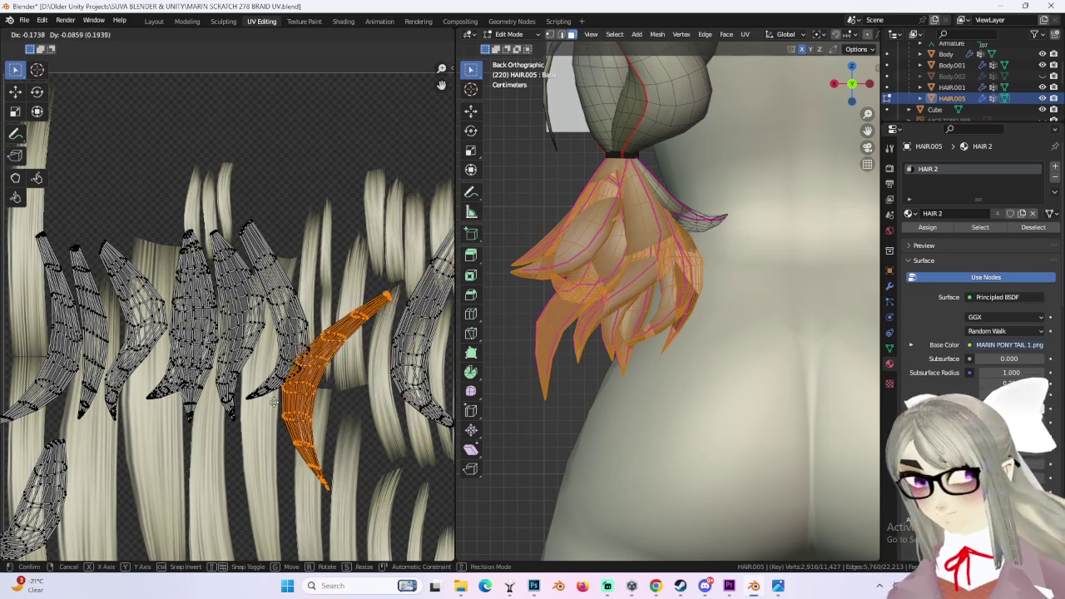
{"action": "left_click", "coordinate": [358, 379]}
{"action": "scroll", "coordinate": [358, 379], "scroll_direction": "up", "scroll_amount": 2}
{"action": "scroll", "coordinate": [358, 379], "scroll_direction": "down", "scroll_amount": 2}
{"action": "key", "text": "g"}
{"action": "left_click", "coordinate": [249, 466]}
- Rotate the island 329° to follow a strand and move it into place
{"action": "key", "text": "r"}
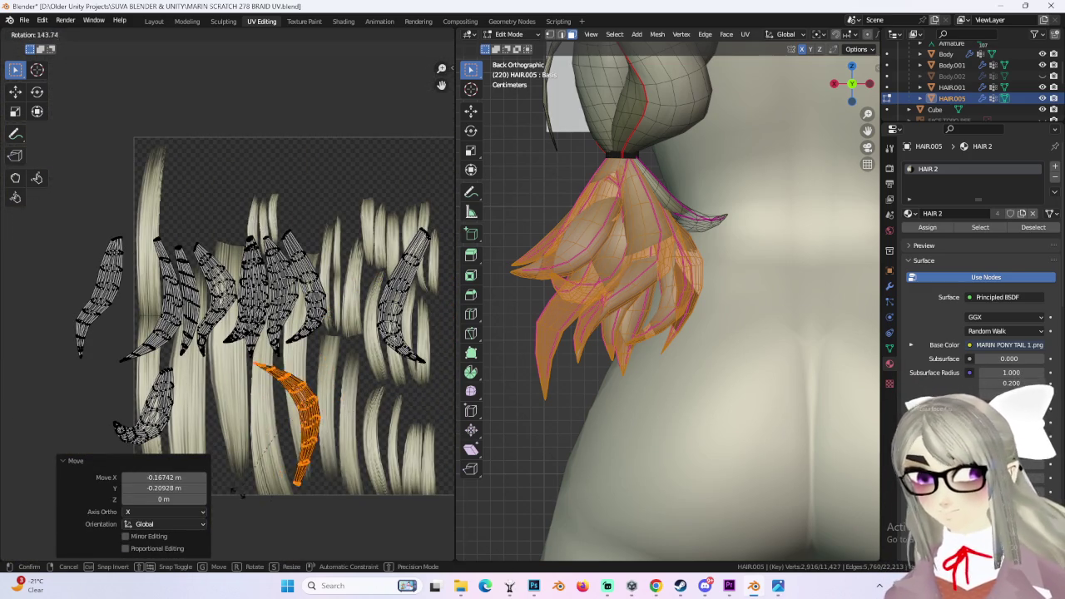
{"action": "left_click", "coordinate": [353, 331]}
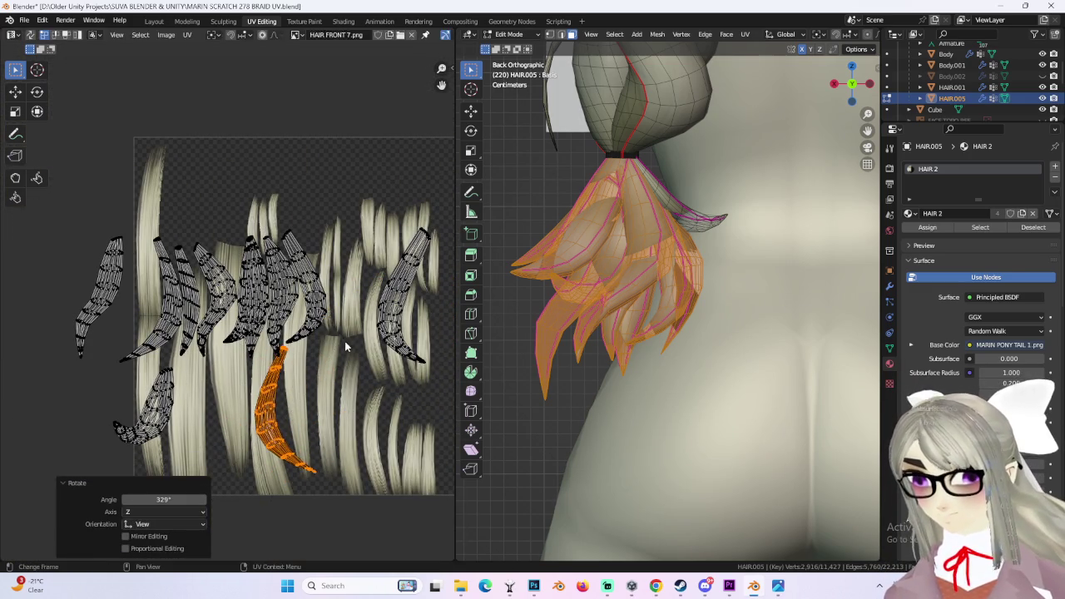
{"action": "key", "text": "g"}
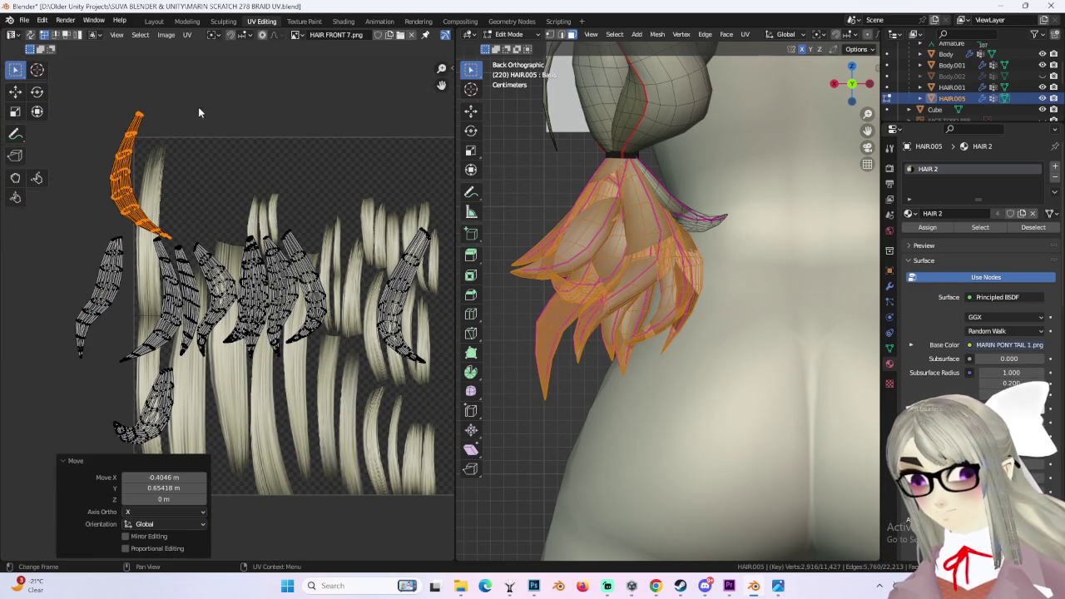
{"action": "left_click", "coordinate": [198, 107]}
{"action": "scroll", "coordinate": [153, 235], "scroll_direction": "down", "scroll_amount": 3, "text": "ctrl"}
- Box-select part of a hair-tip island, move it to the texture's top-left and tilt it slightly
{"action": "left_click_drag", "start_coordinate": [207, 221], "coordinate": [271, 283]}
{"action": "middle_click_drag", "start_coordinate": [243, 292], "coordinate": [339, 317]}
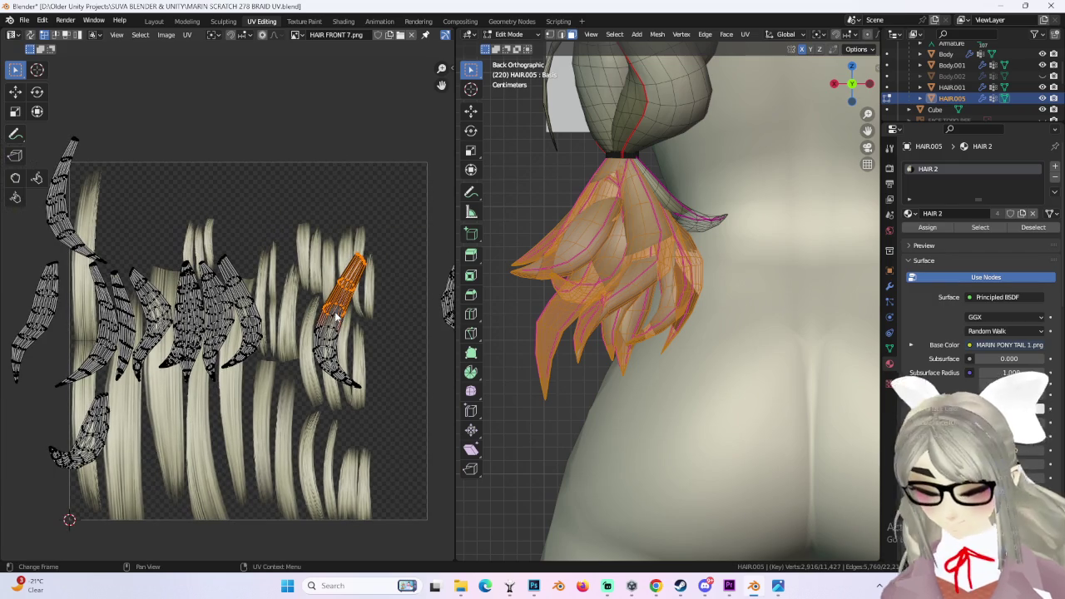
{"action": "key", "text": "g"}
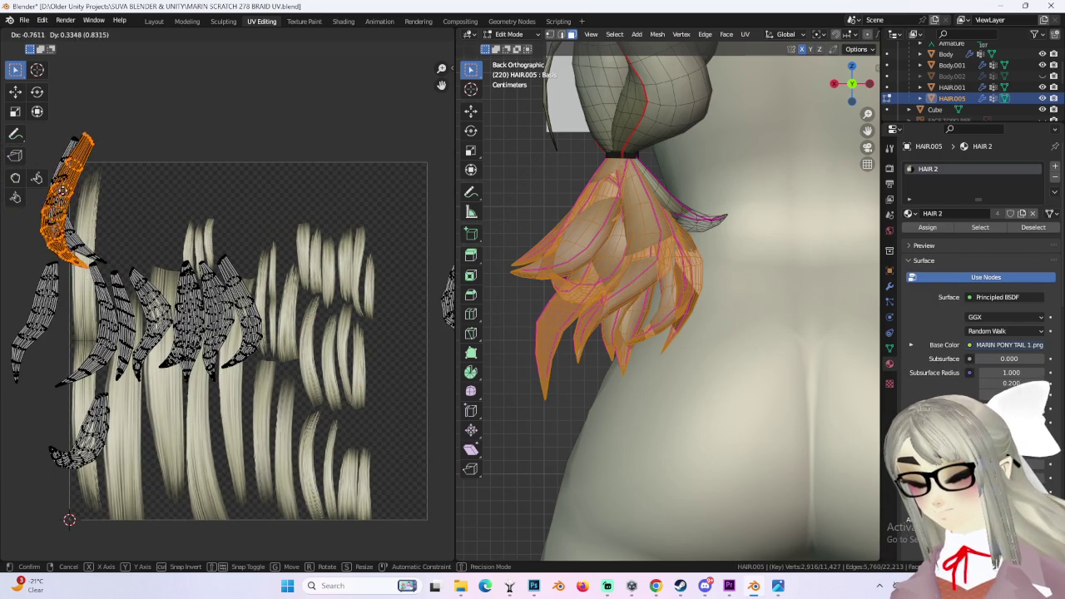
{"action": "left_click", "coordinate": [73, 190]}
{"action": "key", "text": "r"}
{"action": "left_click", "coordinate": [140, 191]}
{"action": "key", "text": "g"}
{"action": "left_click", "coordinate": [94, 221]}
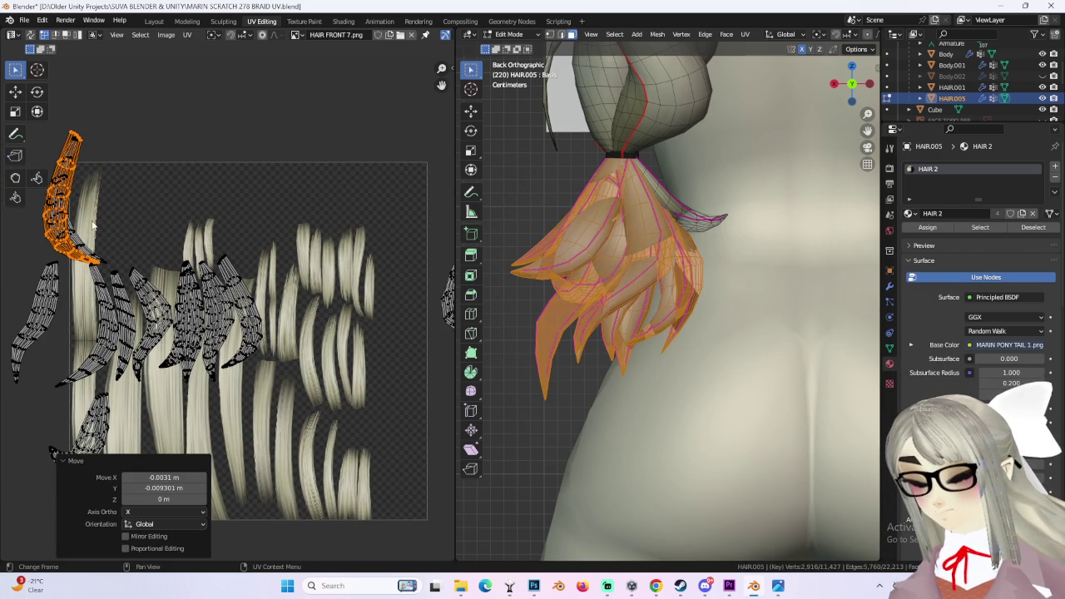
- Scale the whole linked hair island to 0.861 and place it over a texture strand
{"action": "left_click_drag", "start_coordinate": [45, 200], "coordinate": [109, 244]}
{"action": "key", "text": "ctrl+l"}
{"action": "key", "text": "s"}
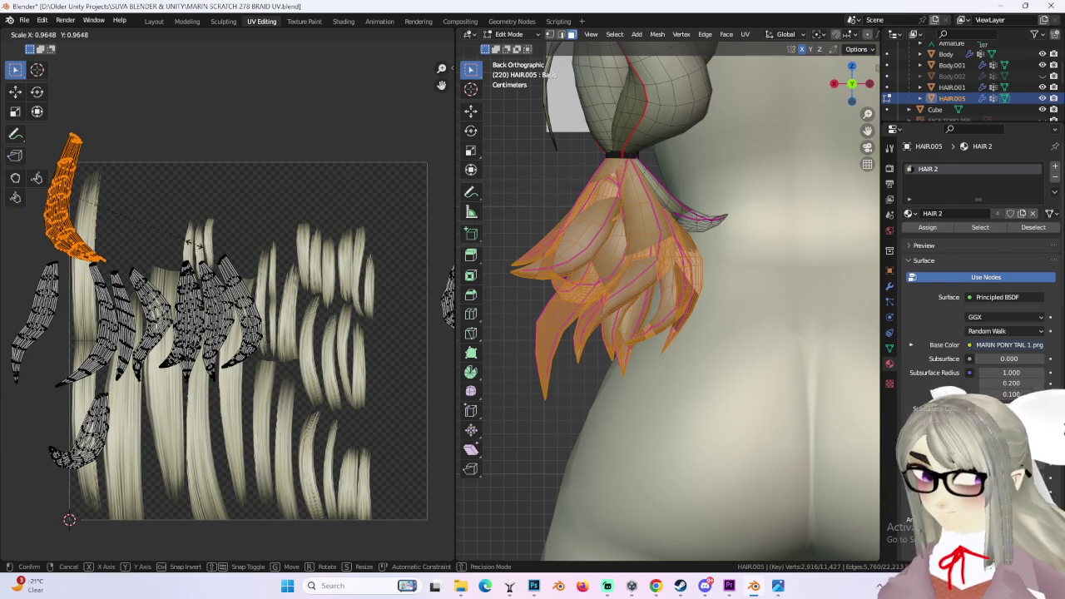
{"action": "left_click", "coordinate": [133, 254]}
{"action": "key", "text": "g"}
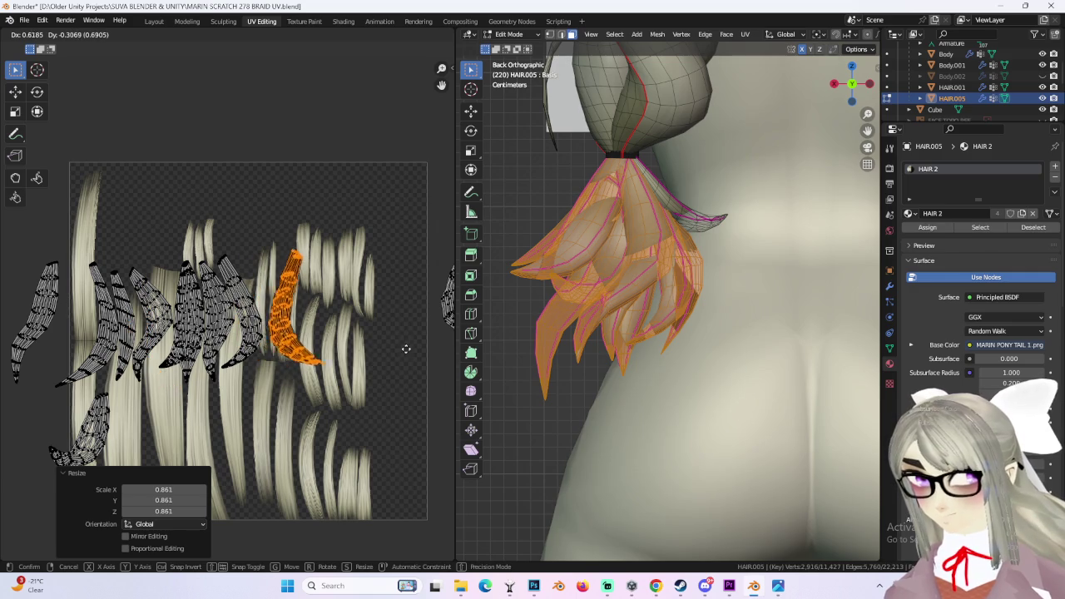
{"action": "left_click", "coordinate": [399, 348]}
- Box-select a strip inside the right island and move it left
{"action": "middle_click_drag", "start_coordinate": [417, 350], "coordinate": [339, 366]}
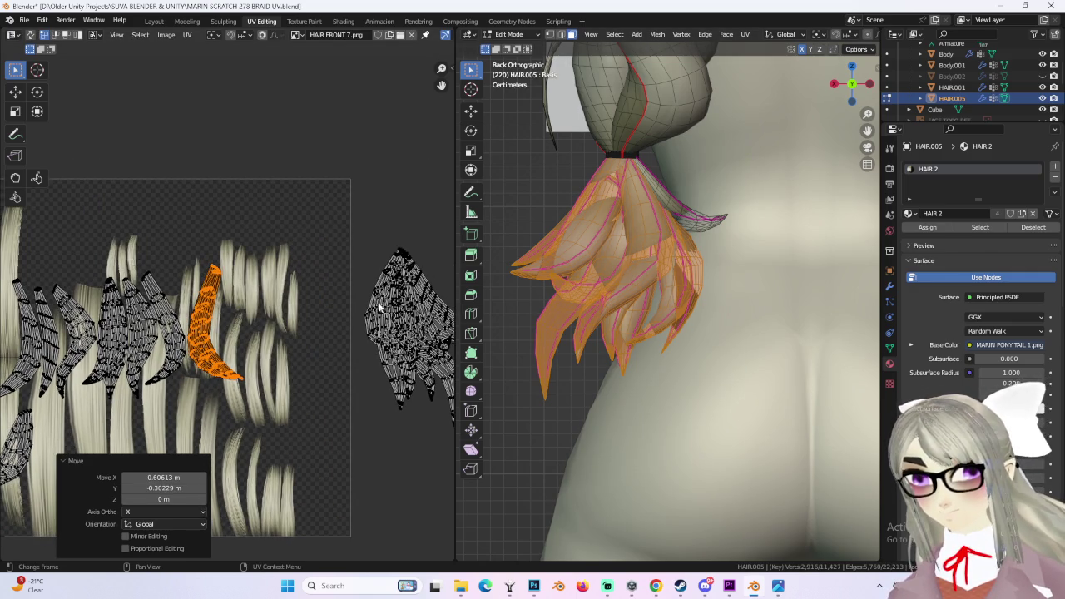
{"action": "middle_click_drag", "start_coordinate": [380, 309], "coordinate": [326, 315]}
{"action": "left_click_drag", "start_coordinate": [348, 423], "coordinate": [349, 422]}
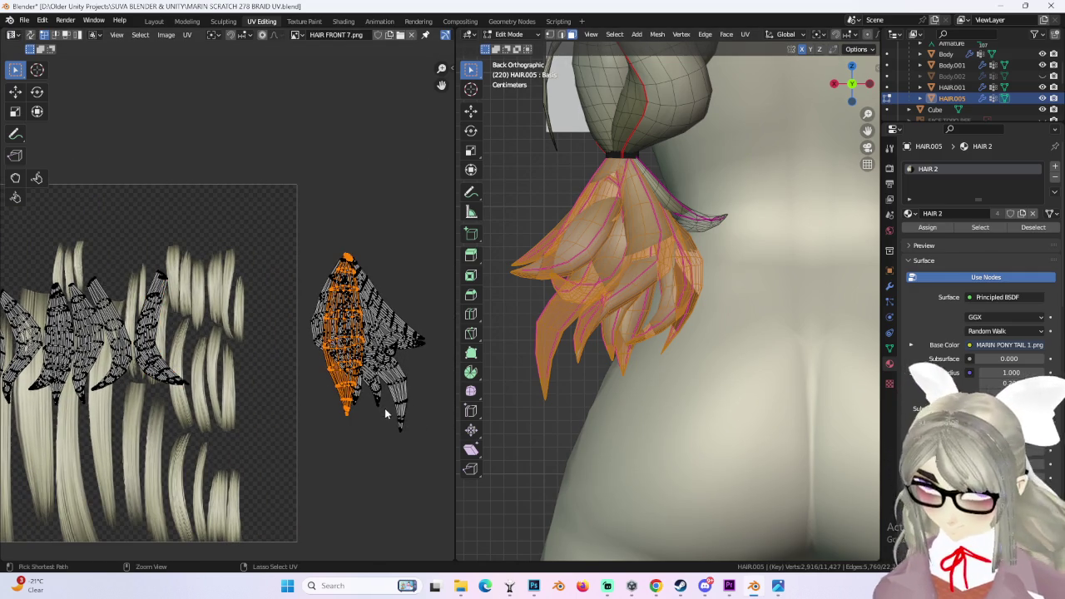
{"action": "key", "text": "g"}
{"action": "left_click", "coordinate": [228, 366]}
{"action": "middle_click_drag", "start_coordinate": [228, 366], "coordinate": [428, 333]}
{"action": "key", "text": "g"}
{"action": "left_click", "coordinate": [334, 333]}
- Fine-tune the strip's position and size
{"action": "key", "text": "g"}
{"action": "left_click", "coordinate": [382, 335]}
{"action": "key", "text": "s"}
{"action": "left_click", "coordinate": [382, 335]}
{"action": "scroll", "coordinate": [341, 350], "scroll_direction": "up", "scroll_amount": 3}
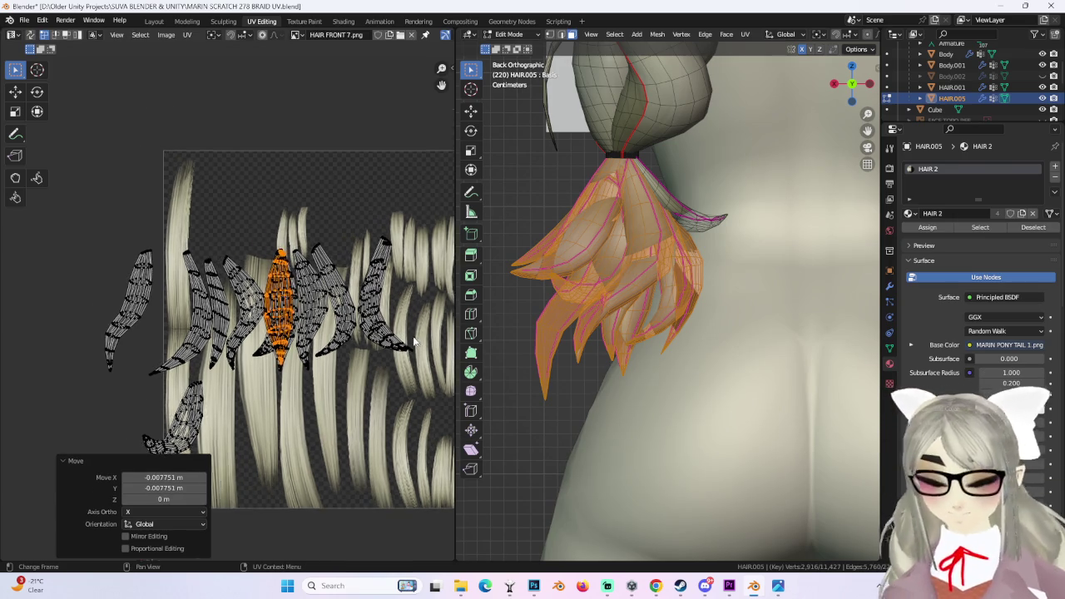
{"action": "key", "text": "g"}
{"action": "left_click", "coordinate": [349, 348]}
- Move a strand piece from the right island onto the texture, rotate it 3.28° and settle it on its painted strand
{"action": "middle_click_drag", "start_coordinate": [454, 341], "coordinate": [390, 362]}
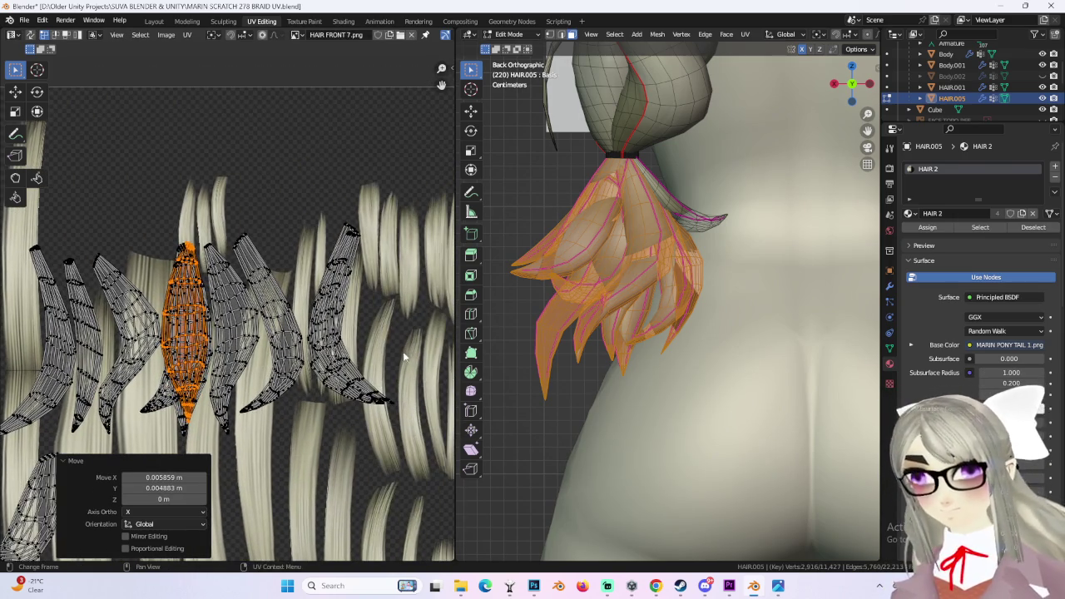
{"action": "scroll", "coordinate": [391, 291], "scroll_direction": "down", "scroll_amount": 3}
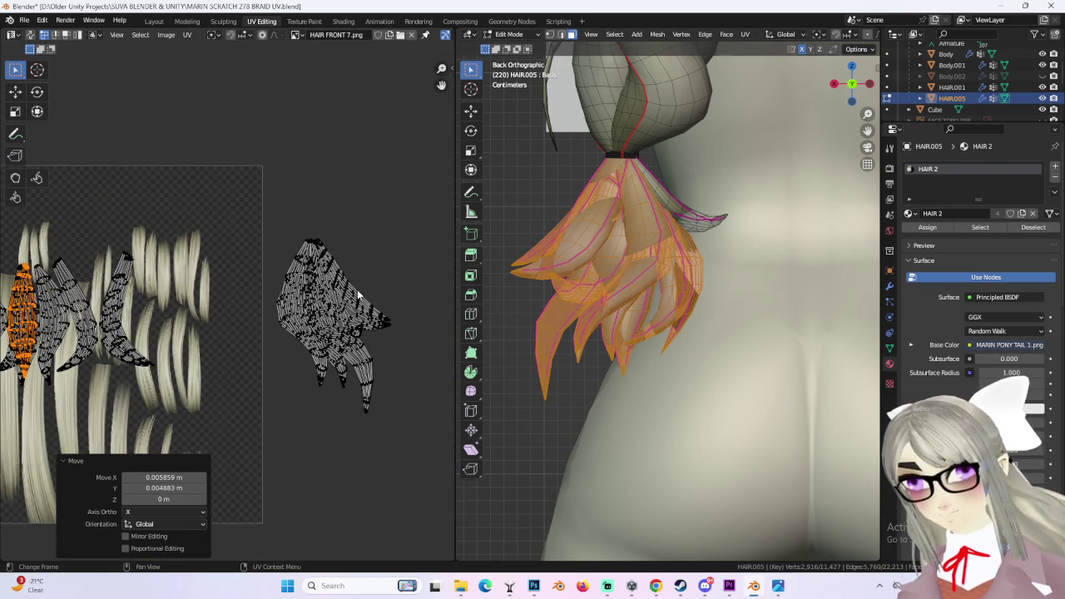
{"action": "left_click", "coordinate": [358, 275]}
{"action": "middle_click_drag", "start_coordinate": [358, 274], "coordinate": [401, 281]}
{"action": "key", "text": "g"}
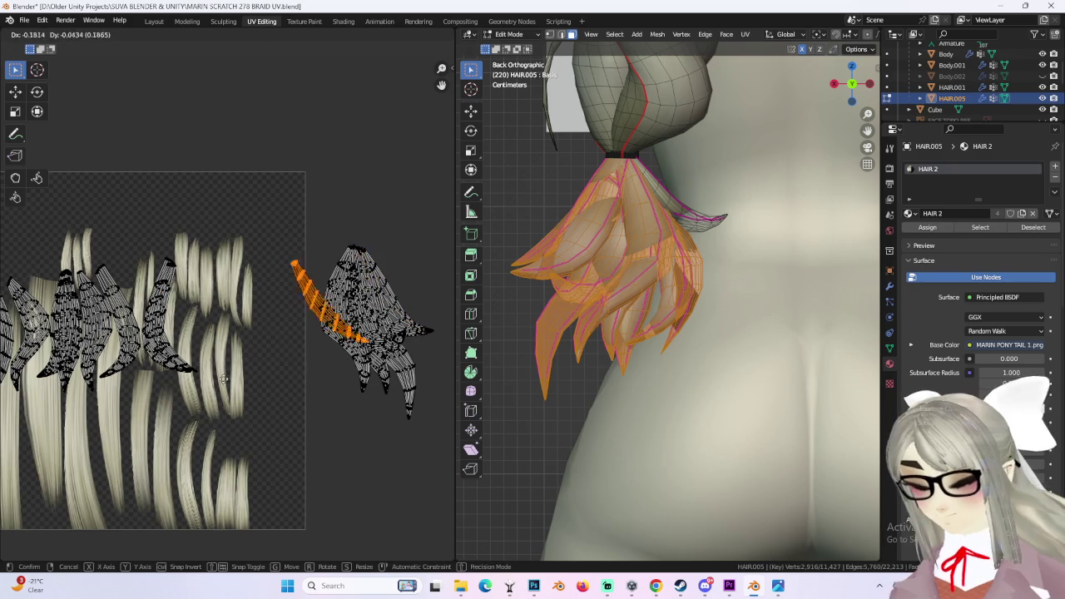
{"action": "left_click", "coordinate": [186, 380]}
{"action": "middle_click_drag", "start_coordinate": [185, 380], "coordinate": [251, 381]}
{"action": "key", "text": "r"}
{"action": "scroll", "coordinate": [215, 417], "scroll_direction": "up", "scroll_amount": 2}
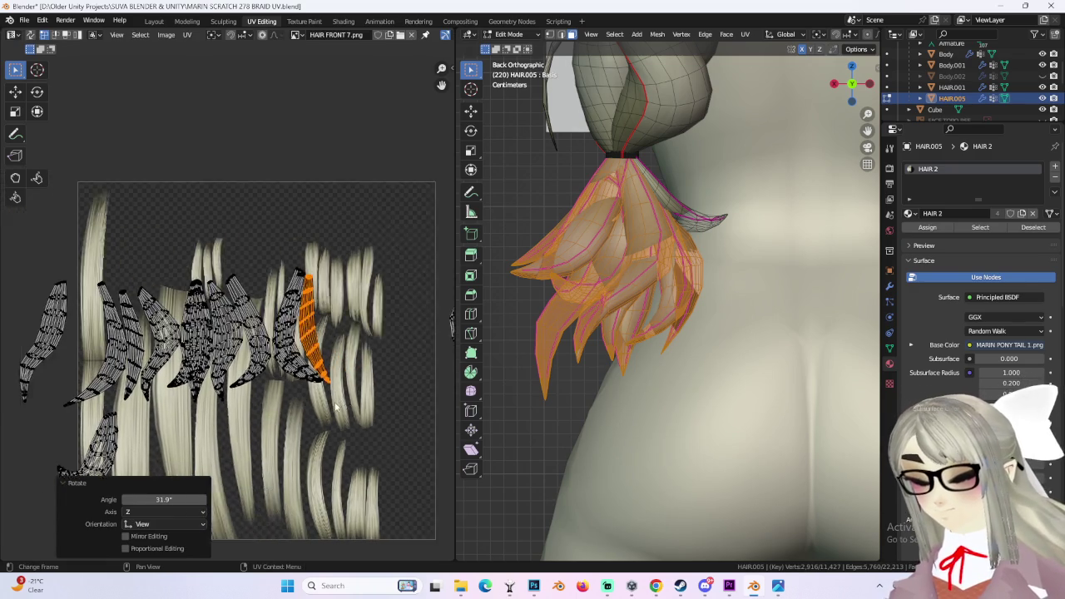
{"action": "left_click", "coordinate": [316, 397]}
{"action": "mouse_move", "coordinate": [317, 398]}
{"action": "middle_mouse_down"}
{"action": "mouse_move", "coordinate": [431, 377]}
{"action": "mouse_move", "coordinate": [360, 368]}
{"action": "middle_mouse_up"}
{"action": "key", "text": "g"}
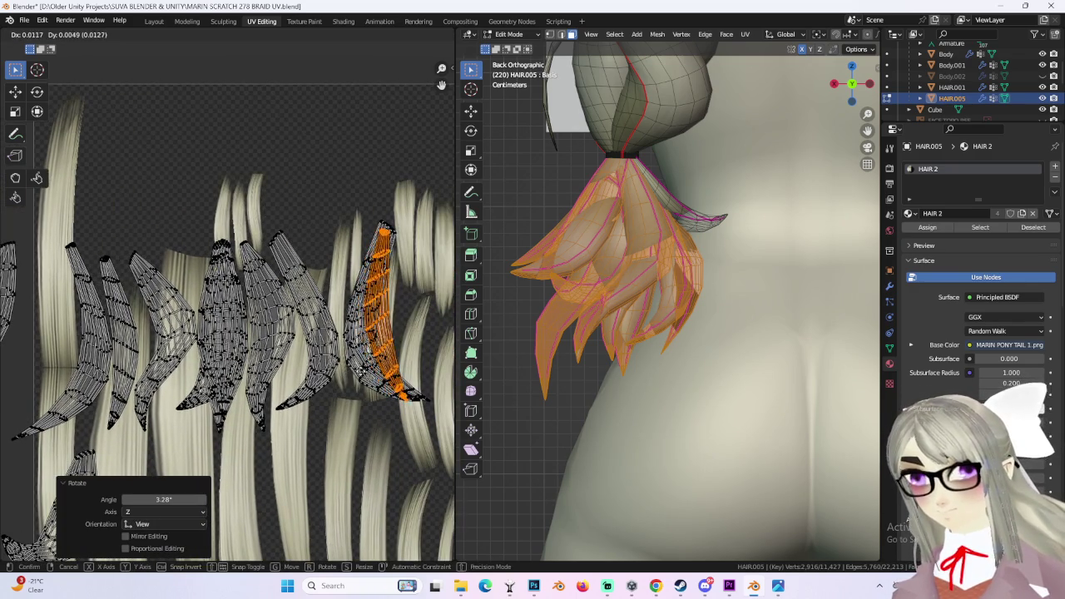
{"action": "left_click", "coordinate": [453, 337]}
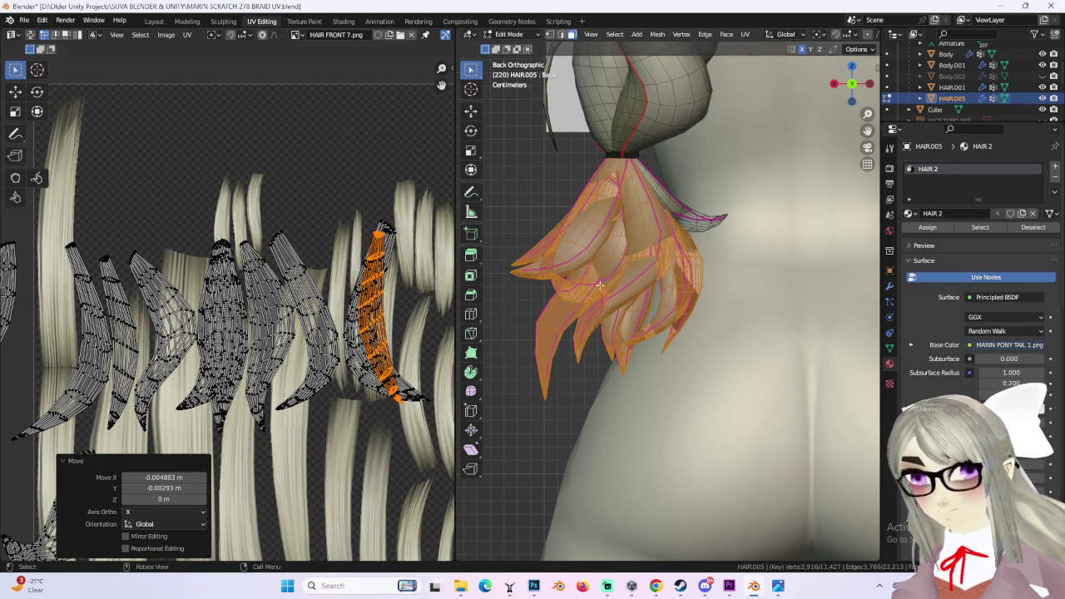
- Clear the hair-tip selection and select the entire hair mesh with the whole texture framed
{"action": "left_click", "coordinate": [699, 261]}
{"action": "scroll", "coordinate": [368, 345], "scroll_direction": "down", "scroll_amount": 5}
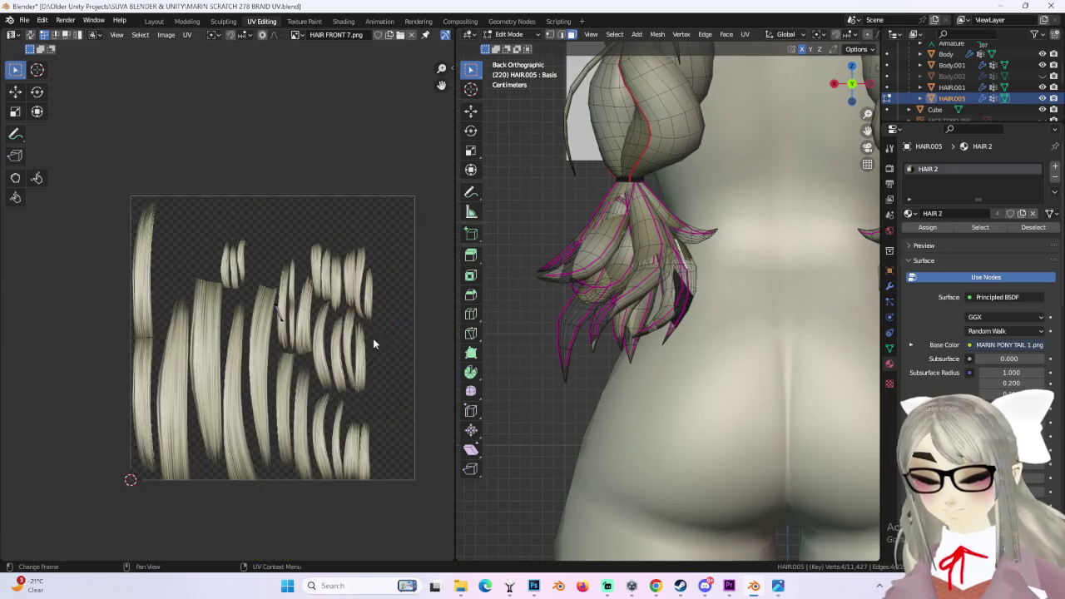
{"action": "middle_click_drag", "start_coordinate": [369, 345], "coordinate": [185, 308]}
{"action": "key", "text": "a"}
{"action": "scroll", "coordinate": [233, 312], "scroll_direction": "down", "scroll_amount": 2}
{"action": "scroll", "coordinate": [233, 312], "scroll_direction": "up", "scroll_amount": 2}
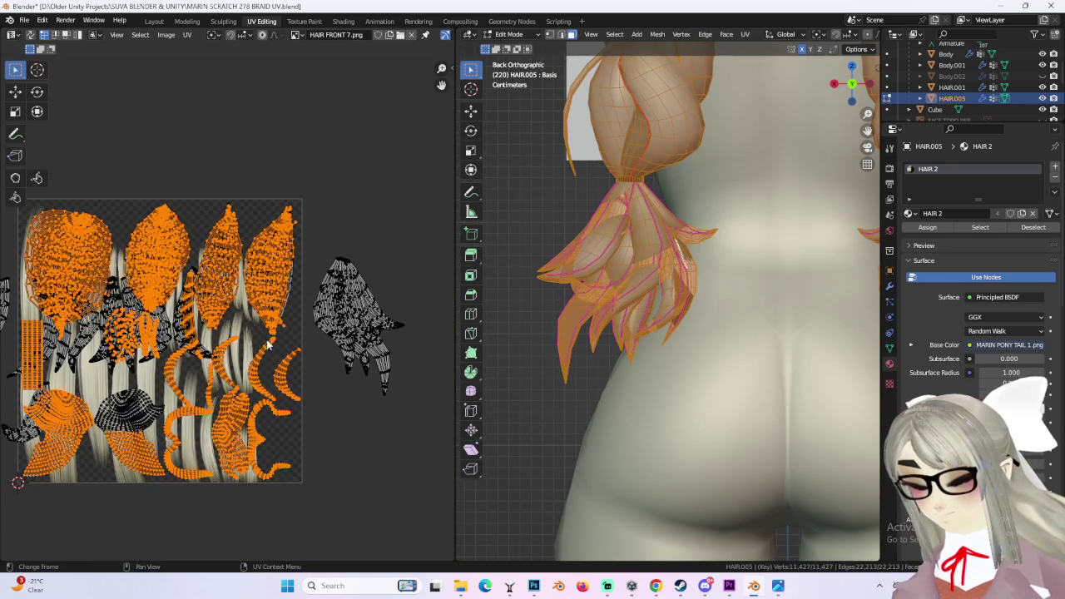
{"action": "middle_click_drag", "start_coordinate": [269, 345], "coordinate": [295, 350]}
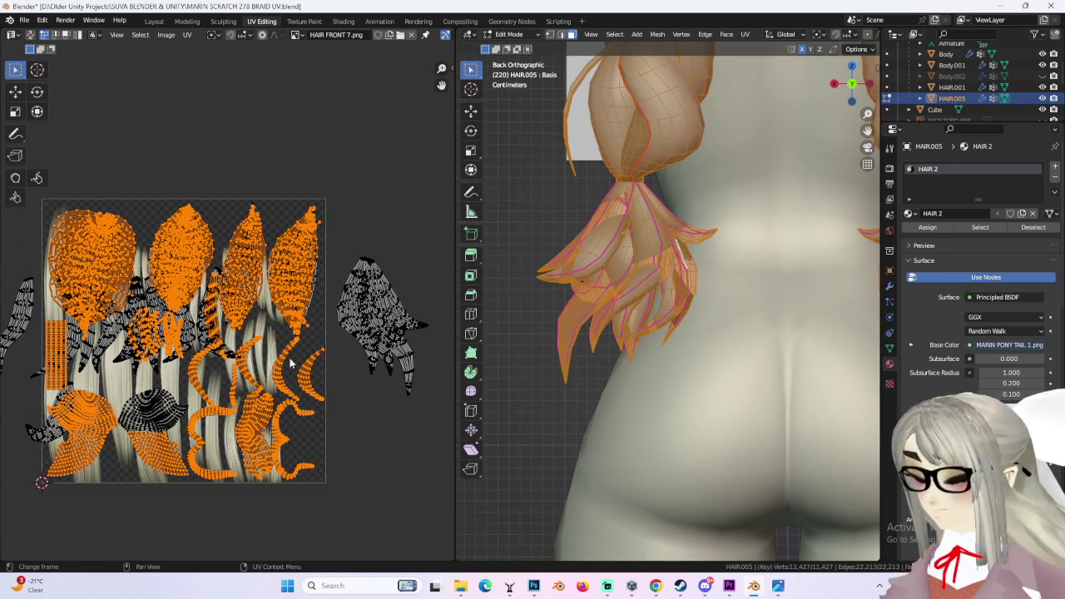
{"action": "scroll", "coordinate": [715, 235], "scroll_direction": "down", "scroll_amount": 4}
- Select both hair tips and their linked pieces, box-selecting extra tip faces
{"action": "left_click", "coordinate": [632, 283]}
{"action": "key", "text": "ctrl+l"}
{"action": "middle_click_drag", "start_coordinate": [633, 283], "coordinate": [623, 284]}
{"action": "key", "text": "l"}
{"action": "mouse_move", "coordinate": [791, 296]}
{"action": "middle_mouse_down"}
{"action": "mouse_move", "coordinate": [725, 324]}
{"action": "mouse_move", "coordinate": [571, 309]}
{"action": "mouse_move", "coordinate": [770, 281]}
{"action": "mouse_move", "coordinate": [690, 267]}
{"action": "middle_mouse_up"}
{"action": "key", "text": "ctrl+l"}
{"action": "left_click_drag", "start_coordinate": [690, 268], "coordinate": [737, 293]}
{"action": "mouse_move", "coordinate": [737, 293]}
{"action": "middle_mouse_down"}
{"action": "mouse_move", "coordinate": [656, 296]}
{"action": "mouse_move", "coordinate": [666, 337]}
{"action": "middle_mouse_up"}
- Box-select the hair UV islands and move them about 0.61 to the right
{"action": "scroll", "coordinate": [391, 308], "scroll_direction": "down", "scroll_amount": 1}
{"action": "left_click_drag", "start_coordinate": [66, 235], "coordinate": [427, 483]}
{"action": "middle_click_drag", "start_coordinate": [364, 363], "coordinate": [269, 340]}
{"action": "key", "text": "g"}
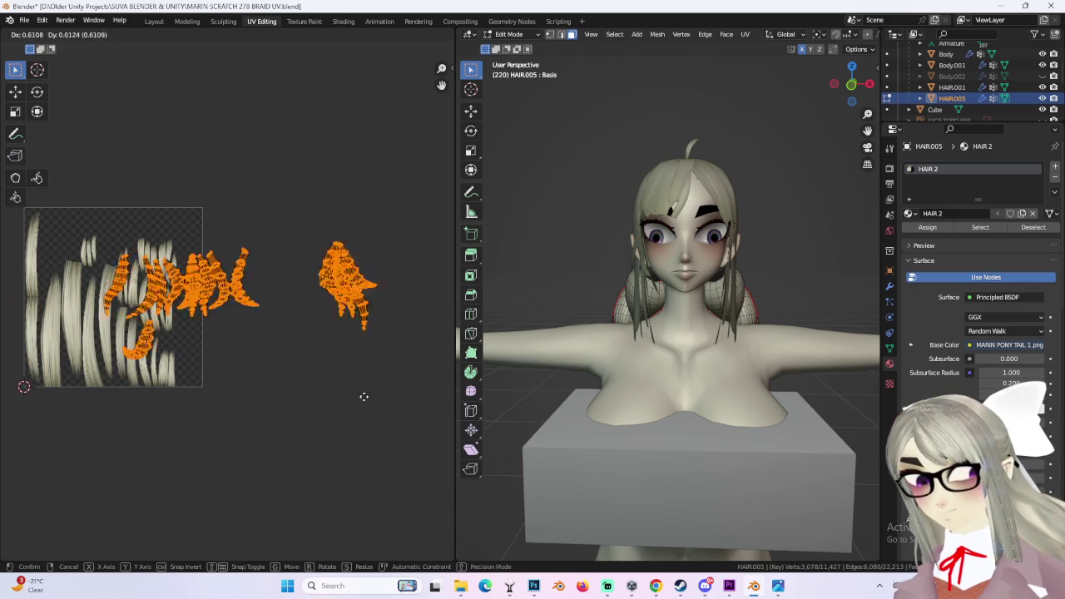
{"action": "left_click", "coordinate": [386, 406]}
- Zoom the UV editor and select a single UV island
{"action": "scroll", "coordinate": [410, 319], "scroll_direction": "up", "scroll_amount": 2}
{"action": "scroll", "coordinate": [409, 318], "scroll_direction": "up", "scroll_amount": 1}
{"action": "left_click", "coordinate": [392, 346]}
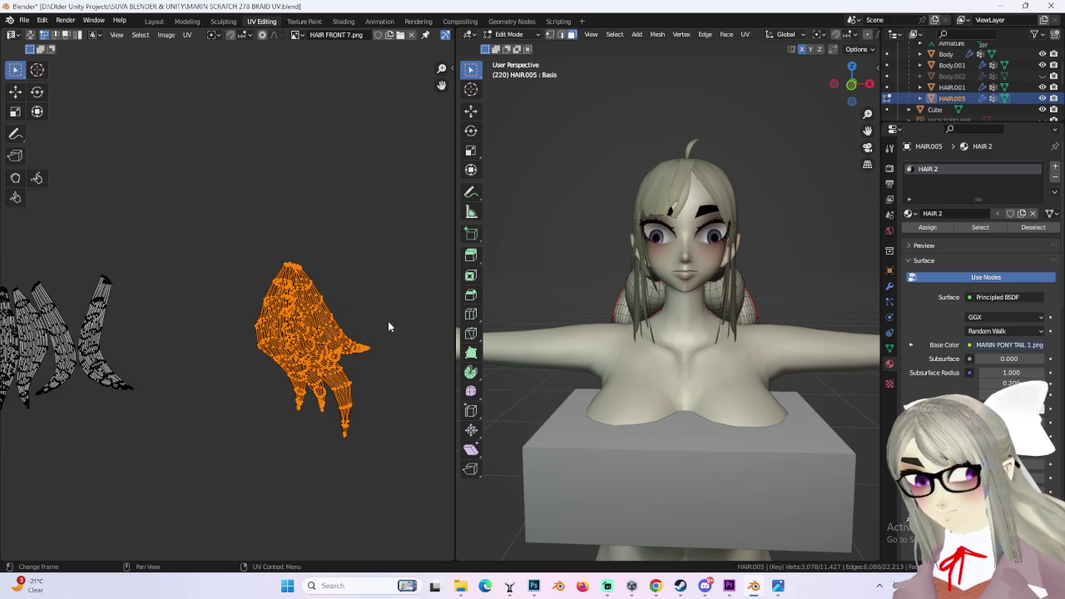
{"action": "scroll", "coordinate": [392, 347], "scroll_direction": "up", "scroll_amount": 2}
{"action": "scroll", "coordinate": [362, 335], "scroll_direction": "up", "scroll_amount": 1}
{"action": "scroll", "coordinate": [369, 368], "scroll_direction": "down", "scroll_amount": 2}
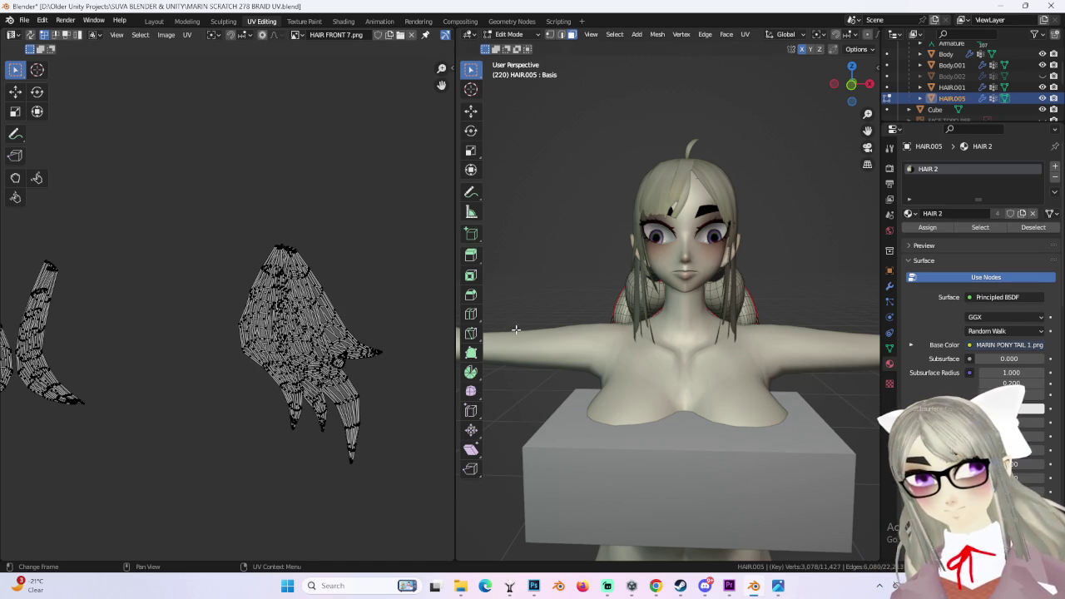
- View the braided ponytails from behind in wireframe with the hair deselected
{"action": "middle_click_drag", "start_coordinate": [803, 320], "coordinate": [705, 319]}
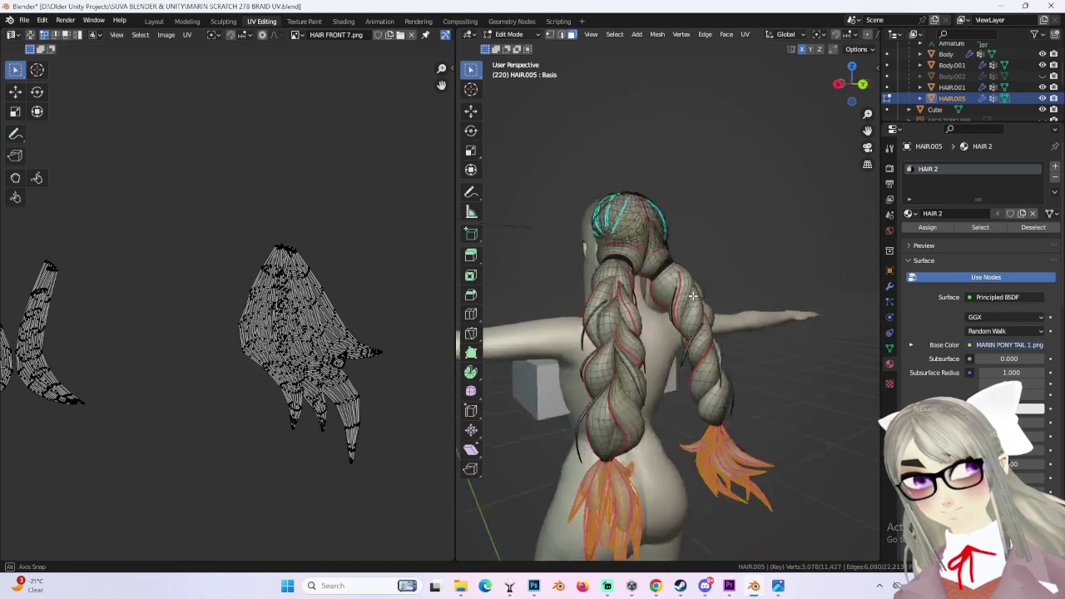
{"action": "key", "text": "shift+z"}
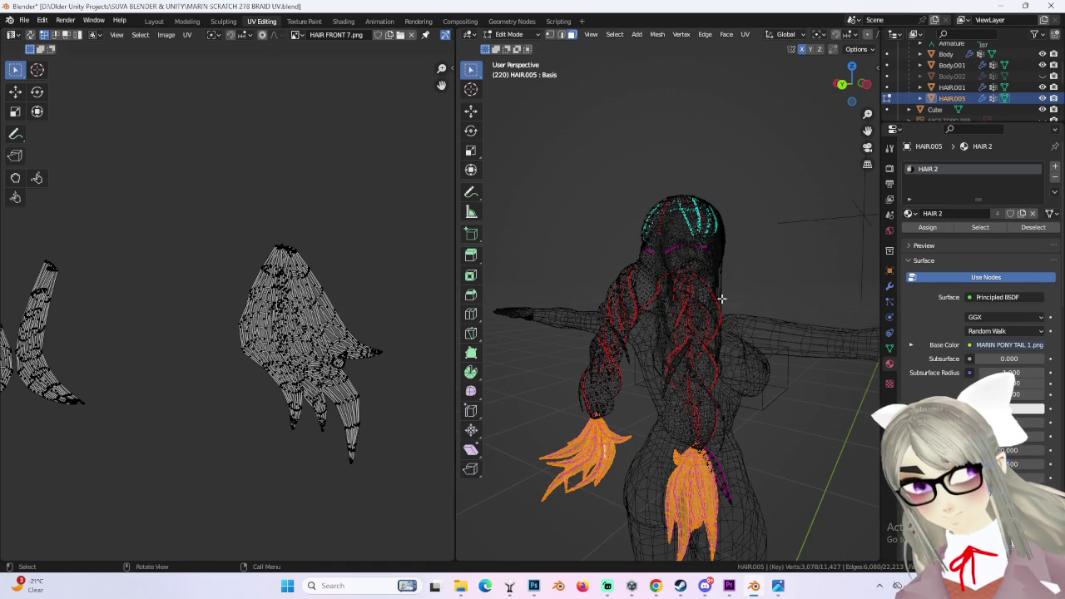
{"action": "left_click", "coordinate": [760, 239]}
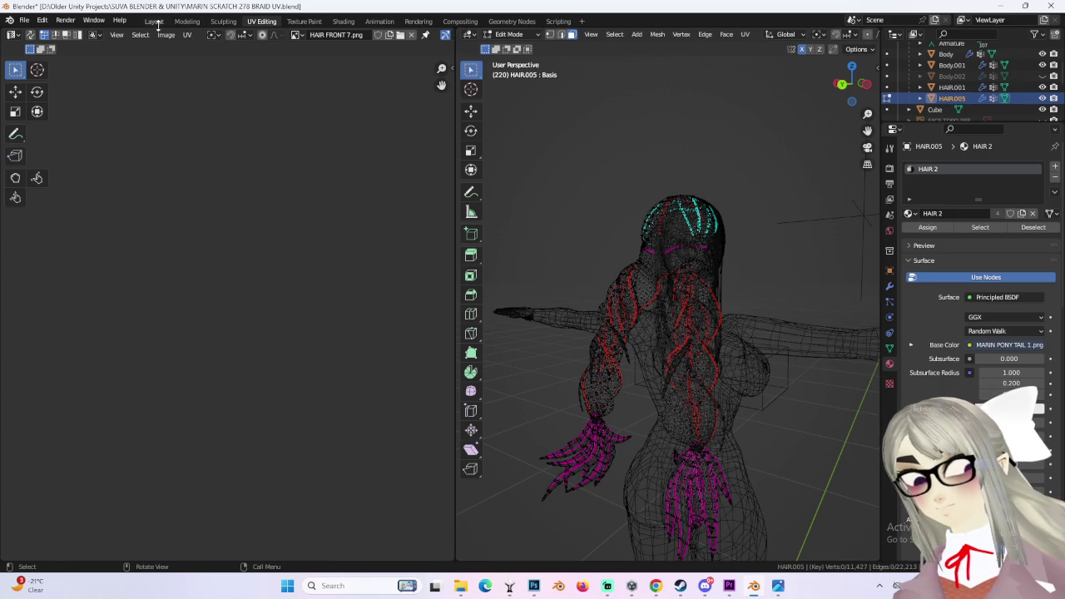
{"action": "left_click", "coordinate": [154, 21]}
{"action": "middle_click_drag", "start_coordinate": [472, 207], "coordinate": [460, 271]}
{"action": "scroll", "coordinate": [549, 240], "scroll_direction": "up", "scroll_amount": 3}
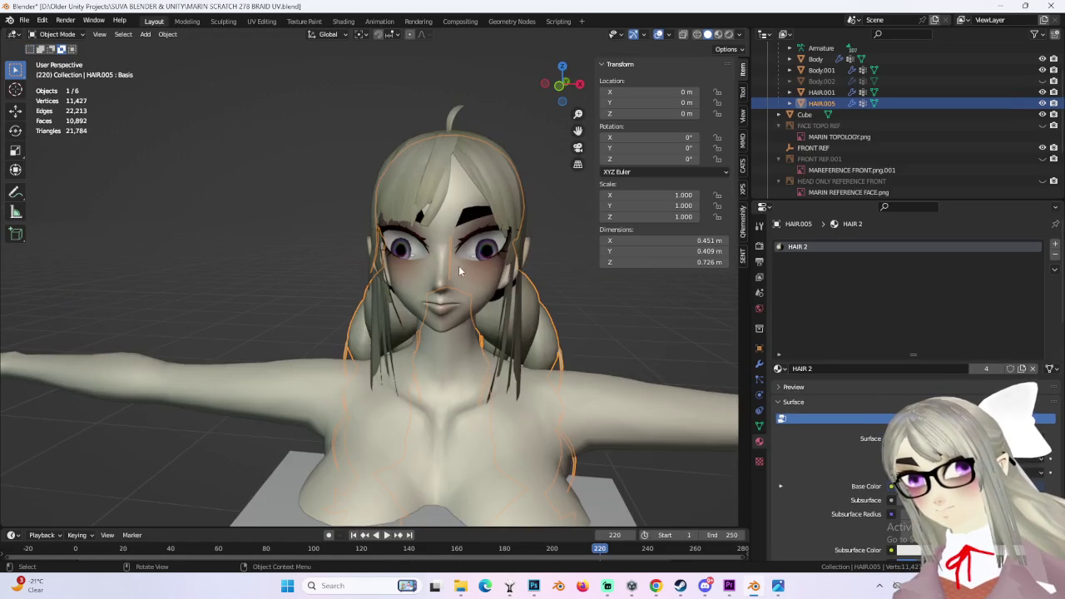
{"action": "mouse_move", "coordinate": [552, 238]}
{"action": "middle_mouse_down"}
{"action": "mouse_move", "coordinate": [536, 214]}
{"action": "mouse_move", "coordinate": [548, 242]}
{"action": "middle_mouse_up"}
{"action": "scroll", "coordinate": [548, 242], "scroll_direction": "up", "scroll_amount": 3}
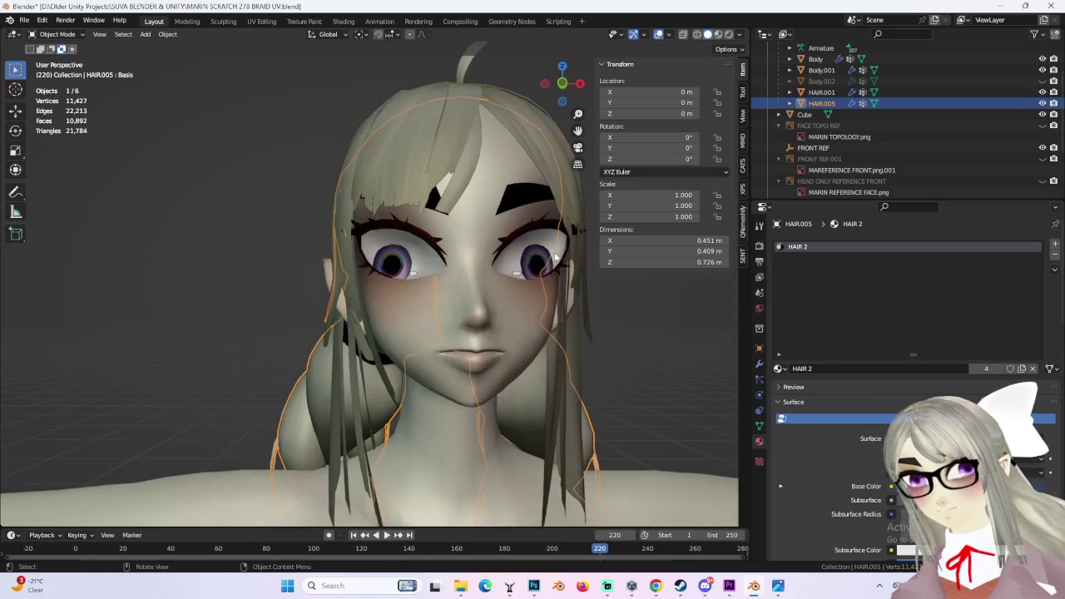
{"action": "left_click", "coordinate": [537, 266]}
{"action": "scroll", "coordinate": [384, 303], "scroll_direction": "up", "scroll_amount": 3}
{"action": "scroll", "coordinate": [456, 306], "scroll_direction": "up", "scroll_amount": 2}
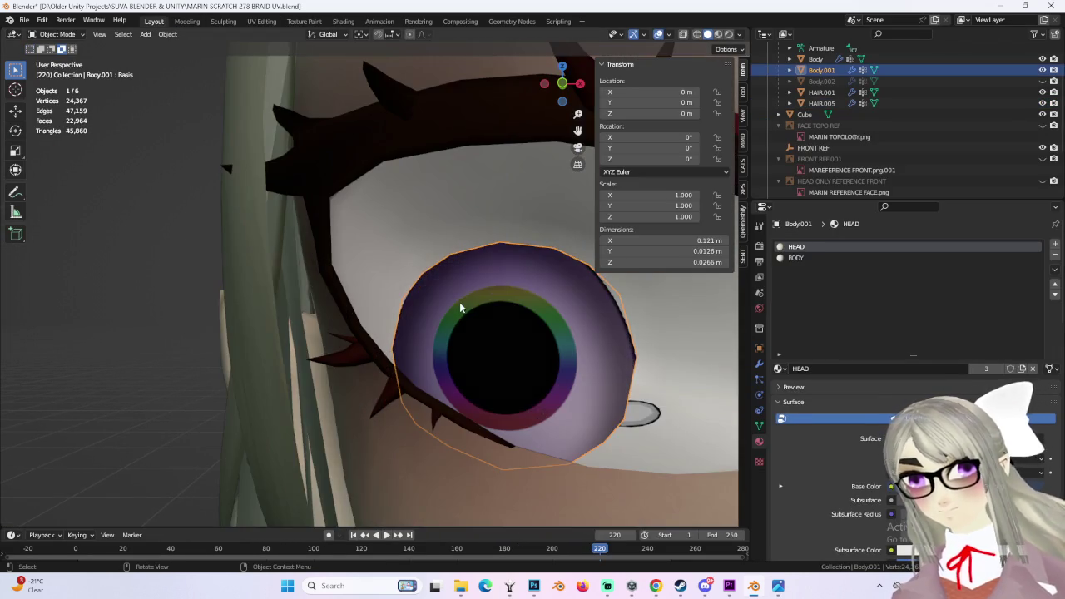
{"action": "scroll", "coordinate": [512, 309], "scroll_direction": "down", "scroll_amount": 1}
{"action": "scroll", "coordinate": [491, 308], "scroll_direction": "down", "scroll_amount": 4}
{"action": "mouse_move", "coordinate": [557, 359]}
{"action": "middle_mouse_down"}
{"action": "mouse_move", "coordinate": [462, 408]}
{"action": "mouse_move", "coordinate": [491, 150]}
{"action": "mouse_move", "coordinate": [416, 178]}
{"action": "mouse_move", "coordinate": [426, 271]}
{"action": "mouse_move", "coordinate": [505, 254]}
{"action": "mouse_move", "coordinate": [441, 216]}
{"action": "middle_mouse_up"}
{"action": "left_click", "coordinate": [426, 270]}
{"action": "left_click", "coordinate": [586, 297]}
{"action": "mouse_move", "coordinate": [571, 298]}
{"action": "middle_mouse_down"}
{"action": "mouse_move", "coordinate": [541, 293]}
{"action": "mouse_move", "coordinate": [480, 327]}
{"action": "mouse_move", "coordinate": [312, 342]}
{"action": "mouse_move", "coordinate": [412, 327]}
{"action": "middle_mouse_up"}
{"action": "left_click", "coordinate": [311, 342]}
{"action": "key", "text": "alt+a"}
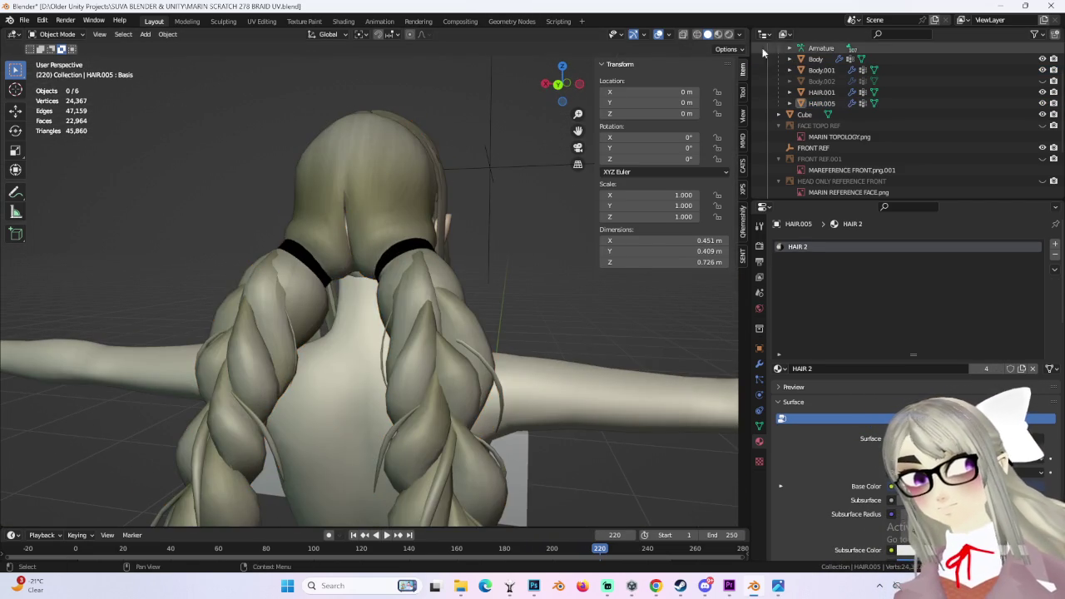
{"action": "left_click", "coordinate": [719, 34]}
{"action": "mouse_move", "coordinate": [533, 242]}
{"action": "middle_mouse_down"}
{"action": "mouse_move", "coordinate": [459, 291]}
{"action": "mouse_move", "coordinate": [432, 172]}
{"action": "middle_mouse_up"}
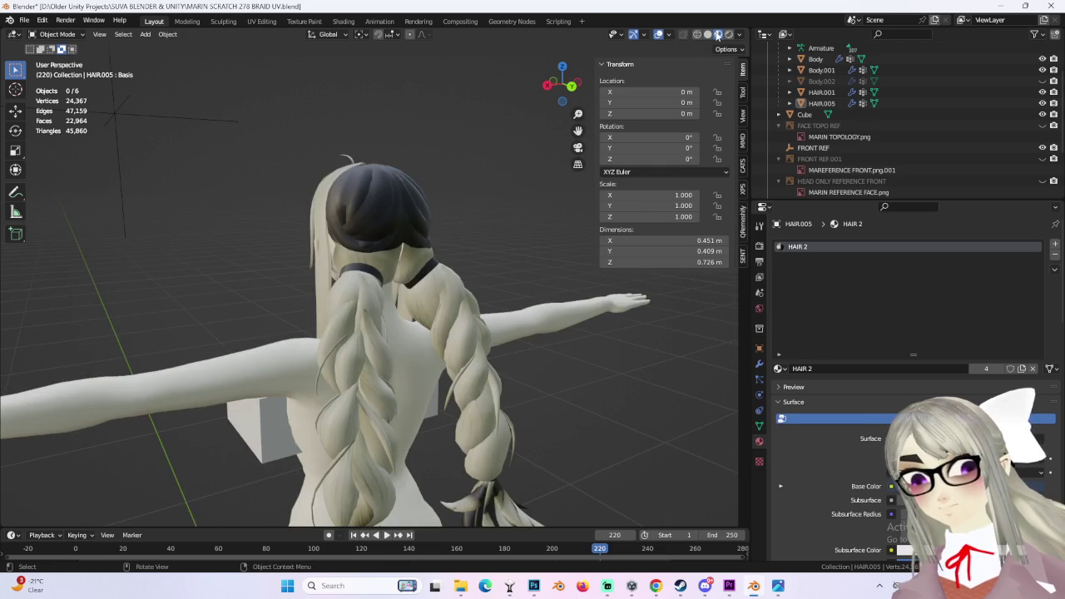
{"action": "left_click", "coordinate": [708, 34]}
{"action": "mouse_move", "coordinate": [417, 208]}
{"action": "middle_mouse_down"}
{"action": "mouse_move", "coordinate": [379, 186]}
{"action": "mouse_move", "coordinate": [491, 293]}
{"action": "mouse_move", "coordinate": [447, 310]}
{"action": "mouse_move", "coordinate": [501, 273]}
{"action": "middle_mouse_up"}
{"action": "left_click", "coordinate": [380, 186]}
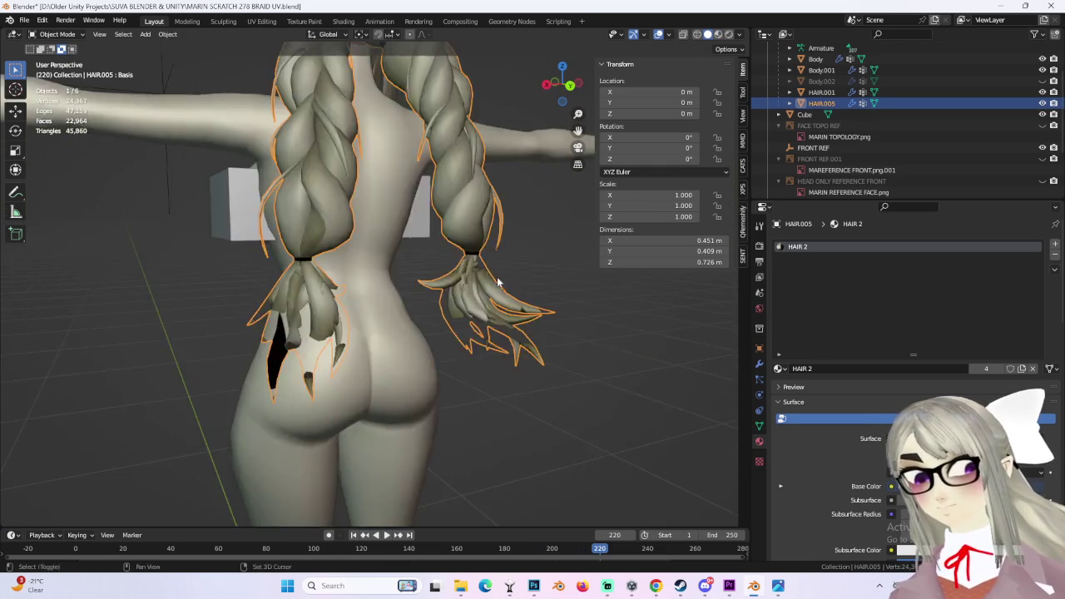
{"action": "scroll", "coordinate": [501, 273], "scroll_direction": "up", "scroll_amount": 3}
{"action": "mouse_move", "coordinate": [483, 339]}
{"action": "middle_mouse_down"}
{"action": "mouse_move", "coordinate": [501, 368]}
{"action": "mouse_move", "coordinate": [526, 336]}
{"action": "mouse_move", "coordinate": [548, 337]}
{"action": "mouse_move", "coordinate": [389, 331]}
{"action": "mouse_move", "coordinate": [460, 309]}
{"action": "mouse_move", "coordinate": [456, 274]}
{"action": "middle_mouse_up"}
{"action": "scroll", "coordinate": [547, 337], "scroll_direction": "down", "scroll_amount": 3}
- Enter Edit Mode and select the lower braid tips with their linked pieces from the back view
{"action": "left_click", "coordinate": [57, 33]}
{"action": "left_click", "coordinate": [54, 61]}
{"action": "scroll", "coordinate": [230, 239], "scroll_direction": "down", "scroll_amount": 2}
{"action": "scroll", "coordinate": [346, 311], "scroll_direction": "up", "scroll_amount": 2}
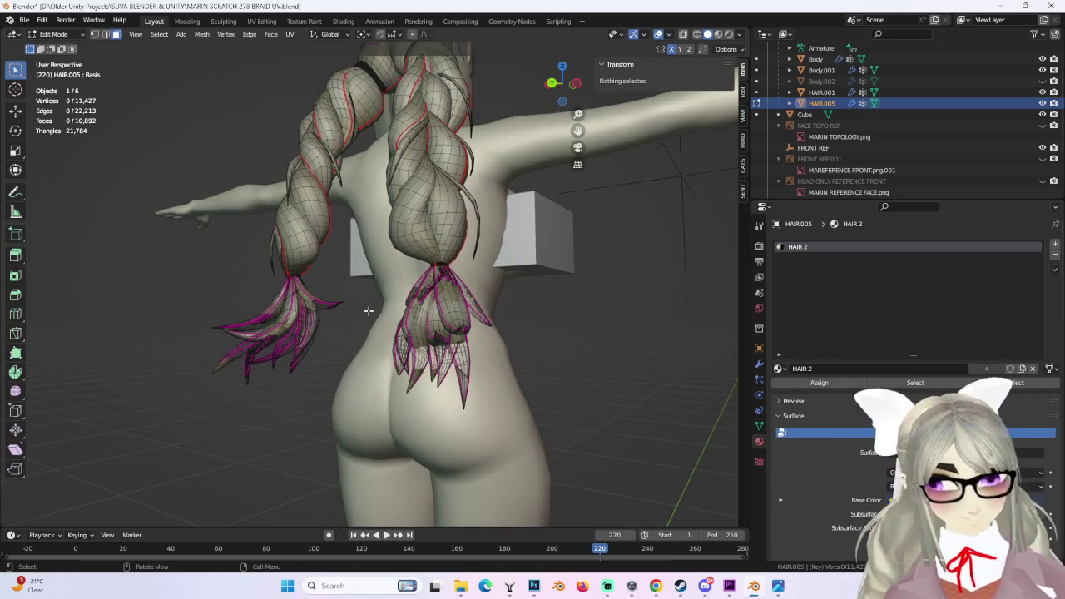
{"action": "left_click", "coordinate": [553, 84]}
{"action": "left_click_drag", "start_coordinate": [279, 314], "coordinate": [546, 402]}
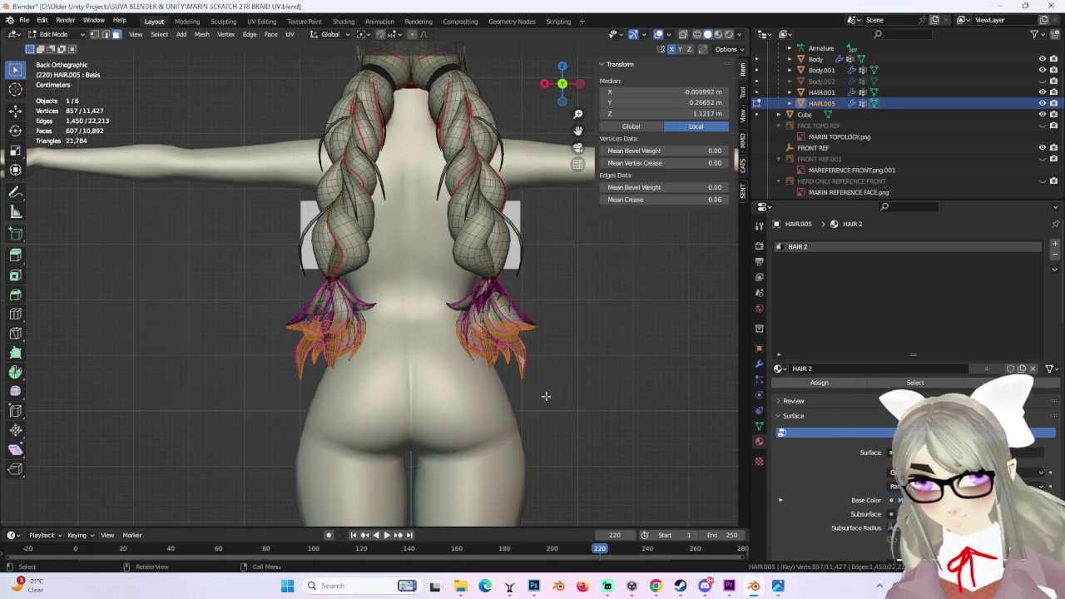
{"action": "key", "text": "ctrl+l"}
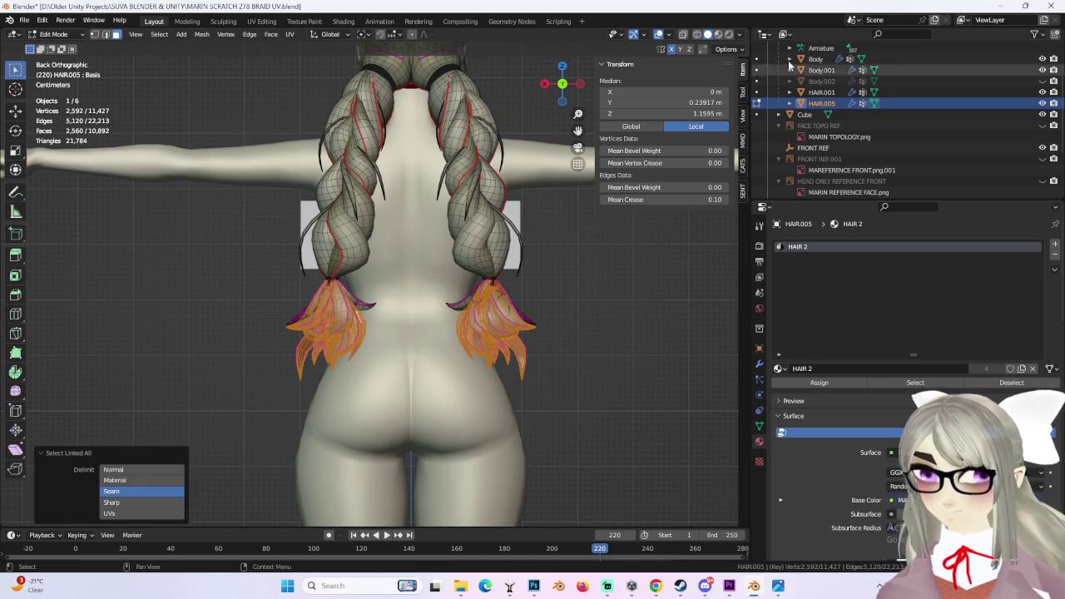
- In X-ray, add the remaining tip vertices and their connected pieces, then return to solid view
{"action": "left_click", "coordinate": [697, 34]}
{"action": "middle_click_drag", "start_coordinate": [375, 317], "coordinate": [333, 308]}
{"action": "left_click_drag", "start_coordinate": [302, 306], "coordinate": [421, 364], "text": "shift"}
{"action": "mouse_move", "coordinate": [421, 364]}
{"action": "middle_mouse_down"}
{"action": "mouse_move", "coordinate": [444, 333]}
{"action": "mouse_move", "coordinate": [504, 369]}
{"action": "mouse_move", "coordinate": [512, 315]}
{"action": "mouse_move", "coordinate": [466, 316]}
{"action": "middle_mouse_up"}
{"action": "key", "text": "ctrl+l"}
{"action": "left_click", "coordinate": [708, 34]}
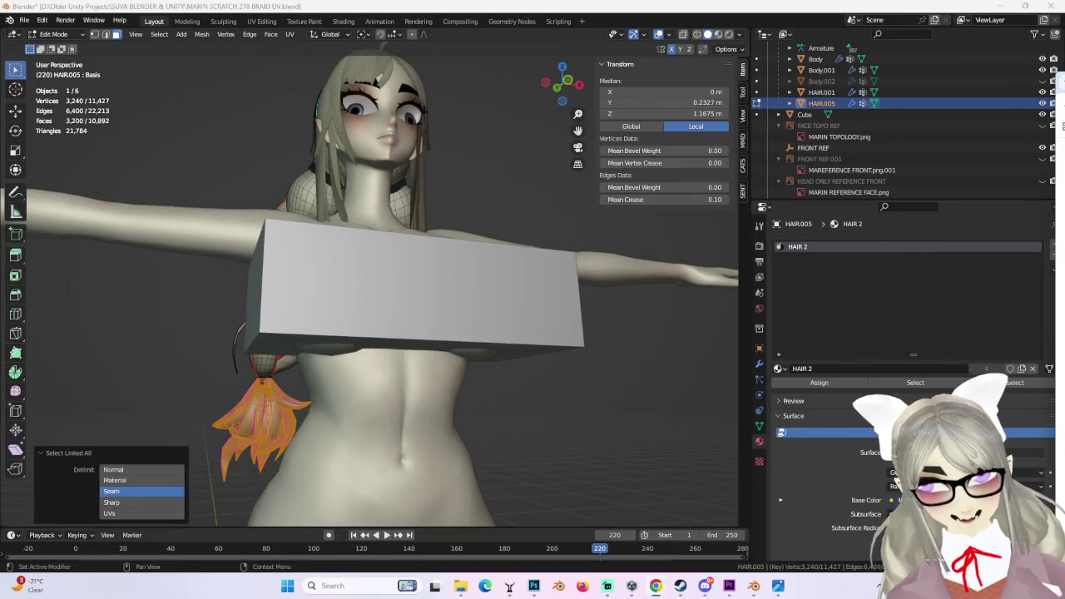
- Add a seam-bounded piece of the top hair and switch to the UV Editing workspace
{"action": "middle_click_drag", "start_coordinate": [716, 424], "coordinate": [573, 412]}
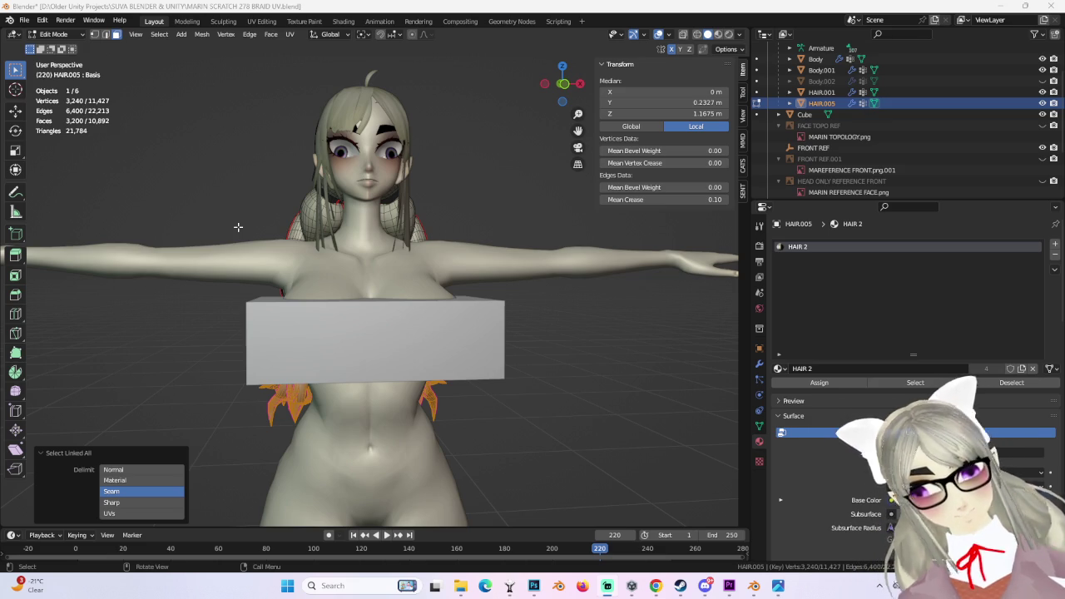
{"action": "key", "text": "KP_9"}
{"action": "mouse_move", "coordinate": [562, 90]}
{"action": "left_mouse_down"}
{"action": "mouse_move", "coordinate": [464, 341]}
{"action": "mouse_move", "coordinate": [392, 297]}
{"action": "left_mouse_up"}
{"action": "left_click", "coordinate": [340, 283]}
{"action": "mouse_move", "coordinate": [340, 283]}
{"action": "middle_mouse_down"}
{"action": "mouse_move", "coordinate": [390, 280]}
{"action": "mouse_move", "coordinate": [308, 22]}
{"action": "middle_mouse_up"}
{"action": "key", "text": "ctrl+l"}
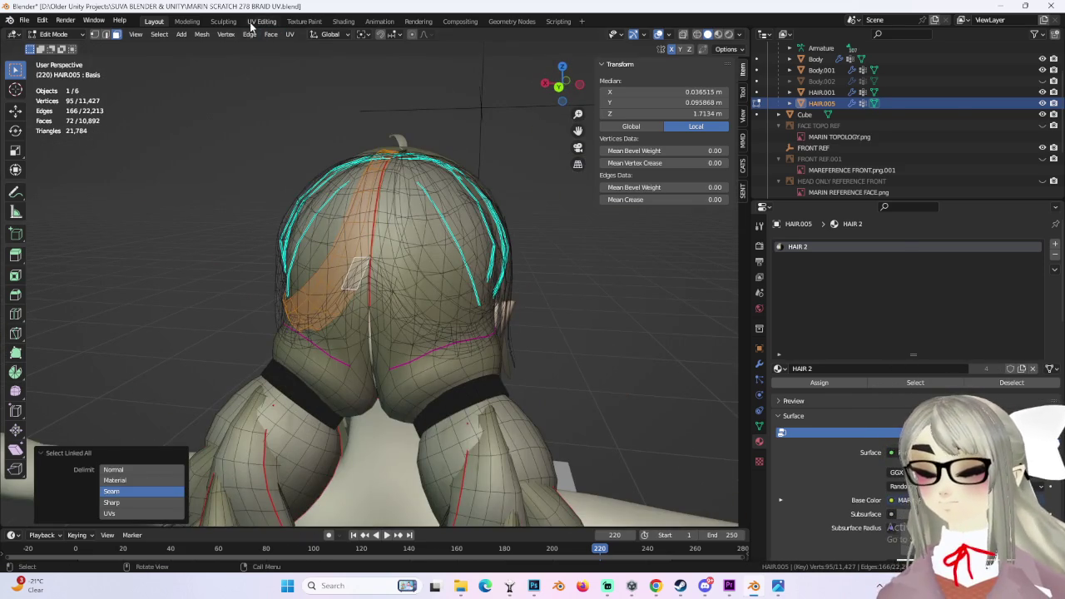
{"action": "left_click", "coordinate": [254, 22]}
{"action": "middle_click_drag", "start_coordinate": [501, 280], "coordinate": [734, 305]}
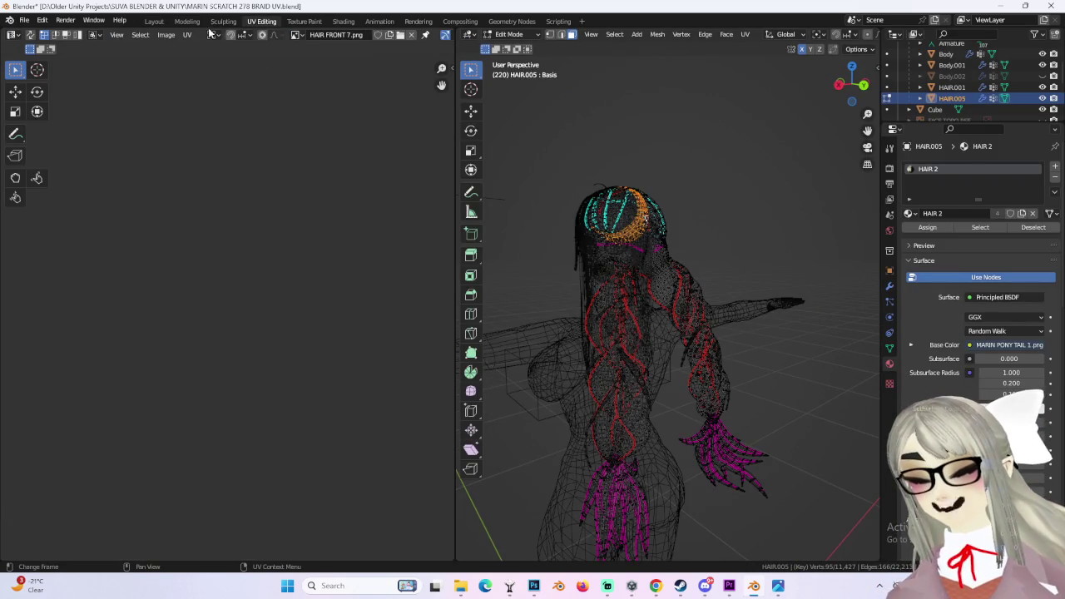
- Return to Layout with a back view of the braids, then bring the YouTube browser forward
{"action": "left_click", "coordinate": [154, 20]}
{"action": "mouse_move", "coordinate": [543, 193]}
{"action": "middle_mouse_down"}
{"action": "mouse_move", "coordinate": [476, 329]}
{"action": "mouse_move", "coordinate": [523, 239]}
{"action": "mouse_move", "coordinate": [494, 285]}
{"action": "mouse_move", "coordinate": [452, 280]}
{"action": "mouse_move", "coordinate": [468, 278]}
{"action": "mouse_move", "coordinate": [477, 390]}
{"action": "mouse_move", "coordinate": [386, 208]}
{"action": "mouse_move", "coordinate": [523, 206]}
{"action": "mouse_move", "coordinate": [477, 225]}
{"action": "mouse_move", "coordinate": [509, 309]}
{"action": "mouse_move", "coordinate": [490, 284]}
{"action": "mouse_move", "coordinate": [438, 281]}
{"action": "mouse_move", "coordinate": [488, 364]}
{"action": "mouse_move", "coordinate": [533, 314]}
{"action": "mouse_move", "coordinate": [483, 292]}
{"action": "mouse_move", "coordinate": [482, 280]}
{"action": "mouse_move", "coordinate": [487, 315]}
{"action": "mouse_move", "coordinate": [400, 250]}
{"action": "mouse_move", "coordinate": [371, 213]}
{"action": "mouse_move", "coordinate": [416, 225]}
{"action": "mouse_move", "coordinate": [429, 283]}
{"action": "mouse_move", "coordinate": [455, 213]}
{"action": "mouse_move", "coordinate": [751, 298]}
{"action": "middle_mouse_up"}
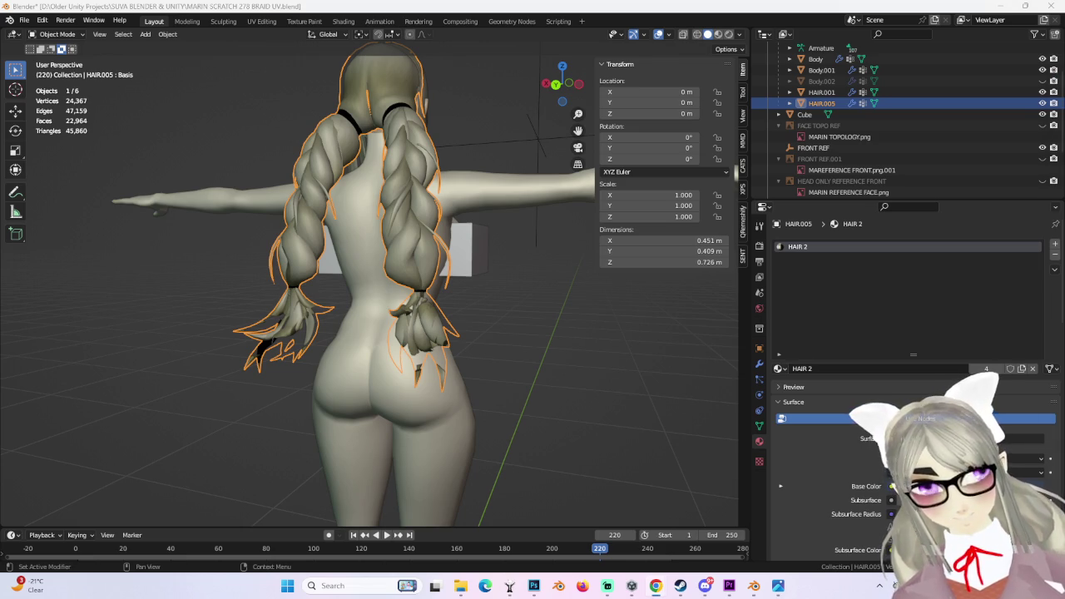
{"action": "key", "text": "alt+Tab"}
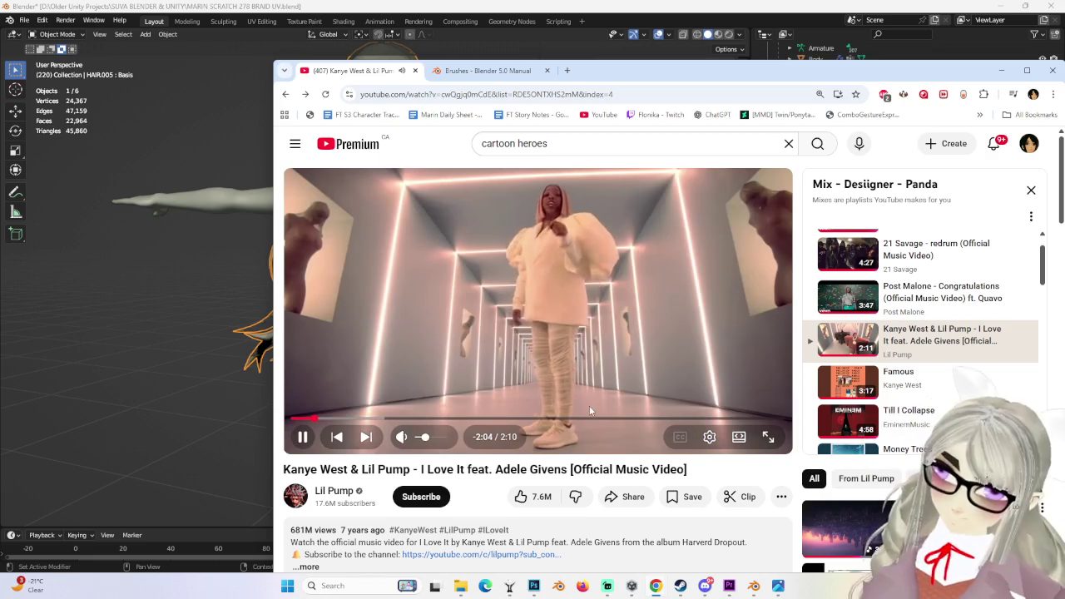
- Skip ahead in the music video, play another Mix playlist clip, and return to Blender
{"action": "mouse_move", "coordinate": [538, 418]}
{"action": "left_click", "coordinate": [751, 417]}
{"action": "left_click", "coordinate": [632, 338]}
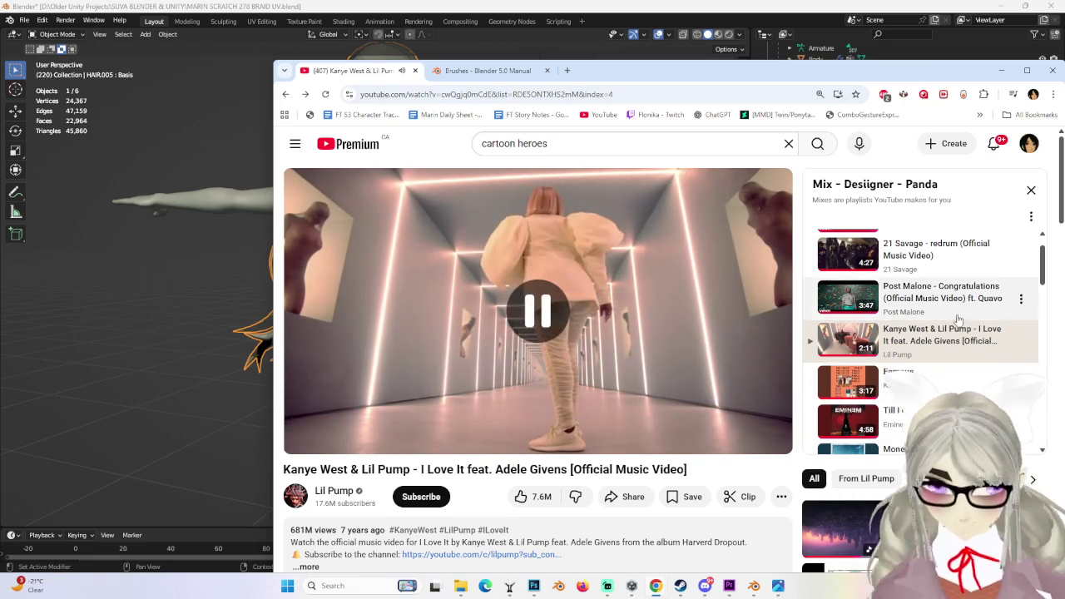
{"action": "scroll", "coordinate": [959, 320], "scroll_direction": "down", "scroll_amount": 3}
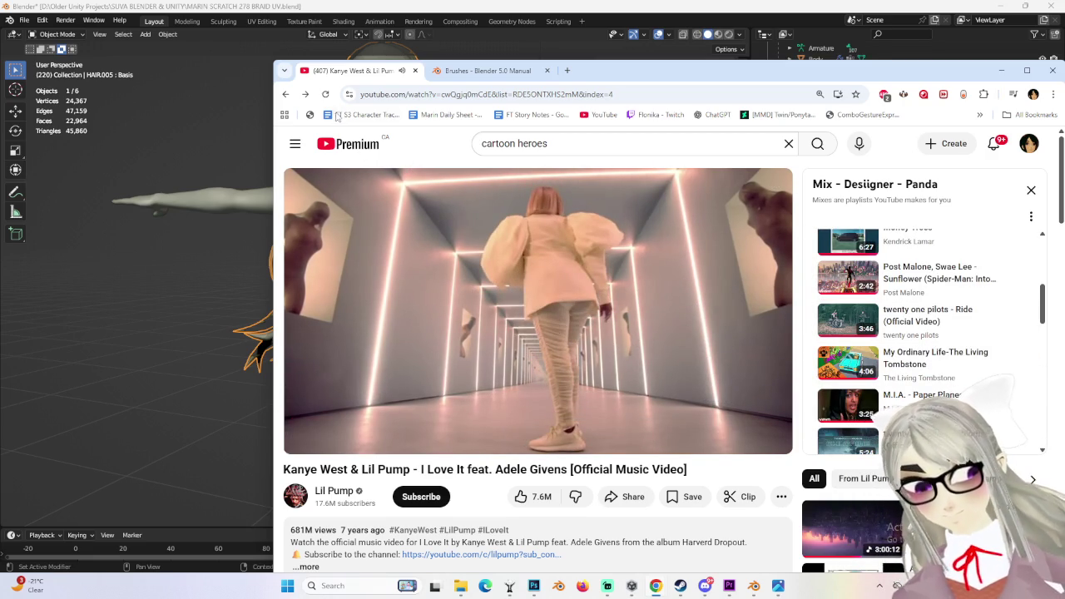
{"action": "left_click", "coordinate": [306, 95]}
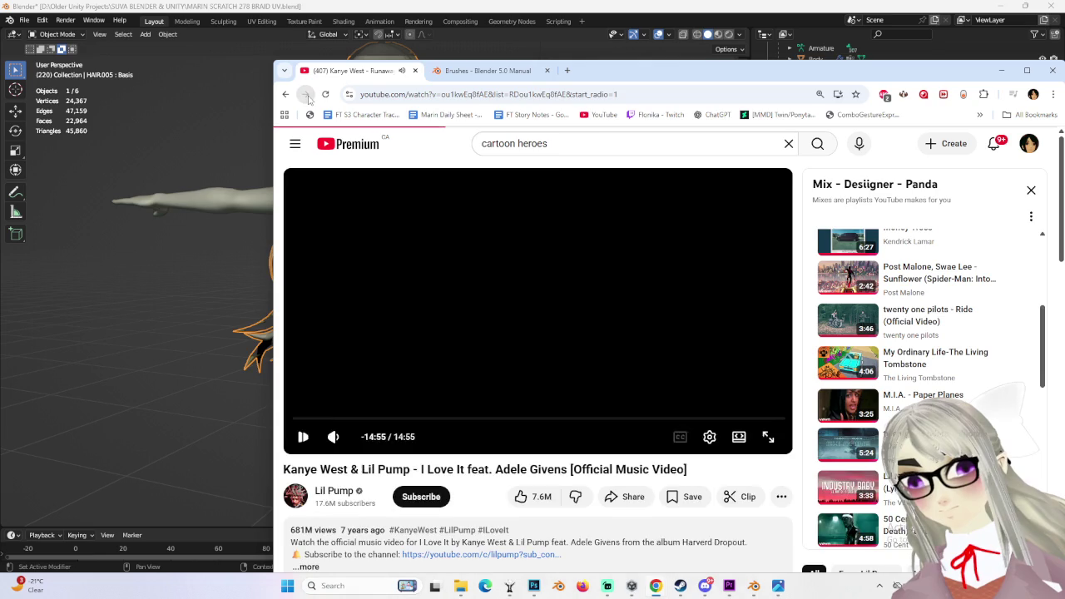
{"action": "key", "text": "alt+Tab"}
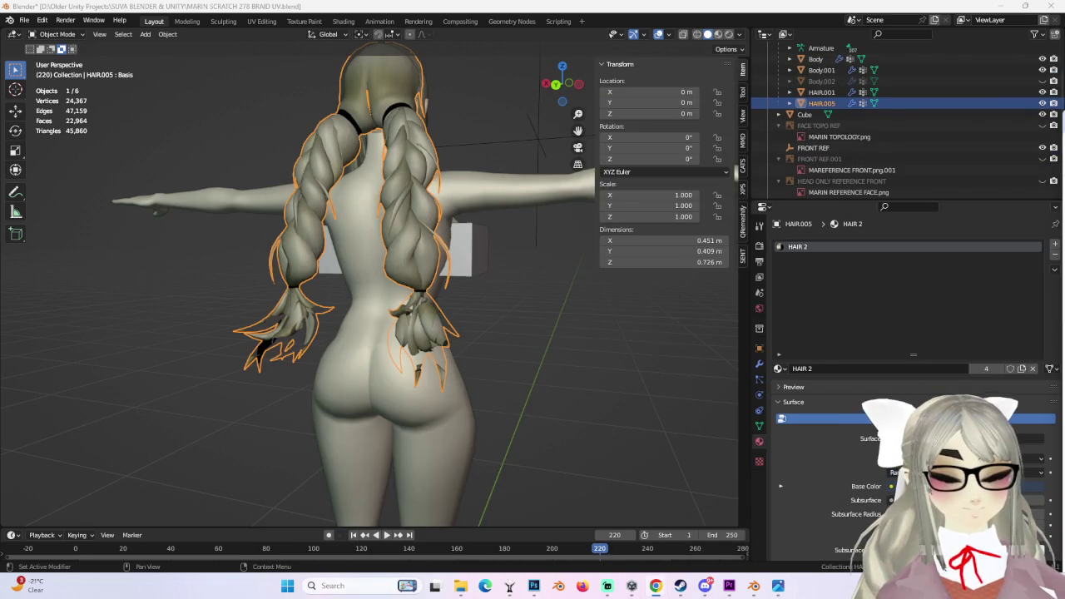
- Enter Edit Mode on the hair and select the braid tip pieces with Ctrl+L
{"action": "middle_click_drag", "start_coordinate": [493, 233], "coordinate": [441, 293]}
{"action": "left_click", "coordinate": [56, 34]}
{"action": "left_click", "coordinate": [57, 34]}
{"action": "left_click", "coordinate": [56, 35]}
{"action": "left_click", "coordinate": [67, 57]}
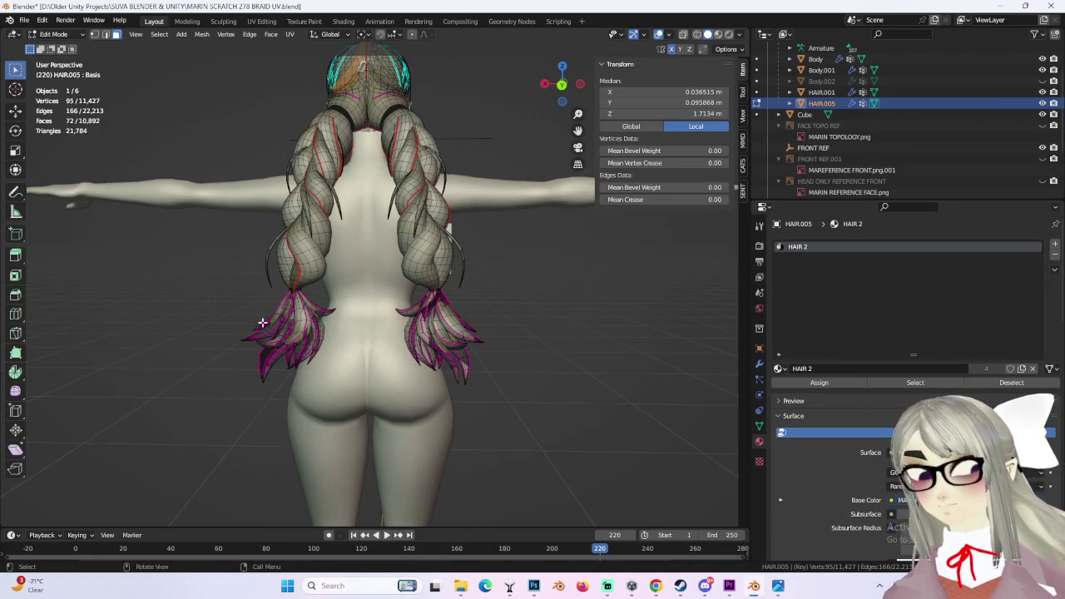
{"action": "scroll", "coordinate": [502, 404], "scroll_direction": "up", "scroll_amount": 2}
{"action": "key", "text": "ctrl+l"}
- In front X-ray view, add the tuft tops and all connected tip pieces
{"action": "middle_click_drag", "start_coordinate": [502, 405], "coordinate": [558, 92]}
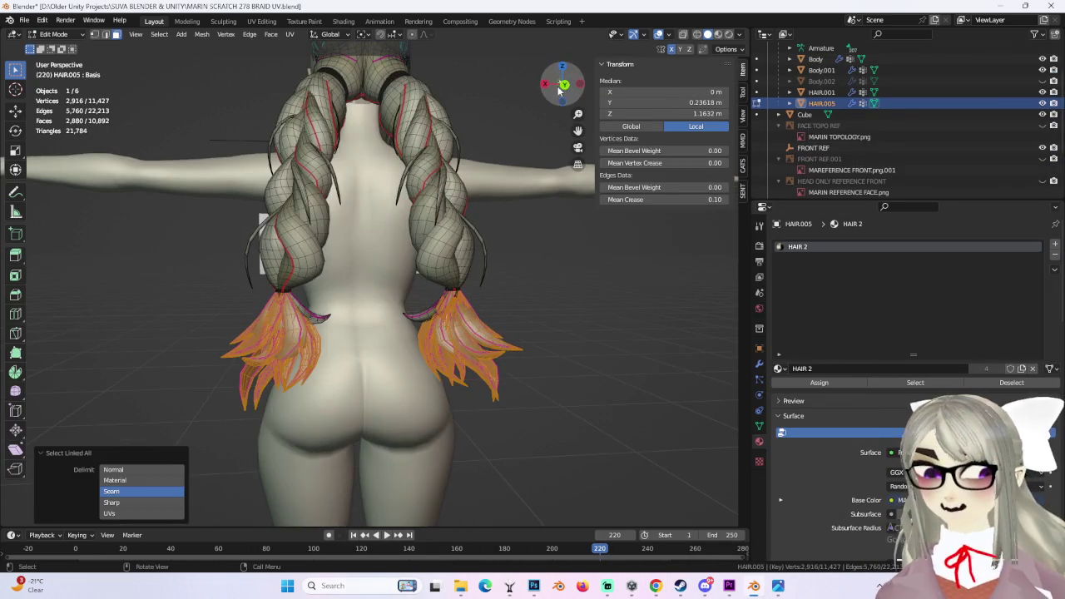
{"action": "left_click", "coordinate": [557, 92]}
{"action": "key", "text": "shift+z"}
{"action": "left_click", "coordinate": [330, 302], "text": "shift"}
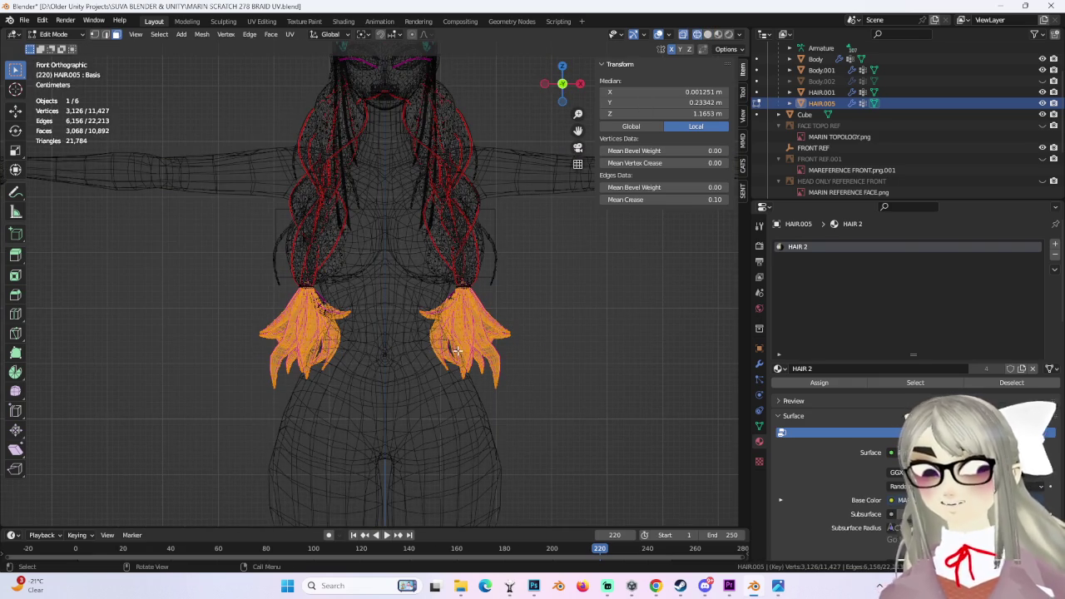
{"action": "key", "text": "ctrl+l"}
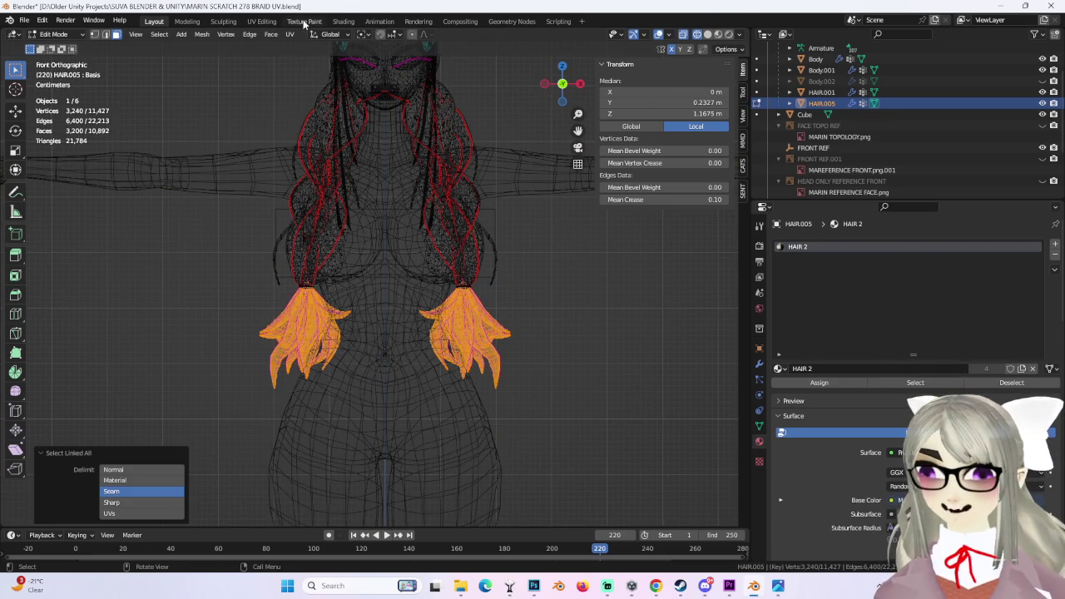
- In UV Editing, move the braid-tip islands off the hair texture, above the others
{"action": "left_click", "coordinate": [262, 21]}
{"action": "scroll", "coordinate": [283, 324], "scroll_direction": "up", "scroll_amount": 2}
{"action": "scroll", "coordinate": [301, 307], "scroll_direction": "down", "scroll_amount": 4}
{"action": "key", "text": "g"}
{"action": "left_click", "coordinate": [417, 358]}
{"action": "scroll", "coordinate": [417, 358], "scroll_direction": "up", "scroll_amount": 2}
- Box-select one tip island and move it down
{"action": "scroll", "coordinate": [417, 358], "scroll_direction": "up", "scroll_amount": 2}
{"action": "left_click_drag", "start_coordinate": [257, 208], "coordinate": [352, 304]}
{"action": "scroll", "coordinate": [357, 303], "scroll_direction": "up", "scroll_amount": 2}
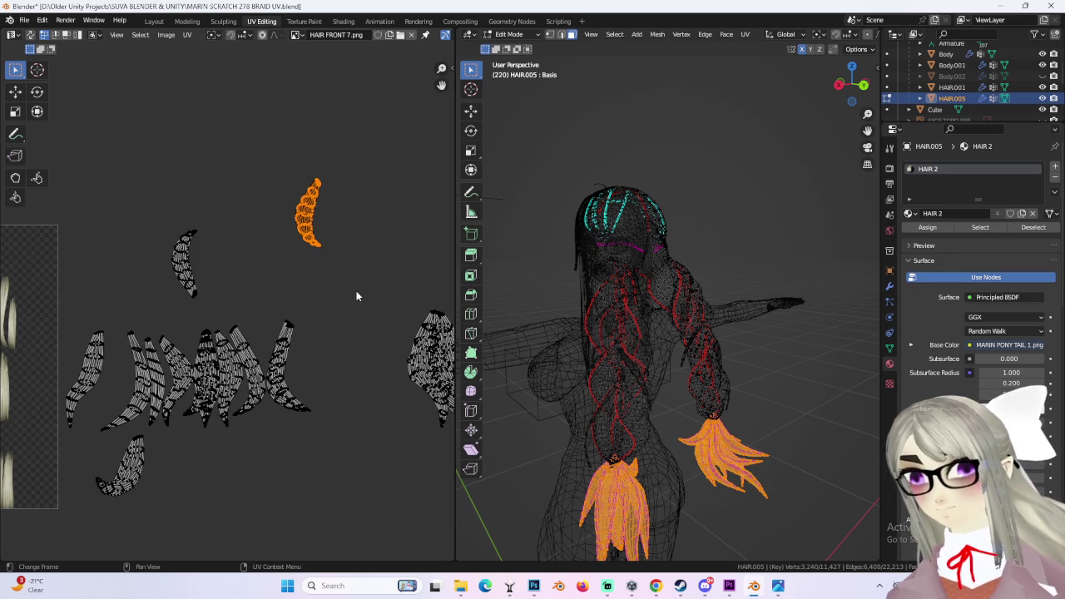
{"action": "scroll", "coordinate": [356, 296], "scroll_direction": "down", "scroll_amount": 1, "text": "shift"}
{"action": "scroll", "coordinate": [362, 291], "scroll_direction": "down", "scroll_amount": 2, "text": "shift"}
{"action": "key", "text": "g"}
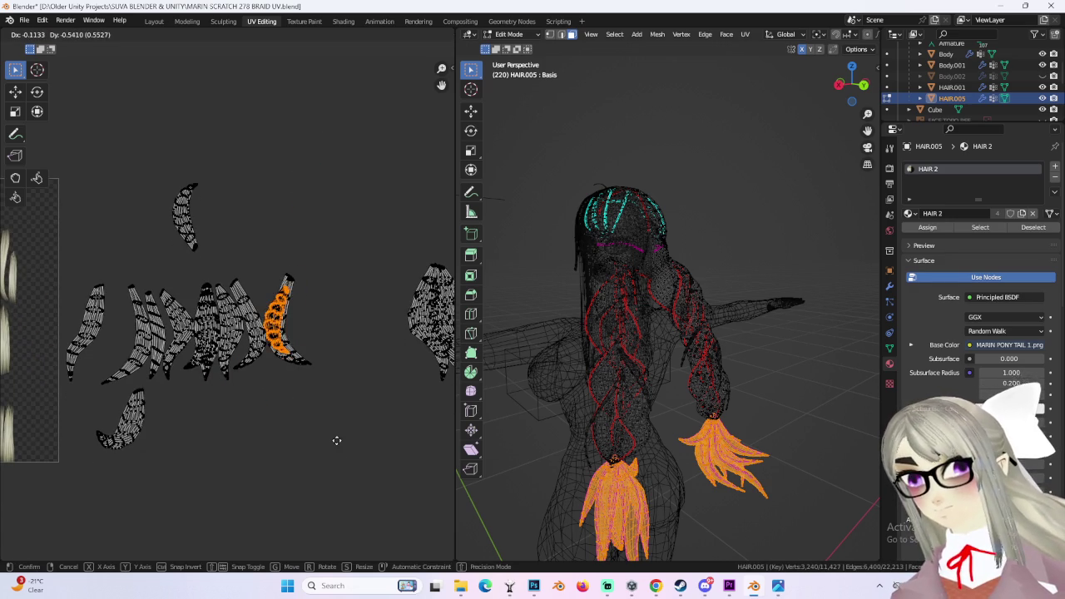
{"action": "left_click", "coordinate": [340, 441]}
- Select the top island, rotate it to flip it, and place it among the other islands
{"action": "left_click_drag", "start_coordinate": [134, 148], "coordinate": [234, 251]}
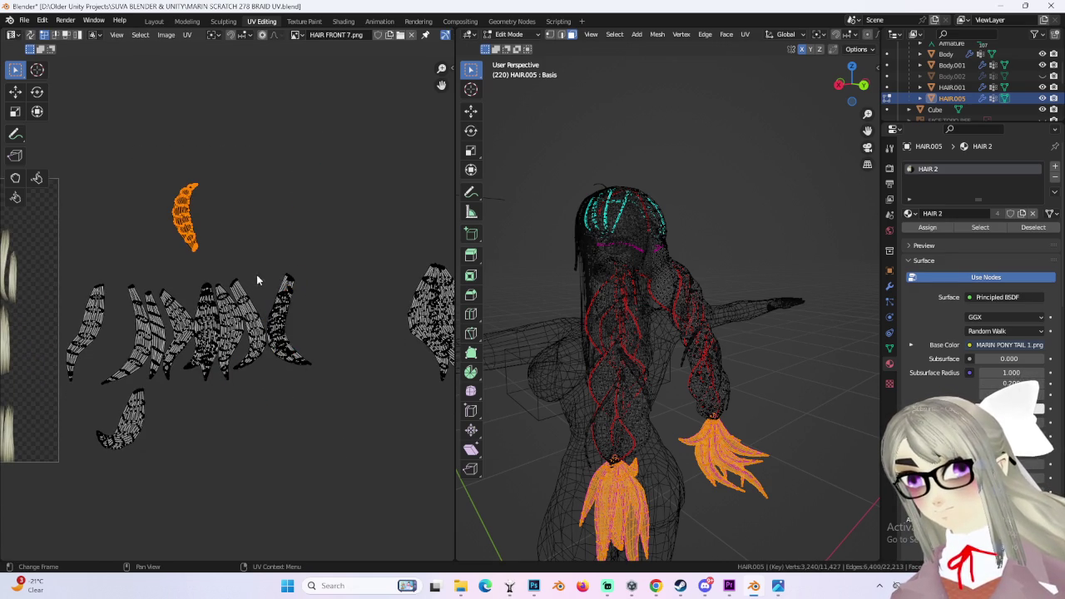
{"action": "key", "text": "r"}
{"action": "left_click", "coordinate": [103, 181]}
{"action": "key", "text": "g"}
{"action": "left_click", "coordinate": [324, 296]}
{"action": "key", "text": "g"}
{"action": "left_click", "coordinate": [324, 297]}
{"action": "key", "text": "g"}
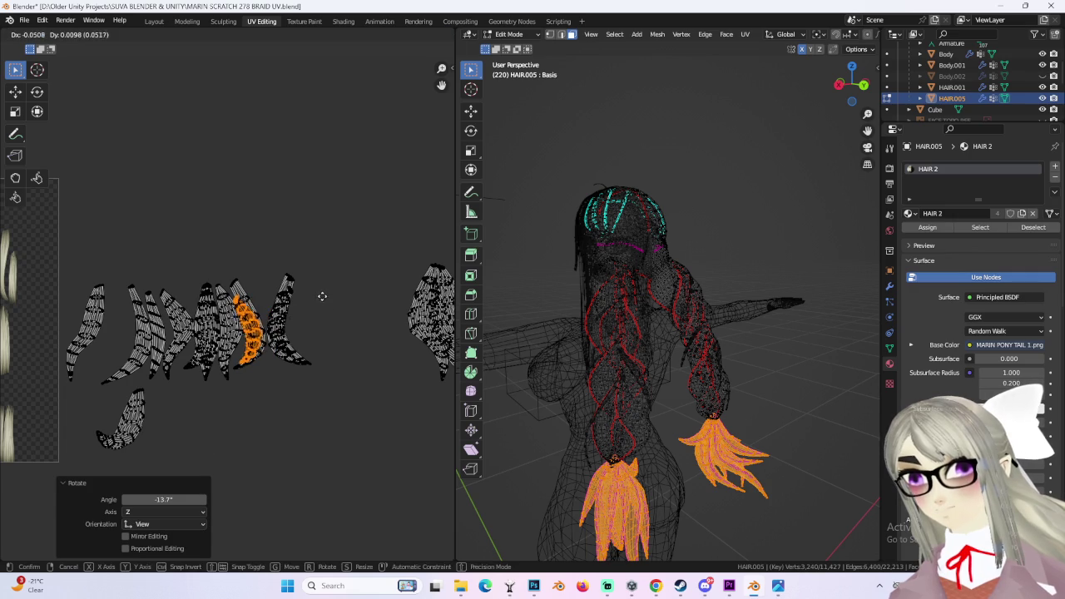
{"action": "left_click", "coordinate": [324, 296]}
- Select the thin strip island on the right and move it
{"action": "middle_click_drag", "start_coordinate": [389, 319], "coordinate": [310, 305]}
{"action": "key", "text": "g"}
{"action": "left_click", "coordinate": [341, 367]}
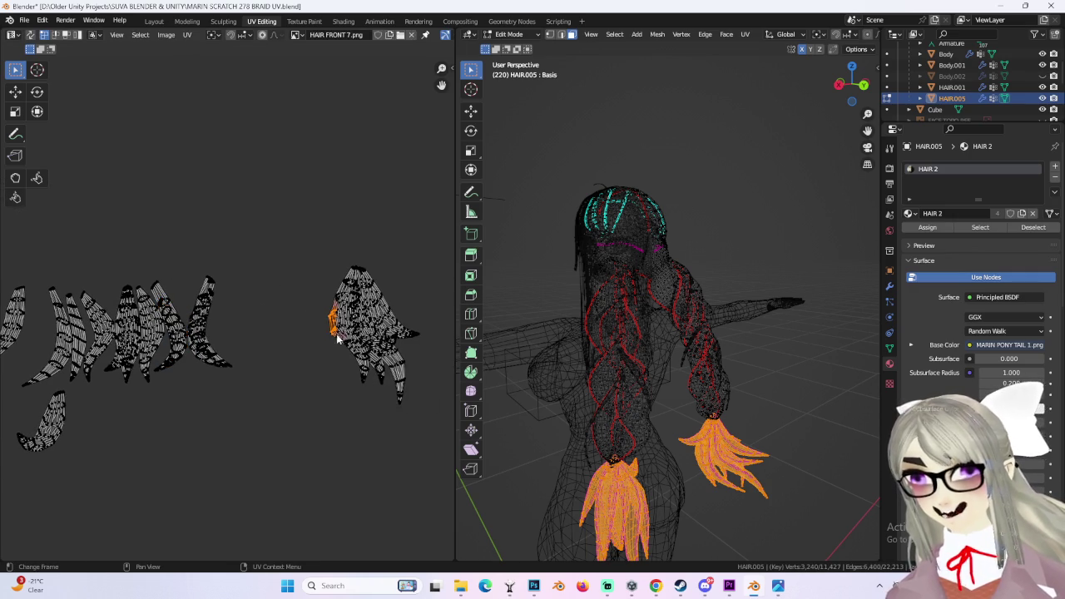
{"action": "middle_click_drag", "start_coordinate": [350, 382], "coordinate": [341, 392]}
{"action": "left_click", "coordinate": [342, 405]}
{"action": "left_click", "coordinate": [342, 405], "text": "ctrl"}
{"action": "key", "text": "g"}
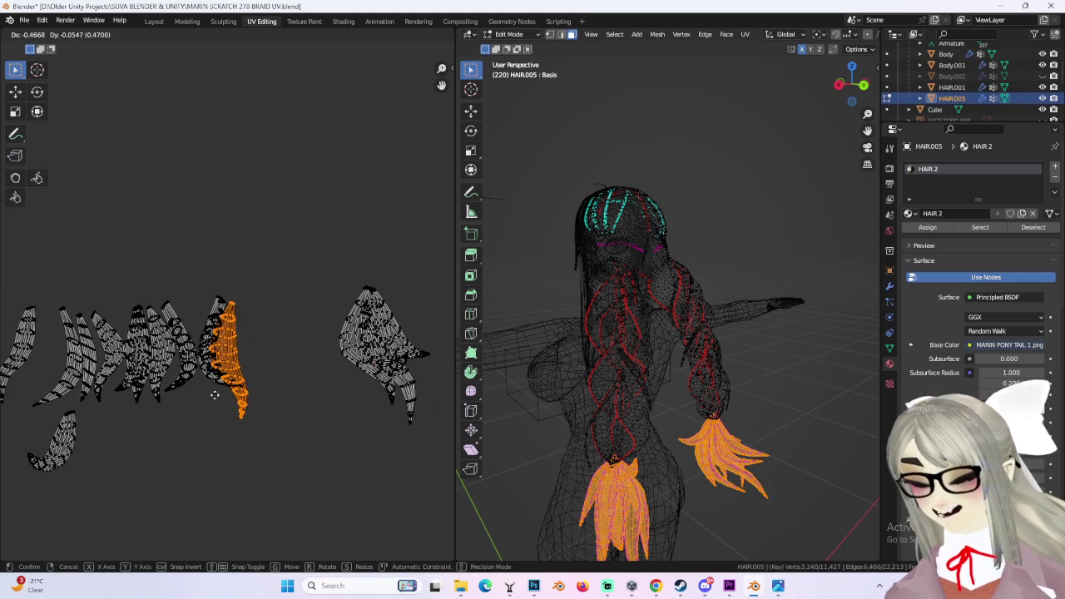
{"action": "left_click", "coordinate": [250, 388]}
{"action": "middle_click_drag", "start_coordinate": [249, 387], "coordinate": [404, 388]}
- Shrink the thin strip island to about 0.7, reposition it, and rotate it about 7 degrees
{"action": "key", "text": "g"}
{"action": "left_click", "coordinate": [338, 383]}
{"action": "key", "text": "s"}
{"action": "left_click", "coordinate": [344, 380]}
{"action": "key", "text": "g"}
{"action": "left_click", "coordinate": [339, 384]}
{"action": "key", "text": "r"}
{"action": "left_click", "coordinate": [411, 381]}
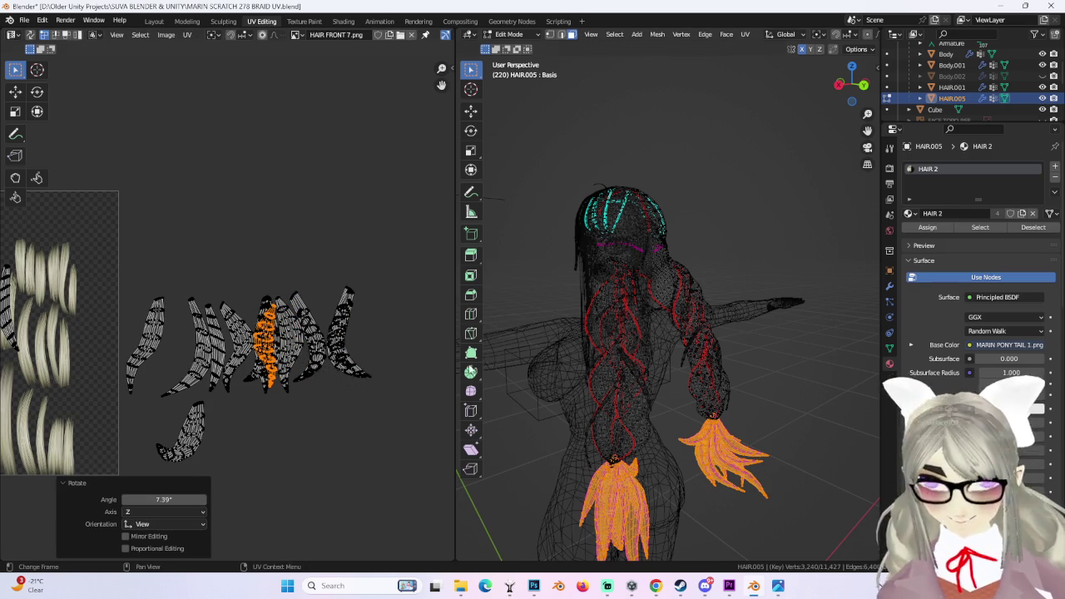
- Select the right tip island with Ctrl+L, move it left, and shrink it to about 0.7
{"action": "middle_click_drag", "start_coordinate": [412, 381], "coordinate": [269, 351]}
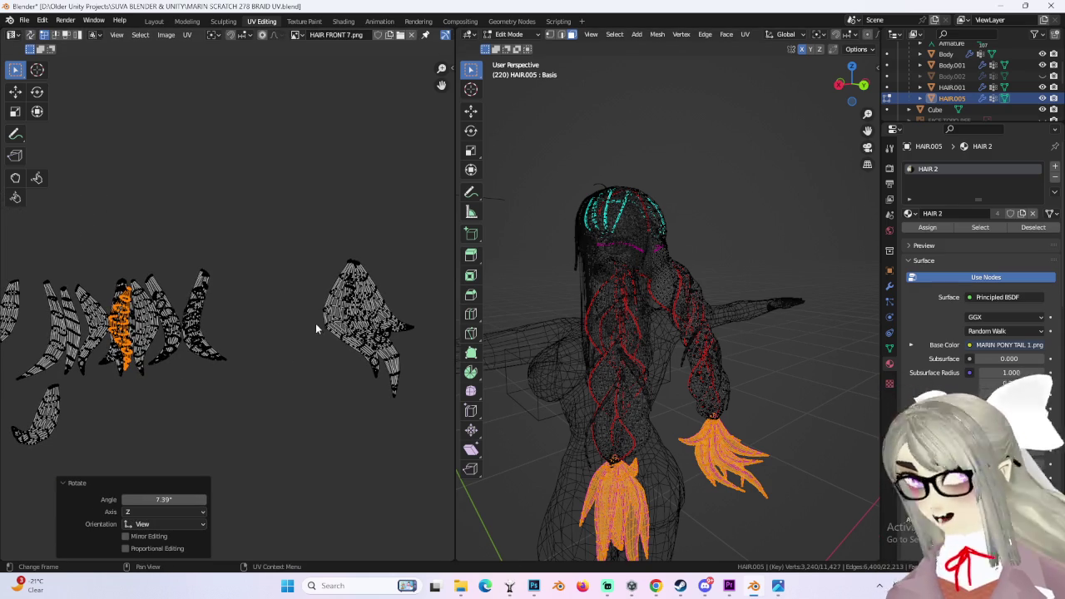
{"action": "left_click", "coordinate": [392, 377]}
{"action": "key", "text": "ctrl+l"}
{"action": "key", "text": "g"}
{"action": "left_click", "coordinate": [242, 400]}
{"action": "middle_click_drag", "start_coordinate": [242, 399], "coordinate": [358, 404]}
{"action": "key", "text": "s"}
{"action": "left_click", "coordinate": [362, 406]}
{"action": "key", "text": "g"}
{"action": "left_click", "coordinate": [363, 366]}
- Scale the tip island down to 0.839, reposition it, and rotate it straight
{"action": "scroll", "coordinate": [363, 367], "scroll_direction": "up", "scroll_amount": 2}
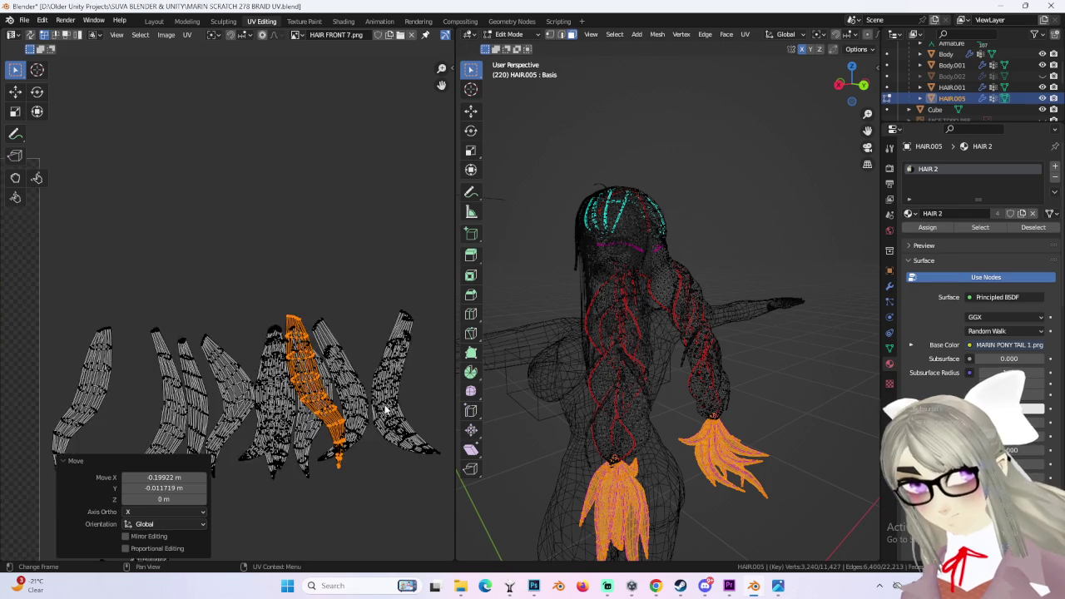
{"action": "scroll", "coordinate": [363, 362], "scroll_direction": "up", "scroll_amount": 2}
{"action": "key", "text": "g"}
{"action": "key", "text": "s"}
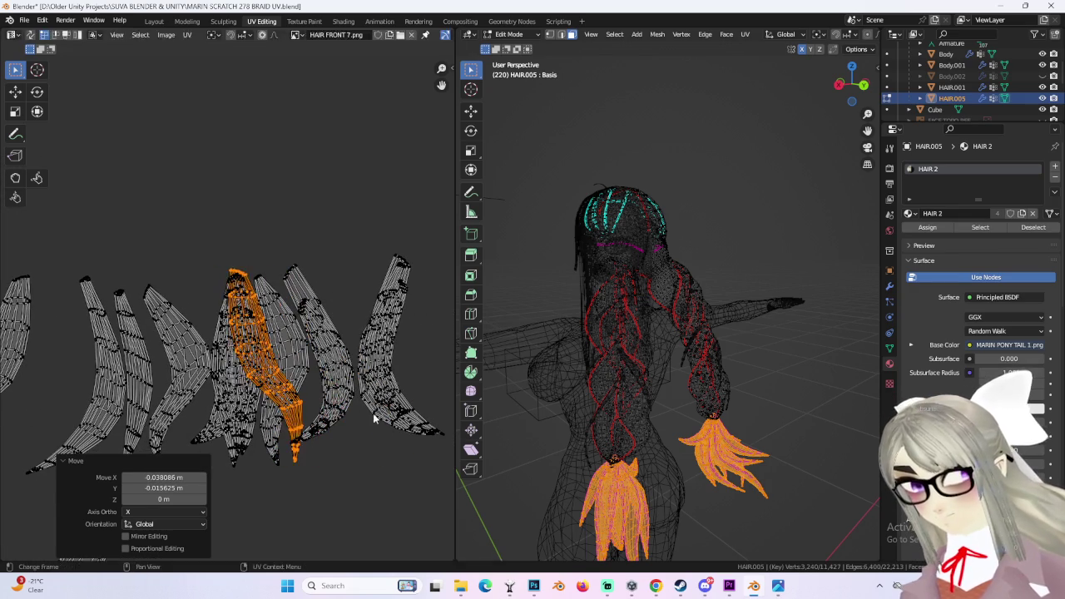
{"action": "left_click", "coordinate": [274, 400]}
{"action": "key", "text": "g"}
{"action": "left_click", "coordinate": [339, 402]}
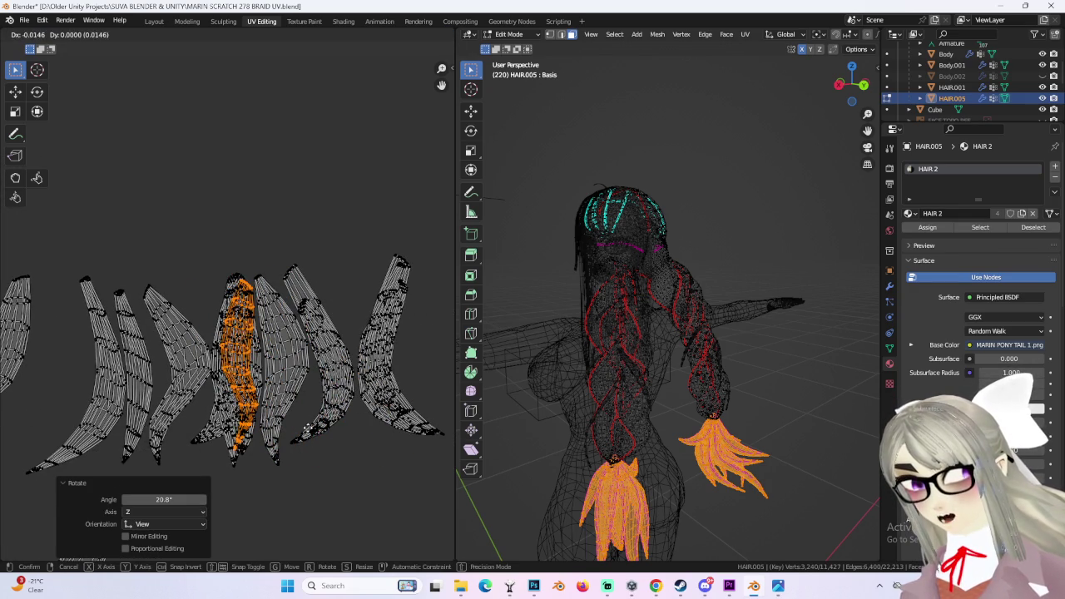
{"action": "key", "text": "r"}
{"action": "key", "text": "Return"}
{"action": "scroll", "coordinate": [285, 335], "scroll_direction": "down", "scroll_amount": 5, "text": "ctrl"}
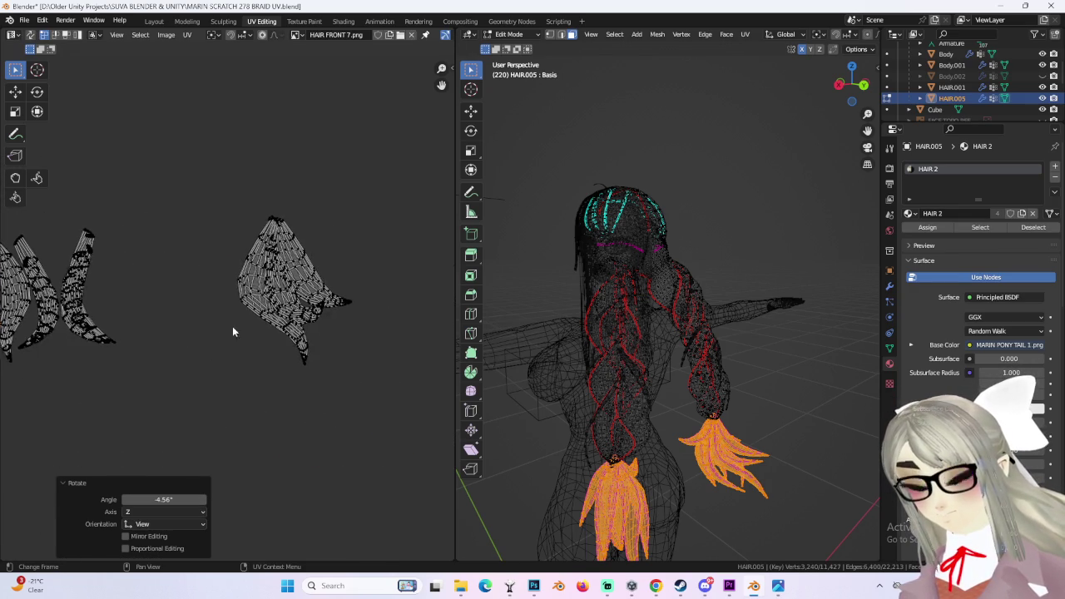
- Select the next tip island with L, drop it beside the others, and scale it to 0.706
{"action": "key", "text": "l"}
{"action": "key", "text": "g"}
{"action": "key", "text": "x"}
{"action": "left_click", "coordinate": [339, 429]}
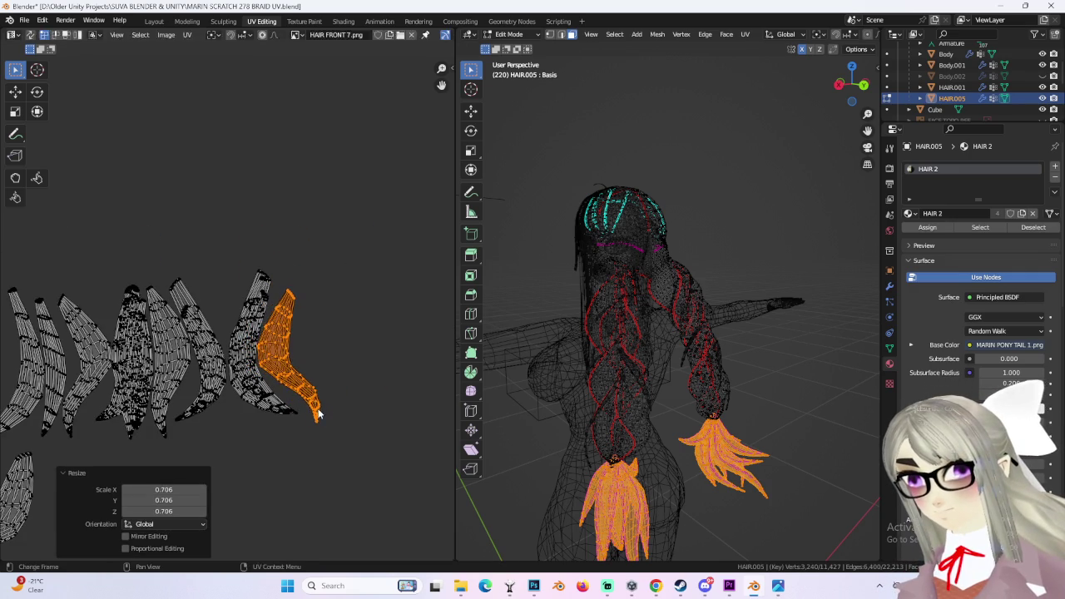
{"action": "left_click", "coordinate": [374, 364]}
{"action": "scroll", "coordinate": [283, 398], "scroll_direction": "down", "scroll_amount": 2}
{"action": "scroll", "coordinate": [333, 366], "scroll_direction": "down", "scroll_amount": 2, "text": "ctrl"}
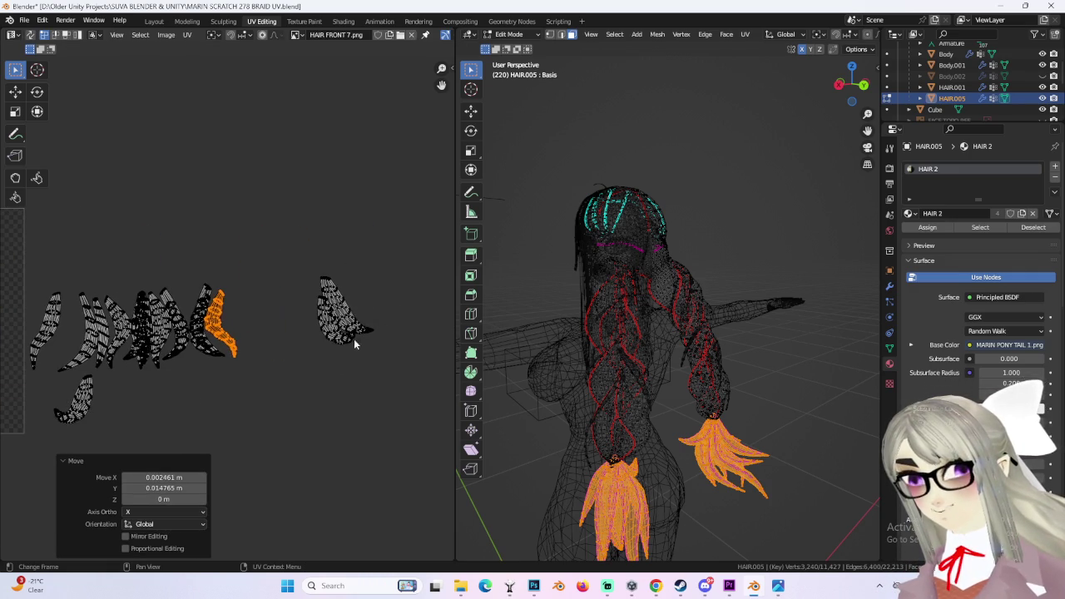
- Move the right-hand island beside the others and rotate it by 25°
{"action": "left_click", "coordinate": [341, 356]}
{"action": "key", "text": "l"}
{"action": "scroll", "coordinate": [348, 384], "scroll_direction": "up", "scroll_amount": 2}
{"action": "key", "text": "g"}
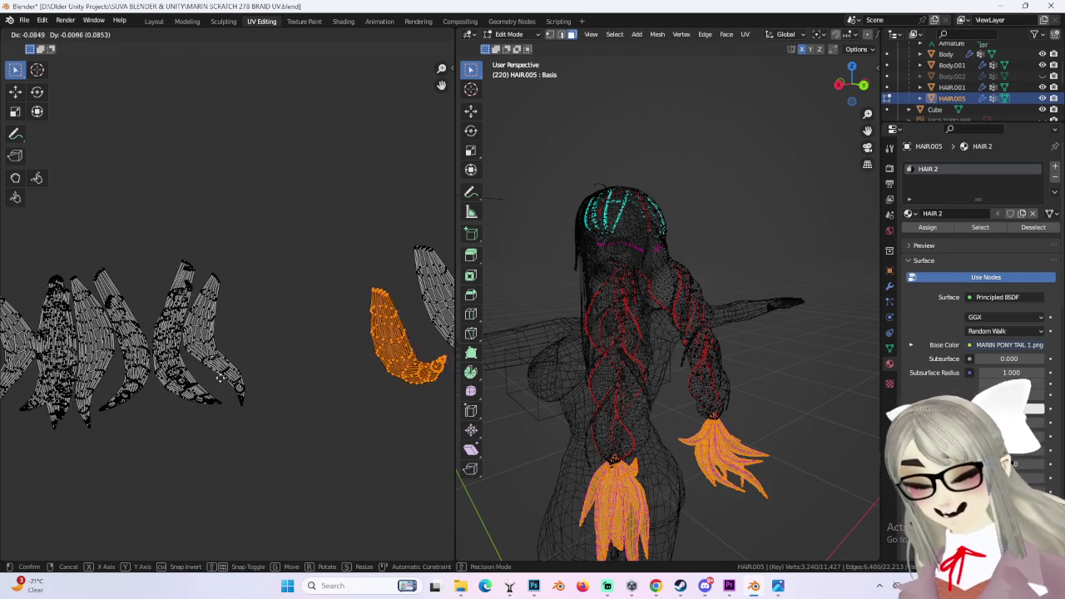
{"action": "left_click", "coordinate": [309, 369]}
{"action": "scroll", "coordinate": [309, 366], "scroll_direction": "up", "scroll_amount": 1}
{"action": "key", "text": "g"}
{"action": "left_click", "coordinate": [304, 362]}
{"action": "key", "text": "r"}
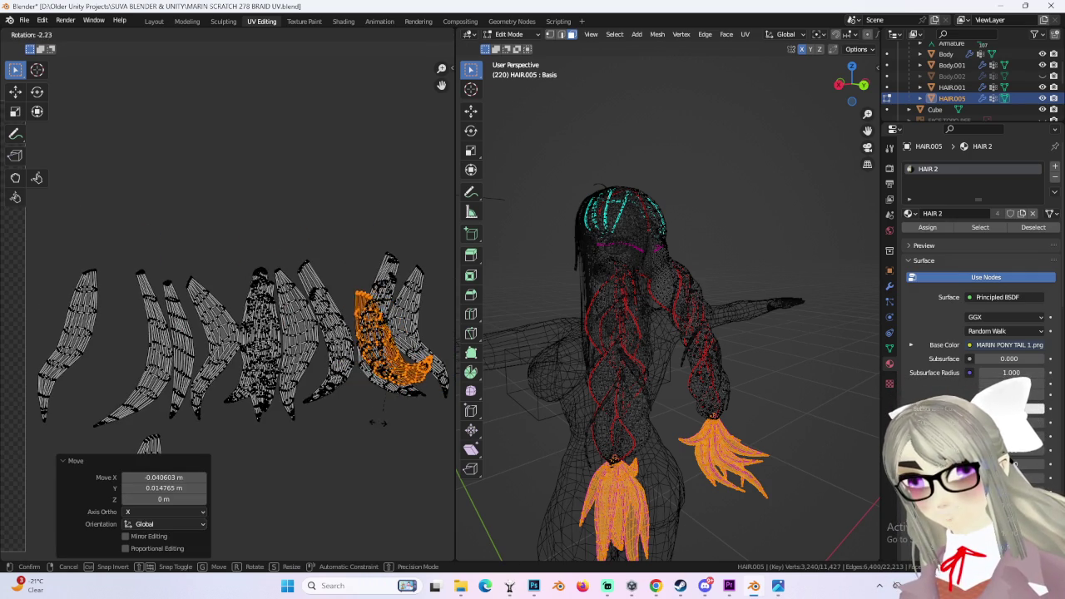
{"action": "left_click", "coordinate": [328, 435]}
{"action": "key", "text": "g"}
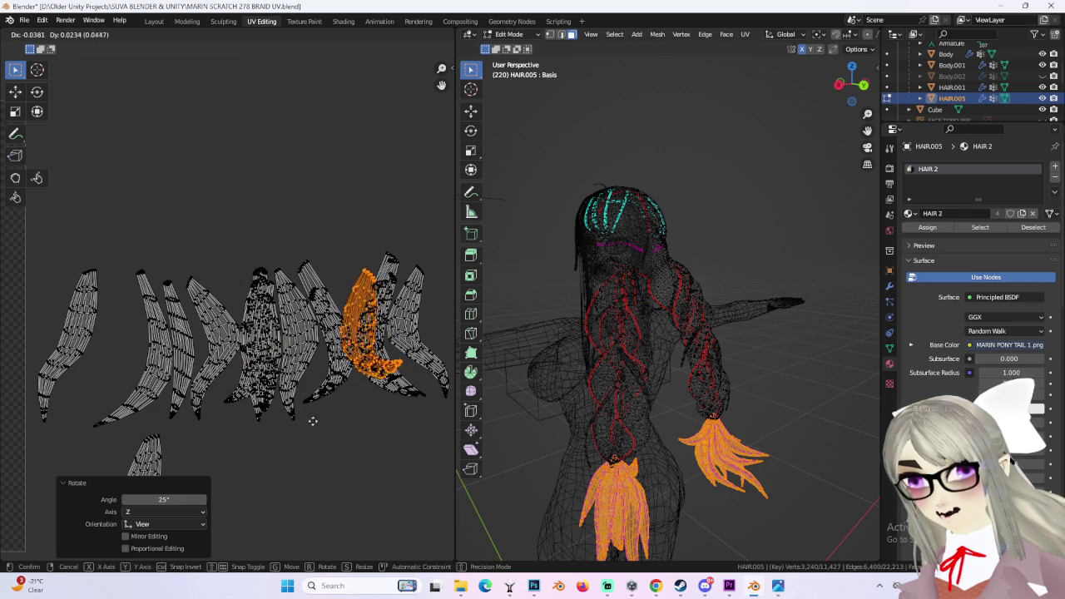
{"action": "left_click", "coordinate": [322, 427]}
- Cancel a resize of the right-hand island and reposition it
{"action": "key", "text": "s"}
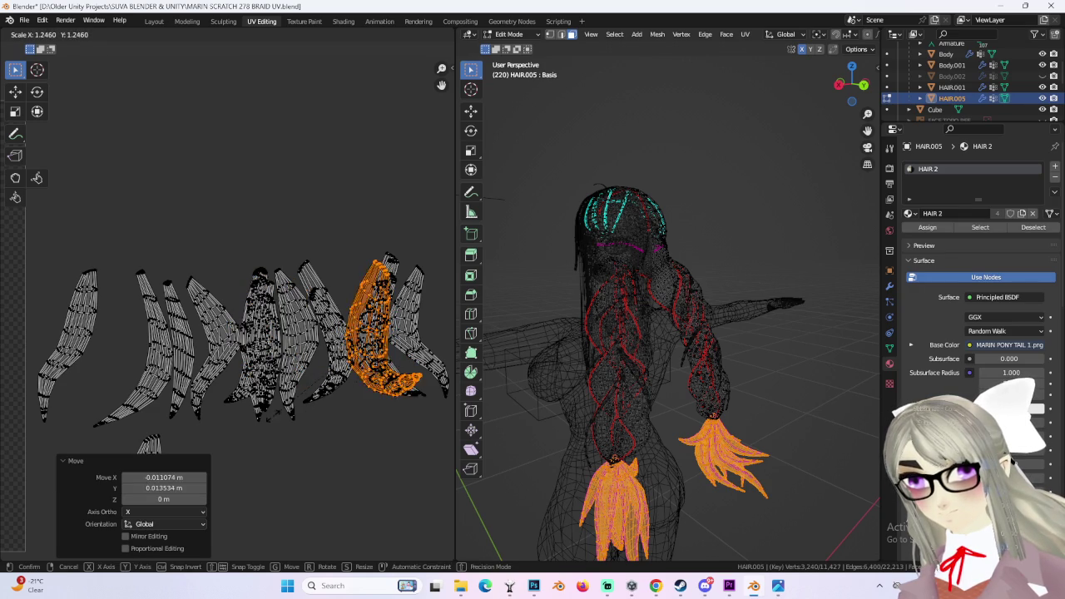
{"action": "key", "text": "Escape"}
{"action": "key", "text": "g"}
{"action": "left_click", "coordinate": [347, 399]}
{"action": "scroll", "coordinate": [317, 333], "scroll_direction": "down", "scroll_amount": 2}
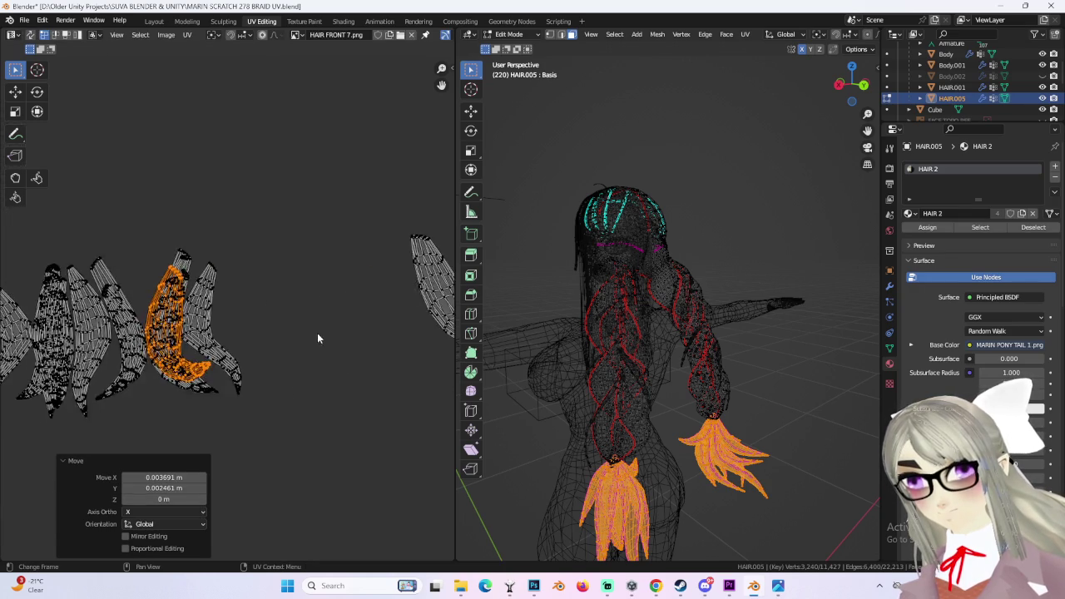
- Move the slanted island left and down, then rotate it upright
{"action": "key", "text": "g"}
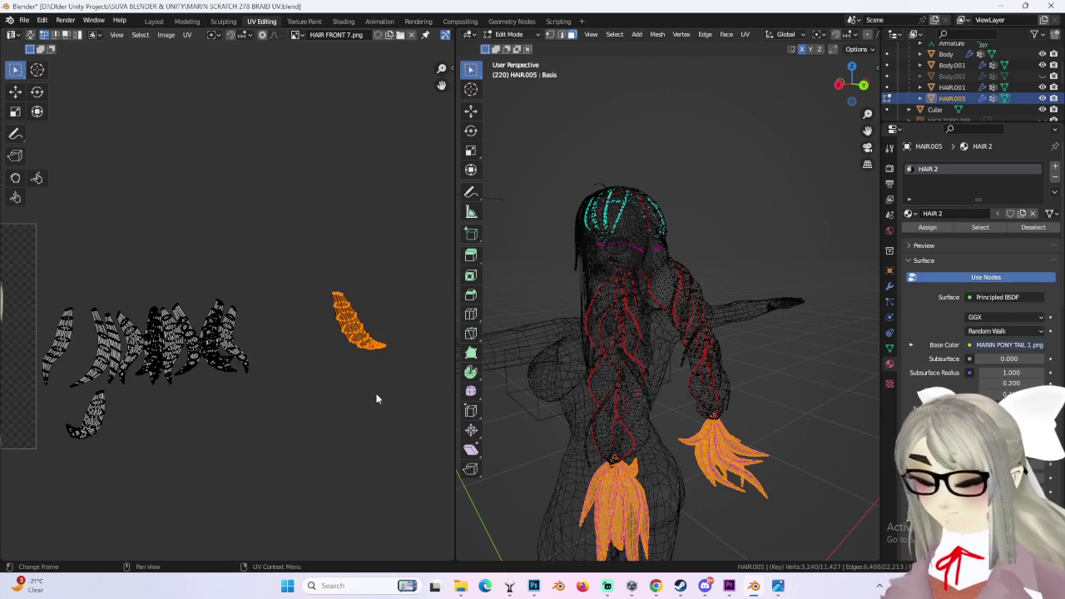
{"action": "left_click", "coordinate": [231, 427]}
{"action": "scroll", "coordinate": [399, 414], "scroll_direction": "up", "scroll_amount": 2}
{"action": "scroll", "coordinate": [398, 415], "scroll_direction": "up", "scroll_amount": 2}
{"action": "scroll", "coordinate": [399, 415], "scroll_direction": "up", "scroll_amount": 1}
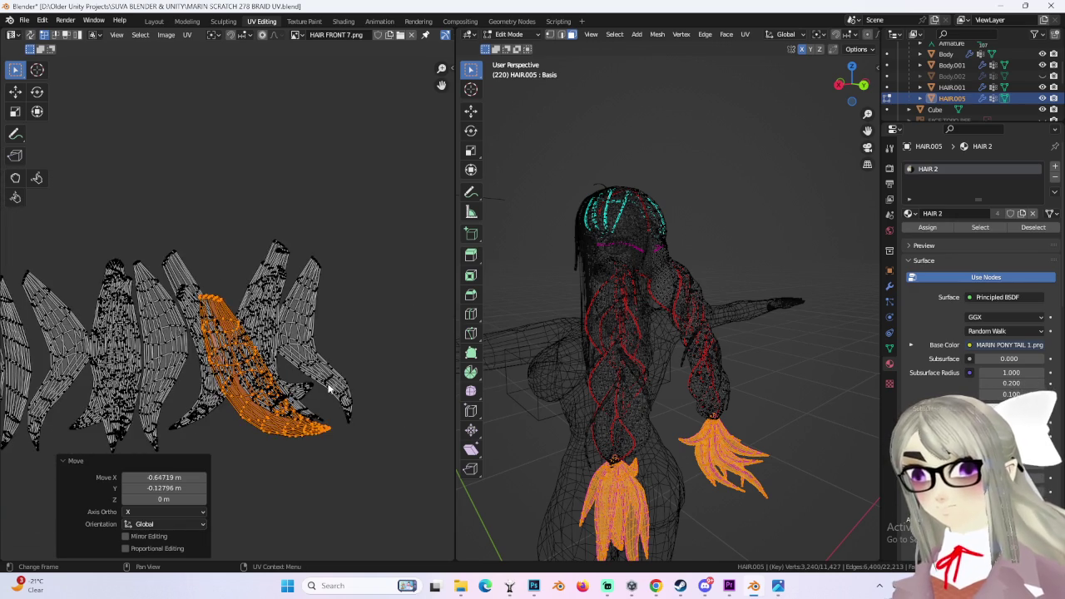
{"action": "key", "text": "g"}
{"action": "key", "text": "r"}
{"action": "left_click", "coordinate": [275, 358]}
{"action": "key", "text": "g"}
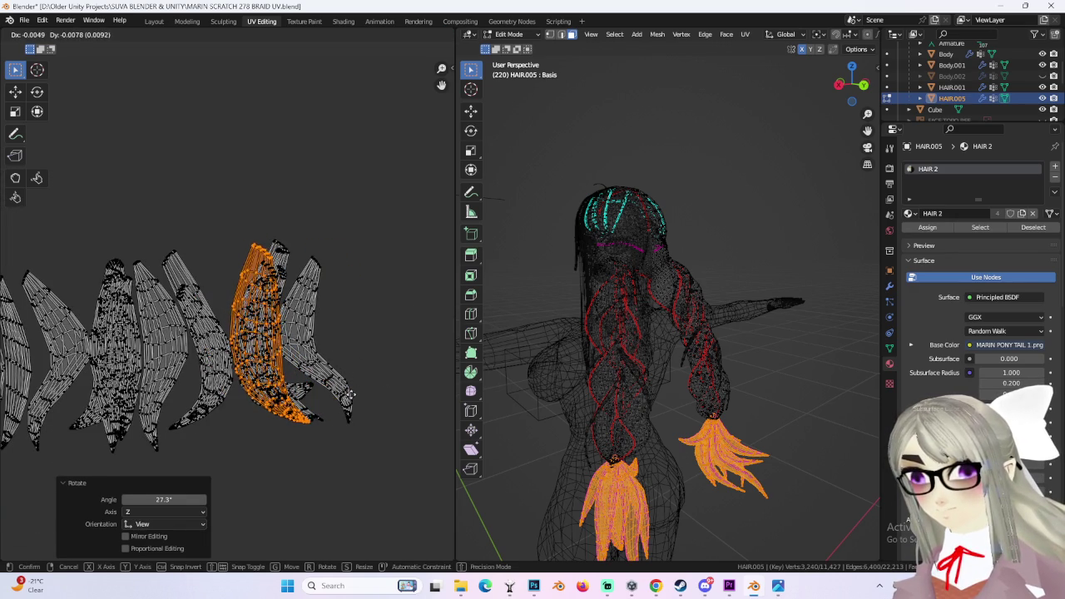
{"action": "left_click", "coordinate": [211, 464]}
{"action": "scroll", "coordinate": [1, 398], "scroll_direction": "down", "scroll_amount": 1}
{"action": "scroll", "coordinate": [2, 398], "scroll_direction": "down", "scroll_amount": 2}
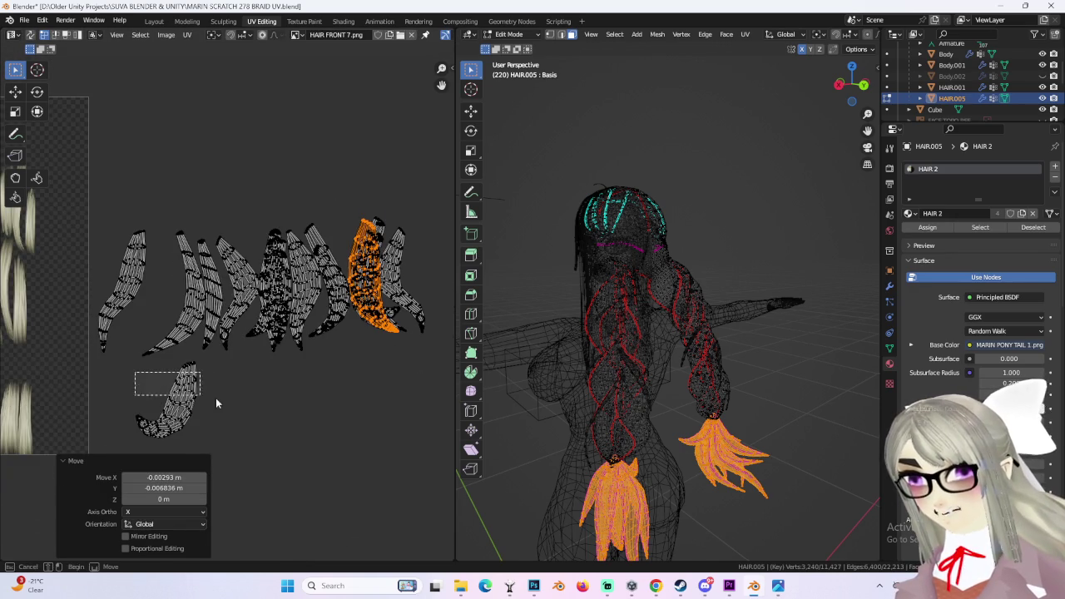
- Raise the lower tip island into the cluster and rotate it -19.9° plus a small extra turn
{"action": "left_click", "coordinate": [199, 400]}
{"action": "key", "text": "g"}
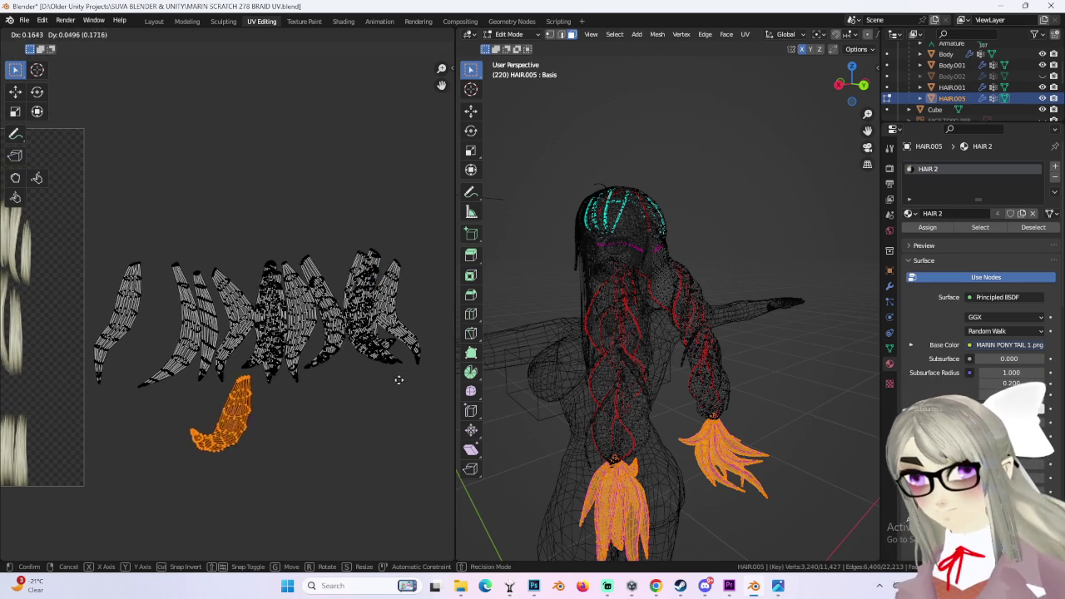
{"action": "left_click", "coordinate": [416, 325]}
{"action": "key", "text": "r"}
{"action": "left_click", "coordinate": [433, 275]}
{"action": "key", "text": "g"}
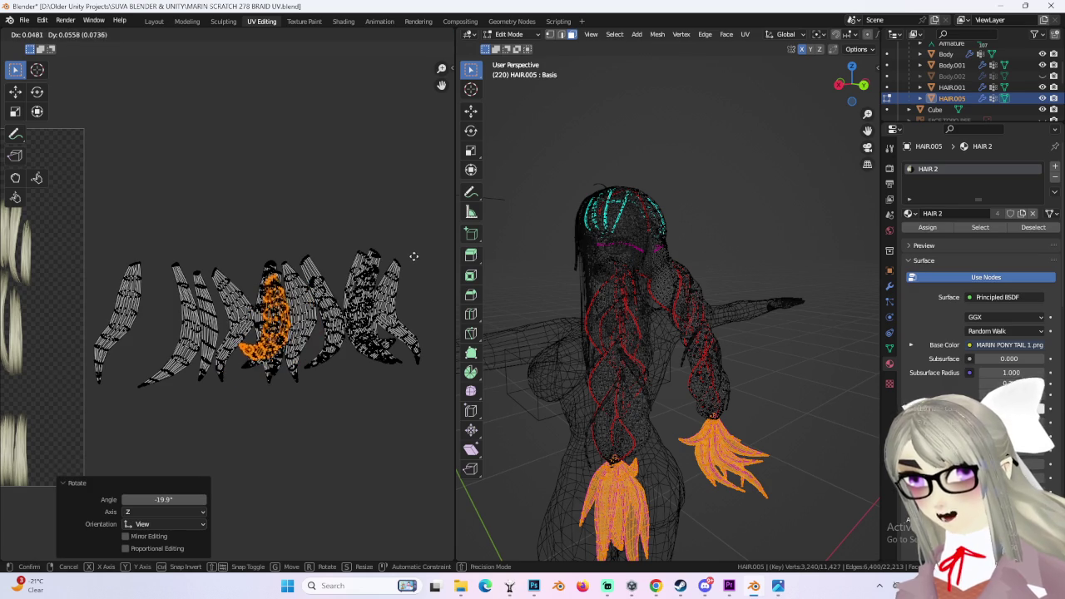
{"action": "left_click", "coordinate": [413, 255]}
{"action": "key", "text": "r"}
{"action": "left_click", "coordinate": [412, 267]}
- Select the whole leftmost island, move it to the middle, and rotate it
{"action": "left_click", "coordinate": [119, 354]}
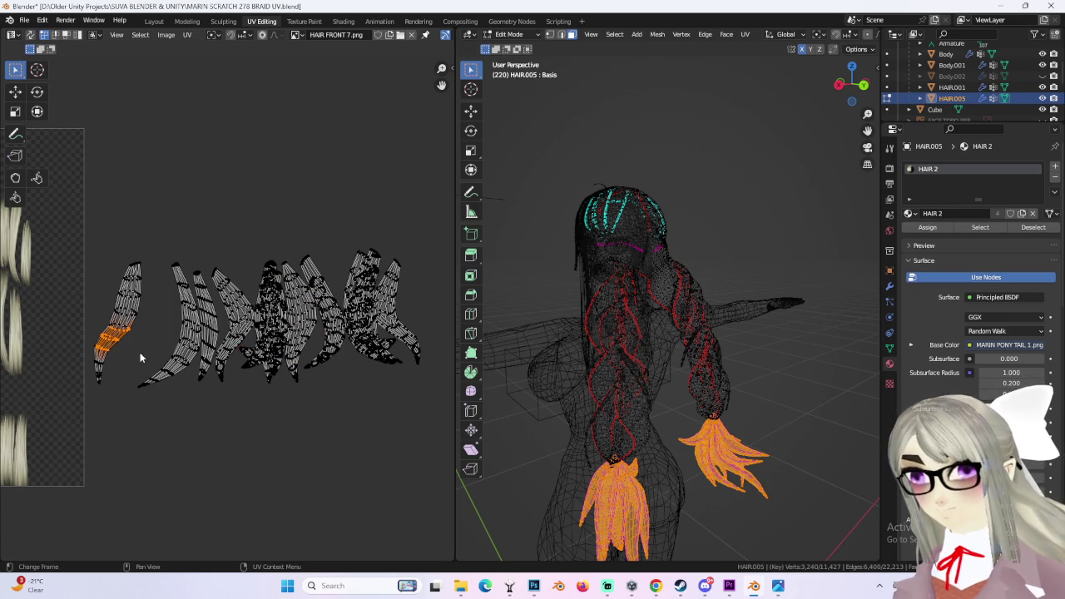
{"action": "left_click", "coordinate": [140, 353]}
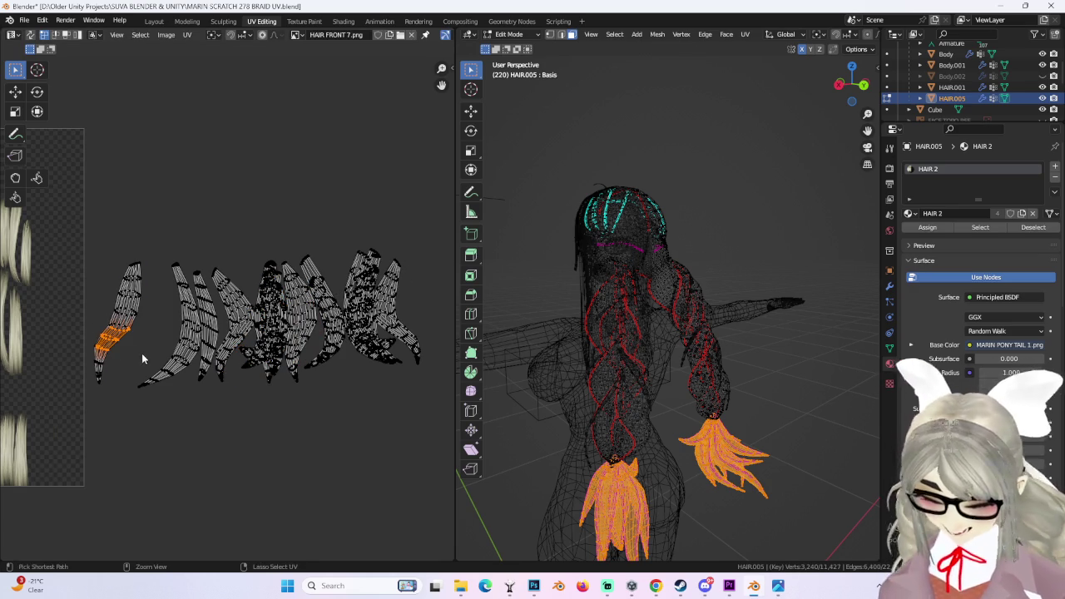
{"action": "key", "text": "ctrl+l"}
{"action": "scroll", "coordinate": [140, 353], "scroll_direction": "up", "scroll_amount": 1}
{"action": "key", "text": "g"}
{"action": "left_click", "coordinate": [406, 344]}
{"action": "key", "text": "g"}
{"action": "left_click", "coordinate": [428, 342]}
{"action": "middle_click_drag", "start_coordinate": [428, 341], "coordinate": [386, 340]}
{"action": "key", "text": "g"}
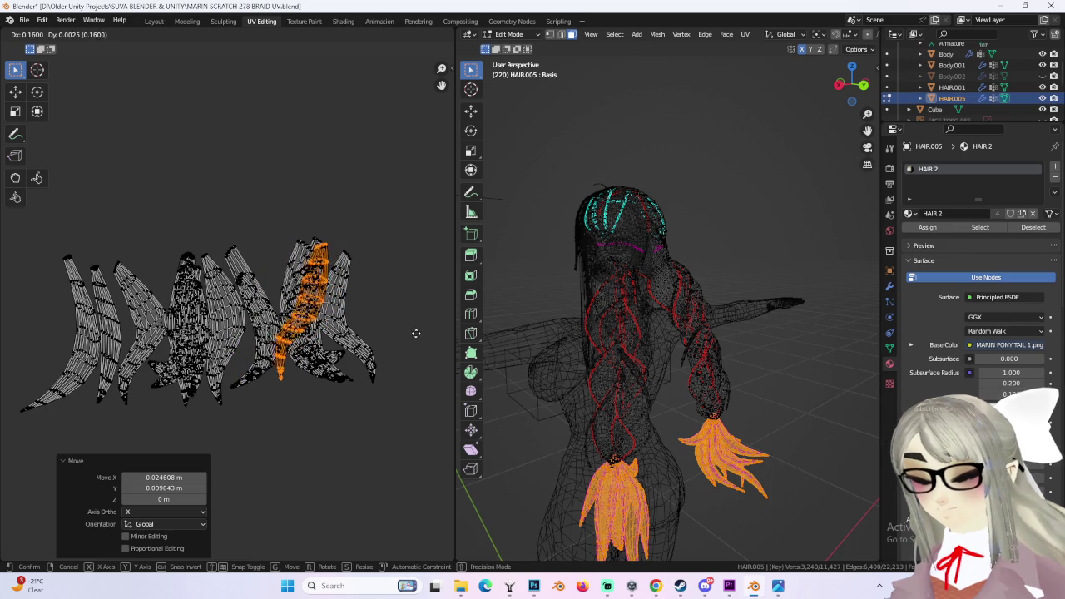
{"action": "key", "text": "r"}
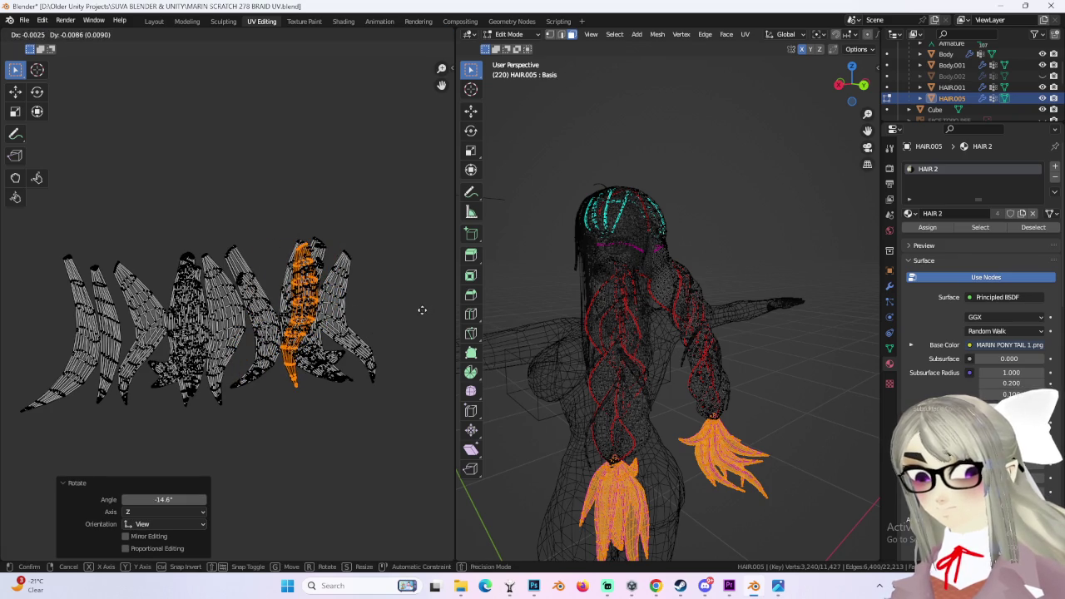
{"action": "left_click", "coordinate": [423, 306]}
- Shrink the leftmost island to 0.843 and shift it slightly
{"action": "scroll", "coordinate": [250, 333], "scroll_direction": "up", "scroll_amount": 1}
{"action": "left_click", "coordinate": [175, 335]}
{"action": "key", "text": "l"}
{"action": "key", "text": "s"}
{"action": "key", "text": "Return"}
{"action": "key", "text": "g"}
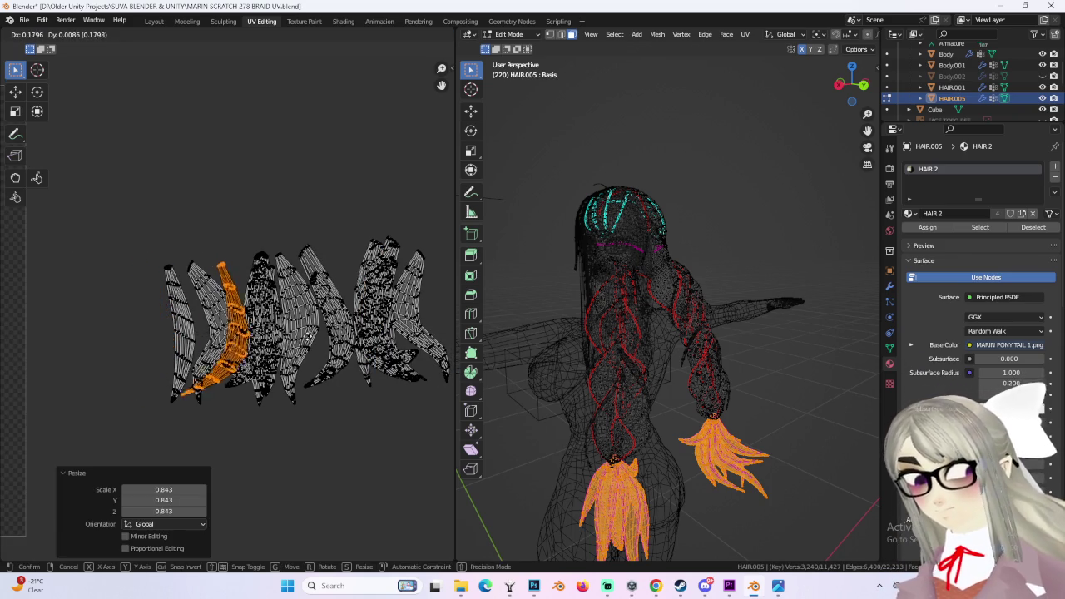
{"action": "left_click", "coordinate": [372, 333]}
- Undo a move over the right islands and place the island among the left islands instead
{"action": "left_click_drag", "start_coordinate": [180, 306], "coordinate": [196, 333]}
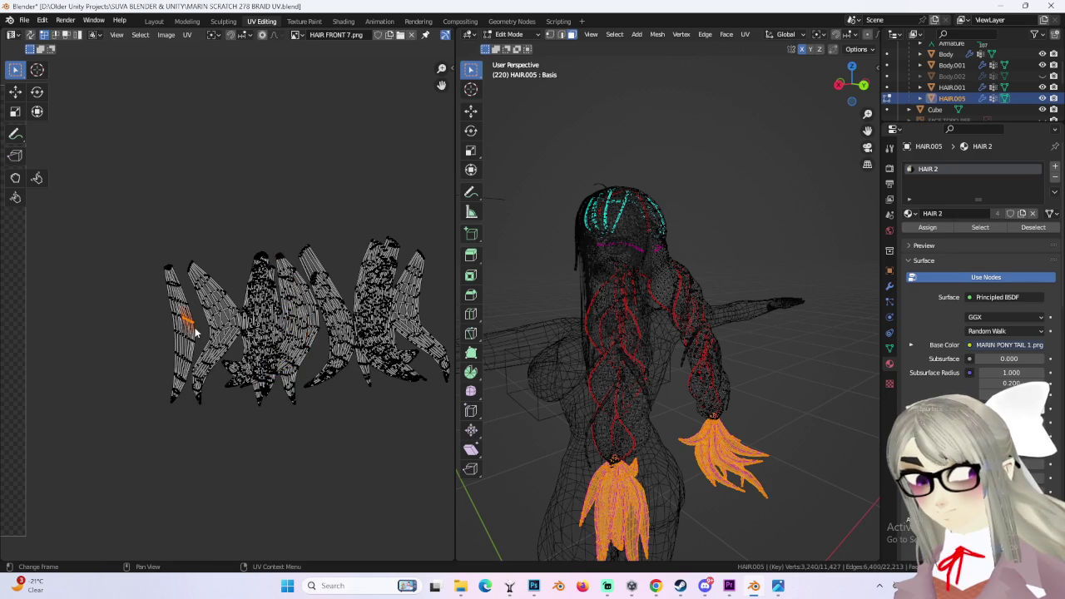
{"action": "key", "text": "g"}
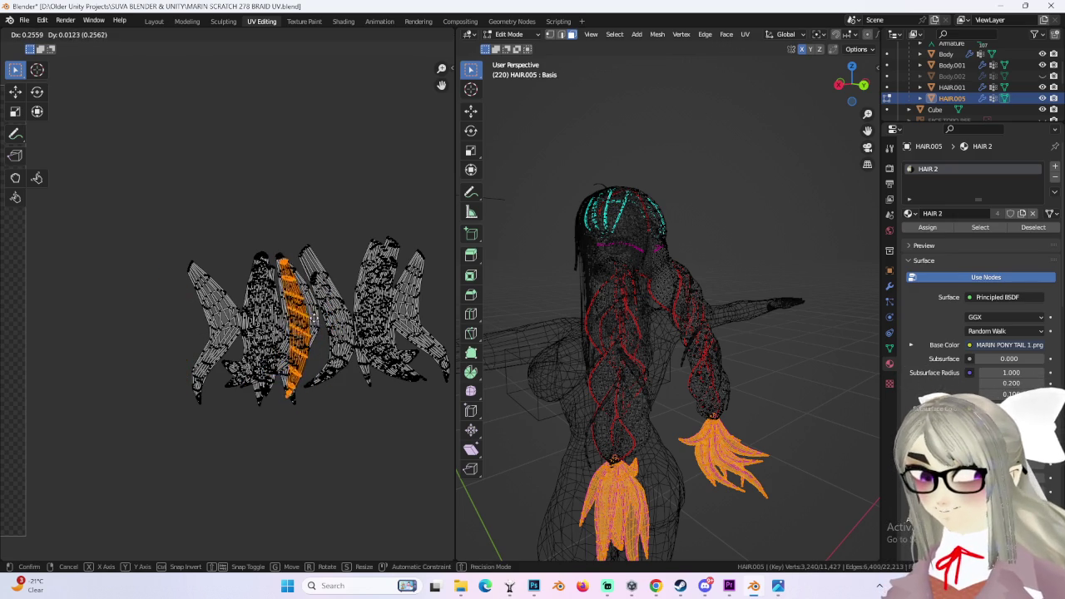
{"action": "left_click", "coordinate": [283, 343]}
{"action": "key", "text": "ctrl+z"}
{"action": "key", "text": "ctrl+z"}
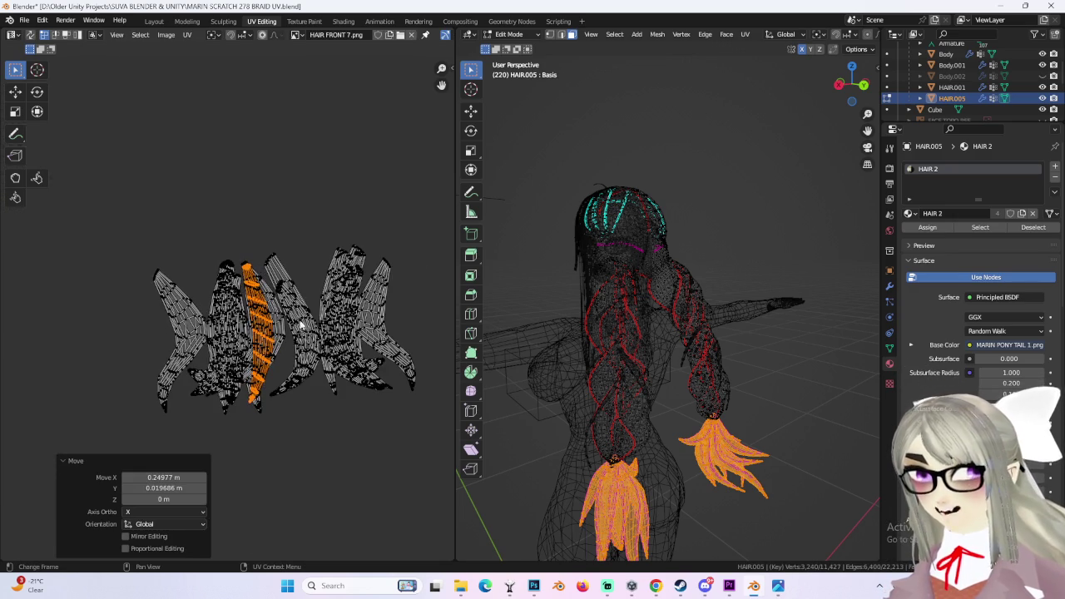
{"action": "key", "text": "ctrl+z"}
{"action": "scroll", "coordinate": [308, 341], "scroll_direction": "up", "scroll_amount": 2}
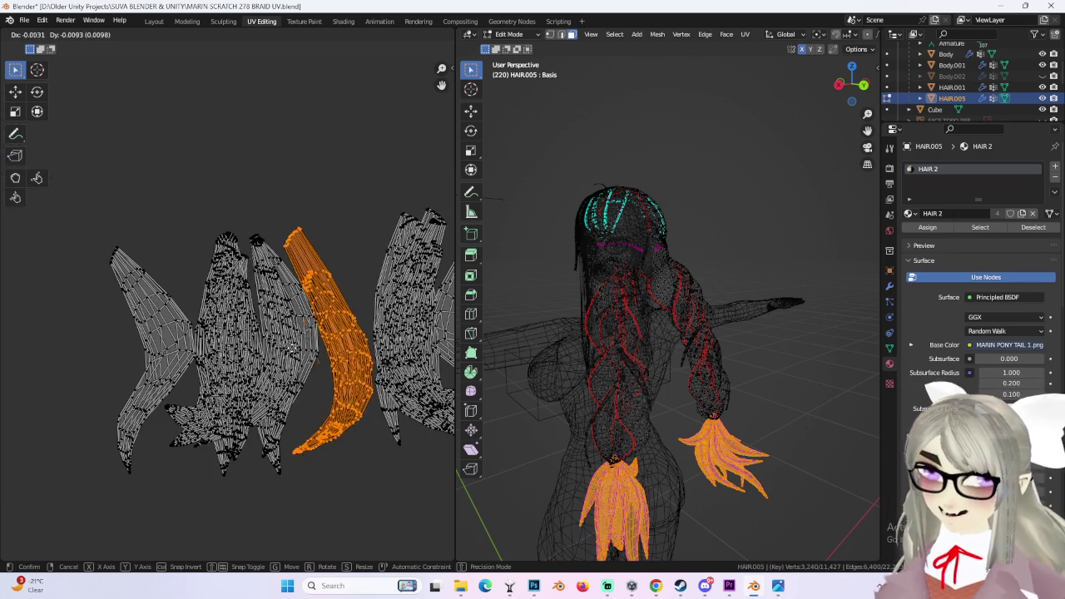
{"action": "key", "text": "g"}
{"action": "left_click", "coordinate": [275, 341]}
{"action": "scroll", "coordinate": [268, 367], "scroll_direction": "up", "scroll_amount": 1}
{"action": "scroll", "coordinate": [268, 366], "scroll_direction": "down", "scroll_amount": 2}
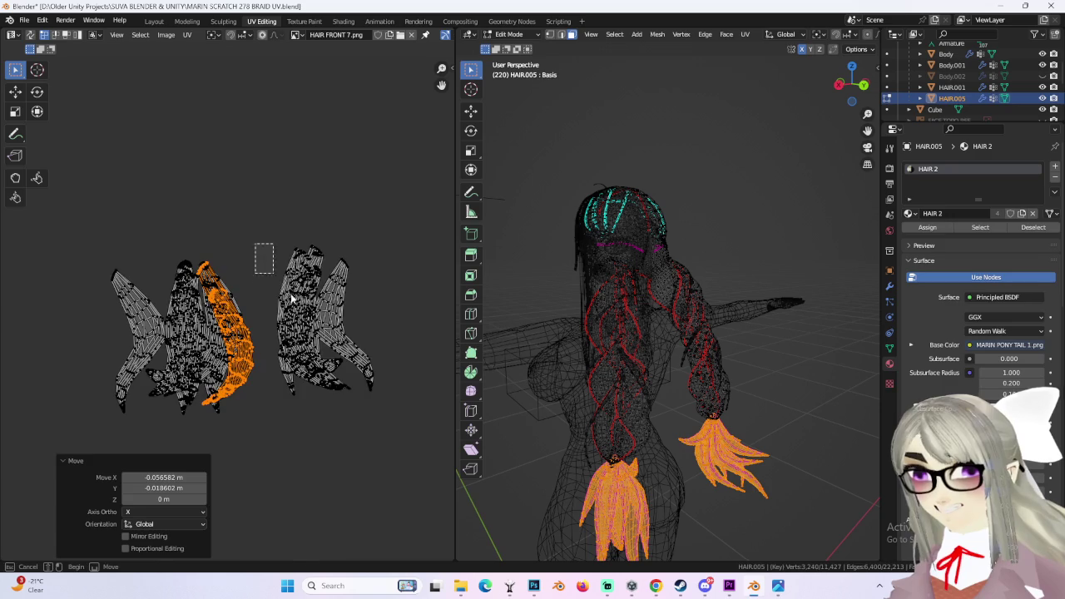
- Box-select the right-hand group of islands and slide them horizontally
{"action": "left_click_drag", "start_coordinate": [266, 261], "coordinate": [400, 414]}
{"action": "key", "text": "g"}
{"action": "key", "text": "x"}
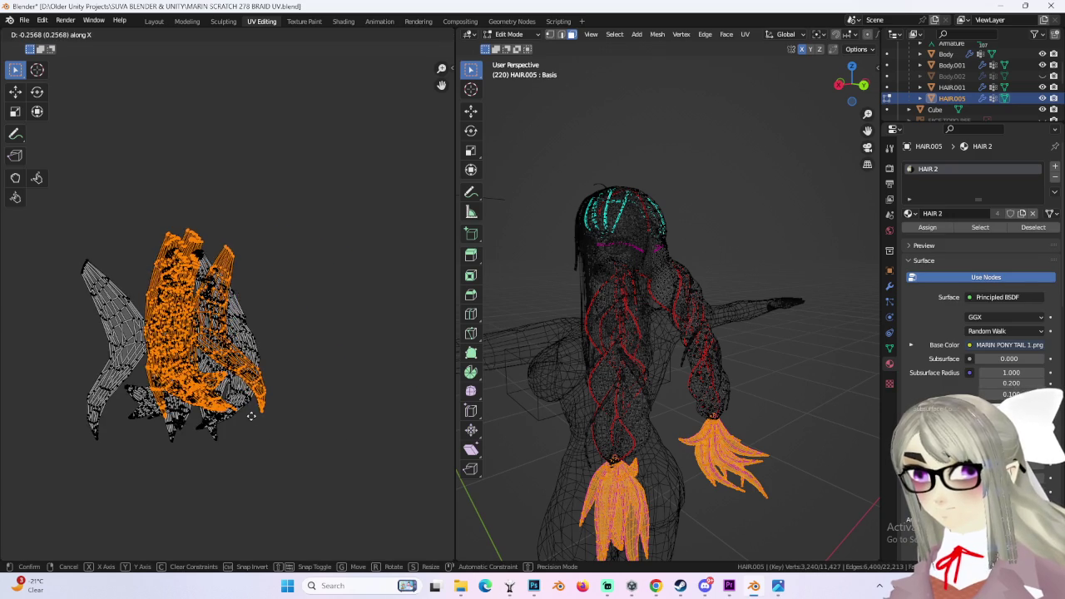
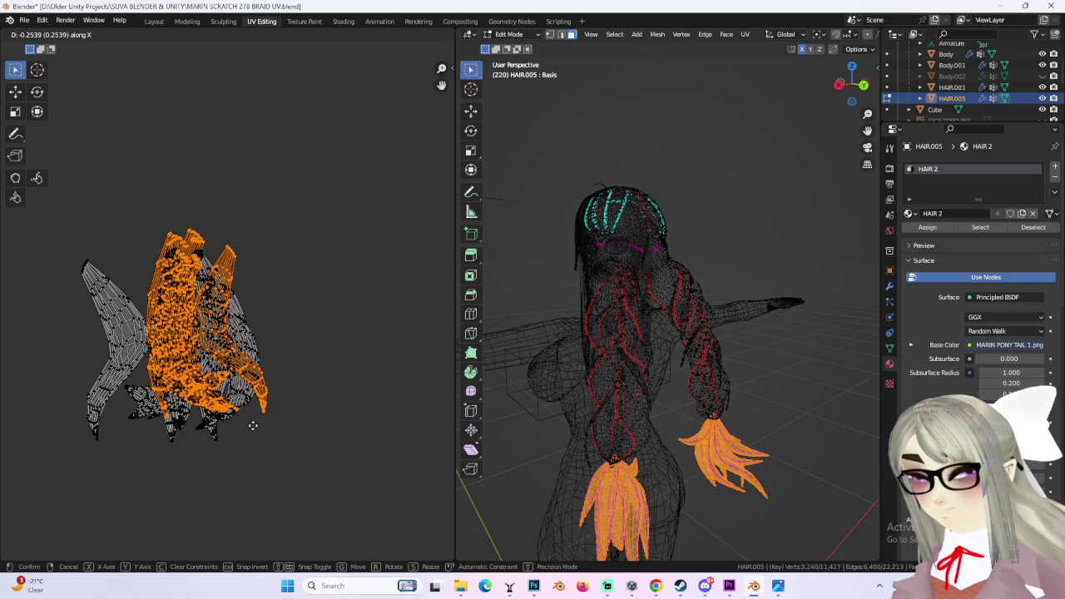
- Shift the orange tip islands right and move the whole middle braid-tip island beside them
{"action": "left_click", "coordinate": [363, 429]}
{"action": "key", "text": "g"}
{"action": "key", "text": "Escape"}
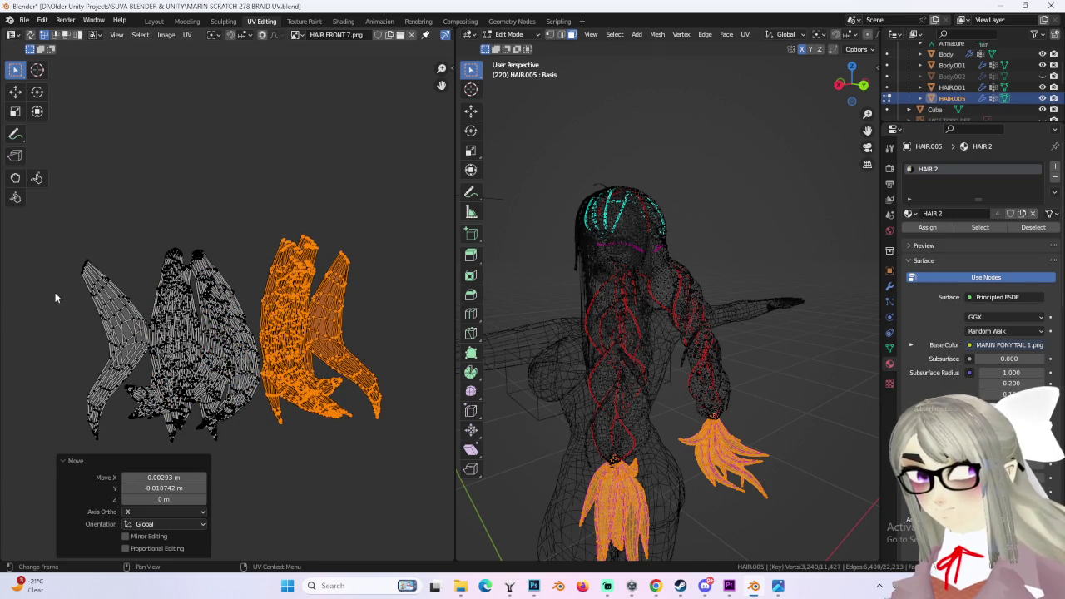
{"action": "left_click", "coordinate": [98, 300]}
{"action": "scroll", "coordinate": [175, 356], "scroll_direction": "up", "scroll_amount": 3}
{"action": "key", "text": "ctrl+l"}
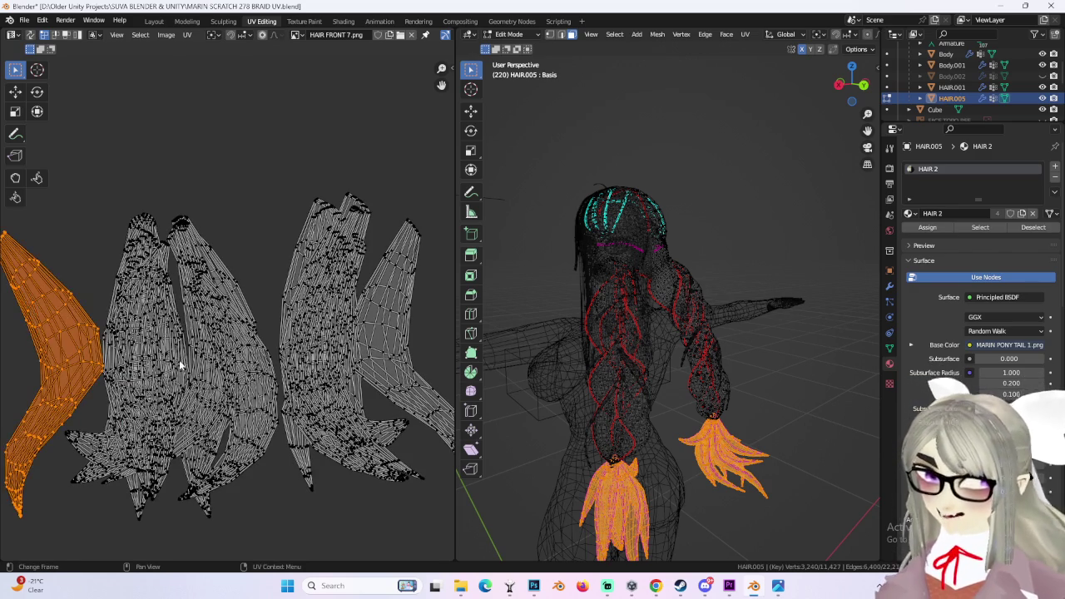
{"action": "left_click", "coordinate": [180, 360]}
{"action": "key", "text": "ctrl+l"}
{"action": "key", "text": "g"}
{"action": "left_click", "coordinate": [354, 362]}
- Select the entire hair mesh and view the braids from behind, with the hair texture in view
{"action": "scroll", "coordinate": [353, 362], "scroll_direction": "down", "scroll_amount": 2}
{"action": "left_click_drag", "start_coordinate": [84, 222], "coordinate": [231, 409]}
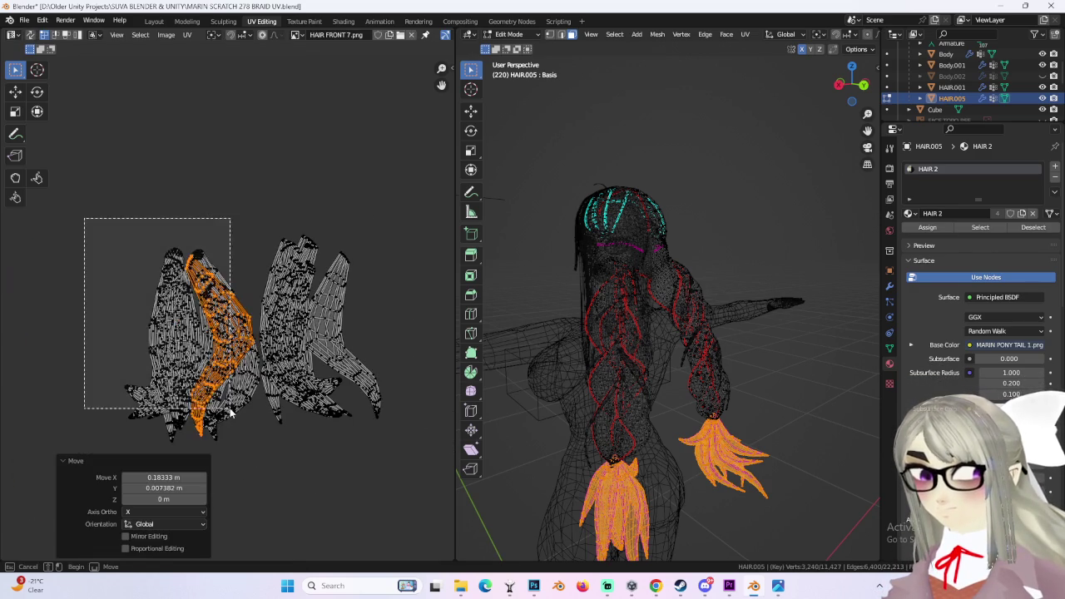
{"action": "key", "text": "a"}
{"action": "scroll", "coordinate": [332, 373], "scroll_direction": "down", "scroll_amount": 3}
{"action": "key", "text": "alt+a"}
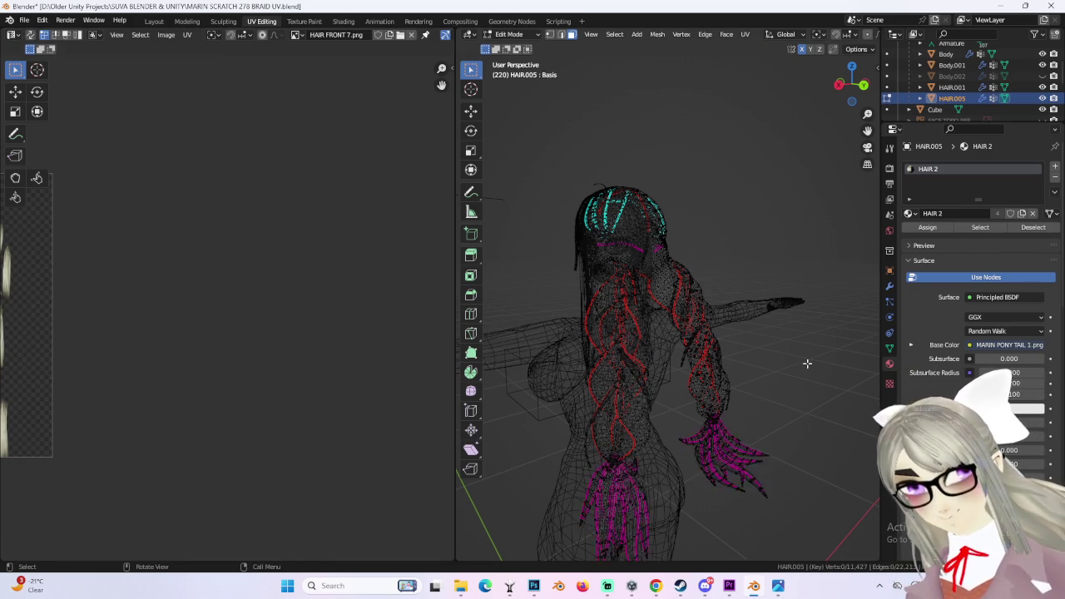
{"action": "middle_click_drag", "start_coordinate": [642, 385], "coordinate": [658, 366]}
{"action": "key", "text": "a"}
{"action": "scroll", "coordinate": [329, 348], "scroll_direction": "down", "scroll_amount": 2}
{"action": "middle_click_drag", "start_coordinate": [197, 347], "coordinate": [330, 347]}
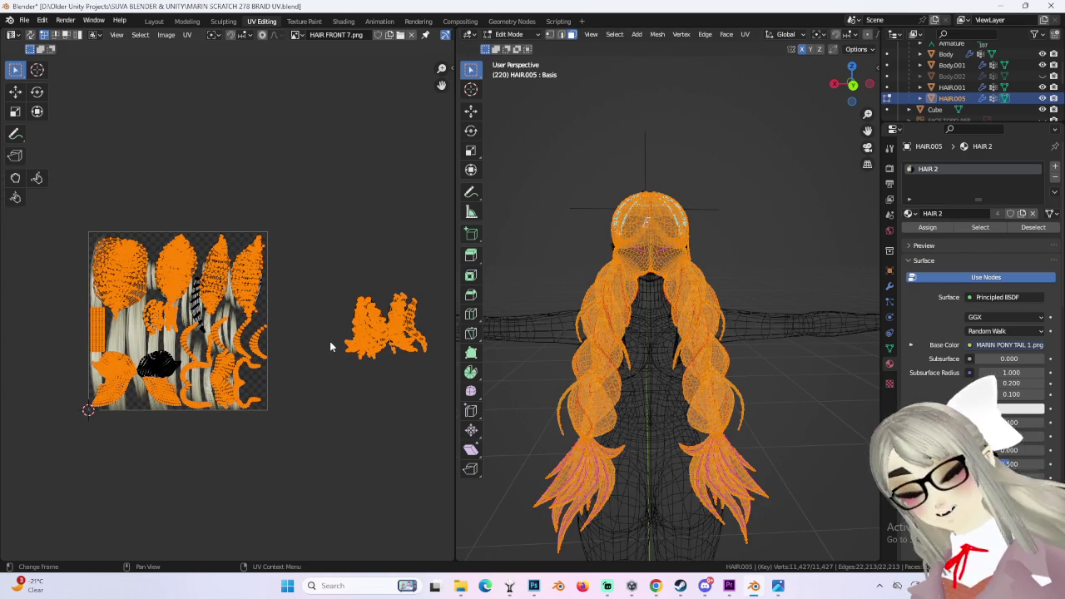
- Dissolve the small cluster of strand-tip geometry above the texture centre
{"action": "scroll", "coordinate": [192, 369], "scroll_direction": "up", "scroll_amount": 3}
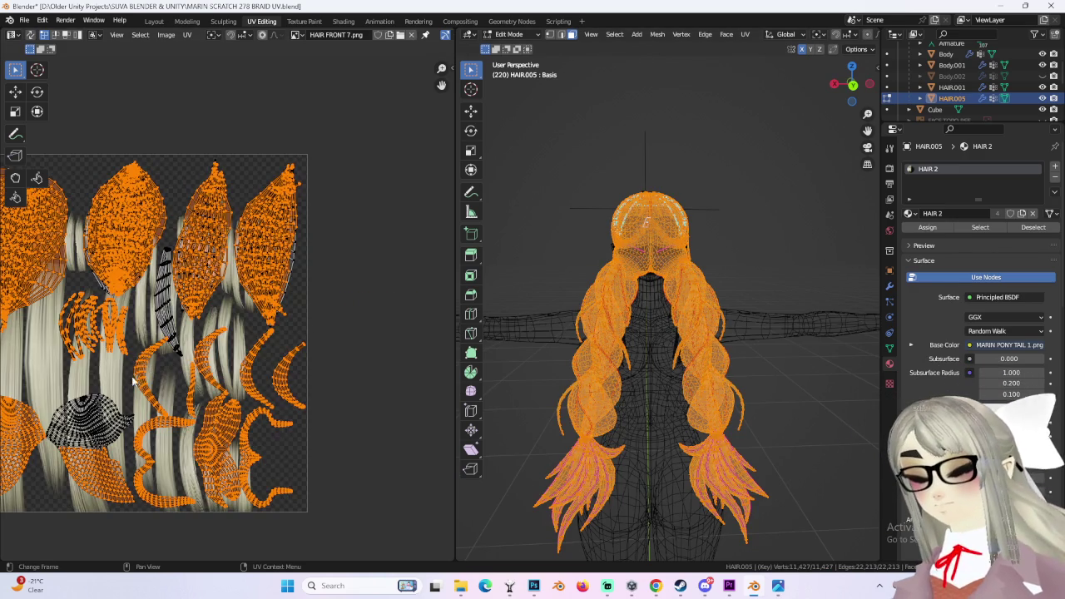
{"action": "middle_click_drag", "start_coordinate": [114, 387], "coordinate": [156, 390]}
{"action": "scroll", "coordinate": [241, 358], "scroll_direction": "up", "scroll_amount": 1}
{"action": "scroll", "coordinate": [241, 354], "scroll_direction": "up", "scroll_amount": 1}
{"action": "left_click_drag", "start_coordinate": [242, 353], "coordinate": [338, 389]}
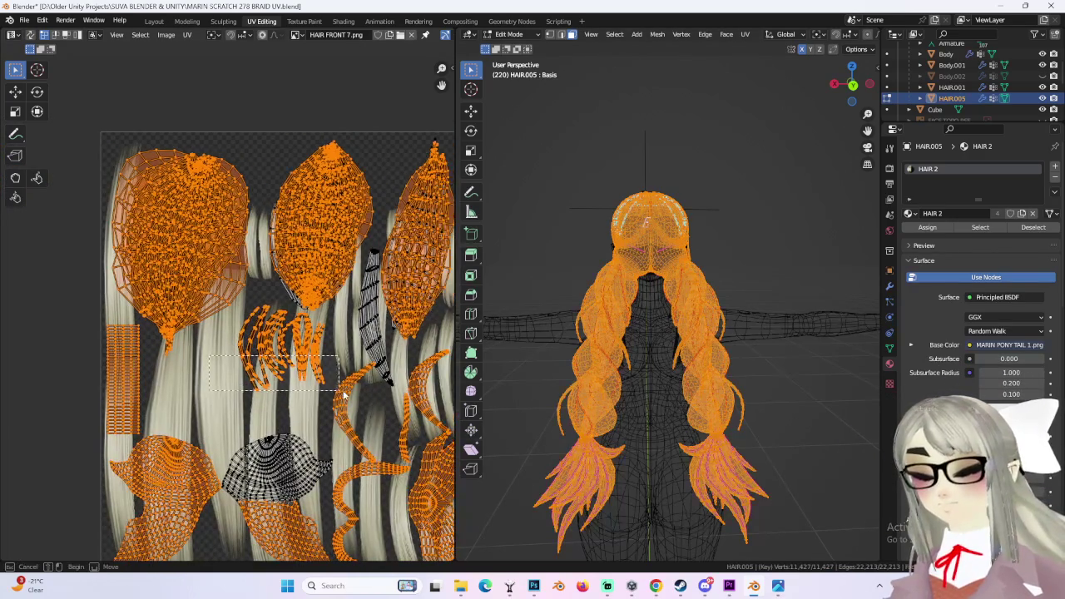
{"action": "middle_click_drag", "start_coordinate": [361, 345], "coordinate": [357, 344]}
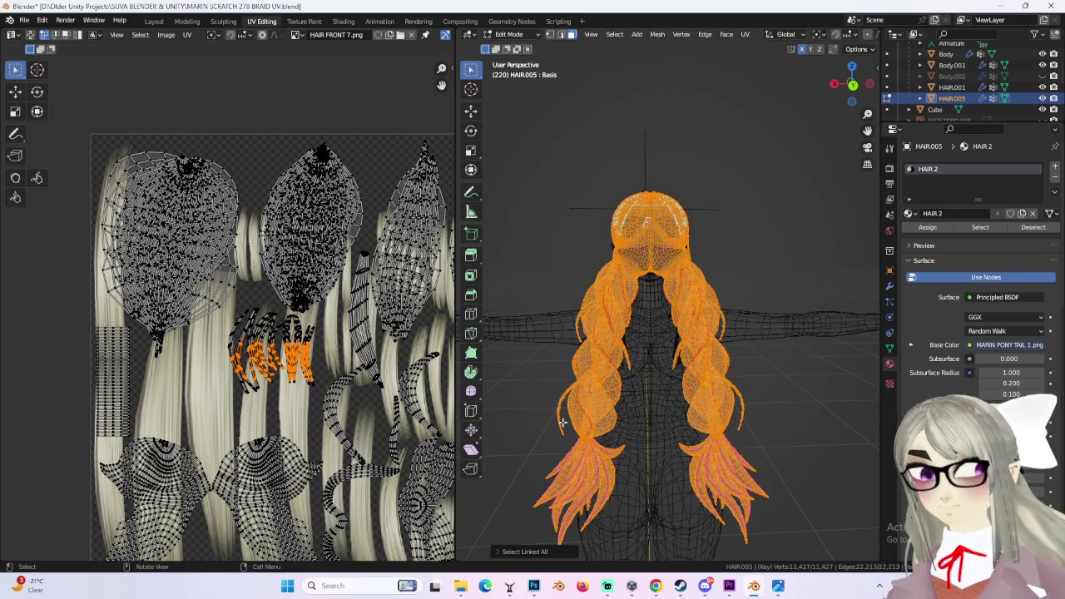
{"action": "key", "text": "ctrl+x"}
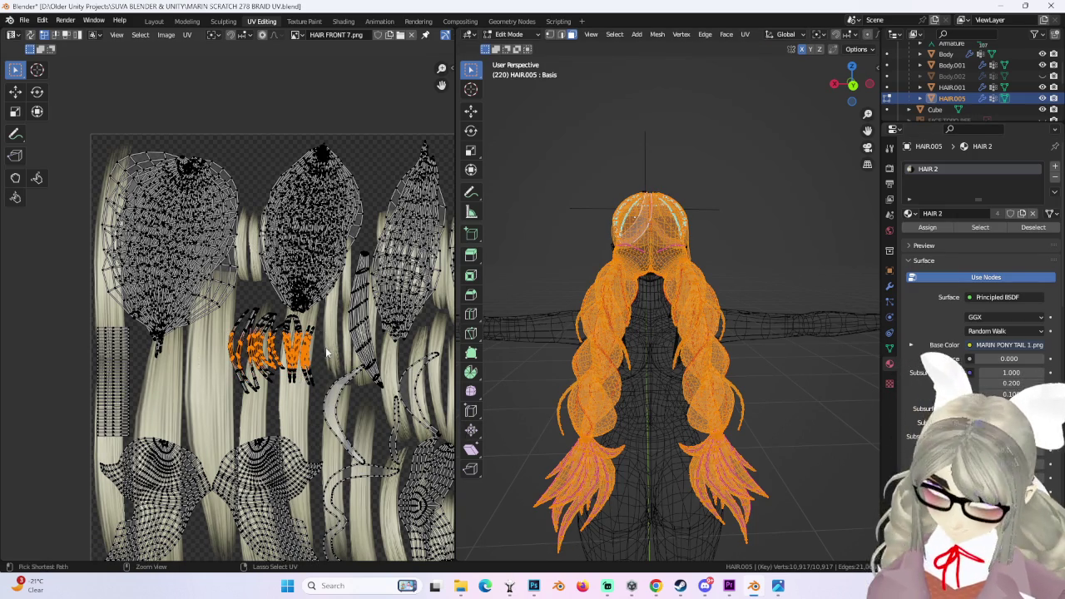
- Move the selected tip island upward
{"action": "scroll", "coordinate": [326, 354], "scroll_direction": "down", "scroll_amount": 4}
{"action": "scroll", "coordinate": [326, 354], "scroll_direction": "up", "scroll_amount": 3}
{"action": "scroll", "coordinate": [326, 354], "scroll_direction": "down", "scroll_amount": 2}
{"action": "key", "text": "g"}
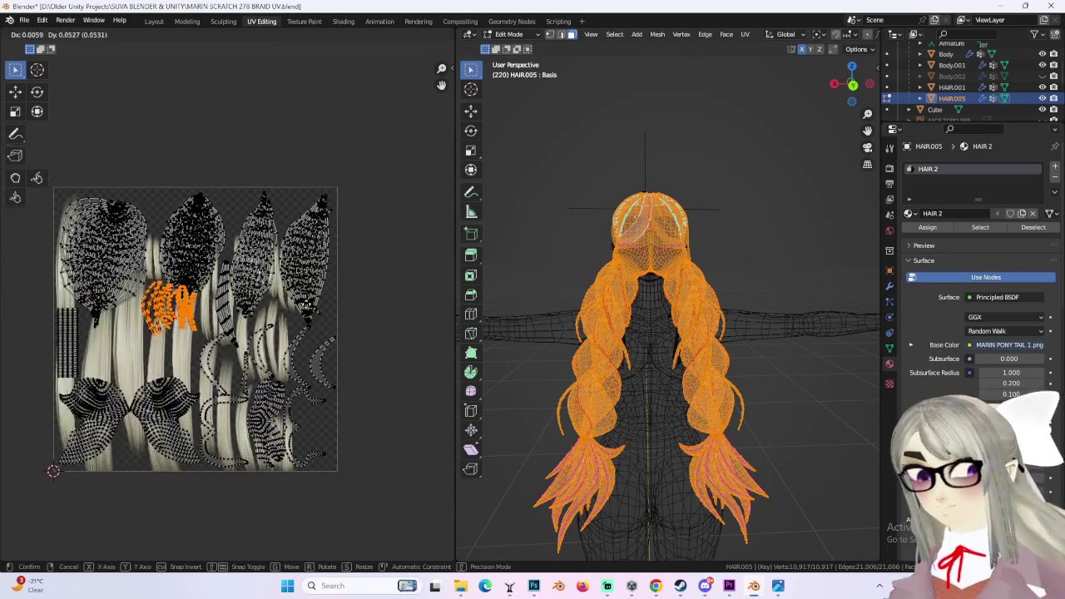
{"action": "left_click", "coordinate": [355, 189]}
- Move the hook-shaped islands from the lower right to outside the texture at the upper right
{"action": "scroll", "coordinate": [333, 445], "scroll_direction": "up", "scroll_amount": 4}
{"action": "scroll", "coordinate": [327, 349], "scroll_direction": "up", "scroll_amount": 1}
{"action": "scroll", "coordinate": [234, 345], "scroll_direction": "down", "scroll_amount": 1}
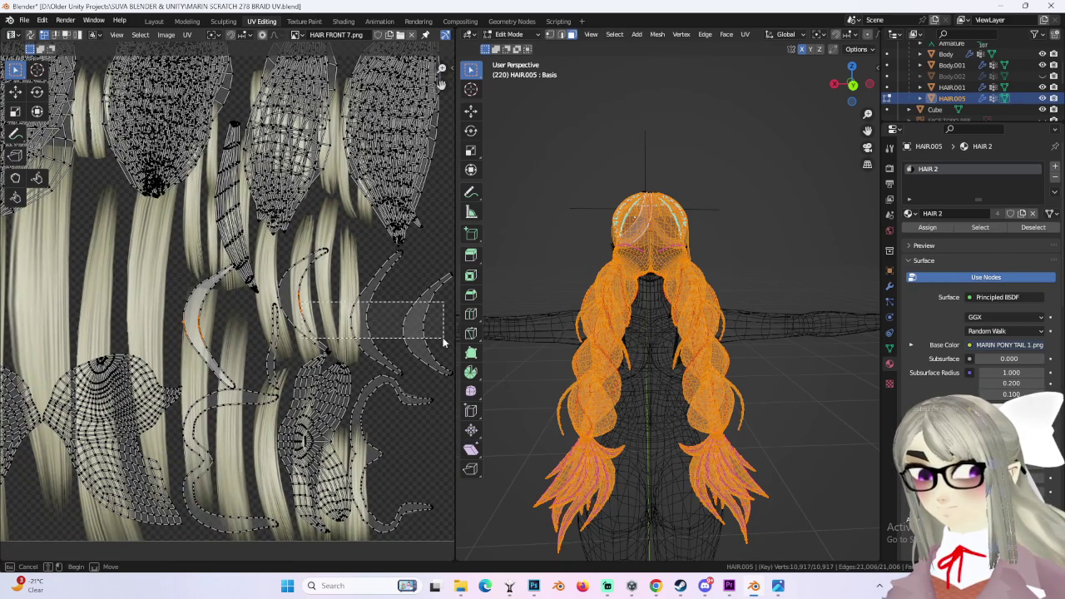
{"action": "left_click_drag", "start_coordinate": [444, 342], "coordinate": [444, 342]}
{"action": "scroll", "coordinate": [415, 336], "scroll_direction": "down", "scroll_amount": 1}
{"action": "scroll", "coordinate": [352, 344], "scroll_direction": "down", "scroll_amount": 1}
{"action": "scroll", "coordinate": [362, 350], "scroll_direction": "down", "scroll_amount": 2}
{"action": "key", "text": "g"}
{"action": "left_click", "coordinate": [353, 245]}
- Place the middle hook island onto the grey hook
{"action": "scroll", "coordinate": [349, 197], "scroll_direction": "up", "scroll_amount": 1}
{"action": "left_click", "coordinate": [384, 171]}
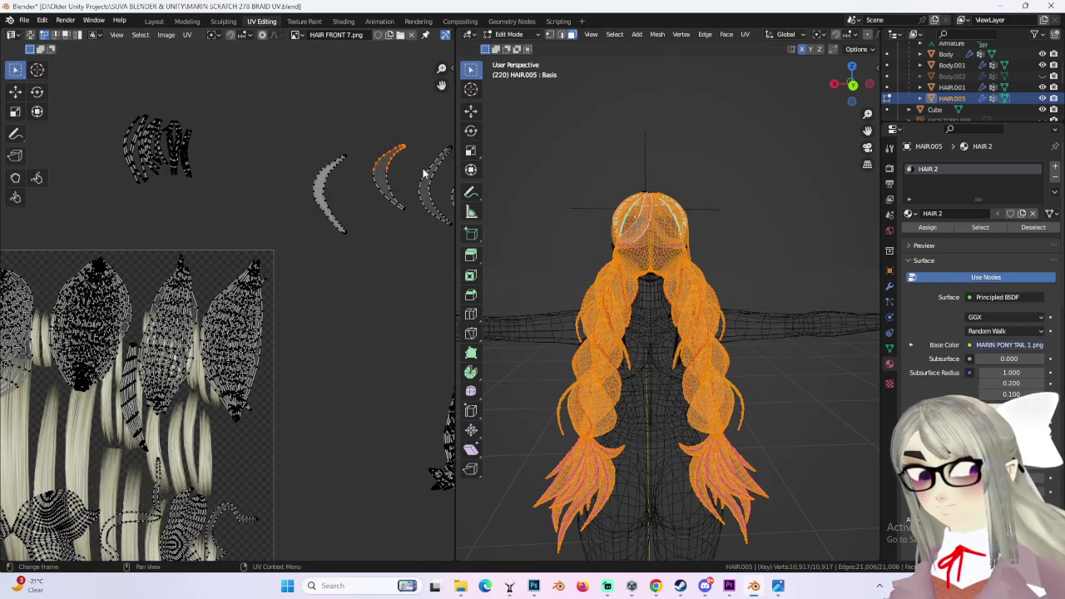
{"action": "scroll", "coordinate": [388, 178], "scroll_direction": "up", "scroll_amount": 1}
{"action": "key", "text": "g"}
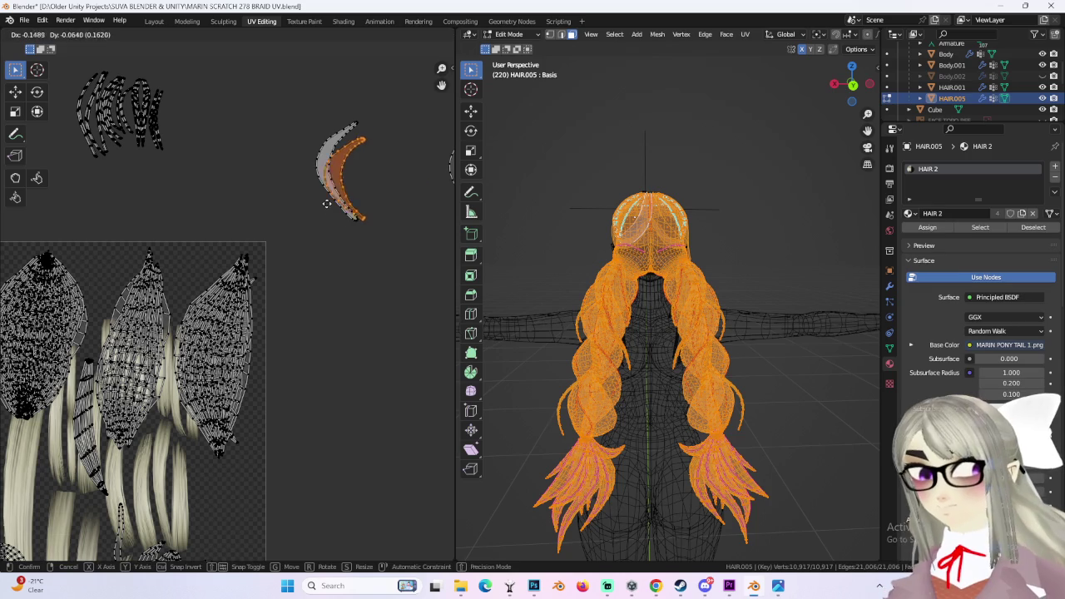
{"action": "left_click", "coordinate": [330, 201]}
{"action": "scroll", "coordinate": [388, 179], "scroll_direction": "right", "scroll_amount": 3, "text": "ctrl"}
- Select the whole right hook island, hide and reveal it, then move it left
{"action": "left_click", "coordinate": [395, 178], "text": "ctrl"}
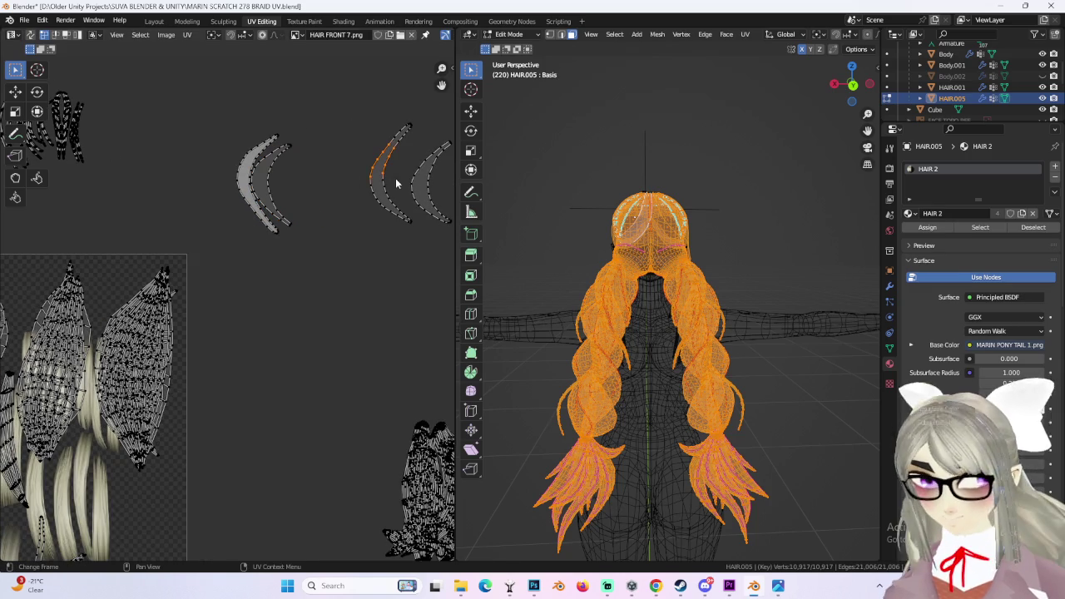
{"action": "key", "text": "l"}
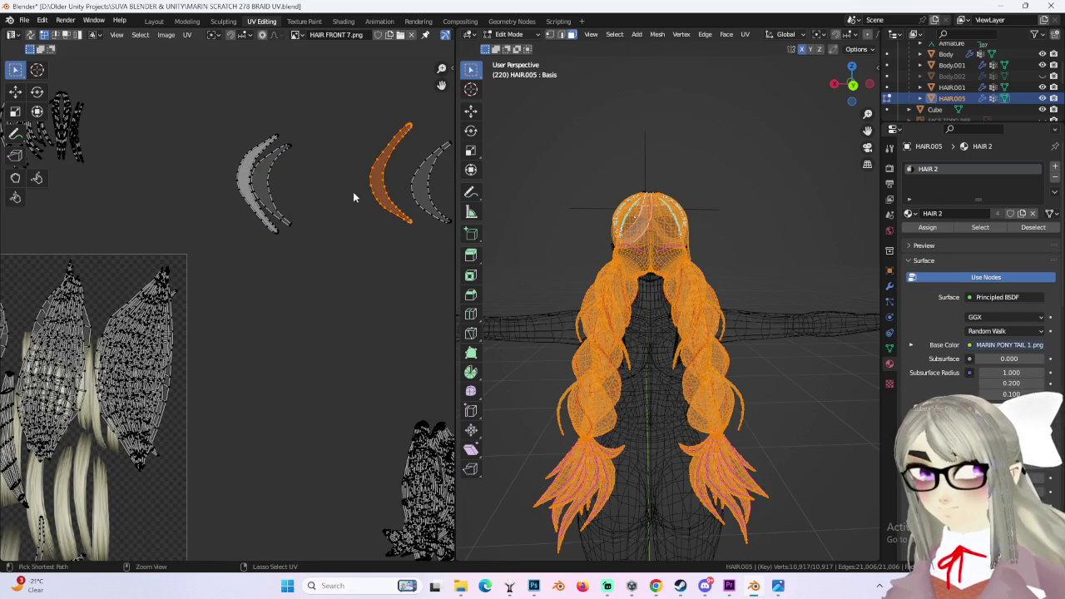
{"action": "scroll", "coordinate": [392, 201], "scroll_direction": "up", "scroll_amount": 1, "text": "shift"}
{"action": "key", "text": "h"}
{"action": "key", "text": "alt+h"}
{"action": "scroll", "coordinate": [317, 215], "scroll_direction": "right", "scroll_amount": 3, "text": "ctrl"}
{"action": "key", "text": "g"}
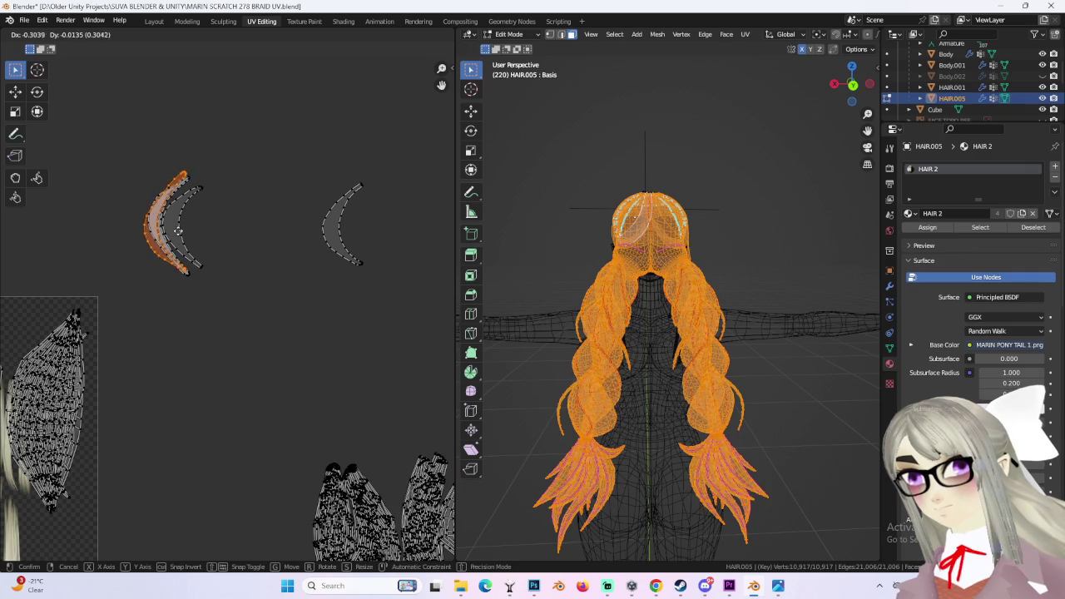
{"action": "left_click", "coordinate": [180, 229]}
- Rotate the right hook island about 8° and place it in the texture's lower right
{"action": "key", "text": "r"}
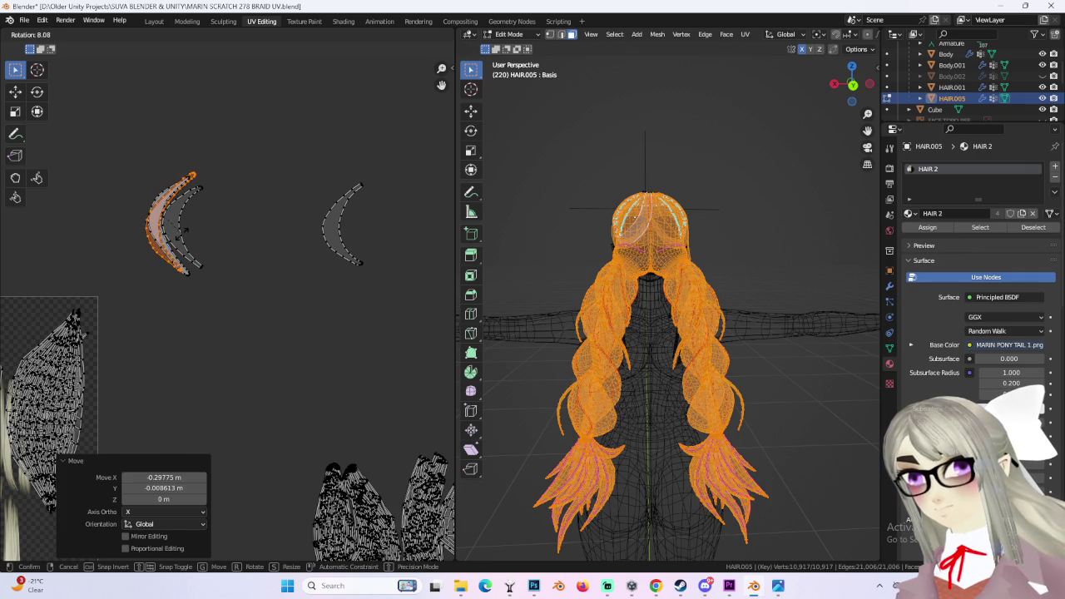
{"action": "left_click", "coordinate": [183, 233]}
{"action": "key", "text": "g"}
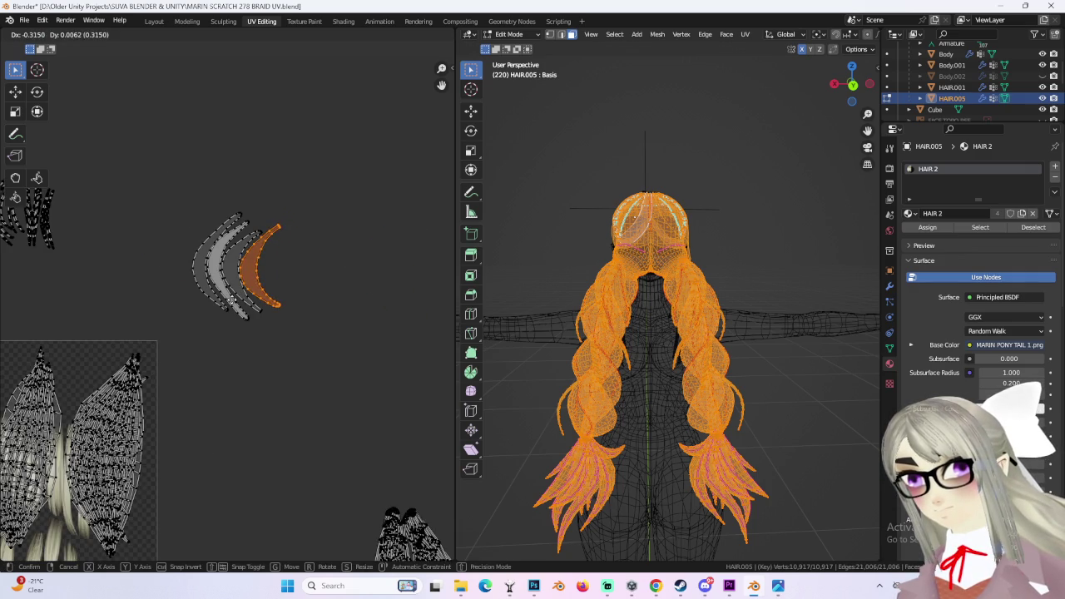
{"action": "left_click", "coordinate": [232, 301]}
{"action": "scroll", "coordinate": [347, 331], "scroll_direction": "down", "scroll_amount": 3}
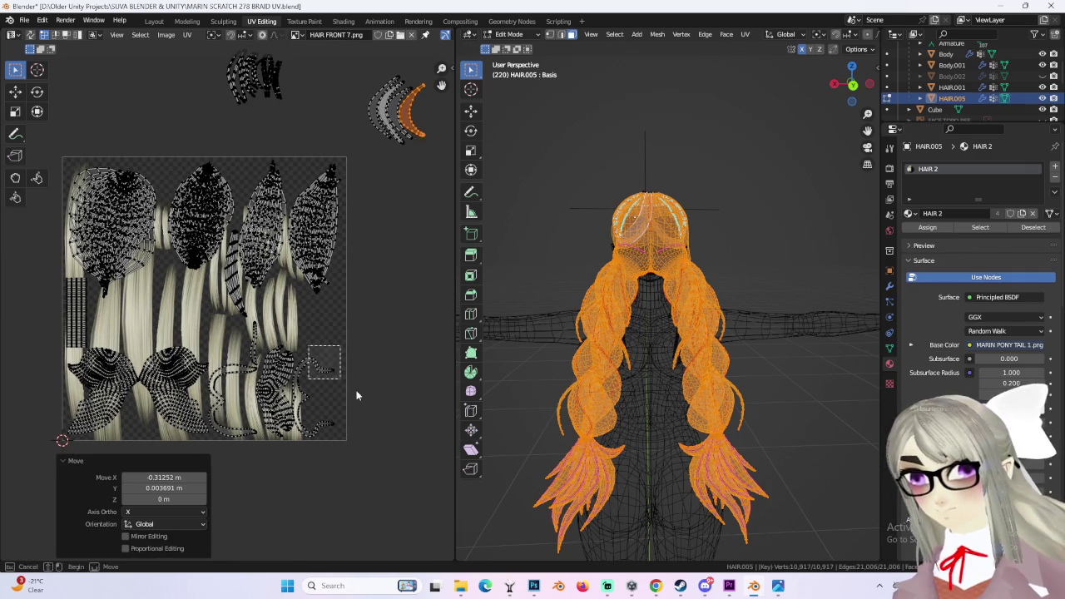
- Try placing the C-shaped island outside the texture and beside the grey hooks, undoing both moves
{"action": "key", "text": "ctrl+z"}
{"action": "key", "text": "ctrl+z"}
{"action": "key", "text": "ctrl+z"}
{"action": "key", "text": "s"}
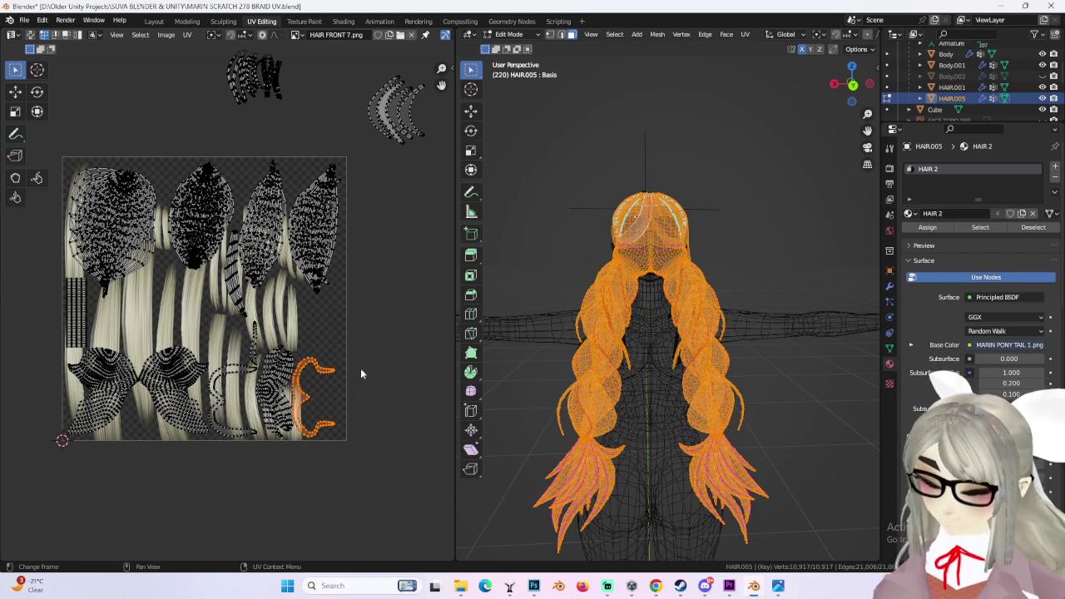
{"action": "left_click", "coordinate": [360, 375]}
{"action": "key", "text": "g"}
{"action": "left_click", "coordinate": [433, 130]}
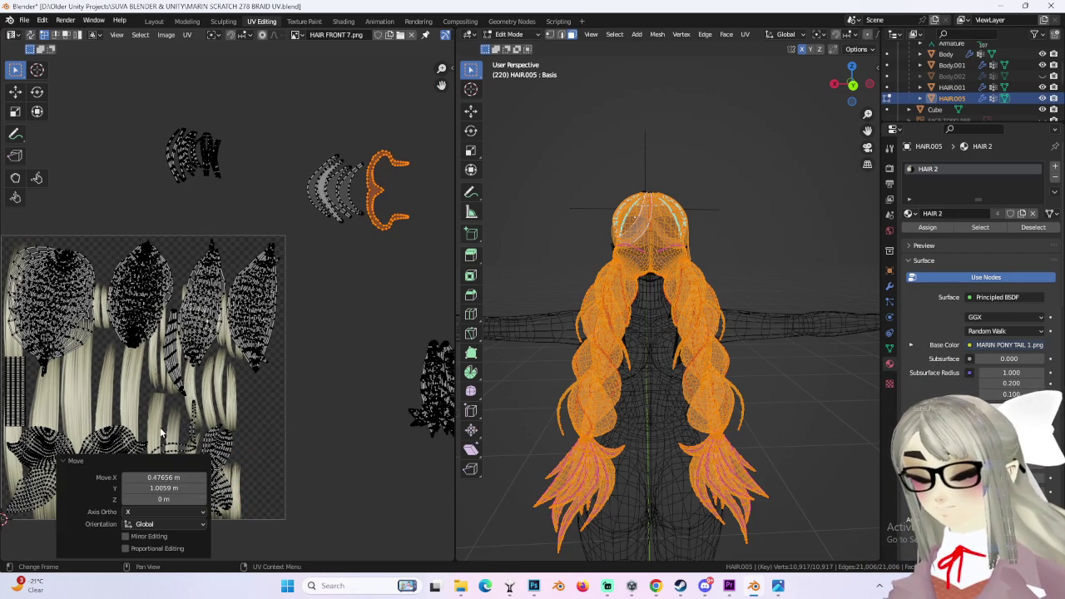
{"action": "key", "text": "ctrl+z"}
{"action": "key", "text": "g"}
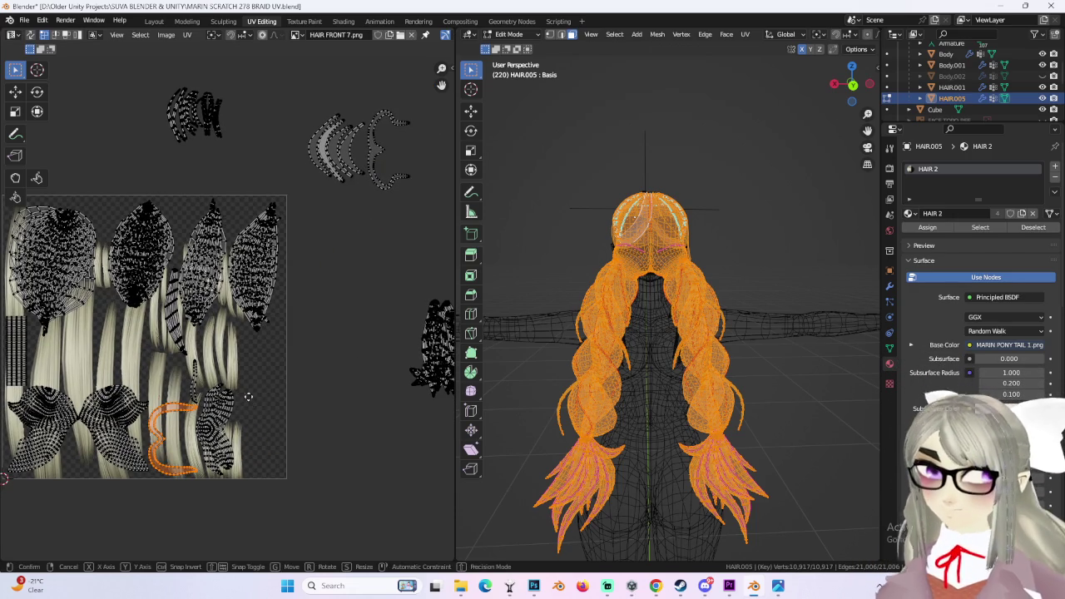
{"action": "left_click", "coordinate": [405, 206]}
{"action": "middle_click_drag", "start_coordinate": [405, 206], "coordinate": [338, 285]}
{"action": "key", "text": "g"}
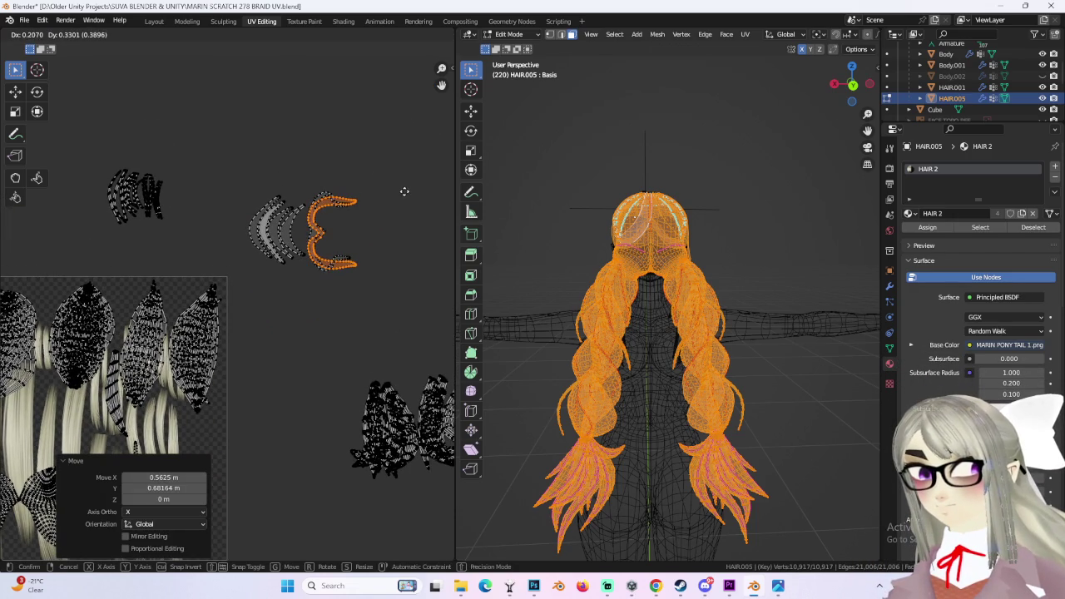
{"action": "left_click", "coordinate": [404, 191]}
{"action": "middle_click_drag", "start_coordinate": [396, 237], "coordinate": [502, 95]}
{"action": "key", "text": "ctrl+z"}
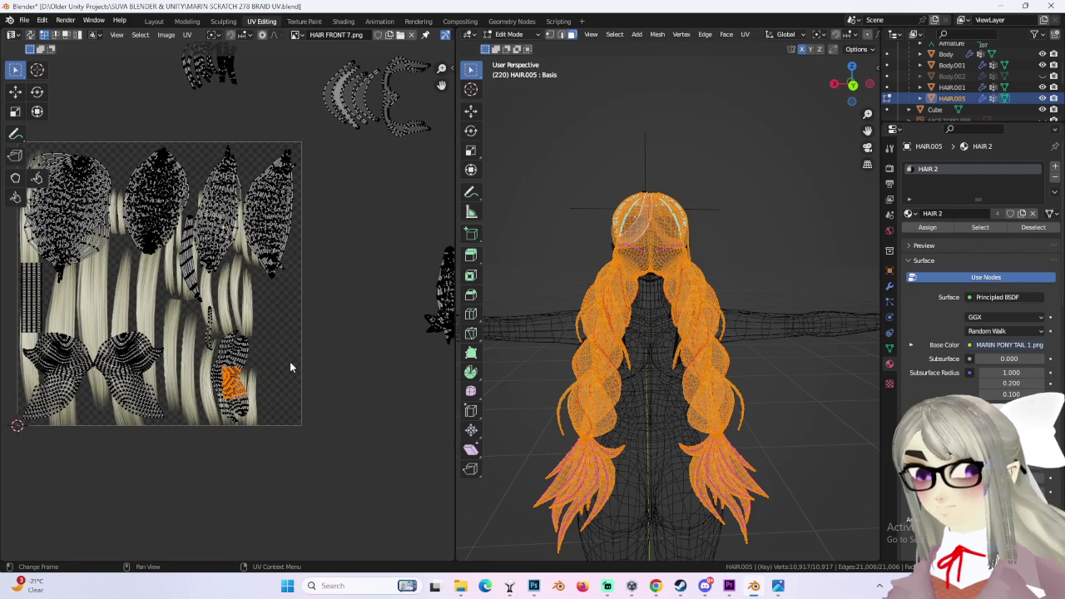
- Move the whole strand island over the left hair strands on the texture
{"action": "key", "text": "ctrl+l"}
{"action": "key", "text": "g"}
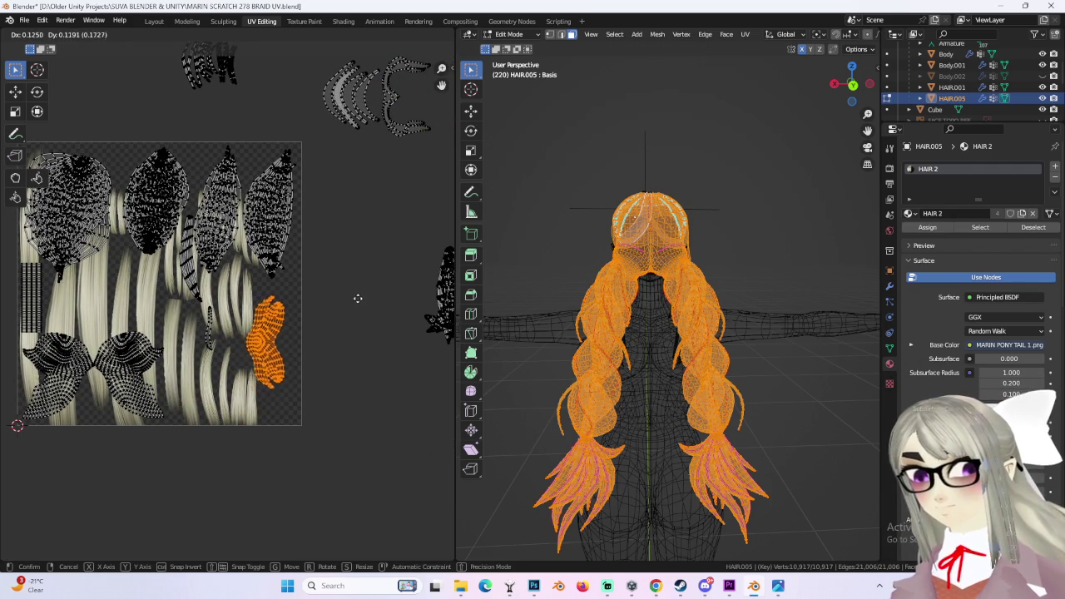
{"action": "left_click", "coordinate": [363, 287]}
{"action": "scroll", "coordinate": [366, 379], "scroll_direction": "up", "scroll_amount": 2}
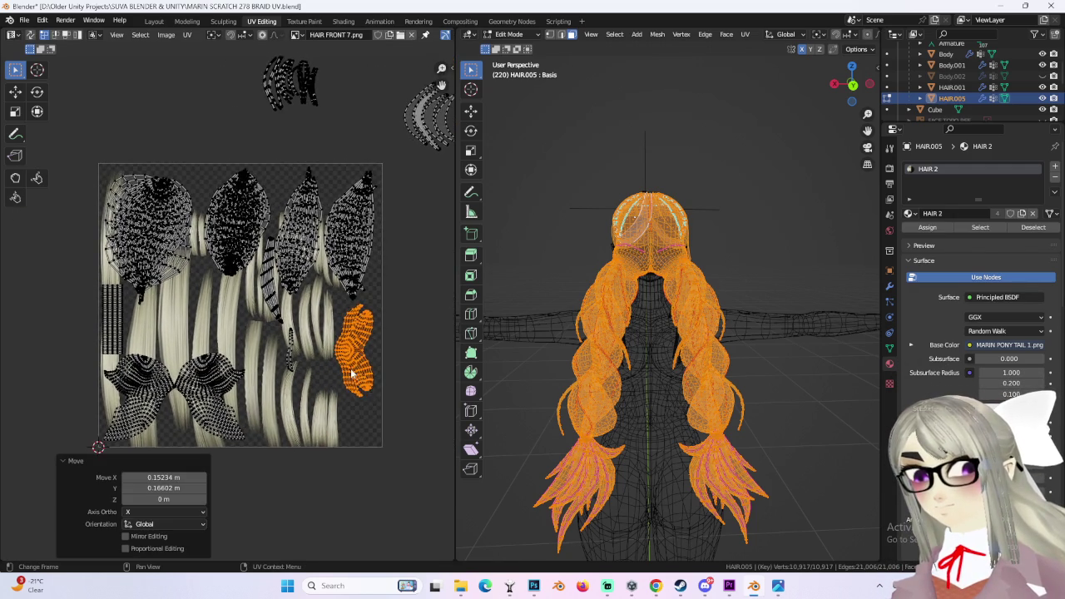
{"action": "scroll", "coordinate": [367, 378], "scroll_direction": "down", "scroll_amount": 2}
{"action": "key", "text": "g"}
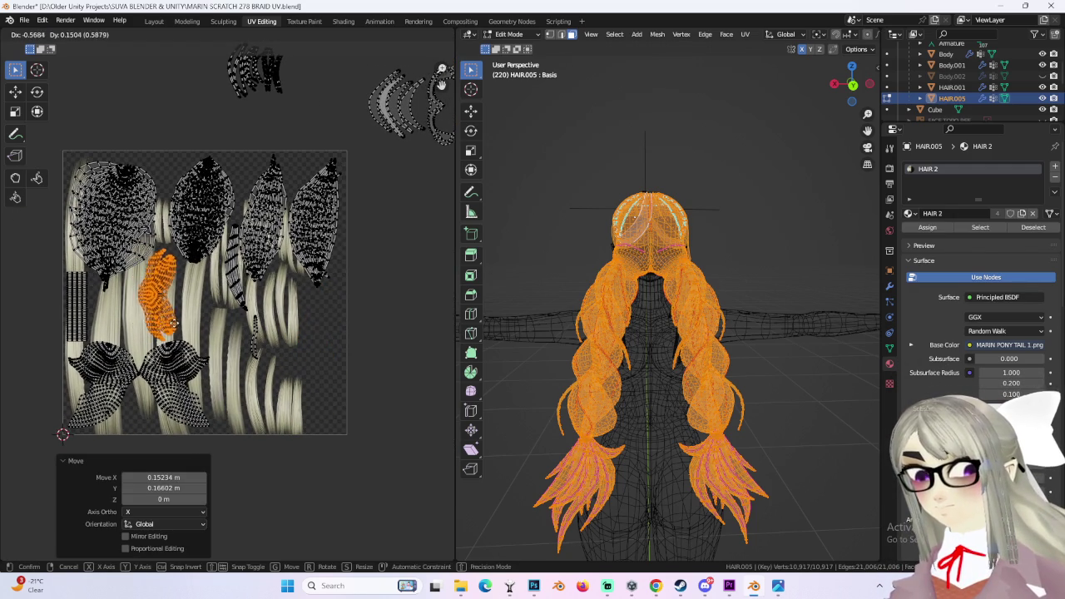
{"action": "scroll", "coordinate": [319, 342], "scroll_direction": "up", "scroll_amount": 3}
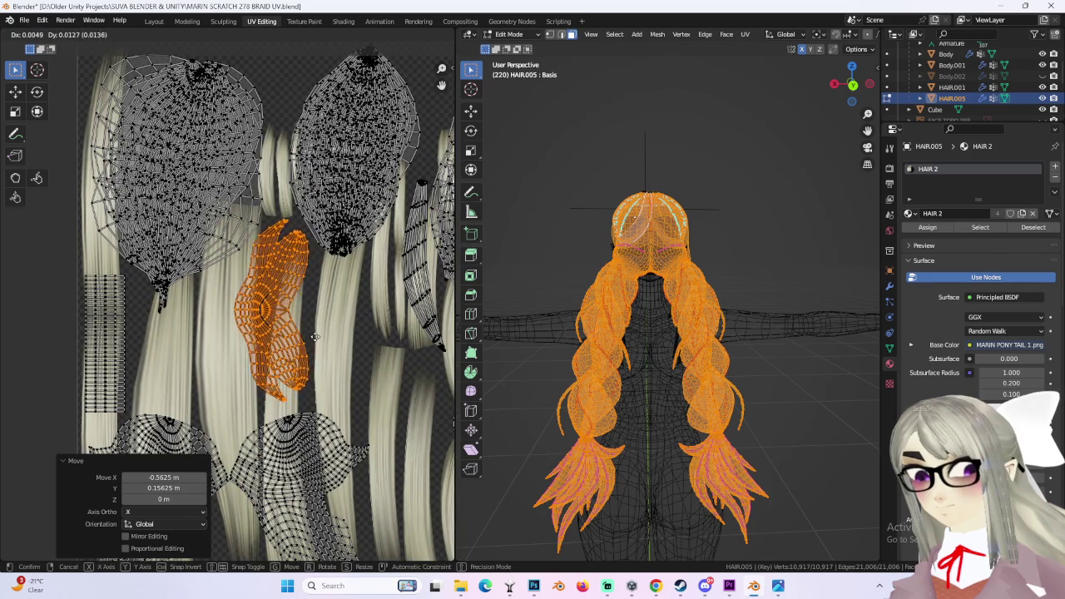
{"action": "left_click", "coordinate": [320, 342]}
{"action": "scroll", "coordinate": [320, 342], "scroll_direction": "down", "scroll_amount": 3}
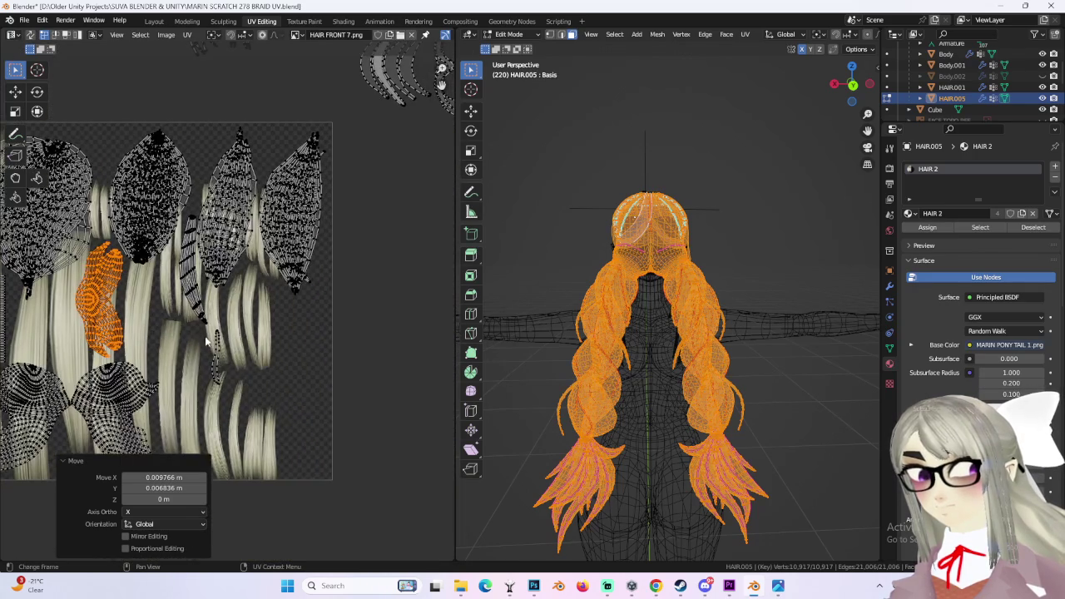
- Select the entire thin braid strip island in the lower texture area
{"action": "left_click", "coordinate": [278, 414]}
{"action": "middle_click_drag", "start_coordinate": [266, 370], "coordinate": [284, 414]}
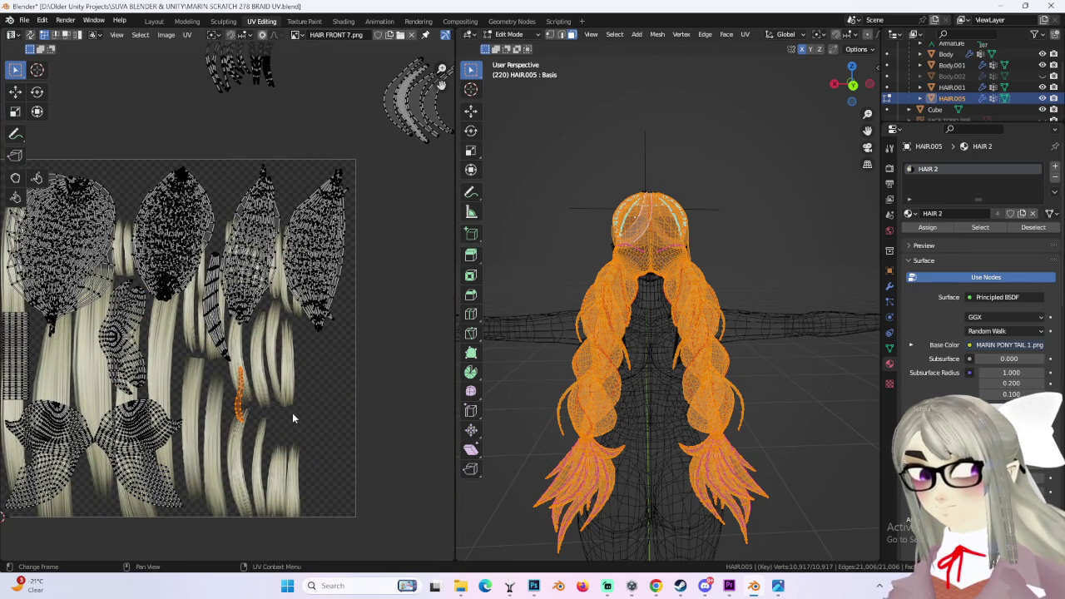
{"action": "scroll", "coordinate": [297, 391], "scroll_direction": "up", "scroll_amount": 3}
{"action": "scroll", "coordinate": [260, 340], "scroll_direction": "down", "scroll_amount": 1}
{"action": "mouse_move", "coordinate": [260, 340]}
{"action": "middle_mouse_down"}
{"action": "mouse_move", "coordinate": [310, 422]}
{"action": "mouse_move", "coordinate": [355, 441]}
{"action": "middle_mouse_up"}
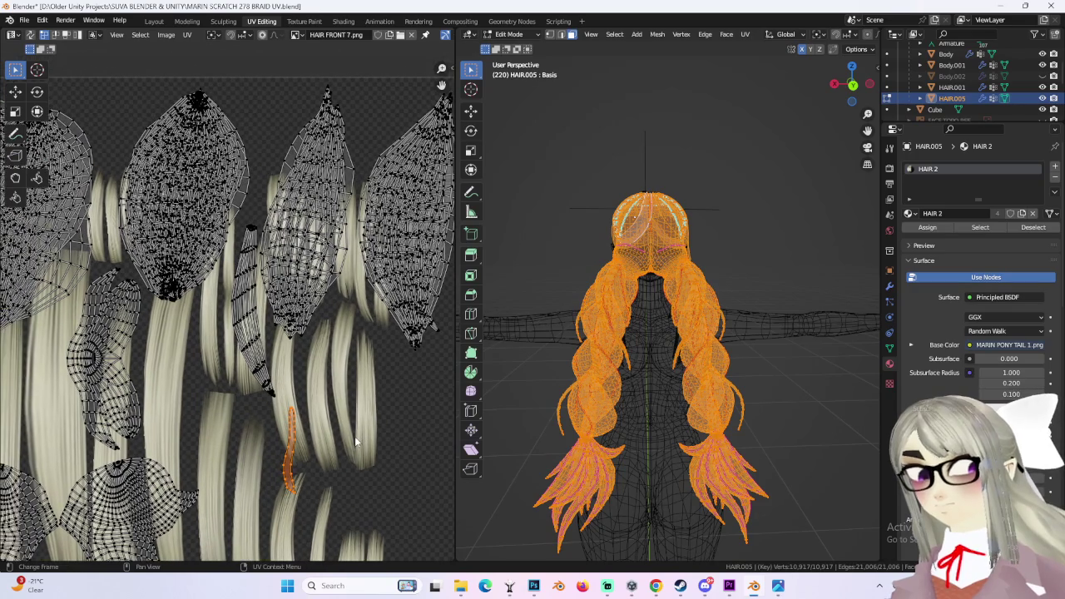
{"action": "left_click_drag", "start_coordinate": [232, 311], "coordinate": [259, 350]}
{"action": "scroll", "coordinate": [264, 336], "scroll_direction": "down", "scroll_amount": 2}
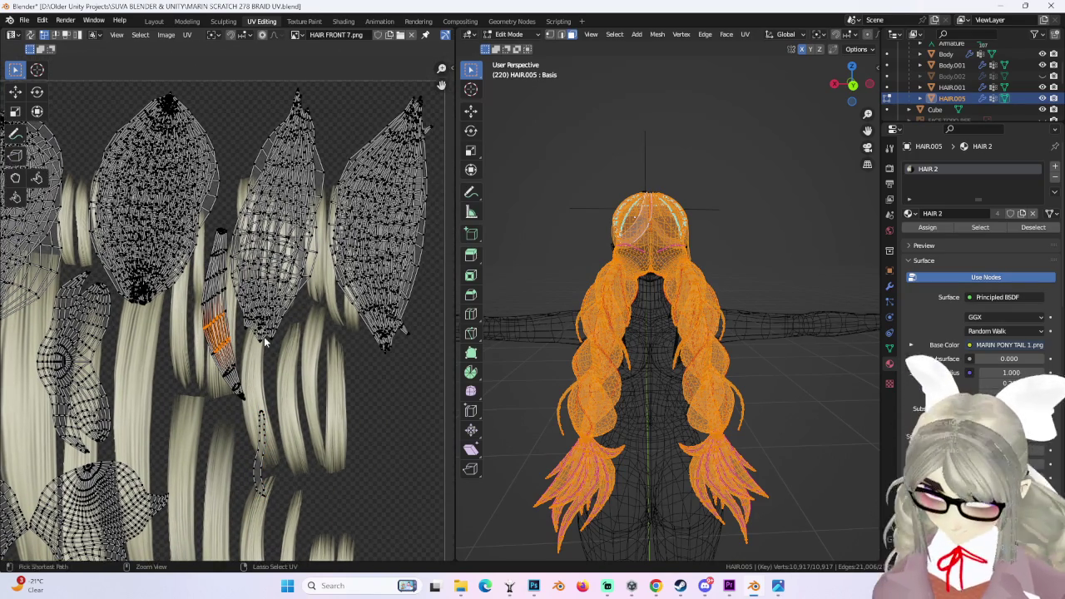
{"action": "scroll", "coordinate": [264, 336], "scroll_direction": "down", "scroll_amount": 3}
{"action": "key", "text": "ctrl+l"}
- Move the thin strip island aside to its new spot
{"action": "key", "text": "g"}
{"action": "left_click", "coordinate": [353, 233]}
{"action": "middle_click_drag", "start_coordinate": [353, 233], "coordinate": [251, 213]}
{"action": "key", "text": "g"}
{"action": "left_click", "coordinate": [392, 396]}
- Shift the nearby island group right and reposition the small strip piece, then deselect it
{"action": "left_click_drag", "start_coordinate": [209, 244], "coordinate": [431, 442]}
{"action": "key", "text": "g"}
{"action": "left_click", "coordinate": [287, 421]}
{"action": "key", "text": "g"}
{"action": "left_click", "coordinate": [338, 263]}
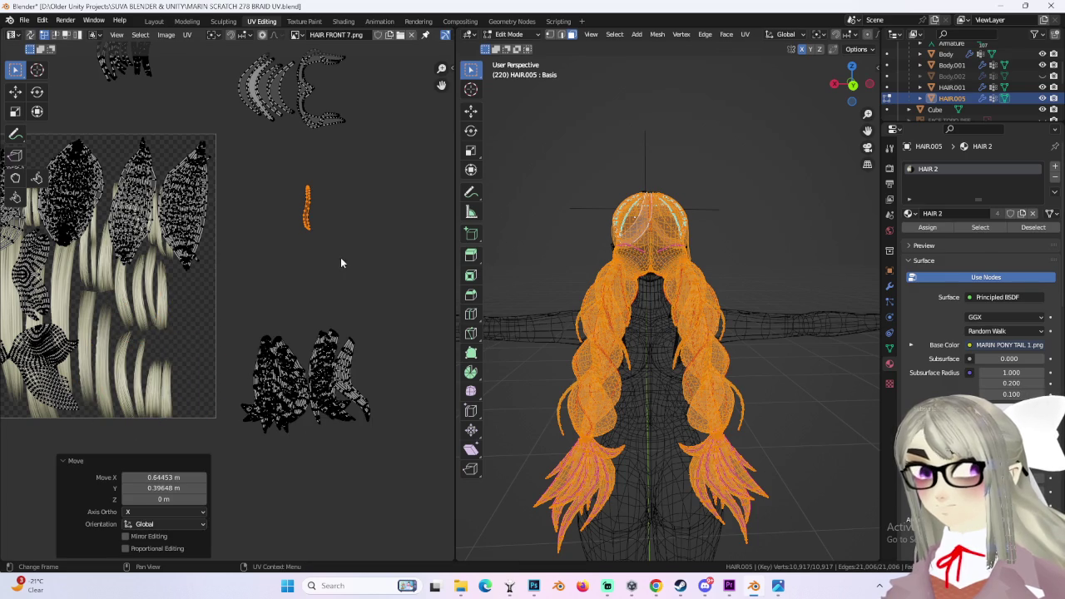
{"action": "key", "text": "g"}
{"action": "left_click", "coordinate": [385, 251]}
- Move the lower ponytail islands onto the texture and tilt them 6.86°
{"action": "left_click_drag", "start_coordinate": [228, 305], "coordinate": [426, 513]}
{"action": "key", "text": "g"}
{"action": "left_click", "coordinate": [409, 387]}
{"action": "key", "text": "r"}
{"action": "left_click", "coordinate": [412, 392]}
- Drop the ponytail islands onto the hair texture, deselect them and frame the whole texture
{"action": "key", "text": "g"}
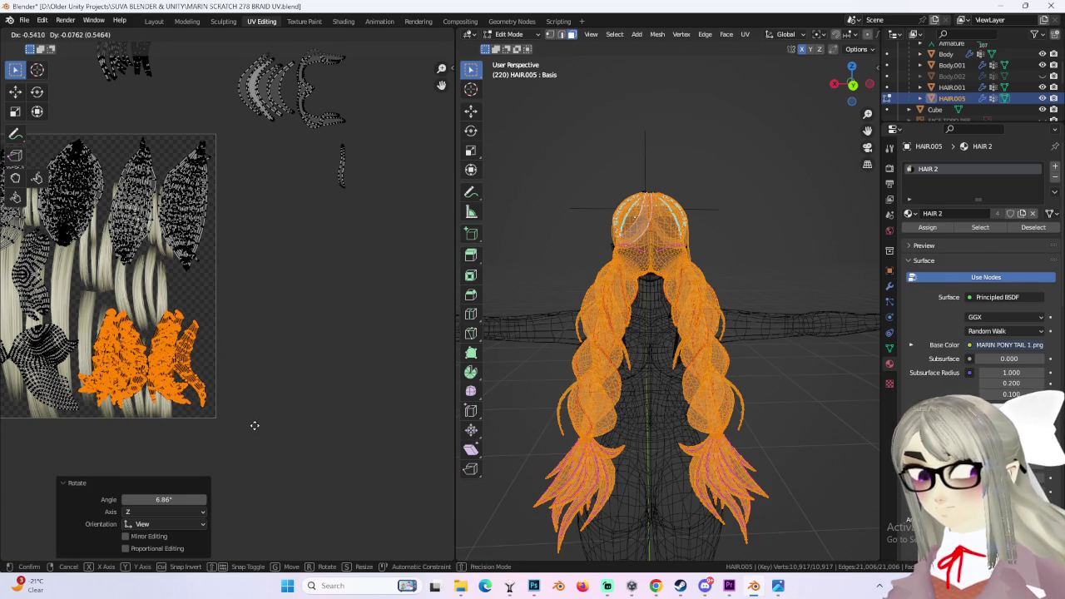
{"action": "left_click", "coordinate": [255, 426]}
{"action": "scroll", "coordinate": [253, 391], "scroll_direction": "up", "scroll_amount": 2}
{"action": "scroll", "coordinate": [357, 377], "scroll_direction": "up", "scroll_amount": 2}
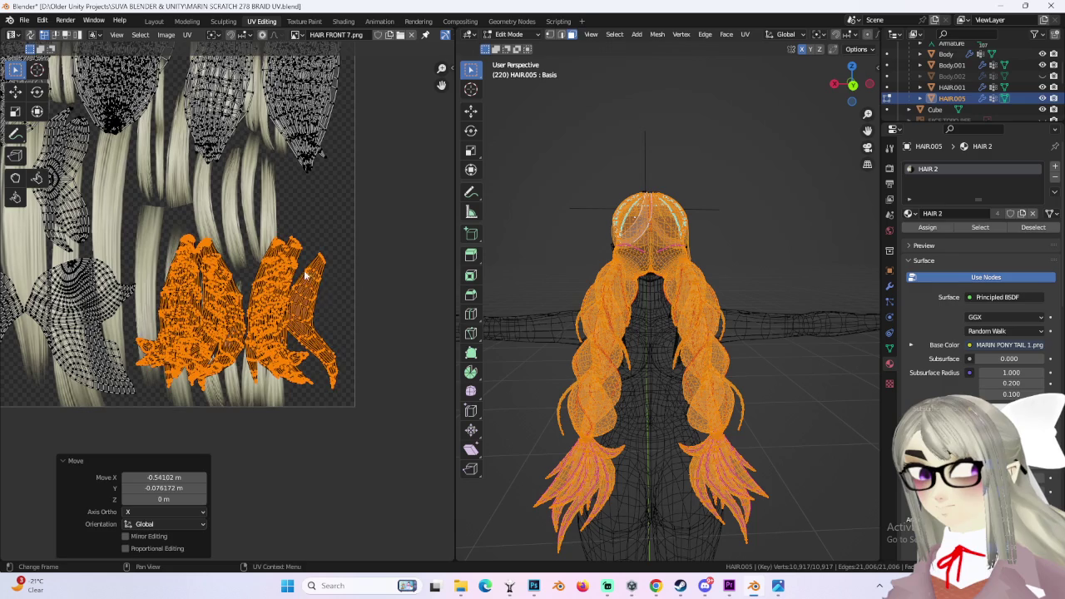
{"action": "left_click", "coordinate": [339, 326]}
{"action": "scroll", "coordinate": [329, 354], "scroll_direction": "down", "scroll_amount": 3}
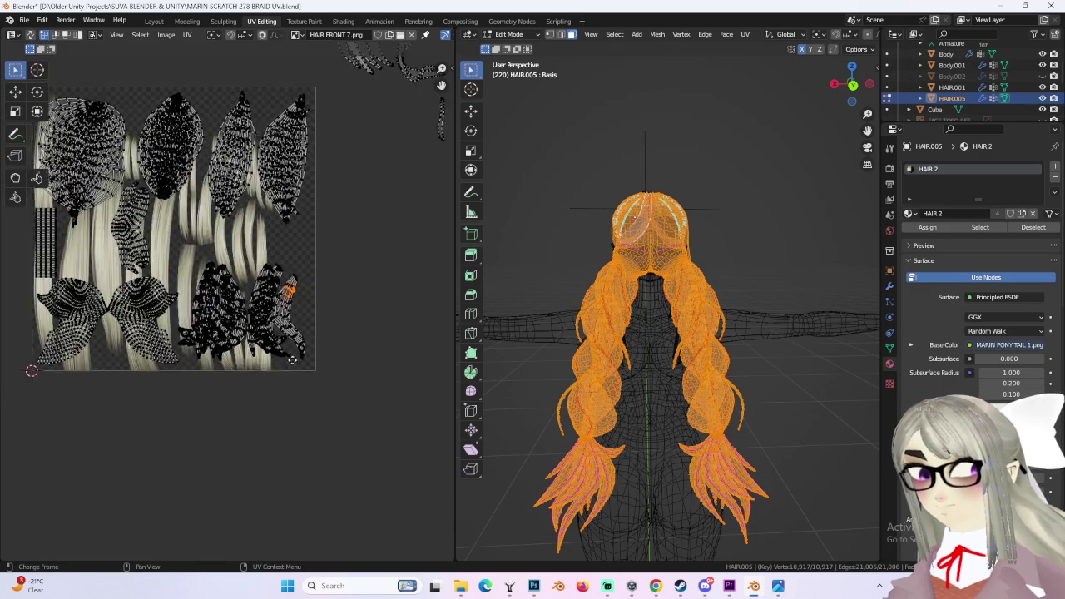
{"action": "middle_click_drag", "start_coordinate": [338, 368], "coordinate": [321, 377]}
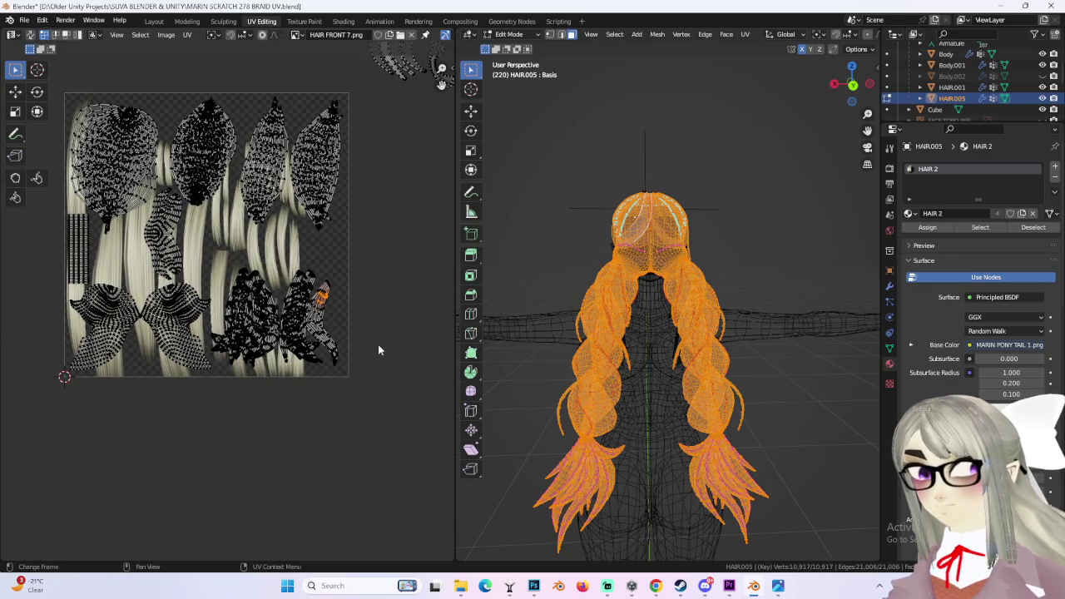
{"action": "middle_click_drag", "start_coordinate": [333, 341], "coordinate": [246, 400]}
- Place the small strip island onto the texture
{"action": "key", "text": "g"}
{"action": "left_click", "coordinate": [325, 375]}
{"action": "middle_click_drag", "start_coordinate": [347, 334], "coordinate": [391, 337]}
{"action": "key", "text": "g"}
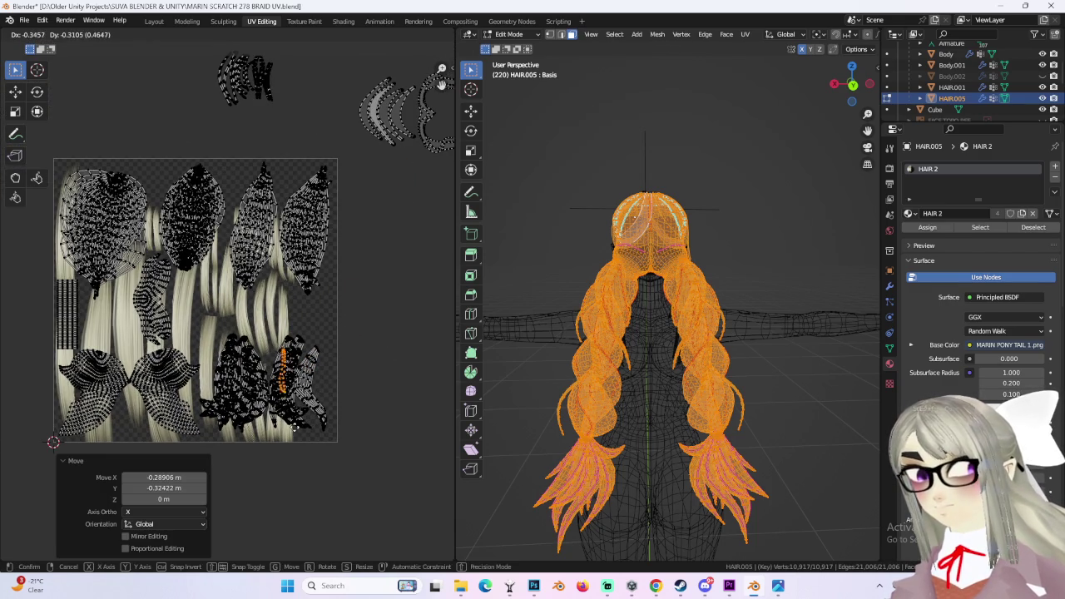
{"action": "right_click", "coordinate": [379, 430]}
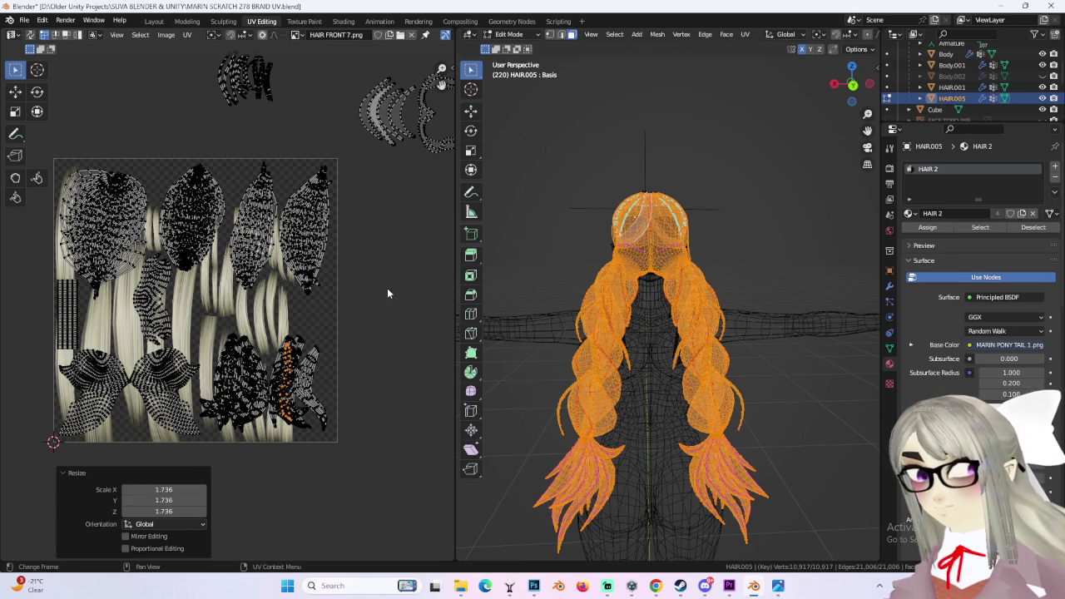
{"action": "middle_click_drag", "start_coordinate": [380, 278], "coordinate": [381, 316]}
- Move the loose island from above the texture in beside the braid strands
{"action": "left_click_drag", "start_coordinate": [198, 61], "coordinate": [329, 185]}
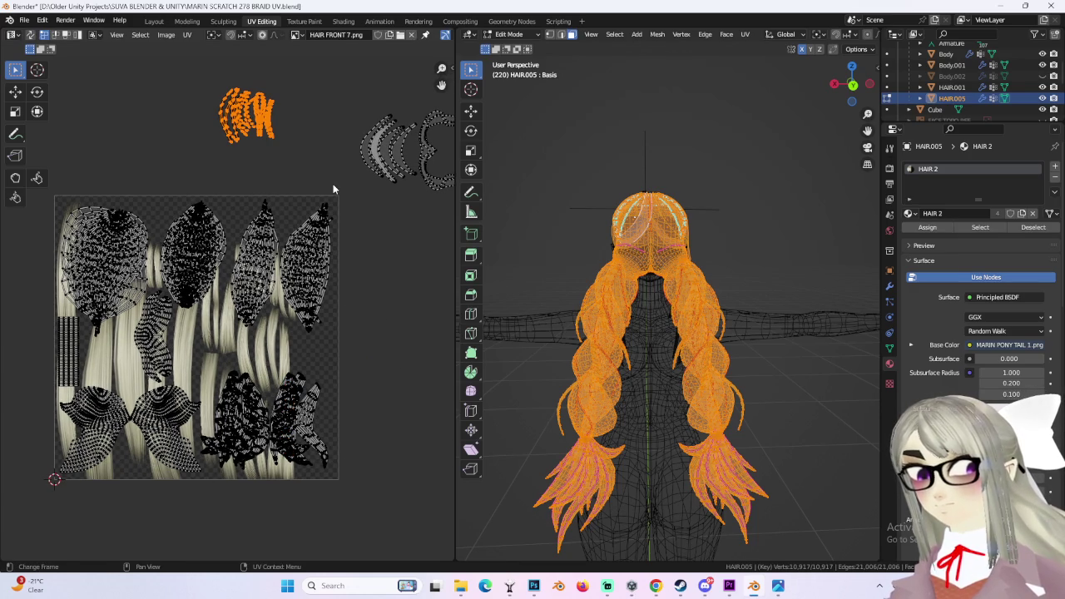
{"action": "key", "text": "g"}
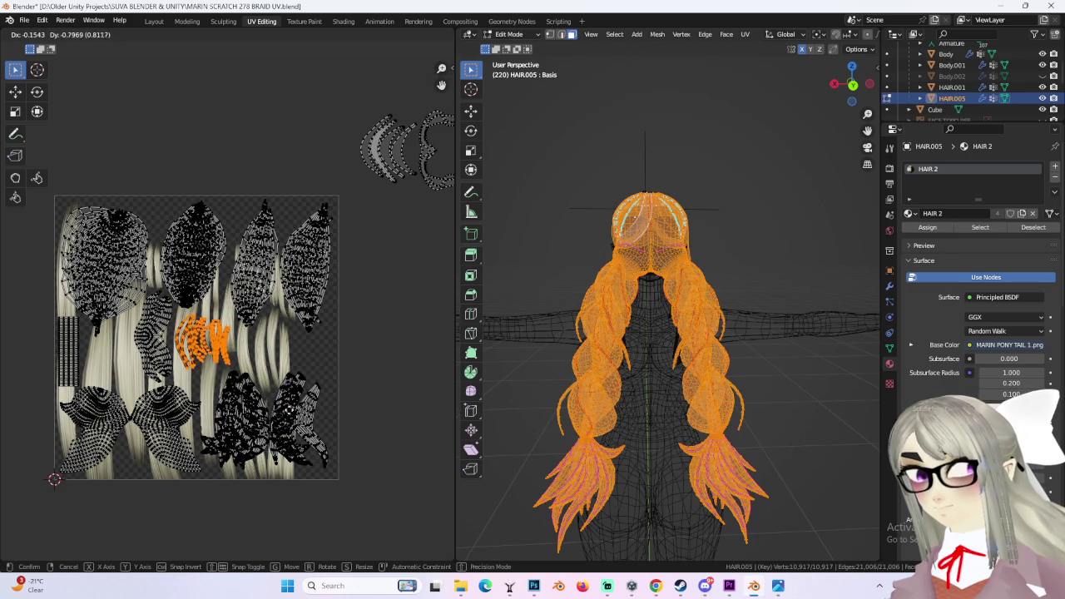
{"action": "left_click", "coordinate": [311, 336]}
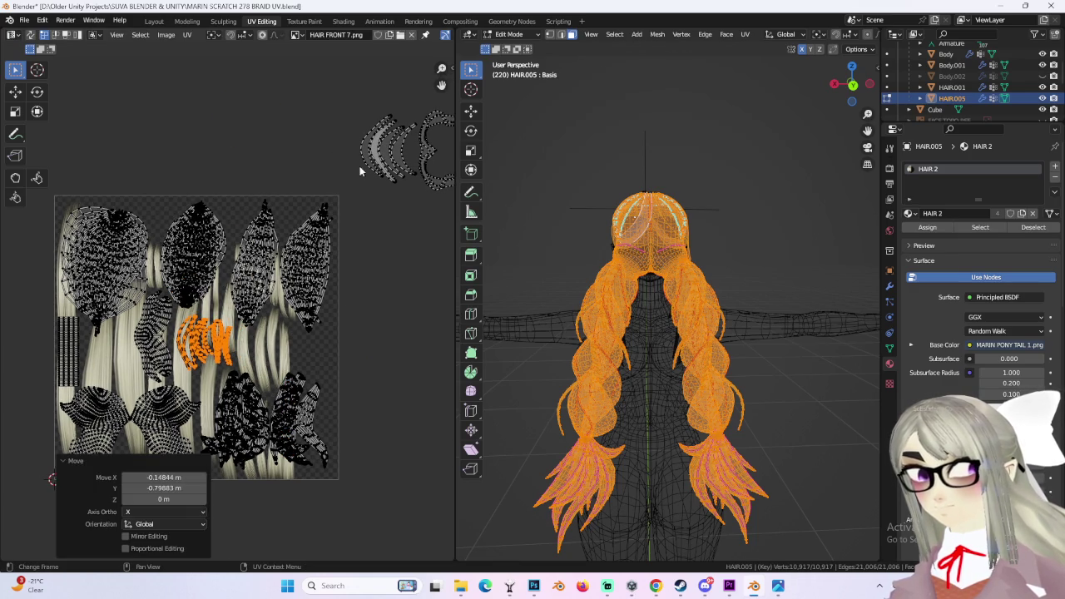
{"action": "scroll", "coordinate": [357, 162], "scroll_direction": "right", "scroll_amount": 3, "text": "ctrl"}
- Select the islands outside the texture and try placing the crescent island on it
{"action": "left_click_drag", "start_coordinate": [256, 92], "coordinate": [359, 200]}
{"action": "key", "text": "g"}
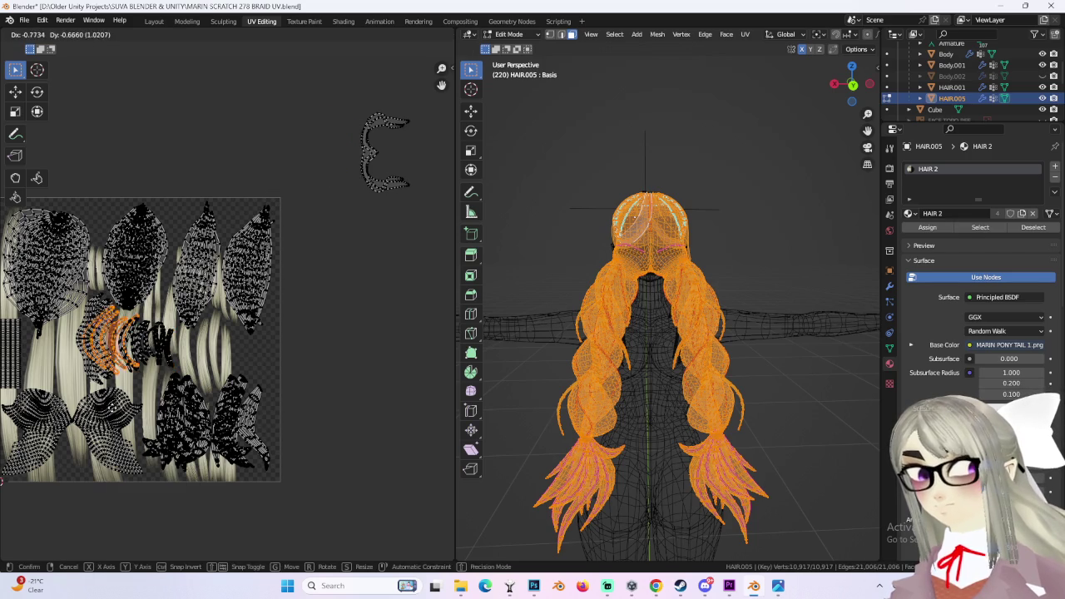
{"action": "left_click", "coordinate": [80, 412]}
{"action": "scroll", "coordinate": [80, 411], "scroll_direction": "up", "scroll_amount": 3}
{"action": "key", "text": "s"}
{"action": "key", "text": "Escape"}
{"action": "scroll", "coordinate": [303, 283], "scroll_direction": "down", "scroll_amount": 2}
{"action": "scroll", "coordinate": [303, 282], "scroll_direction": "down", "scroll_amount": 2}
{"action": "scroll", "coordinate": [303, 282], "scroll_direction": "right", "scroll_amount": 2, "text": "ctrl"}
{"action": "scroll", "coordinate": [303, 282], "scroll_direction": "up", "scroll_amount": 2, "text": "shift"}
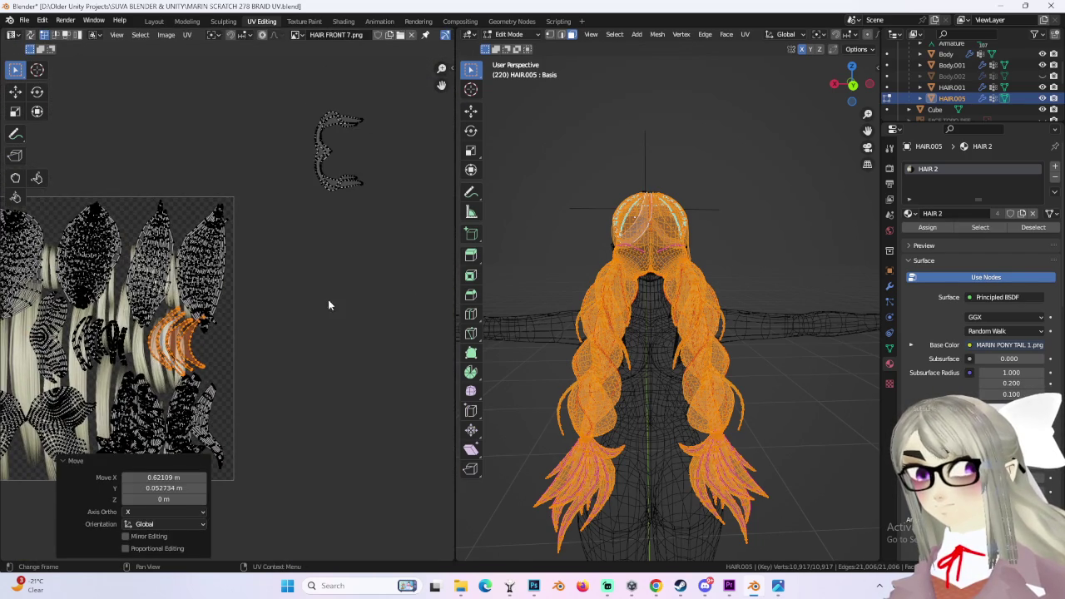
- Deselect the crescent island so only the E-shaped island is selected
{"action": "key", "text": "ctrl+z"}
{"action": "key", "text": "ctrl+z"}
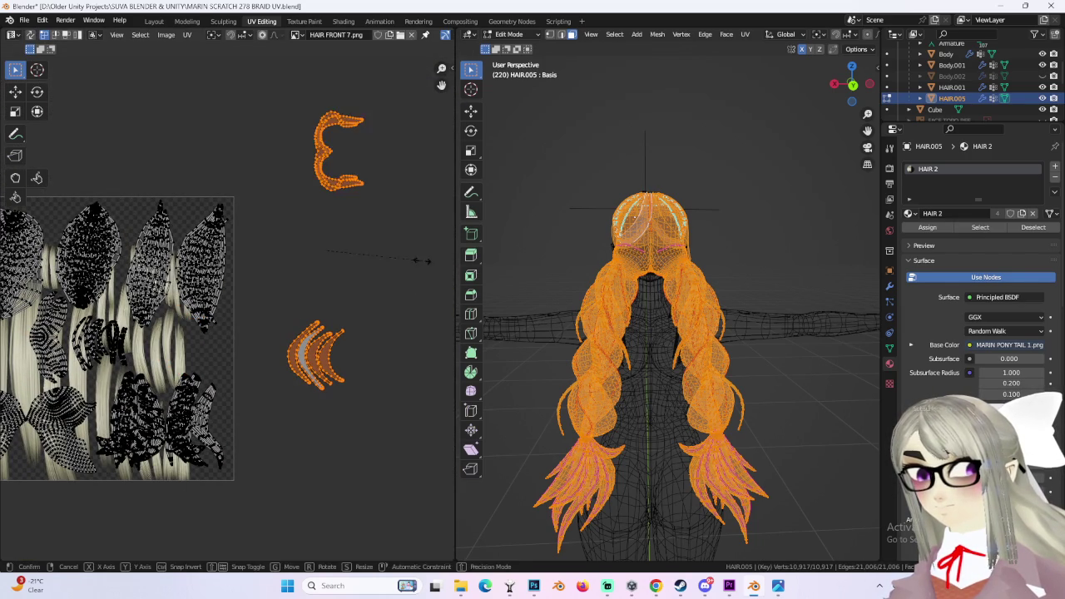
{"action": "key", "text": "ctrl+shift+z"}
{"action": "key", "text": "ctrl+z"}
{"action": "scroll", "coordinate": [274, 247], "scroll_direction": "left", "scroll_amount": 2, "text": "ctrl"}
{"action": "scroll", "coordinate": [274, 247], "scroll_direction": "down", "scroll_amount": 1, "text": "shift"}
- Move the E-shaped island onto the texture and shrink it to about 0.9
{"action": "key", "text": "g"}
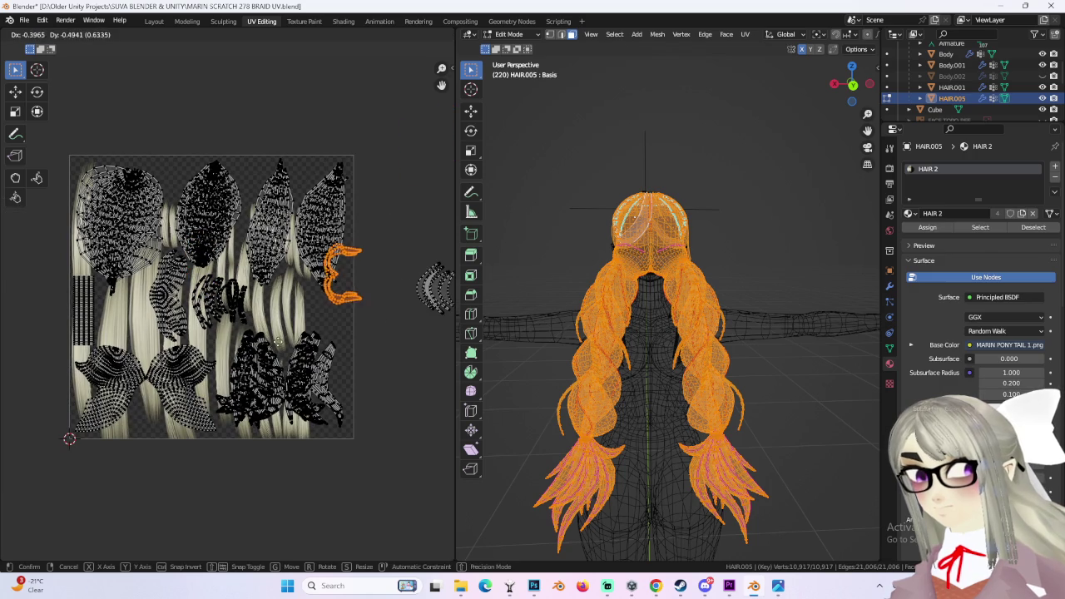
{"action": "left_click", "coordinate": [366, 299]}
{"action": "scroll", "coordinate": [366, 299], "scroll_direction": "up", "scroll_amount": 2}
{"action": "key", "text": "g"}
{"action": "left_click", "coordinate": [161, 353]}
{"action": "key", "text": "s"}
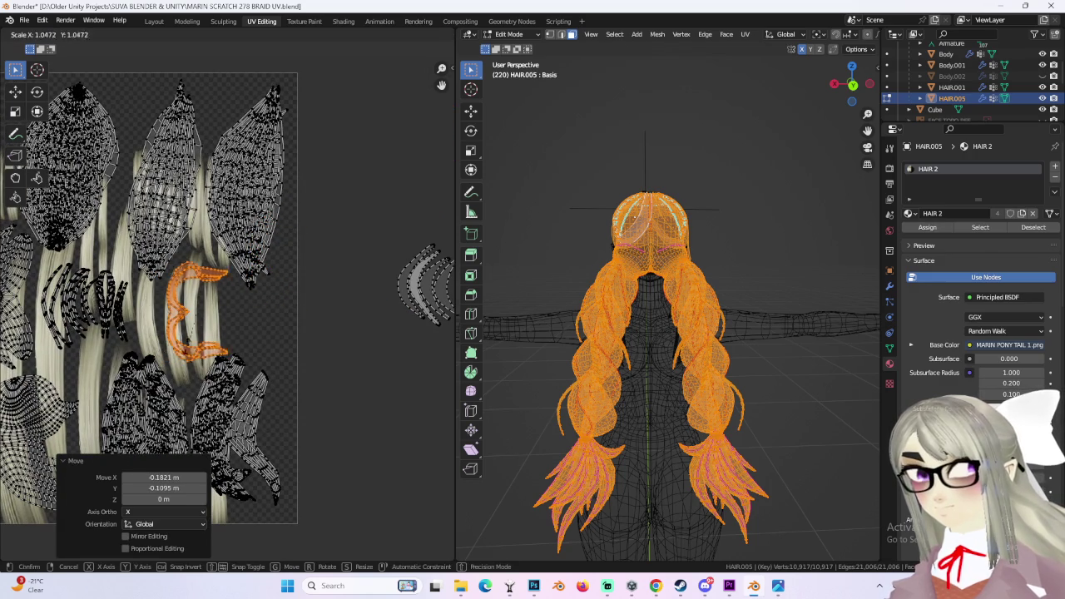
{"action": "left_click", "coordinate": [204, 334]}
{"action": "key", "text": "g"}
{"action": "left_click", "coordinate": [204, 334]}
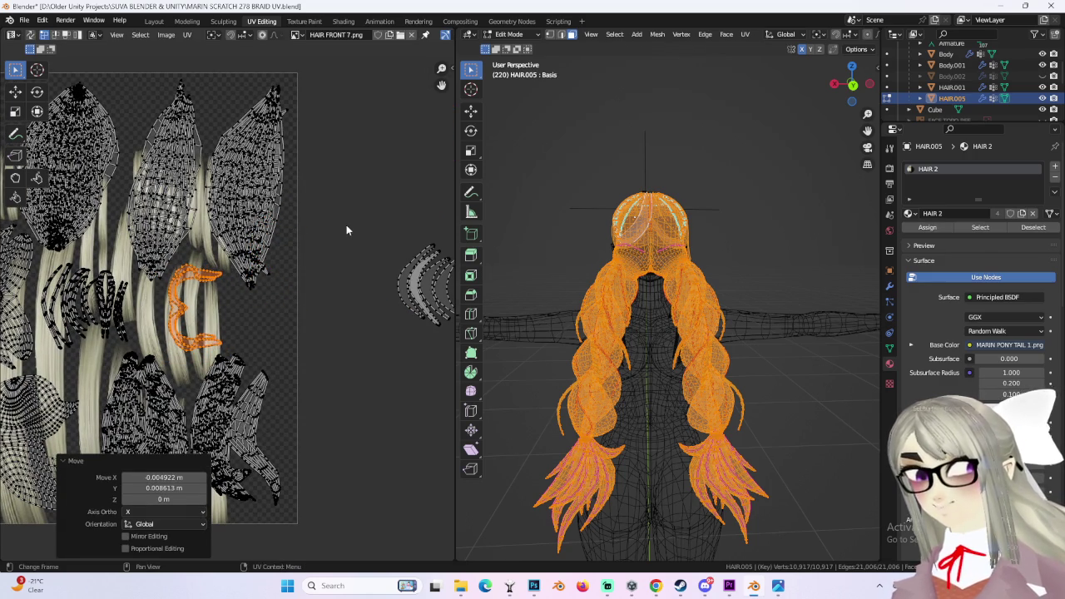
- Select the crescent island and move it onto the texture
{"action": "left_click_drag", "start_coordinate": [326, 192], "coordinate": [456, 359]}
{"action": "scroll", "coordinate": [456, 360], "scroll_direction": "left", "scroll_amount": 2, "text": "ctrl"}
{"action": "key", "text": "g"}
{"action": "left_click", "coordinate": [121, 364]}
{"action": "middle_click_drag", "start_coordinate": [121, 363], "coordinate": [249, 333]}
{"action": "key", "text": "g"}
{"action": "left_click", "coordinate": [243, 350]}
{"action": "scroll", "coordinate": [244, 349], "scroll_direction": "down", "scroll_amount": 3}
{"action": "scroll", "coordinate": [244, 349], "scroll_direction": "down", "scroll_amount": 2}
- Select every island and bring up Export UV Layout at 1024×1024
{"action": "key", "text": "a"}
{"action": "scroll", "coordinate": [223, 279], "scroll_direction": "up", "scroll_amount": 3}
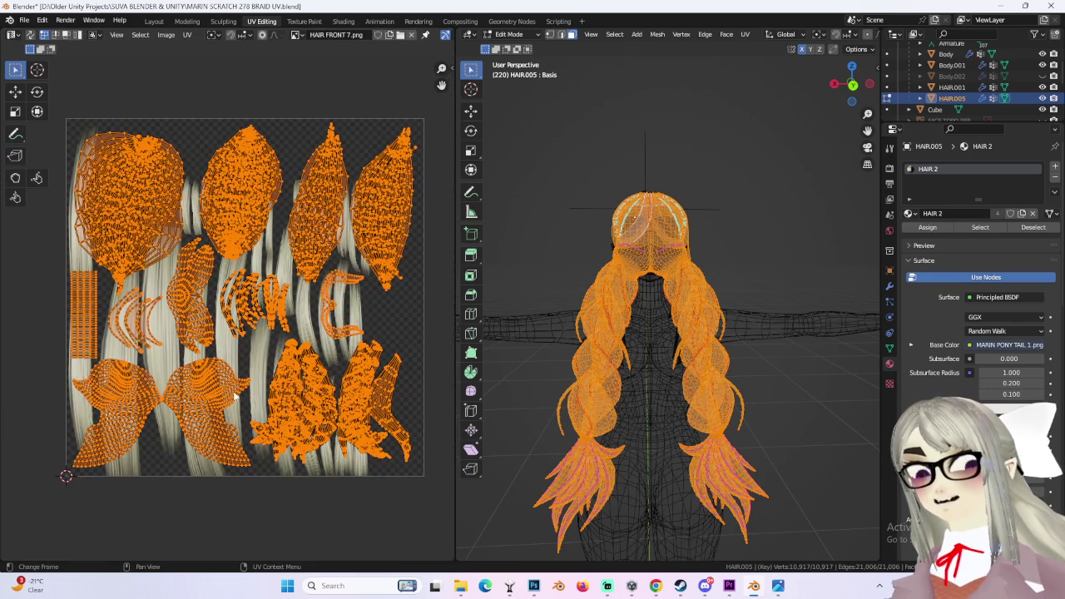
{"action": "left_click", "coordinate": [187, 35]}
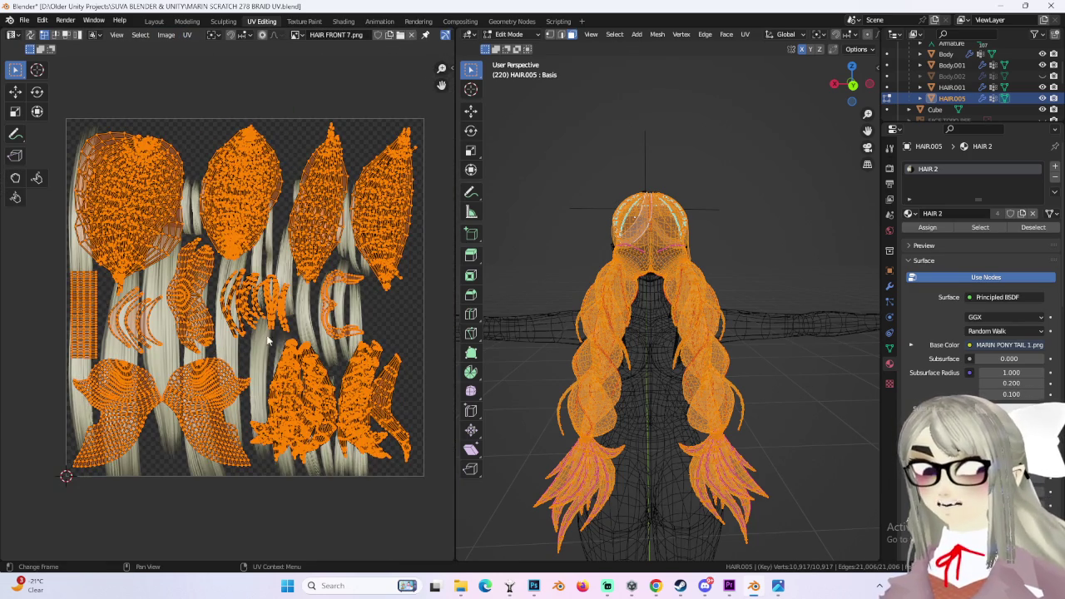
{"action": "left_click", "coordinate": [187, 34]}
{"action": "left_click", "coordinate": [221, 336]}
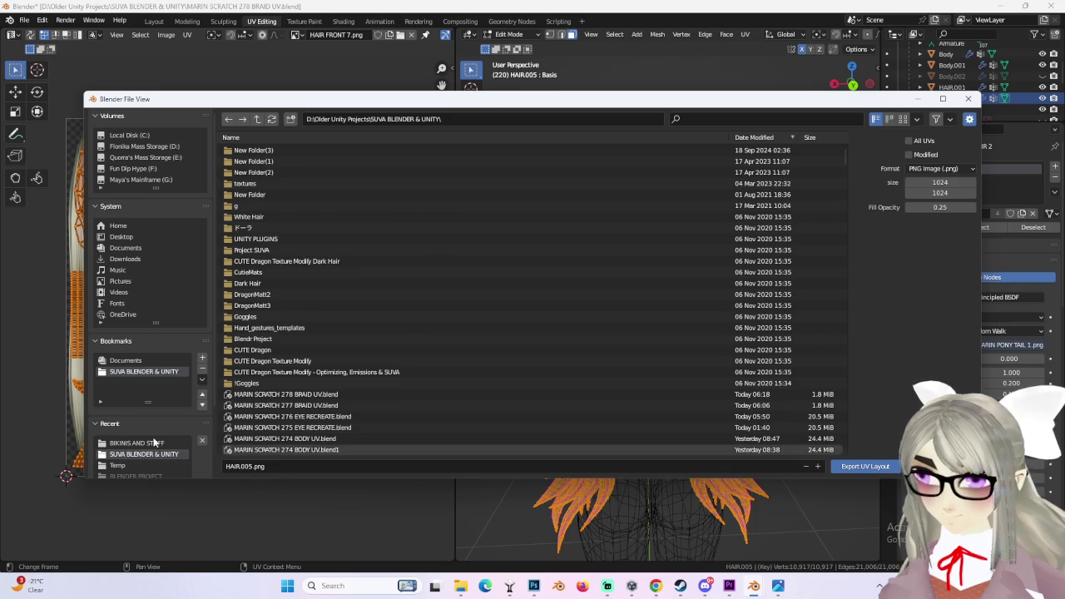
- In the BIKINIS AND STUFF folder, name the file MARIN PONY TAIL 2 LAYOUT.png and export
{"action": "left_click", "coordinate": [140, 443]}
{"action": "scroll", "coordinate": [281, 450], "scroll_direction": "down", "scroll_amount": 5}
{"action": "scroll", "coordinate": [298, 423], "scroll_direction": "down", "scroll_amount": 3}
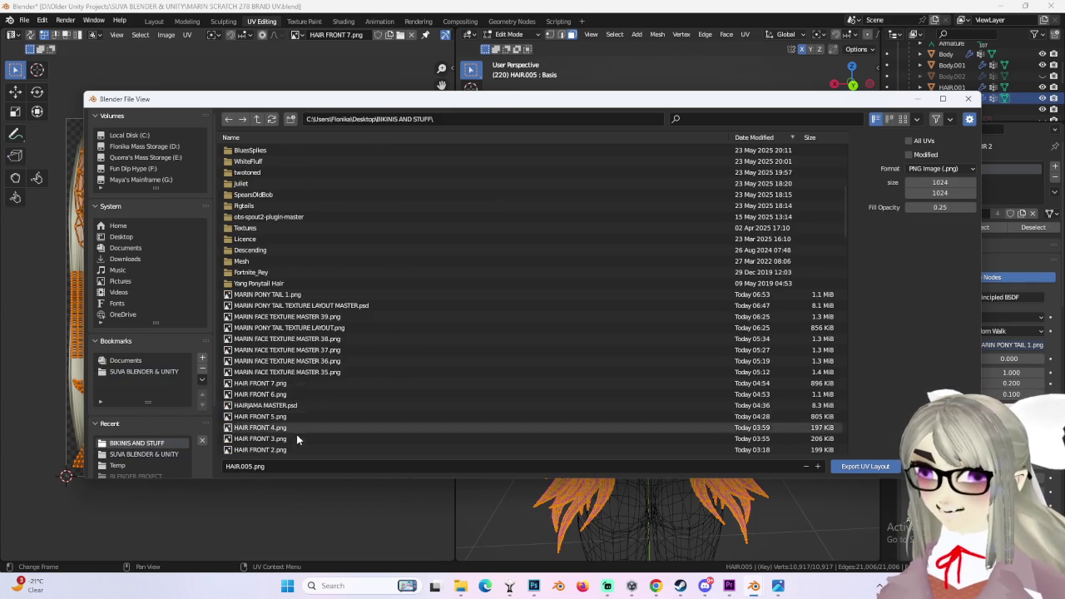
{"action": "left_click", "coordinate": [283, 294]}
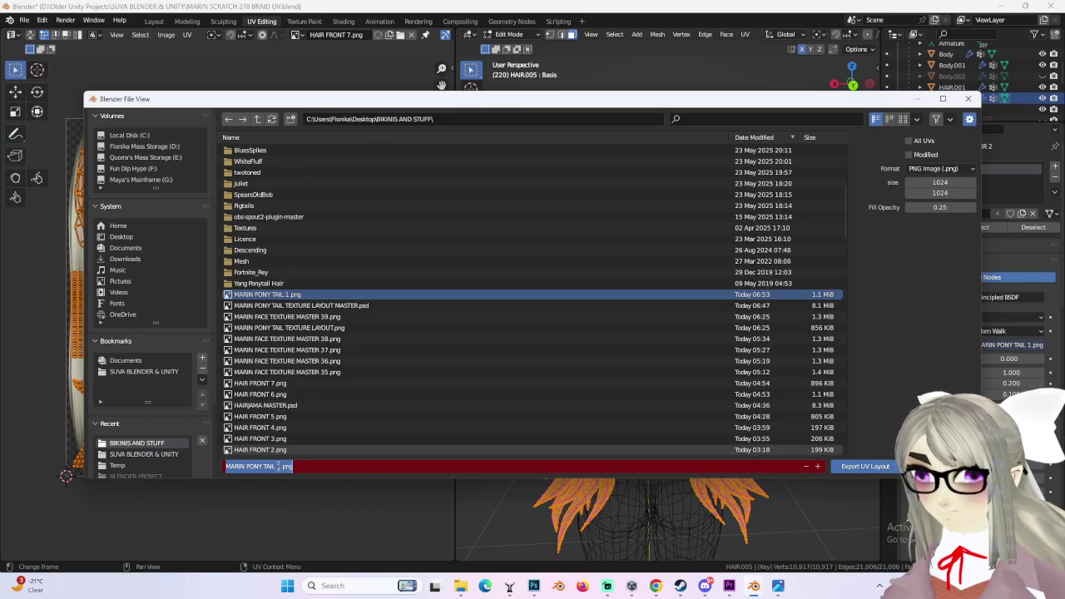
{"action": "type", "text": "LA"}
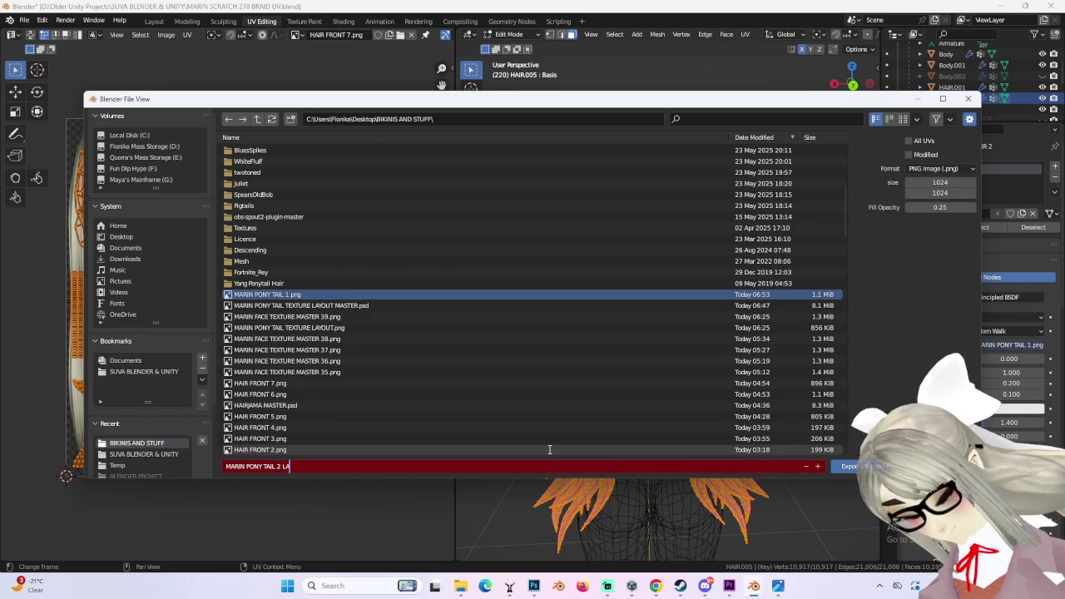
{"action": "type", "text": "YOUT"}
{"action": "key", "text": "Return"}
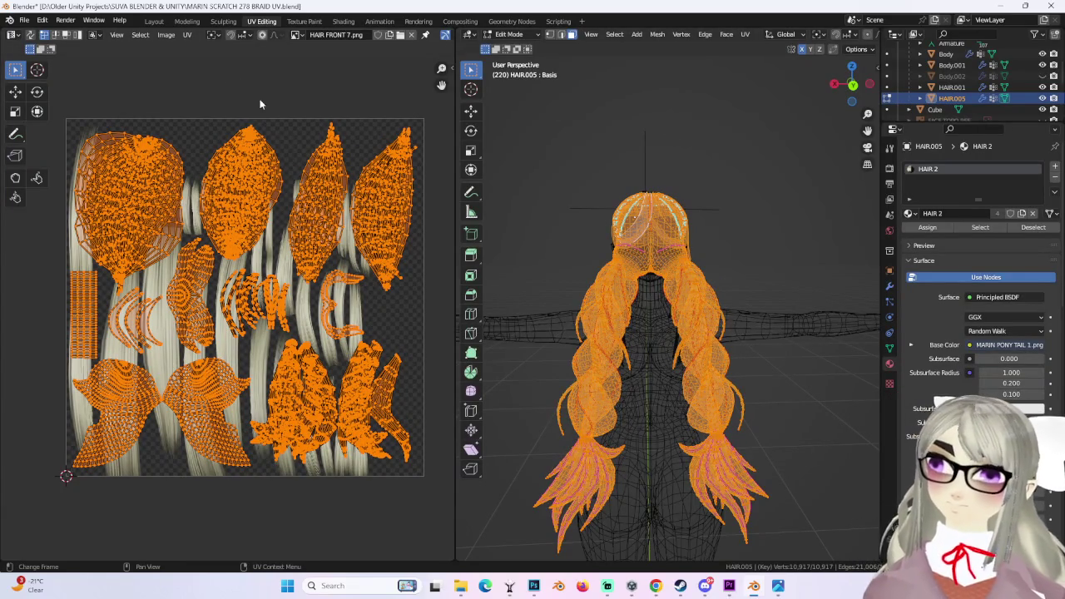
- Drag the MARIN PONY TAIL 2 LAYOUT image in as Layer 15 and align it over the hair strands
{"action": "left_click", "coordinate": [534, 586]}
{"action": "mouse_move", "coordinate": [460, 586]}
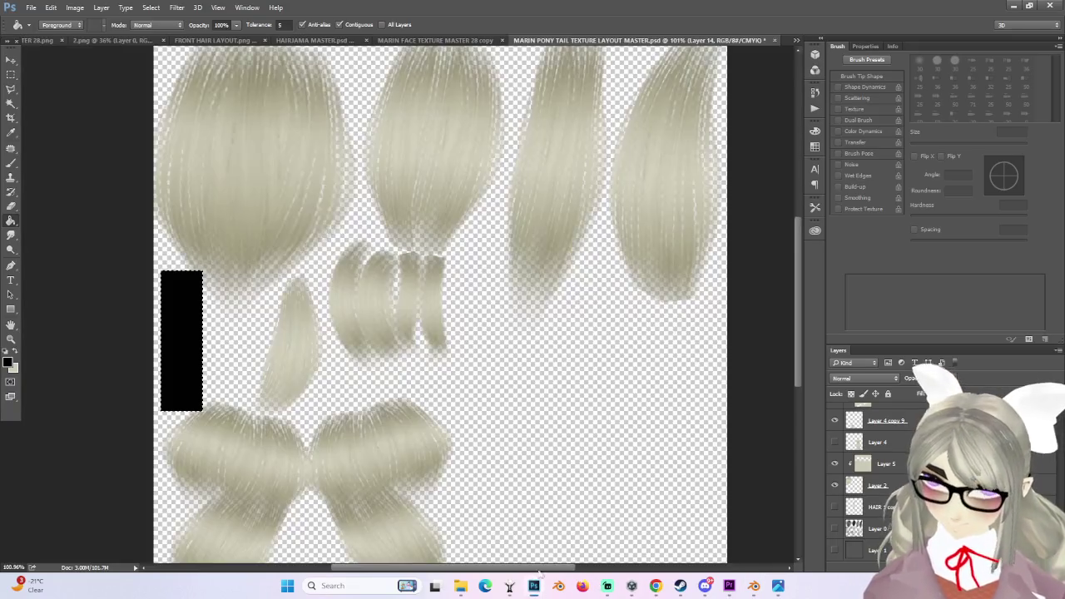
{"action": "key", "text": "ctrl+0"}
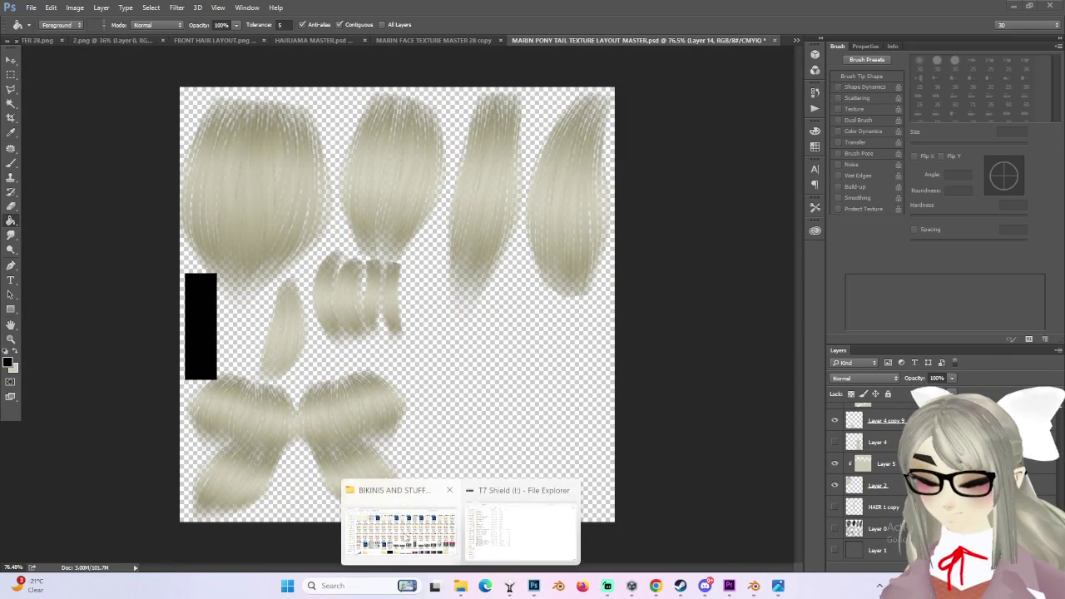
{"action": "left_click", "coordinate": [461, 586]}
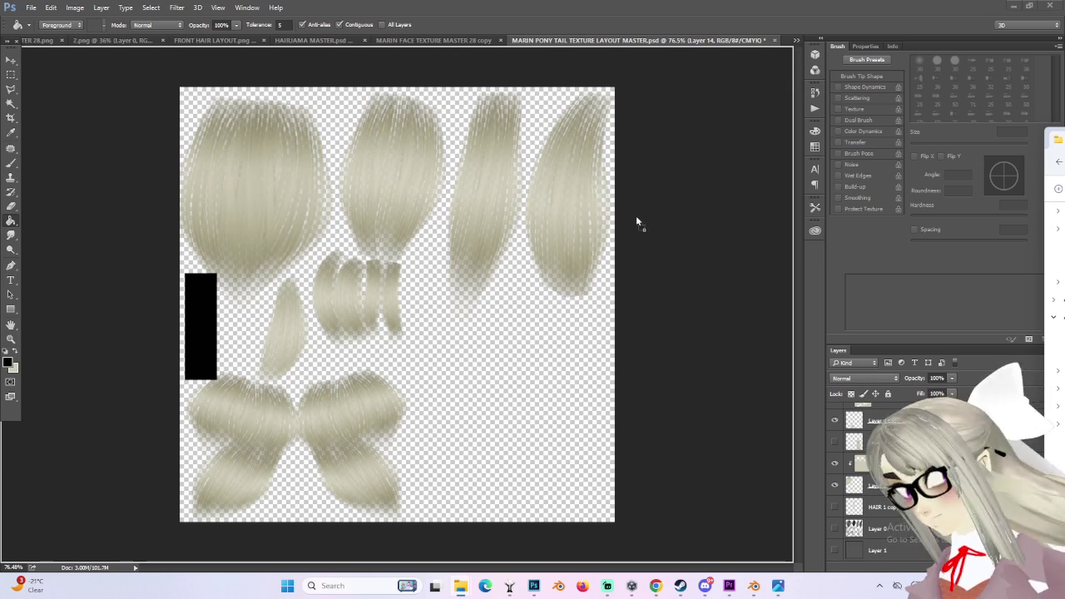
{"action": "mouse_move", "coordinate": [1055, 140]}
{"action": "left_mouse_down"}
{"action": "mouse_move", "coordinate": [792, 43]}
{"action": "mouse_move", "coordinate": [434, 237]}
{"action": "left_mouse_up"}
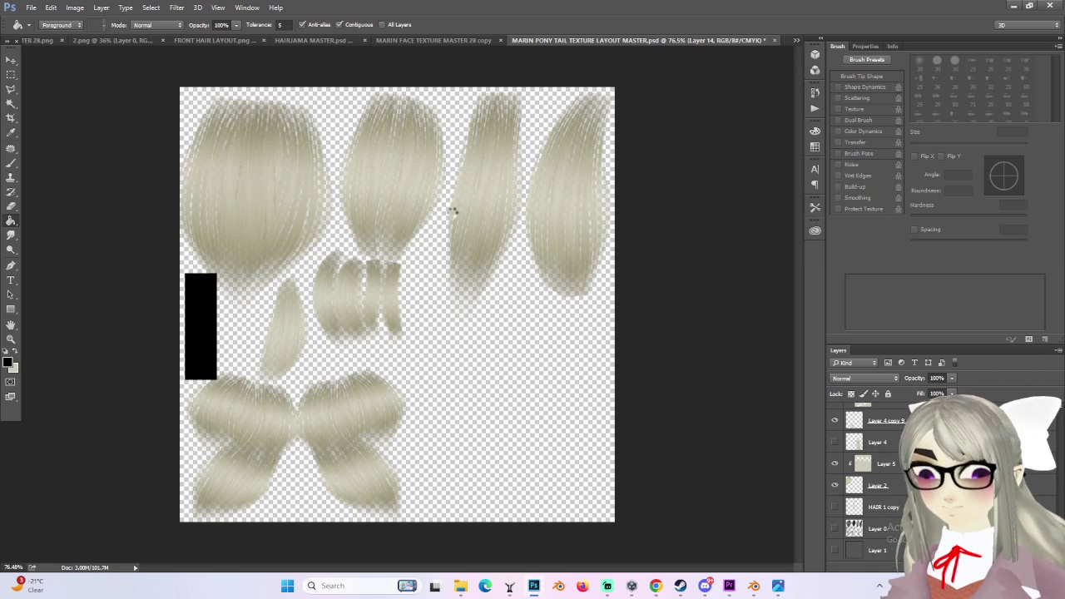
{"action": "left_click", "coordinate": [10, 60]}
{"action": "mouse_move", "coordinate": [400, 208]}
{"action": "left_mouse_down"}
{"action": "mouse_move", "coordinate": [497, 49]}
{"action": "mouse_move", "coordinate": [476, 283]}
{"action": "left_mouse_up"}
{"action": "mouse_move", "coordinate": [354, 307]}
{"action": "left_mouse_down"}
{"action": "mouse_move", "coordinate": [523, 243]}
{"action": "mouse_move", "coordinate": [534, 250]}
{"action": "mouse_move", "coordinate": [526, 278]}
{"action": "left_mouse_up"}
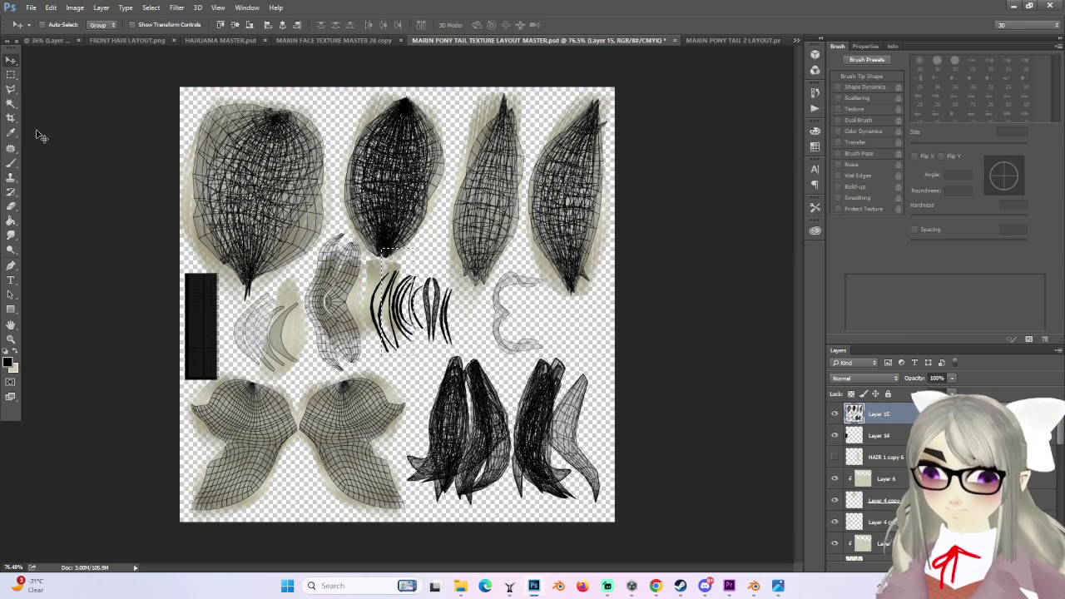
{"action": "left_click", "coordinate": [11, 75]}
{"action": "scroll", "coordinate": [893, 480], "scroll_direction": "down", "scroll_amount": 3}
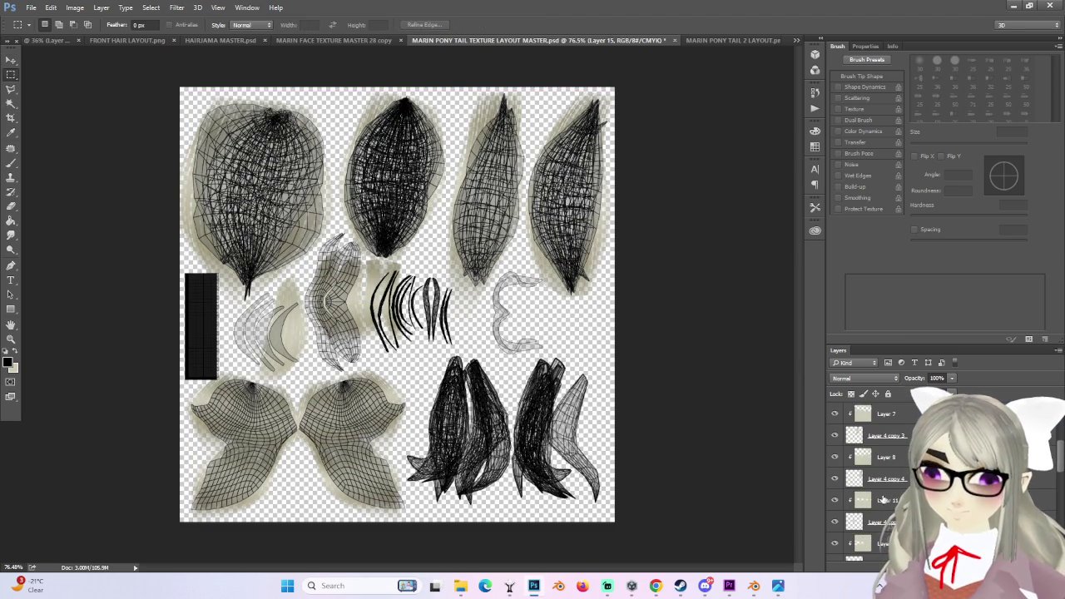
{"action": "scroll", "coordinate": [884, 499], "scroll_direction": "down", "scroll_amount": 3}
{"action": "left_click", "coordinate": [835, 529]}
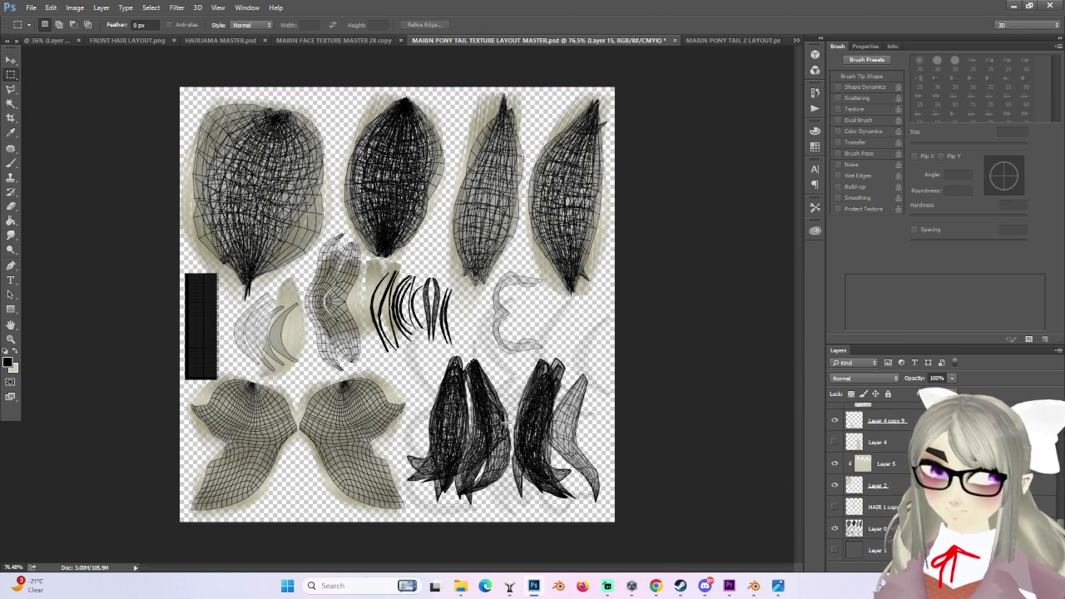
{"action": "scroll", "coordinate": [470, 447], "scroll_direction": "up", "scroll_amount": 3, "text": "alt"}
{"action": "left_click", "coordinate": [883, 524]}
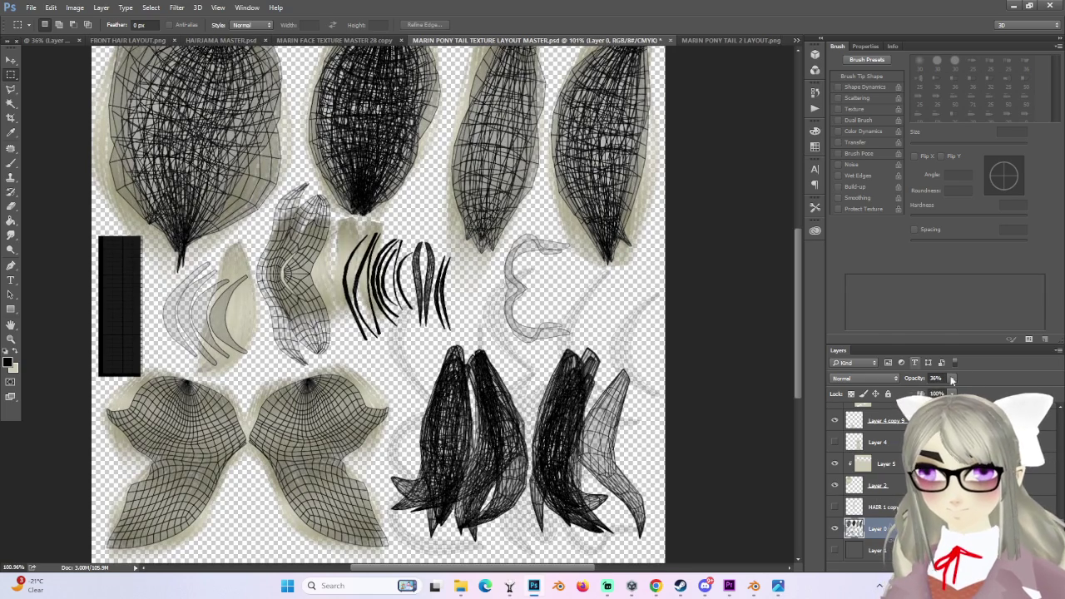
{"action": "key", "text": "0"}
{"action": "scroll", "coordinate": [327, 425], "scroll_direction": "up", "scroll_amount": 4, "text": "alt"}
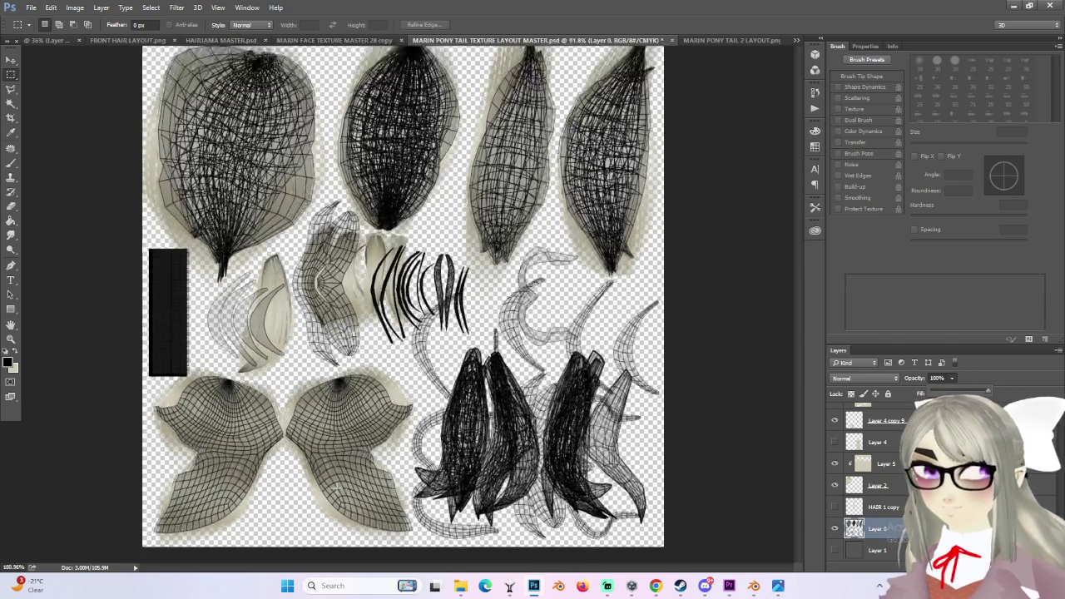
{"action": "scroll", "coordinate": [325, 426], "scroll_direction": "up", "scroll_amount": 3, "text": "alt"}
{"action": "scroll", "coordinate": [873, 466], "scroll_direction": "up", "scroll_amount": 2}
{"action": "scroll", "coordinate": [874, 466], "scroll_direction": "up", "scroll_amount": 2}
{"action": "scroll", "coordinate": [874, 466], "scroll_direction": "up", "scroll_amount": 2}
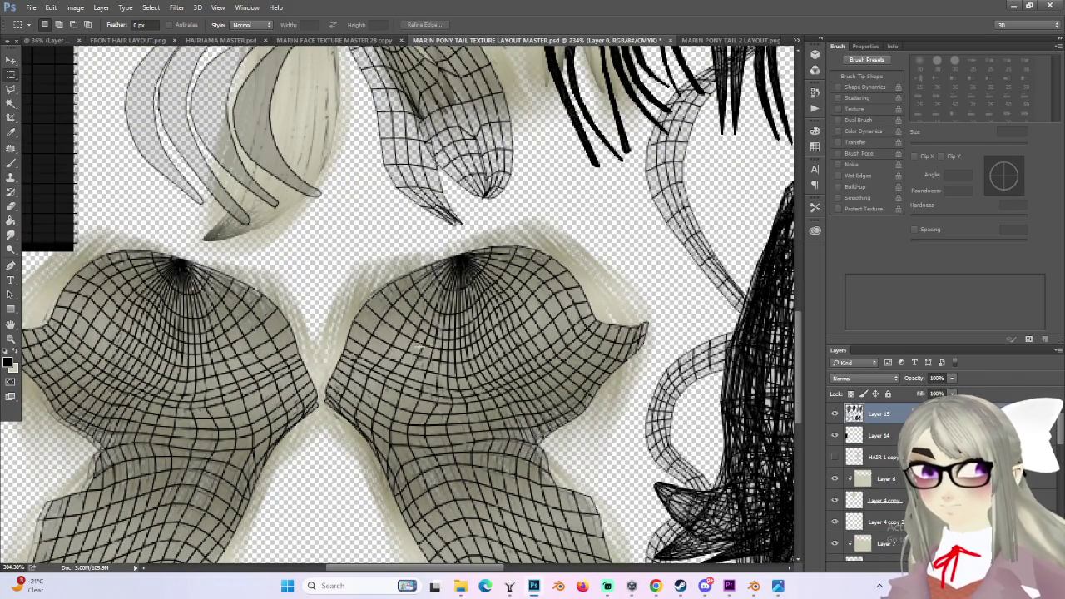
{"action": "scroll", "coordinate": [384, 336], "scroll_direction": "up", "scroll_amount": 1, "text": "alt"}
{"action": "left_click", "coordinate": [11, 60]}
{"action": "scroll", "coordinate": [250, 283], "scroll_direction": "up", "scroll_amount": 1, "text": "alt"}
{"action": "left_click_drag", "start_coordinate": [250, 283], "coordinate": [241, 283]}
{"action": "scroll", "coordinate": [243, 291], "scroll_direction": "down", "scroll_amount": 1, "text": "alt"}
{"action": "scroll", "coordinate": [244, 291], "scroll_direction": "down", "scroll_amount": 2, "text": "alt"}
{"action": "scroll", "coordinate": [250, 288], "scroll_direction": "down", "scroll_amount": 2, "text": "alt"}
{"action": "scroll", "coordinate": [274, 288], "scroll_direction": "down", "scroll_amount": 1, "text": "alt"}
{"action": "scroll", "coordinate": [304, 288], "scroll_direction": "down", "scroll_amount": 1, "text": "alt"}
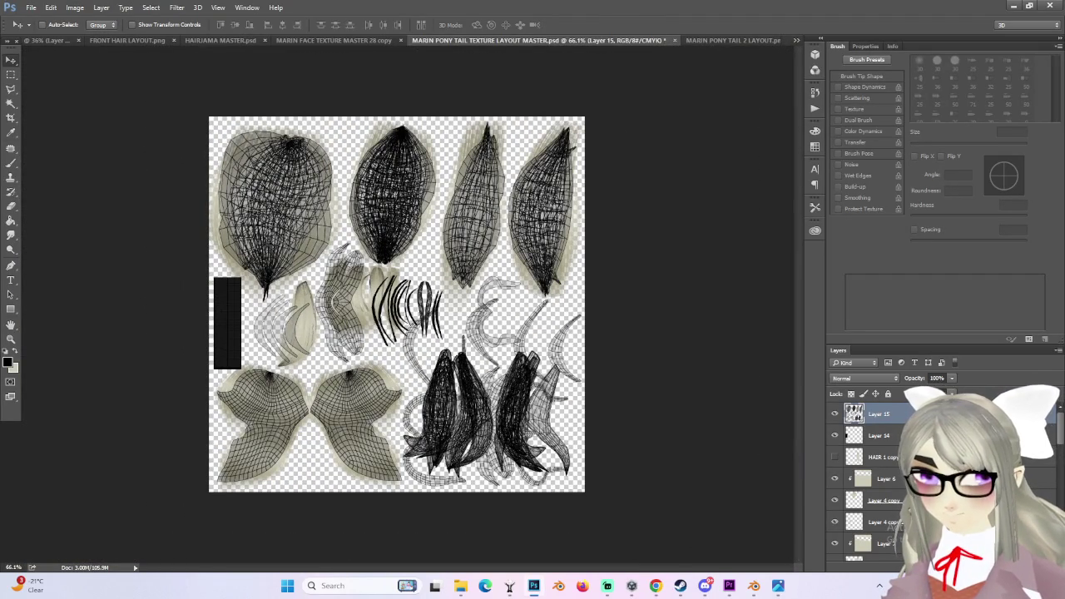
{"action": "scroll", "coordinate": [1061, 435], "scroll_direction": "down", "scroll_amount": 3}
{"action": "scroll", "coordinate": [1061, 435], "scroll_direction": "down", "scroll_amount": 2}
{"action": "left_click", "coordinate": [835, 529]}
{"action": "left_click", "coordinate": [835, 529]}
{"action": "left_click", "coordinate": [835, 530]}
{"action": "left_click", "coordinate": [835, 530]}
{"action": "left_click", "coordinate": [836, 529]}
{"action": "left_click", "coordinate": [836, 529]}
{"action": "left_click", "coordinate": [835, 529]}
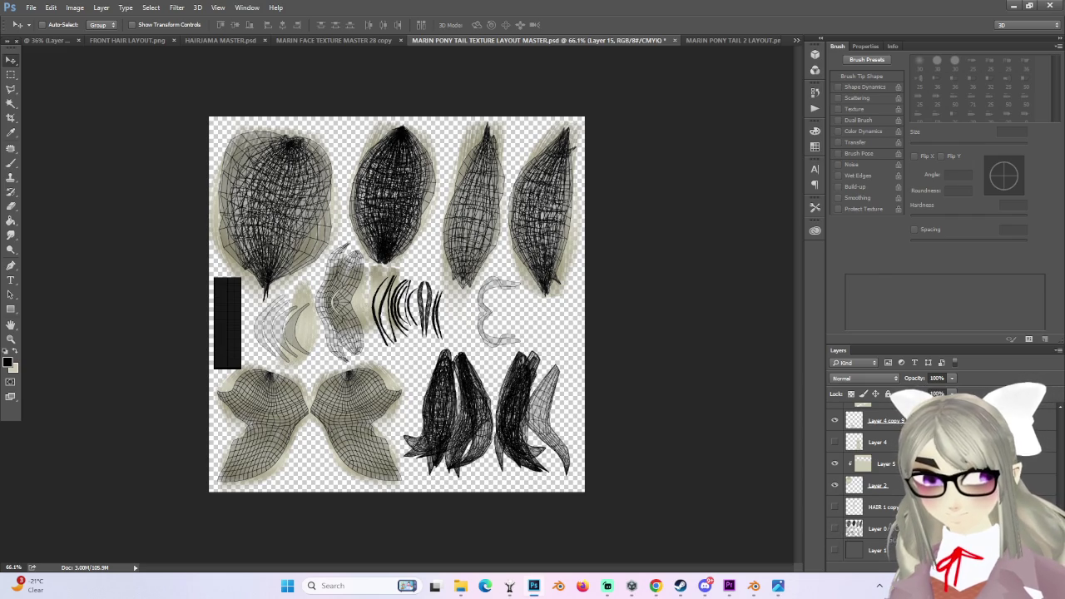
{"action": "scroll", "coordinate": [957, 433], "scroll_direction": "up", "scroll_amount": 5}
{"action": "left_click_drag", "start_coordinate": [952, 389], "coordinate": [916, 393]}
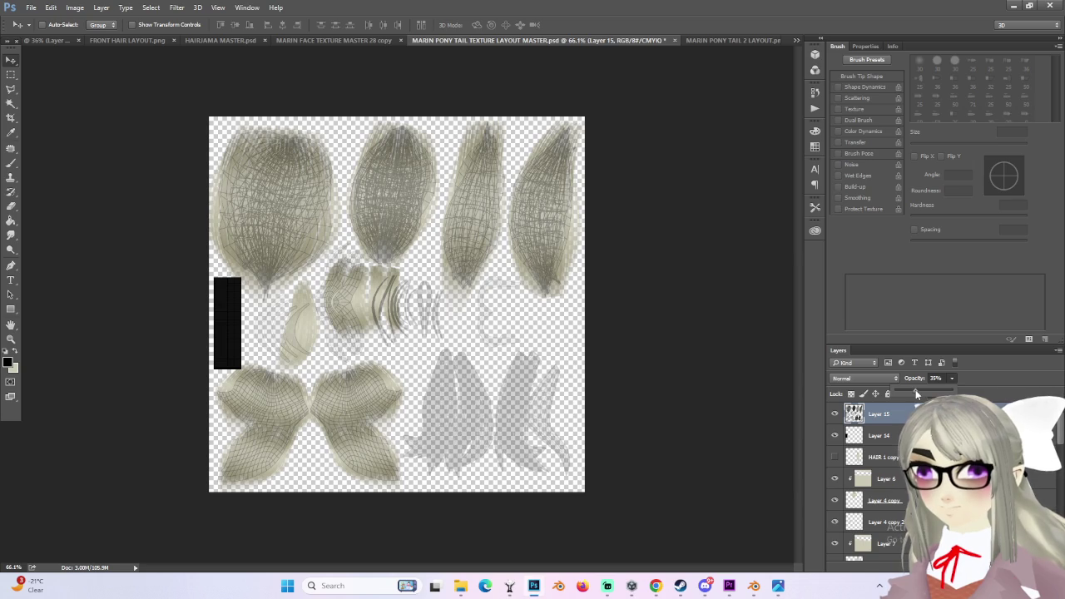
- Set Layer 15 to 42% opacity, move it below the hair layers and save
{"action": "left_click_drag", "start_coordinate": [916, 394], "coordinate": [893, 396]}
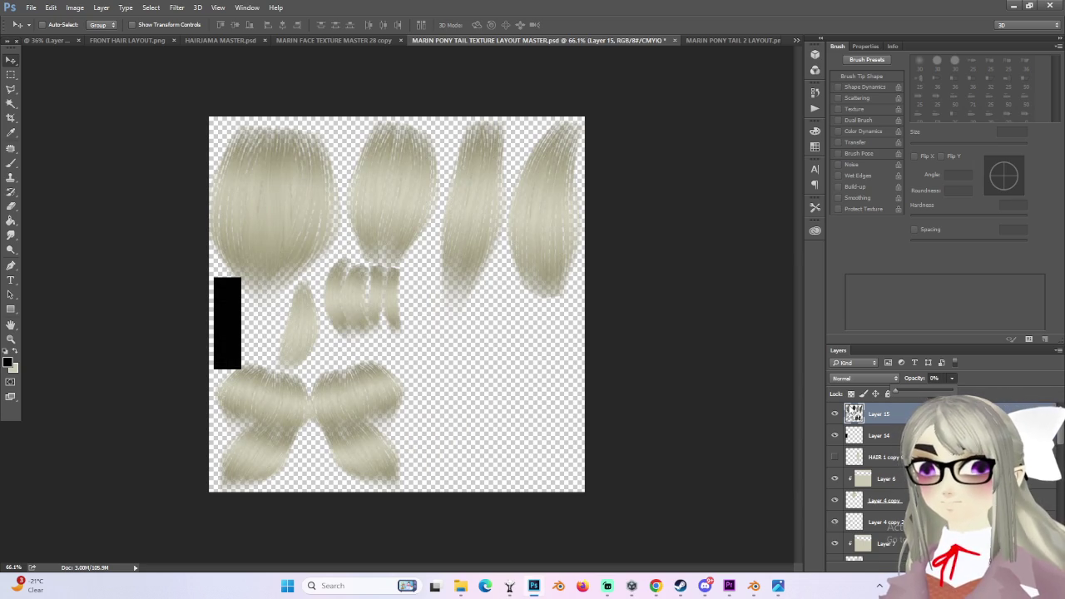
{"action": "left_click_drag", "start_coordinate": [895, 414], "coordinate": [921, 391]}
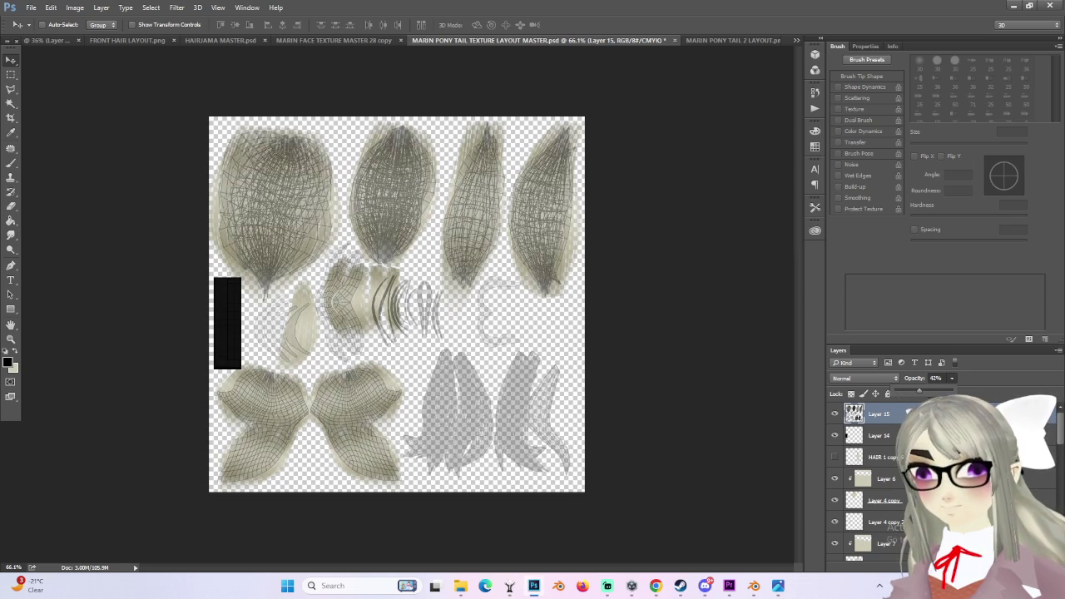
{"action": "scroll", "coordinate": [857, 417], "scroll_direction": "down", "scroll_amount": 2}
{"action": "scroll", "coordinate": [857, 416], "scroll_direction": "down", "scroll_amount": 2}
{"action": "scroll", "coordinate": [858, 416], "scroll_direction": "down", "scroll_amount": 2}
{"action": "scroll", "coordinate": [857, 416], "scroll_direction": "down", "scroll_amount": 2}
{"action": "scroll", "coordinate": [865, 499], "scroll_direction": "down", "scroll_amount": 3}
{"action": "left_click", "coordinate": [835, 529]}
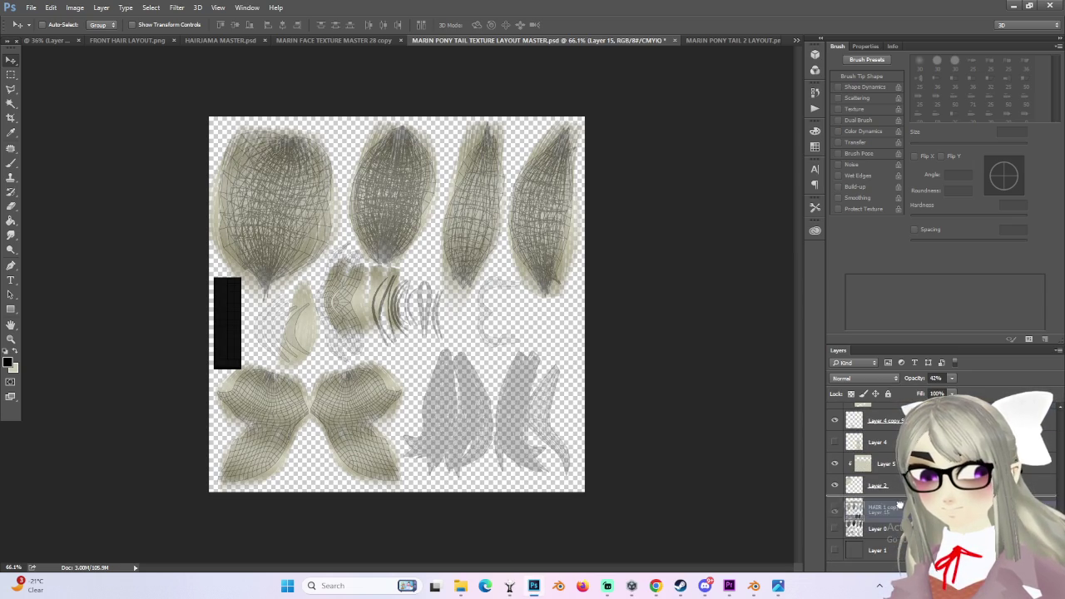
{"action": "key", "text": "ctrl+s"}
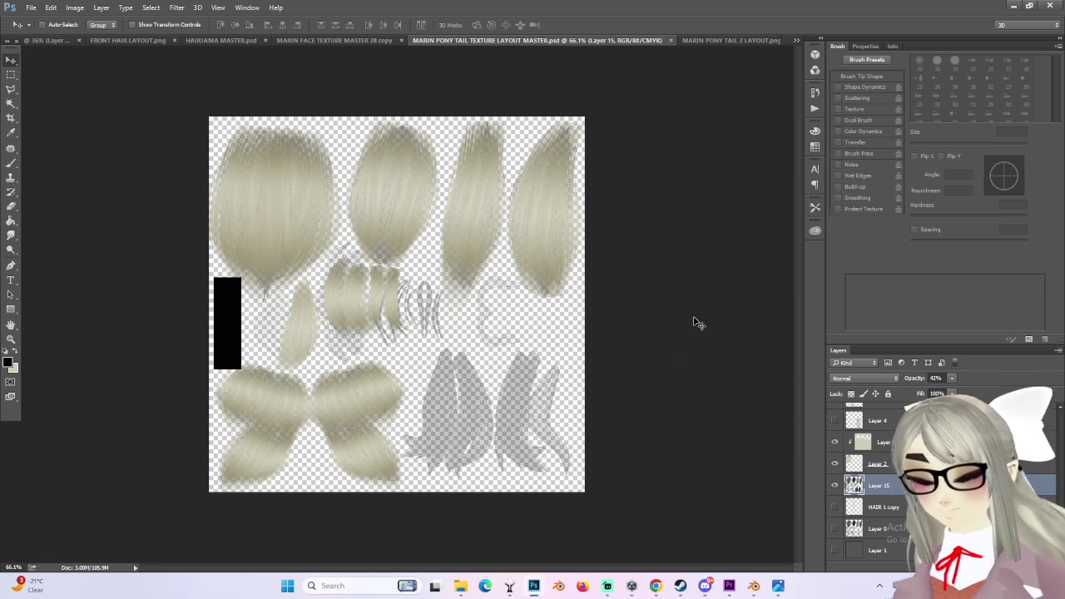
- Toggle each hair layer's visibility, including Layer 7, to identify which piece it holds
{"action": "scroll", "coordinate": [300, 366], "scroll_direction": "up", "scroll_amount": 3, "text": "alt"}
{"action": "scroll", "coordinate": [302, 353], "scroll_direction": "up", "scroll_amount": 1, "text": "alt"}
{"action": "scroll", "coordinate": [764, 427], "scroll_direction": "down", "scroll_amount": 1, "text": "alt"}
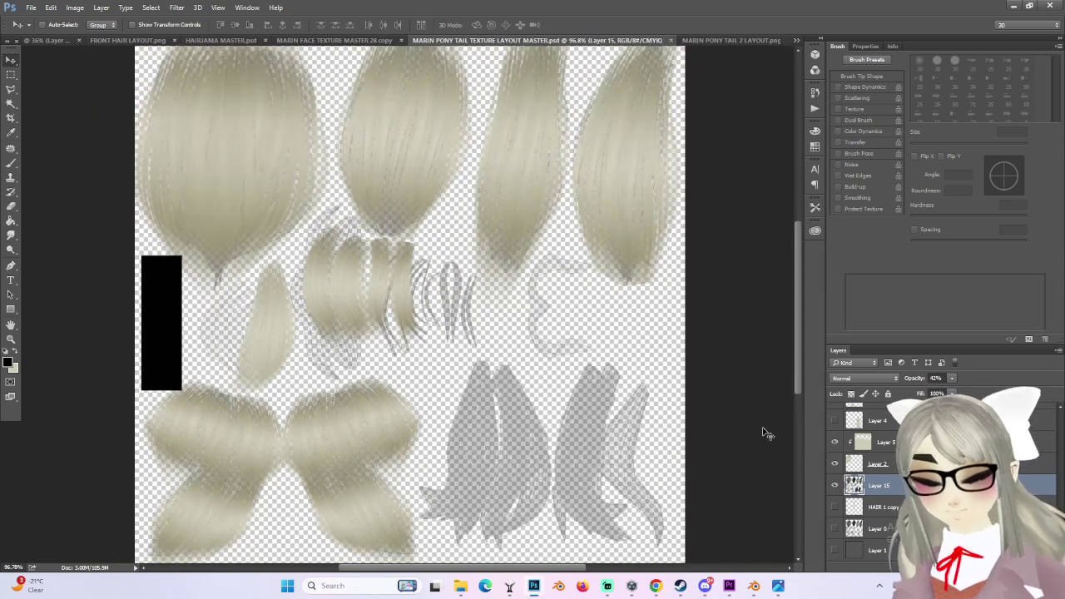
{"action": "scroll", "coordinate": [885, 499], "scroll_direction": "up", "scroll_amount": 3}
{"action": "scroll", "coordinate": [887, 460], "scroll_direction": "down", "scroll_amount": 2}
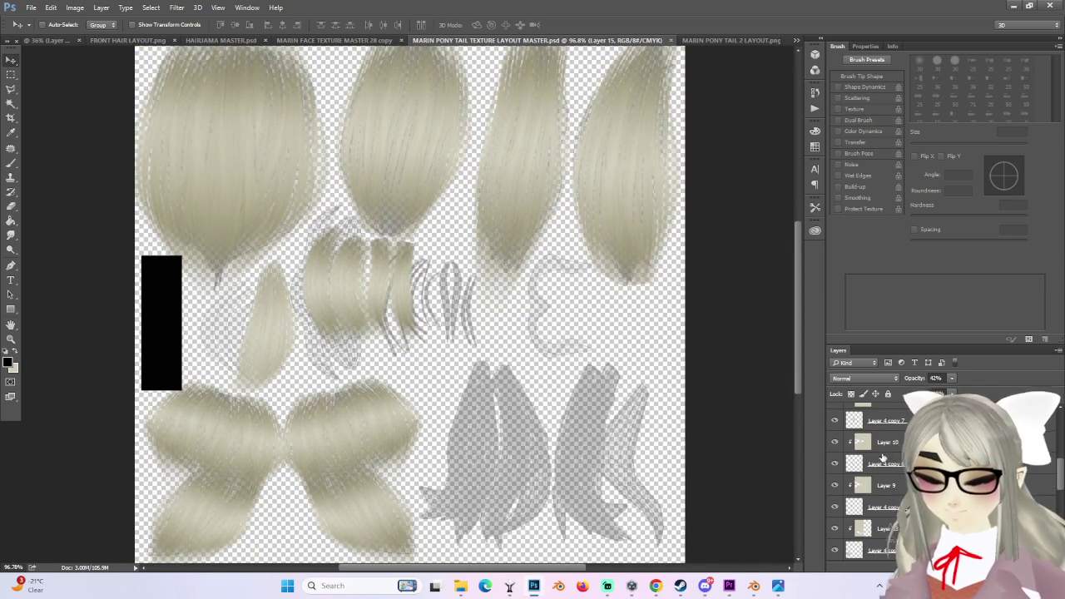
{"action": "scroll", "coordinate": [870, 484], "scroll_direction": "down", "scroll_amount": 2}
{"action": "scroll", "coordinate": [379, 416], "scroll_direction": "down", "scroll_amount": 1, "text": "alt"}
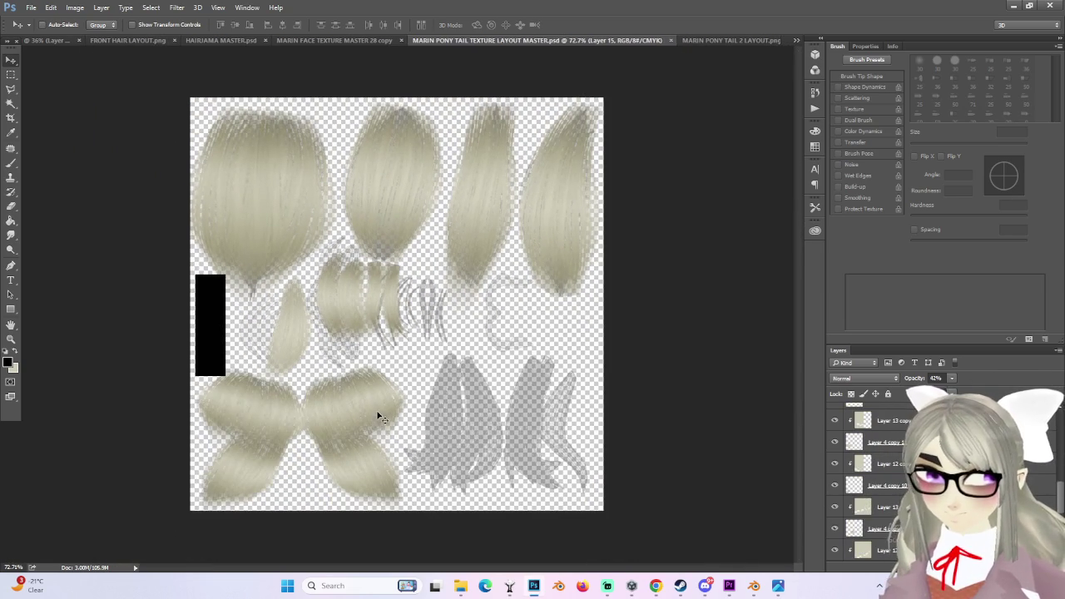
{"action": "scroll", "coordinate": [857, 482], "scroll_direction": "down", "scroll_amount": 1}
{"action": "scroll", "coordinate": [854, 506], "scroll_direction": "up", "scroll_amount": 2}
{"action": "left_click", "coordinate": [835, 478]}
{"action": "left_click", "coordinate": [835, 478]}
{"action": "left_click", "coordinate": [835, 499]}
{"action": "left_click", "coordinate": [835, 499]}
{"action": "left_click", "coordinate": [835, 522]}
{"action": "left_click", "coordinate": [835, 523]}
{"action": "left_click", "coordinate": [835, 543]}
{"action": "left_click", "coordinate": [834, 543]}
- Select Layer 4 copy 3 and confirm it holds the faint hair piece
{"action": "left_click", "coordinate": [857, 544]}
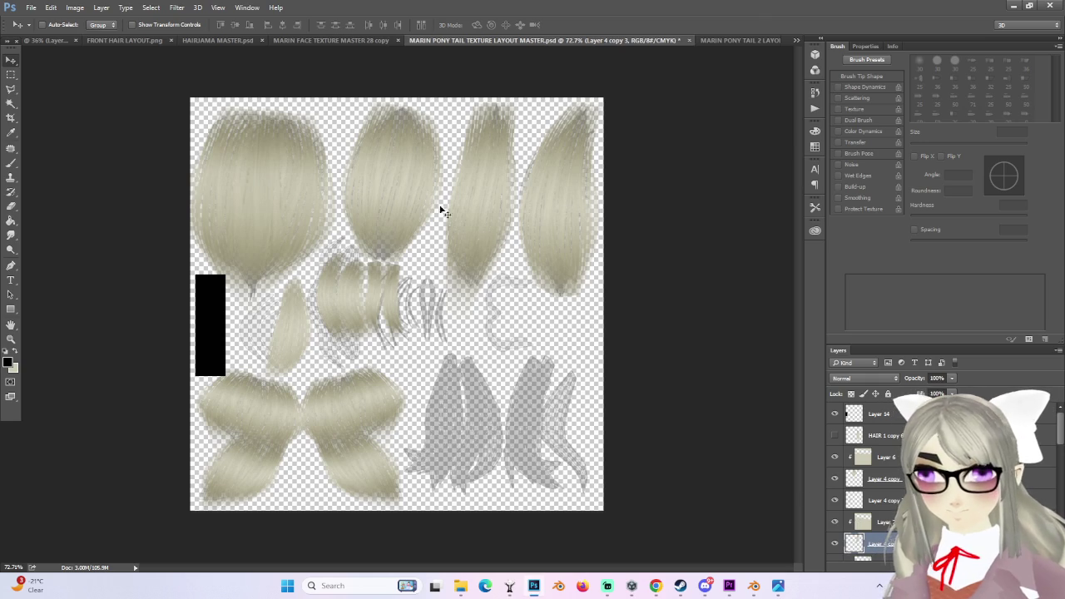
{"action": "left_click", "coordinate": [485, 282], "text": "ctrl"}
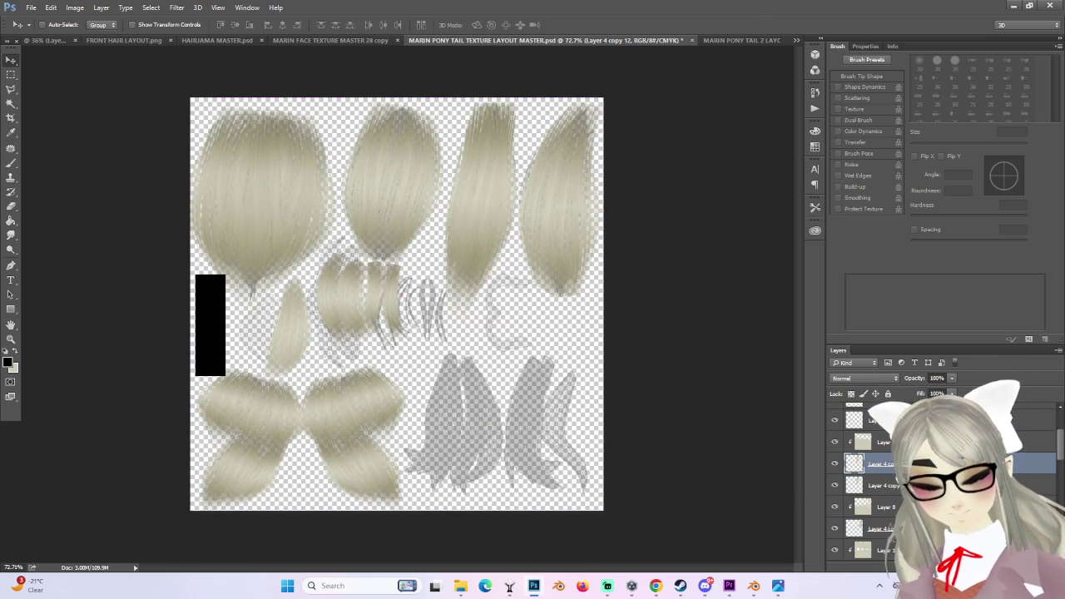
{"action": "left_click", "coordinate": [899, 491]}
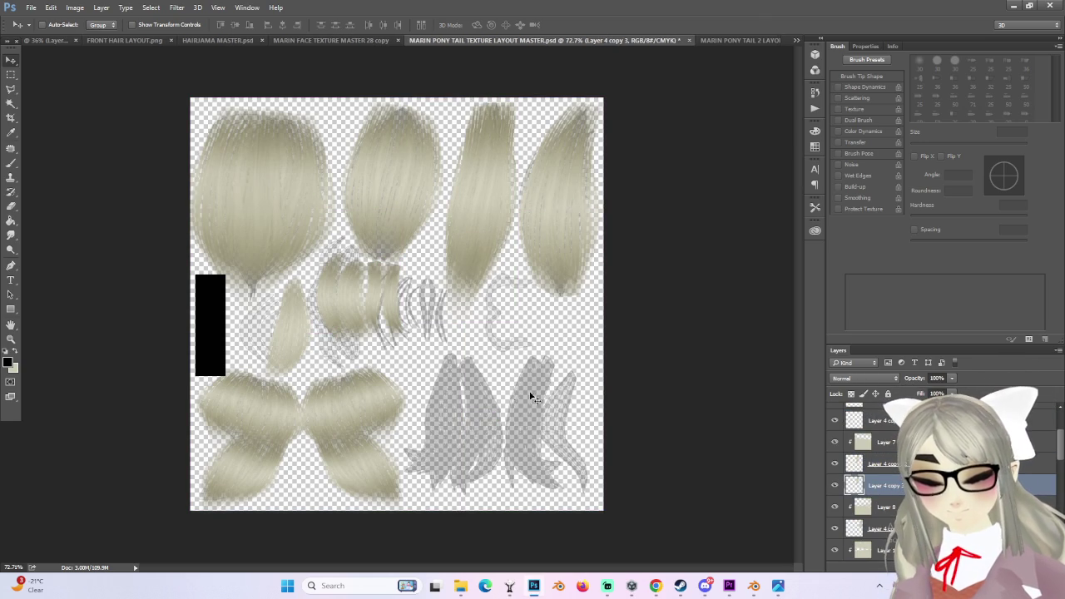
{"action": "left_click", "coordinate": [834, 421]}
{"action": "left_click", "coordinate": [834, 421]}
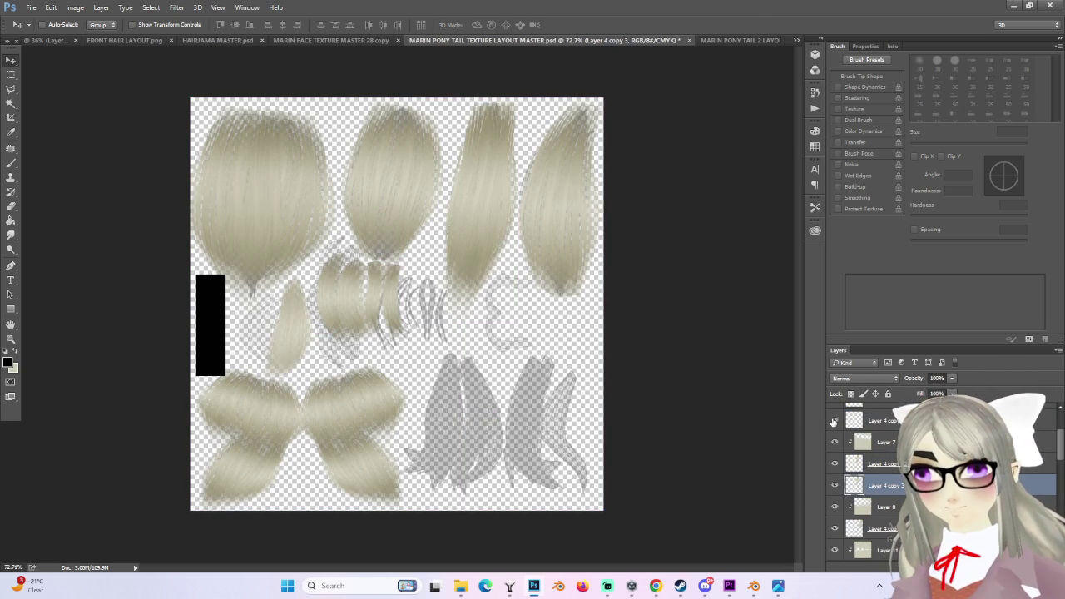
- Position the hair piece over the lower-right ponytail island
{"action": "left_click_drag", "start_coordinate": [526, 249], "coordinate": [552, 480]}
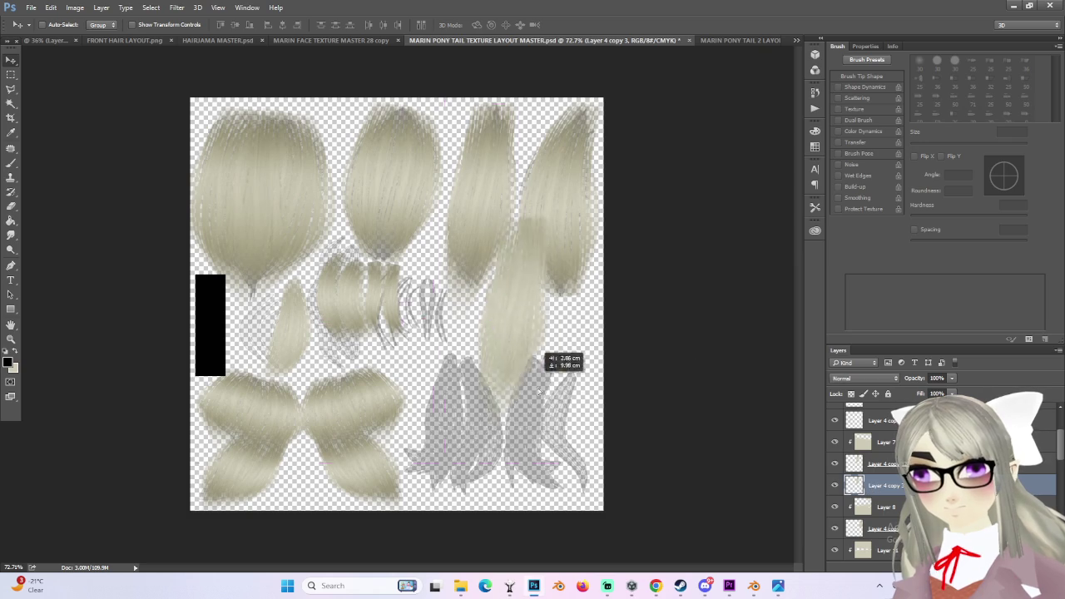
{"action": "scroll", "coordinate": [449, 369], "scroll_direction": "up", "scroll_amount": 3, "text": "alt"}
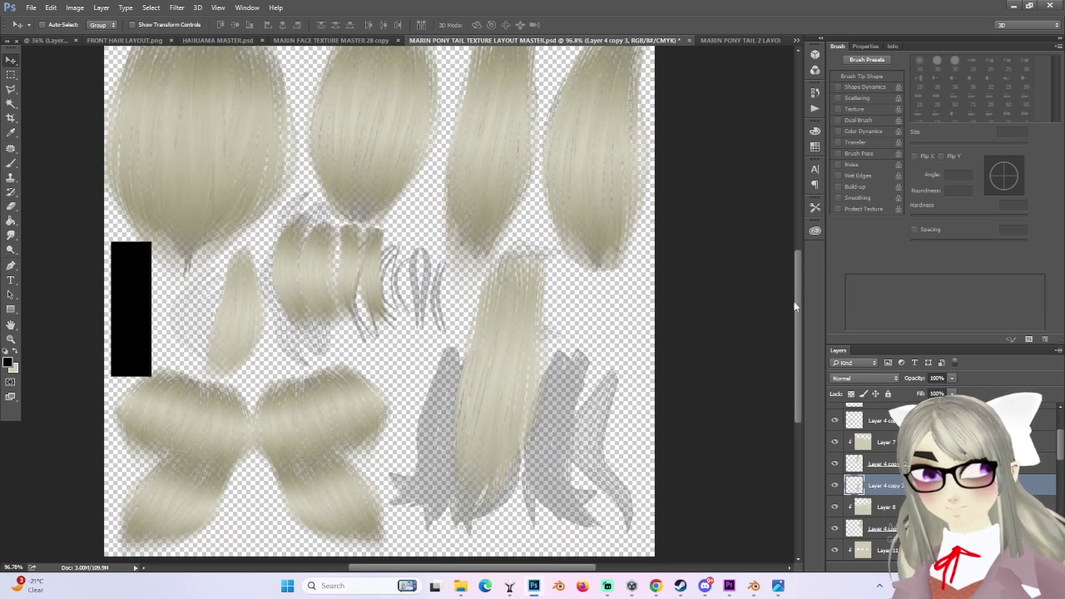
{"action": "scroll", "coordinate": [776, 285], "scroll_direction": "down", "scroll_amount": 3}
{"action": "left_click_drag", "start_coordinate": [541, 291], "coordinate": [558, 297]}
- Transform the piece to the island's height, 83% width and about -3° rotation, then apply
{"action": "key", "text": "ctrl+t"}
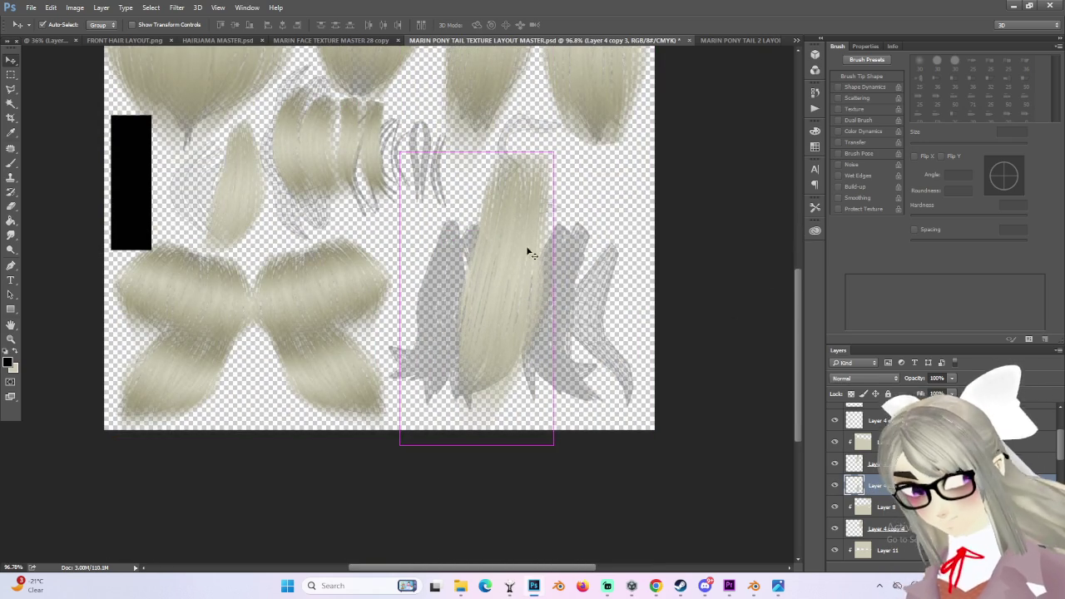
{"action": "left_click_drag", "start_coordinate": [477, 151], "coordinate": [483, 212]}
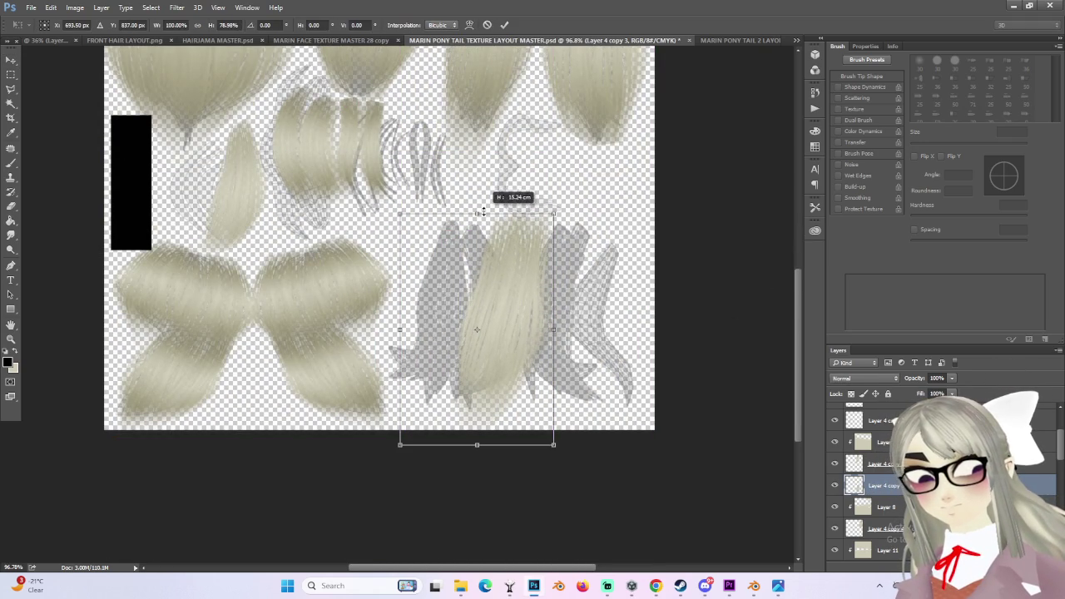
{"action": "left_click_drag", "start_coordinate": [574, 208], "coordinate": [583, 193]}
{"action": "mouse_move", "coordinate": [535, 297]}
{"action": "left_mouse_down"}
{"action": "mouse_move", "coordinate": [459, 295]}
{"action": "mouse_move", "coordinate": [469, 295]}
{"action": "left_mouse_up"}
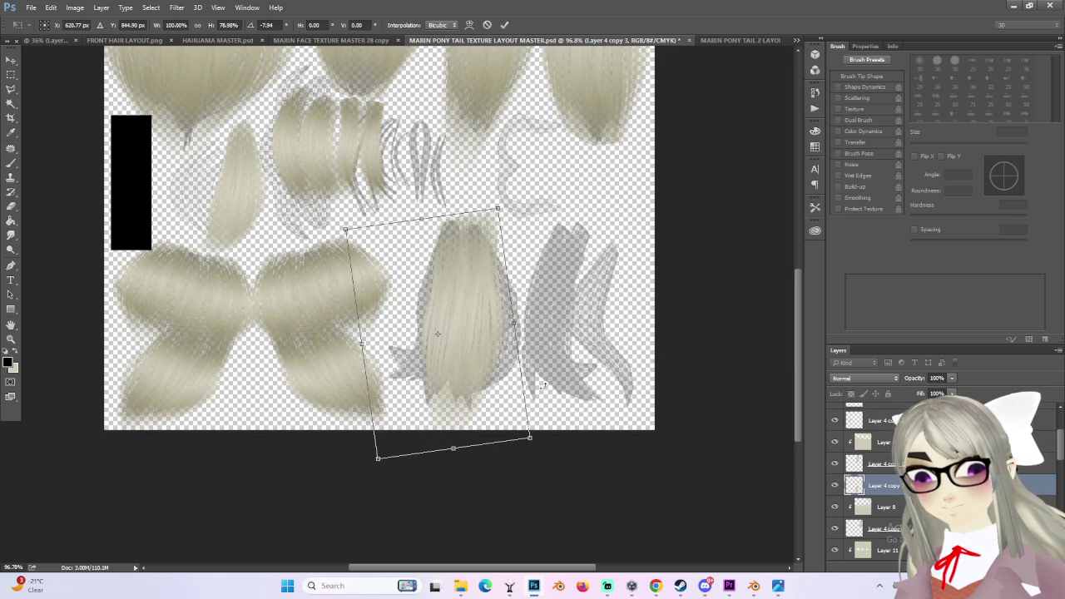
{"action": "left_click_drag", "start_coordinate": [516, 323], "coordinate": [490, 325]}
{"action": "left_click_drag", "start_coordinate": [471, 261], "coordinate": [481, 262]}
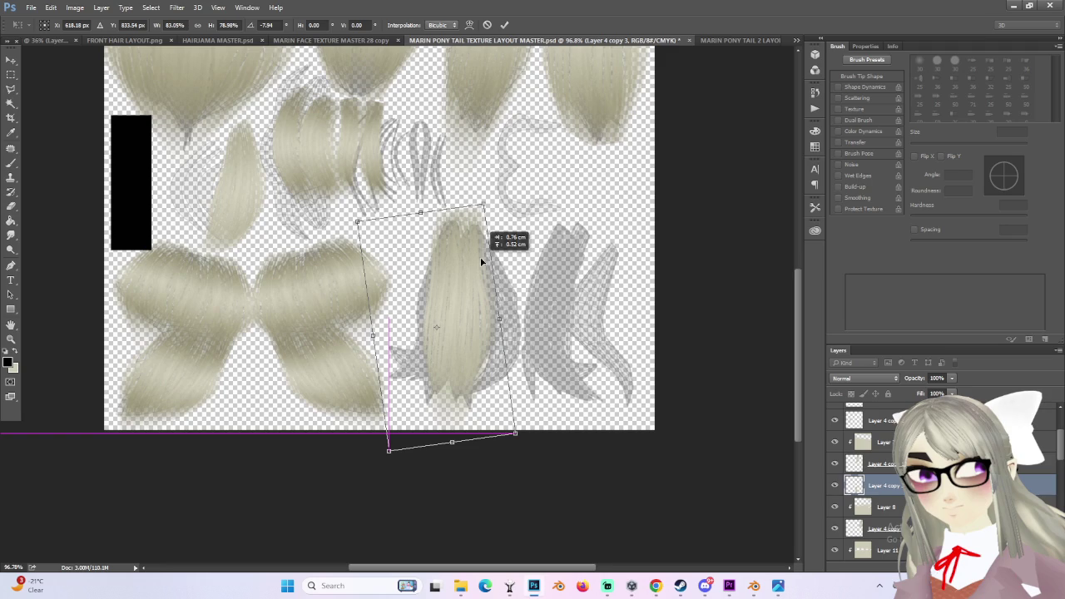
{"action": "left_click_drag", "start_coordinate": [452, 441], "coordinate": [446, 439]}
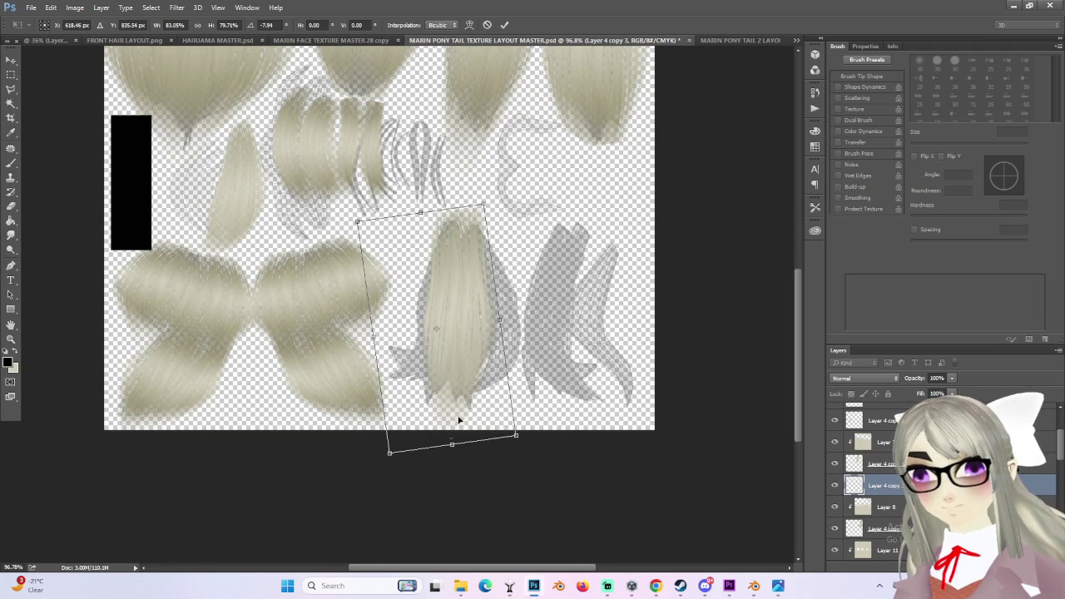
{"action": "scroll", "coordinate": [556, 273], "scroll_direction": "up", "scroll_amount": 1, "text": "alt"}
{"action": "scroll", "coordinate": [556, 273], "scroll_direction": "up", "scroll_amount": 1, "text": "alt"}
{"action": "left_click_drag", "start_coordinate": [289, 202], "coordinate": [537, 231]}
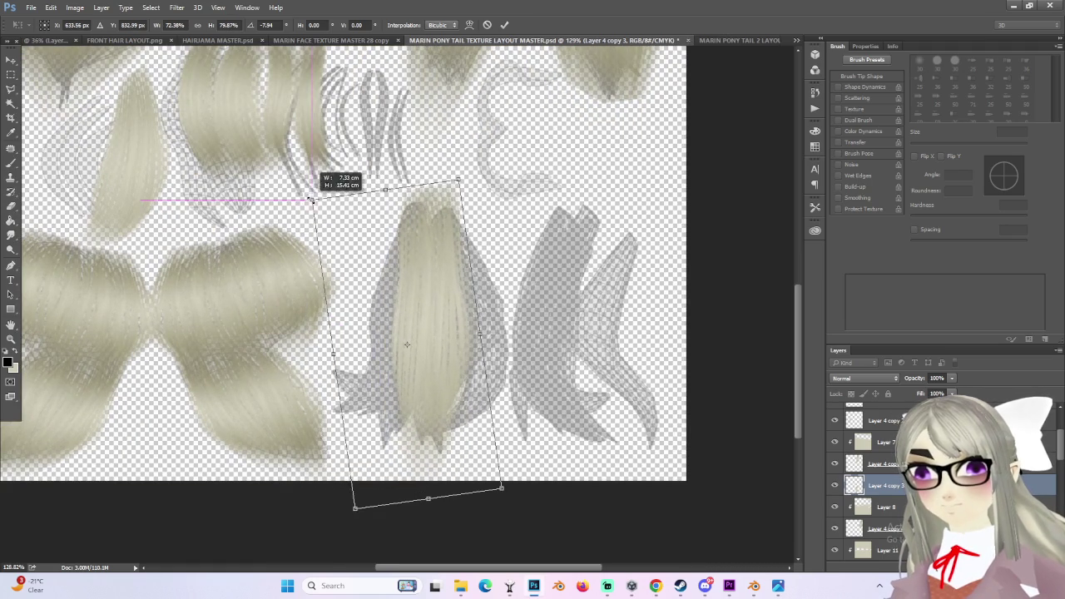
{"action": "mouse_move", "coordinate": [441, 293]}
{"action": "left_mouse_down"}
{"action": "mouse_move", "coordinate": [452, 299]}
{"action": "mouse_move", "coordinate": [393, 335]}
{"action": "mouse_move", "coordinate": [419, 310]}
{"action": "left_mouse_up"}
{"action": "key", "text": "Return"}
{"action": "scroll", "coordinate": [475, 315], "scroll_direction": "up", "scroll_amount": 1, "text": "alt"}
- Try flipping the copied piece horizontally and rotating it 11°, then cancel that transform
{"action": "key", "text": "ctrl+t"}
{"action": "right_click", "coordinate": [398, 290]}
{"action": "left_click", "coordinate": [433, 457]}
{"action": "left_click_drag", "start_coordinate": [329, 307], "coordinate": [353, 301]}
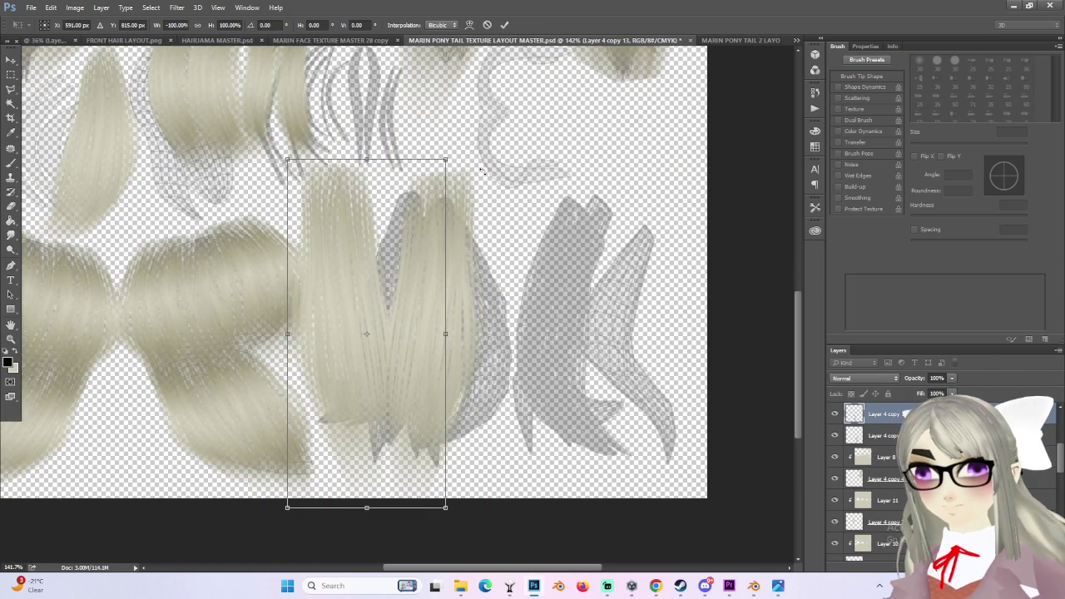
{"action": "left_click_drag", "start_coordinate": [481, 170], "coordinate": [512, 197]}
{"action": "key", "text": "Escape"}
- Warp the copied strand, bending its top and left side to follow the island
{"action": "key", "text": "ctrl+t"}
{"action": "right_click", "coordinate": [376, 283]}
{"action": "left_click", "coordinate": [404, 368]}
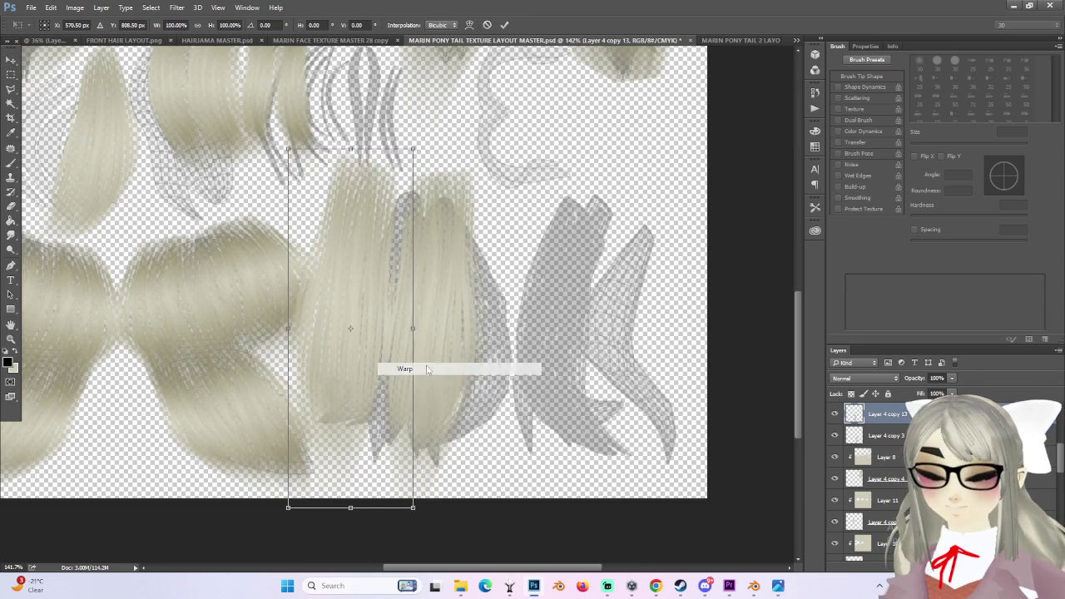
{"action": "mouse_move", "coordinate": [383, 264]}
{"action": "left_mouse_down"}
{"action": "mouse_move", "coordinate": [409, 278]}
{"action": "mouse_move", "coordinate": [399, 277]}
{"action": "left_mouse_up"}
{"action": "left_click_drag", "start_coordinate": [420, 153], "coordinate": [463, 176]}
{"action": "mouse_move", "coordinate": [393, 260]}
{"action": "left_mouse_down"}
{"action": "mouse_move", "coordinate": [407, 236]}
{"action": "mouse_move", "coordinate": [416, 268]}
{"action": "left_mouse_up"}
{"action": "mouse_move", "coordinate": [288, 193]}
{"action": "left_mouse_down"}
{"action": "mouse_move", "coordinate": [548, 341]}
{"action": "mouse_move", "coordinate": [375, 354]}
{"action": "left_mouse_up"}
{"action": "mouse_move", "coordinate": [330, 150]}
{"action": "left_mouse_down"}
{"action": "mouse_move", "coordinate": [460, 211]}
{"action": "mouse_move", "coordinate": [425, 193]}
{"action": "left_mouse_up"}
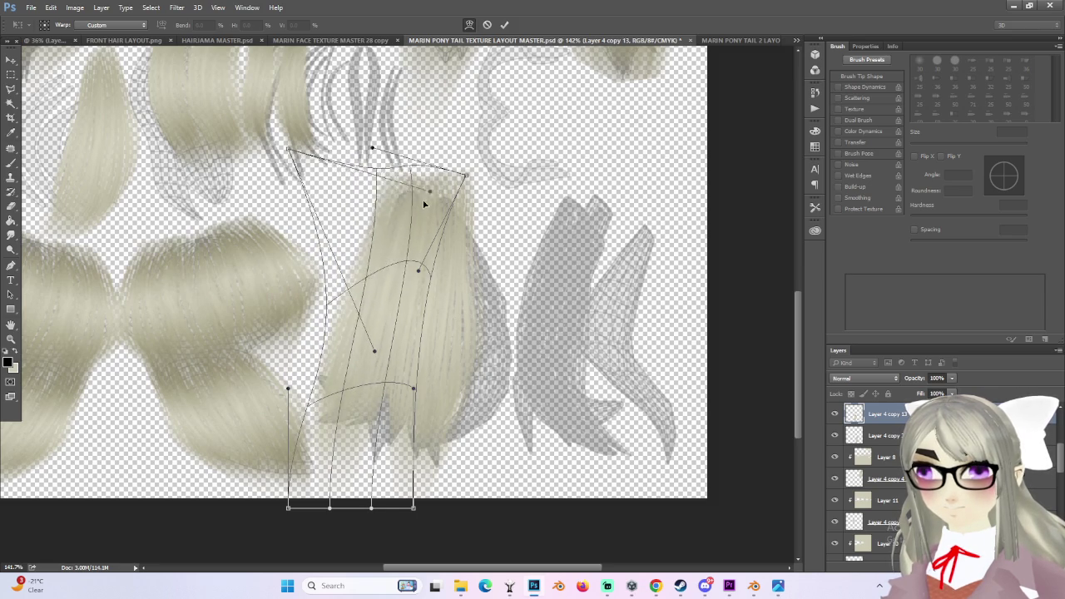
{"action": "mouse_move", "coordinate": [297, 414]}
{"action": "left_mouse_down"}
{"action": "mouse_move", "coordinate": [368, 414]}
{"action": "mouse_move", "coordinate": [353, 417]}
{"action": "left_mouse_up"}
- Shape the strand's lower-left corner and bottom to fit, then commit the warp
{"action": "mouse_move", "coordinate": [290, 515]}
{"action": "left_mouse_down"}
{"action": "mouse_move", "coordinate": [204, 365]}
{"action": "mouse_move", "coordinate": [228, 349]}
{"action": "mouse_move", "coordinate": [266, 381]}
{"action": "mouse_move", "coordinate": [380, 553]}
{"action": "mouse_move", "coordinate": [389, 503]}
{"action": "left_mouse_up"}
{"action": "left_click_drag", "start_coordinate": [341, 454], "coordinate": [445, 439]}
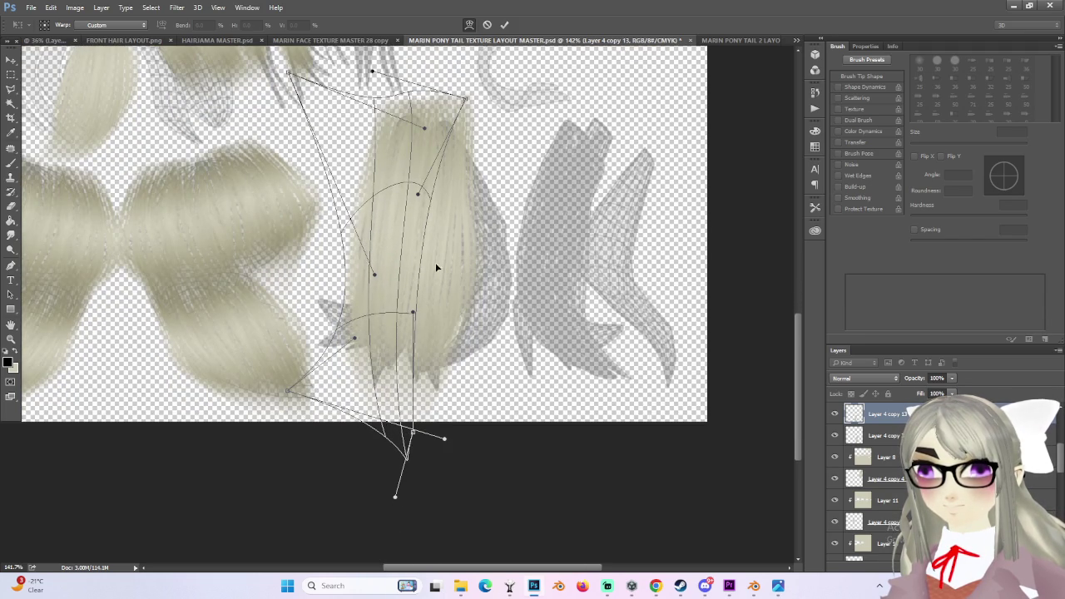
{"action": "left_click_drag", "start_coordinate": [416, 312], "coordinate": [367, 321]}
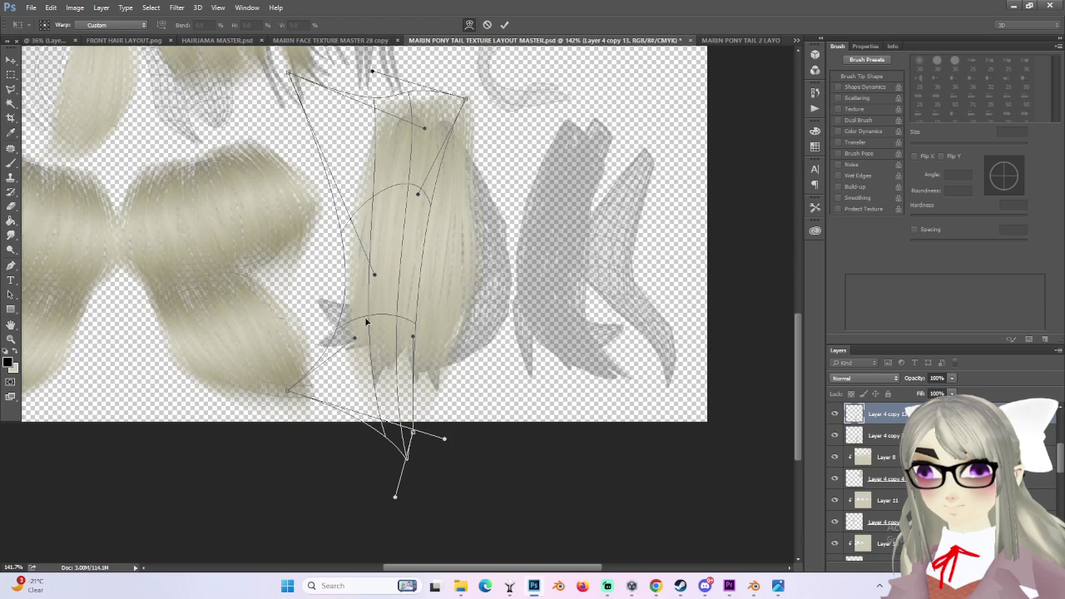
{"action": "left_click_drag", "start_coordinate": [372, 277], "coordinate": [377, 249]}
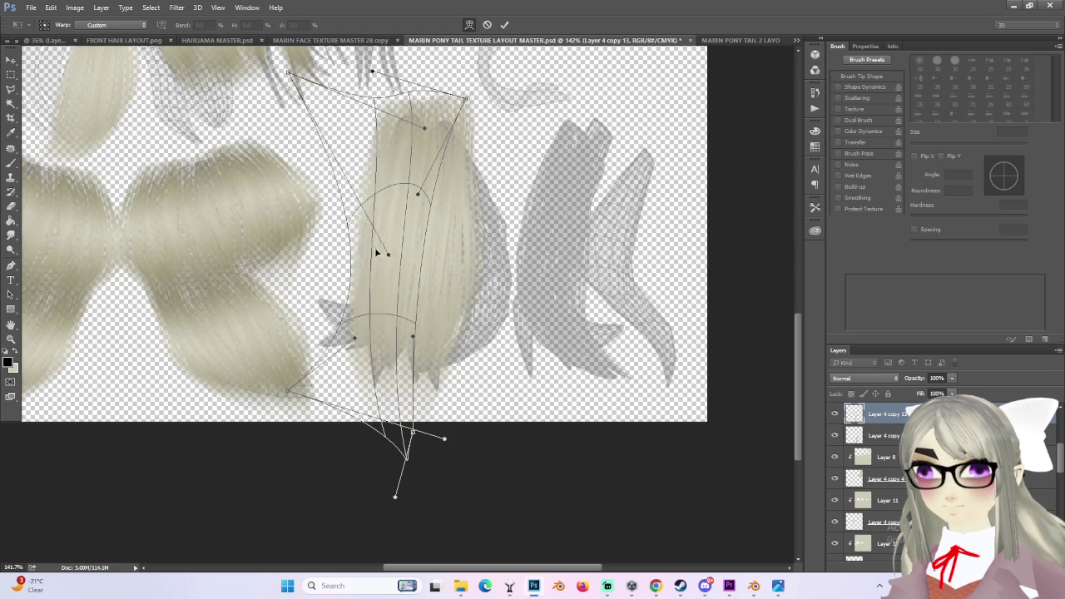
{"action": "left_click_drag", "start_coordinate": [417, 530], "coordinate": [432, 495]}
{"action": "scroll", "coordinate": [420, 387], "scroll_direction": "down", "scroll_amount": 3, "text": "alt"}
{"action": "key", "text": "Return"}
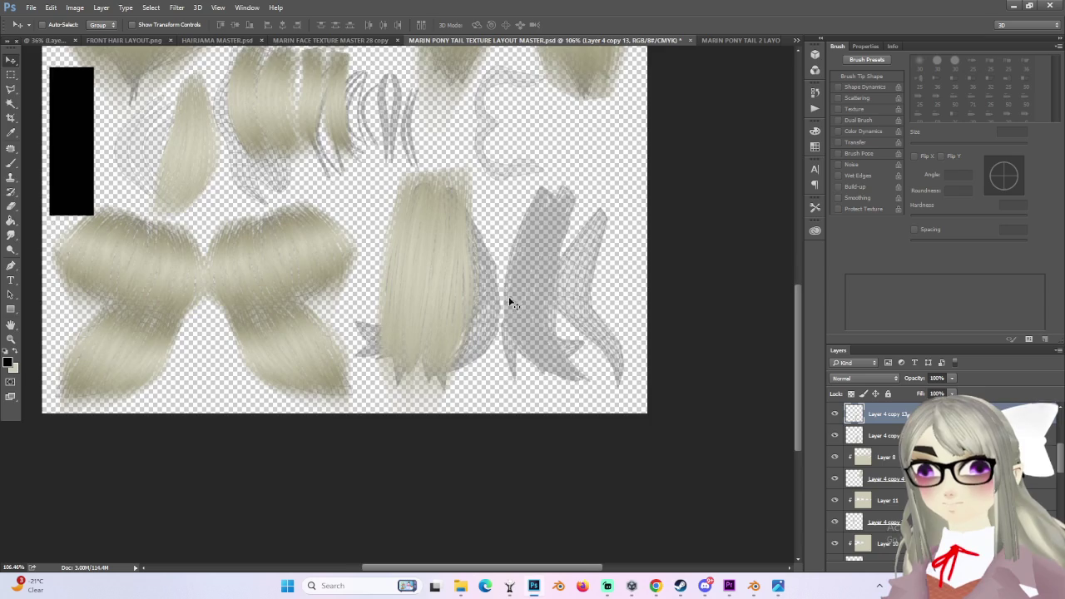
{"action": "scroll", "coordinate": [514, 305], "scroll_direction": "up", "scroll_amount": 1, "text": "alt"}
- Duplicate the hair strand, move the copy right beside the original, and flip it horizontally
{"action": "key", "text": "ctrl+j"}
{"action": "left_click_drag", "start_coordinate": [462, 259], "coordinate": [444, 268]}
{"action": "left_click_drag", "start_coordinate": [467, 304], "coordinate": [516, 291]}
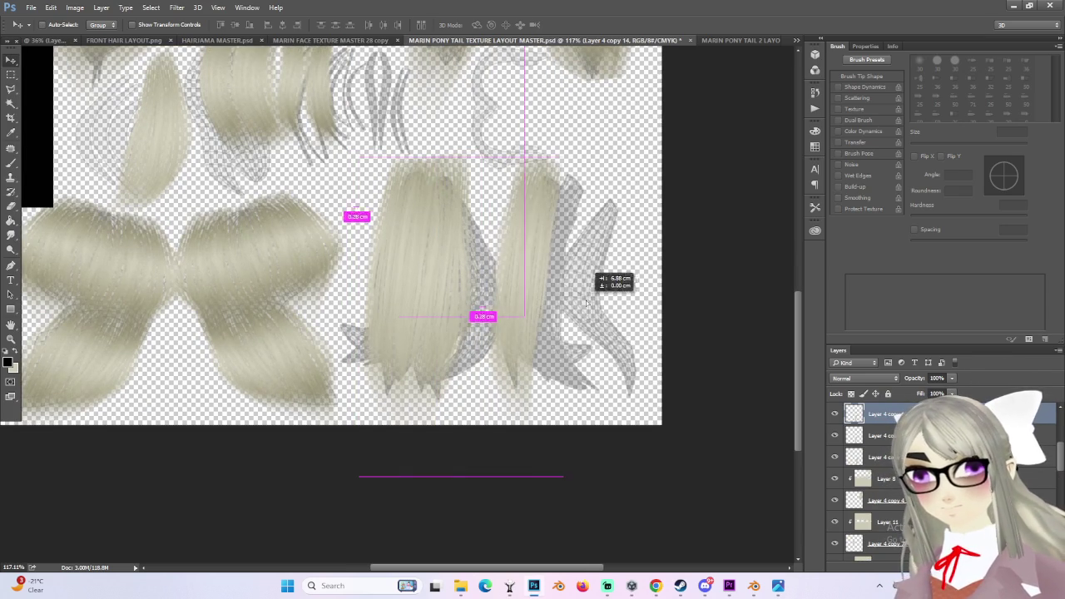
{"action": "key", "text": "ctrl+t"}
{"action": "right_click", "coordinate": [549, 287]}
{"action": "left_click", "coordinate": [604, 454]}
{"action": "left_click_drag", "start_coordinate": [555, 336], "coordinate": [503, 340]}
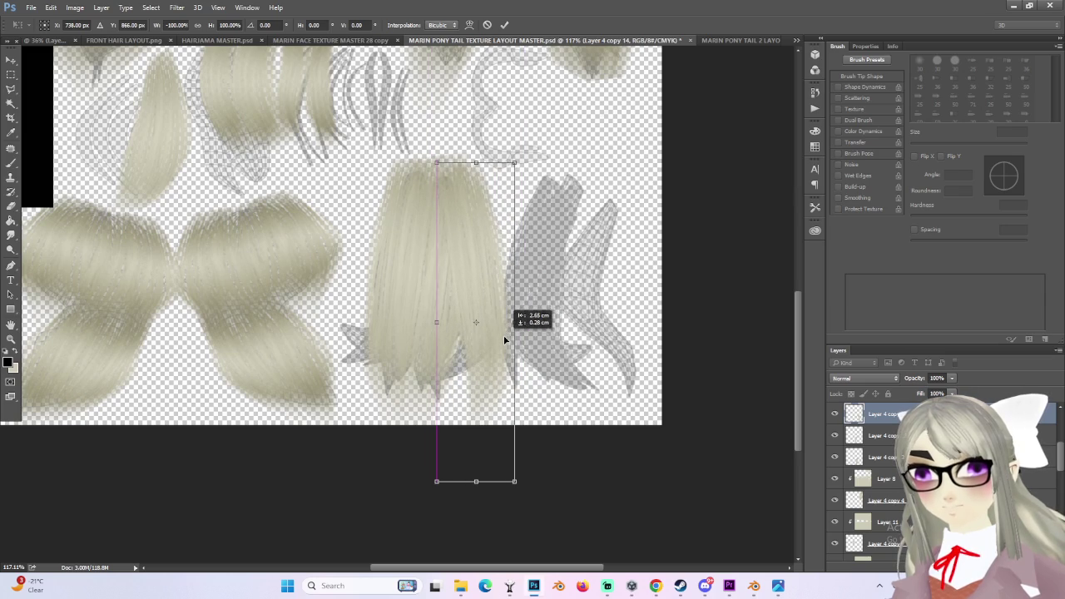
{"action": "left_click_drag", "start_coordinate": [505, 340], "coordinate": [500, 340]}
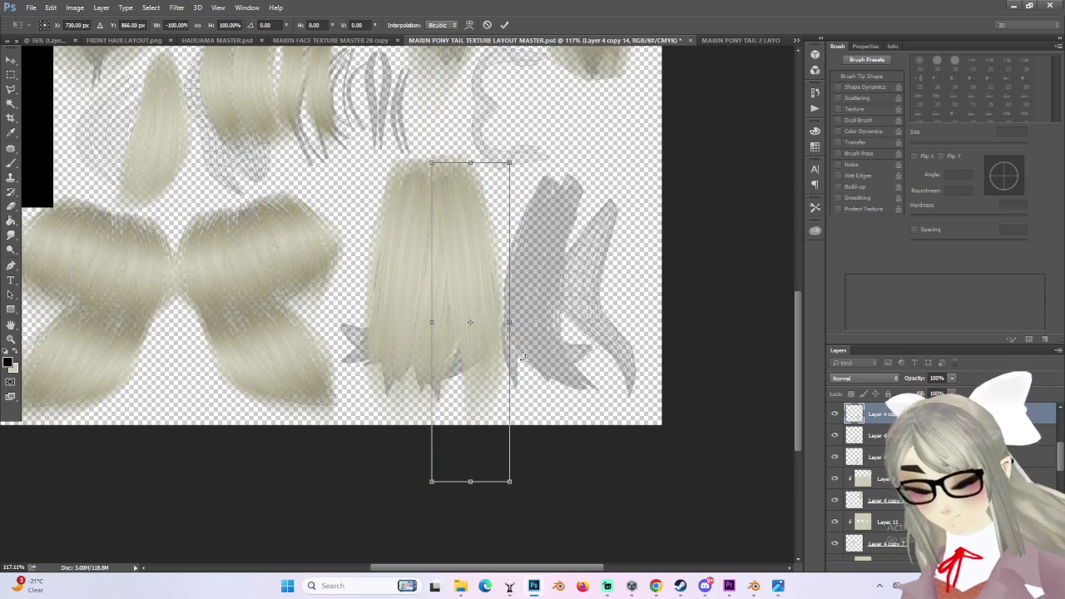
- Warp the mirrored strand's corners and edges so it fills the ponytail island
{"action": "right_click", "coordinate": [499, 349]}
{"action": "left_click", "coordinate": [537, 434]}
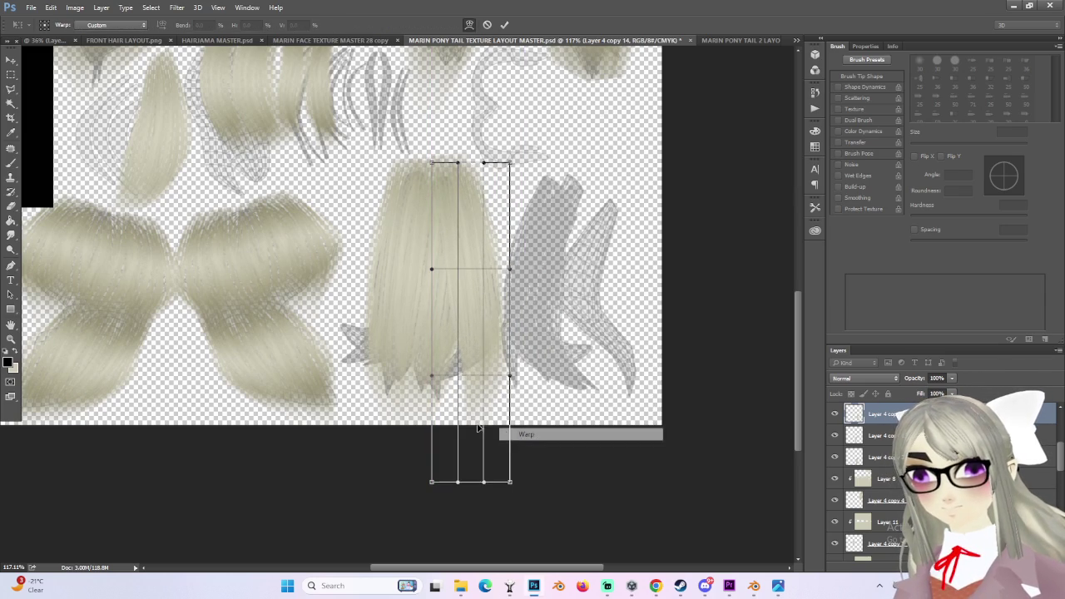
{"action": "left_click_drag", "start_coordinate": [432, 481], "coordinate": [368, 466]}
{"action": "left_click_drag", "start_coordinate": [437, 384], "coordinate": [422, 380]}
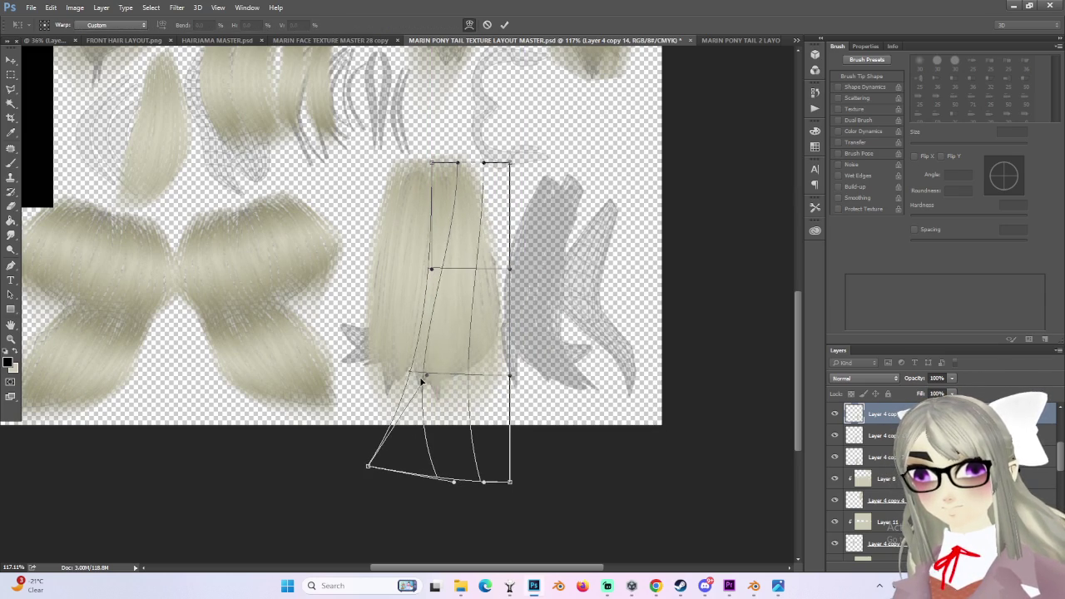
{"action": "left_click_drag", "start_coordinate": [458, 485], "coordinate": [396, 493]}
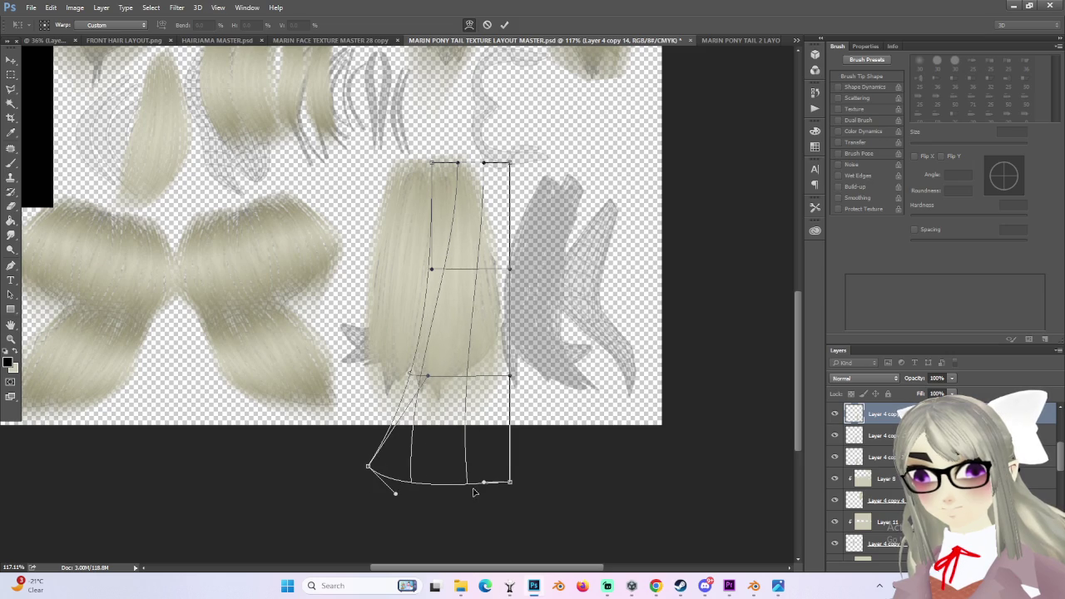
{"action": "left_click_drag", "start_coordinate": [511, 489], "coordinate": [455, 492]}
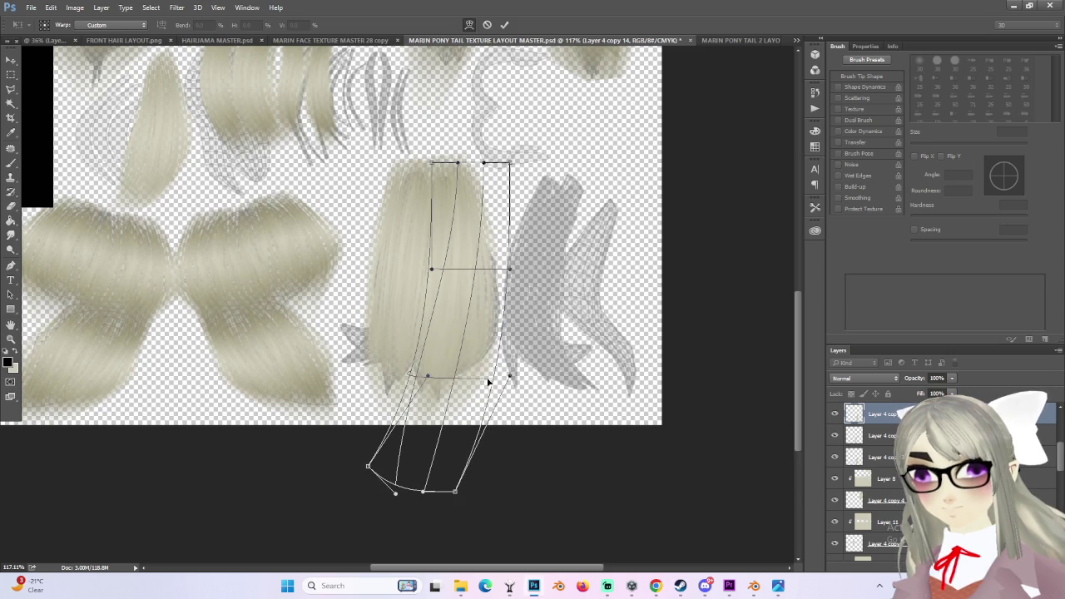
{"action": "left_click_drag", "start_coordinate": [512, 270], "coordinate": [539, 302]}
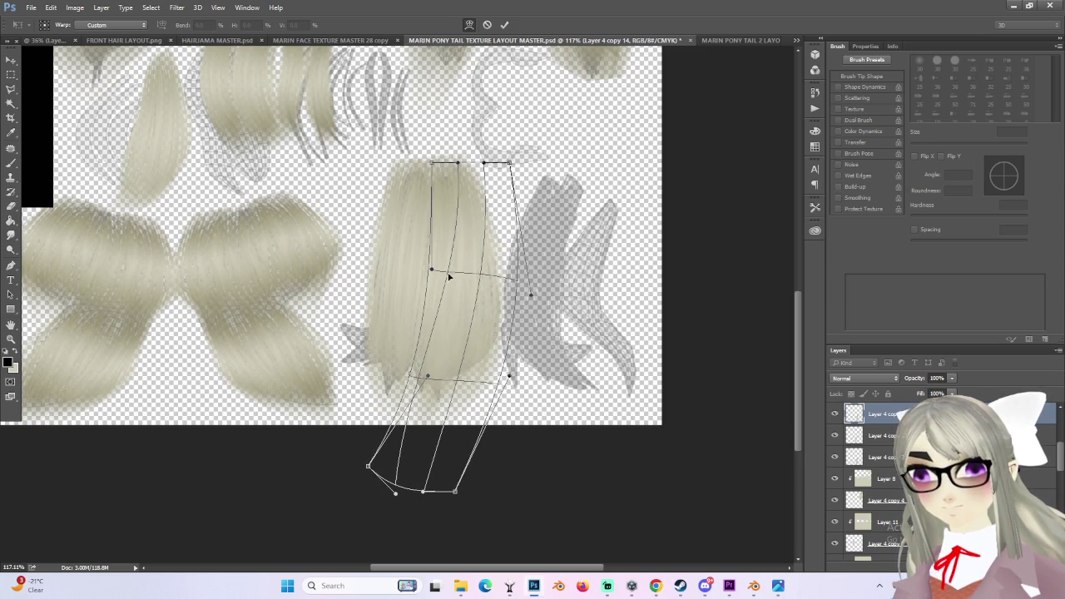
{"action": "left_click_drag", "start_coordinate": [419, 381], "coordinate": [432, 385]}
{"action": "mouse_move", "coordinate": [530, 295]}
{"action": "left_mouse_down"}
{"action": "mouse_move", "coordinate": [516, 297]}
{"action": "mouse_move", "coordinate": [545, 294]}
{"action": "left_mouse_up"}
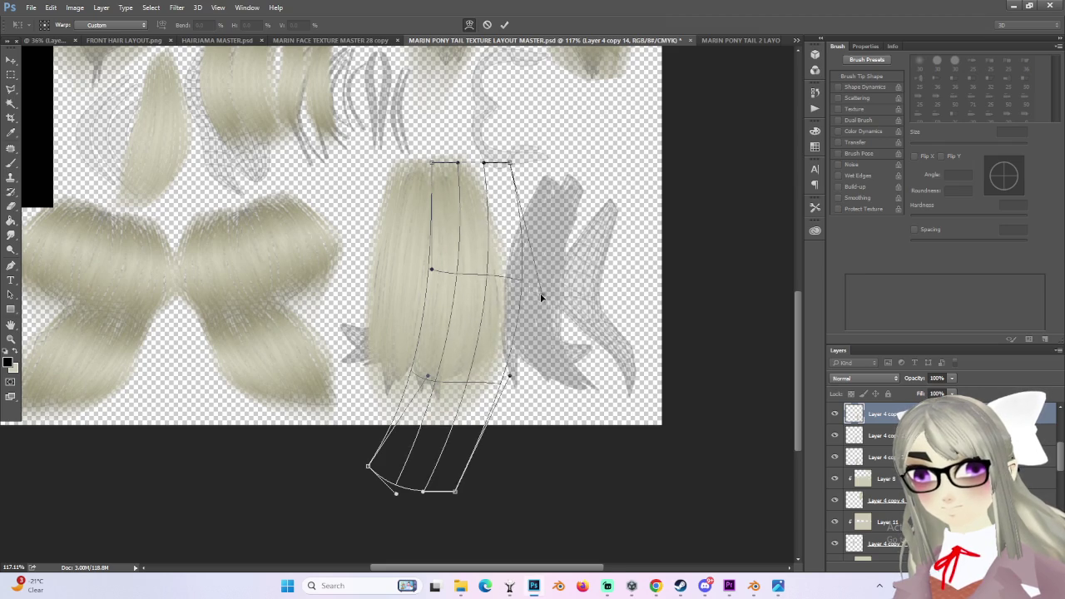
{"action": "scroll", "coordinate": [560, 359], "scroll_direction": "down", "scroll_amount": 3, "text": "alt"}
{"action": "key", "text": "Return"}
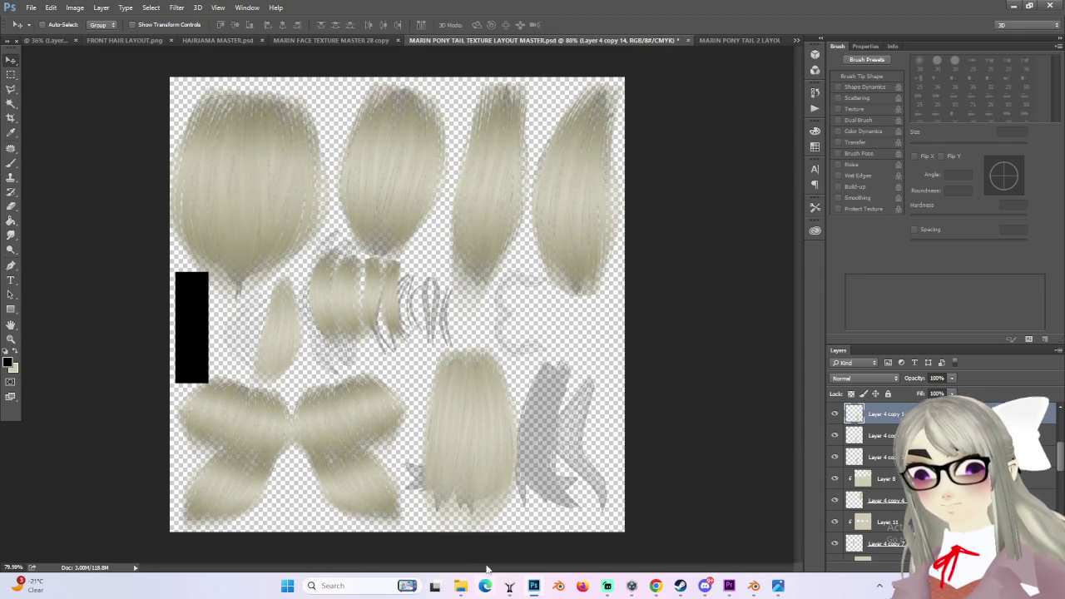
- Tilt the strand about 11 degrees, lengthen it slightly, and drag another copy to the right
{"action": "scroll", "coordinate": [472, 487], "scroll_direction": "up", "scroll_amount": 3, "text": "alt"}
{"action": "left_click_drag", "start_coordinate": [800, 354], "coordinate": [790, 388]}
{"action": "key", "text": "ctrl+t"}
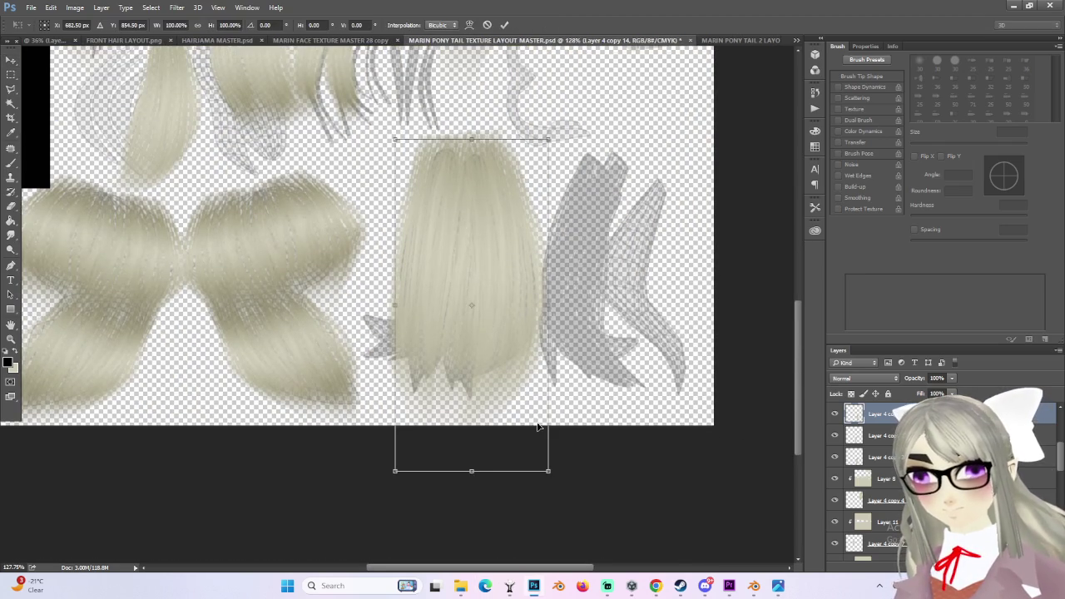
{"action": "mouse_move", "coordinate": [474, 476]}
{"action": "left_mouse_down"}
{"action": "mouse_move", "coordinate": [475, 509]}
{"action": "mouse_move", "coordinate": [472, 471]}
{"action": "left_mouse_up"}
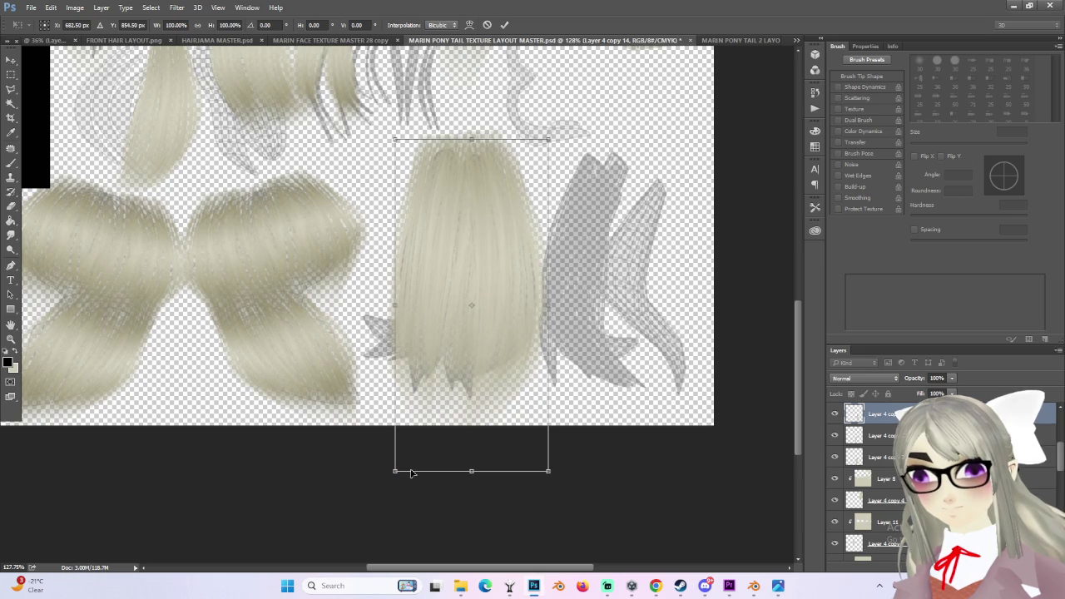
{"action": "left_click_drag", "start_coordinate": [370, 464], "coordinate": [358, 460]}
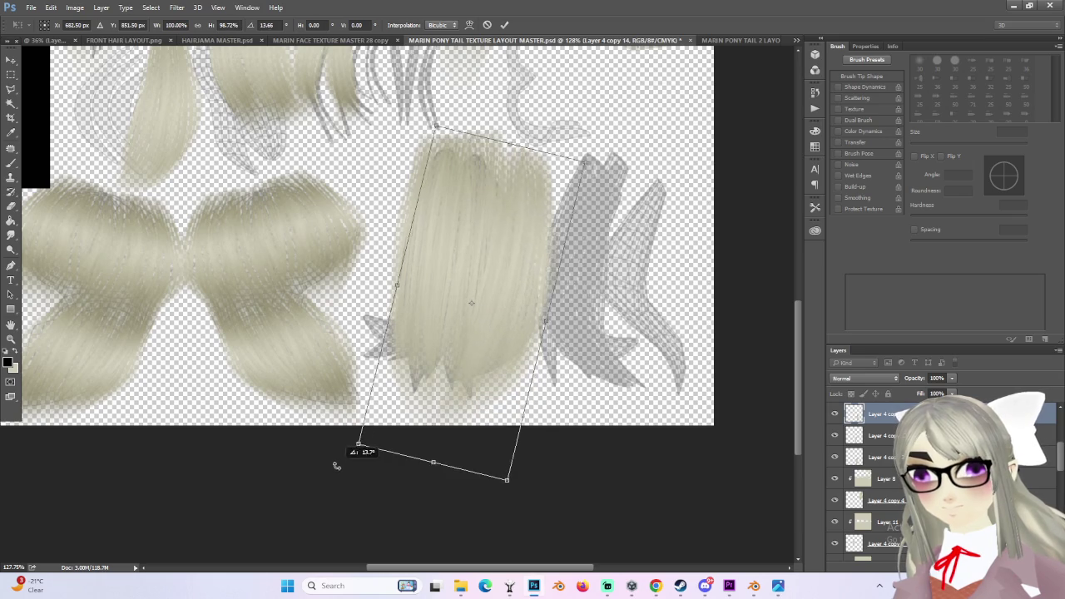
{"action": "mouse_move", "coordinate": [515, 374]}
{"action": "left_mouse_down"}
{"action": "mouse_move", "coordinate": [537, 366]}
{"action": "mouse_move", "coordinate": [533, 391]}
{"action": "mouse_move", "coordinate": [537, 369]}
{"action": "mouse_move", "coordinate": [536, 379]}
{"action": "left_mouse_up"}
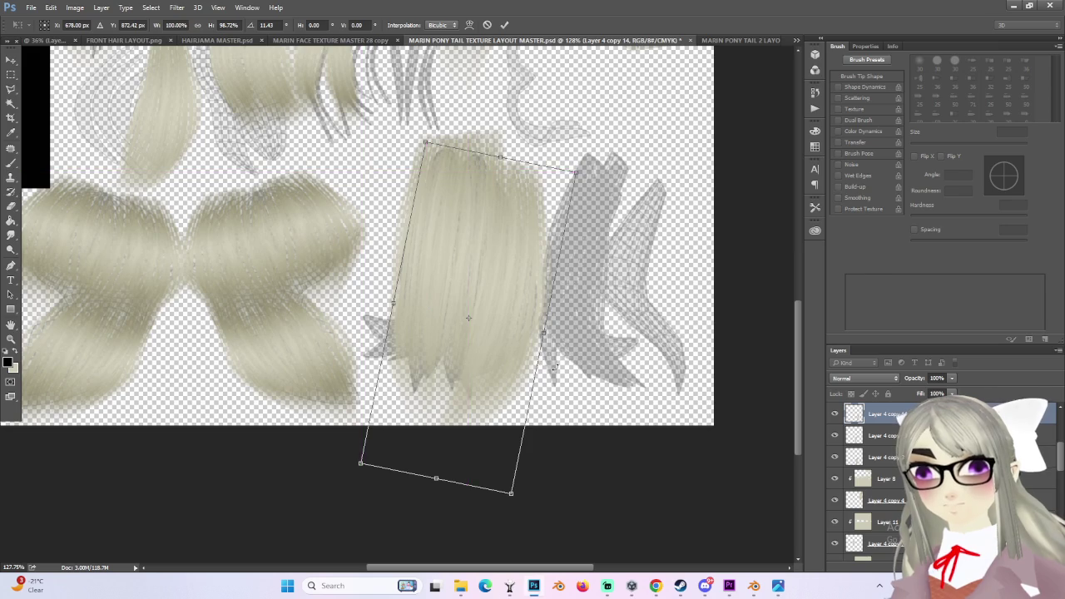
{"action": "key", "text": "Return"}
{"action": "scroll", "coordinate": [594, 340], "scroll_direction": "down", "scroll_amount": 2, "text": "alt"}
{"action": "scroll", "coordinate": [602, 297], "scroll_direction": "up", "scroll_amount": 2, "text": "alt"}
{"action": "scroll", "coordinate": [641, 302], "scroll_direction": "down", "scroll_amount": 1, "text": "alt"}
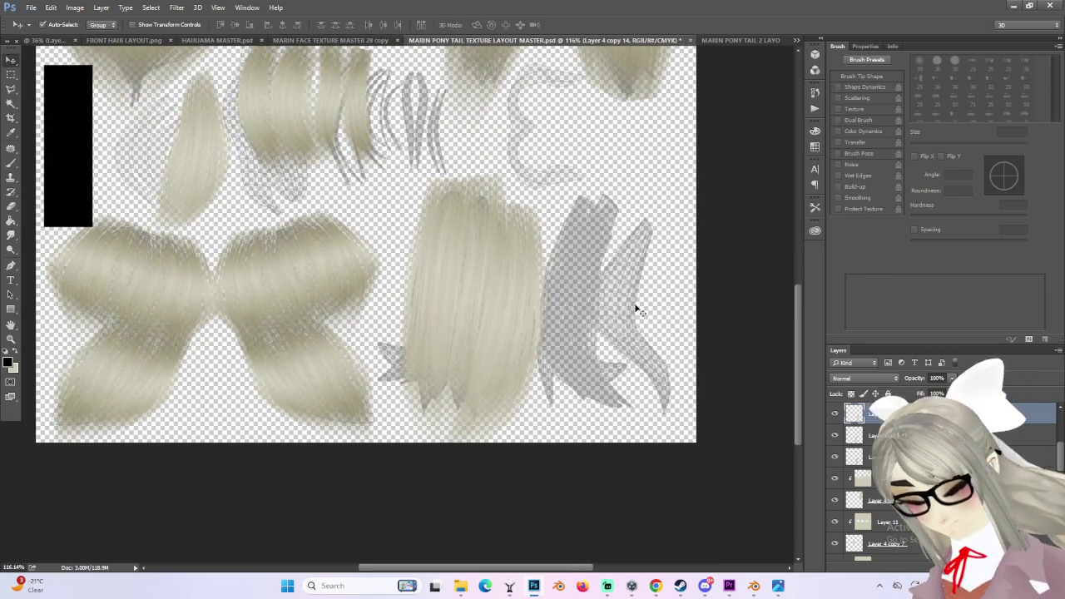
{"action": "left_click_drag", "start_coordinate": [524, 335], "coordinate": [633, 291], "text": "alt"}
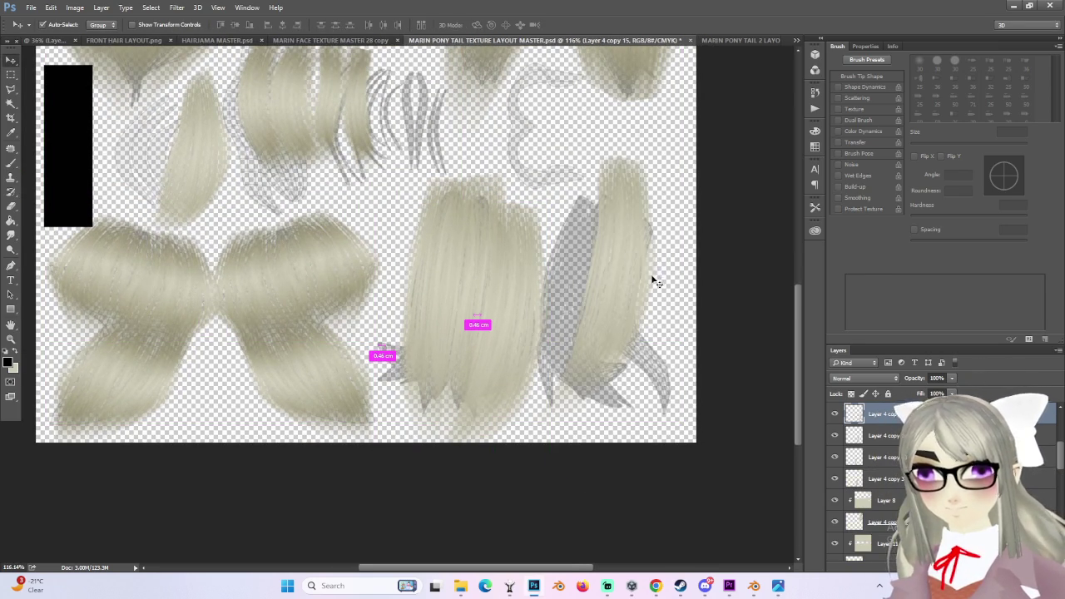
- Flip the new copy horizontally, tilt it about 16 degrees, widen it and stretch it downward
{"action": "key", "text": "ctrl+t"}
{"action": "right_click", "coordinate": [624, 278]}
{"action": "left_click", "coordinate": [666, 446]}
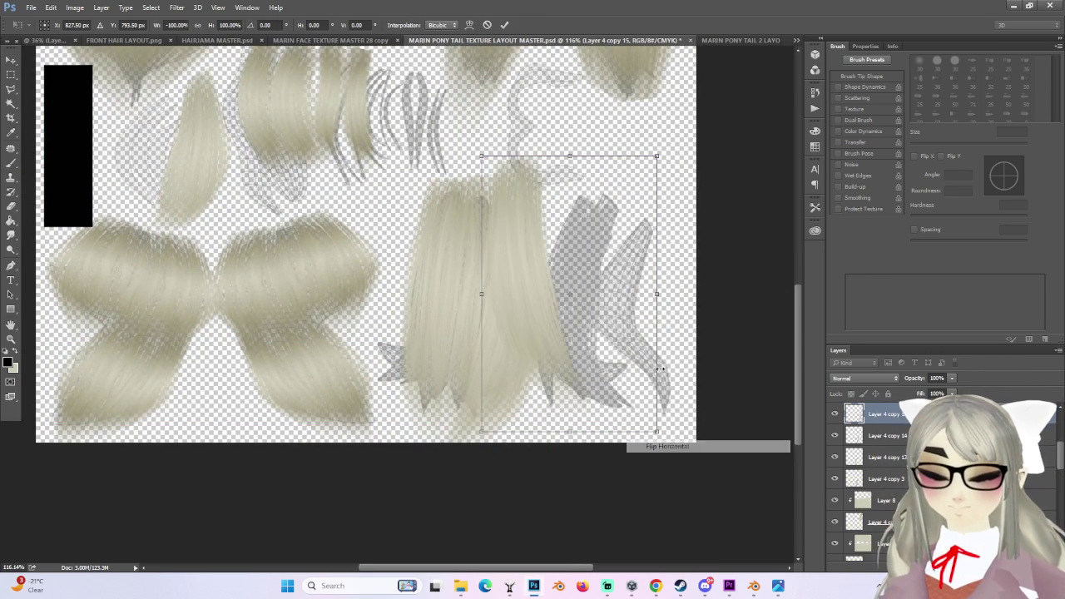
{"action": "left_click_drag", "start_coordinate": [559, 281], "coordinate": [599, 296]}
{"action": "left_click_drag", "start_coordinate": [765, 361], "coordinate": [766, 396]}
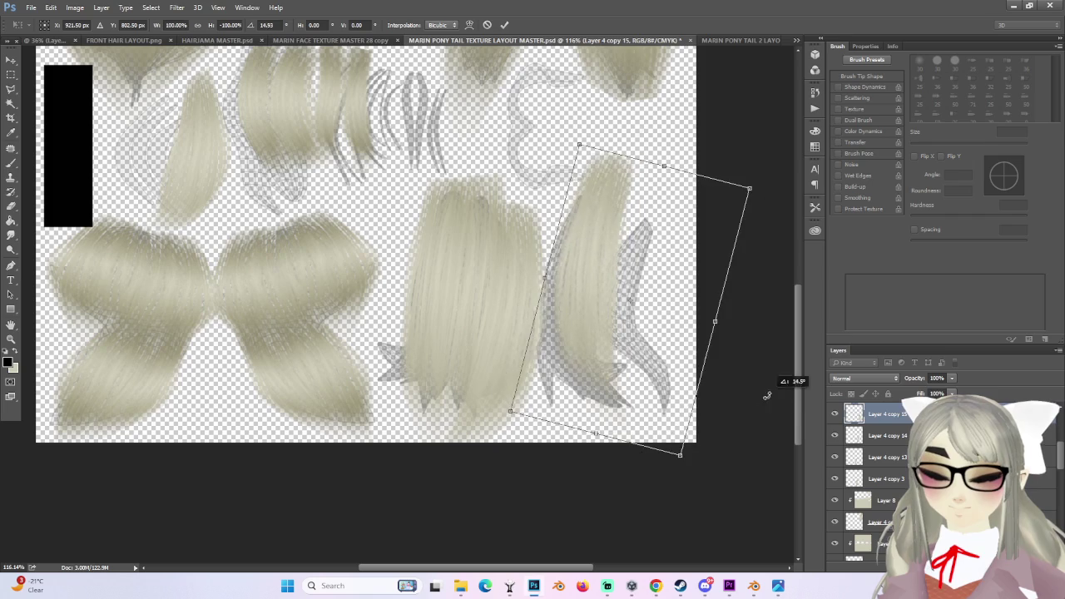
{"action": "left_click_drag", "start_coordinate": [590, 330], "coordinate": [569, 354]}
{"action": "left_click_drag", "start_coordinate": [693, 346], "coordinate": [723, 353]}
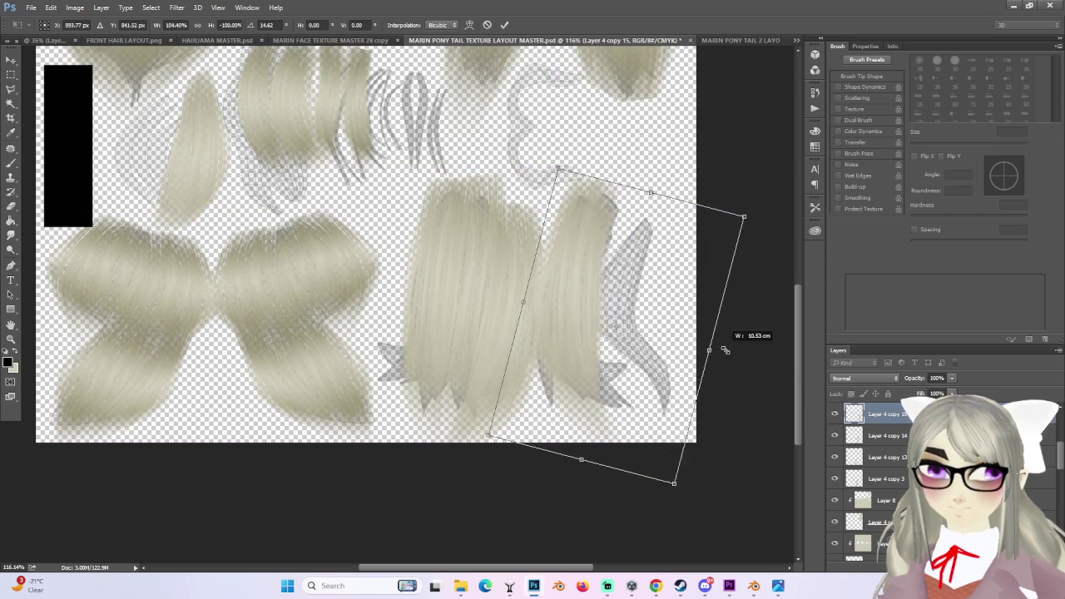
{"action": "left_click_drag", "start_coordinate": [566, 283], "coordinate": [572, 263]}
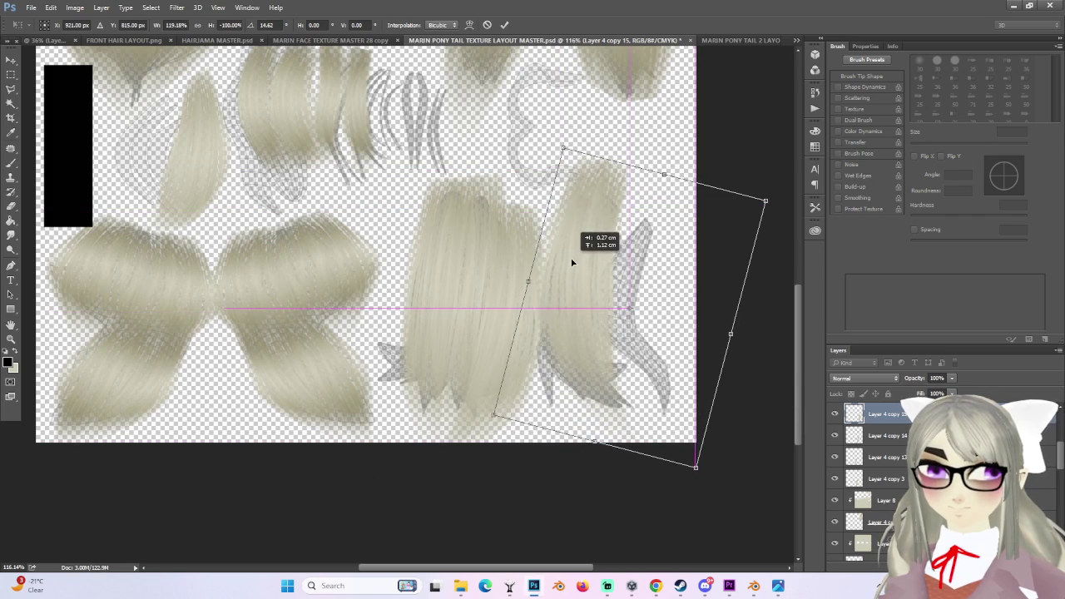
{"action": "left_click_drag", "start_coordinate": [595, 441], "coordinate": [588, 458]}
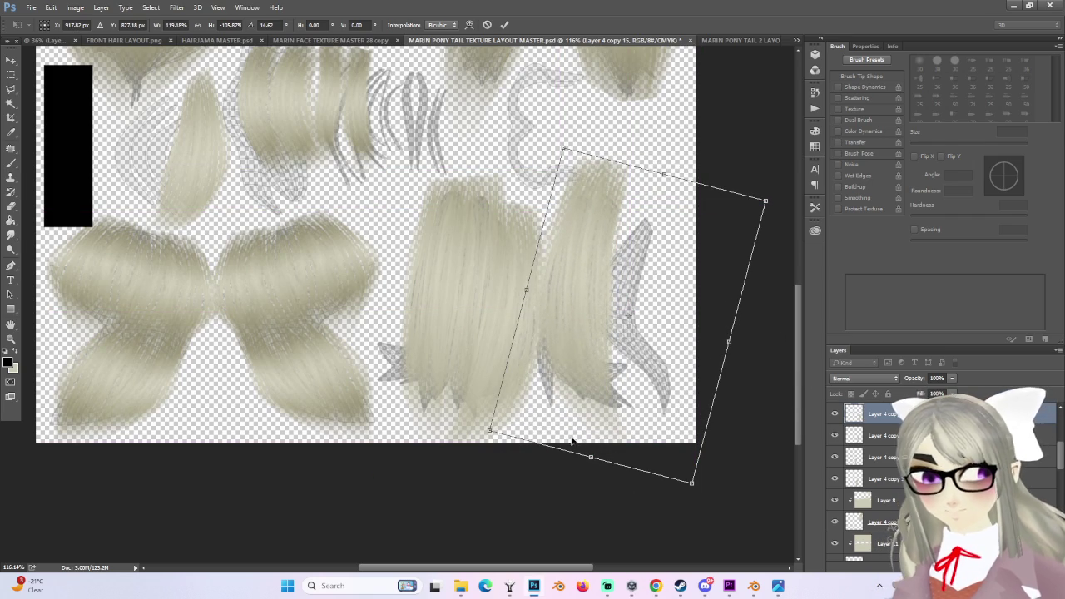
{"action": "left_click_drag", "start_coordinate": [590, 457], "coordinate": [590, 483]}
{"action": "key", "text": "Escape"}
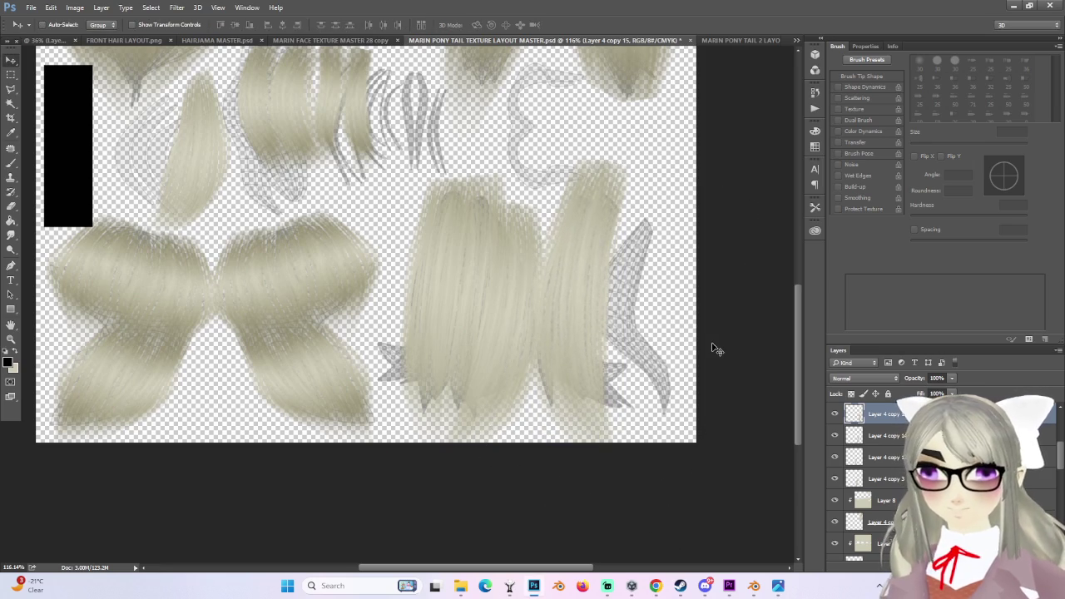
- Warp the copy's corners and curves so it bends along the right hook island
{"action": "key", "text": "ctrl+t"}
{"action": "right_click", "coordinate": [593, 338]}
{"action": "left_click", "coordinate": [617, 422]}
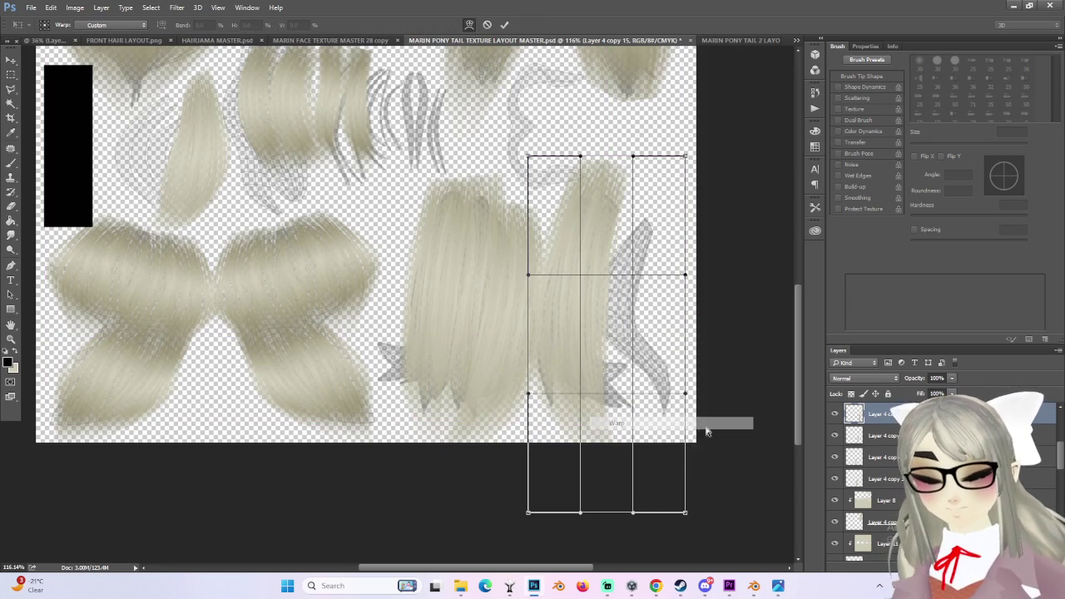
{"action": "mouse_move", "coordinate": [685, 511]}
{"action": "left_mouse_down"}
{"action": "mouse_move", "coordinate": [782, 356]}
{"action": "mouse_move", "coordinate": [734, 358]}
{"action": "mouse_move", "coordinate": [647, 313]}
{"action": "left_mouse_up"}
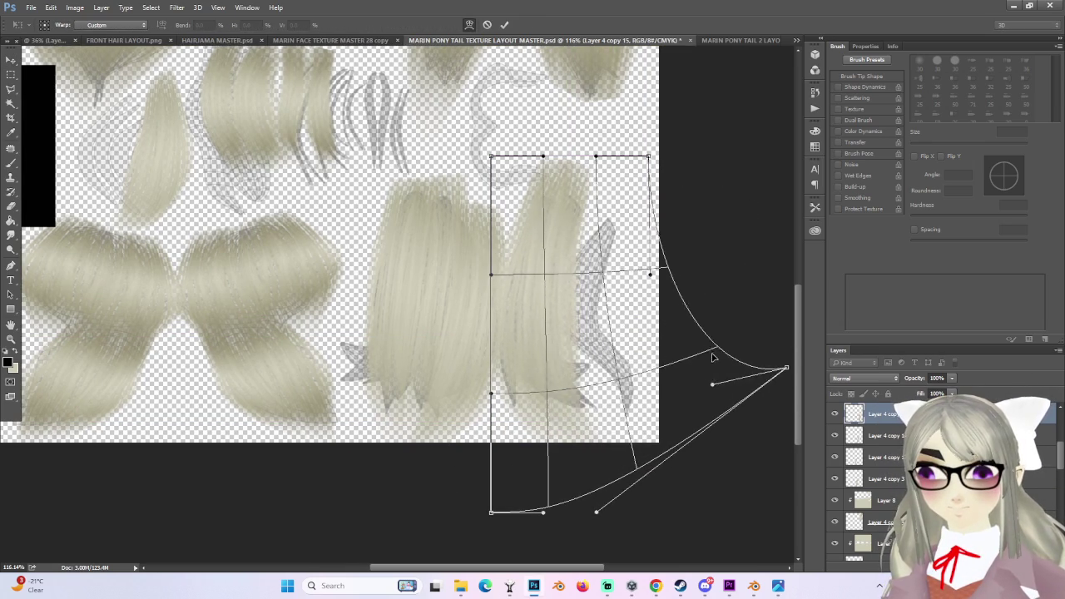
{"action": "left_click_drag", "start_coordinate": [555, 275], "coordinate": [572, 245]}
{"action": "left_click_drag", "start_coordinate": [649, 157], "coordinate": [659, 203]}
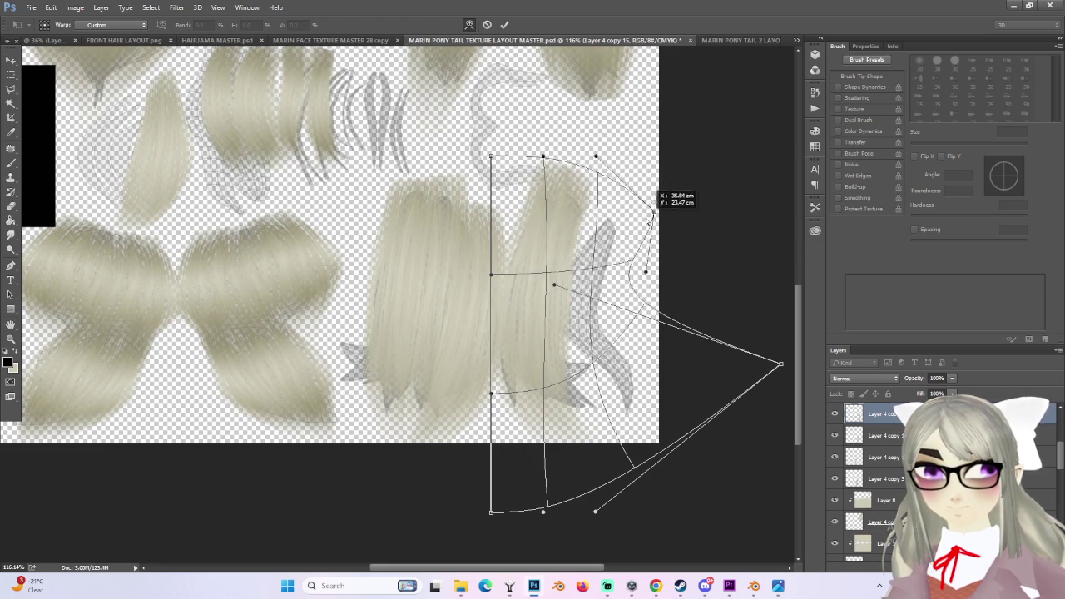
{"action": "left_click_drag", "start_coordinate": [490, 158], "coordinate": [488, 167]}
{"action": "left_click_drag", "start_coordinate": [491, 512], "coordinate": [457, 518]}
{"action": "mouse_move", "coordinate": [640, 470]}
{"action": "left_mouse_down"}
{"action": "mouse_move", "coordinate": [735, 559]}
{"action": "mouse_move", "coordinate": [728, 543]}
{"action": "left_mouse_up"}
{"action": "scroll", "coordinate": [705, 476], "scroll_direction": "down", "scroll_amount": 3, "text": "alt"}
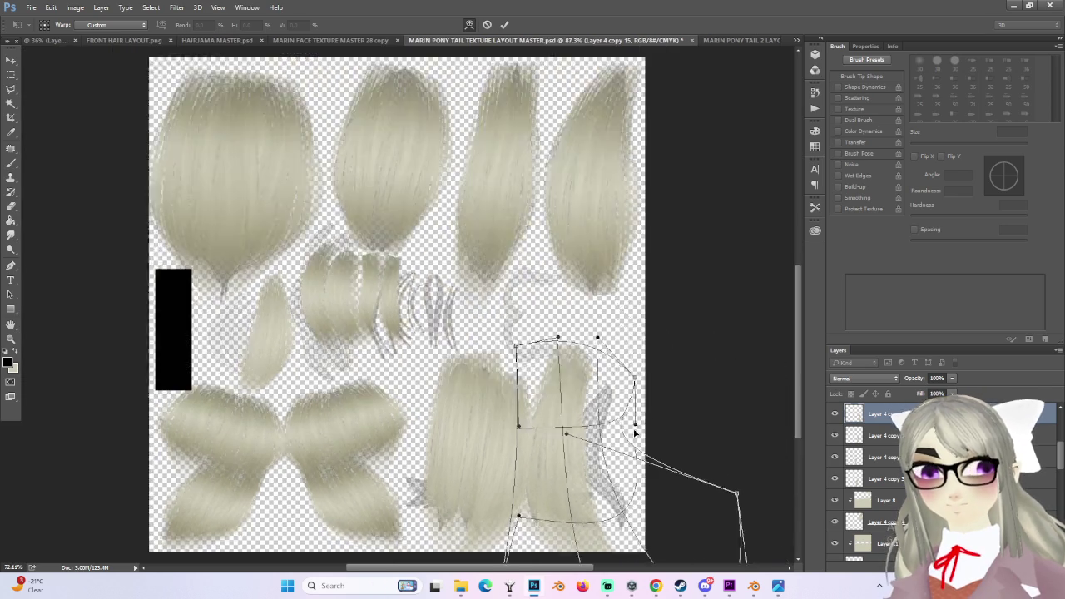
{"action": "key", "text": "Return"}
{"action": "scroll", "coordinate": [612, 516], "scroll_direction": "down", "scroll_amount": 1, "text": "alt"}
{"action": "scroll", "coordinate": [670, 481], "scroll_direction": "up", "scroll_amount": 2, "text": "alt"}
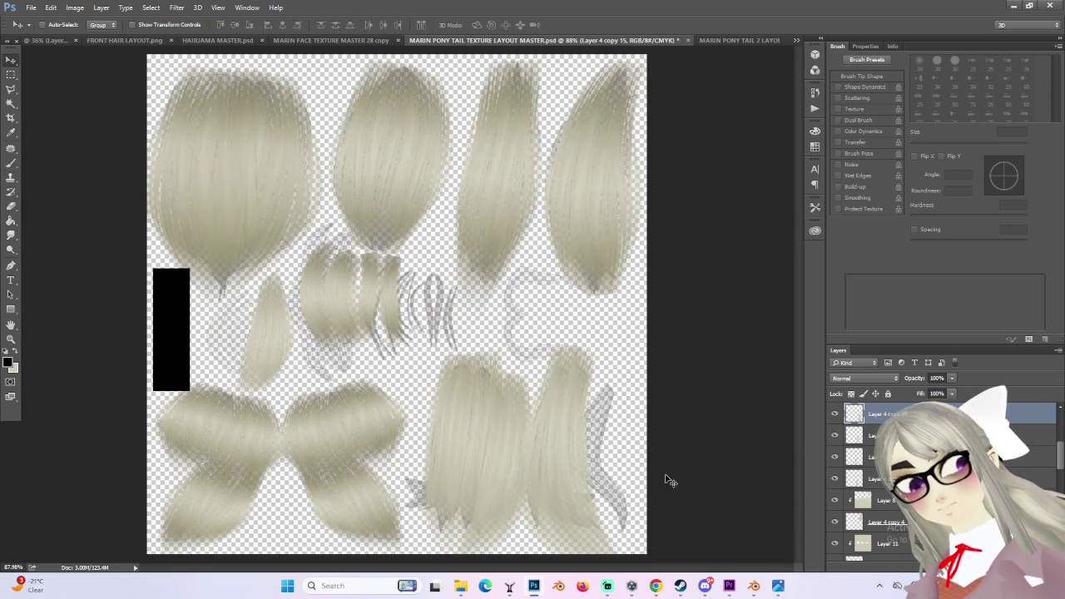
- Alt-drag a duplicate of the warped hair piece and shrink it to about 80%
{"action": "left_click_drag", "start_coordinate": [656, 455], "coordinate": [674, 470]}
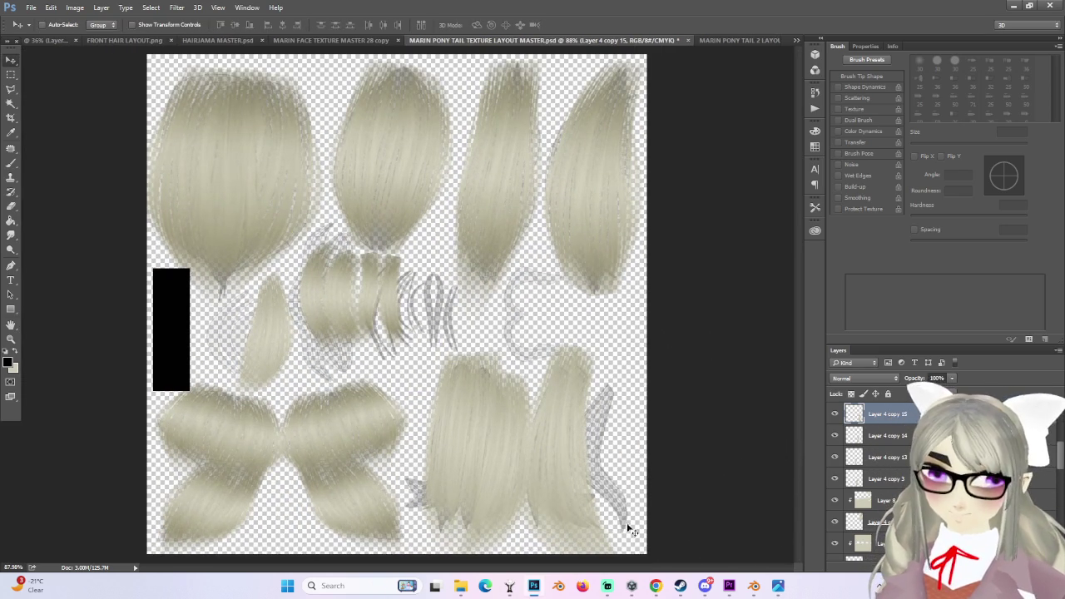
{"action": "left_click_drag", "start_coordinate": [674, 470], "coordinate": [598, 420], "text": "alt"}
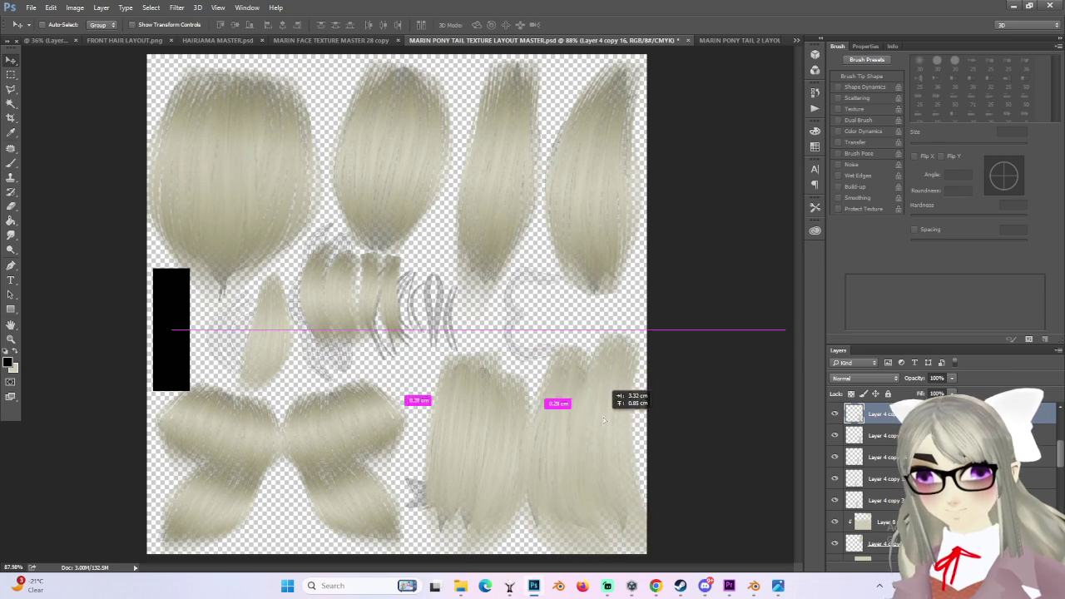
{"action": "key", "text": "ctrl+t"}
{"action": "mouse_move", "coordinate": [557, 333]}
{"action": "left_mouse_down"}
{"action": "mouse_move", "coordinate": [619, 362]}
{"action": "mouse_move", "coordinate": [606, 405]}
{"action": "left_mouse_up"}
{"action": "scroll", "coordinate": [678, 464], "scroll_direction": "down", "scroll_amount": 1, "text": "alt"}
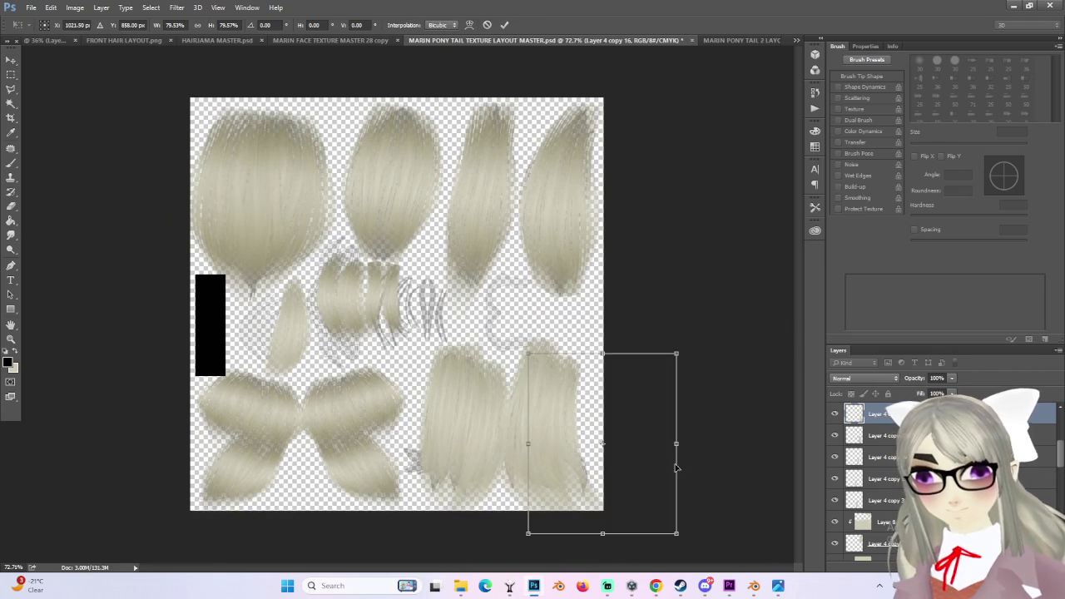
{"action": "key", "text": "Return"}
- Warp the smaller copy, bending its left side and top into a curve
{"action": "key", "text": "ctrl+t"}
{"action": "right_click", "coordinate": [593, 433]}
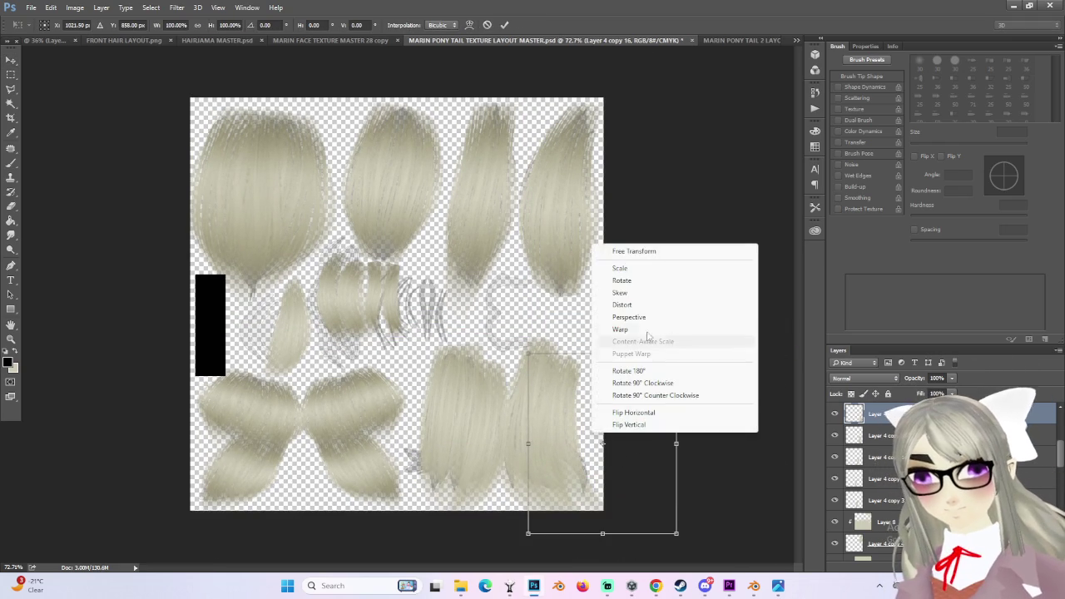
{"action": "left_click", "coordinate": [656, 330]}
{"action": "mouse_move", "coordinate": [588, 476]}
{"action": "left_mouse_down"}
{"action": "mouse_move", "coordinate": [596, 462]}
{"action": "mouse_move", "coordinate": [551, 427]}
{"action": "mouse_move", "coordinate": [579, 400]}
{"action": "mouse_move", "coordinate": [570, 462]}
{"action": "mouse_move", "coordinate": [567, 450]}
{"action": "mouse_move", "coordinate": [536, 450]}
{"action": "left_mouse_up"}
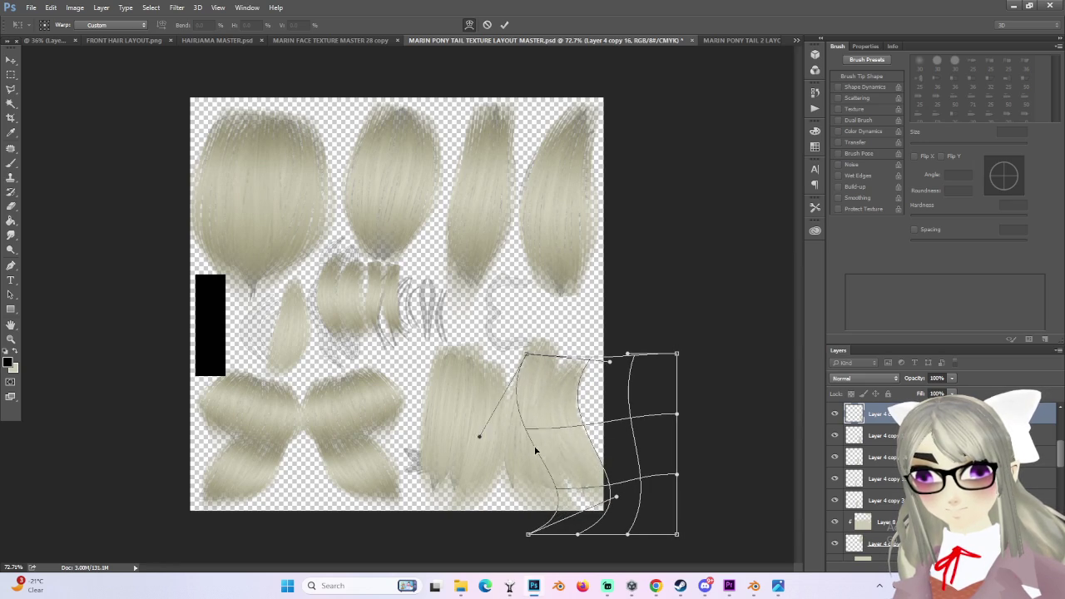
{"action": "left_click_drag", "start_coordinate": [625, 438], "coordinate": [601, 423]}
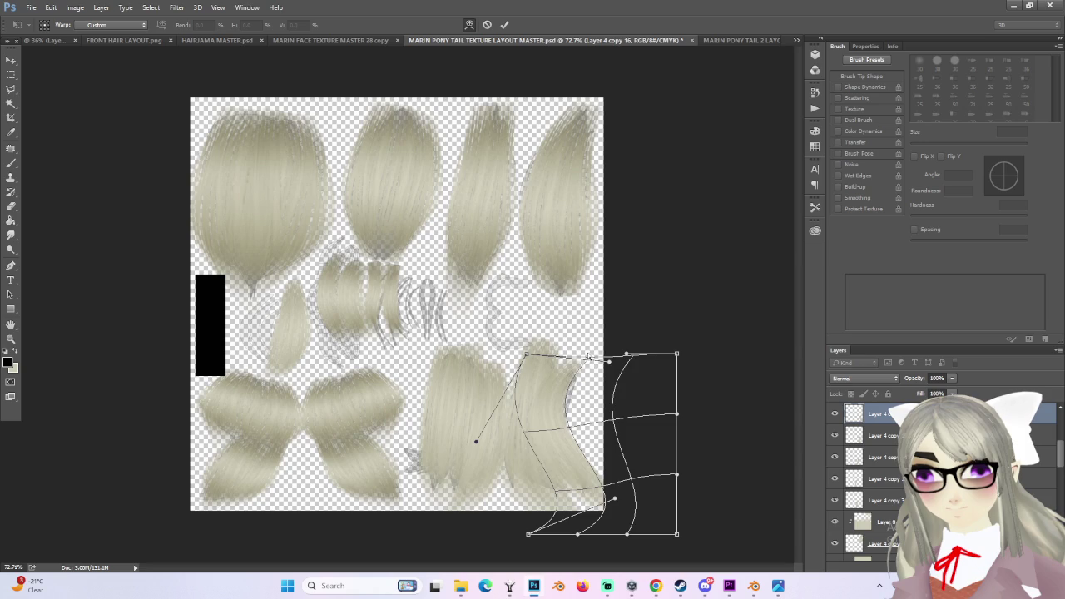
{"action": "mouse_move", "coordinate": [588, 371]}
{"action": "left_mouse_down"}
{"action": "mouse_move", "coordinate": [589, 388]}
{"action": "mouse_move", "coordinate": [586, 374]}
{"action": "left_mouse_up"}
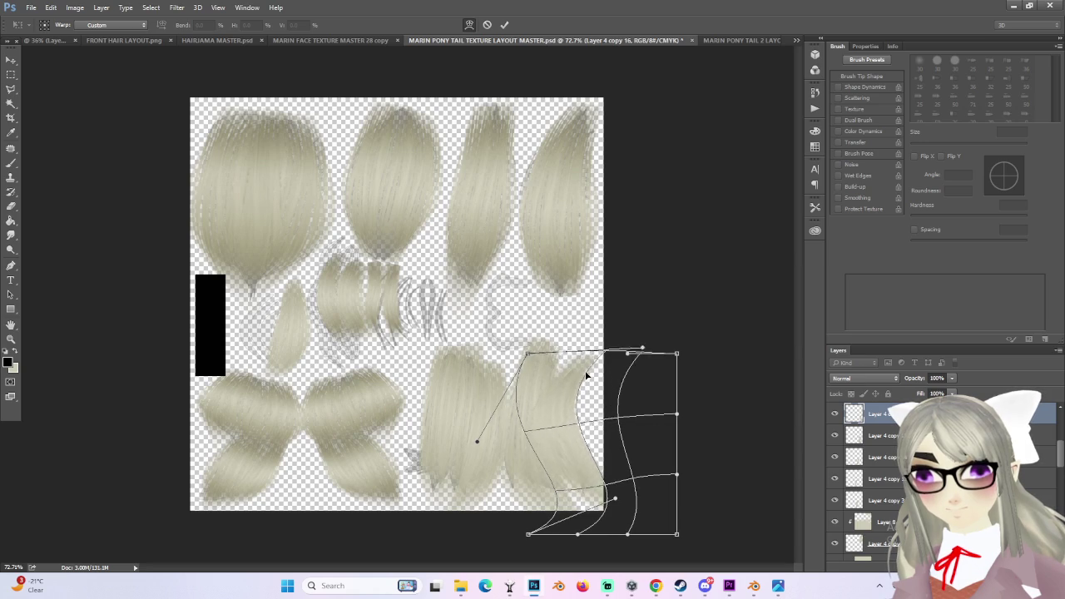
{"action": "left_click_drag", "start_coordinate": [525, 433], "coordinate": [543, 438]}
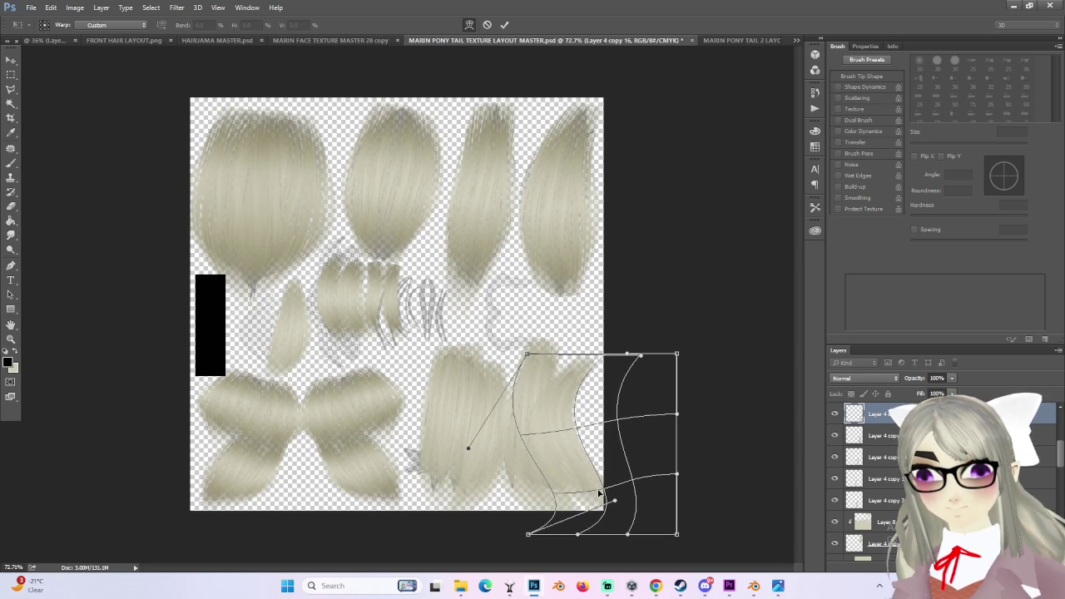
{"action": "scroll", "coordinate": [595, 490], "scroll_direction": "down", "scroll_amount": 1, "text": "alt"}
{"action": "key", "text": "Return"}
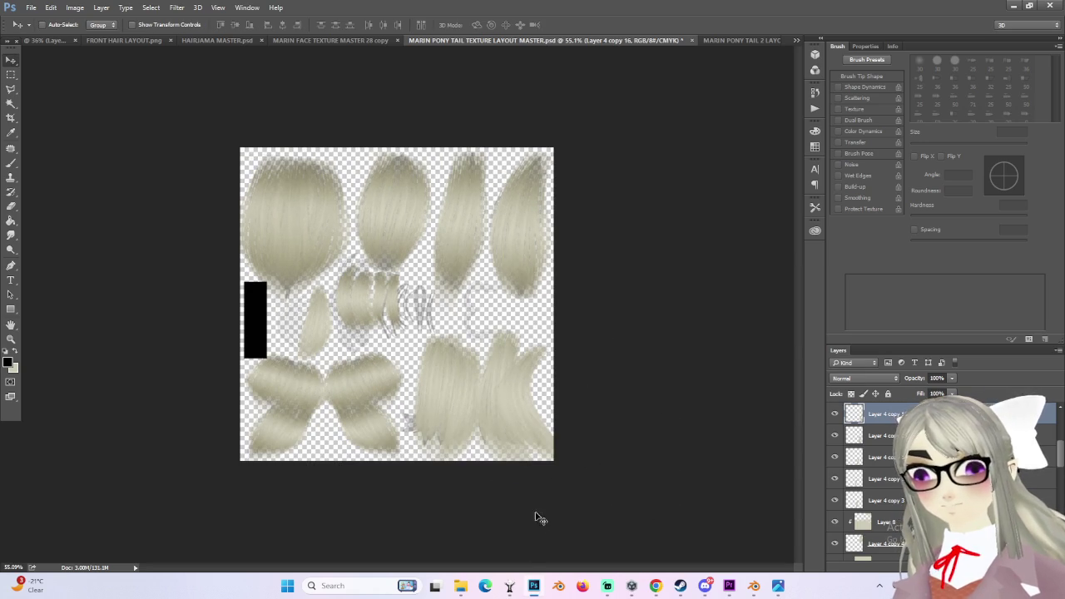
- Duplicate the hair piece, flip it horizontally, and move it to the left
{"action": "scroll", "coordinate": [536, 518], "scroll_direction": "up", "scroll_amount": 1, "text": "alt"}
{"action": "mouse_move", "coordinate": [524, 516]}
{"action": "left_mouse_down", "text": "alt"}
{"action": "mouse_move", "coordinate": [547, 408]}
{"action": "mouse_move", "coordinate": [419, 383]}
{"action": "mouse_move", "coordinate": [457, 404]}
{"action": "left_mouse_up", "text": "alt"}
{"action": "key", "text": "ctrl+t"}
{"action": "right_click", "coordinate": [452, 389]}
{"action": "left_click", "coordinate": [500, 365]}
{"action": "mouse_move", "coordinate": [497, 443]}
{"action": "left_mouse_down"}
{"action": "mouse_move", "coordinate": [392, 416]}
{"action": "mouse_move", "coordinate": [380, 375]}
{"action": "mouse_move", "coordinate": [345, 397]}
{"action": "left_mouse_up"}
{"action": "key", "text": "Return"}
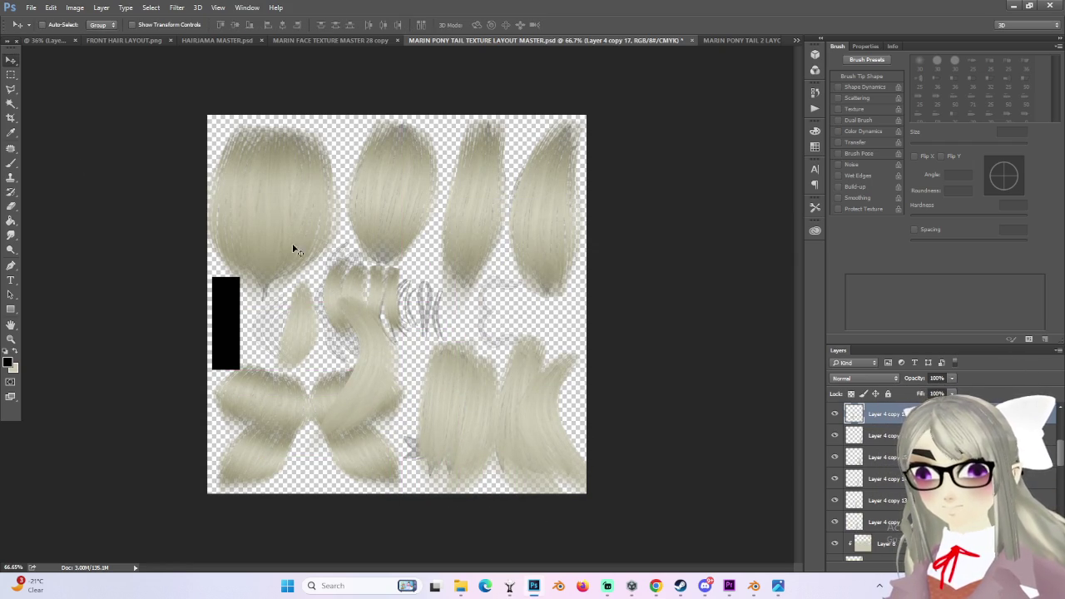
- Delete part of the copy with a Polygonal Lasso selection and reposition the trimmed piece
{"action": "left_click", "coordinate": [10, 87]}
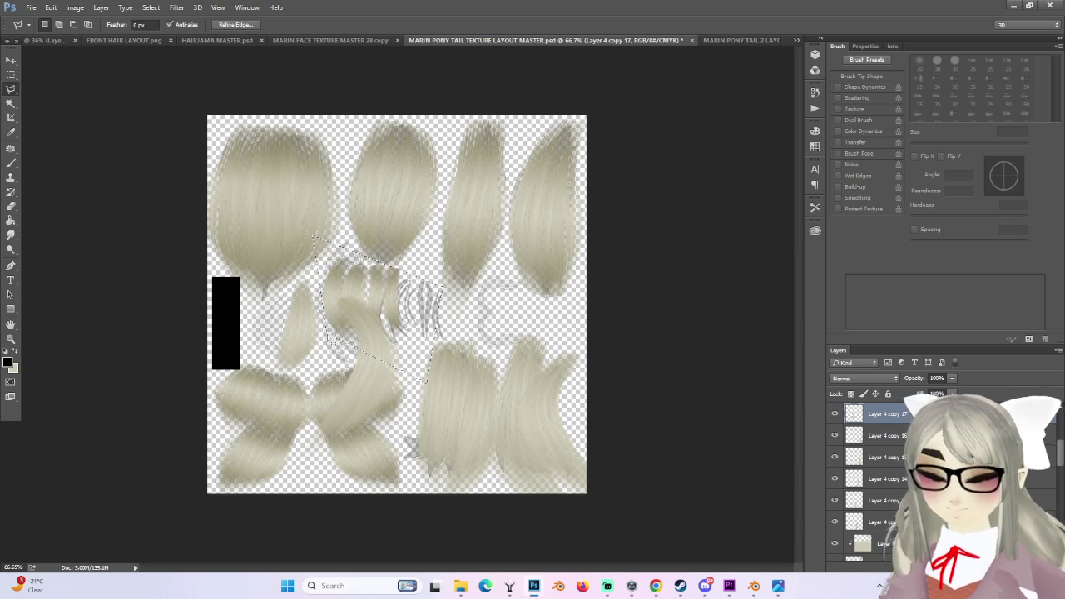
{"action": "key", "text": "Delete"}
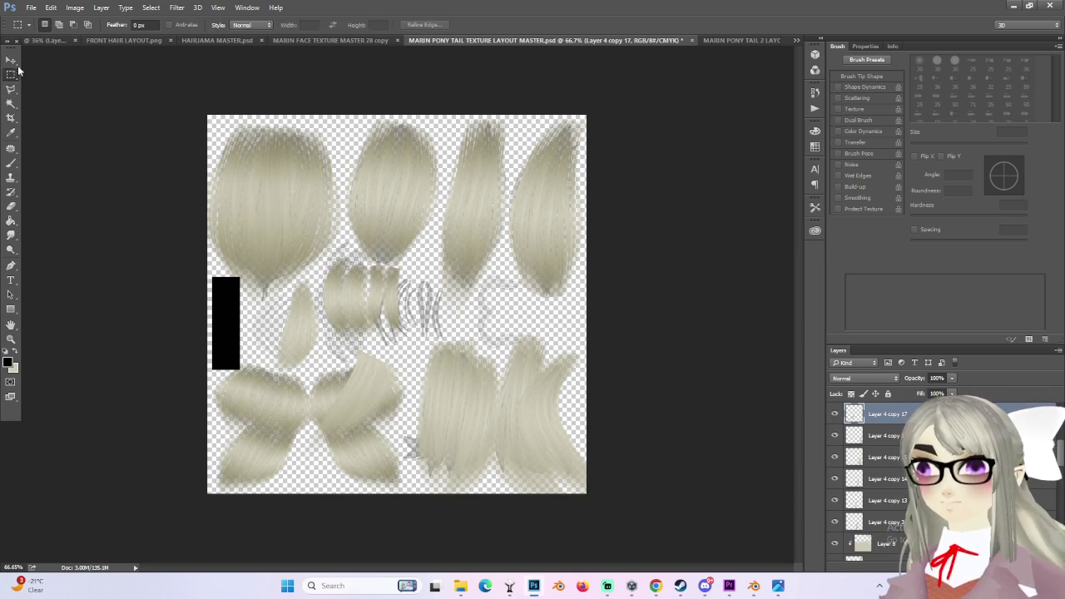
{"action": "key", "text": "v"}
{"action": "left_click_drag", "start_coordinate": [345, 357], "coordinate": [421, 404]}
- Rotate the trimmed piece and enlarge it to about 150% × 142% with a 1.88° tilt
{"action": "key", "text": "ctrl+t"}
{"action": "mouse_move", "coordinate": [500, 379]}
{"action": "left_mouse_down"}
{"action": "mouse_move", "coordinate": [535, 414]}
{"action": "mouse_move", "coordinate": [503, 409]}
{"action": "mouse_move", "coordinate": [479, 341]}
{"action": "left_mouse_up"}
{"action": "mouse_move", "coordinate": [451, 432]}
{"action": "left_mouse_down"}
{"action": "mouse_move", "coordinate": [425, 439]}
{"action": "mouse_move", "coordinate": [446, 466]}
{"action": "left_mouse_up"}
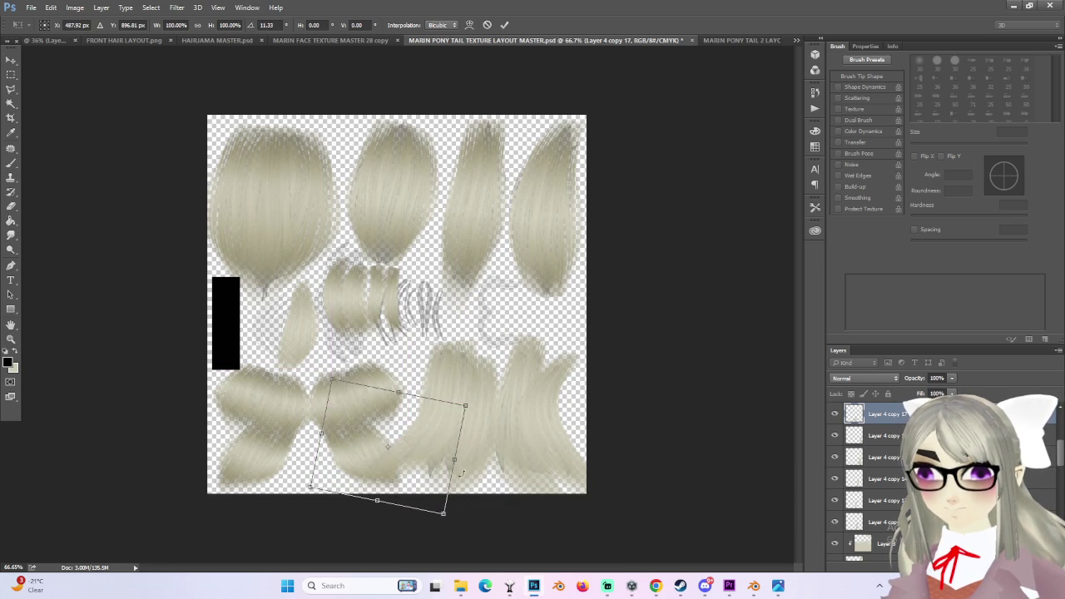
{"action": "left_click_drag", "start_coordinate": [443, 512], "coordinate": [458, 501]}
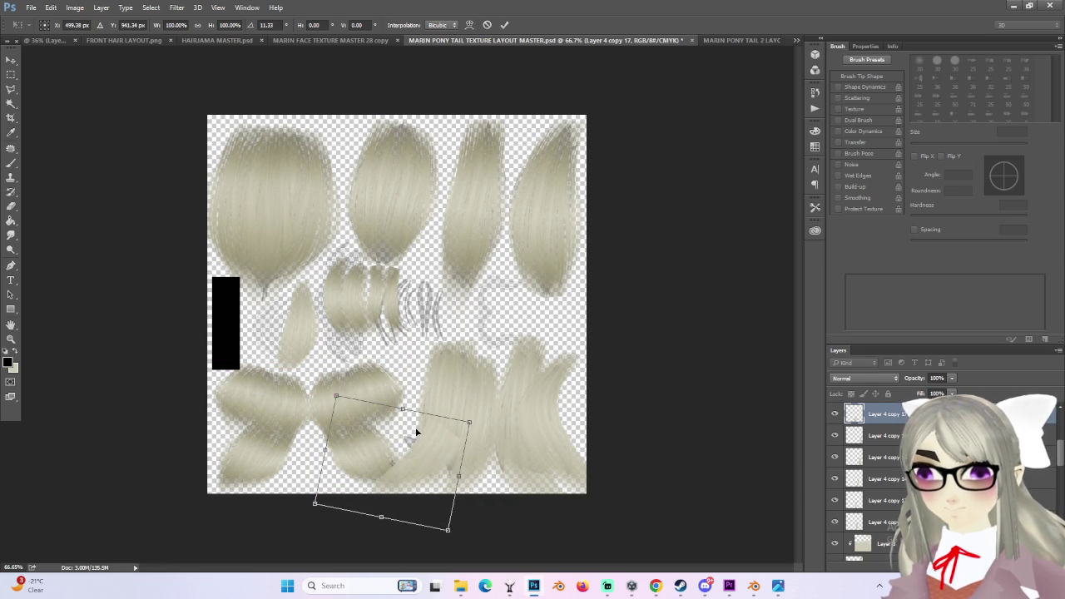
{"action": "key", "text": "Return"}
{"action": "key", "text": "ctrl+t"}
{"action": "left_click_drag", "start_coordinate": [325, 411], "coordinate": [304, 395]}
{"action": "left_click_drag", "start_coordinate": [489, 533], "coordinate": [483, 527]}
{"action": "left_click_drag", "start_coordinate": [308, 397], "coordinate": [279, 382]}
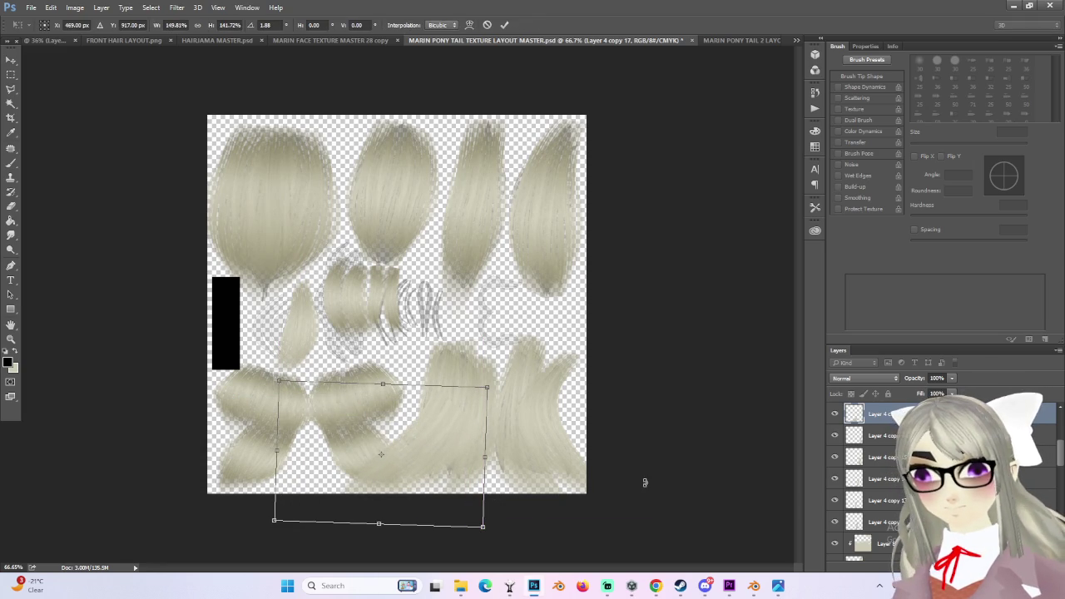
{"action": "key", "text": "Return"}
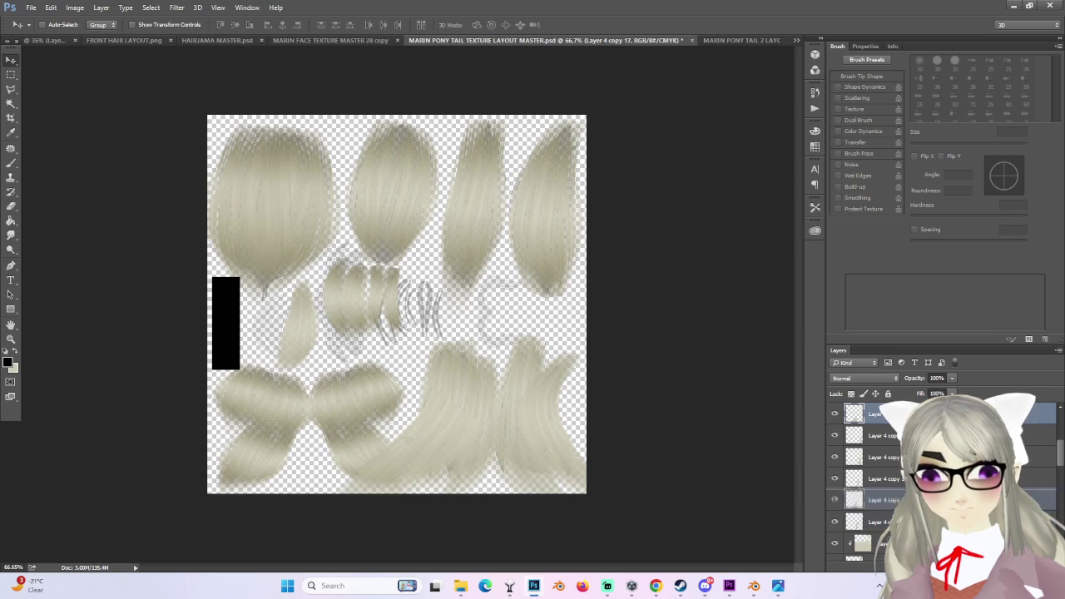
- Toggle visibility of the hair layers to identify the new strand copies
{"action": "scroll", "coordinate": [504, 450], "scroll_direction": "down", "scroll_amount": 2, "text": "alt"}
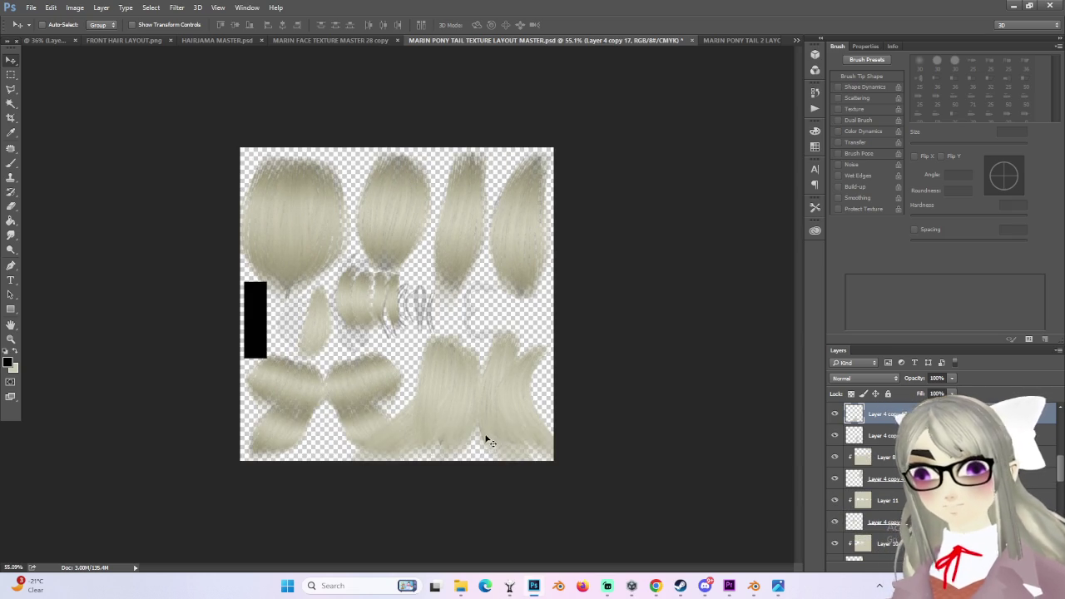
{"action": "scroll", "coordinate": [496, 442], "scroll_direction": "down", "scroll_amount": 2, "text": "alt"}
{"action": "scroll", "coordinate": [491, 436], "scroll_direction": "up", "scroll_amount": 2, "text": "alt"}
{"action": "scroll", "coordinate": [516, 431], "scroll_direction": "up", "scroll_amount": 2, "text": "alt"}
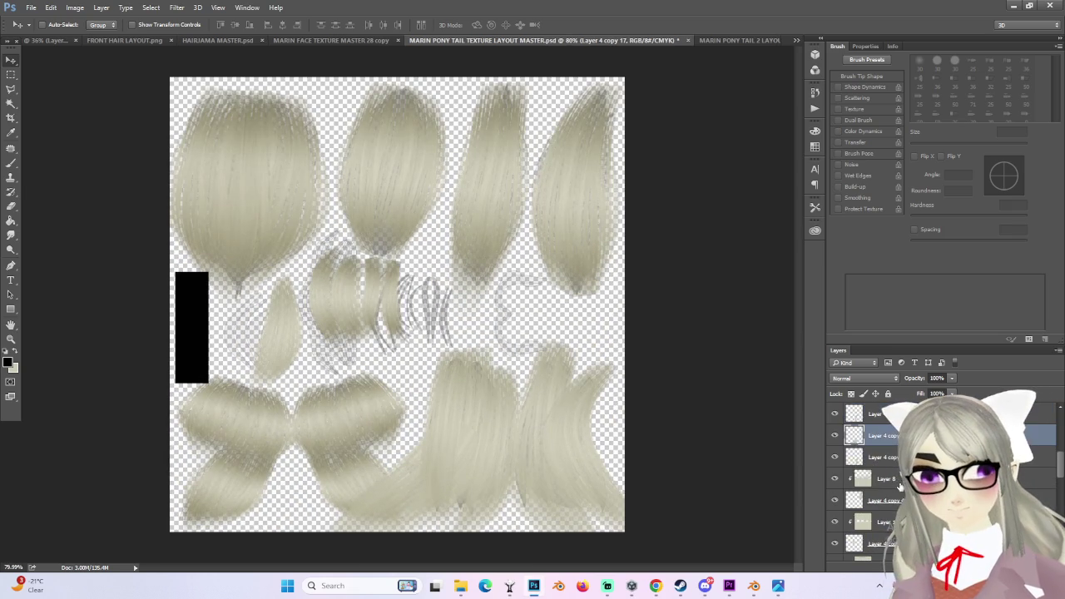
{"action": "left_click", "coordinate": [863, 457]}
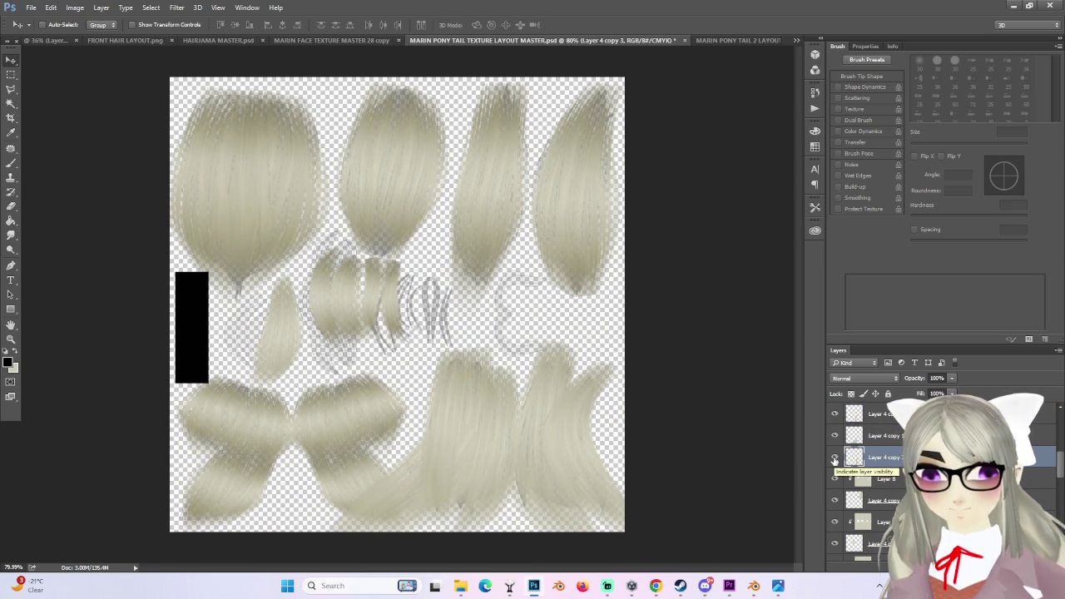
{"action": "scroll", "coordinate": [836, 458], "scroll_direction": "up", "scroll_amount": 1}
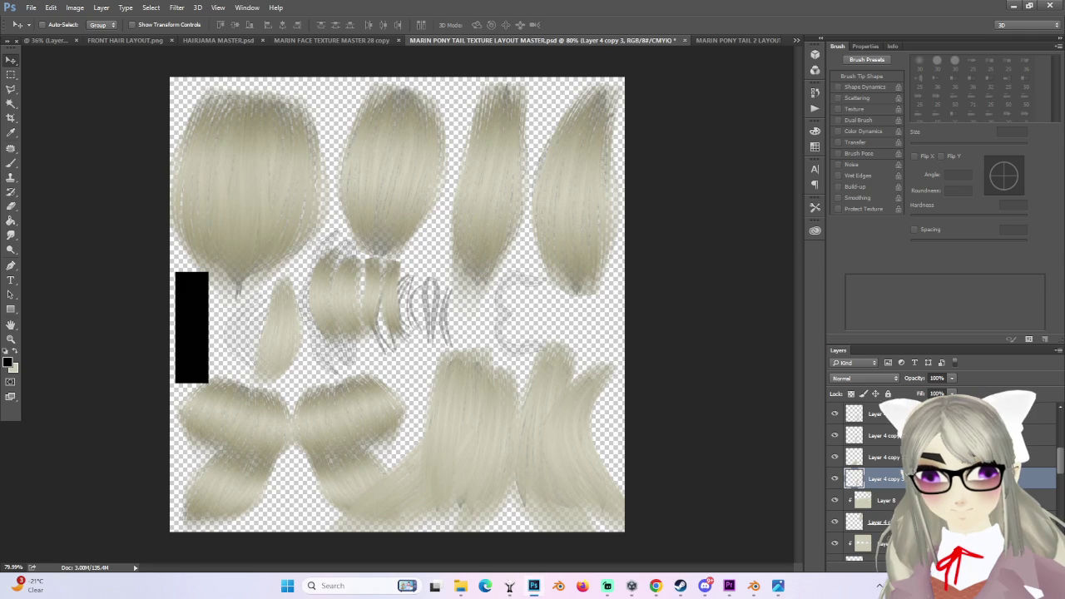
{"action": "left_click", "coordinate": [836, 457]}
{"action": "left_click", "coordinate": [836, 457]}
{"action": "left_click", "coordinate": [835, 435]}
{"action": "left_click", "coordinate": [836, 435]}
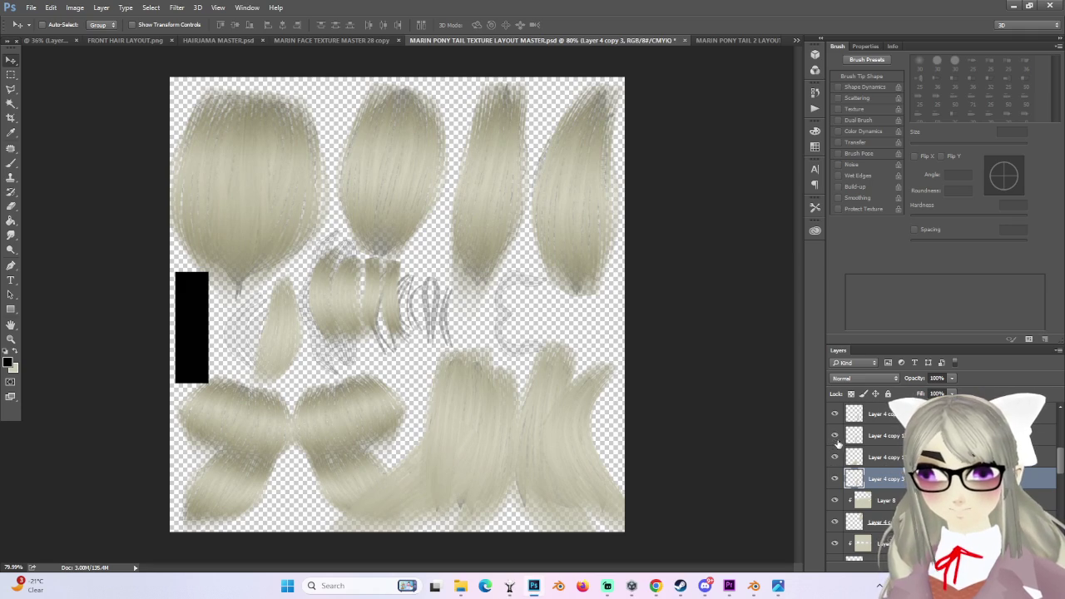
{"action": "scroll", "coordinate": [837, 441], "scroll_direction": "up", "scroll_amount": 1}
{"action": "left_click", "coordinate": [836, 435]}
{"action": "left_click", "coordinate": [836, 435]}
- Select Layer 4 copy 14 through the latest copy and merge them into one layer
{"action": "left_click", "coordinate": [870, 435]}
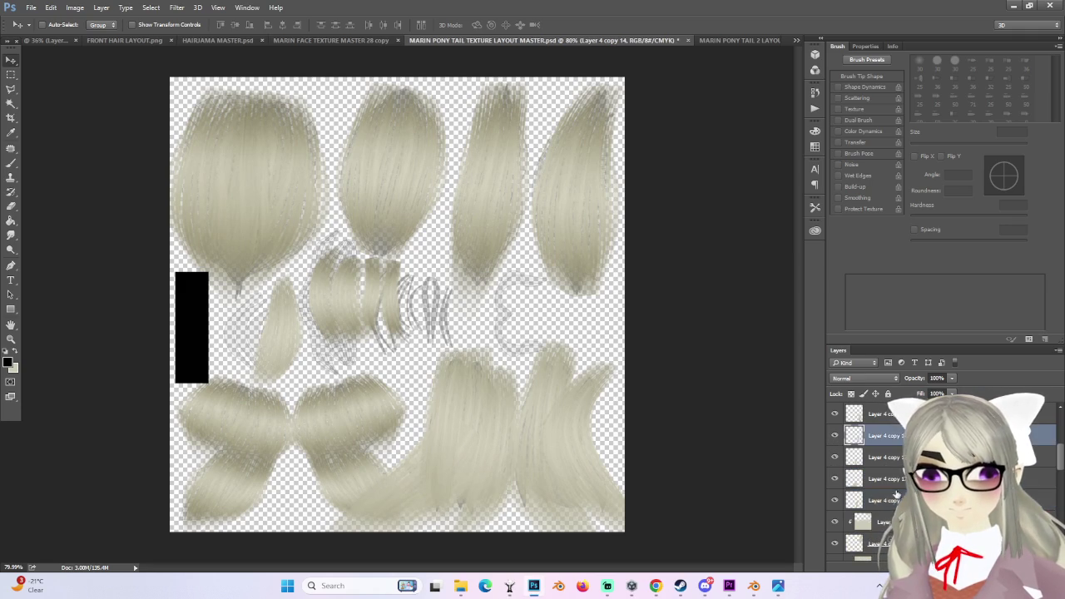
{"action": "left_click", "coordinate": [889, 499], "text": "shift"}
{"action": "right_click", "coordinate": [897, 452]}
{"action": "left_click", "coordinate": [924, 396]}
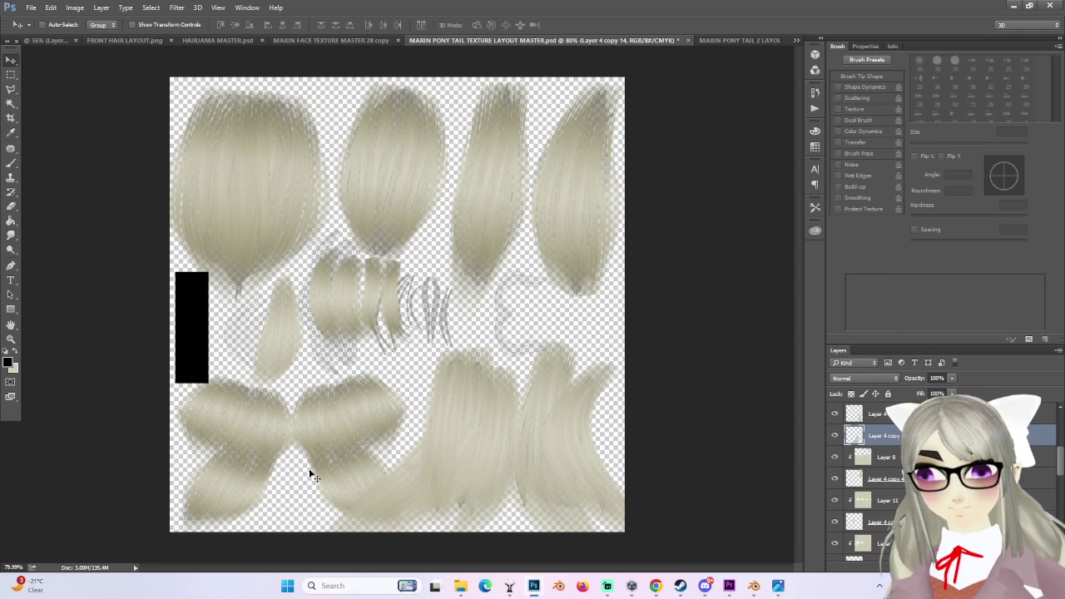
- Clip Layer 16 to the merged hair layer below it
{"action": "left_click", "coordinate": [874, 414]}
{"action": "right_click", "coordinate": [884, 414]}
{"action": "left_click", "coordinate": [924, 263]}
{"action": "left_click", "coordinate": [863, 378]}
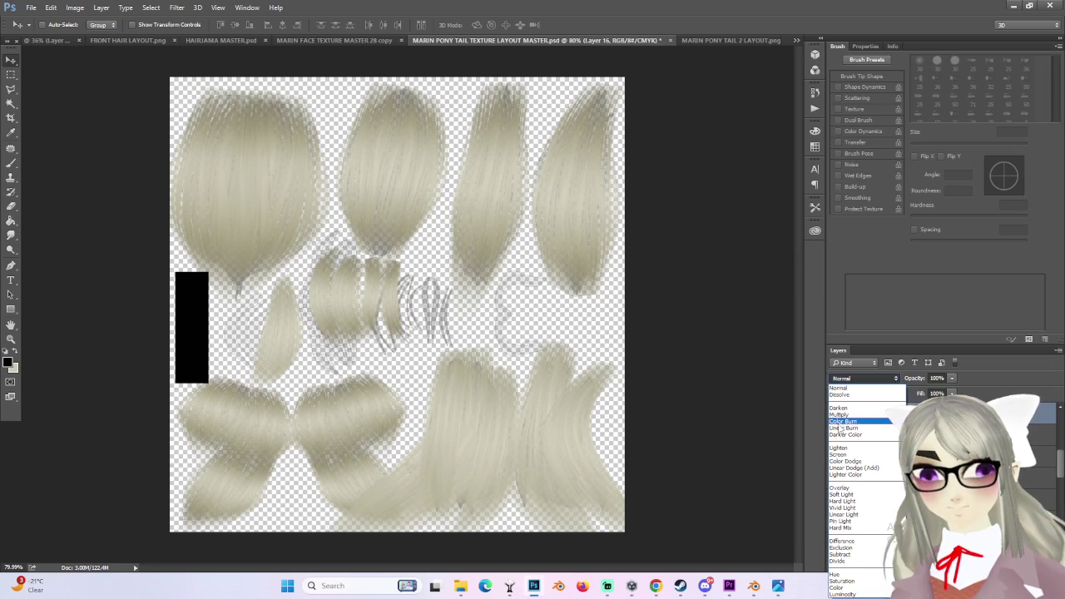
- Set Layer 16's blend mode to Multiply and switch to the Gradient tool
{"action": "left_click", "coordinate": [858, 421]}
{"action": "key", "text": "g"}
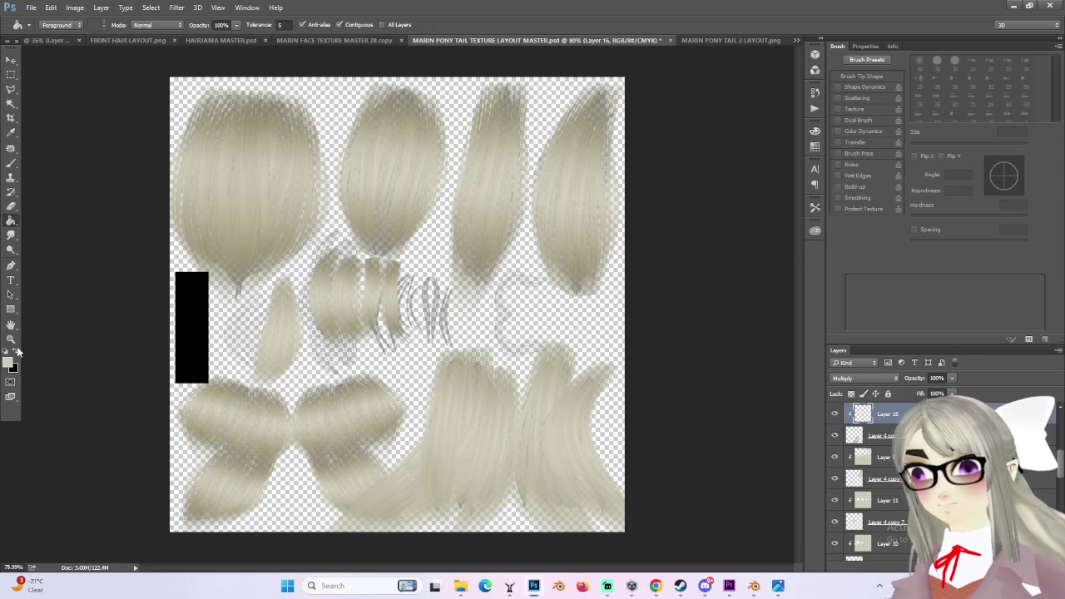
{"action": "right_click", "coordinate": [8, 223]}
{"action": "left_click", "coordinate": [50, 218]}
- Drag a gradient over the upper ponytail strands to darken them subtly
{"action": "mouse_move", "coordinate": [427, 519]}
{"action": "left_mouse_down"}
{"action": "mouse_move", "coordinate": [434, 453]}
{"action": "mouse_move", "coordinate": [474, 467]}
{"action": "left_mouse_up"}
{"action": "key", "text": "ctrl+z"}
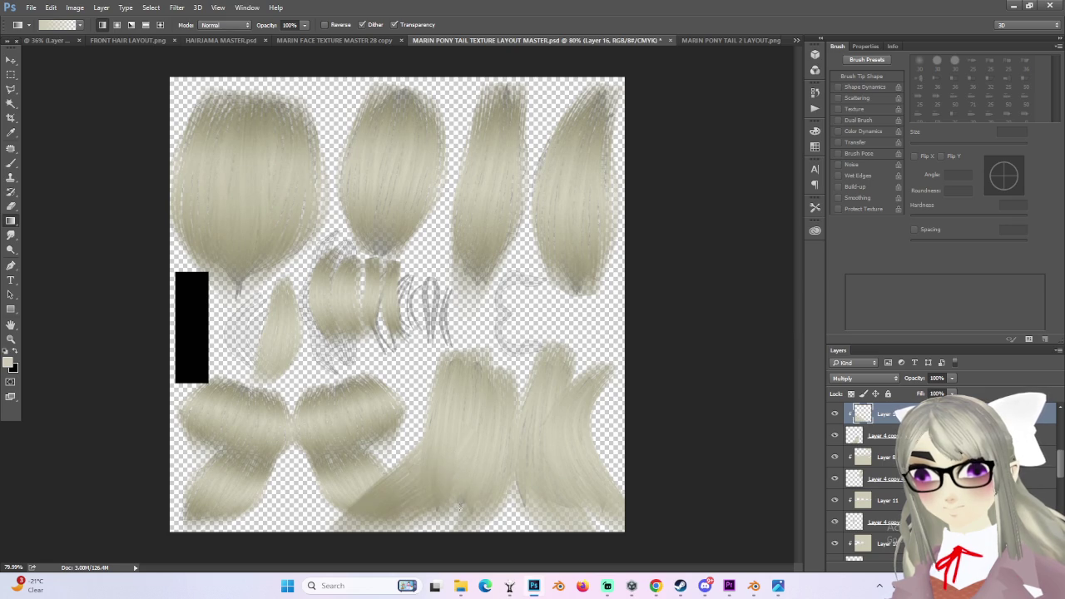
{"action": "key", "text": "ctrl+z"}
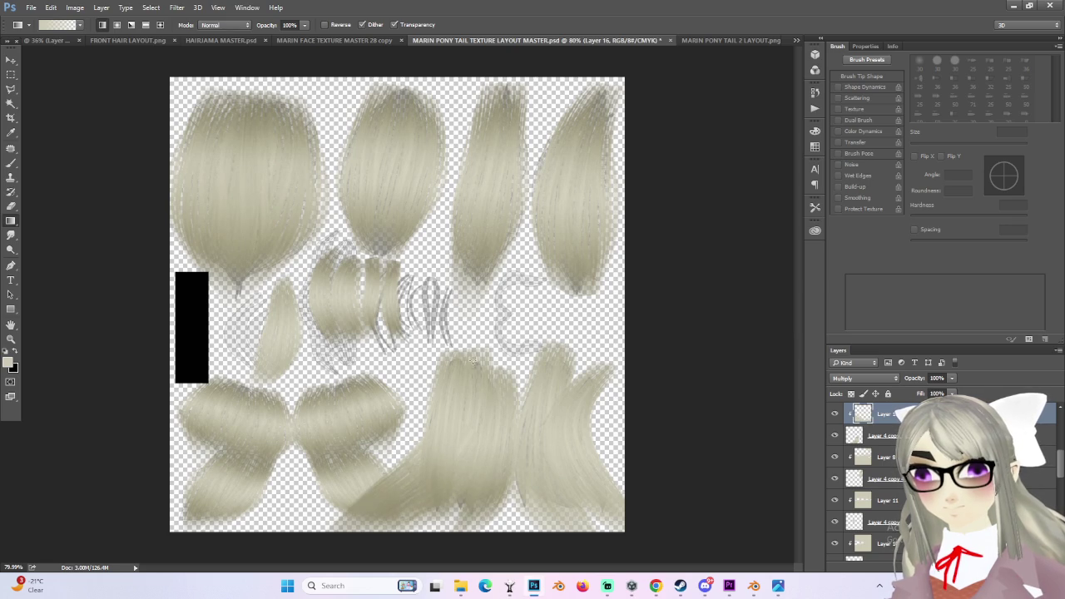
{"action": "left_click_drag", "start_coordinate": [471, 360], "coordinate": [466, 438]}
{"action": "key", "text": "ctrl+z"}
{"action": "left_click_drag", "start_coordinate": [468, 357], "coordinate": [465, 406]}
{"action": "left_click_drag", "start_coordinate": [463, 444], "coordinate": [460, 447]}
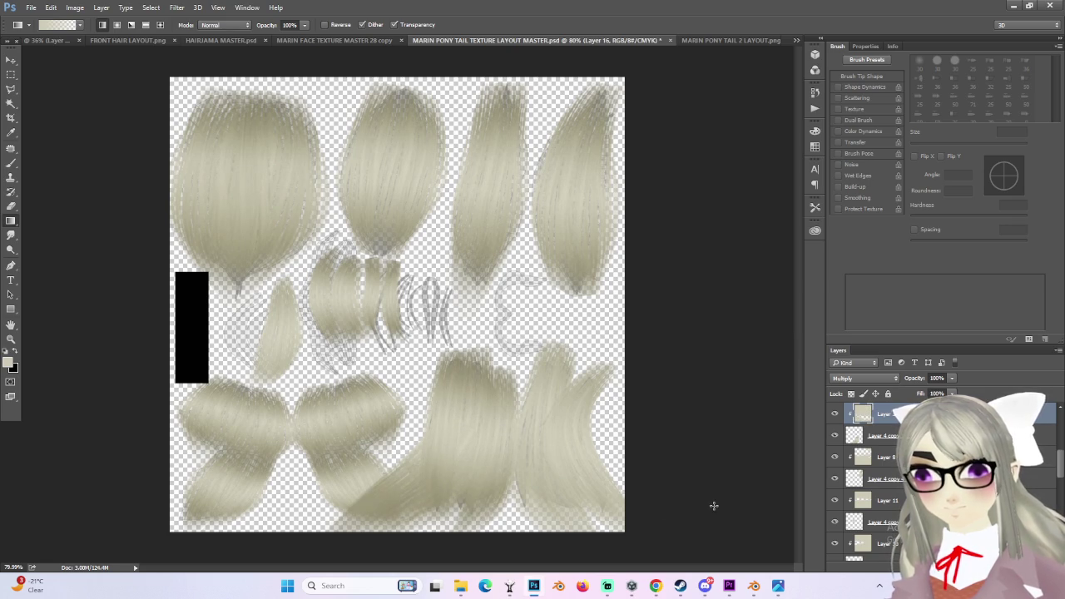
{"action": "scroll", "coordinate": [882, 450], "scroll_direction": "up", "scroll_amount": 3}
{"action": "left_click", "coordinate": [886, 458]}
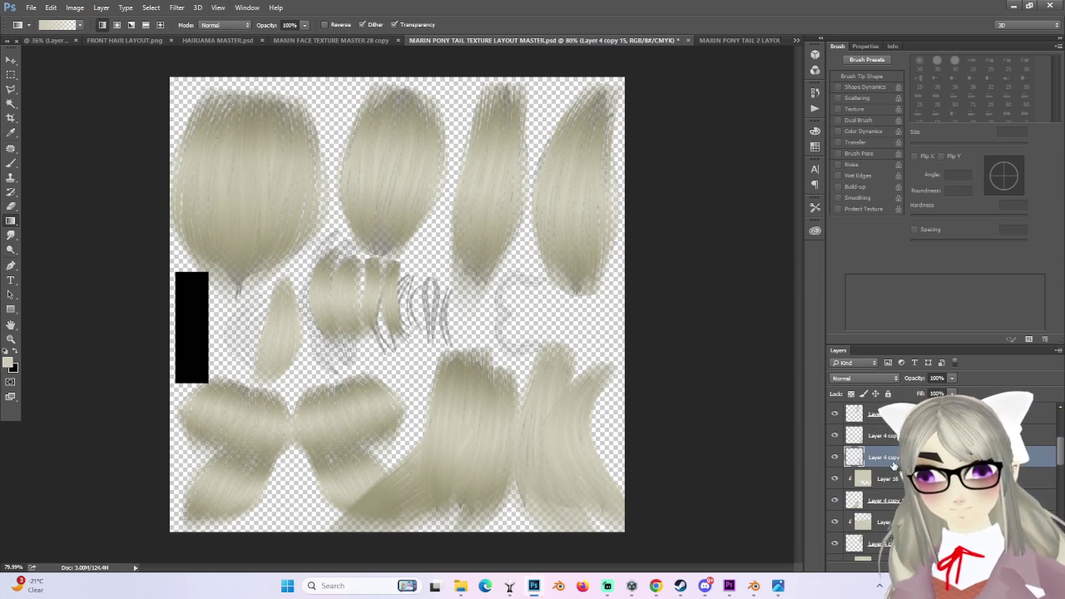
- Check the strand layers' contents, then merge Layer 4 copy 16 with the chosen strand layers
{"action": "scroll", "coordinate": [899, 479], "scroll_direction": "up", "scroll_amount": 2}
{"action": "left_click", "coordinate": [836, 457]}
{"action": "left_click", "coordinate": [836, 457]}
{"action": "left_click", "coordinate": [835, 500]}
{"action": "left_click", "coordinate": [835, 501]}
{"action": "left_click", "coordinate": [836, 500]}
{"action": "left_click", "coordinate": [836, 500]}
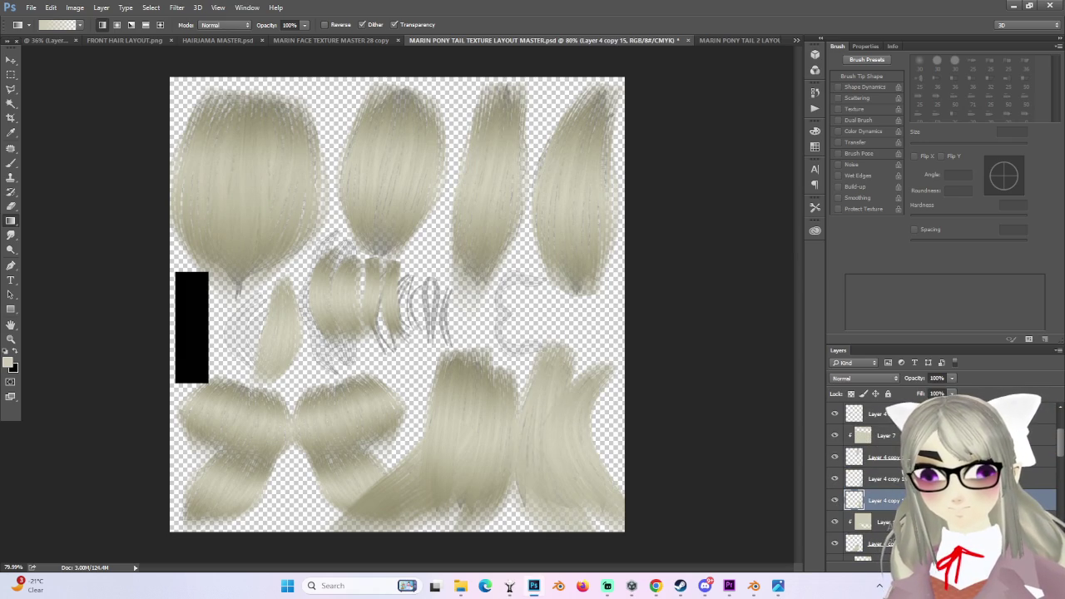
{"action": "left_click", "coordinate": [884, 486]}
{"action": "right_click", "coordinate": [884, 485]}
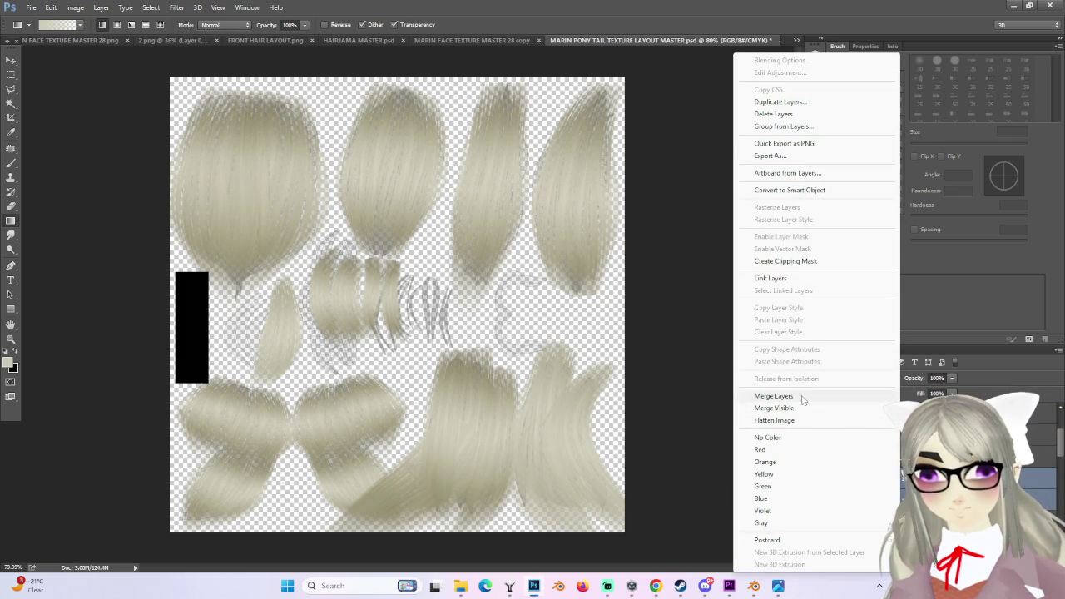
{"action": "left_click", "coordinate": [795, 396]}
- Clip Layer 17 to the strand layer below and set it to Multiply
{"action": "left_click", "coordinate": [874, 414]}
{"action": "right_click", "coordinate": [882, 414]}
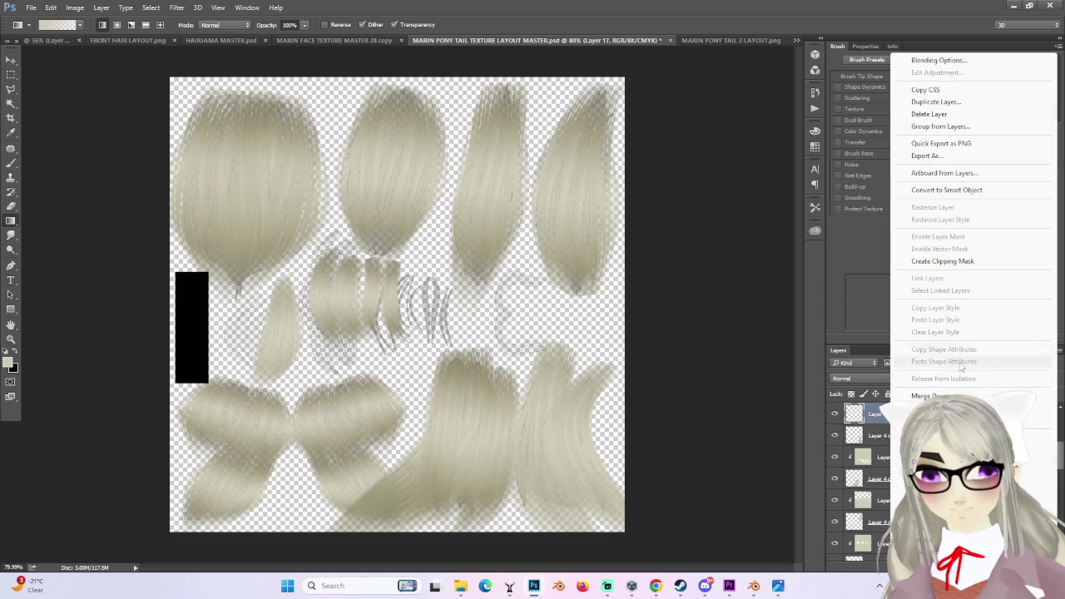
{"action": "left_click", "coordinate": [950, 263]}
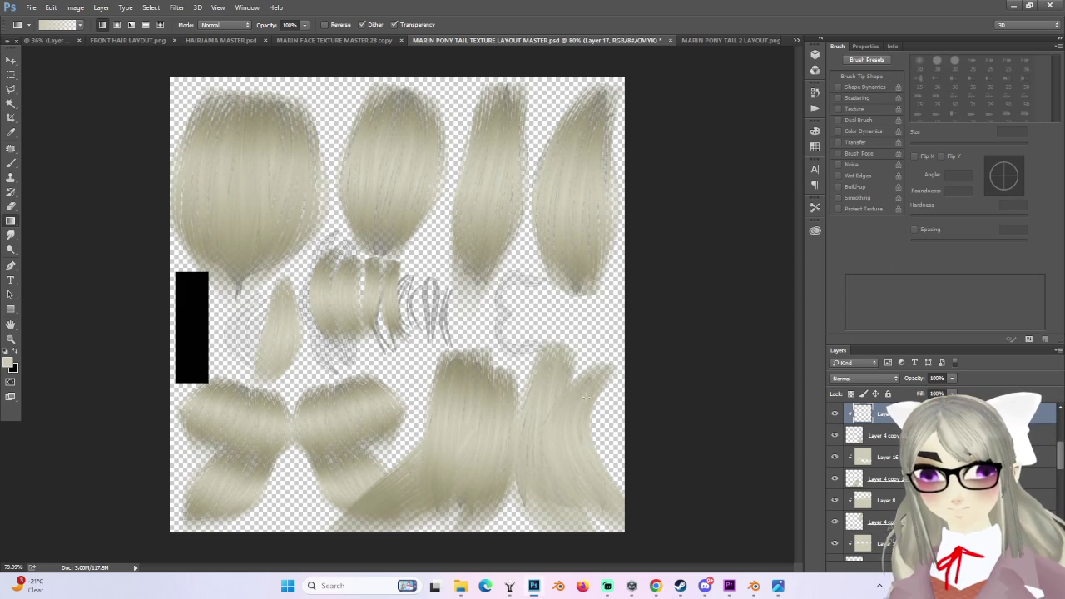
{"action": "left_click", "coordinate": [873, 377]}
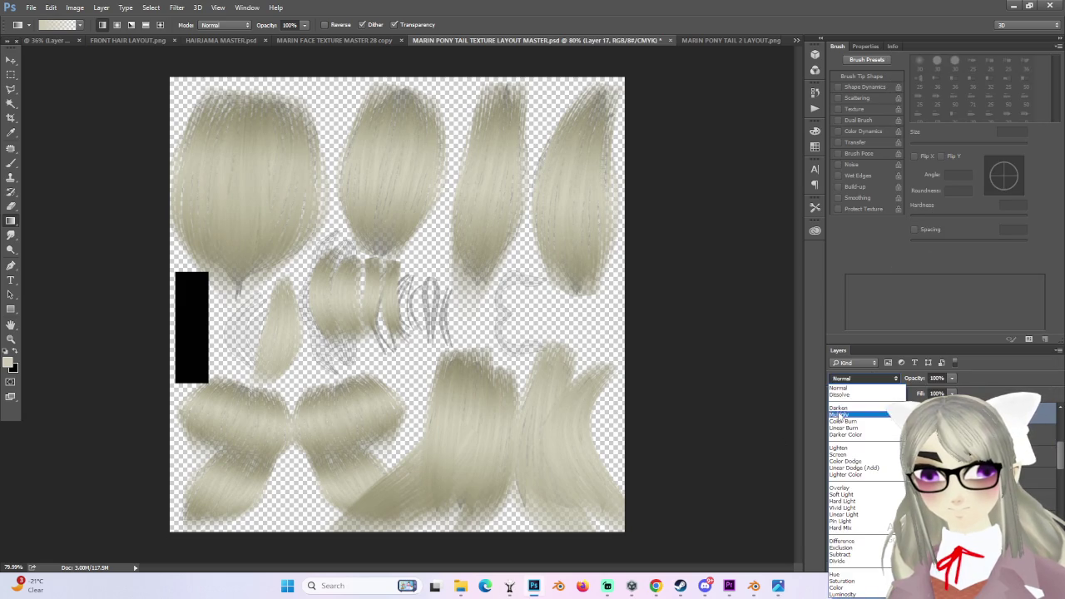
{"action": "left_click", "coordinate": [841, 415]}
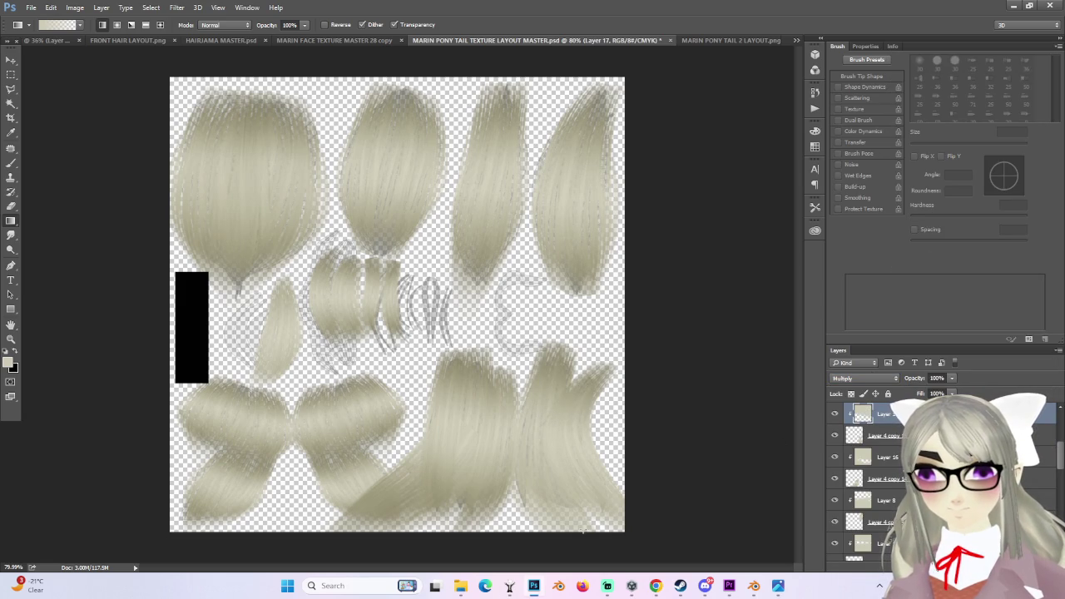
- Drag shading gradients over the lower-right and right ponytail strands
{"action": "left_click_drag", "start_coordinate": [576, 530], "coordinate": [618, 518]}
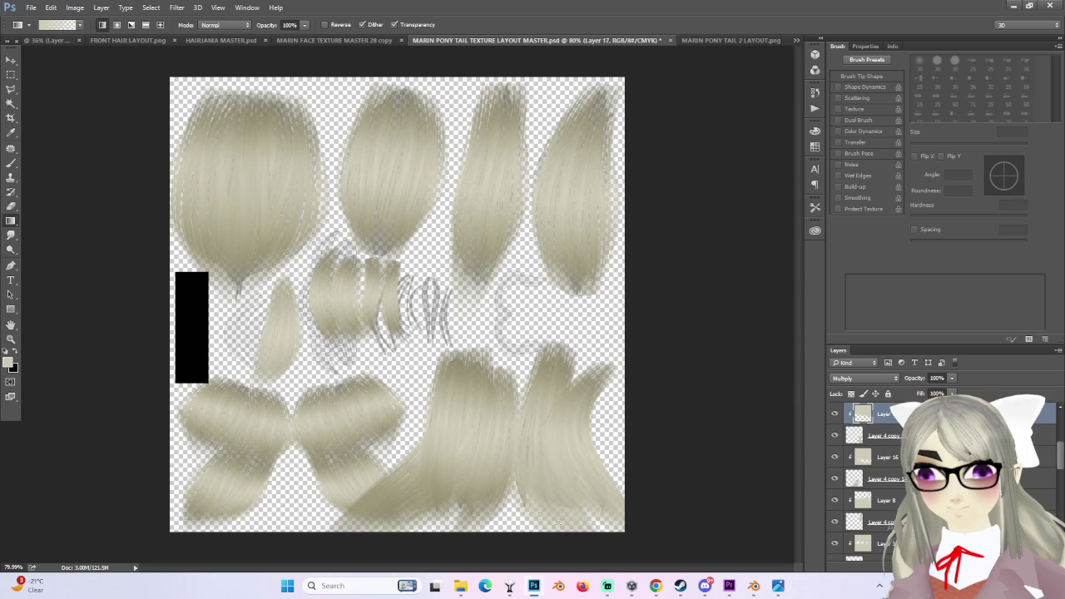
{"action": "left_click_drag", "start_coordinate": [552, 429], "coordinate": [552, 435]}
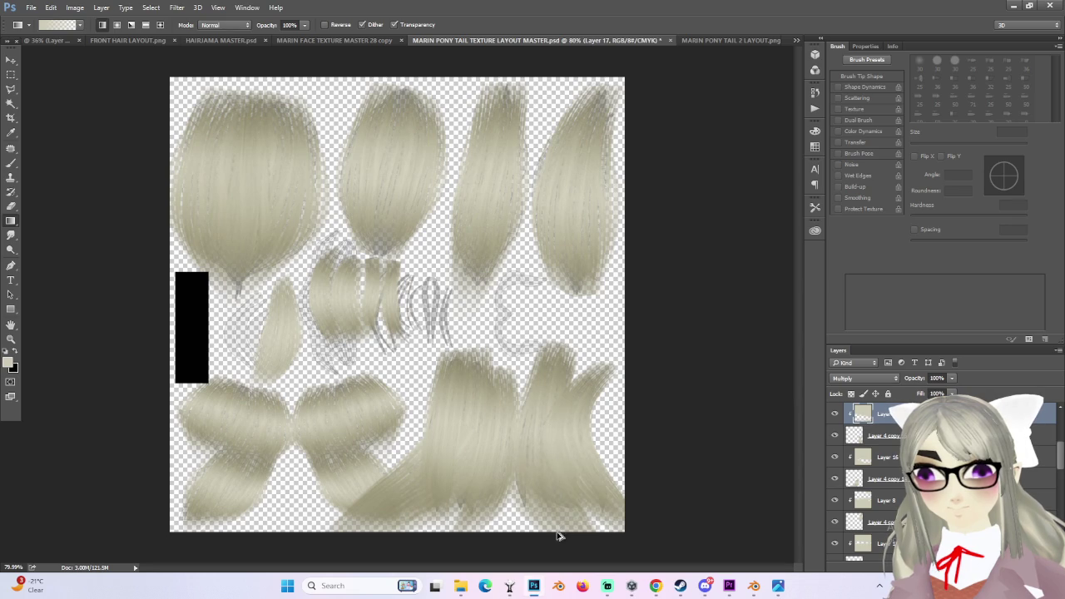
{"action": "left_click_drag", "start_coordinate": [559, 536], "coordinate": [557, 521]}
{"action": "left_click_drag", "start_coordinate": [549, 446], "coordinate": [549, 446]}
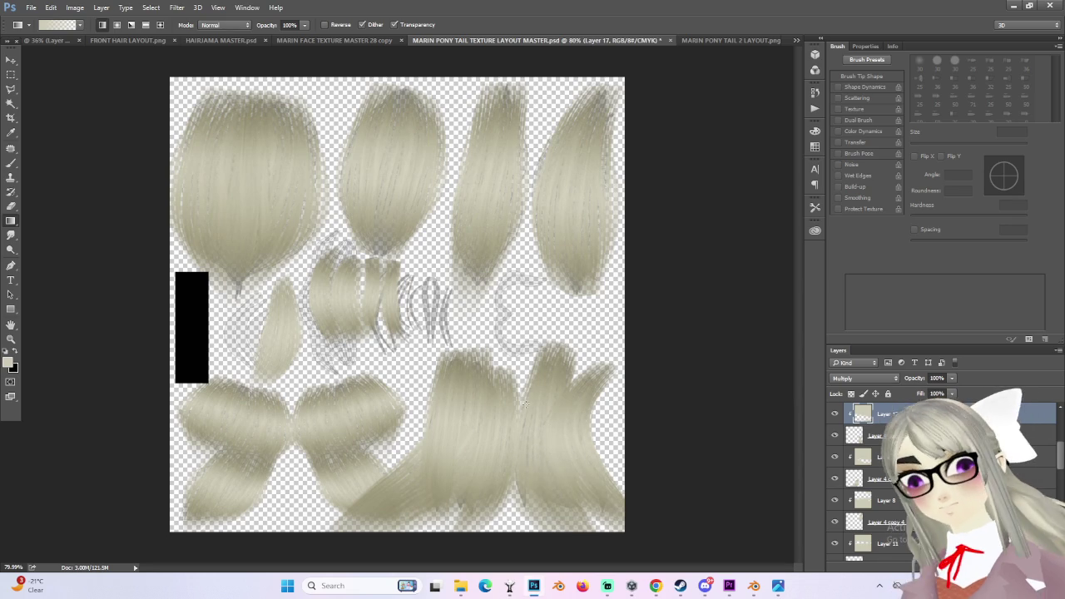
- Check what lies beneath Layer 4 copy 14, then select that layer
{"action": "scroll", "coordinate": [549, 446], "scroll_direction": "down", "scroll_amount": 1, "text": "alt"}
{"action": "scroll", "coordinate": [366, 358], "scroll_direction": "up", "scroll_amount": 3, "text": "alt"}
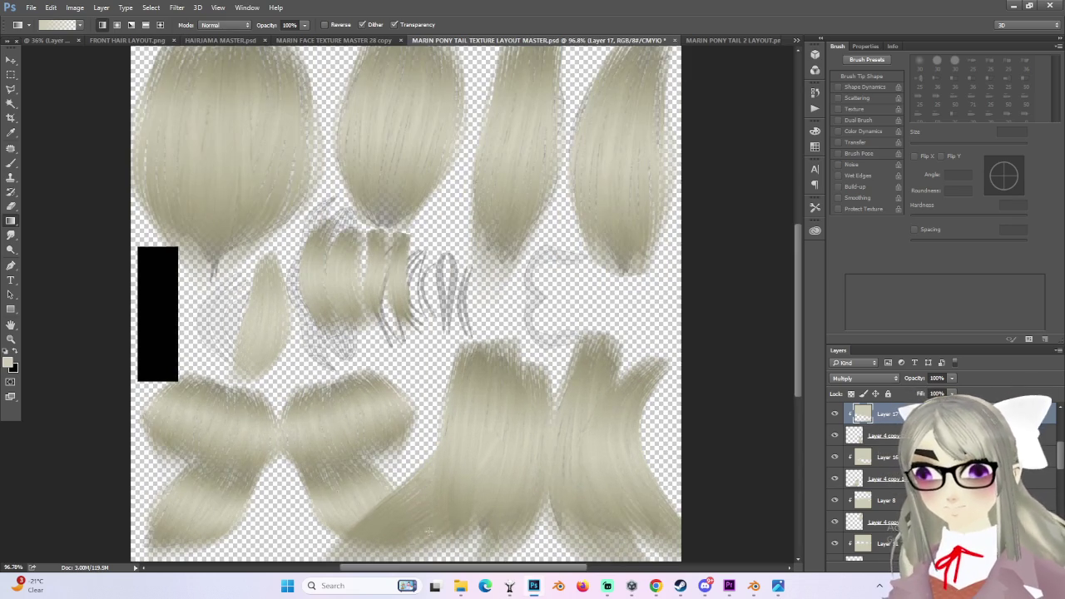
{"action": "left_click", "coordinate": [835, 479]}
{"action": "left_click", "coordinate": [836, 480]}
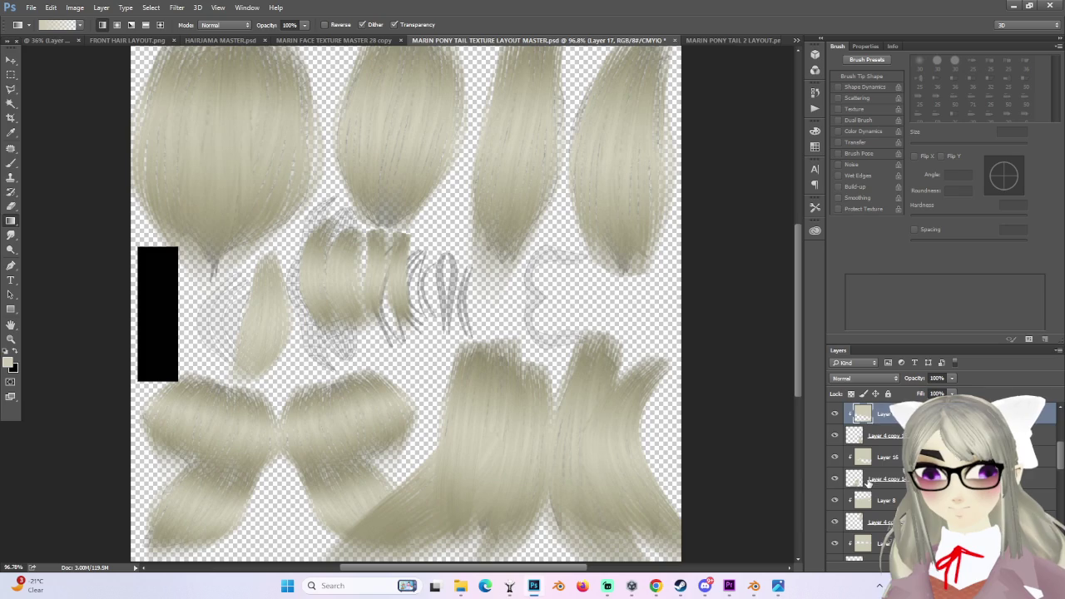
{"action": "left_click", "coordinate": [868, 481]}
- Switch to Lasso, clear the selection with Ctrl+D, and turn Layer 11's visibility back on
{"action": "key", "text": "l"}
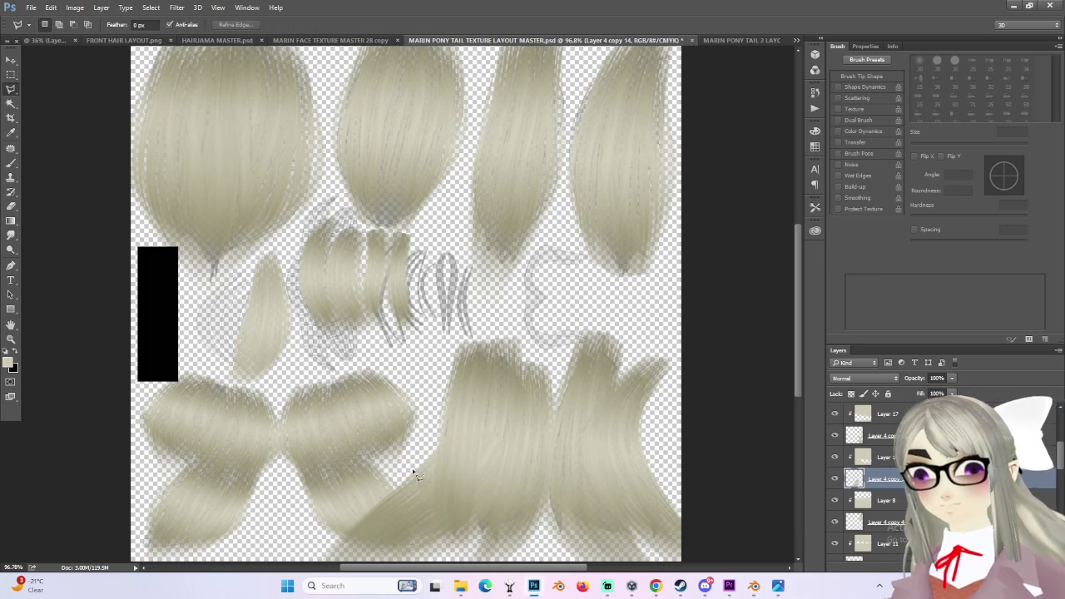
{"action": "scroll", "coordinate": [398, 468], "scroll_direction": "down", "scroll_amount": 1}
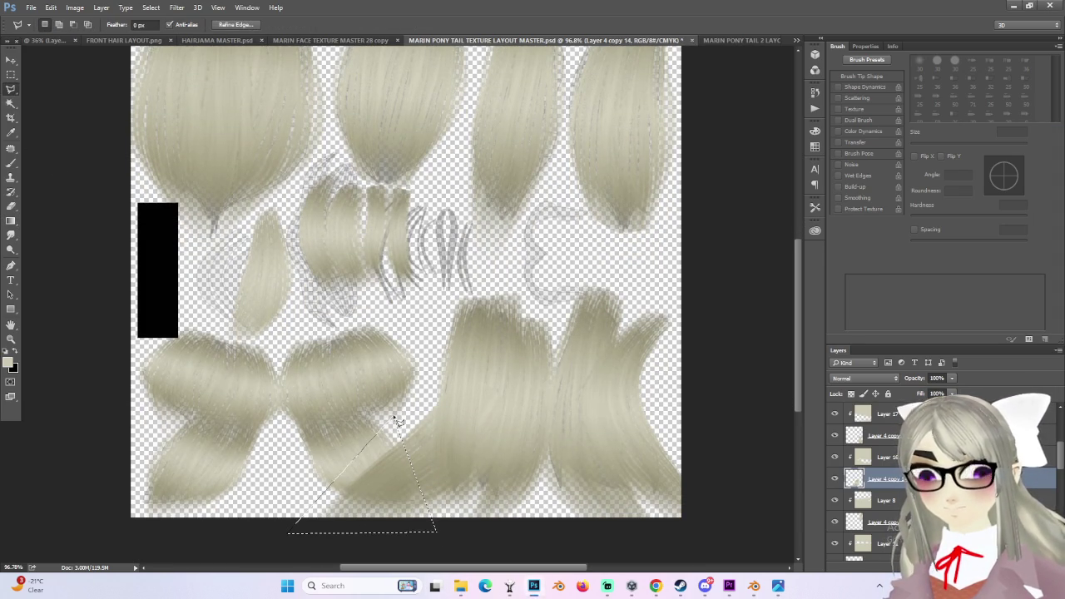
{"action": "scroll", "coordinate": [398, 417], "scroll_direction": "up", "scroll_amount": 1}
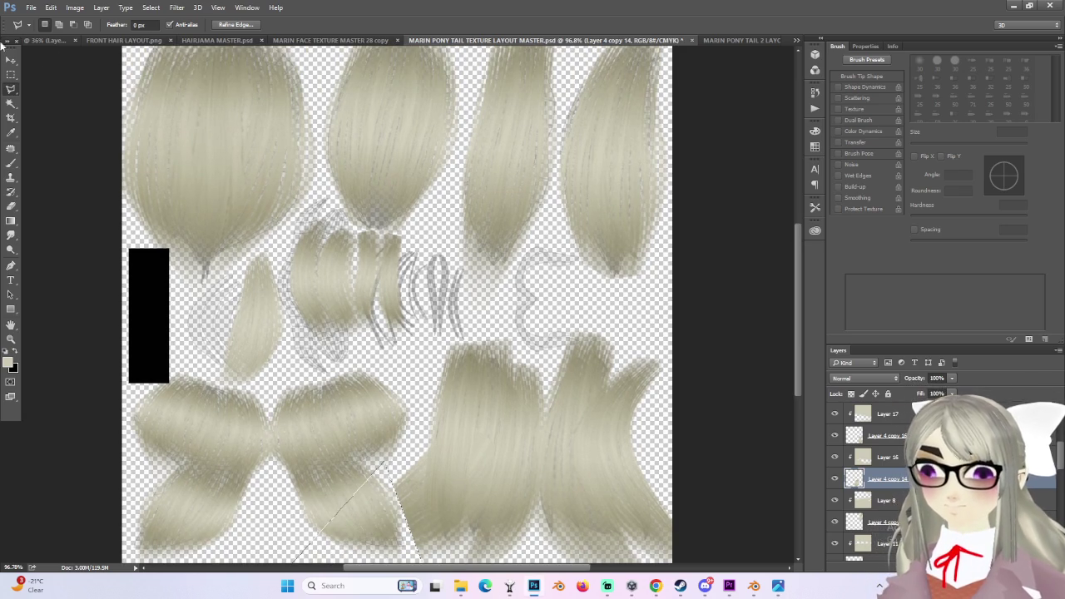
{"action": "left_click", "coordinate": [11, 74]}
{"action": "key", "text": "ctrl+d"}
{"action": "scroll", "coordinate": [477, 249], "scroll_direction": "down", "scroll_amount": 5, "text": "alt"}
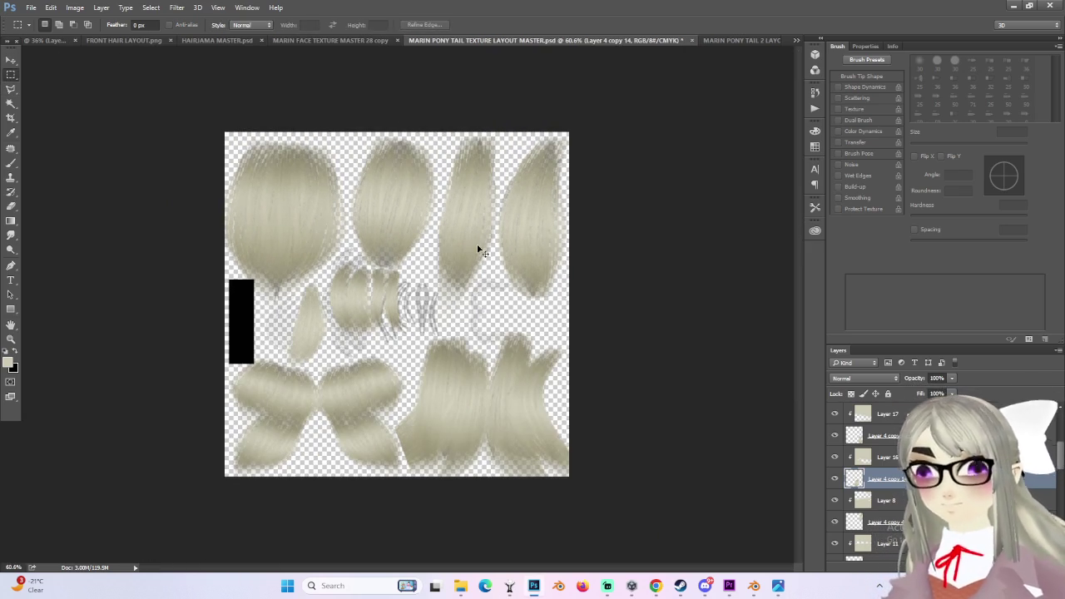
{"action": "scroll", "coordinate": [478, 249], "scroll_direction": "up", "scroll_amount": 4, "text": "alt"}
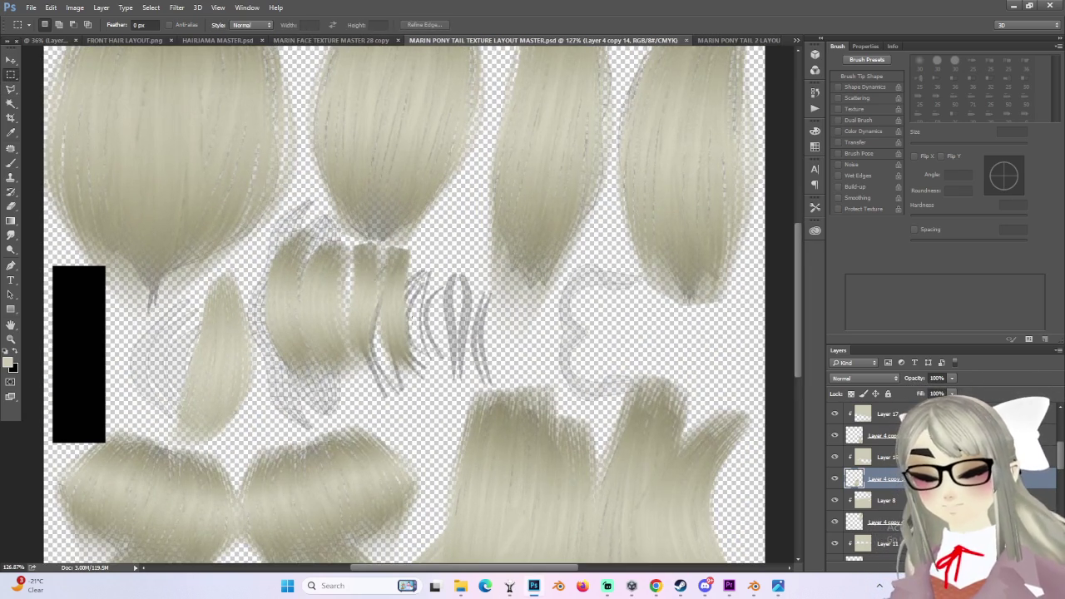
{"action": "scroll", "coordinate": [850, 505], "scroll_direction": "down", "scroll_amount": 1}
{"action": "scroll", "coordinate": [857, 508], "scroll_direction": "down", "scroll_amount": 1}
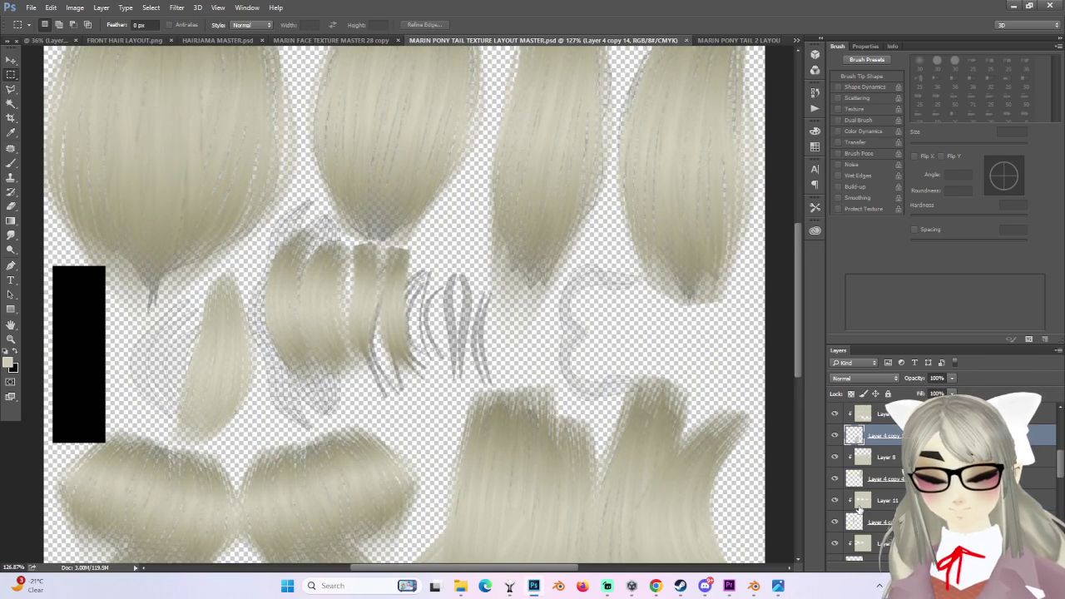
{"action": "left_click", "coordinate": [835, 502]}
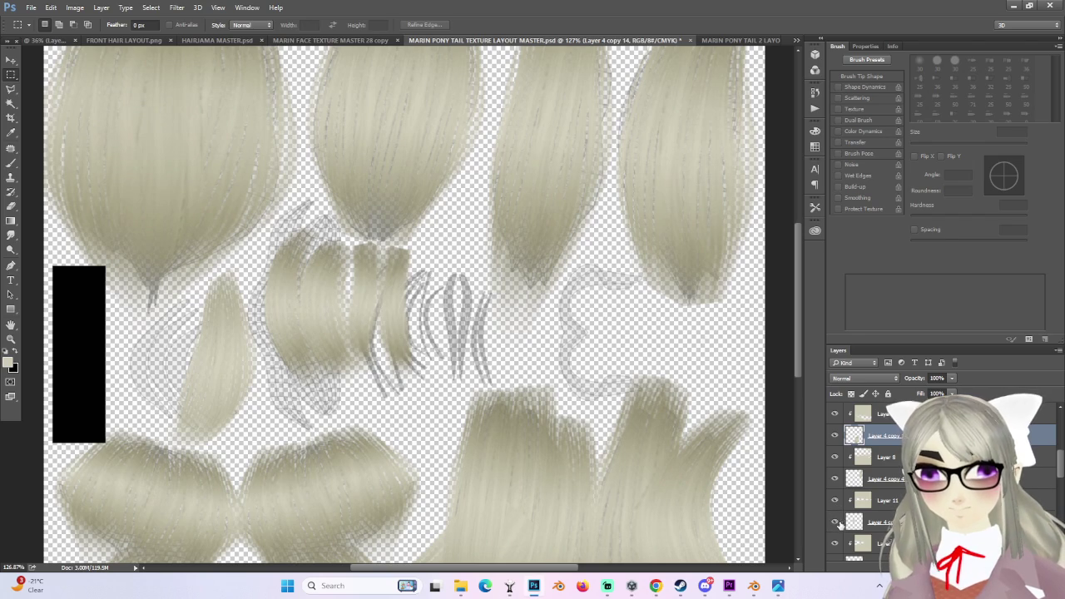
- Select all hair layers with the Move tool and shift them slightly, then back
{"action": "key", "text": "v"}
{"action": "key", "text": "ctrl+alt+a"}
{"action": "scroll", "coordinate": [488, 339], "scroll_direction": "up", "scroll_amount": 3, "text": "alt"}
{"action": "left_click_drag", "start_coordinate": [488, 339], "coordinate": [476, 340]}
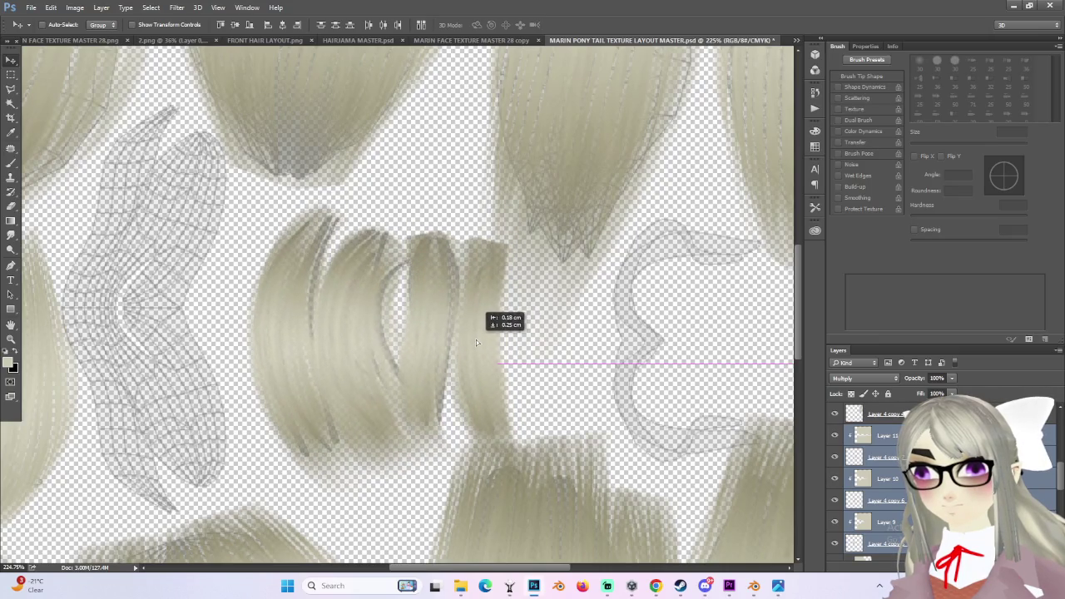
{"action": "left_click_drag", "start_coordinate": [476, 340], "coordinate": [475, 340]}
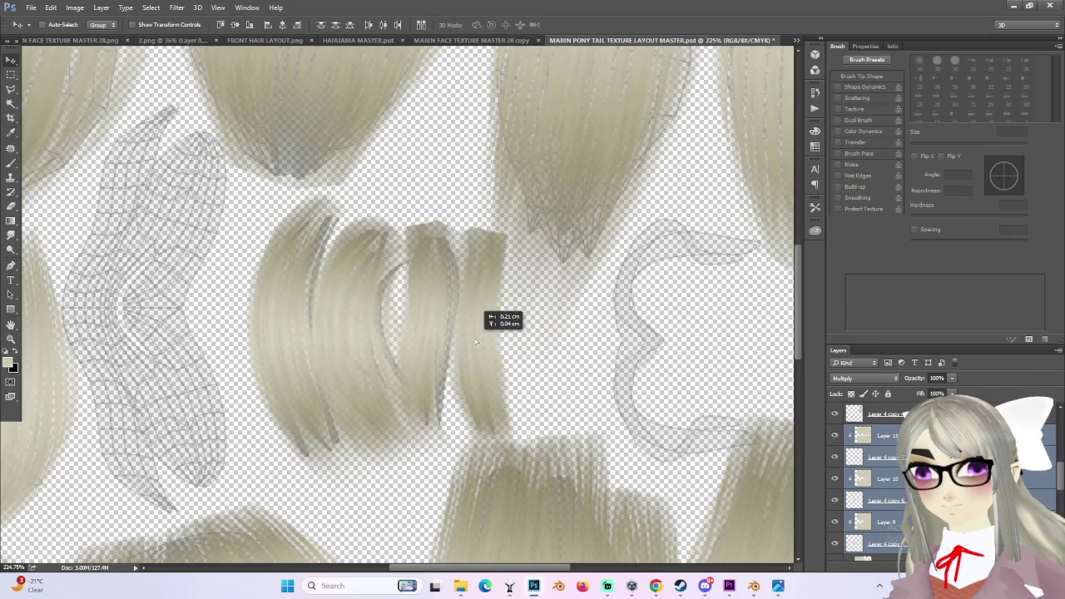
- Free Transform the hair layers, scaling them between 87.5% and 93% and moving them into place
{"action": "key", "text": "ctrl+t"}
{"action": "scroll", "coordinate": [527, 388], "scroll_direction": "down", "scroll_amount": 2, "text": "alt"}
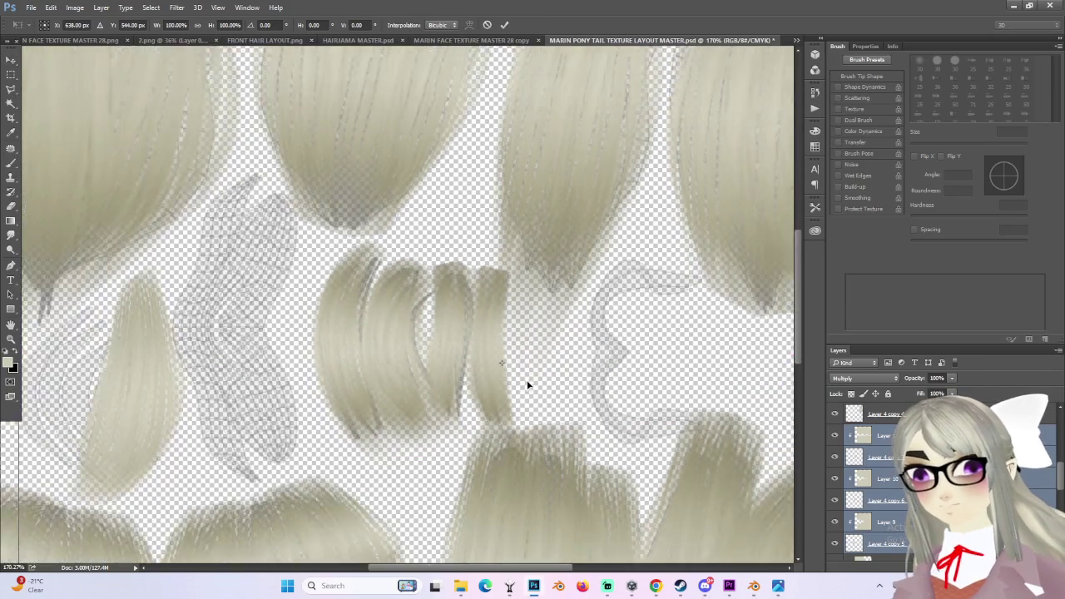
{"action": "scroll", "coordinate": [540, 392], "scroll_direction": "down", "scroll_amount": 3, "text": "alt"}
{"action": "scroll", "coordinate": [540, 393], "scroll_direction": "up", "scroll_amount": 1, "text": "alt"}
{"action": "scroll", "coordinate": [742, 92], "scroll_direction": "down", "scroll_amount": 1, "text": "alt"}
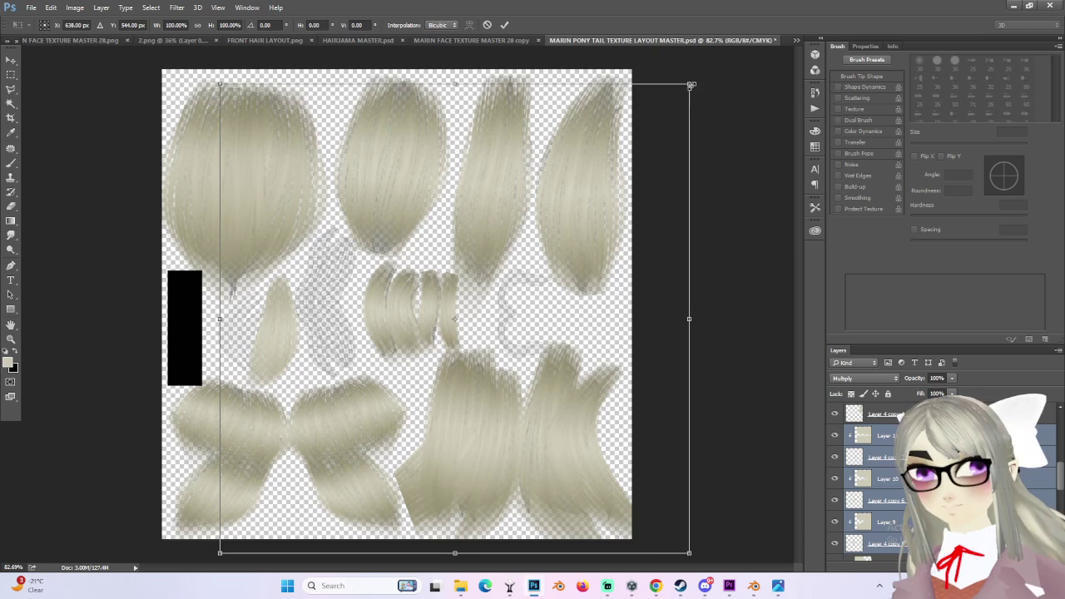
{"action": "left_click_drag", "start_coordinate": [691, 85], "coordinate": [662, 102]}
{"action": "left_click_drag", "start_coordinate": [464, 281], "coordinate": [446, 307]}
{"action": "scroll", "coordinate": [466, 278], "scroll_direction": "up", "scroll_amount": 1, "text": "alt"}
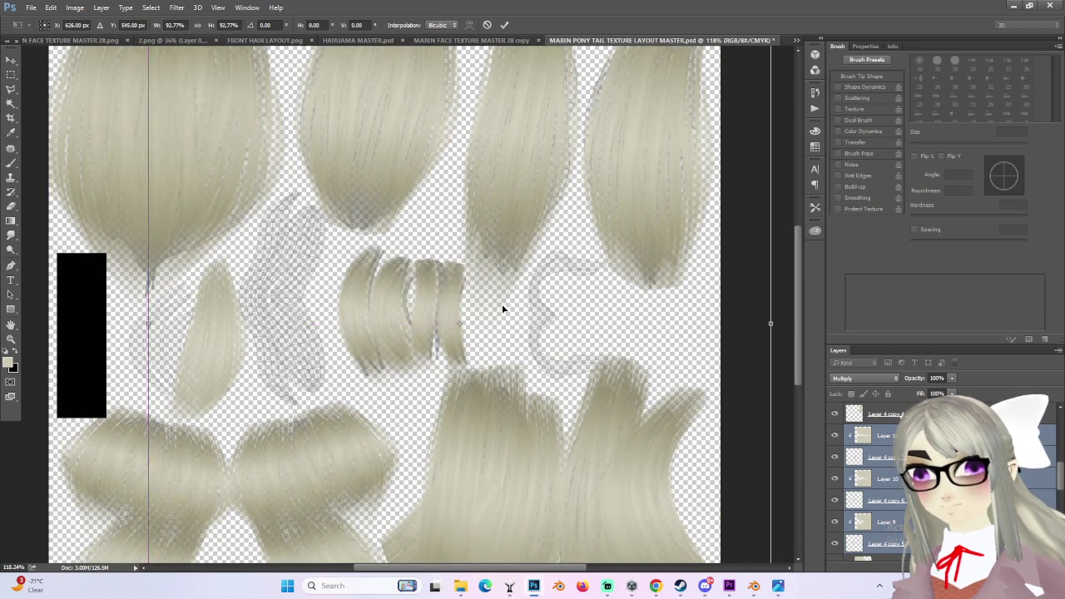
{"action": "scroll", "coordinate": [500, 305], "scroll_direction": "down", "scroll_amount": 2, "text": "alt"}
{"action": "left_click_drag", "start_coordinate": [583, 181], "coordinate": [572, 178]}
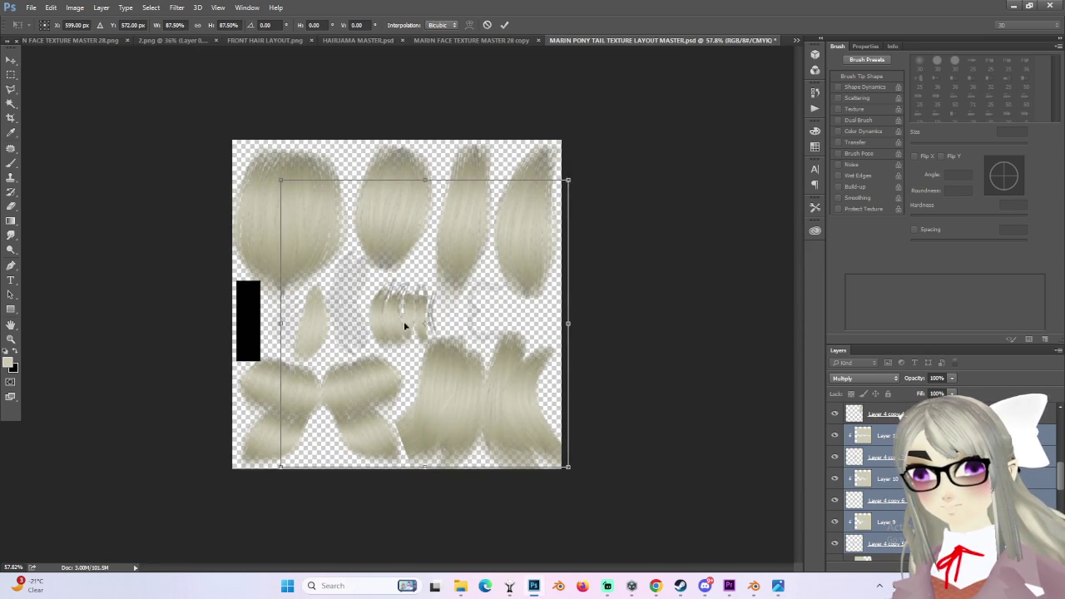
{"action": "scroll", "coordinate": [437, 307], "scroll_direction": "up", "scroll_amount": 2, "text": "alt"}
{"action": "scroll", "coordinate": [447, 311], "scroll_direction": "up", "scroll_amount": 1, "text": "alt"}
{"action": "left_click_drag", "start_coordinate": [447, 312], "coordinate": [455, 297]}
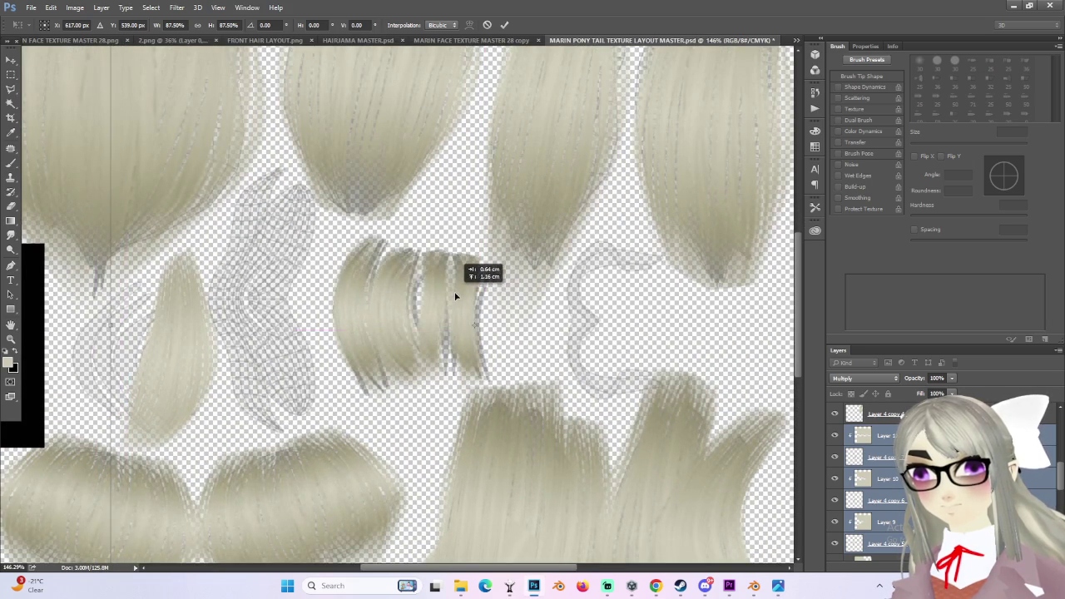
{"action": "right_click", "coordinate": [455, 298]}
{"action": "left_click", "coordinate": [438, 295]}
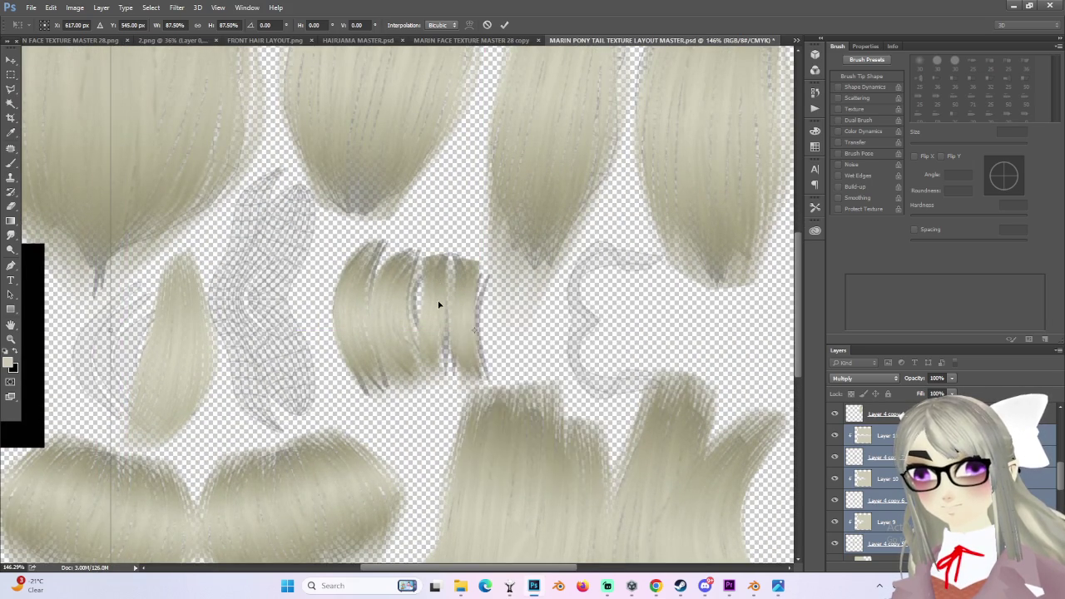
{"action": "scroll", "coordinate": [449, 293], "scroll_direction": "down", "scroll_amount": 2, "text": "alt"}
{"action": "scroll", "coordinate": [461, 291], "scroll_direction": "down", "scroll_amount": 1, "text": "alt"}
{"action": "left_click_drag", "start_coordinate": [561, 180], "coordinate": [571, 173]}
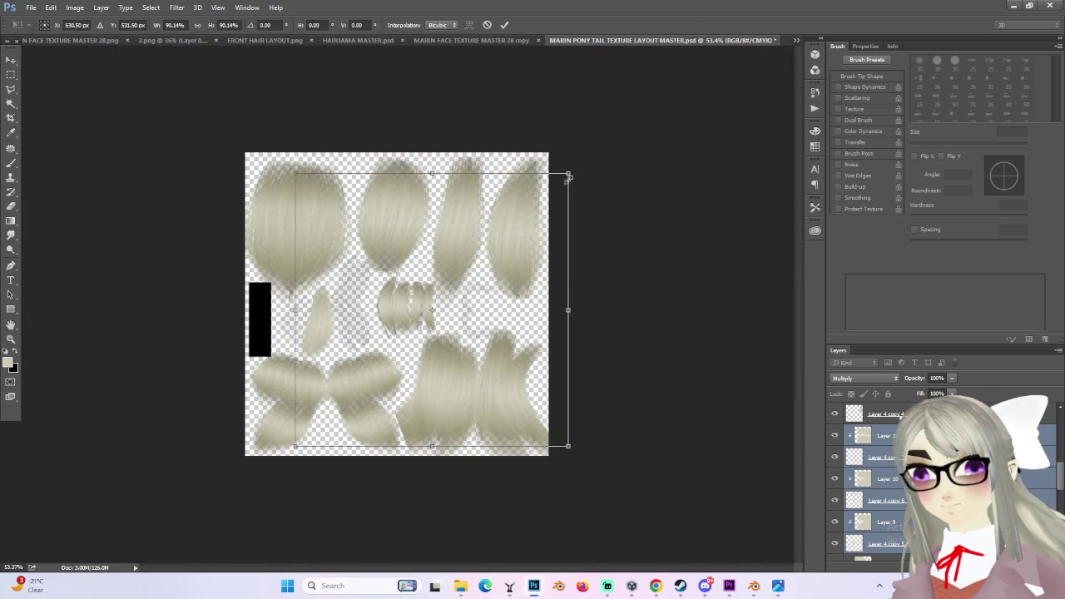
{"action": "scroll", "coordinate": [436, 314], "scroll_direction": "up", "scroll_amount": 1, "text": "alt"}
{"action": "scroll", "coordinate": [461, 300], "scroll_direction": "up", "scroll_amount": 2, "text": "alt"}
{"action": "left_click_drag", "start_coordinate": [461, 299], "coordinate": [418, 289]}
- Refine the transform to about 97.5% scale, narrow the layers slightly, align, and commit
{"action": "scroll", "coordinate": [450, 300], "scroll_direction": "up", "scroll_amount": 3, "text": "alt"}
{"action": "scroll", "coordinate": [420, 291], "scroll_direction": "down", "scroll_amount": 1, "text": "alt"}
{"action": "scroll", "coordinate": [430, 309], "scroll_direction": "down", "scroll_amount": 2, "text": "alt"}
{"action": "scroll", "coordinate": [430, 309], "scroll_direction": "down", "scroll_amount": 1, "text": "alt"}
{"action": "left_click_drag", "start_coordinate": [608, 144], "coordinate": [626, 142]}
{"action": "scroll", "coordinate": [408, 302], "scroll_direction": "up", "scroll_amount": 1, "text": "alt"}
{"action": "scroll", "coordinate": [408, 300], "scroll_direction": "up", "scroll_amount": 2, "text": "alt"}
{"action": "mouse_move", "coordinate": [433, 287]}
{"action": "left_mouse_down"}
{"action": "mouse_move", "coordinate": [450, 305]}
{"action": "mouse_move", "coordinate": [439, 304]}
{"action": "left_mouse_up"}
{"action": "scroll", "coordinate": [439, 304], "scroll_direction": "down", "scroll_amount": 1, "text": "alt"}
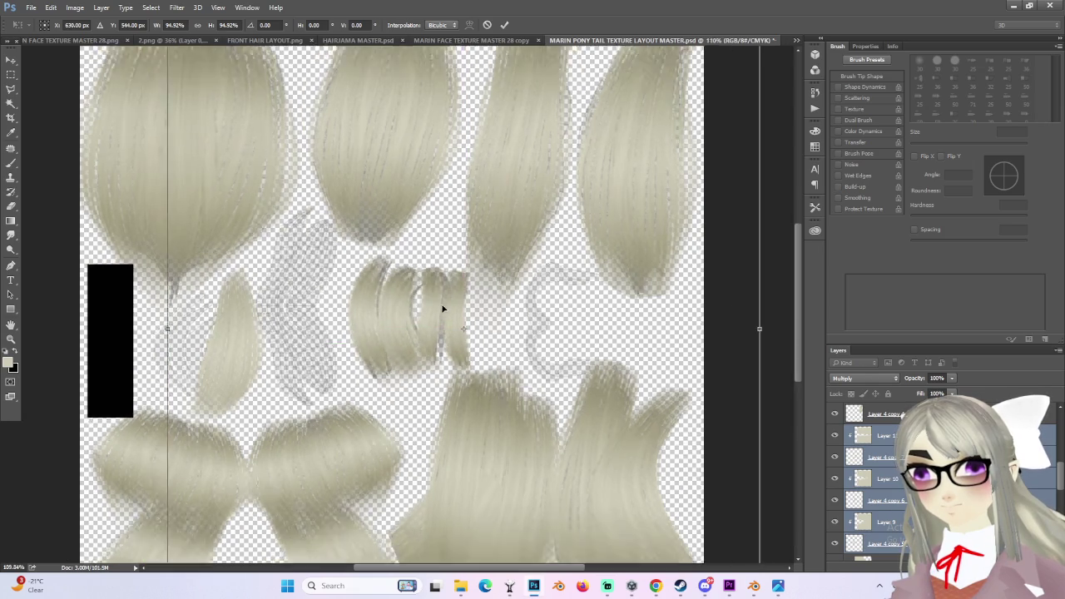
{"action": "scroll", "coordinate": [440, 305], "scroll_direction": "down", "scroll_amount": 2, "text": "alt"}
{"action": "left_click_drag", "start_coordinate": [593, 156], "coordinate": [604, 147]}
{"action": "scroll", "coordinate": [416, 318], "scroll_direction": "up", "scroll_amount": 1, "text": "alt"}
{"action": "scroll", "coordinate": [416, 318], "scroll_direction": "up", "scroll_amount": 1, "text": "alt"}
{"action": "left_click_drag", "start_coordinate": [415, 318], "coordinate": [433, 309]}
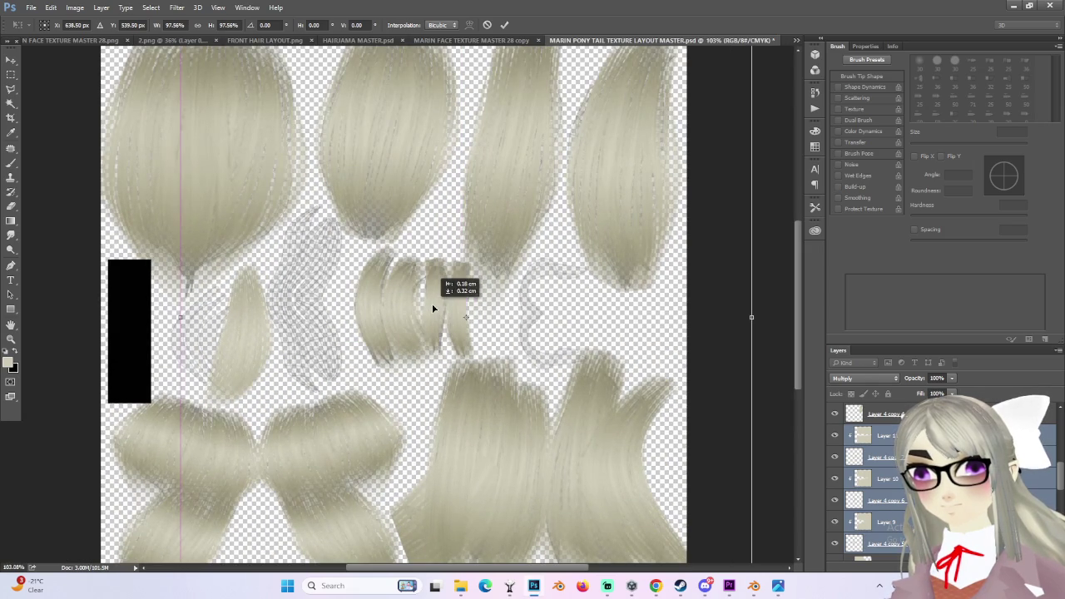
{"action": "scroll", "coordinate": [531, 323], "scroll_direction": "up", "scroll_amount": 1, "text": "alt"}
{"action": "scroll", "coordinate": [475, 308], "scroll_direction": "up", "scroll_amount": 1, "text": "alt"}
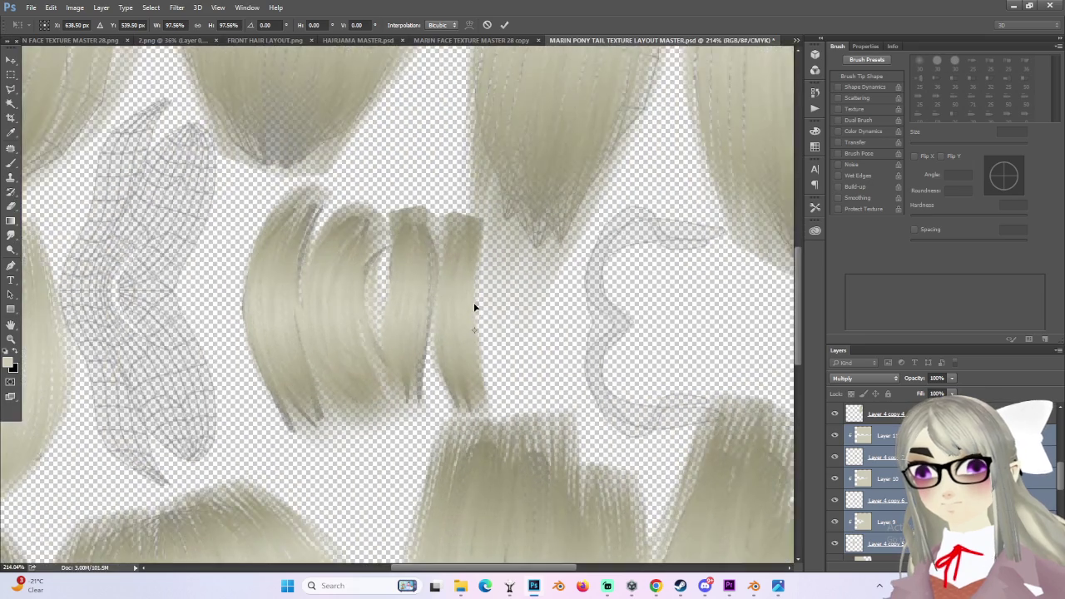
{"action": "scroll", "coordinate": [479, 308], "scroll_direction": "down", "scroll_amount": 3, "text": "alt"}
{"action": "scroll", "coordinate": [639, 306], "scroll_direction": "down", "scroll_amount": 1, "text": "alt"}
{"action": "mouse_move", "coordinate": [650, 313]}
{"action": "left_mouse_down"}
{"action": "mouse_move", "coordinate": [657, 305]}
{"action": "mouse_move", "coordinate": [641, 310]}
{"action": "mouse_move", "coordinate": [681, 326]}
{"action": "left_mouse_up"}
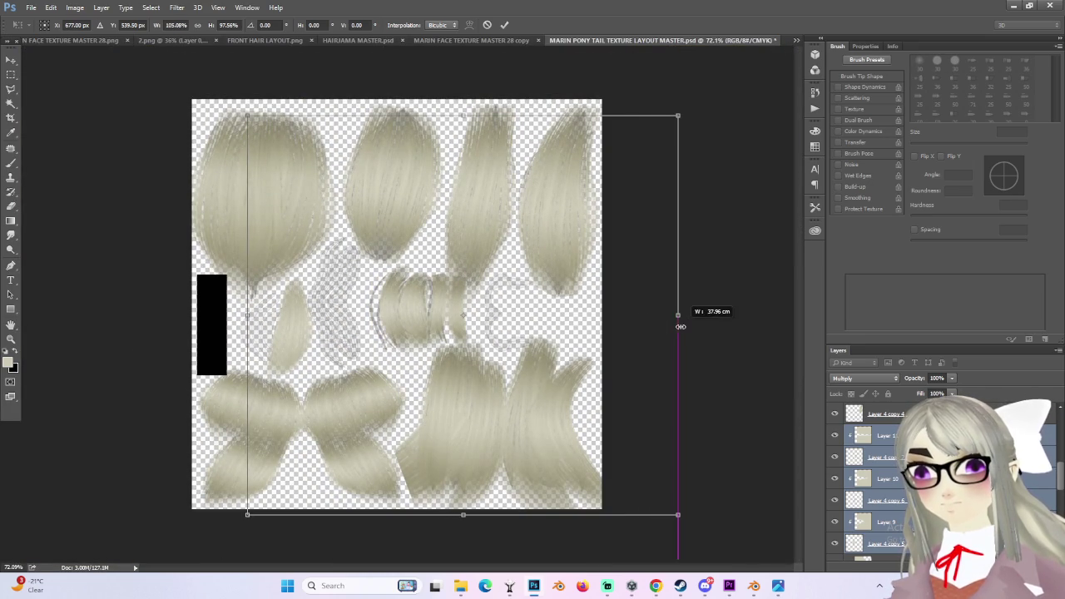
{"action": "scroll", "coordinate": [398, 302], "scroll_direction": "up", "scroll_amount": 2, "text": "alt"}
{"action": "mouse_move", "coordinate": [469, 296]}
{"action": "left_mouse_down"}
{"action": "mouse_move", "coordinate": [452, 292]}
{"action": "mouse_move", "coordinate": [463, 303]}
{"action": "left_mouse_up"}
{"action": "key", "text": "Return"}
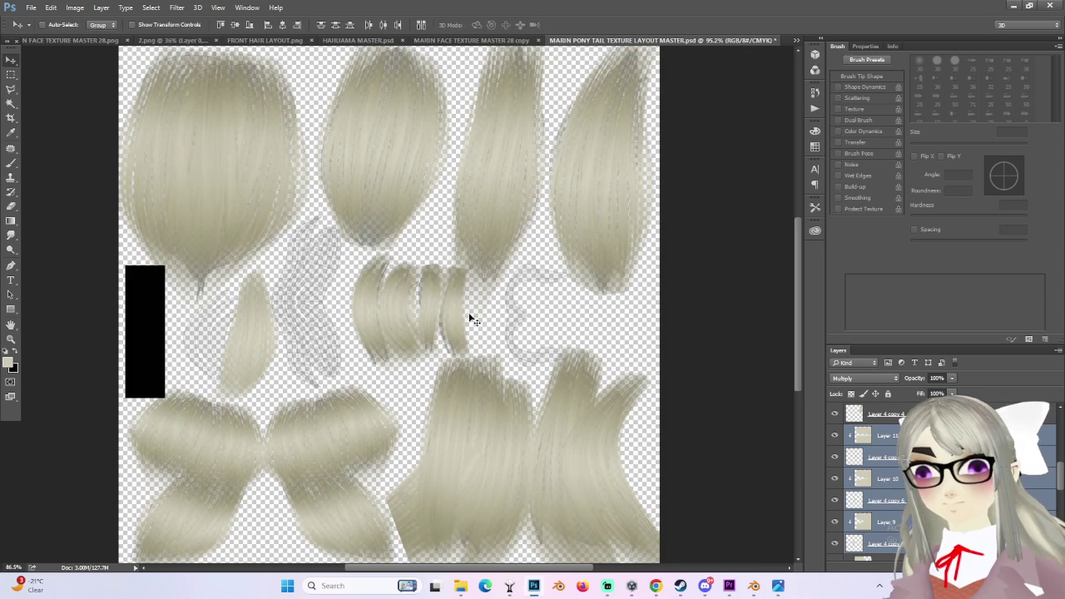
- Move the hair clump slightly upward into alignment
{"action": "scroll", "coordinate": [469, 314], "scroll_direction": "down", "scroll_amount": 3, "text": "alt"}
{"action": "scroll", "coordinate": [449, 310], "scroll_direction": "up", "scroll_amount": 3, "text": "alt"}
{"action": "scroll", "coordinate": [433, 305], "scroll_direction": "up", "scroll_amount": 2, "text": "alt"}
{"action": "mouse_move", "coordinate": [433, 306]}
{"action": "left_mouse_down"}
{"action": "mouse_move", "coordinate": [445, 291]}
{"action": "mouse_move", "coordinate": [432, 283]}
{"action": "left_mouse_up"}
- Rotate the hair strand about 2.23°, nudge it onto the centre braid ring pieces, and commit
{"action": "scroll", "coordinate": [428, 288], "scroll_direction": "down", "scroll_amount": 1, "text": "alt"}
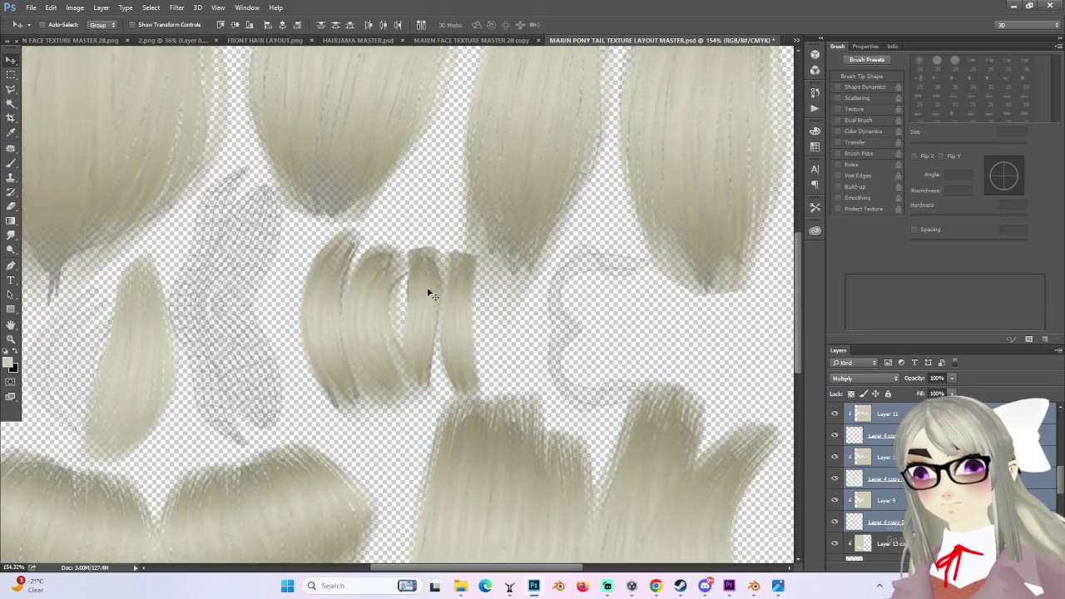
{"action": "scroll", "coordinate": [427, 288], "scroll_direction": "down", "scroll_amount": 1, "text": "alt"}
{"action": "scroll", "coordinate": [458, 290], "scroll_direction": "down", "scroll_amount": 1, "text": "alt"}
{"action": "scroll", "coordinate": [458, 304], "scroll_direction": "up", "scroll_amount": 1, "text": "alt"}
{"action": "scroll", "coordinate": [466, 308], "scroll_direction": "up", "scroll_amount": 2, "text": "alt"}
{"action": "scroll", "coordinate": [524, 304], "scroll_direction": "down", "scroll_amount": 2, "text": "alt"}
{"action": "scroll", "coordinate": [583, 250], "scroll_direction": "down", "scroll_amount": 1, "text": "alt"}
{"action": "key", "text": "ctrl+t"}
{"action": "left_click_drag", "start_coordinate": [677, 112], "coordinate": [682, 119]}
{"action": "scroll", "coordinate": [433, 331], "scroll_direction": "up", "scroll_amount": 2, "text": "alt"}
{"action": "scroll", "coordinate": [433, 331], "scroll_direction": "up", "scroll_amount": 2, "text": "alt"}
{"action": "left_click_drag", "start_coordinate": [487, 293], "coordinate": [478, 298]}
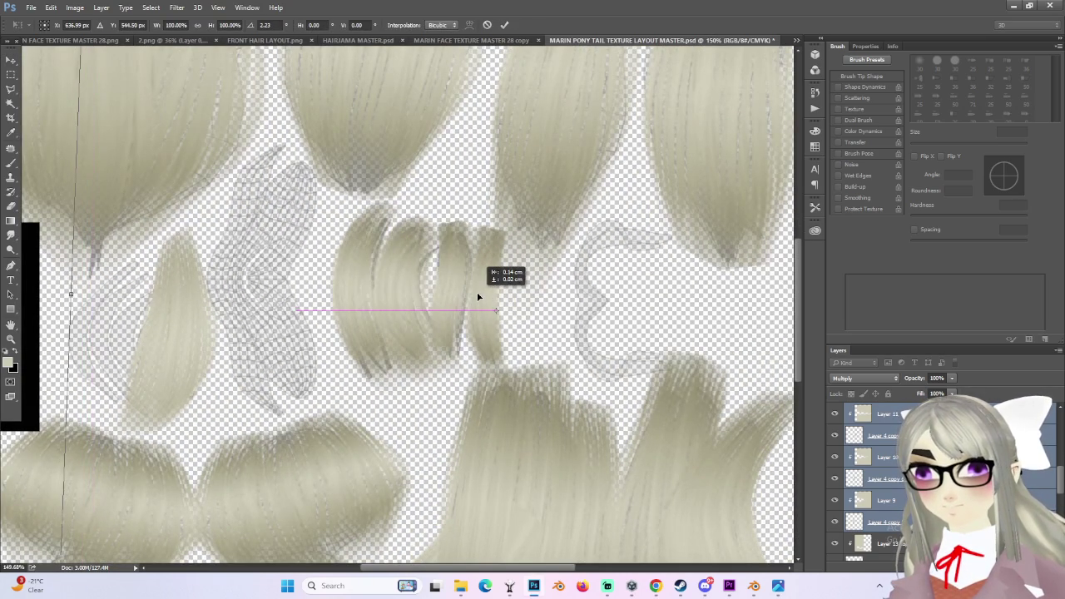
{"action": "left_click_drag", "start_coordinate": [478, 297], "coordinate": [480, 292]}
{"action": "scroll", "coordinate": [469, 313], "scroll_direction": "down", "scroll_amount": 2, "text": "alt"}
{"action": "key", "text": "Return"}
- Inspect the layout and hide the upper-right hair piece to check it
{"action": "scroll", "coordinate": [470, 313], "scroll_direction": "down", "scroll_amount": 2, "text": "alt"}
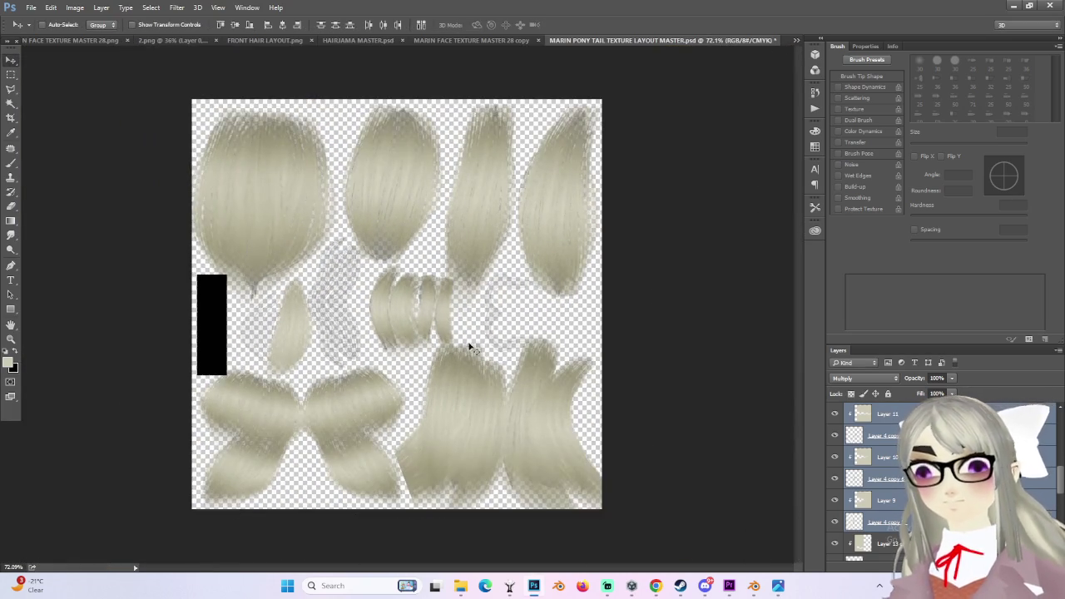
{"action": "scroll", "coordinate": [469, 345], "scroll_direction": "down", "scroll_amount": 1, "text": "alt"}
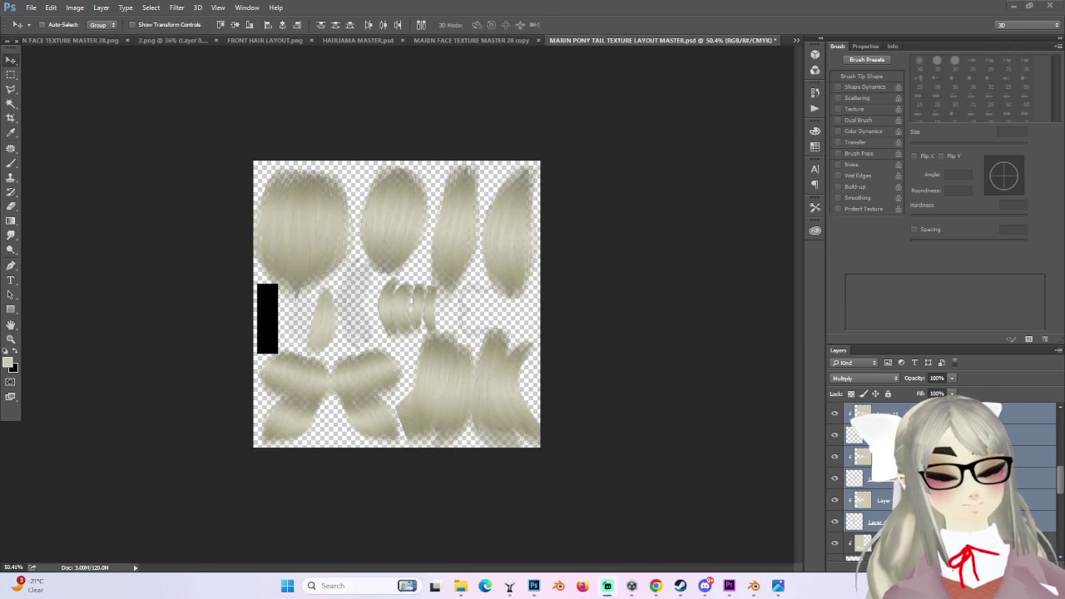
{"action": "scroll", "coordinate": [613, 376], "scroll_direction": "up", "scroll_amount": 1, "text": "alt"}
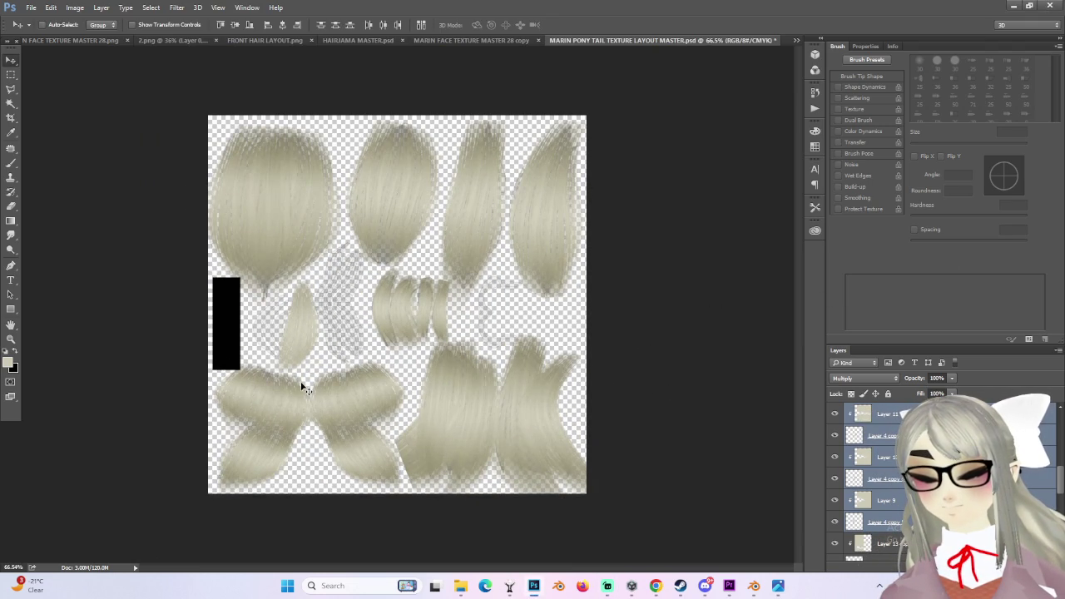
{"action": "scroll", "coordinate": [328, 392], "scroll_direction": "up", "scroll_amount": 2, "text": "alt"}
{"action": "scroll", "coordinate": [340, 326], "scroll_direction": "up", "scroll_amount": 1, "text": "alt"}
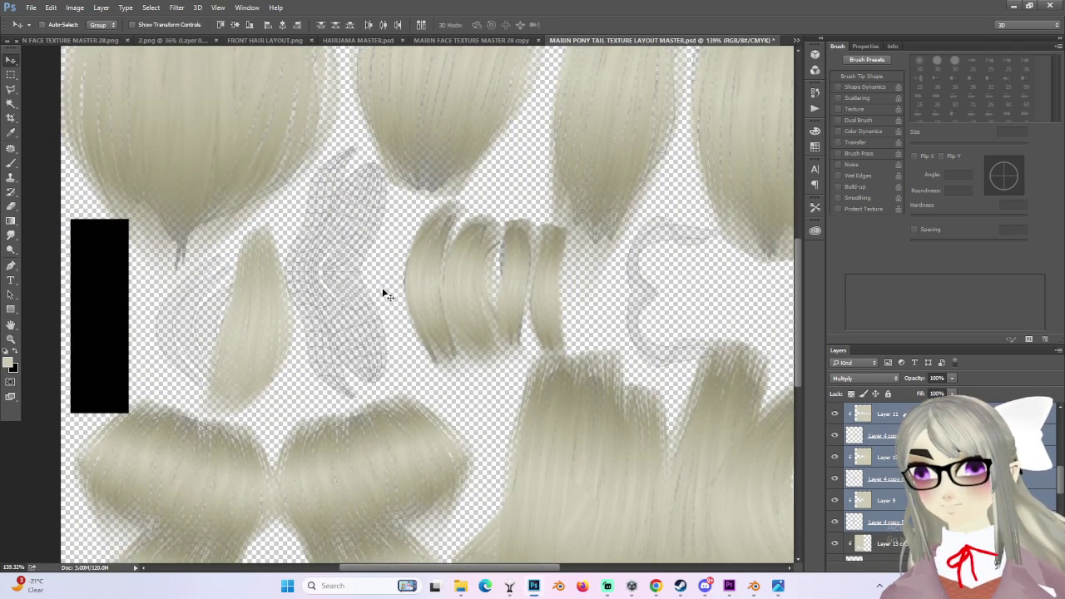
{"action": "scroll", "coordinate": [377, 296], "scroll_direction": "down", "scroll_amount": 1, "text": "alt"}
{"action": "scroll", "coordinate": [368, 305], "scroll_direction": "down", "scroll_amount": 1, "text": "alt"}
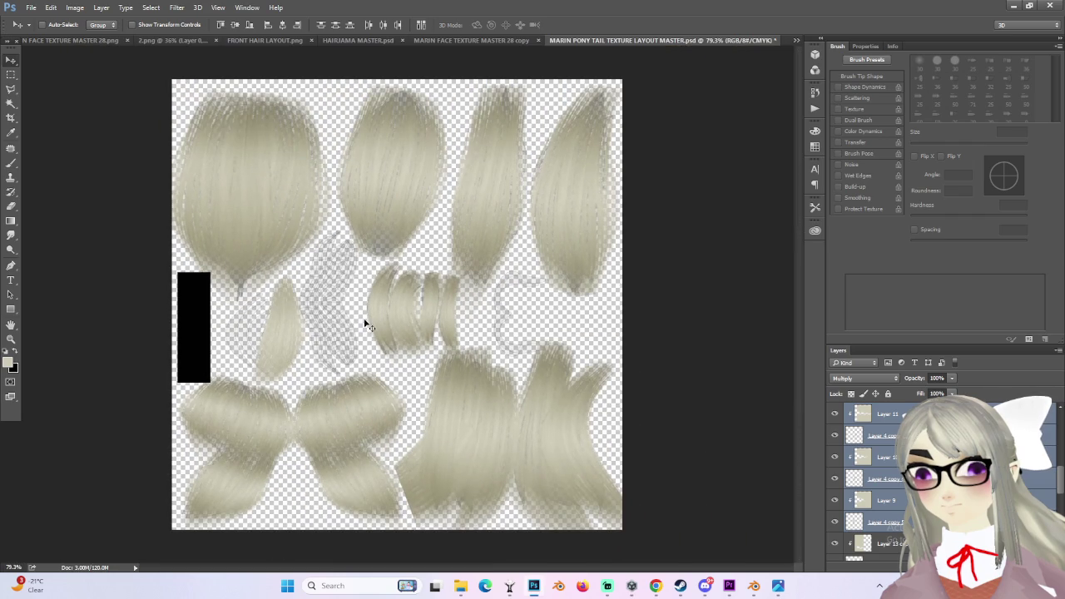
{"action": "scroll", "coordinate": [882, 468], "scroll_direction": "up", "scroll_amount": 2}
{"action": "left_click", "coordinate": [836, 458]}
- Compare the upper-right hair piece's visibility, then select Layer 8 and the top two layers
{"action": "left_click", "coordinate": [836, 458]}
{"action": "left_click", "coordinate": [835, 480]}
{"action": "left_click", "coordinate": [835, 480]}
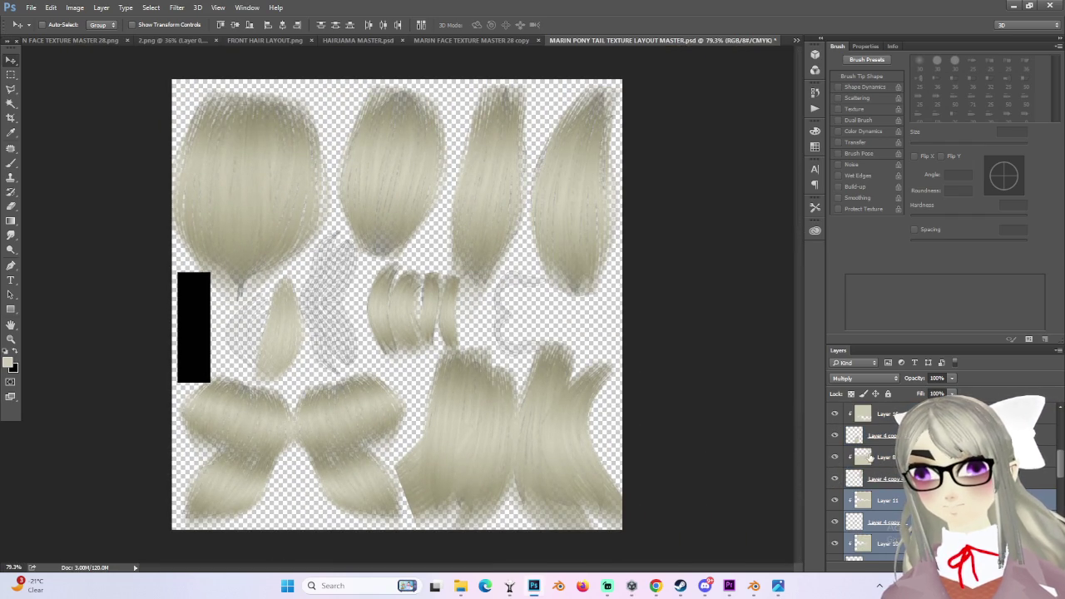
{"action": "left_click", "coordinate": [869, 459]}
{"action": "left_click", "coordinate": [872, 483], "text": "ctrl"}
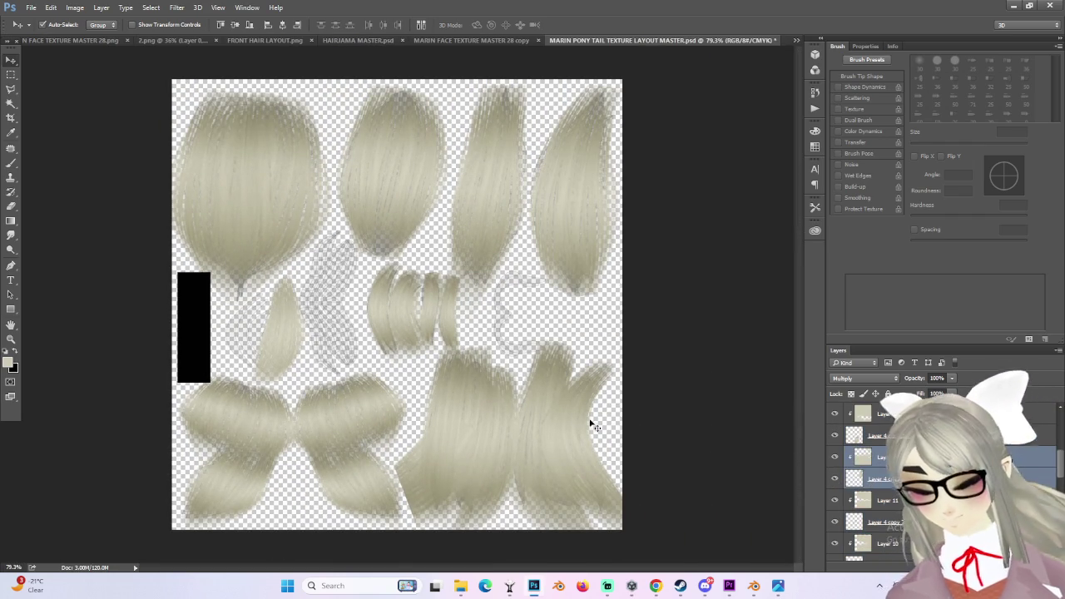
- Enable canvas layer picking, select Layer 4 copy, and duplicate the selected hair layers
{"action": "left_click", "coordinate": [488, 381], "text": "ctrl"}
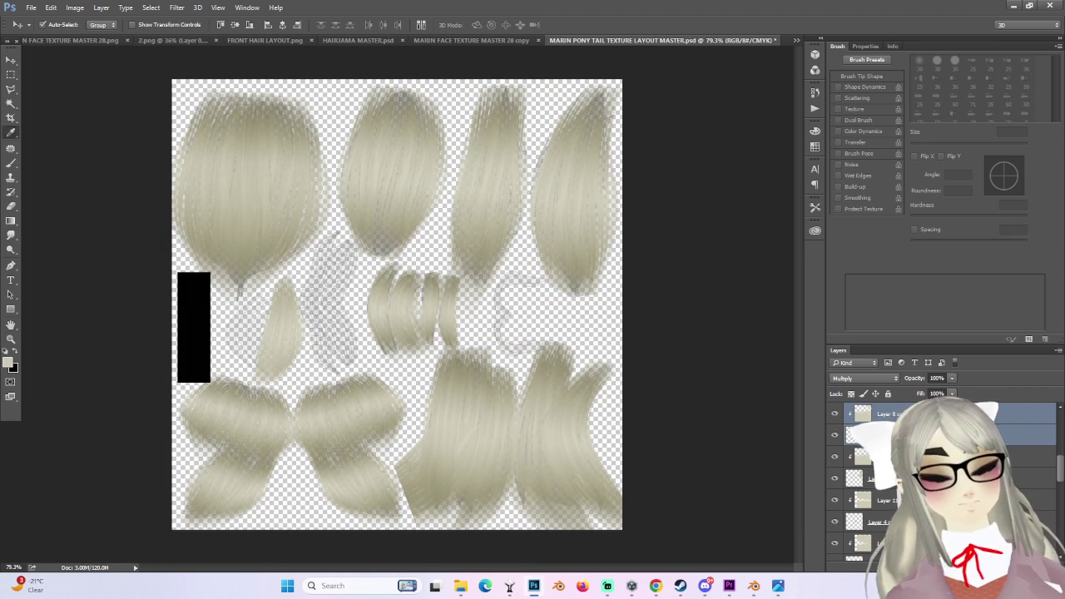
{"action": "key", "text": "i"}
{"action": "key", "text": "v"}
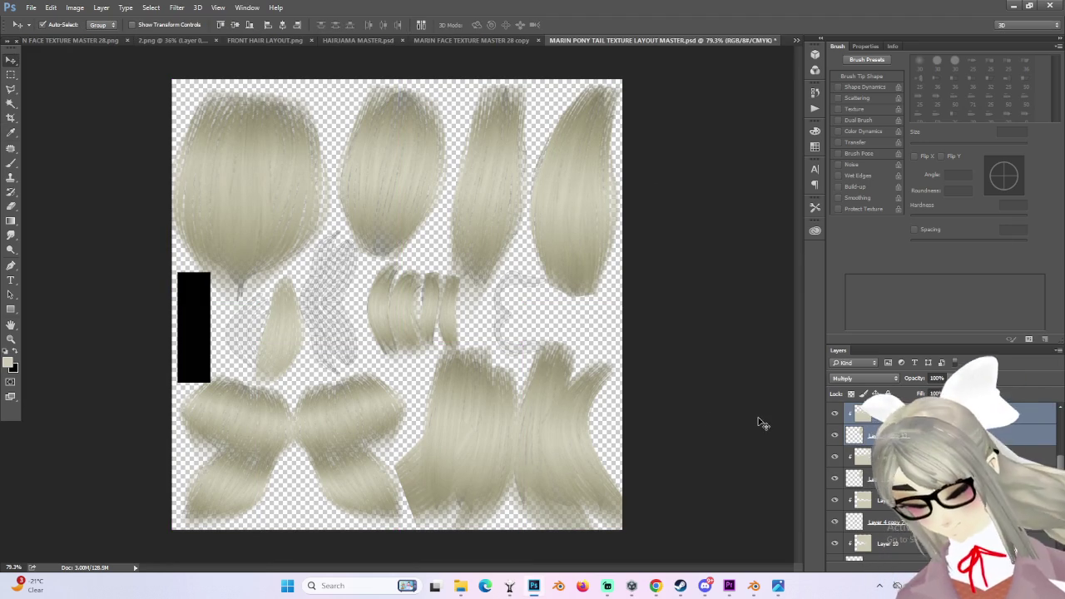
{"action": "left_click", "coordinate": [421, 242], "text": "shift"}
{"action": "left_click", "coordinate": [888, 440]}
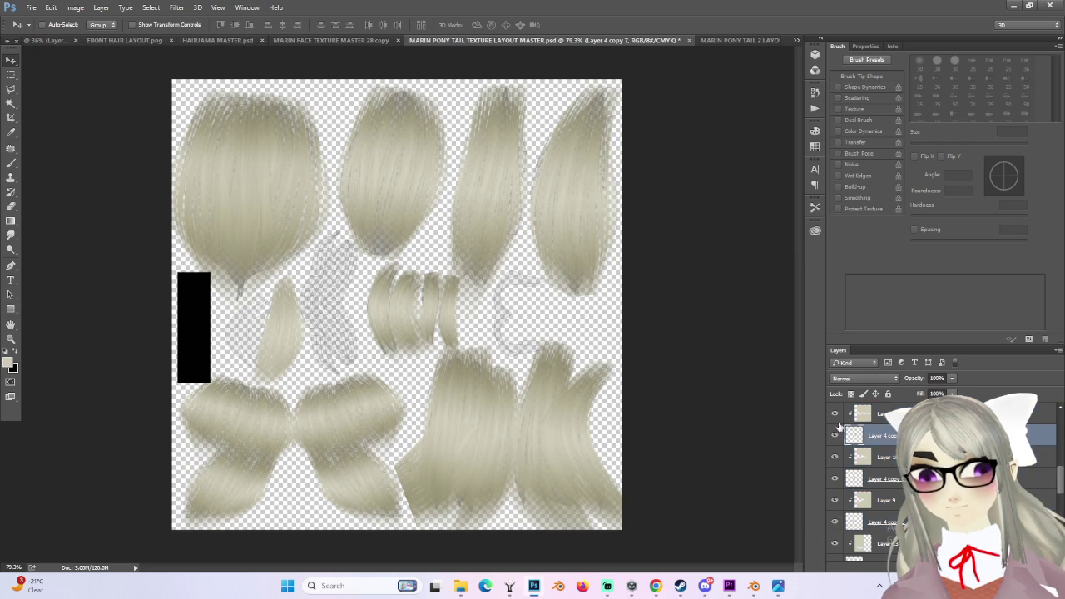
{"action": "scroll", "coordinate": [868, 463], "scroll_direction": "up", "scroll_amount": 1}
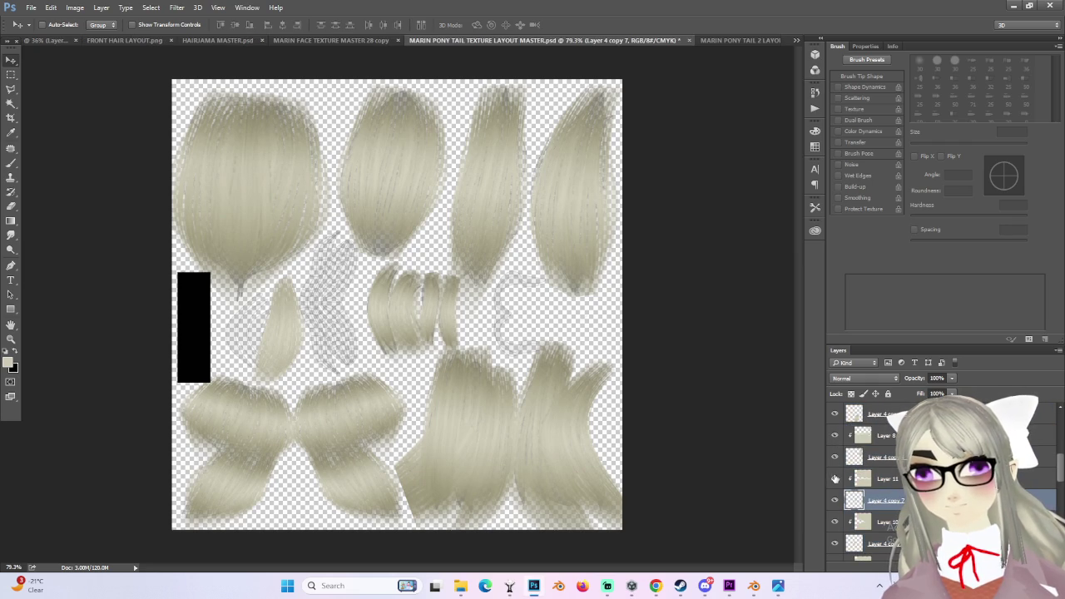
{"action": "scroll", "coordinate": [833, 474], "scroll_direction": "up", "scroll_amount": 1}
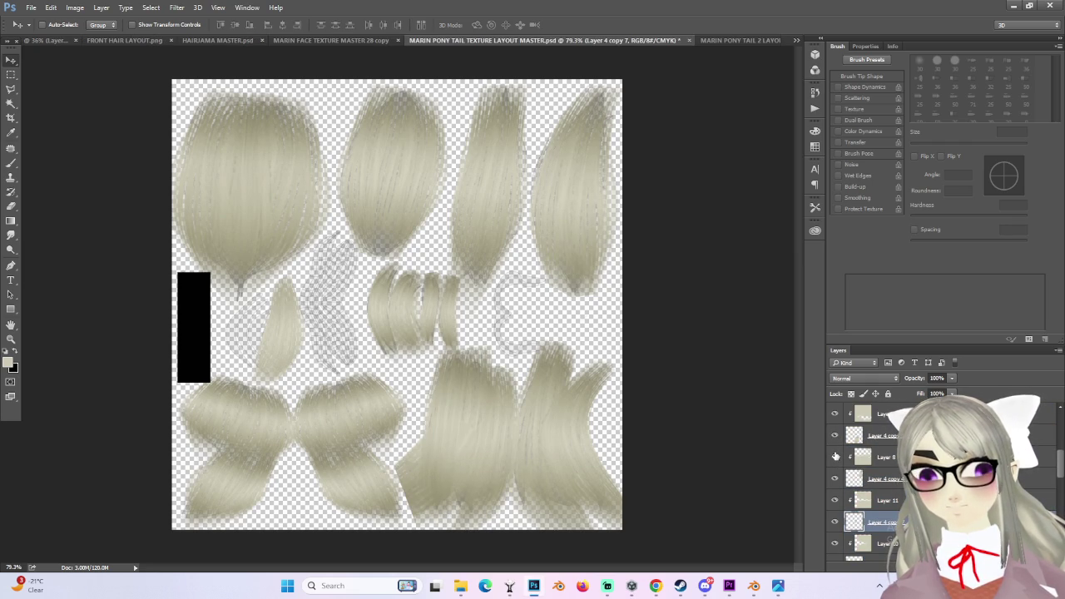
{"action": "mouse_move", "coordinate": [864, 455]}
{"action": "left_mouse_down"}
{"action": "mouse_move", "coordinate": [581, 200]}
{"action": "mouse_move", "coordinate": [884, 474]}
{"action": "left_mouse_up"}
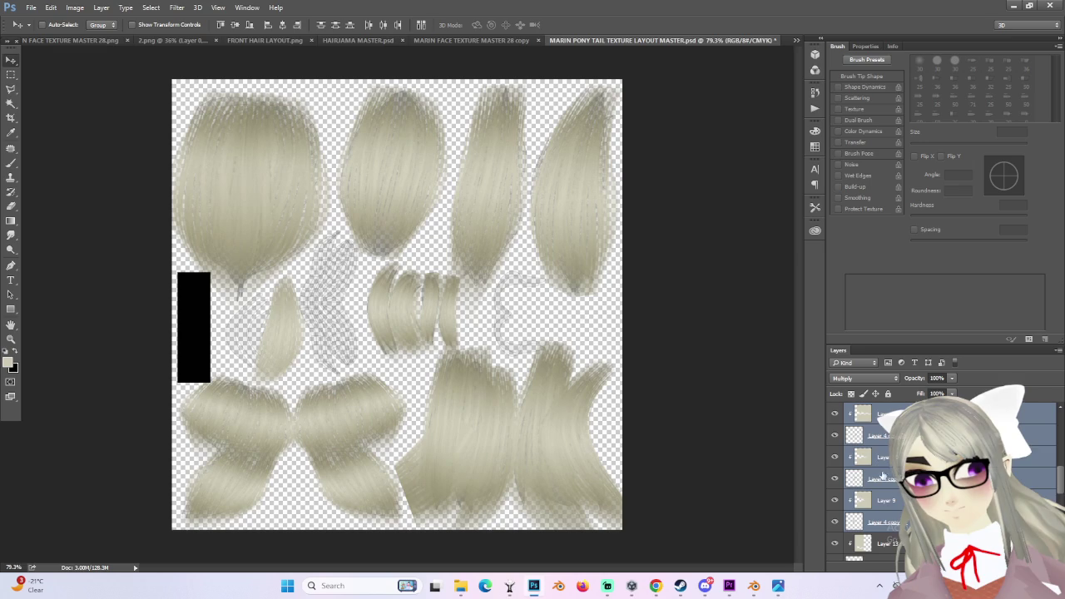
- Duplicate Layer 4 copy 5 with Ctrl+J, then select Layer 4 copy 4
{"action": "left_click", "coordinate": [886, 518]}
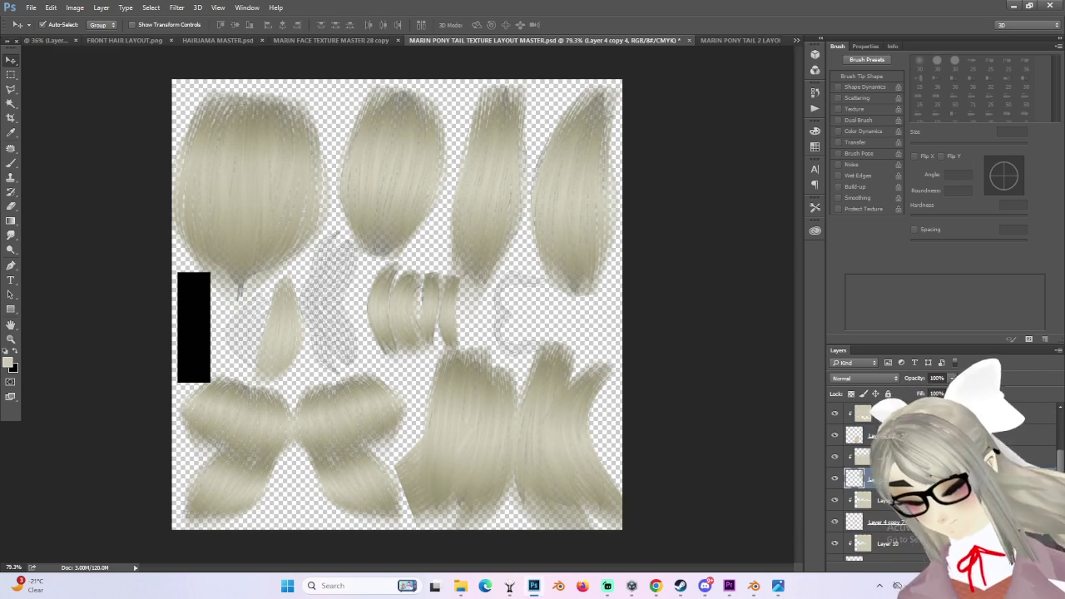
{"action": "key", "text": "ctrl+j"}
{"action": "scroll", "coordinate": [865, 472], "scroll_direction": "down", "scroll_amount": 3}
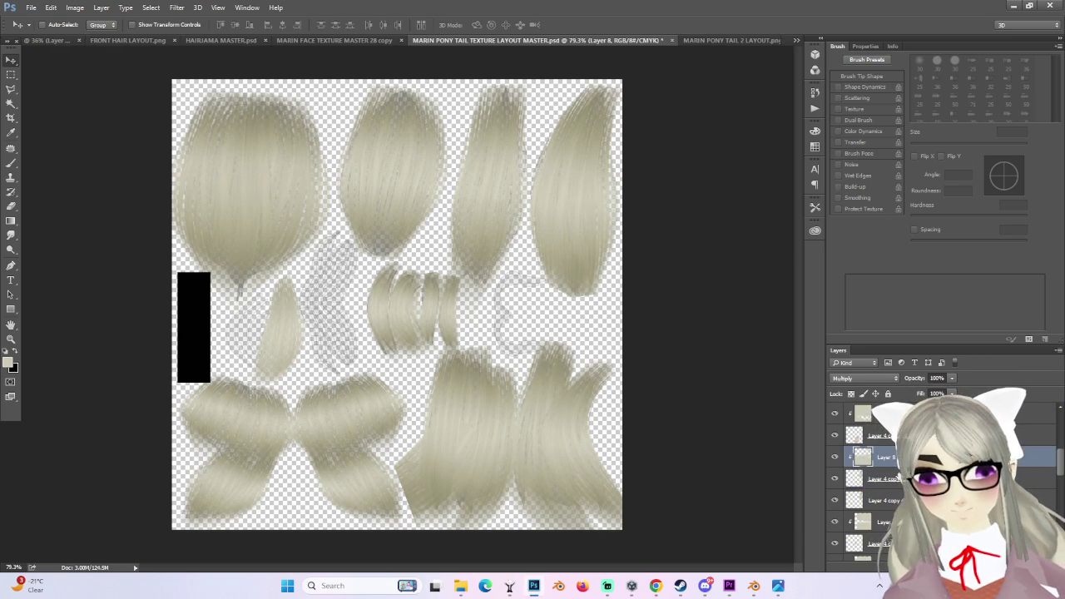
{"action": "left_click", "coordinate": [869, 500]}
- Move the strand left of centre, scale it to 41%, flip it horizontally and rotate it about -15°
{"action": "left_click_drag", "start_coordinate": [559, 278], "coordinate": [356, 360]}
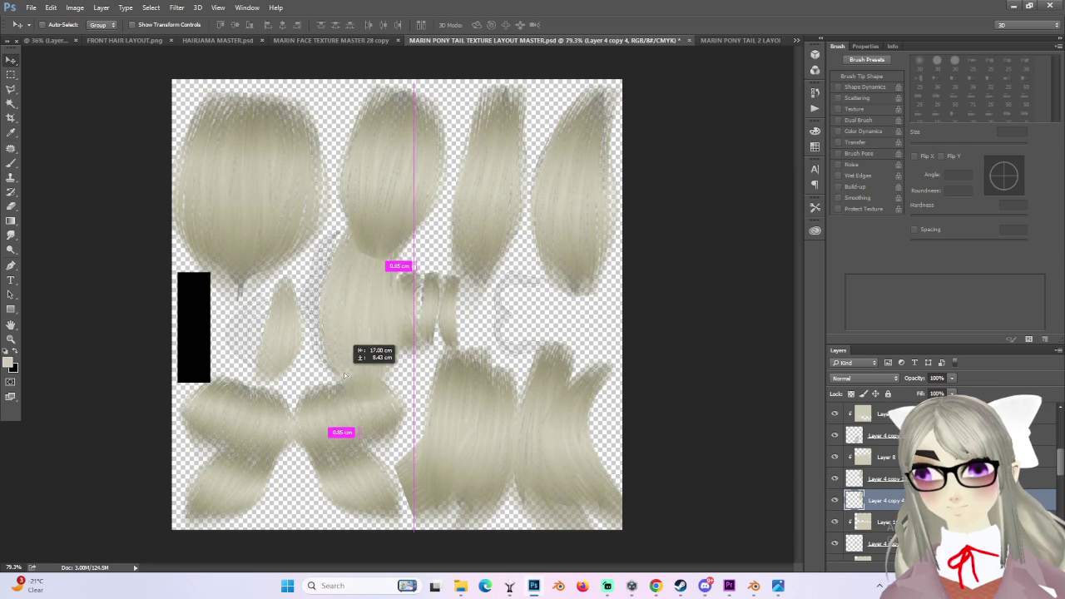
{"action": "scroll", "coordinate": [356, 359], "scroll_direction": "up", "scroll_amount": 1, "text": "alt"}
{"action": "key", "text": "ctrl+t"}
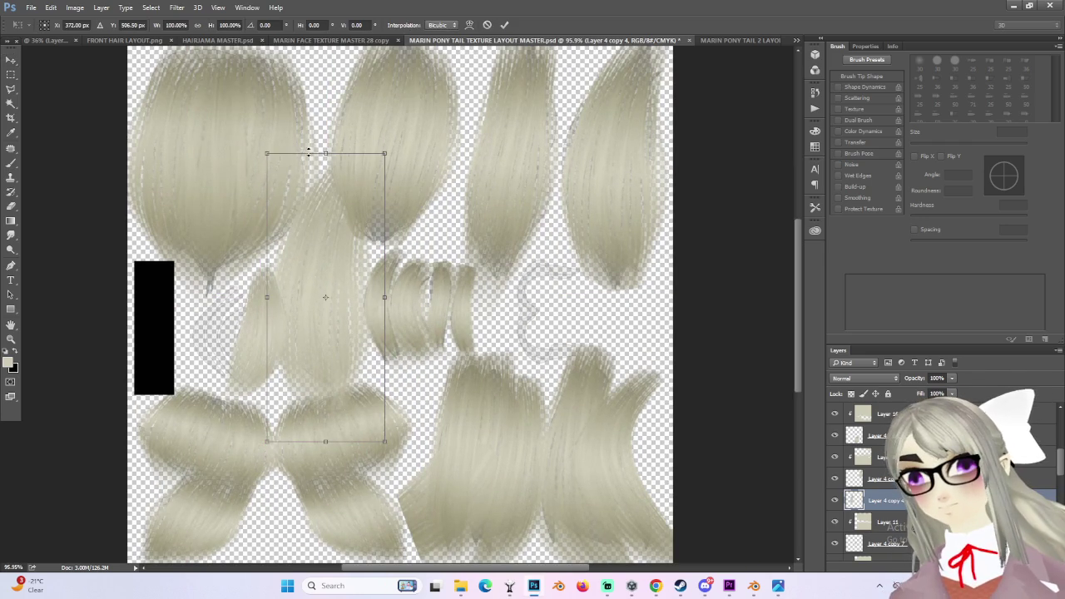
{"action": "left_click_drag", "start_coordinate": [263, 152], "coordinate": [336, 323], "text": "shift"}
{"action": "scroll", "coordinate": [376, 337], "scroll_direction": "up", "scroll_amount": 1, "text": "alt"}
{"action": "mouse_move", "coordinate": [430, 300]}
{"action": "left_mouse_down"}
{"action": "mouse_move", "coordinate": [365, 270]}
{"action": "mouse_move", "coordinate": [342, 275]}
{"action": "left_mouse_up"}
{"action": "right_click", "coordinate": [375, 228]}
{"action": "left_click", "coordinate": [452, 395]}
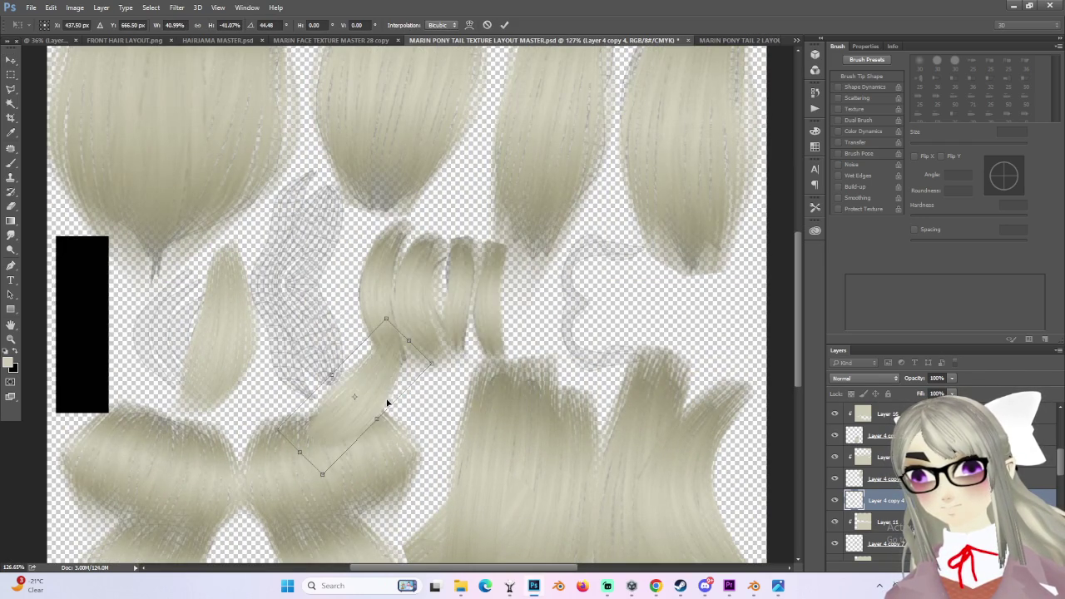
{"action": "left_click_drag", "start_coordinate": [368, 368], "coordinate": [331, 361]}
{"action": "left_click_drag", "start_coordinate": [377, 333], "coordinate": [318, 198]}
{"action": "mouse_move", "coordinate": [316, 368]}
{"action": "left_mouse_down"}
{"action": "mouse_move", "coordinate": [336, 343]}
{"action": "mouse_move", "coordinate": [326, 343]}
{"action": "left_mouse_up"}
{"action": "left_click_drag", "start_coordinate": [372, 245], "coordinate": [361, 239]}
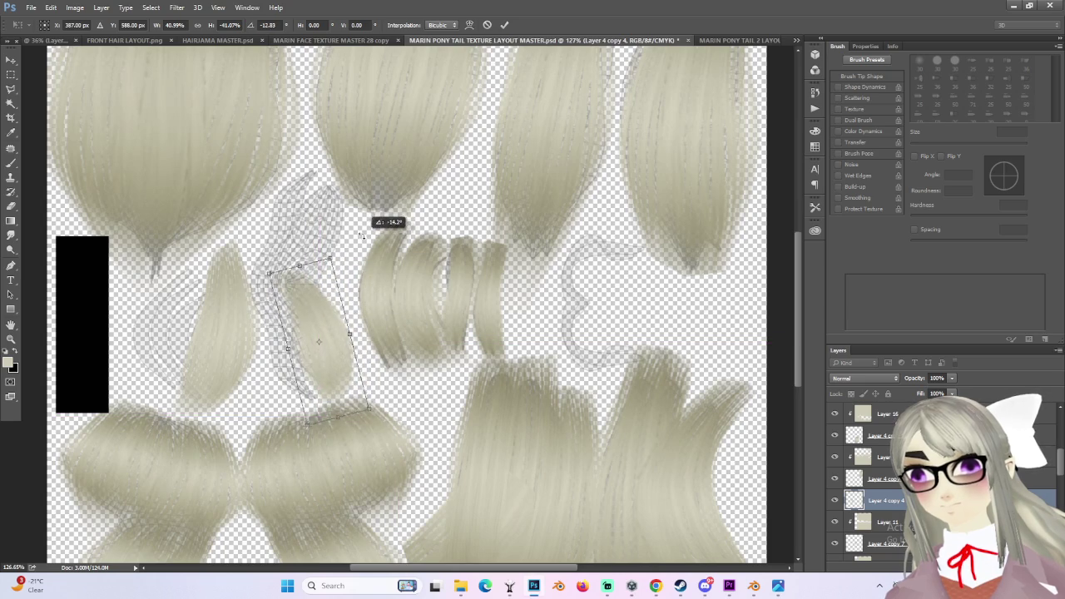
{"action": "scroll", "coordinate": [334, 345], "scroll_direction": "up", "scroll_amount": 4, "text": "alt"}
{"action": "key", "text": "Return"}
- Warp the strand to follow the teardrop braid island, then duplicate the layer
{"action": "key", "text": "ctrl+t"}
{"action": "right_click", "coordinate": [324, 319]}
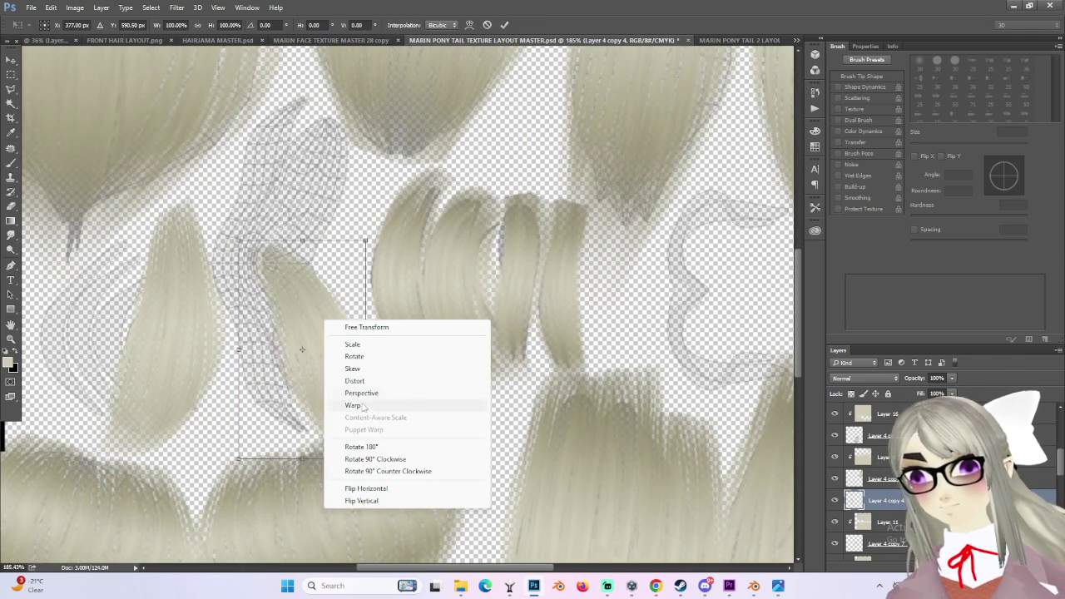
{"action": "left_click", "coordinate": [349, 406]}
{"action": "mouse_move", "coordinate": [305, 354]}
{"action": "left_mouse_down"}
{"action": "mouse_move", "coordinate": [268, 326]}
{"action": "mouse_move", "coordinate": [280, 355]}
{"action": "left_mouse_up"}
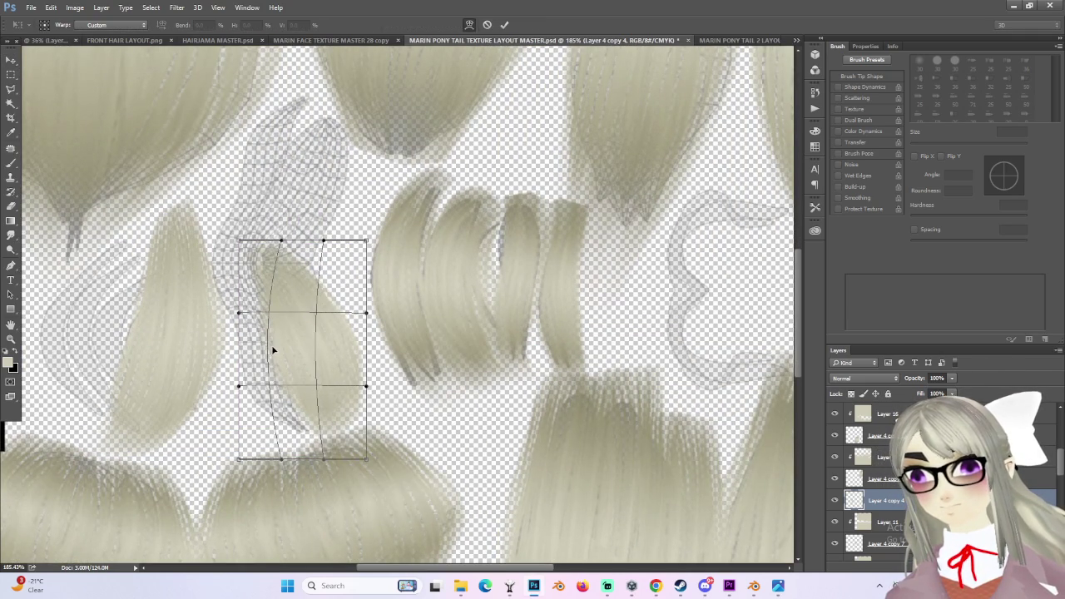
{"action": "mouse_move", "coordinate": [328, 457]}
{"action": "left_mouse_down"}
{"action": "mouse_move", "coordinate": [322, 383]}
{"action": "mouse_move", "coordinate": [354, 382]}
{"action": "left_mouse_up"}
{"action": "left_click_drag", "start_coordinate": [283, 240], "coordinate": [264, 238]}
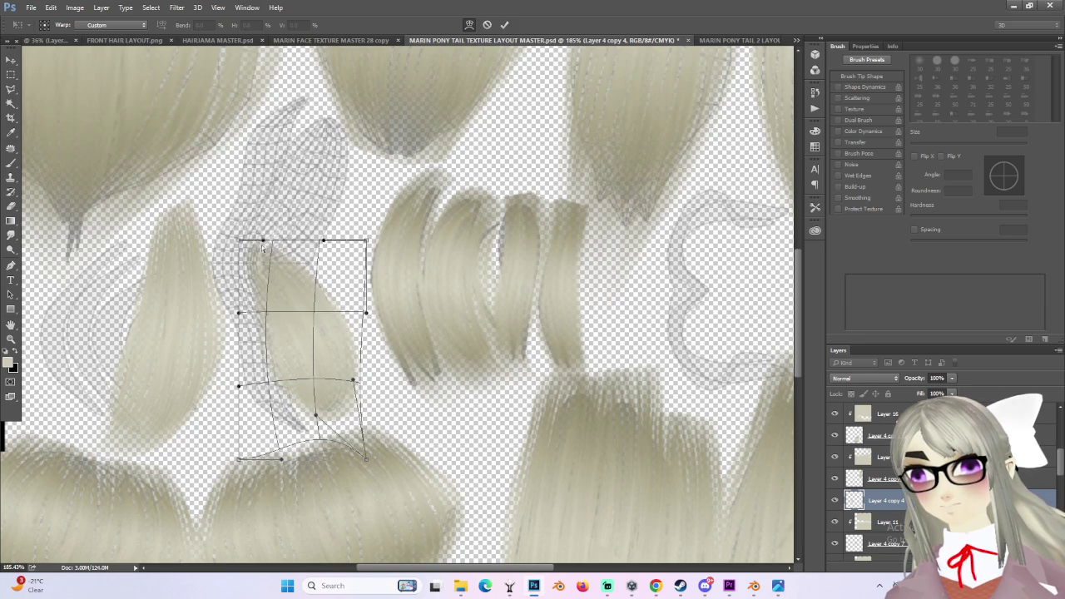
{"action": "left_click_drag", "start_coordinate": [365, 242], "coordinate": [367, 234]}
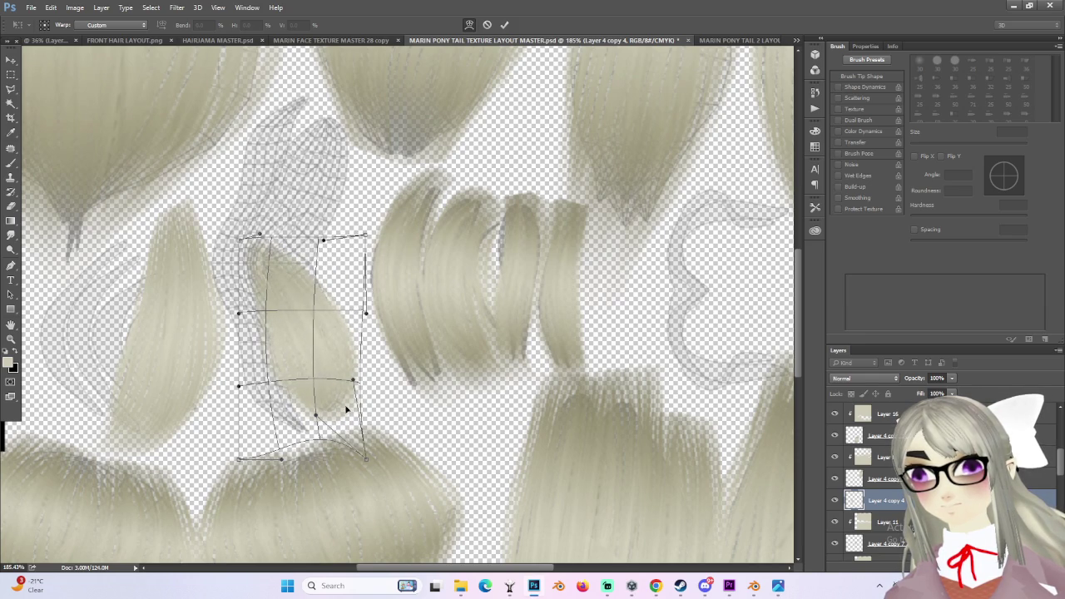
{"action": "left_click_drag", "start_coordinate": [289, 386], "coordinate": [275, 389]}
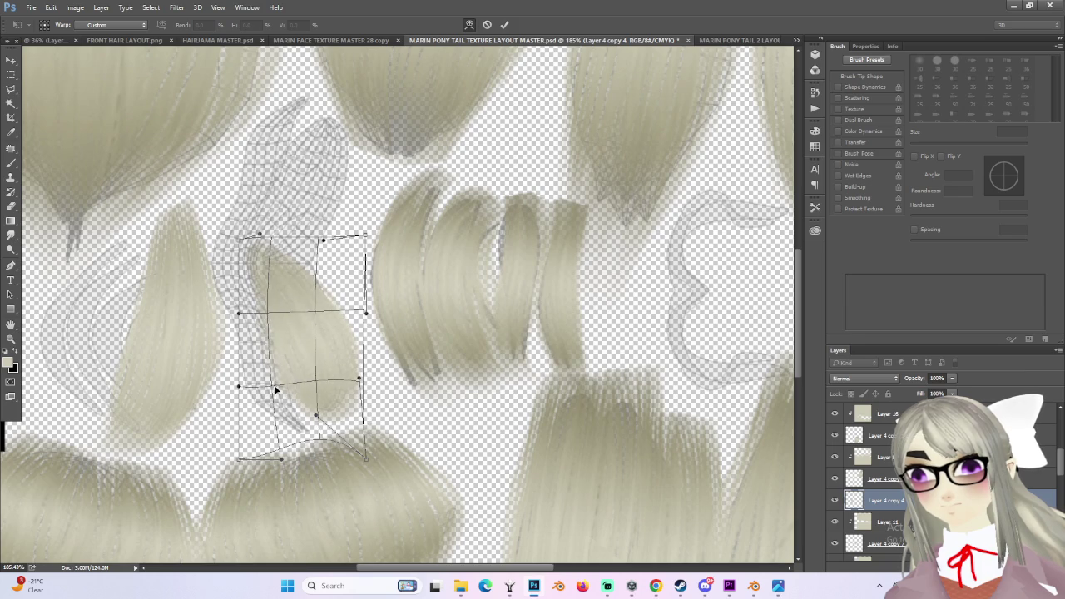
{"action": "key", "text": "Return"}
{"action": "key", "text": "ctrl+j"}
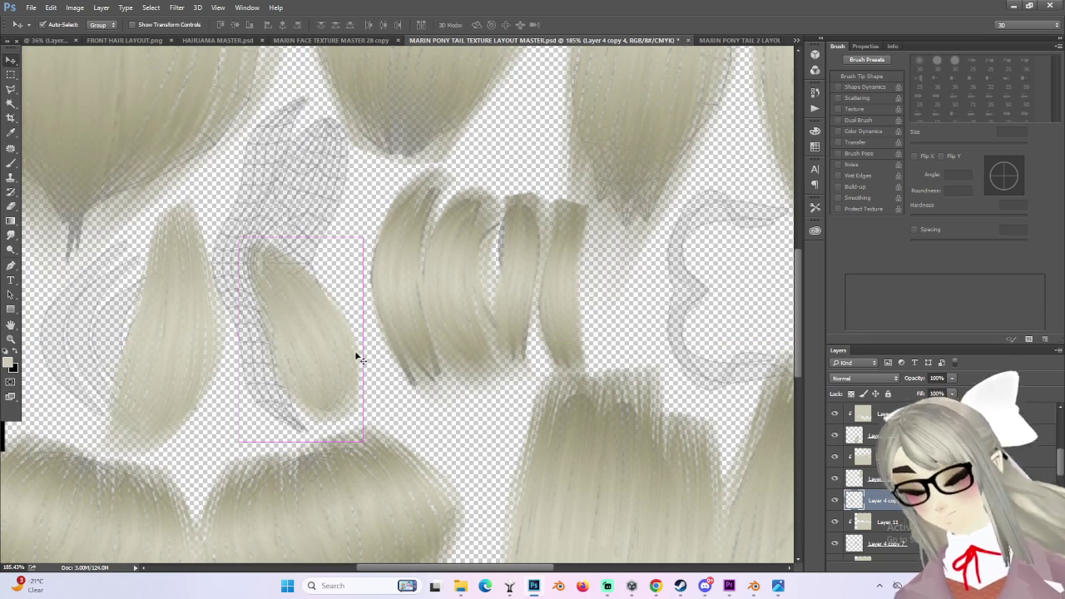
- Flip and move the strand copy up-left, trying a 47.5° rotation that is then undone
{"action": "key", "text": "ctrl+t"}
{"action": "right_click", "coordinate": [326, 300]}
{"action": "left_click", "coordinate": [367, 467]}
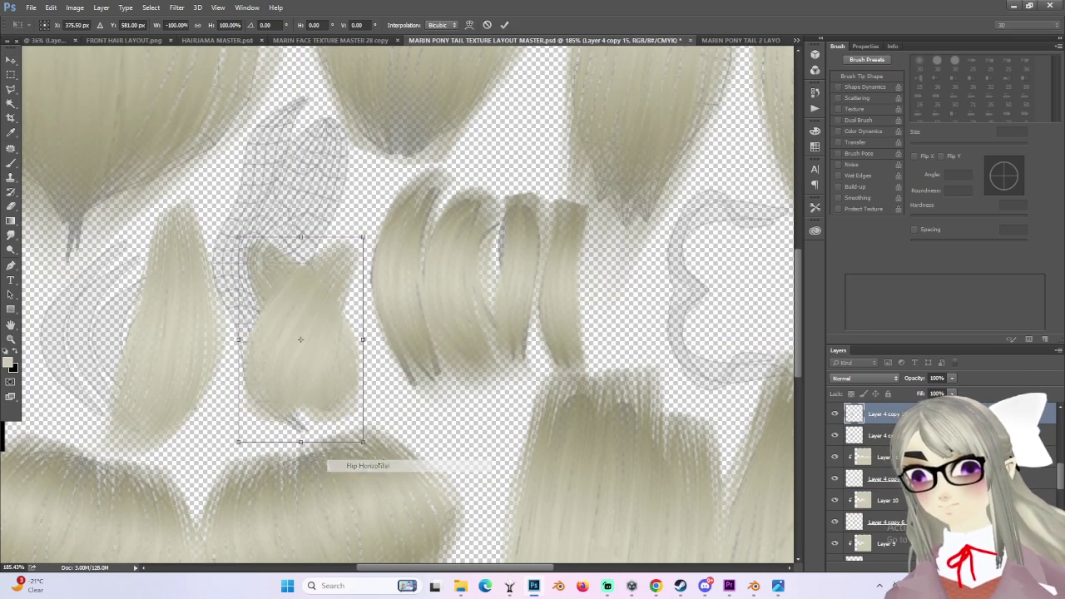
{"action": "left_click_drag", "start_coordinate": [311, 378], "coordinate": [325, 246]}
{"action": "right_click", "coordinate": [340, 264]}
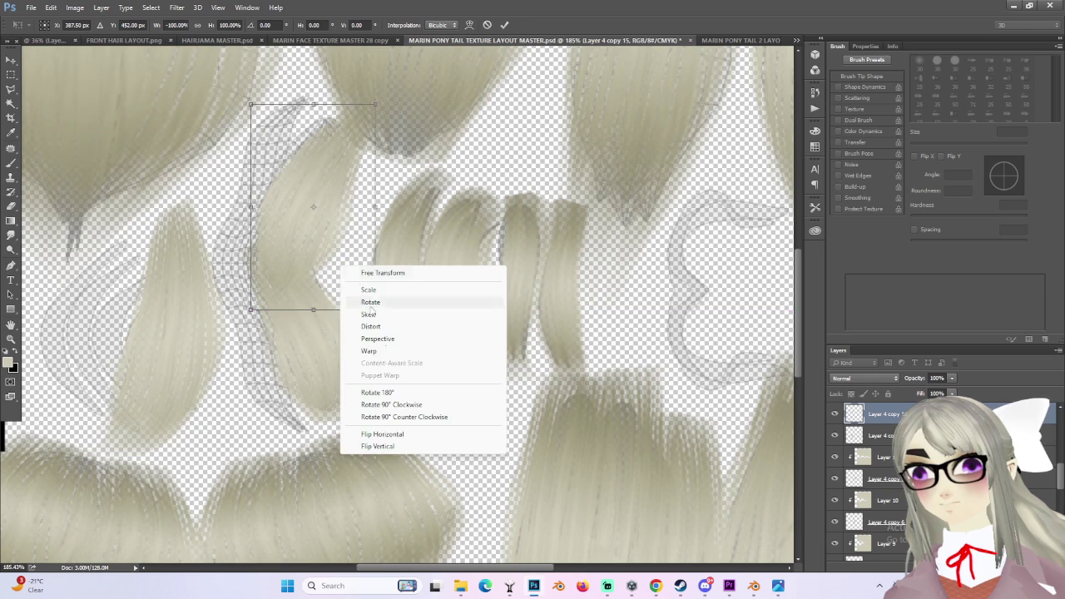
{"action": "left_click", "coordinate": [390, 434]}
{"action": "left_click_drag", "start_coordinate": [381, 318], "coordinate": [310, 363]}
{"action": "mouse_move", "coordinate": [326, 246]}
{"action": "left_mouse_down"}
{"action": "mouse_move", "coordinate": [313, 232]}
{"action": "mouse_move", "coordinate": [323, 189]}
{"action": "mouse_move", "coordinate": [309, 215]}
{"action": "left_mouse_up"}
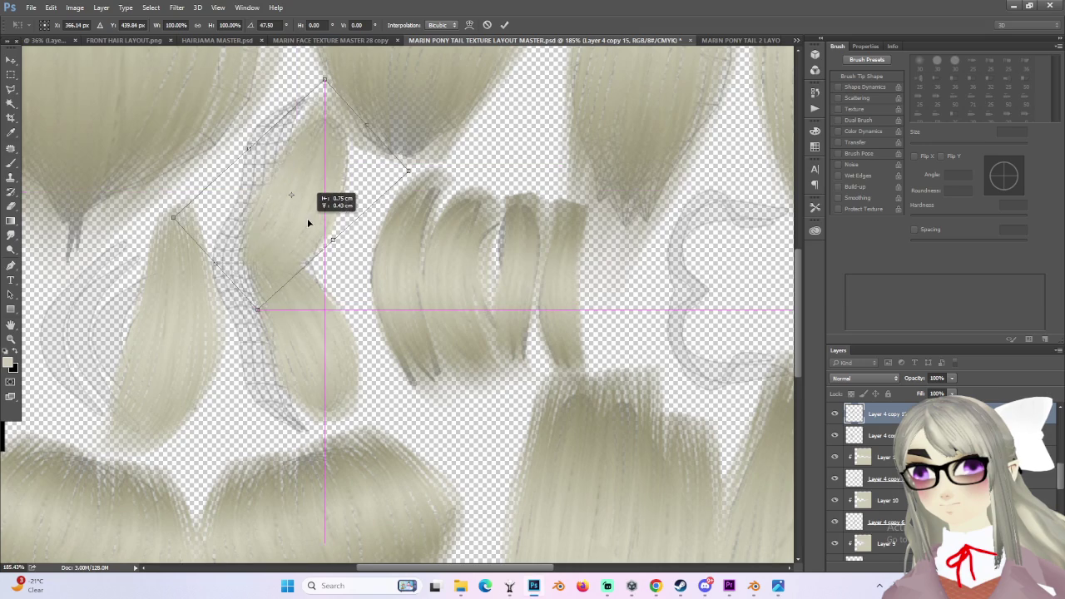
{"action": "left_click_drag", "start_coordinate": [309, 215], "coordinate": [307, 218]}
{"action": "scroll", "coordinate": [423, 275], "scroll_direction": "down", "scroll_amount": 2, "text": "alt"}
{"action": "key", "text": "ctrl+z"}
{"action": "scroll", "coordinate": [391, 174], "scroll_direction": "up", "scroll_amount": 1, "text": "alt"}
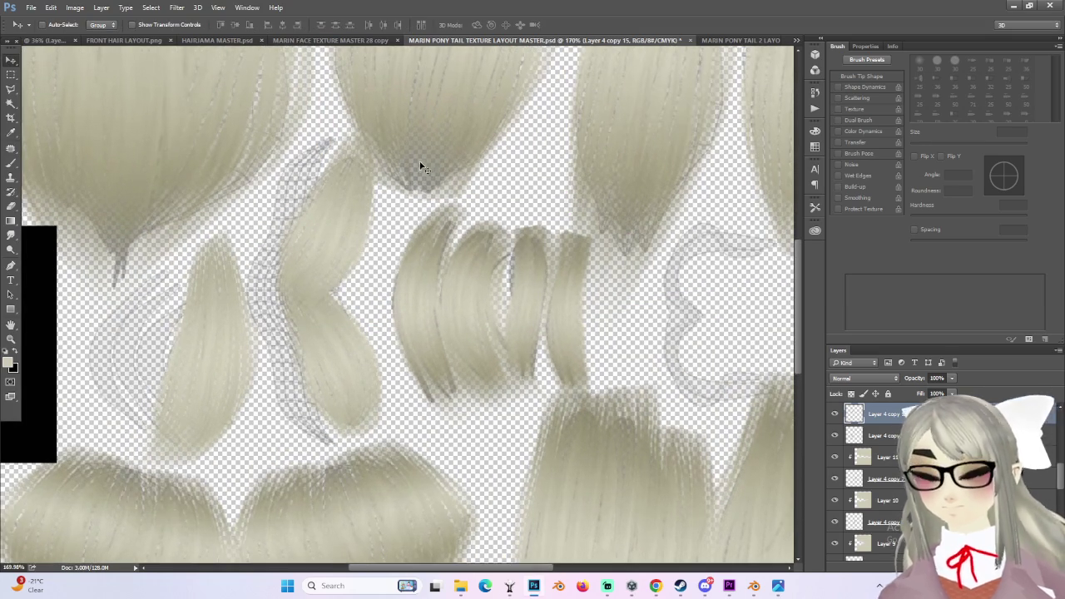
- Warp the copy into the S-shaped island left of centre and merge it into Layer 4 copy 4
{"action": "right_click", "coordinate": [355, 183]}
{"action": "left_click", "coordinate": [387, 267]}
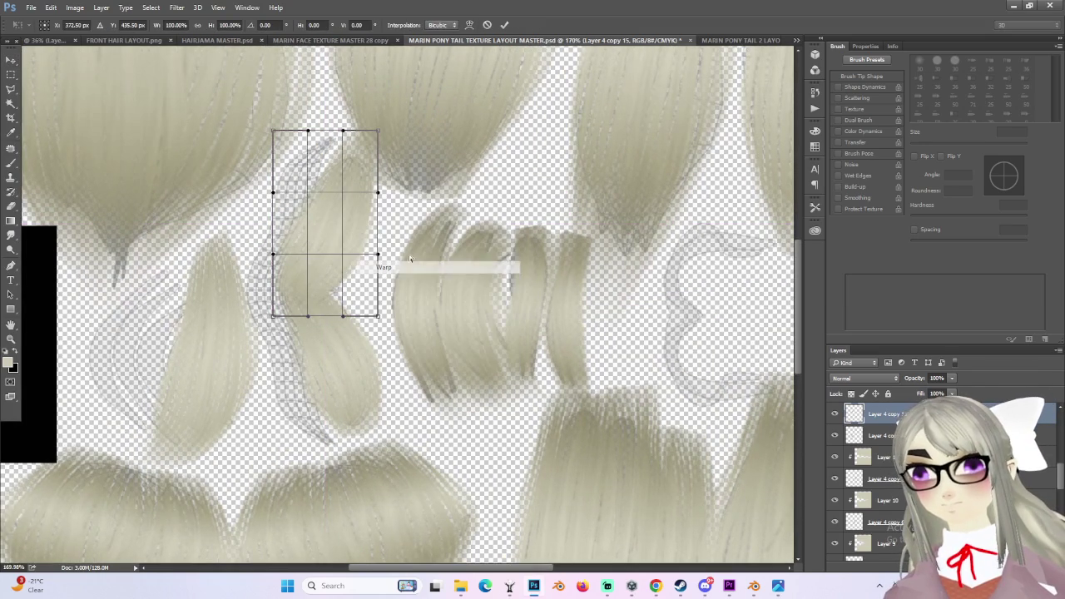
{"action": "left_click_drag", "start_coordinate": [344, 130], "coordinate": [307, 129]}
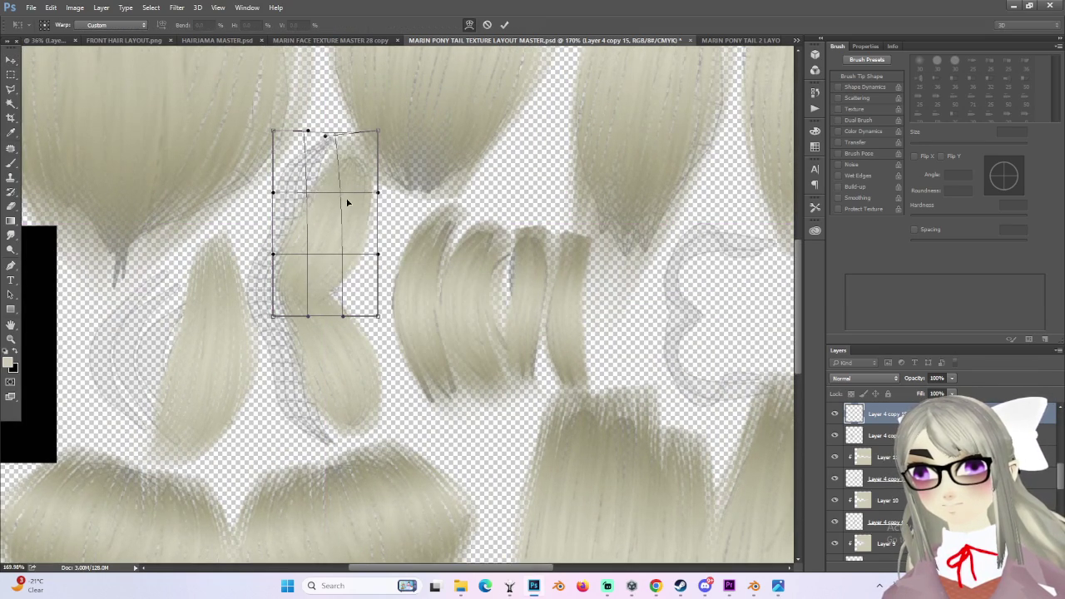
{"action": "left_click_drag", "start_coordinate": [348, 183], "coordinate": [338, 261]}
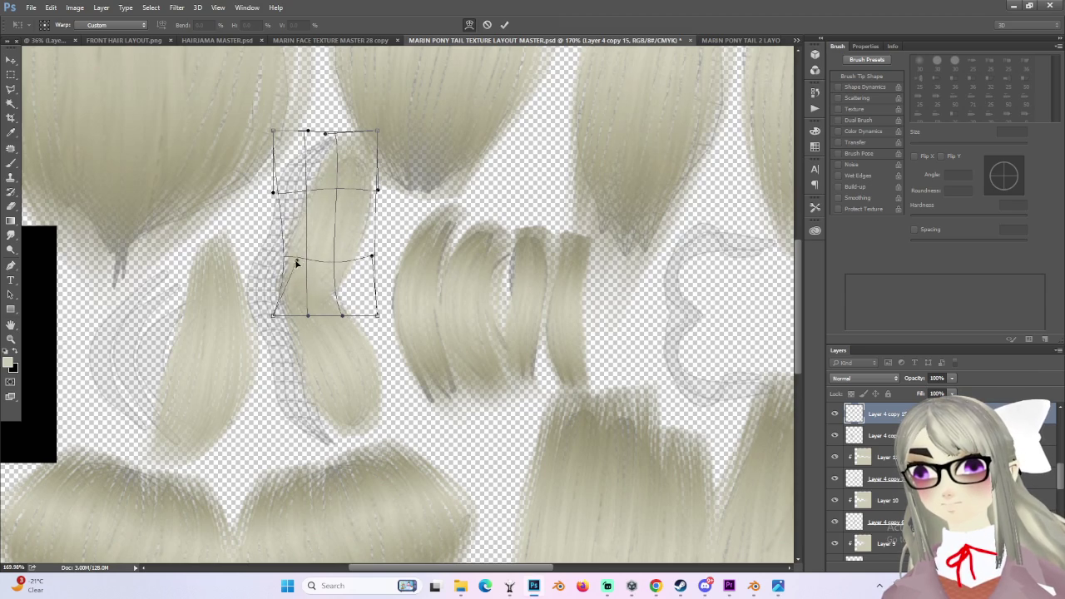
{"action": "scroll", "coordinate": [297, 263], "scroll_direction": "down", "scroll_amount": 2, "text": "alt"}
{"action": "key", "text": "Return"}
{"action": "scroll", "coordinate": [380, 297], "scroll_direction": "down", "scroll_amount": 2, "text": "alt"}
{"action": "right_click", "coordinate": [866, 431]}
{"action": "left_click", "coordinate": [909, 380]}
- Alt-drag a duplicate of the wavy strand slightly to the left
{"action": "scroll", "coordinate": [387, 315], "scroll_direction": "up", "scroll_amount": 1, "text": "alt"}
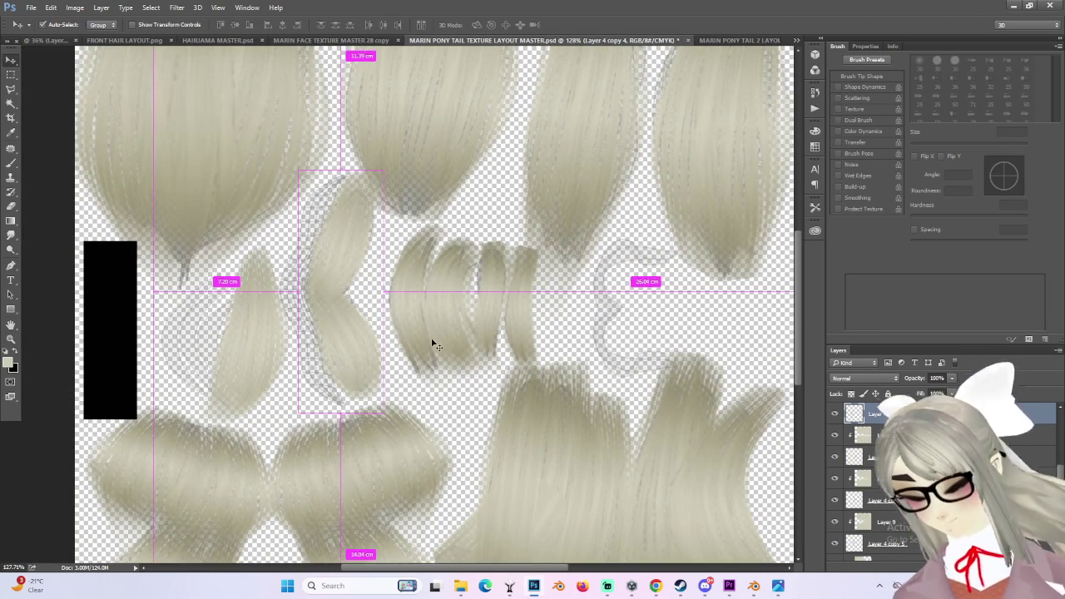
{"action": "mouse_move", "coordinate": [340, 273]}
{"action": "left_mouse_down", "text": "alt"}
{"action": "mouse_move", "coordinate": [208, 275]}
{"action": "mouse_move", "coordinate": [479, 298]}
{"action": "mouse_move", "coordinate": [309, 276]}
{"action": "left_mouse_up", "text": "alt"}
{"action": "key", "text": "ctrl+t"}
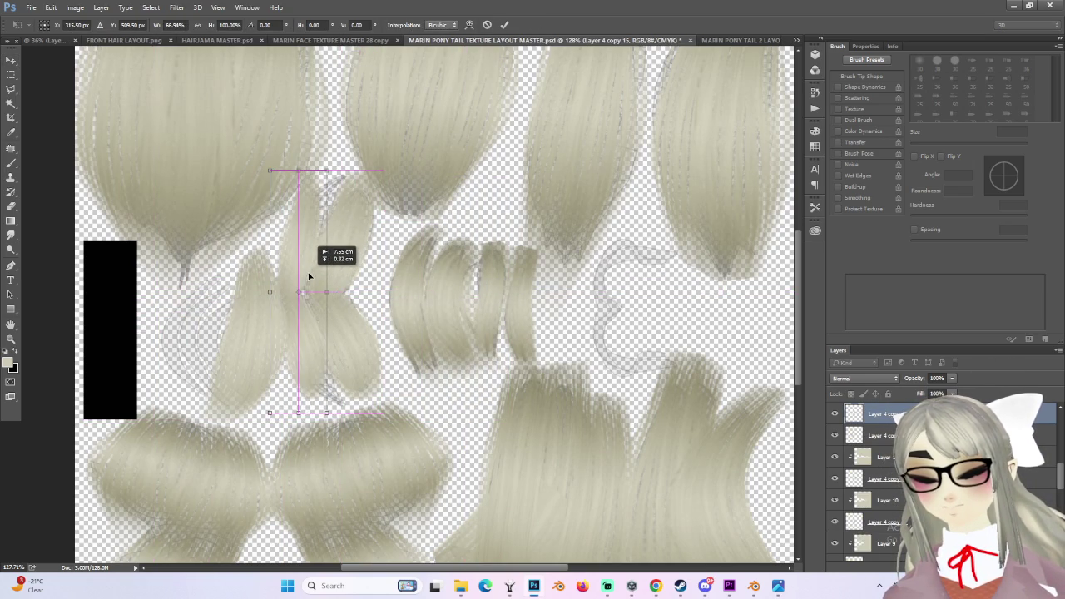
{"action": "scroll", "coordinate": [340, 372], "scroll_direction": "up", "scroll_amount": 1, "text": "alt"}
{"action": "key", "text": "Return"}
- Warp the duplicate into an S-curve filling the other half of the braid island
{"action": "key", "text": "ctrl+t"}
{"action": "right_click", "coordinate": [293, 326]}
{"action": "left_click", "coordinate": [358, 414]}
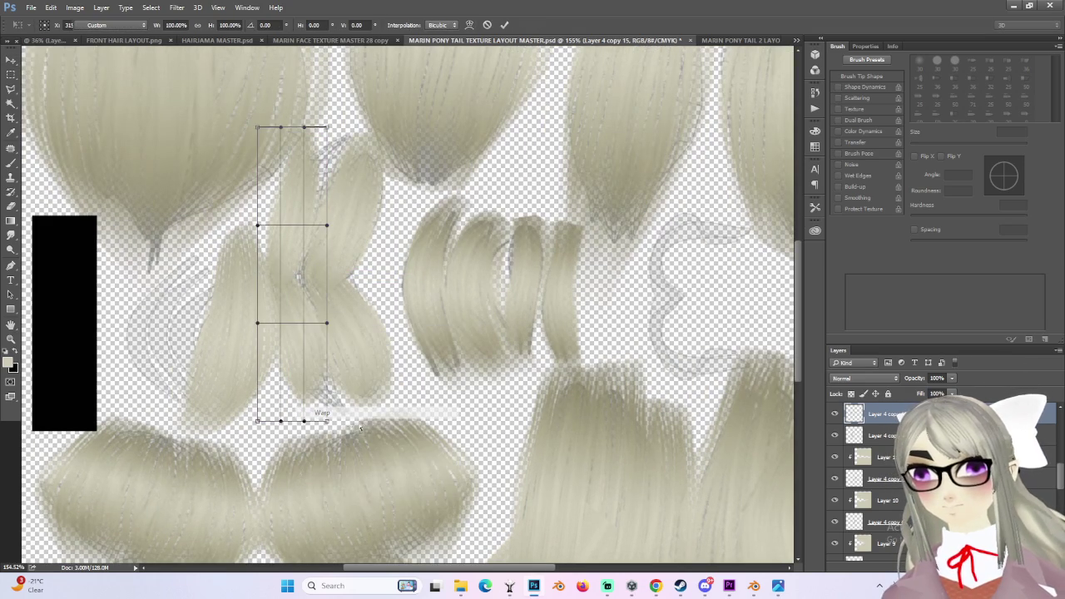
{"action": "mouse_move", "coordinate": [327, 420]}
{"action": "left_mouse_down"}
{"action": "mouse_move", "coordinate": [362, 447]}
{"action": "mouse_move", "coordinate": [357, 458]}
{"action": "left_mouse_up"}
{"action": "mouse_move", "coordinate": [327, 420]}
{"action": "left_mouse_down"}
{"action": "mouse_move", "coordinate": [358, 459]}
{"action": "mouse_move", "coordinate": [356, 450]}
{"action": "left_mouse_up"}
{"action": "left_click_drag", "start_coordinate": [330, 127], "coordinate": [383, 110]}
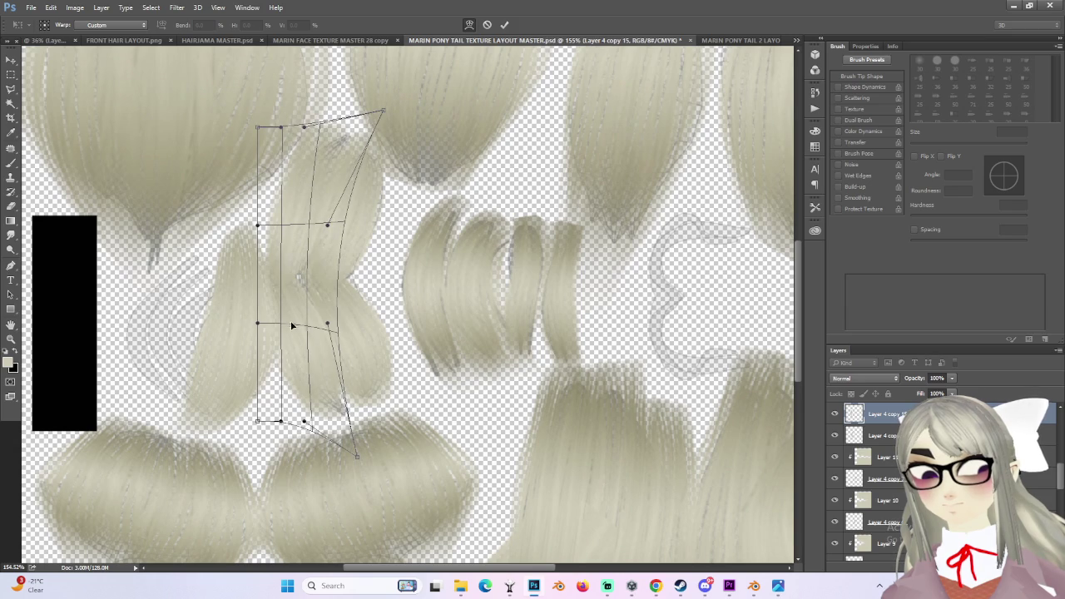
{"action": "mouse_move", "coordinate": [264, 324]}
{"action": "left_mouse_down"}
{"action": "mouse_move", "coordinate": [308, 333]}
{"action": "mouse_move", "coordinate": [298, 333]}
{"action": "left_mouse_up"}
{"action": "mouse_move", "coordinate": [284, 422]}
{"action": "left_mouse_down"}
{"action": "mouse_move", "coordinate": [419, 421]}
{"action": "mouse_move", "coordinate": [309, 418]}
{"action": "left_mouse_up"}
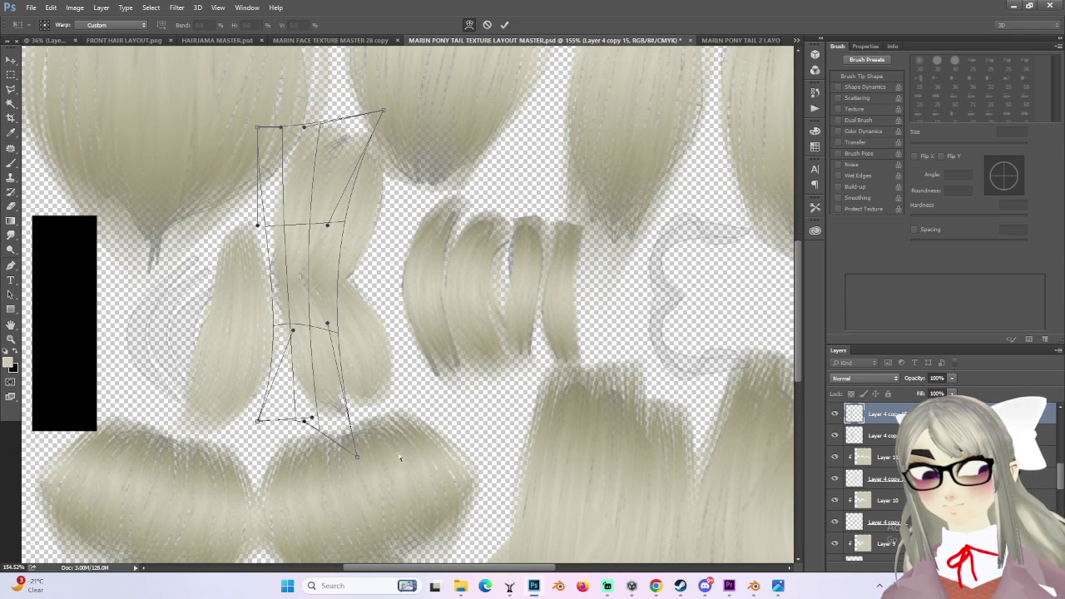
{"action": "mouse_move", "coordinate": [358, 458]}
{"action": "left_mouse_down"}
{"action": "mouse_move", "coordinate": [380, 469]}
{"action": "mouse_move", "coordinate": [354, 466]}
{"action": "left_mouse_up"}
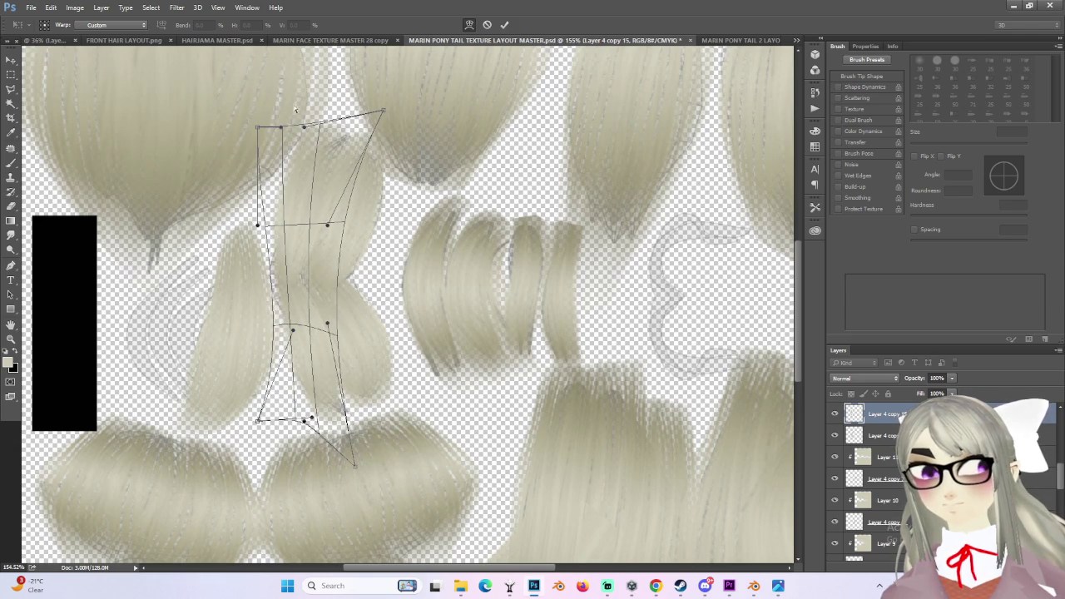
{"action": "mouse_move", "coordinate": [261, 128]}
{"action": "left_mouse_down"}
{"action": "mouse_move", "coordinate": [326, 132]}
{"action": "mouse_move", "coordinate": [290, 131]}
{"action": "mouse_move", "coordinate": [376, 113]}
{"action": "mouse_move", "coordinate": [364, 107]}
{"action": "left_mouse_up"}
{"action": "mouse_move", "coordinate": [327, 225]}
{"action": "left_mouse_down"}
{"action": "mouse_move", "coordinate": [316, 208]}
{"action": "mouse_move", "coordinate": [324, 168]}
{"action": "mouse_move", "coordinate": [332, 177]}
{"action": "left_mouse_up"}
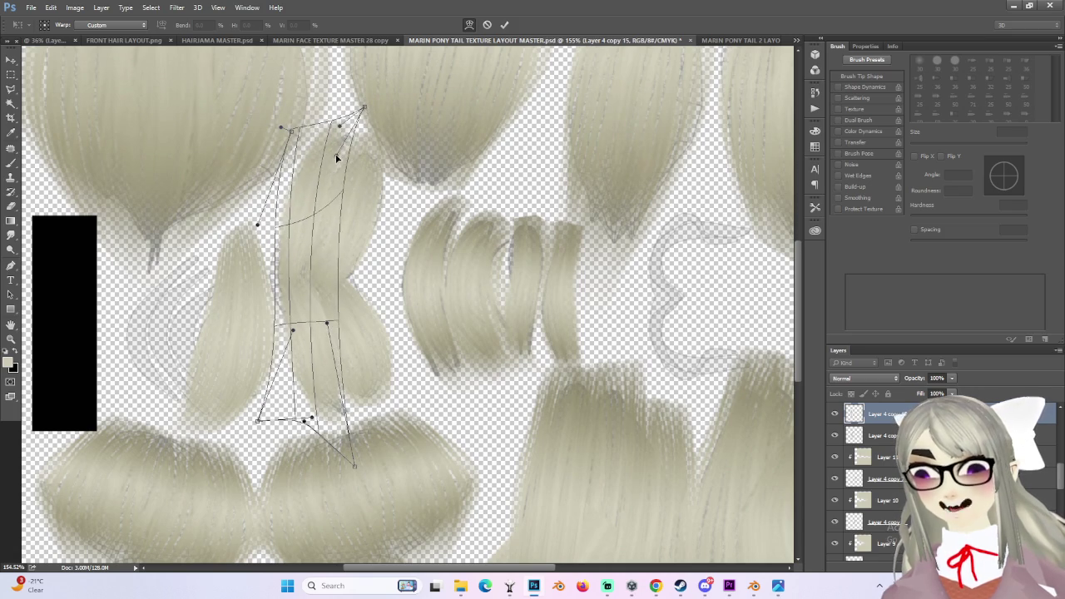
{"action": "scroll", "coordinate": [337, 158], "scroll_direction": "down", "scroll_amount": 2, "text": "alt"}
{"action": "key", "text": "Return"}
- Duplicate the layer, make the third layer visible again and merge it down
{"action": "scroll", "coordinate": [347, 300], "scroll_direction": "down", "scroll_amount": 2, "text": "alt"}
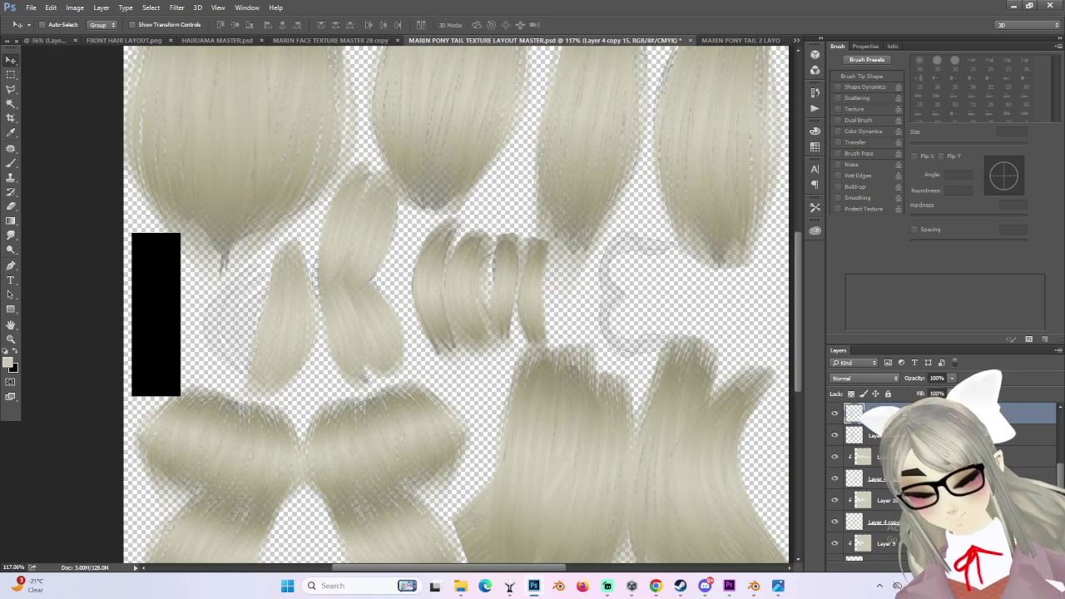
{"action": "key", "text": "ctrl+j"}
{"action": "left_click", "coordinate": [836, 457]}
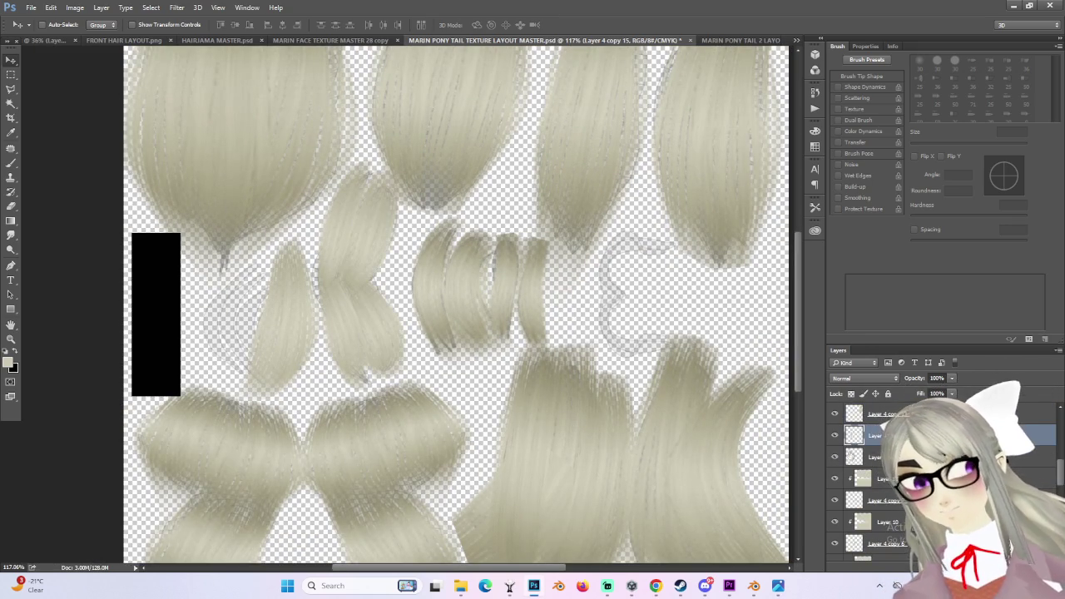
{"action": "right_click", "coordinate": [895, 440]}
{"action": "left_click", "coordinate": [924, 254]}
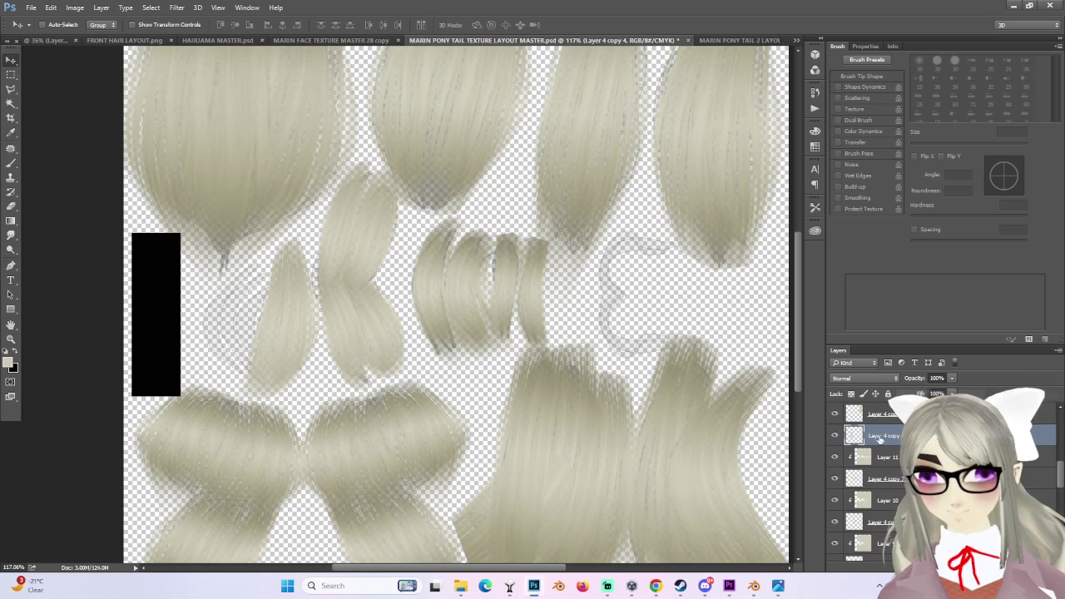
- Set Layer 18 to Multiply blend mode and pick the Gradient tool
{"action": "left_click", "coordinate": [864, 379]}
{"action": "left_click", "coordinate": [855, 414]}
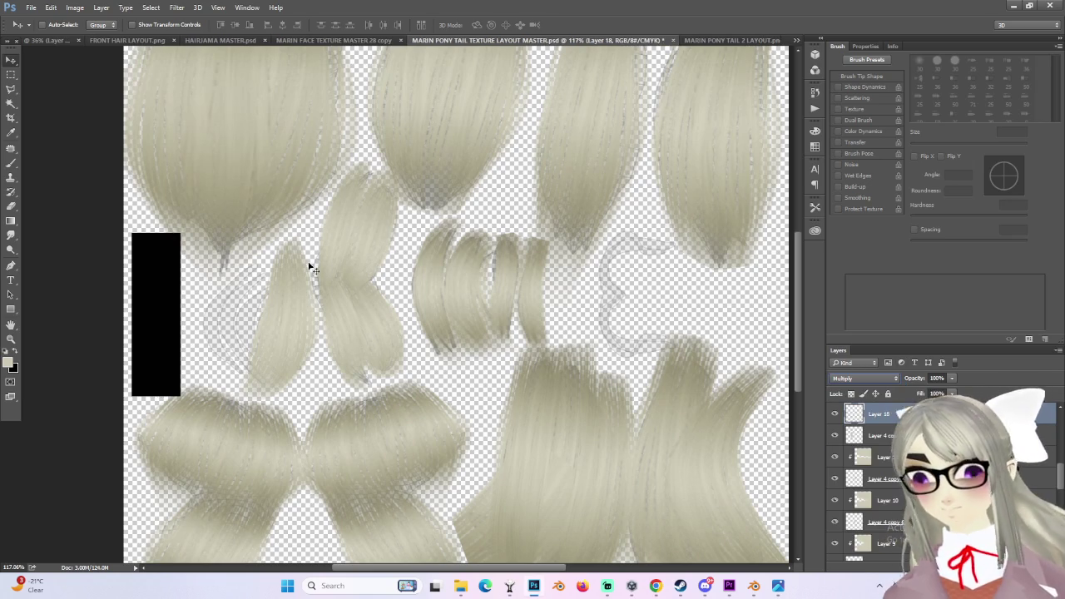
{"action": "left_click", "coordinate": [11, 222]}
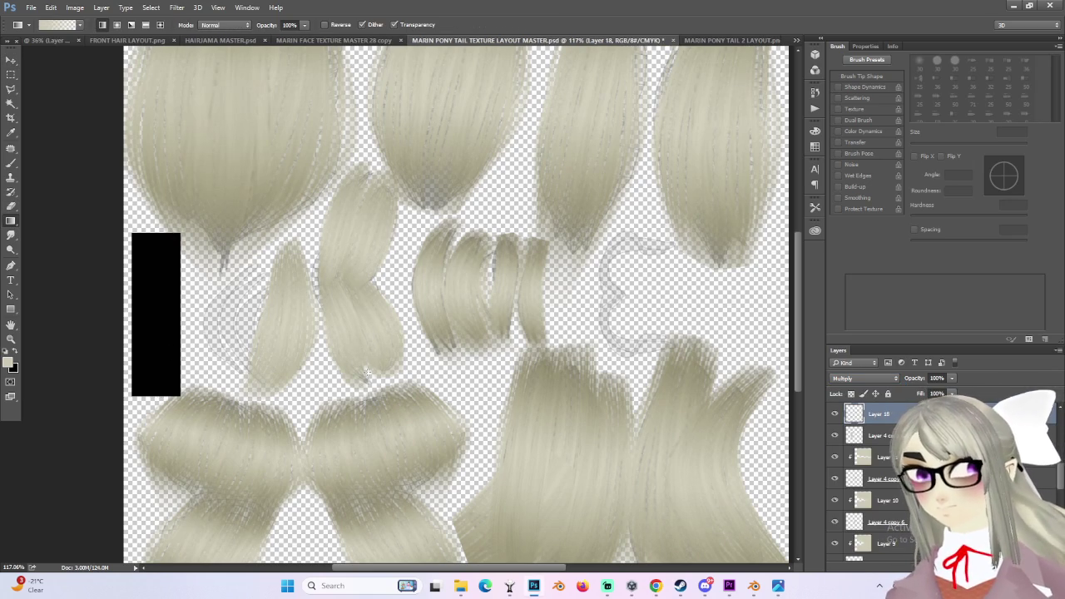
{"action": "left_click_drag", "start_coordinate": [363, 329], "coordinate": [397, 409]}
{"action": "key", "text": "ctrl+z"}
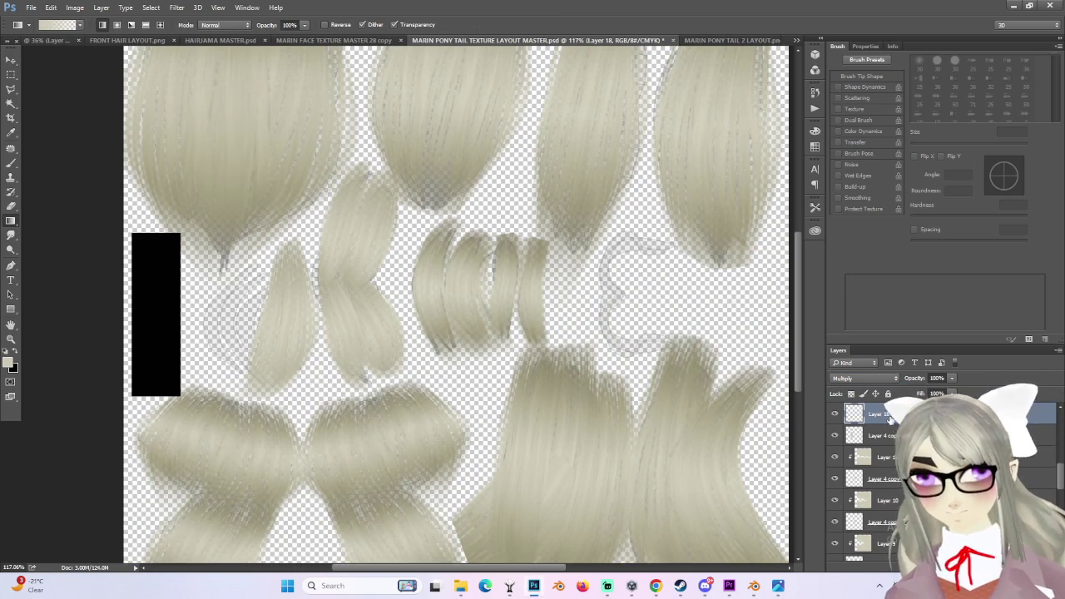
- Clip Layer 18 to the hair layer and shade the strand with a gradient
{"action": "right_click", "coordinate": [890, 418]}
{"action": "left_click", "coordinate": [943, 261]}
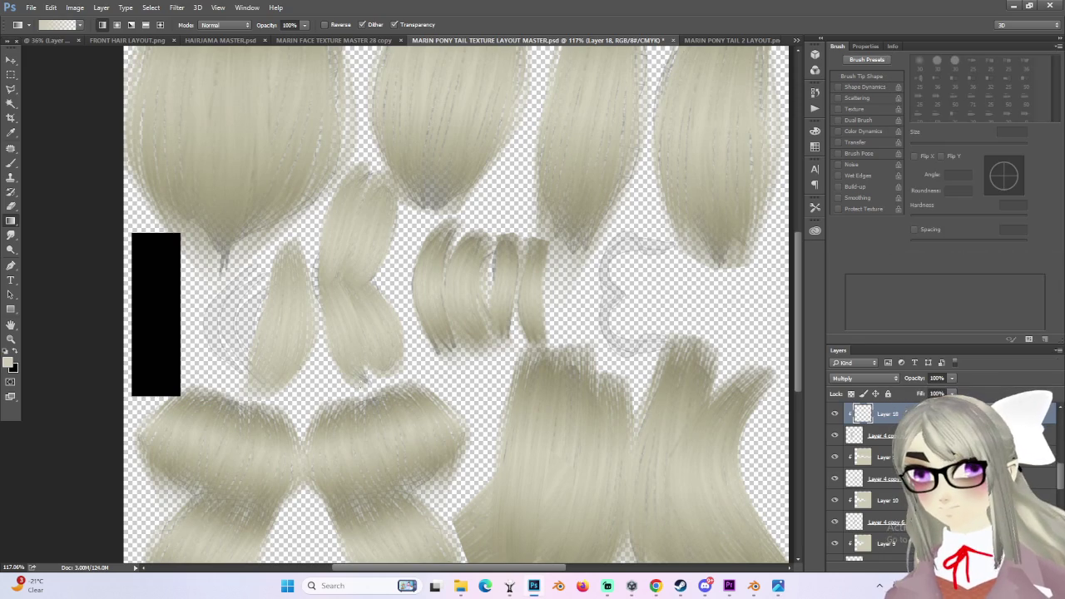
{"action": "left_click_drag", "start_coordinate": [372, 368], "coordinate": [364, 372]}
{"action": "key", "text": "ctrl+z"}
{"action": "left_click_drag", "start_coordinate": [353, 236], "coordinate": [353, 236]}
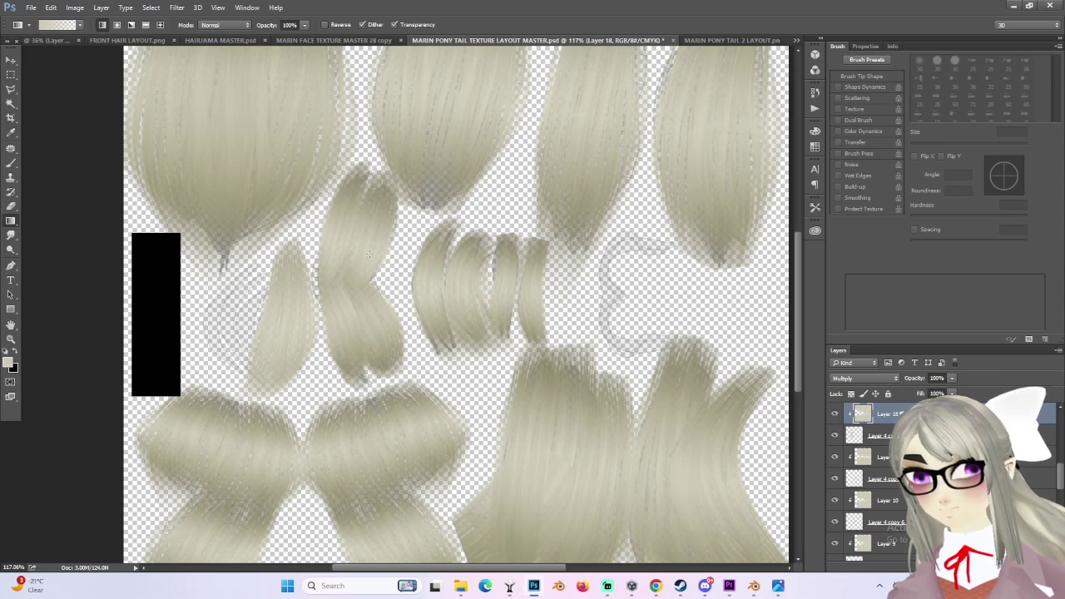
{"action": "scroll", "coordinate": [410, 232], "scroll_direction": "down", "scroll_amount": 5, "text": "alt"}
{"action": "left_click", "coordinate": [31, 7]}
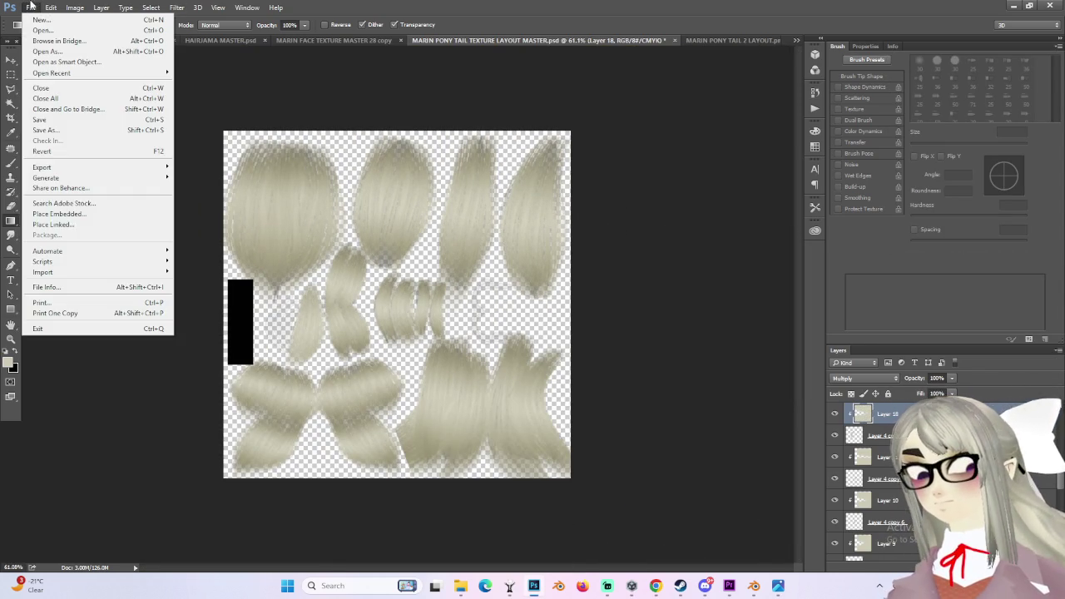
- Save as PSD over MARIN PONY TAIL TEXTURE LAYOUT MASTER.psd, confirming replacement and Maximize Compatibility
{"action": "left_click", "coordinate": [50, 131]}
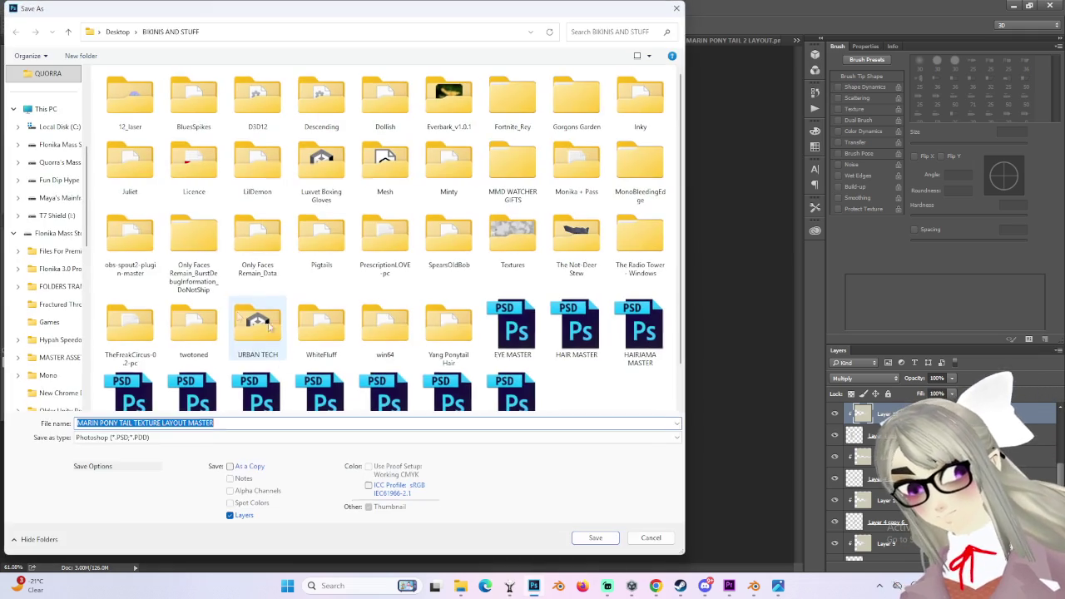
{"action": "left_click", "coordinate": [104, 437]}
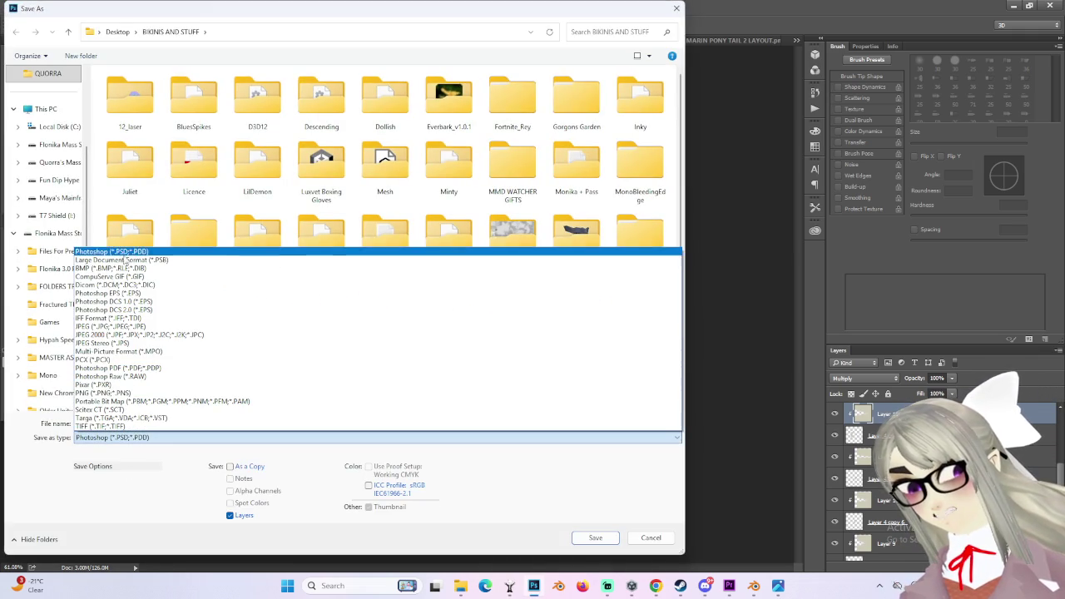
{"action": "left_click", "coordinate": [108, 250]}
{"action": "left_click", "coordinate": [614, 538]}
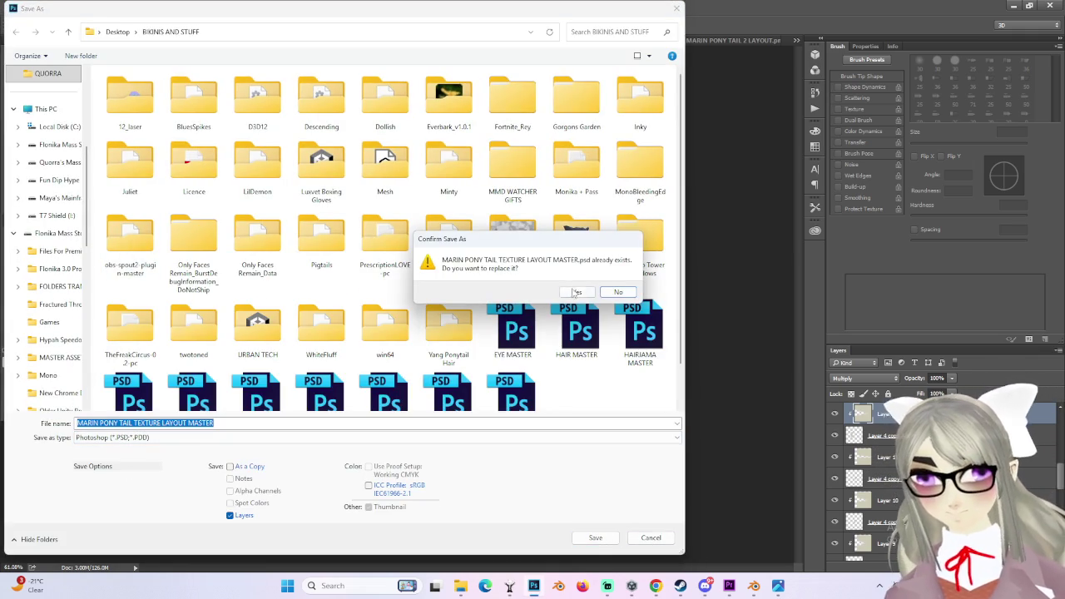
{"action": "left_click", "coordinate": [586, 291]}
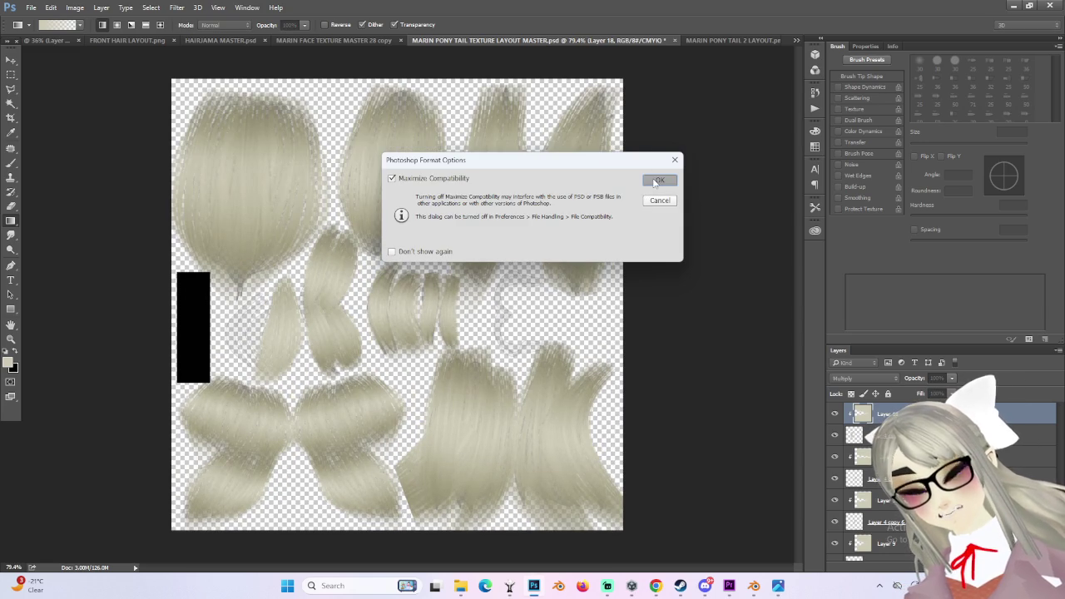
{"action": "left_click", "coordinate": [657, 181]}
{"action": "scroll", "coordinate": [322, 309], "scroll_direction": "up", "scroll_amount": 5, "text": "alt"}
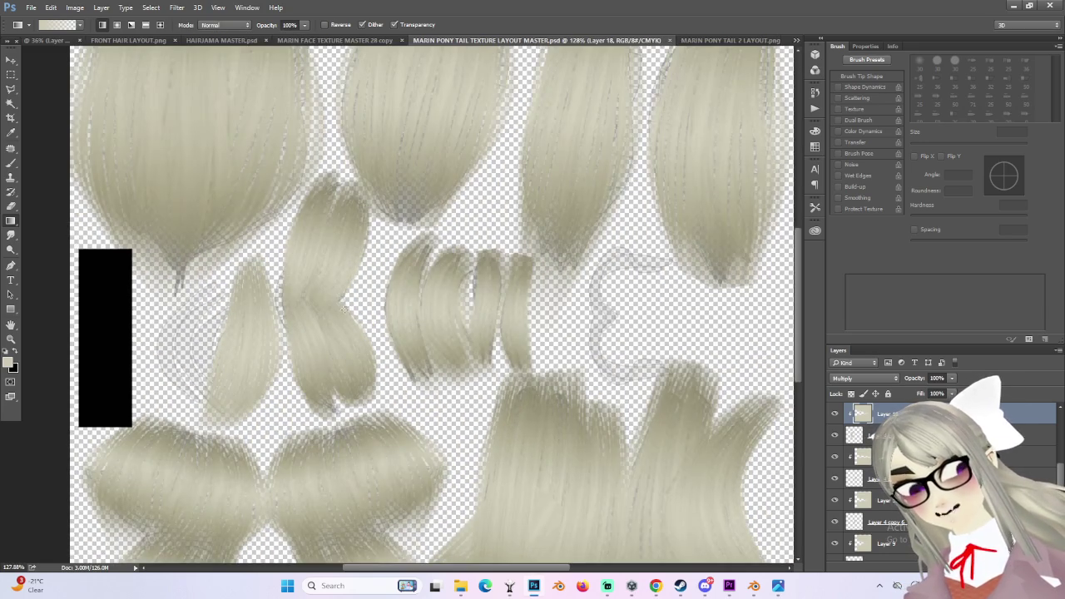
- Make Layer 4 copy 15 active and shift a hair piece right and back with the Move tool
{"action": "scroll", "coordinate": [345, 310], "scroll_direction": "up", "scroll_amount": 3, "text": "alt"}
{"action": "scroll", "coordinate": [294, 381], "scroll_direction": "down", "scroll_amount": 2, "text": "alt"}
{"action": "scroll", "coordinate": [393, 328], "scroll_direction": "down", "scroll_amount": 1, "text": "alt"}
{"action": "key", "text": "ctrl+j"}
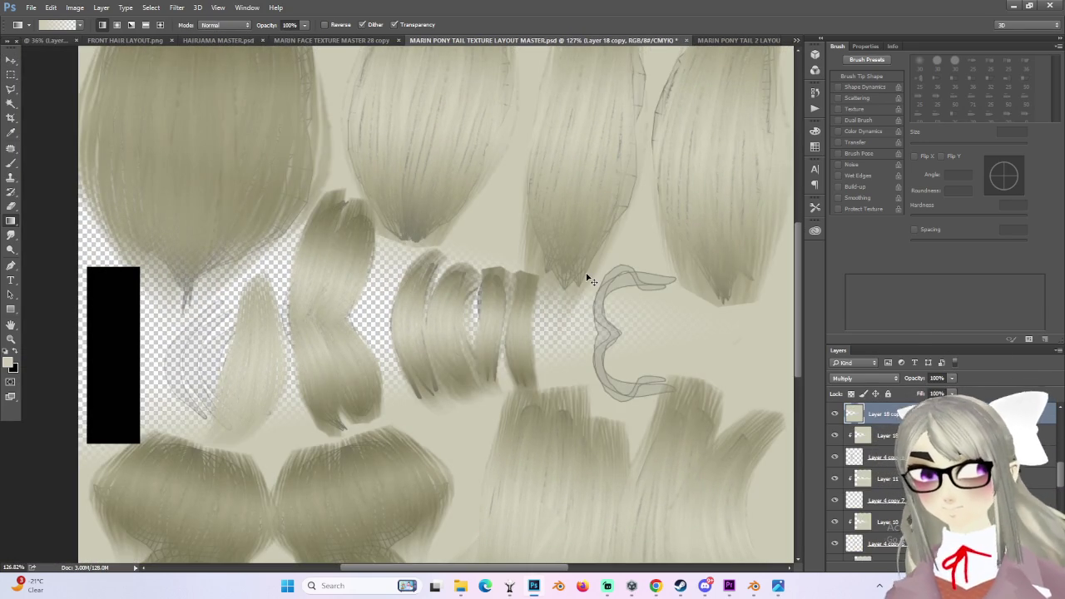
{"action": "key", "text": "ctrl+z"}
{"action": "key", "text": "ctrl+alt+z"}
{"action": "scroll", "coordinate": [469, 368], "scroll_direction": "down", "scroll_amount": 2, "text": "alt"}
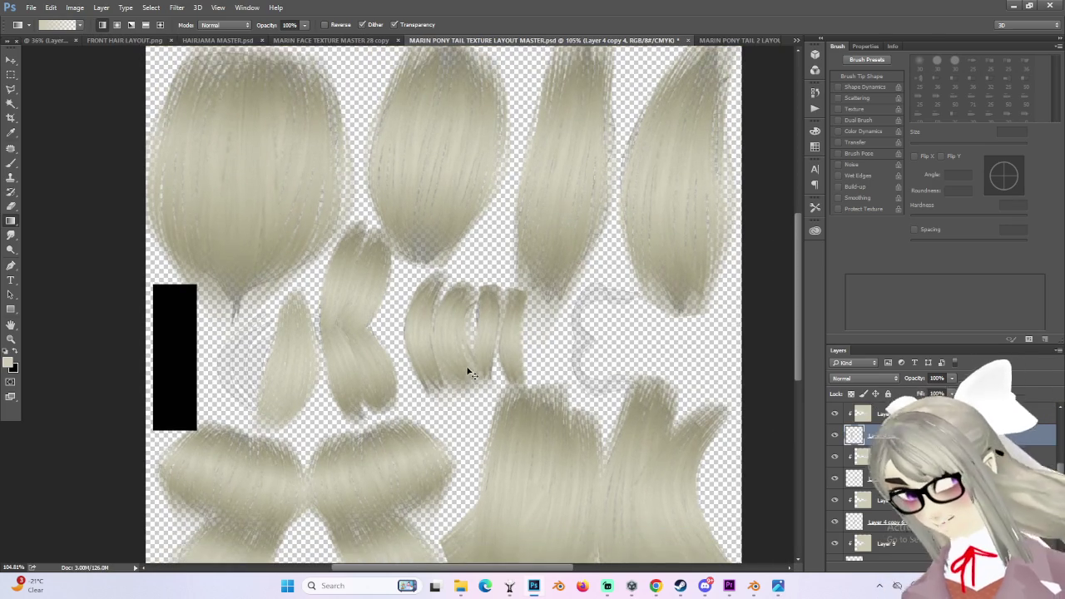
{"action": "left_click", "coordinate": [10, 60]}
{"action": "left_click_drag", "start_coordinate": [408, 287], "coordinate": [649, 293]}
{"action": "scroll", "coordinate": [678, 388], "scroll_direction": "up", "scroll_amount": 2, "text": "alt"}
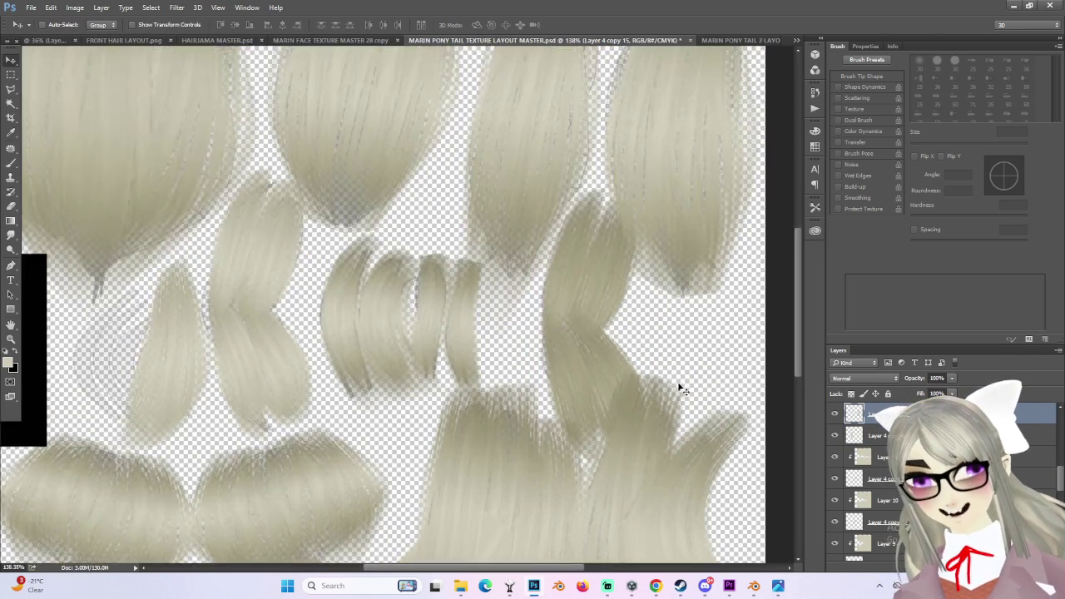
{"action": "scroll", "coordinate": [678, 388], "scroll_direction": "up", "scroll_amount": 2, "text": "alt"}
{"action": "left_click_drag", "start_coordinate": [679, 388], "coordinate": [580, 316]}
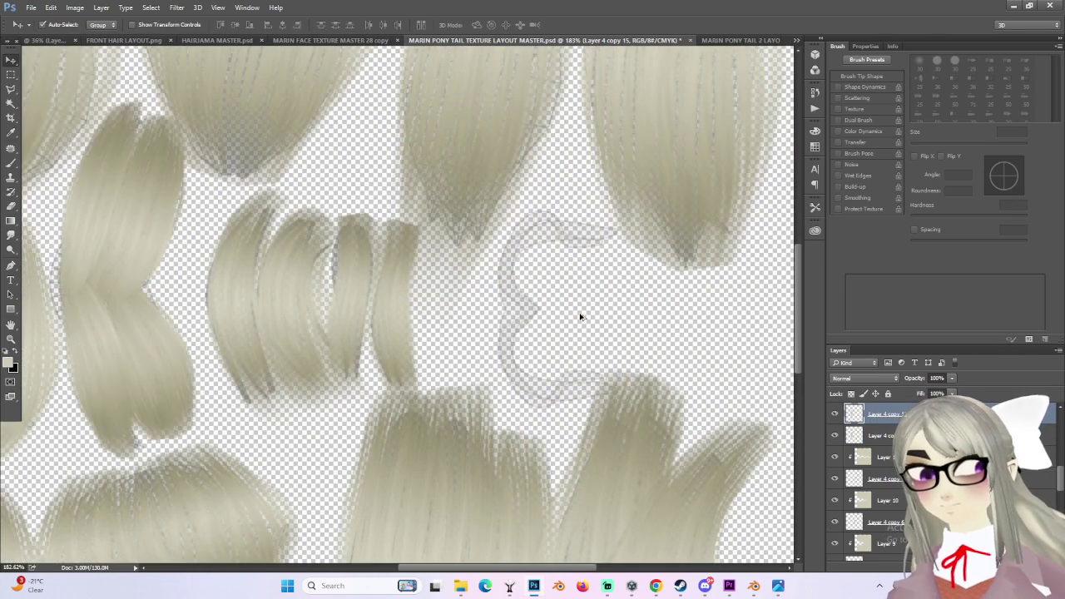
{"action": "scroll", "coordinate": [287, 379], "scroll_direction": "down", "scroll_amount": 2, "text": "alt"}
{"action": "scroll", "coordinate": [287, 379], "scroll_direction": "down", "scroll_amount": 1, "text": "alt"}
- Select Layer 4 copy 4 and drag its strand onto the curl island right of the rings
{"action": "left_click", "coordinate": [866, 435]}
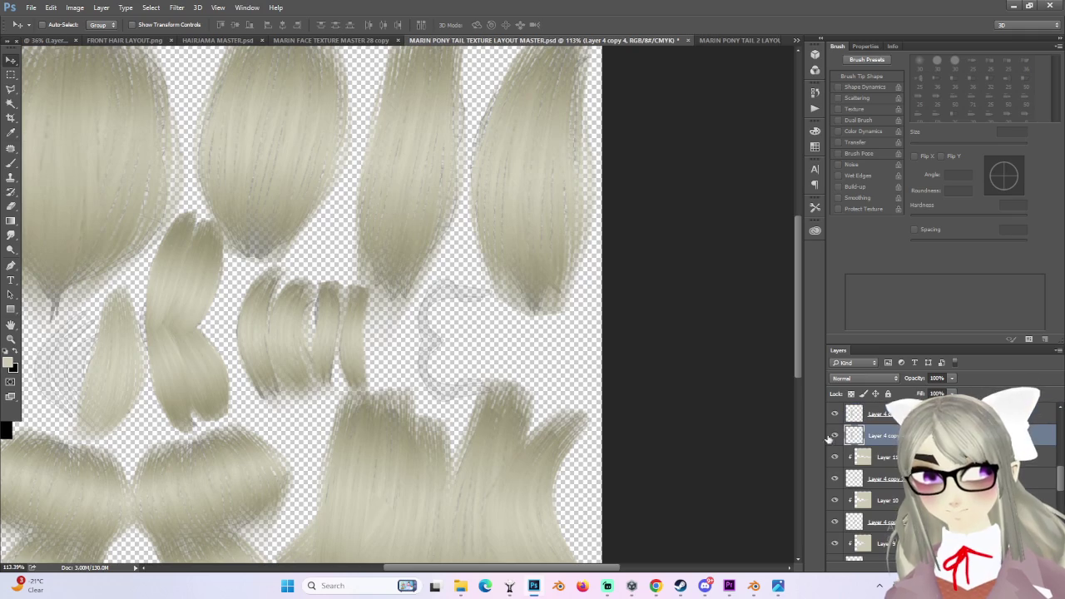
{"action": "left_click_drag", "start_coordinate": [195, 370], "coordinate": [466, 370]}
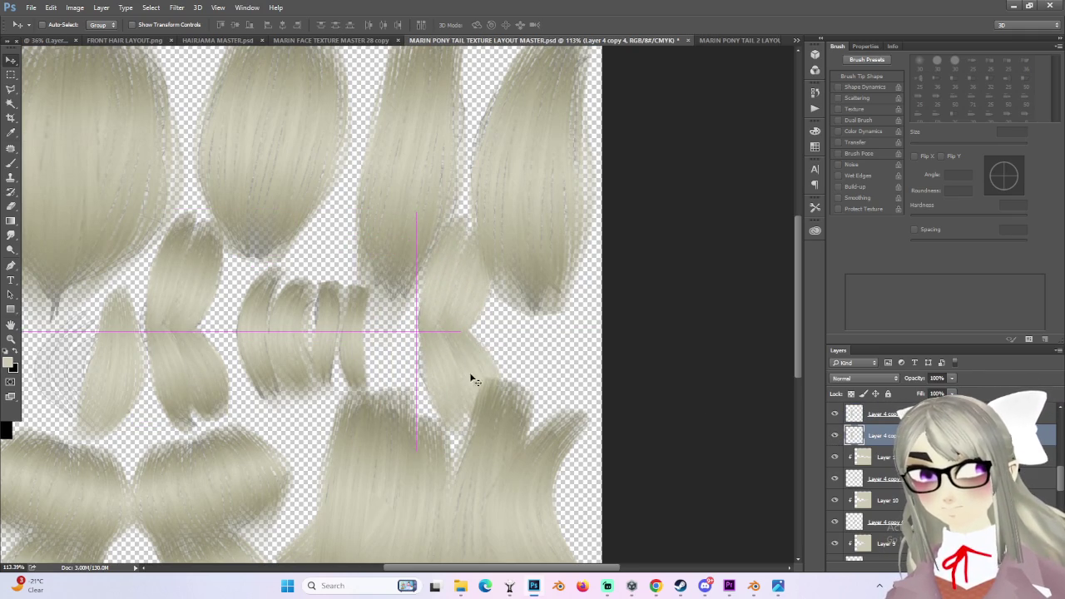
{"action": "scroll", "coordinate": [468, 372], "scroll_direction": "up", "scroll_amount": 2, "text": "alt"}
{"action": "key", "text": "ctrl+t"}
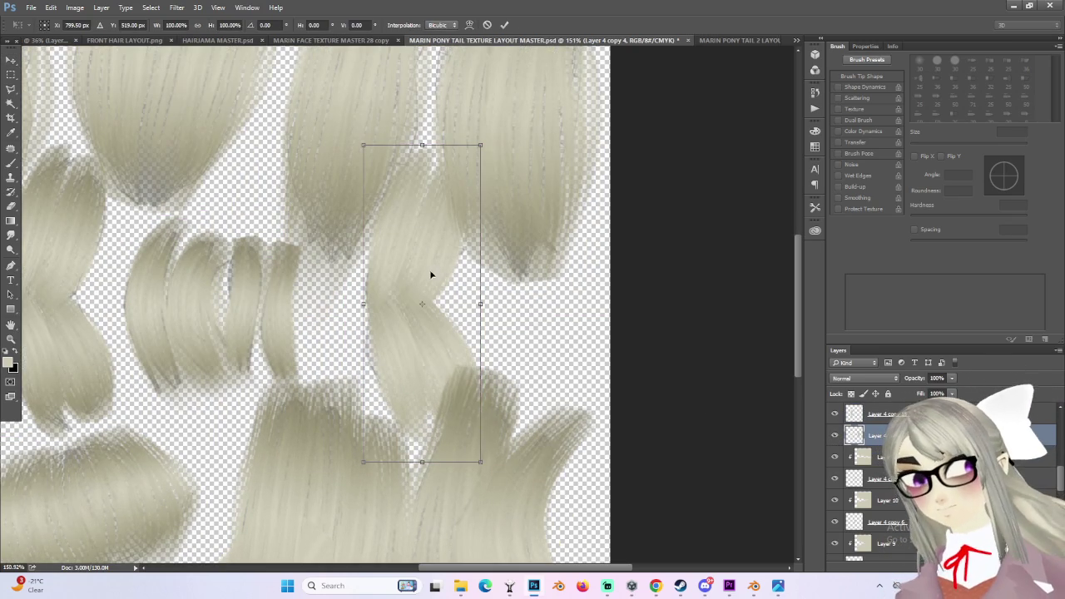
- Warp the Layer 4 copy 4 hair strand into a rough C-shaped curve and commit it
{"action": "right_click", "coordinate": [429, 270]}
{"action": "left_click", "coordinate": [449, 359]}
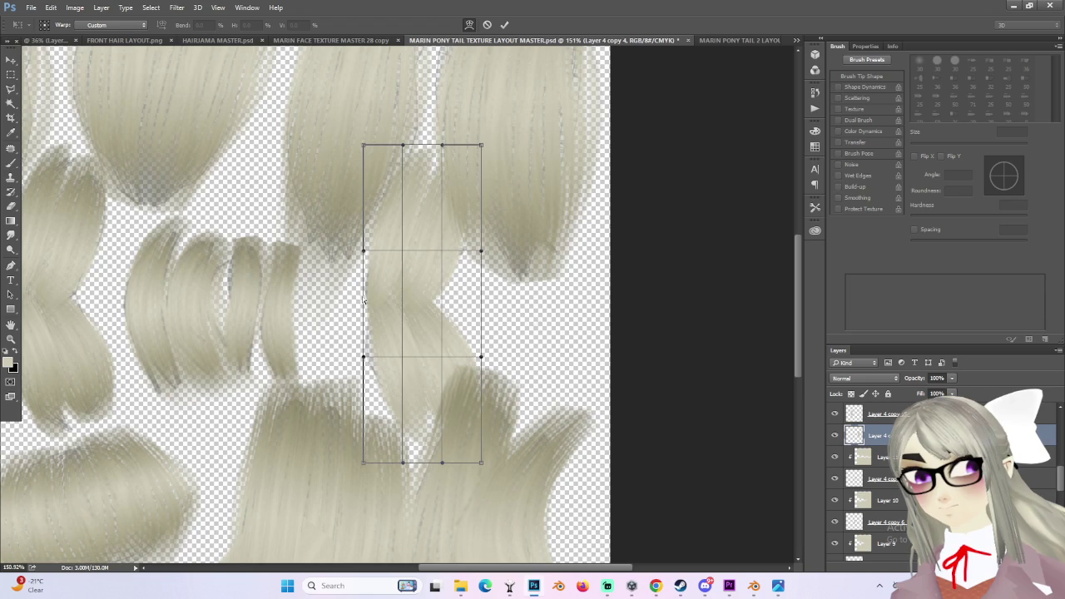
{"action": "left_click_drag", "start_coordinate": [365, 252], "coordinate": [250, 243]}
{"action": "mouse_move", "coordinate": [363, 358]}
{"action": "left_mouse_down"}
{"action": "mouse_move", "coordinate": [267, 361]}
{"action": "mouse_move", "coordinate": [263, 373]}
{"action": "left_mouse_up"}
{"action": "mouse_move", "coordinate": [479, 360]}
{"action": "left_mouse_down"}
{"action": "mouse_move", "coordinate": [340, 369]}
{"action": "mouse_move", "coordinate": [412, 364]}
{"action": "mouse_move", "coordinate": [380, 339]}
{"action": "mouse_move", "coordinate": [332, 253]}
{"action": "left_mouse_up"}
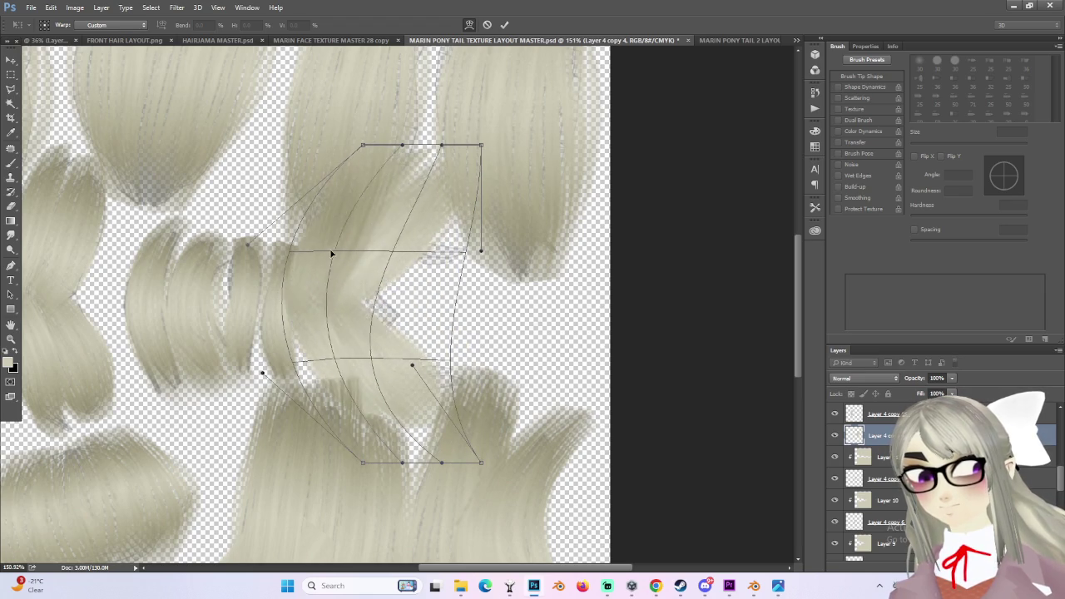
{"action": "left_click_drag", "start_coordinate": [483, 253], "coordinate": [470, 169]}
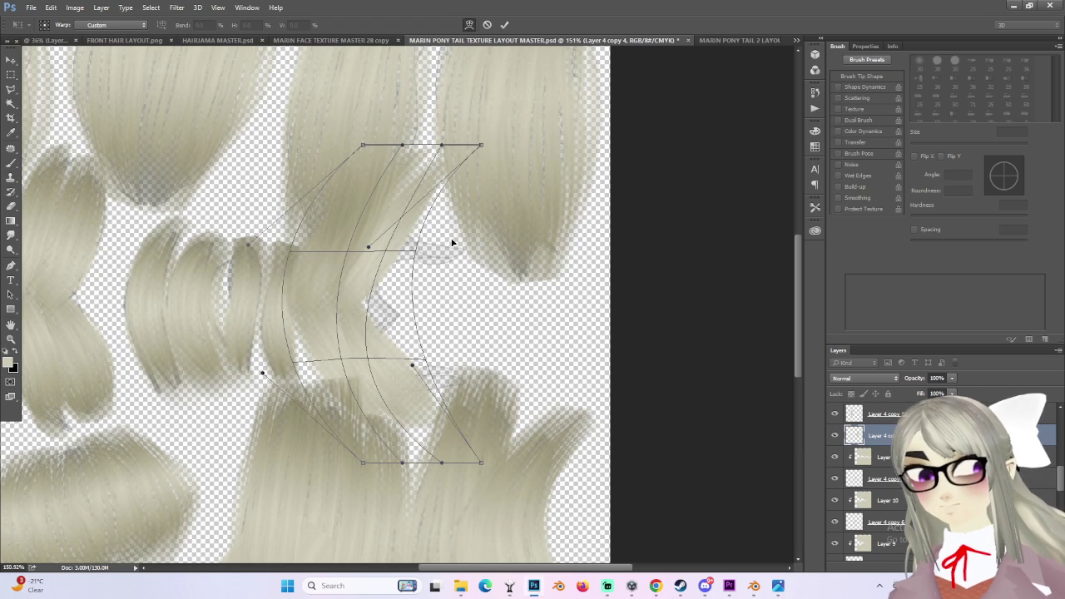
{"action": "key", "text": "Return"}
- Scale the warped strand down to about 61% and move it up into the curl island
{"action": "key", "text": "ctrl+t"}
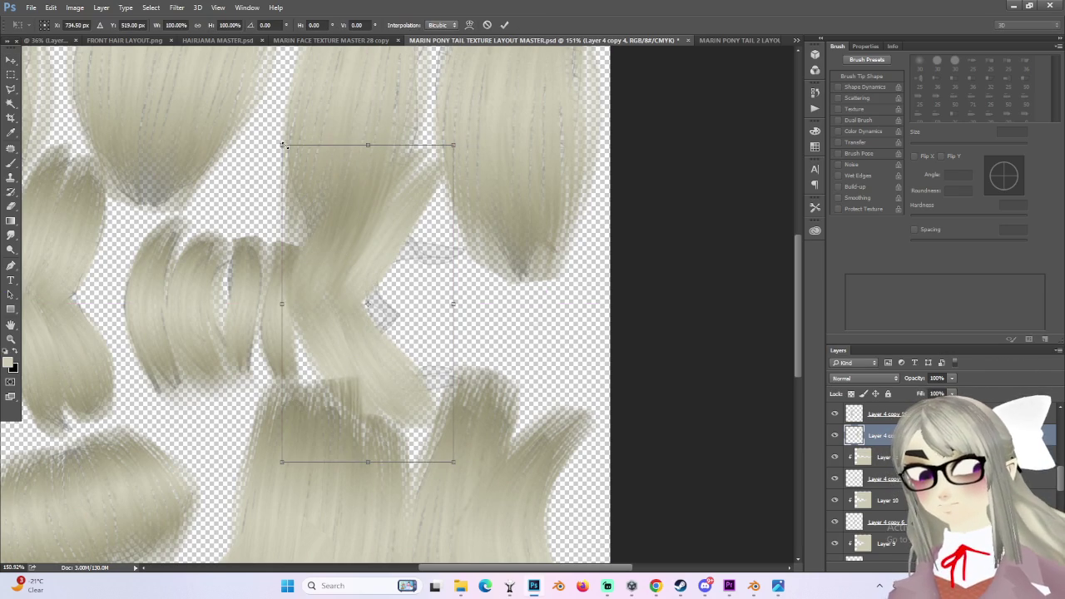
{"action": "left_click_drag", "start_coordinate": [283, 145], "coordinate": [349, 269]}
{"action": "left_click_drag", "start_coordinate": [404, 316], "coordinate": [400, 269]}
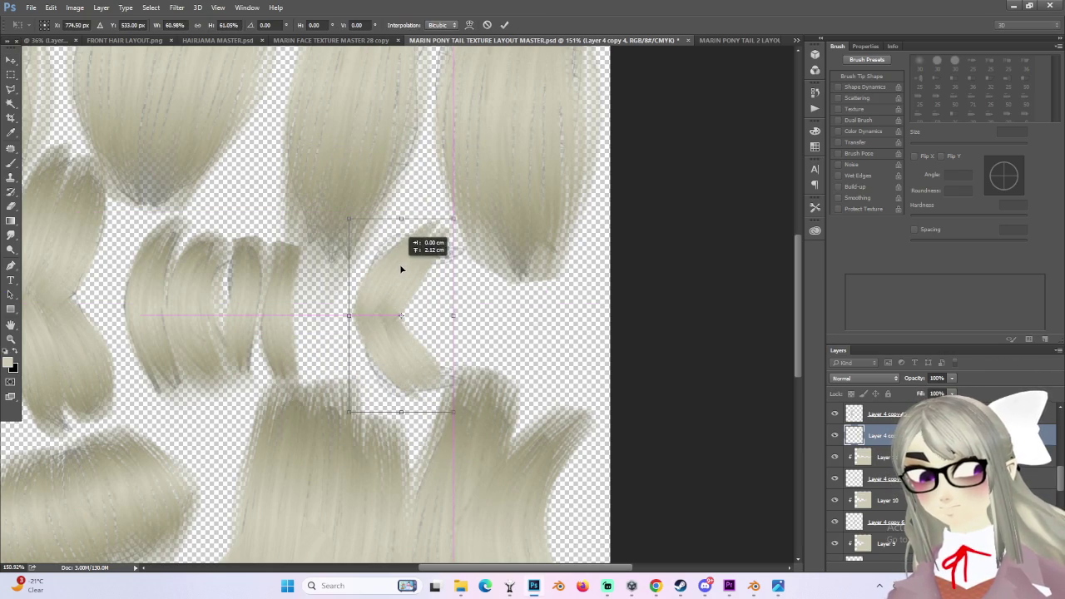
{"action": "scroll", "coordinate": [445, 279], "scroll_direction": "up", "scroll_amount": 2, "text": "alt"}
{"action": "key", "text": "Return"}
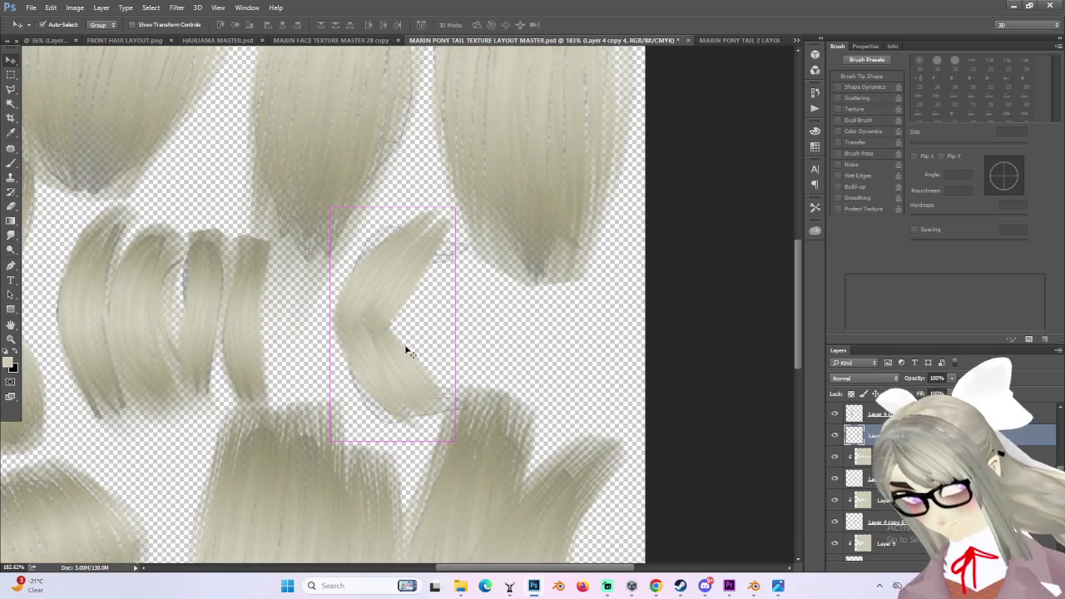
- Warp the curl again, bowing its top, stretching its bottom and deepening the C-curve
{"action": "key", "text": "ctrl+t"}
{"action": "right_click", "coordinate": [401, 292]}
{"action": "left_click", "coordinate": [412, 368]}
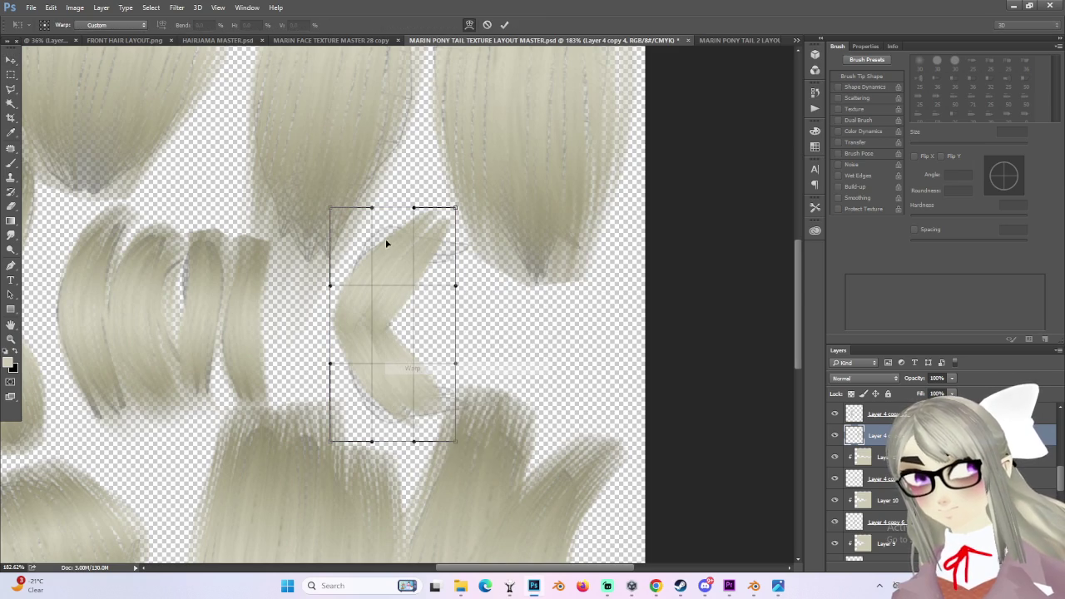
{"action": "left_click_drag", "start_coordinate": [370, 261], "coordinate": [369, 238]}
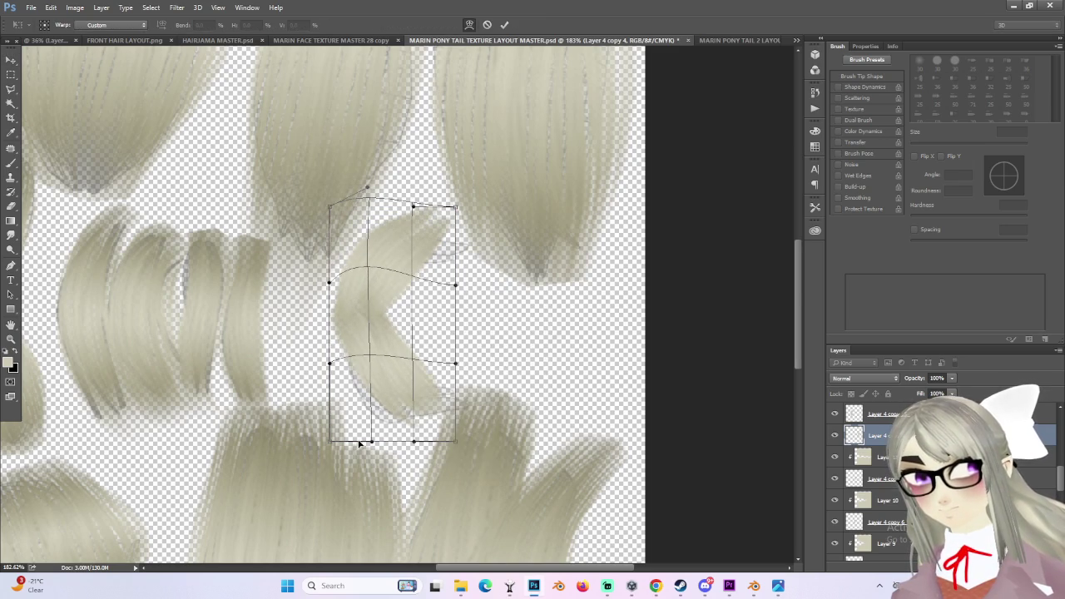
{"action": "left_click_drag", "start_coordinate": [360, 445], "coordinate": [346, 502]}
{"action": "mouse_move", "coordinate": [455, 442]}
{"action": "left_mouse_down"}
{"action": "mouse_move", "coordinate": [535, 448]}
{"action": "mouse_move", "coordinate": [521, 425]}
{"action": "left_mouse_up"}
{"action": "left_click_drag", "start_coordinate": [376, 331], "coordinate": [359, 406]}
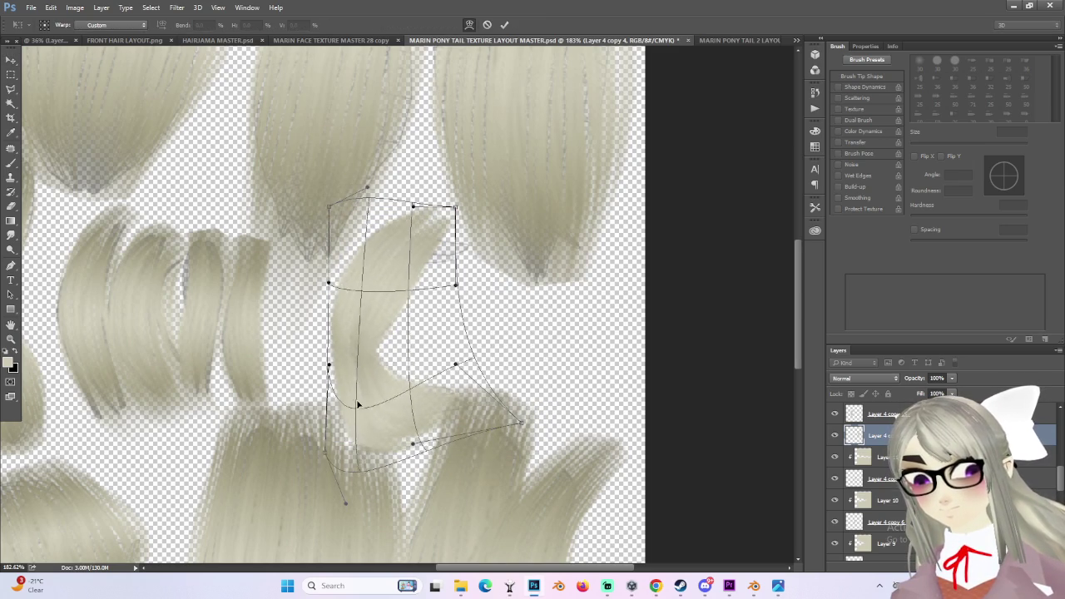
{"action": "left_click_drag", "start_coordinate": [415, 247], "coordinate": [384, 250]}
{"action": "left_click_drag", "start_coordinate": [456, 207], "coordinate": [472, 244]}
{"action": "mouse_move", "coordinate": [448, 283]}
{"action": "left_mouse_down"}
{"action": "mouse_move", "coordinate": [497, 301]}
{"action": "mouse_move", "coordinate": [505, 319]}
{"action": "left_mouse_up"}
{"action": "left_click_drag", "start_coordinate": [409, 289], "coordinate": [416, 295]}
{"action": "left_click_drag", "start_coordinate": [473, 249], "coordinate": [491, 237]}
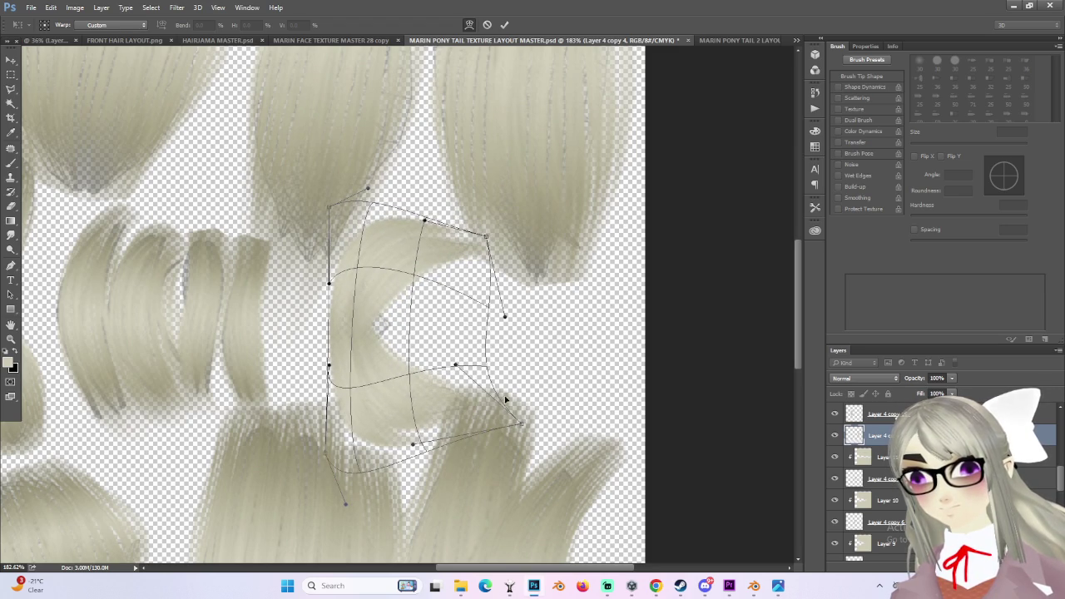
- Fine-tune the curl's lower bends, left side and upper tip, then commit the warp
{"action": "left_click_drag", "start_coordinate": [455, 373], "coordinate": [450, 364]}
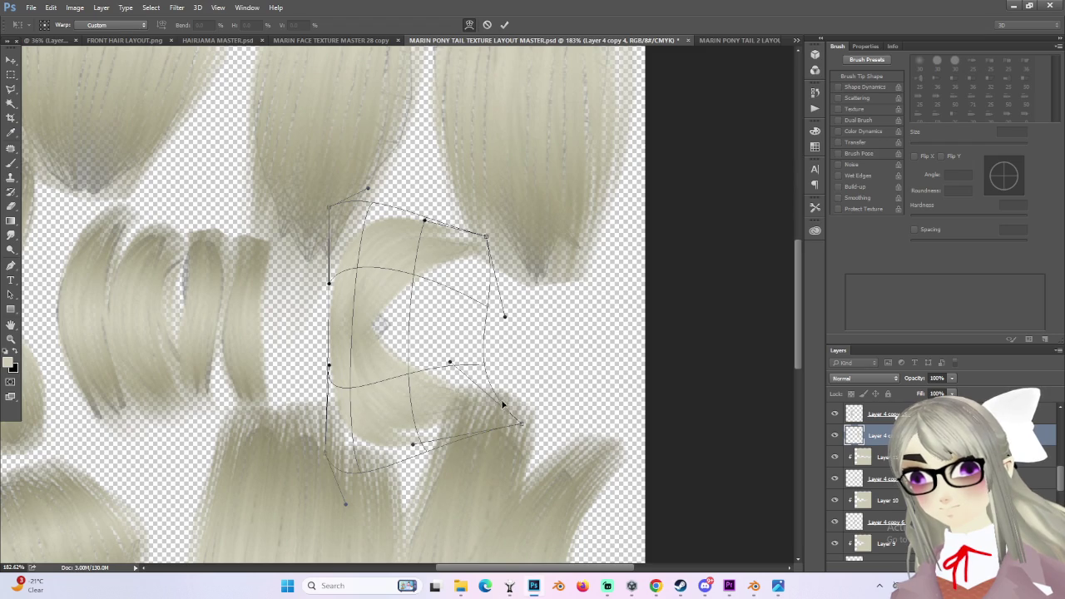
{"action": "left_click_drag", "start_coordinate": [519, 420], "coordinate": [528, 415]}
{"action": "left_click_drag", "start_coordinate": [404, 449], "coordinate": [429, 413]}
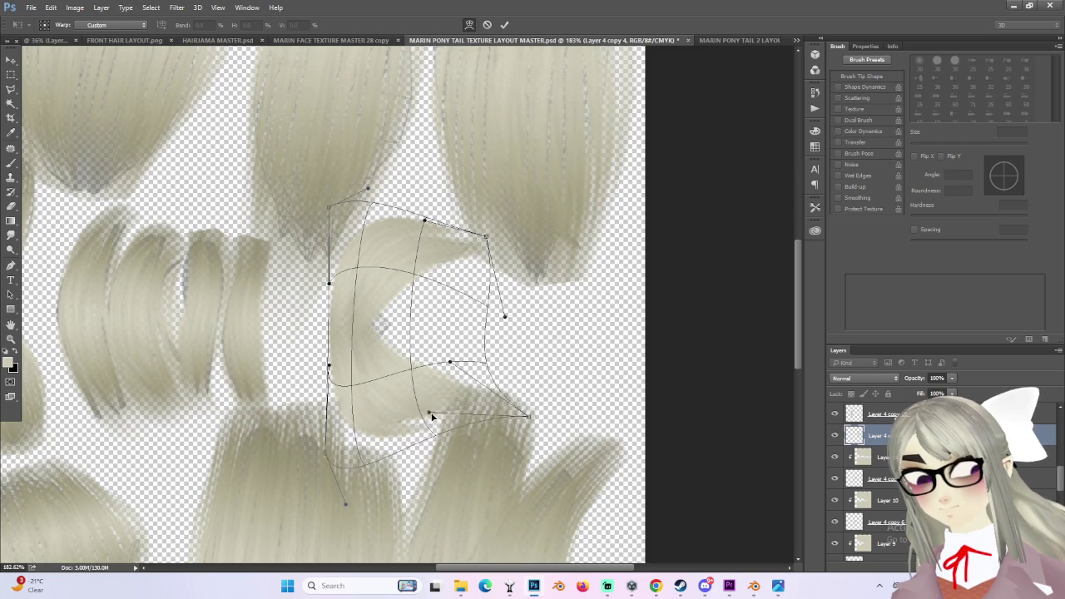
{"action": "mouse_move", "coordinate": [348, 505]}
{"action": "left_mouse_down"}
{"action": "mouse_move", "coordinate": [405, 447]}
{"action": "mouse_move", "coordinate": [450, 442]}
{"action": "left_mouse_up"}
{"action": "mouse_move", "coordinate": [334, 275]}
{"action": "left_mouse_down"}
{"action": "mouse_move", "coordinate": [375, 279]}
{"action": "mouse_move", "coordinate": [364, 277]}
{"action": "left_mouse_up"}
{"action": "left_click_drag", "start_coordinate": [330, 379], "coordinate": [348, 377]}
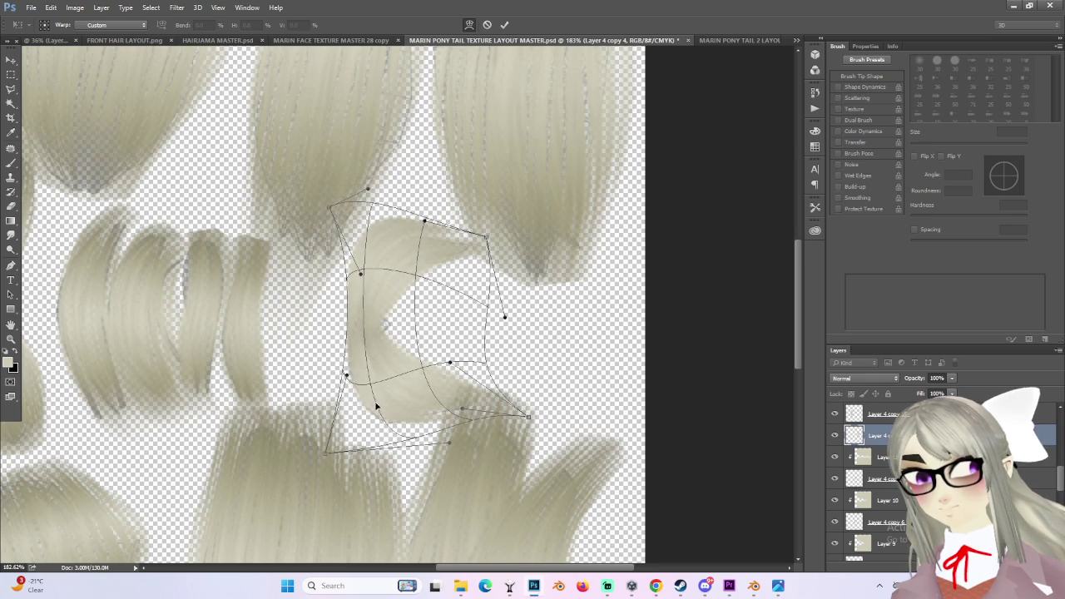
{"action": "left_click_drag", "start_coordinate": [435, 291], "coordinate": [407, 269]}
{"action": "left_click_drag", "start_coordinate": [387, 279], "coordinate": [388, 281]}
{"action": "left_click_drag", "start_coordinate": [489, 237], "coordinate": [490, 248]}
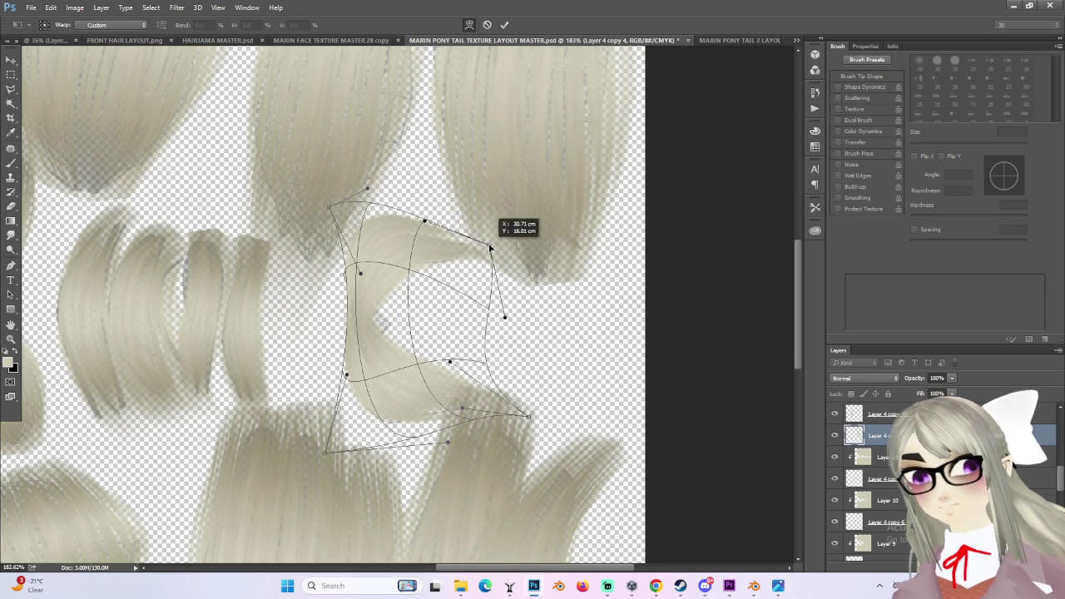
{"action": "scroll", "coordinate": [499, 308], "scroll_direction": "down", "scroll_amount": 2, "text": "alt"}
{"action": "key", "text": "Return"}
- Toggle the curl layer's visibility to compare it against the island
{"action": "scroll", "coordinate": [512, 383], "scroll_direction": "down", "scroll_amount": 2, "text": "alt"}
{"action": "scroll", "coordinate": [533, 366], "scroll_direction": "up", "scroll_amount": 3, "text": "alt"}
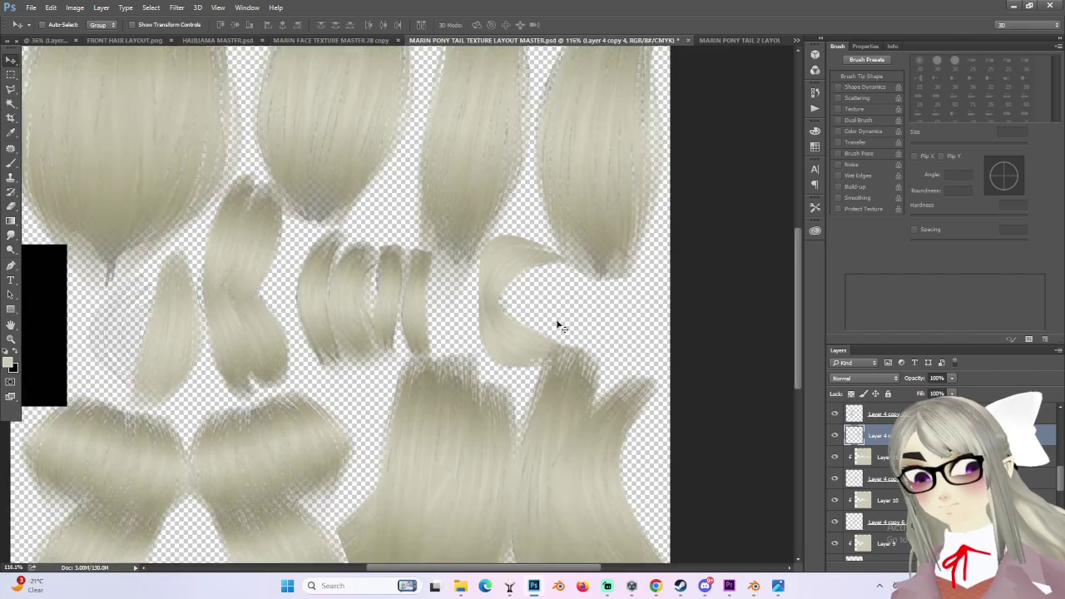
{"action": "scroll", "coordinate": [571, 337], "scroll_direction": "up", "scroll_amount": 2, "text": "alt"}
{"action": "right_click", "coordinate": [865, 434]}
{"action": "key", "text": "Escape"}
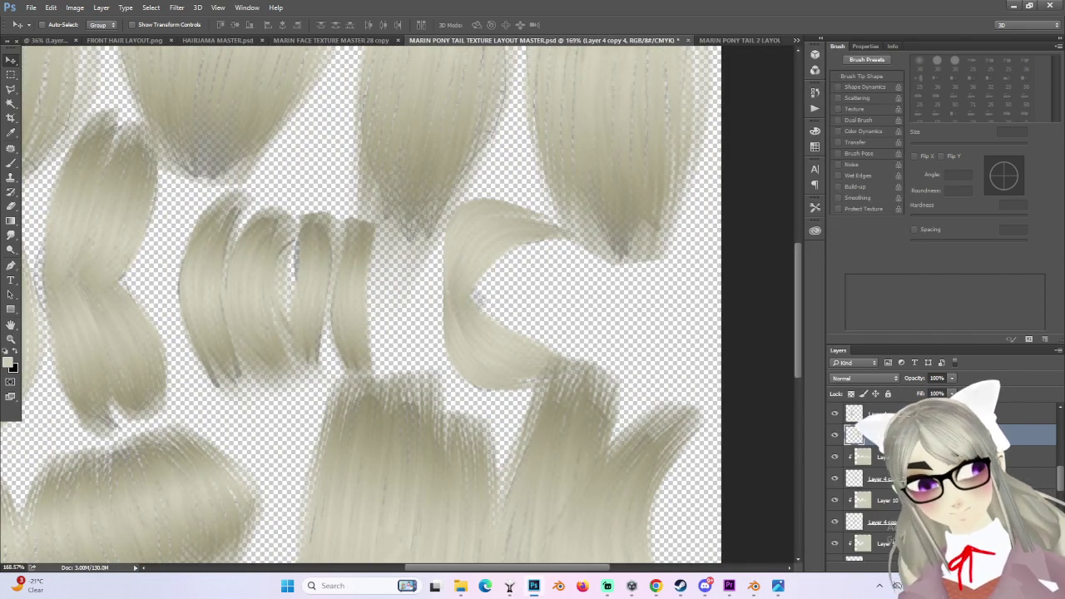
{"action": "left_click", "coordinate": [835, 435]}
{"action": "left_click", "coordinate": [835, 435]}
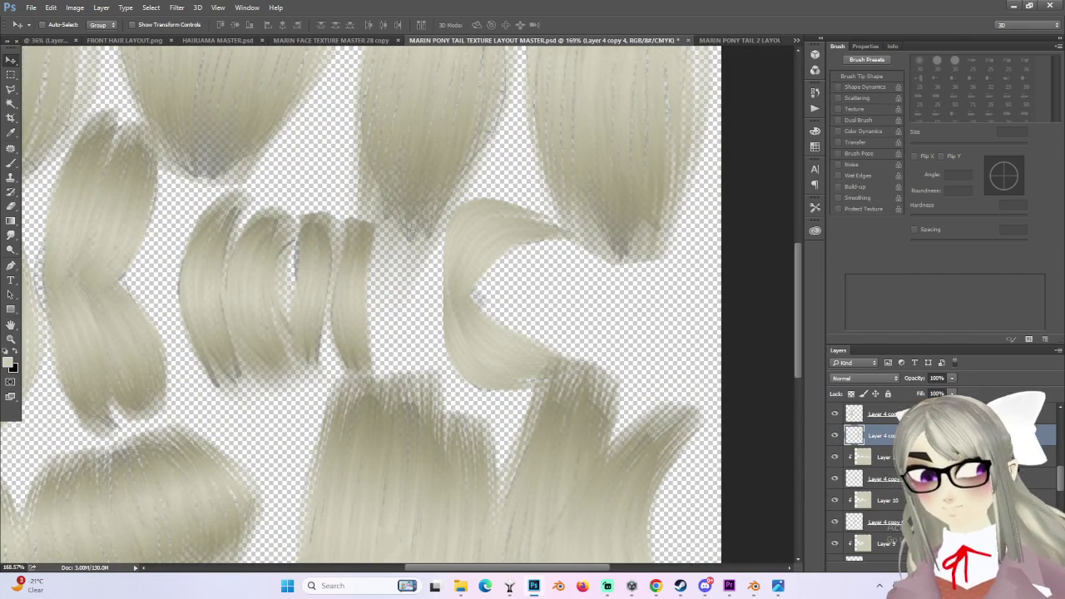
{"action": "scroll", "coordinate": [491, 315], "scroll_direction": "up", "scroll_amount": 1, "text": "alt"}
- Apply one last small warp refining the curl's right side
{"action": "key", "text": "ctrl+t"}
{"action": "right_click", "coordinate": [447, 274]}
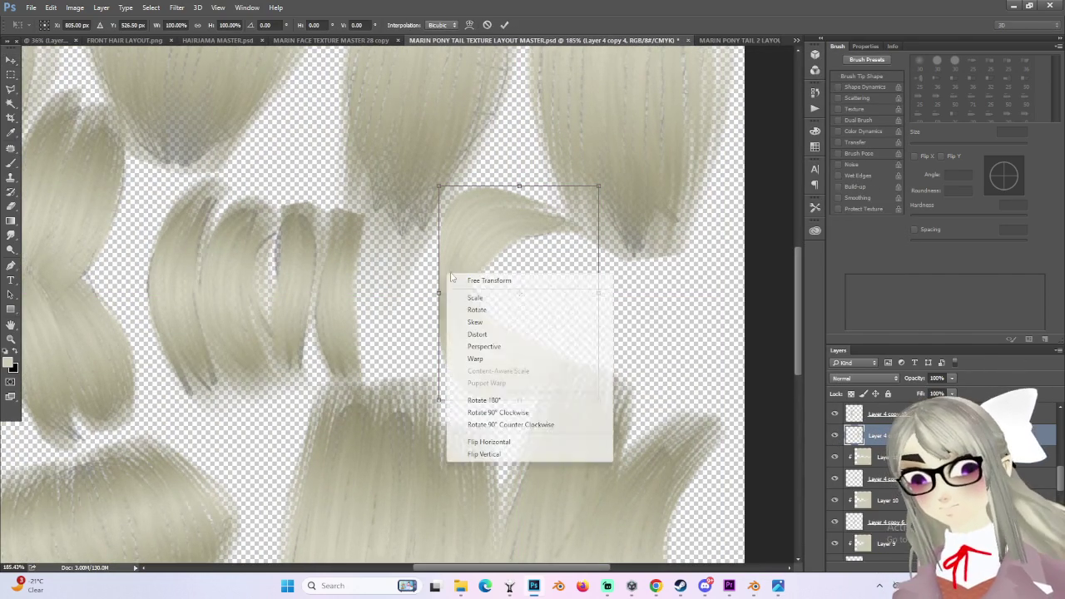
{"action": "left_click", "coordinate": [479, 359]}
{"action": "left_click_drag", "start_coordinate": [495, 296], "coordinate": [526, 306]}
{"action": "scroll", "coordinate": [526, 306], "scroll_direction": "down", "scroll_amount": 1, "text": "alt"}
{"action": "key", "text": "Return"}
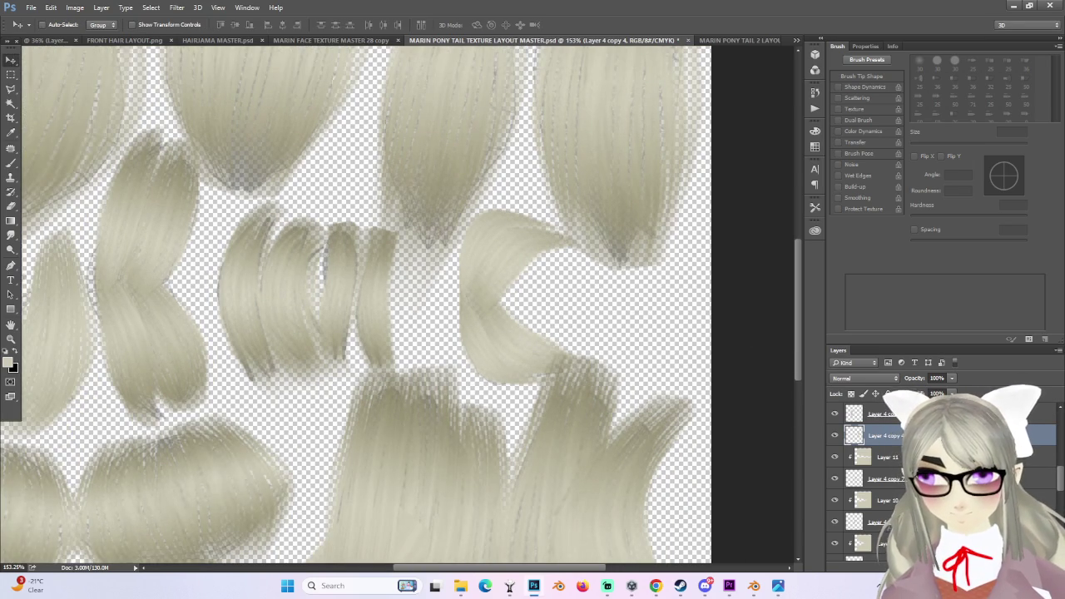
- Add new Layer 19 above the curl as a clipping mask
{"action": "key", "text": "ctrl+shift+alt+n"}
{"action": "right_click", "coordinate": [883, 414]}
{"action": "left_click", "coordinate": [974, 263]}
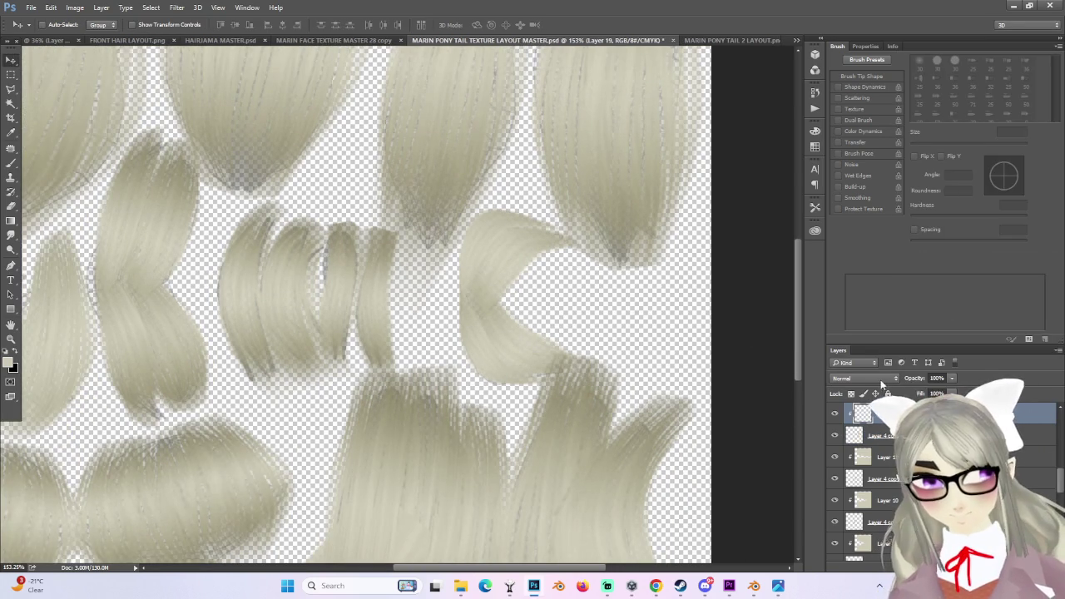
- Set Layer 19 to Multiply and drag a gradient darkening the curl's lower part
{"action": "left_click", "coordinate": [864, 379]}
{"action": "left_click", "coordinate": [849, 407]}
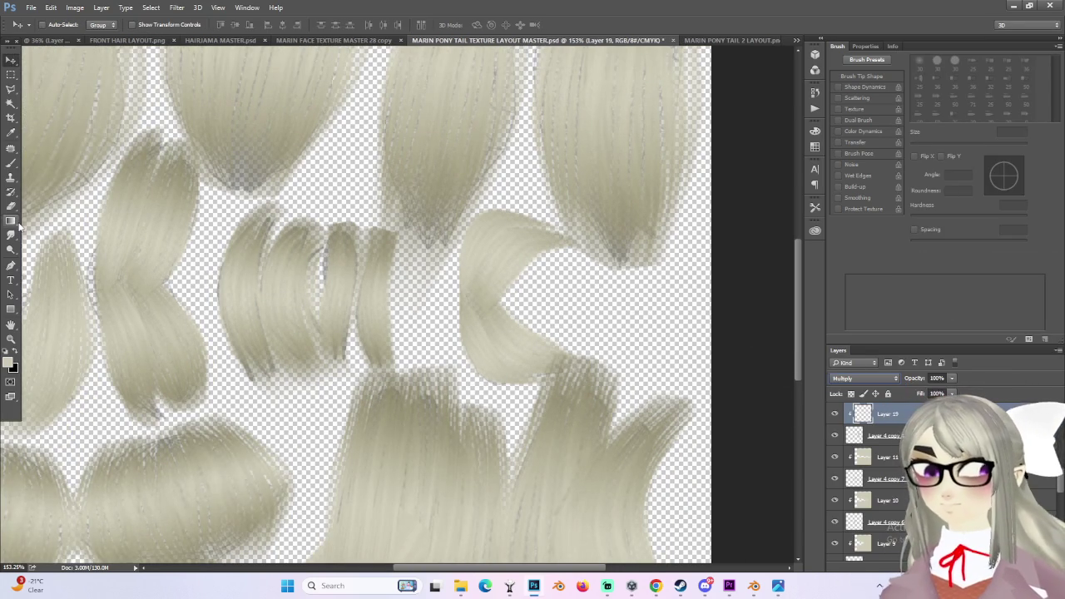
{"action": "left_click", "coordinate": [14, 222]}
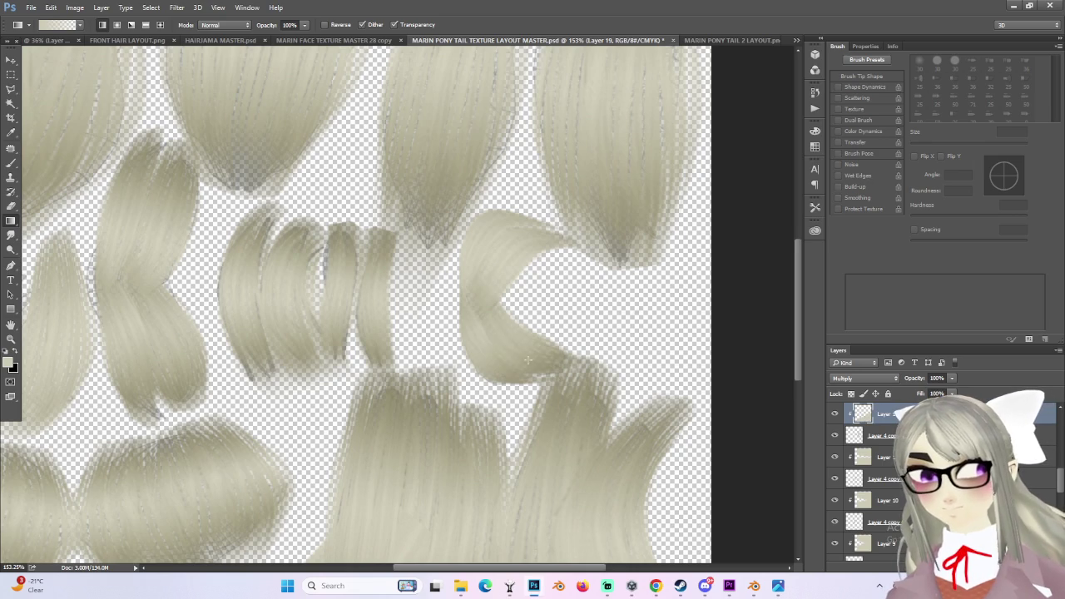
{"action": "left_click_drag", "start_coordinate": [478, 321], "coordinate": [514, 380]}
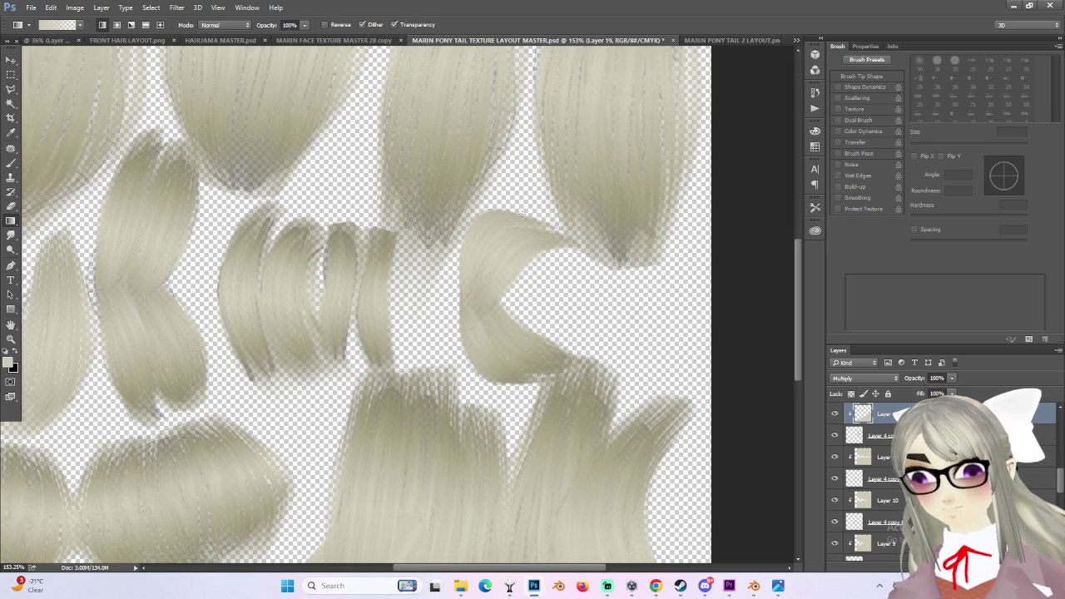
{"action": "left_click_drag", "start_coordinate": [477, 264], "coordinate": [477, 265]}
{"action": "scroll", "coordinate": [577, 398], "scroll_direction": "down", "scroll_amount": 3, "text": "alt"}
{"action": "scroll", "coordinate": [578, 398], "scroll_direction": "down", "scroll_amount": 2, "text": "alt"}
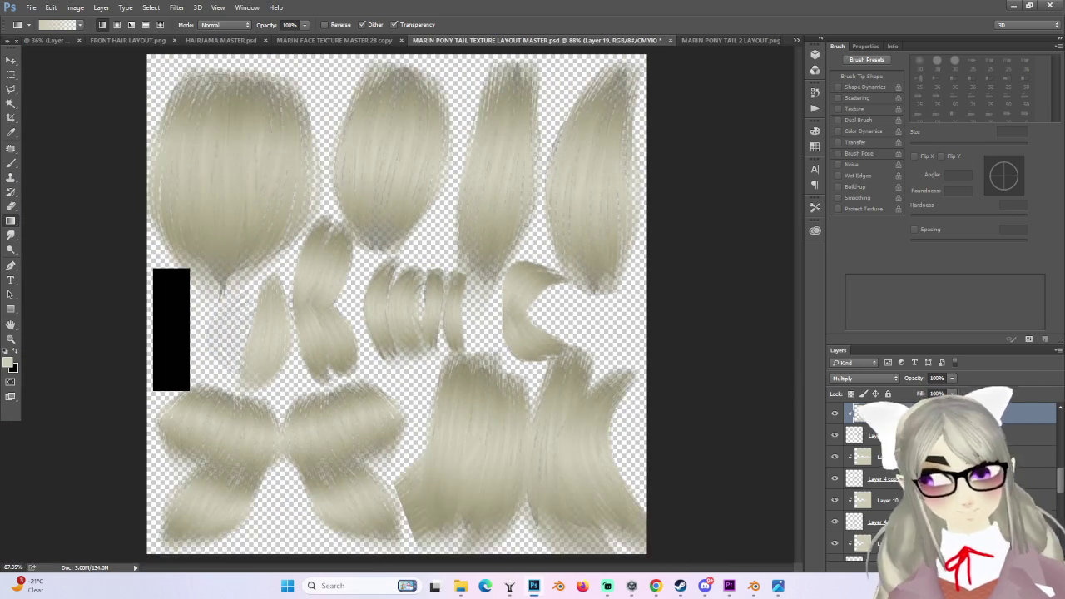
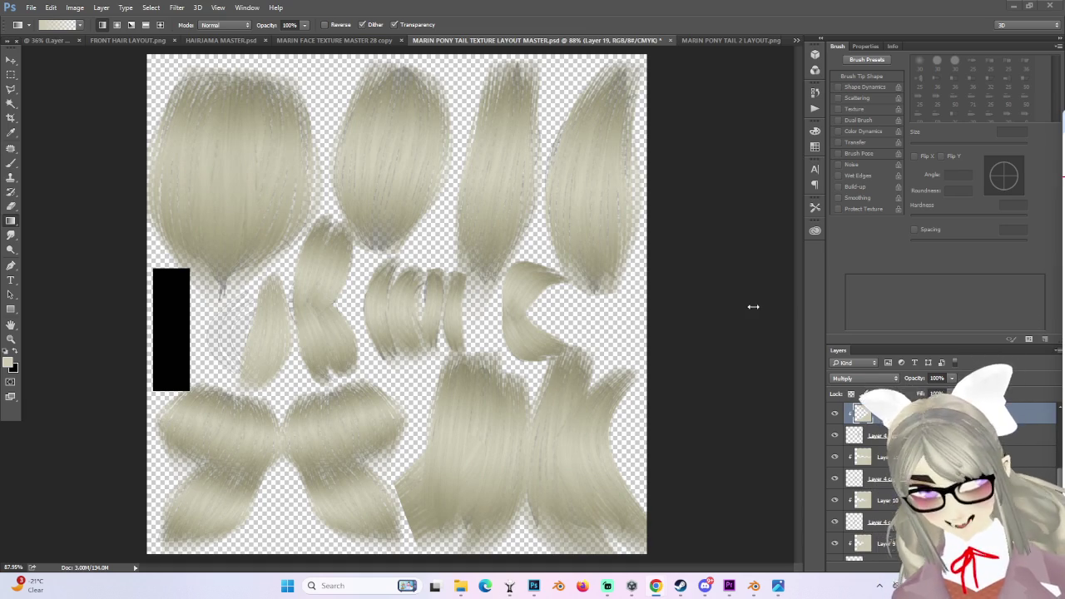
- Toggle layer visibility to find the bottom-left hair piece and compare the right ponytail shapes with Layer 4
{"action": "scroll", "coordinate": [299, 332], "scroll_direction": "down", "scroll_amount": 2, "text": "alt"}
{"action": "scroll", "coordinate": [432, 344], "scroll_direction": "up", "scroll_amount": 1, "text": "alt"}
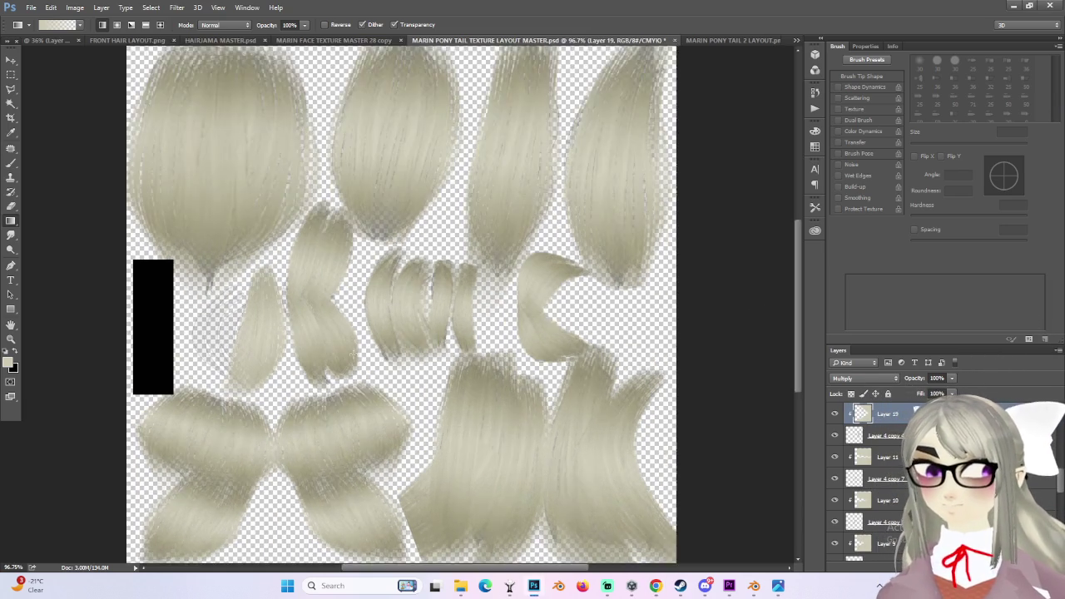
{"action": "scroll", "coordinate": [343, 362], "scroll_direction": "up", "scroll_amount": 1, "text": "alt"}
{"action": "scroll", "coordinate": [855, 514], "scroll_direction": "down", "scroll_amount": 2}
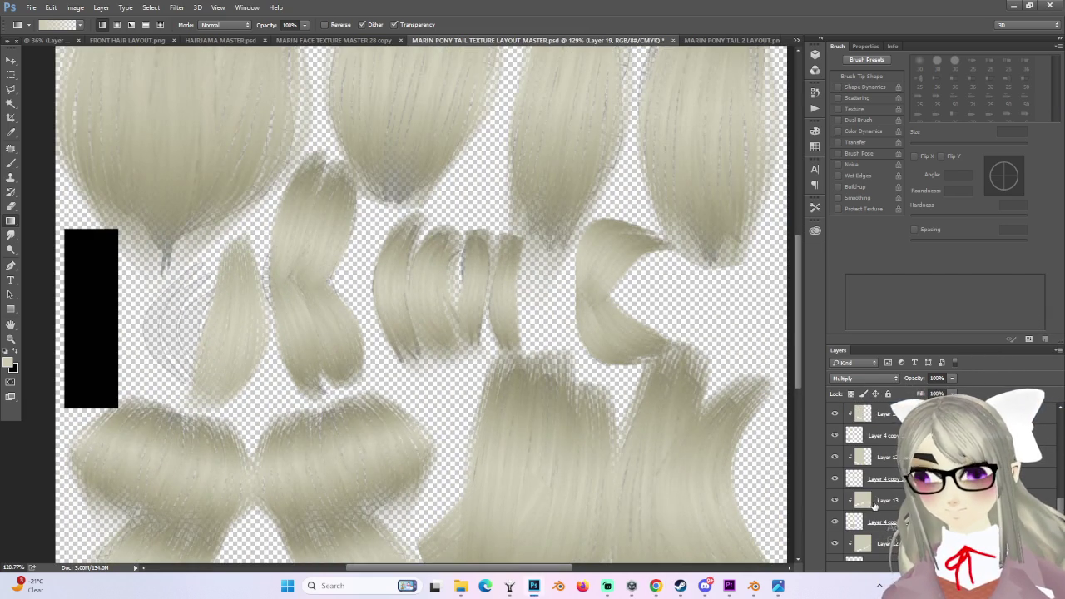
{"action": "left_click", "coordinate": [835, 436]}
{"action": "left_click", "coordinate": [834, 435]}
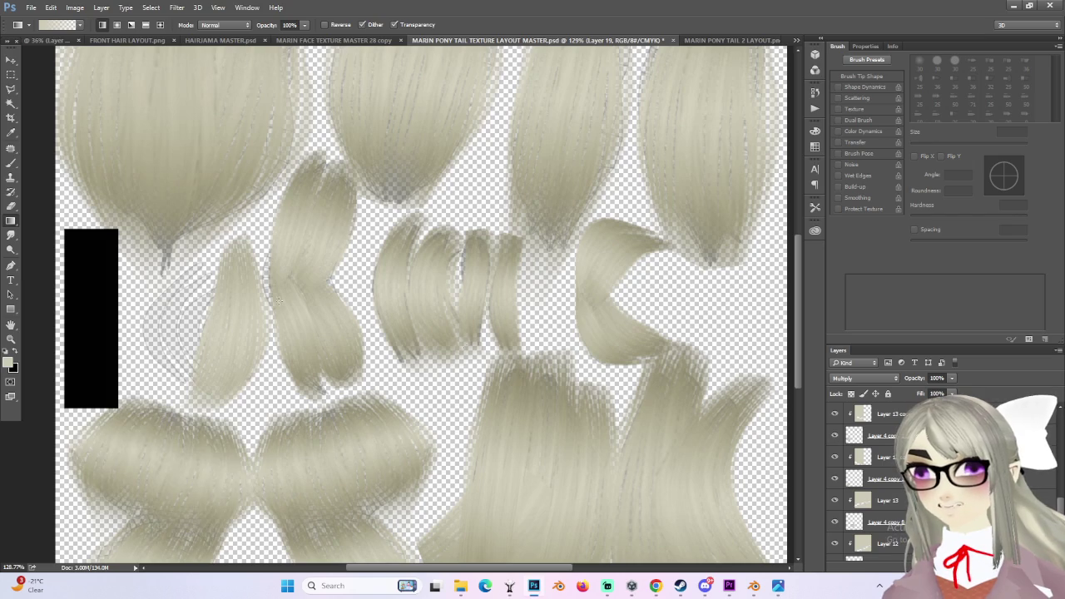
{"action": "scroll", "coordinate": [836, 499], "scroll_direction": "down", "scroll_amount": 2}
{"action": "scroll", "coordinate": [837, 499], "scroll_direction": "down", "scroll_amount": 1}
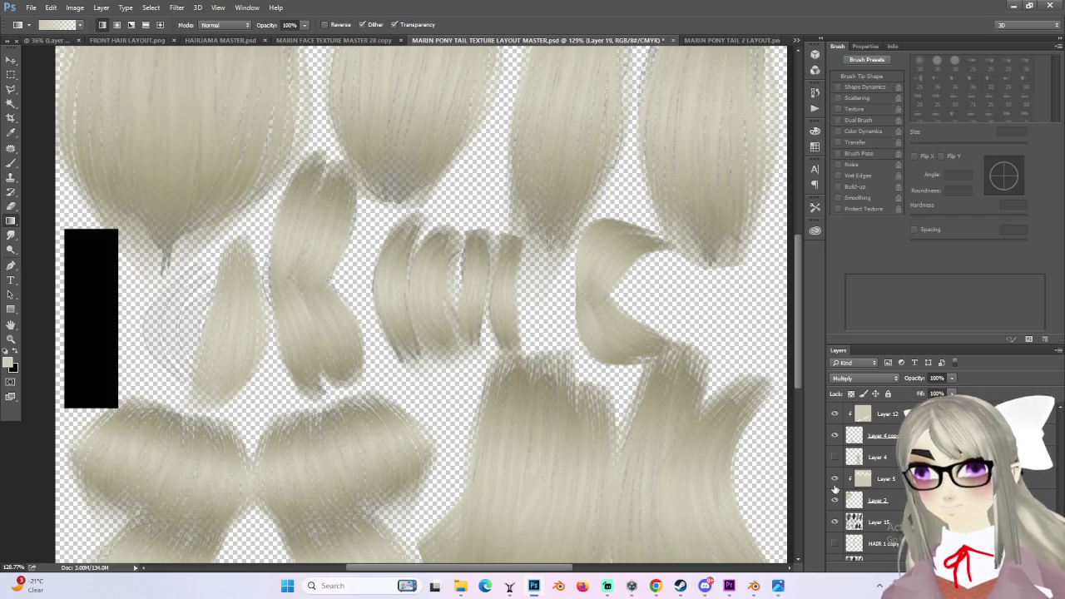
{"action": "left_click", "coordinate": [835, 478]}
{"action": "left_click", "coordinate": [835, 479]}
{"action": "left_click", "coordinate": [834, 500]}
{"action": "left_click", "coordinate": [835, 500]}
{"action": "left_click", "coordinate": [835, 457]}
{"action": "left_click", "coordinate": [837, 458]}
- Toggle layer visibility to locate the layers holding the middle strand and the twisted strand
{"action": "scroll", "coordinate": [841, 466], "scroll_direction": "down", "scroll_amount": 2}
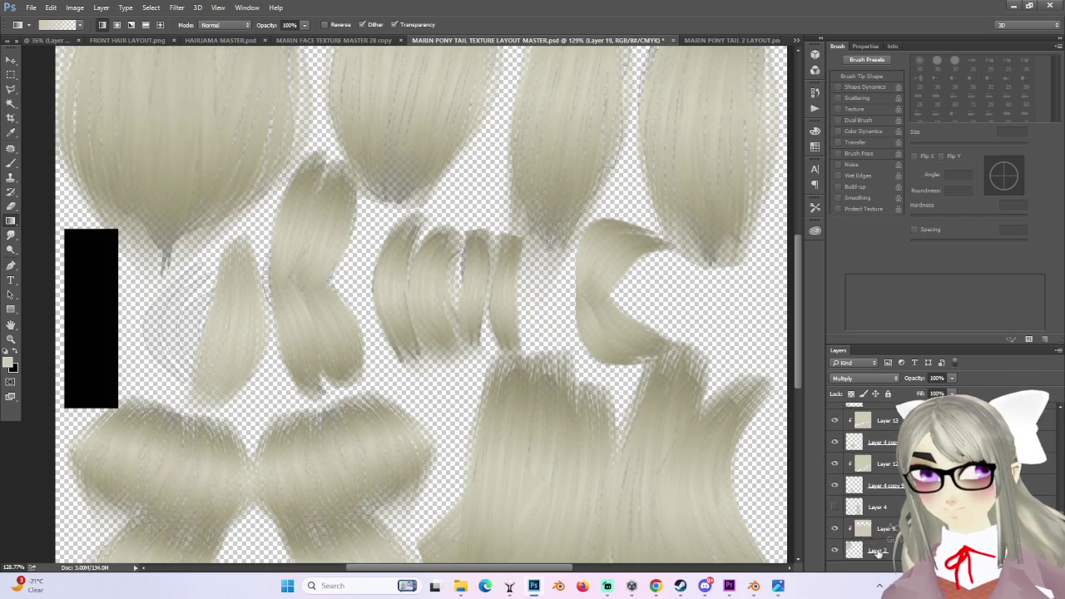
{"action": "scroll", "coordinate": [837, 506], "scroll_direction": "up", "scroll_amount": 2}
{"action": "scroll", "coordinate": [849, 512], "scroll_direction": "up", "scroll_amount": 2}
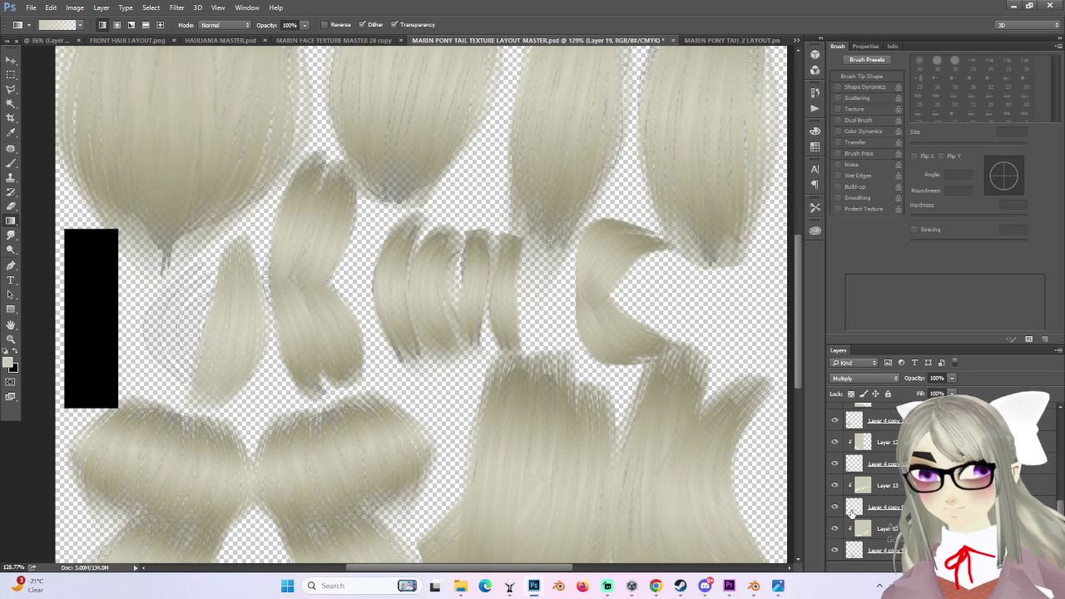
{"action": "scroll", "coordinate": [837, 506], "scroll_direction": "up", "scroll_amount": 1}
{"action": "scroll", "coordinate": [842, 506], "scroll_direction": "up", "scroll_amount": 1}
{"action": "scroll", "coordinate": [849, 503], "scroll_direction": "up", "scroll_amount": 2}
{"action": "scroll", "coordinate": [847, 487], "scroll_direction": "up", "scroll_amount": 2}
{"action": "left_click", "coordinate": [836, 464]}
{"action": "left_click", "coordinate": [836, 464]}
{"action": "scroll", "coordinate": [876, 475], "scroll_direction": "up", "scroll_amount": 2}
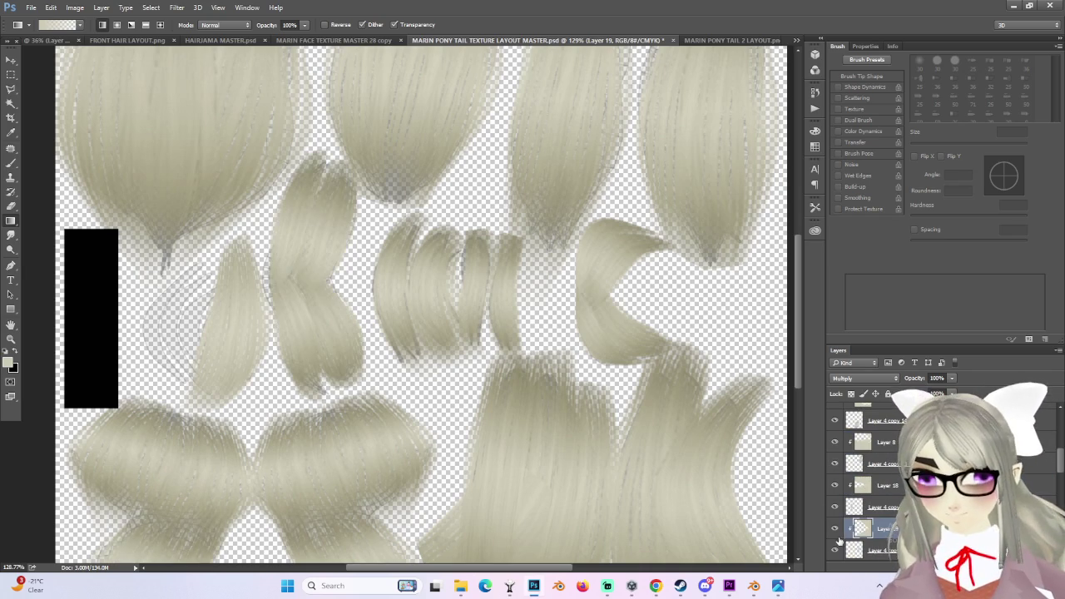
{"action": "scroll", "coordinate": [275, 277], "scroll_direction": "up", "scroll_amount": 2, "text": "alt"}
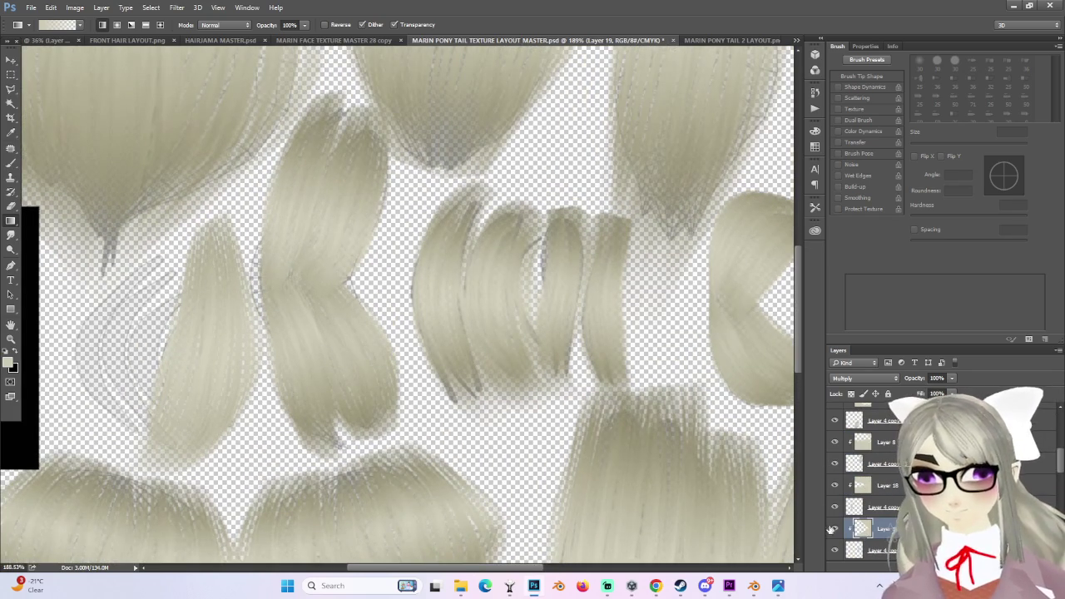
{"action": "left_click", "coordinate": [835, 507]}
{"action": "left_click", "coordinate": [835, 507]}
- Select Layer 4 copy 15 and warp the twisted strand, pulling its left edge outward and bottom-left corner right
{"action": "left_click", "coordinate": [874, 507]}
{"action": "key", "text": "ctrl+t"}
{"action": "right_click", "coordinate": [317, 242]}
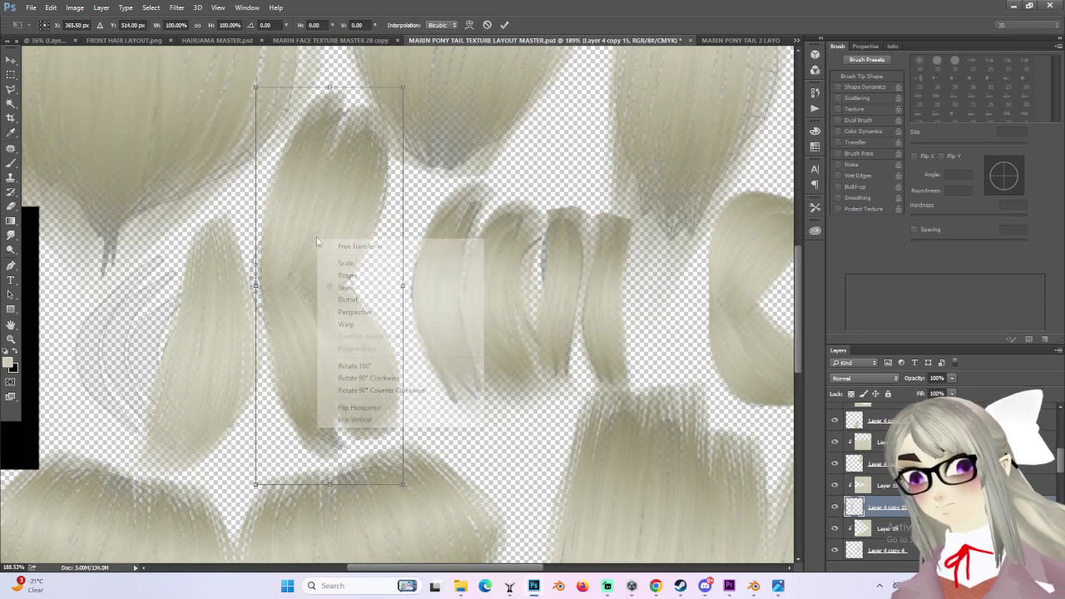
{"action": "left_click", "coordinate": [350, 323]}
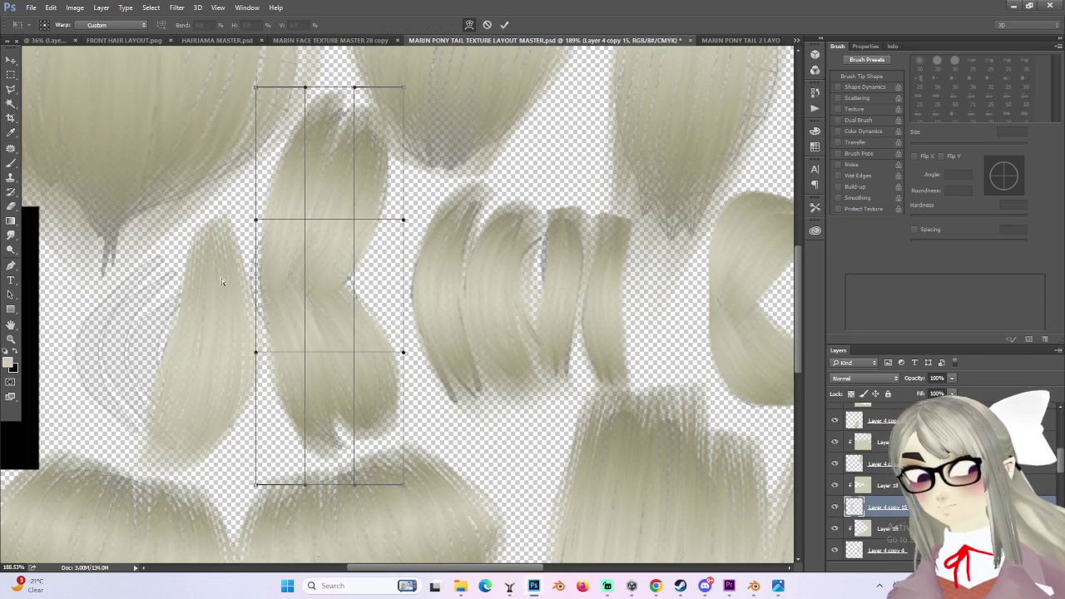
{"action": "left_click_drag", "start_coordinate": [245, 226], "coordinate": [235, 228]}
{"action": "left_click_drag", "start_coordinate": [250, 352], "coordinate": [237, 346]}
{"action": "left_click_drag", "start_coordinate": [257, 485], "coordinate": [277, 498]}
{"action": "mouse_move", "coordinate": [356, 466]}
{"action": "left_mouse_down"}
{"action": "mouse_move", "coordinate": [314, 447]}
{"action": "mouse_move", "coordinate": [331, 456]}
{"action": "left_mouse_up"}
- Pull the strand's right edge inward, shift its inner top curve right, and apply the warp
{"action": "left_click_drag", "start_coordinate": [233, 344], "coordinate": [214, 326]}
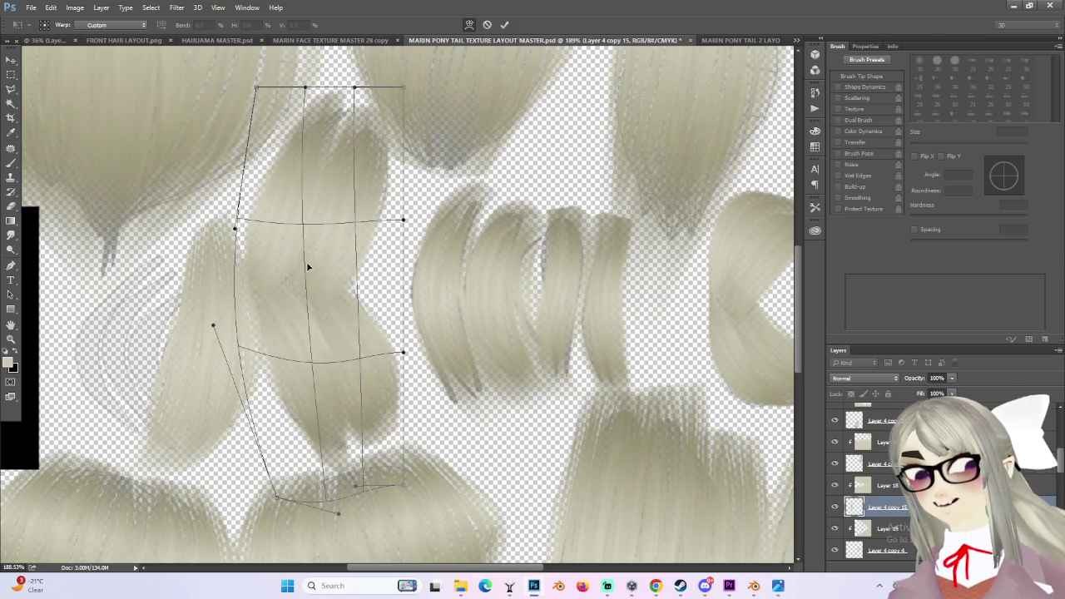
{"action": "mouse_move", "coordinate": [403, 220]}
{"action": "left_mouse_down"}
{"action": "mouse_move", "coordinate": [370, 218]}
{"action": "mouse_move", "coordinate": [385, 222]}
{"action": "left_mouse_up"}
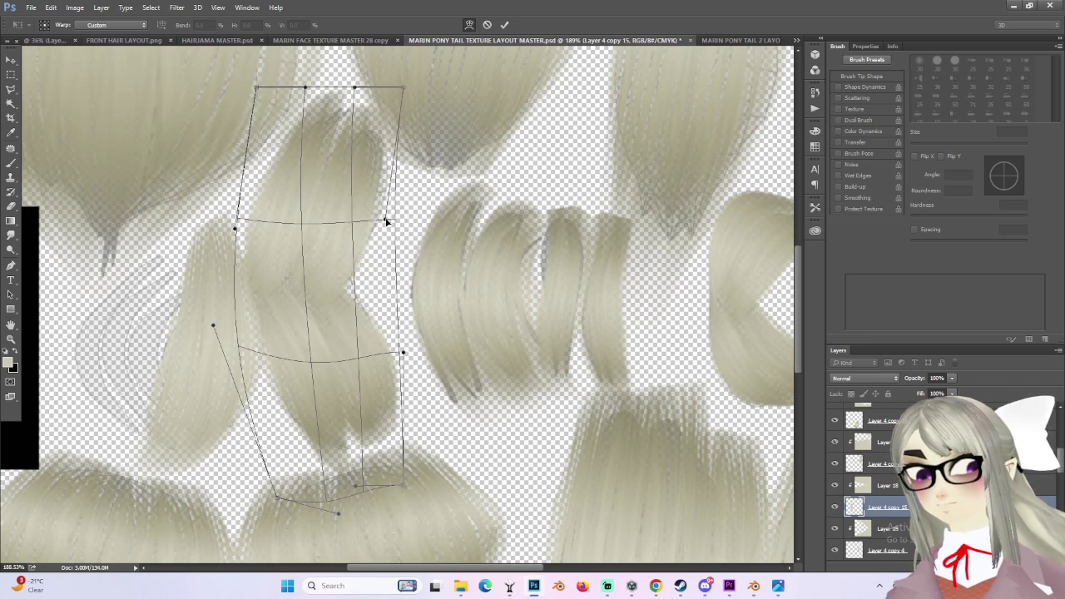
{"action": "left_click_drag", "start_coordinate": [355, 95], "coordinate": [371, 93]}
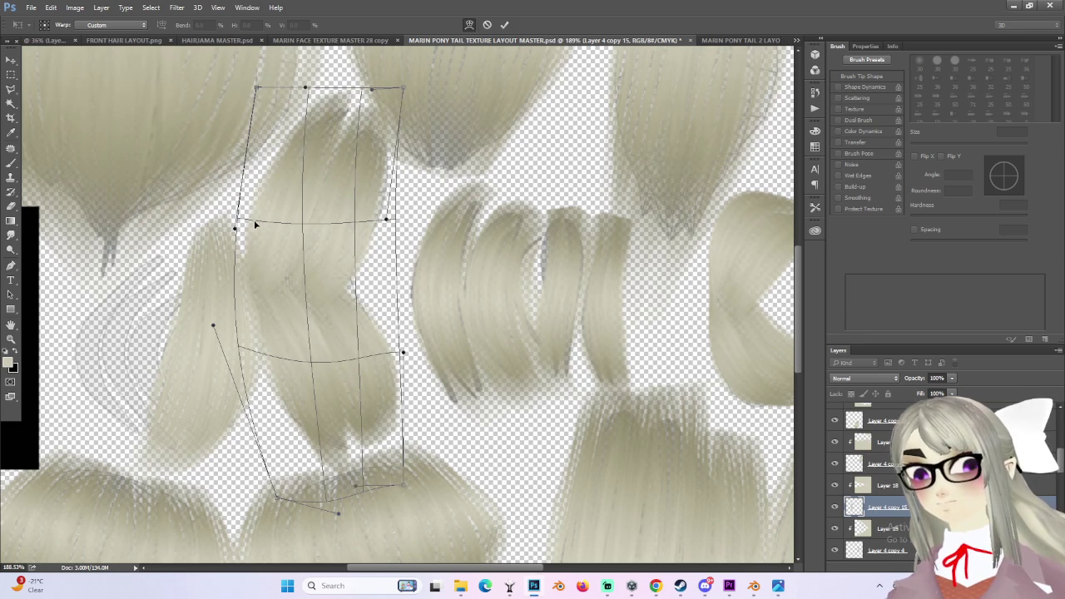
{"action": "left_click_drag", "start_coordinate": [237, 231], "coordinate": [254, 214]}
{"action": "scroll", "coordinate": [254, 214], "scroll_direction": "down", "scroll_amount": 2, "text": "alt"}
{"action": "scroll", "coordinate": [254, 214], "scroll_direction": "down", "scroll_amount": 2, "text": "alt"}
{"action": "key", "text": "Return"}
- Commit the warp, preview the top-right hair layers, and select Layer 4 copy 13
{"action": "key", "text": "g"}
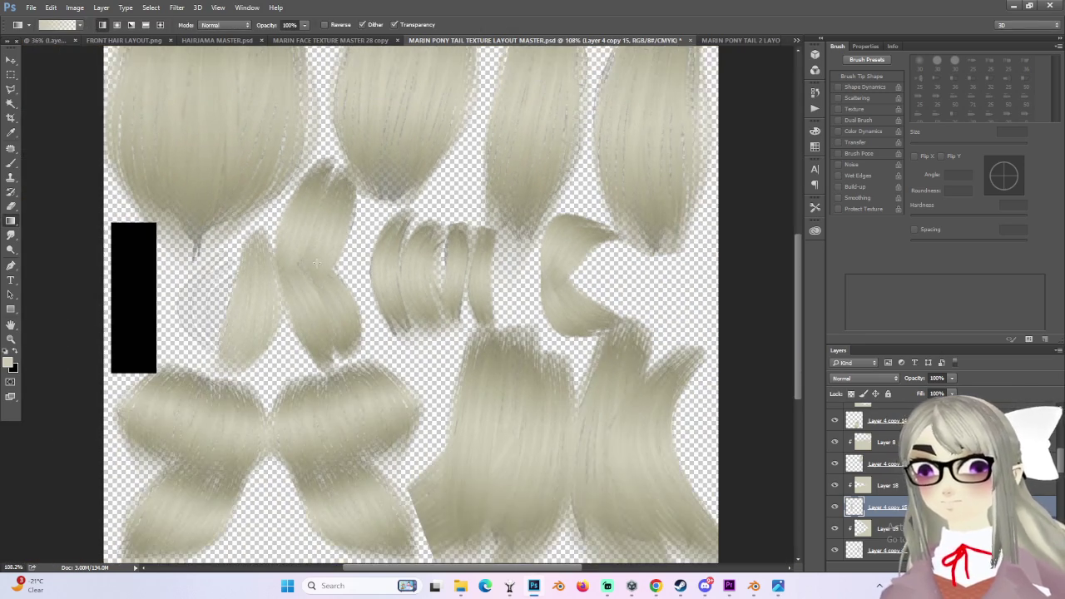
{"action": "left_click", "coordinate": [835, 463]}
{"action": "left_click", "coordinate": [835, 464]}
{"action": "left_click", "coordinate": [835, 442]}
{"action": "left_click", "coordinate": [834, 442]}
{"action": "left_click", "coordinate": [835, 464]}
{"action": "left_click", "coordinate": [834, 463]}
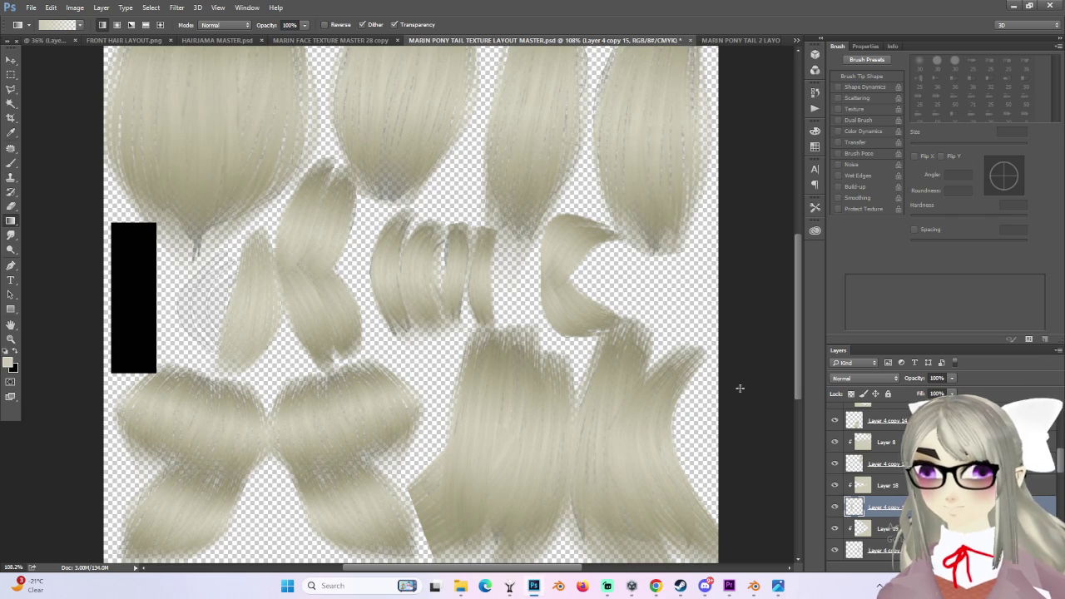
{"action": "left_click", "coordinate": [874, 464]}
- Toggle the top and left hair layers to identify the strand, then select Layer 4 copy 2
{"action": "scroll", "coordinate": [397, 303], "scroll_direction": "down", "scroll_amount": 2, "text": "alt"}
{"action": "scroll", "coordinate": [416, 227], "scroll_direction": "up", "scroll_amount": 1, "text": "alt"}
{"action": "scroll", "coordinate": [500, 271], "scroll_direction": "up", "scroll_amount": 1, "text": "alt"}
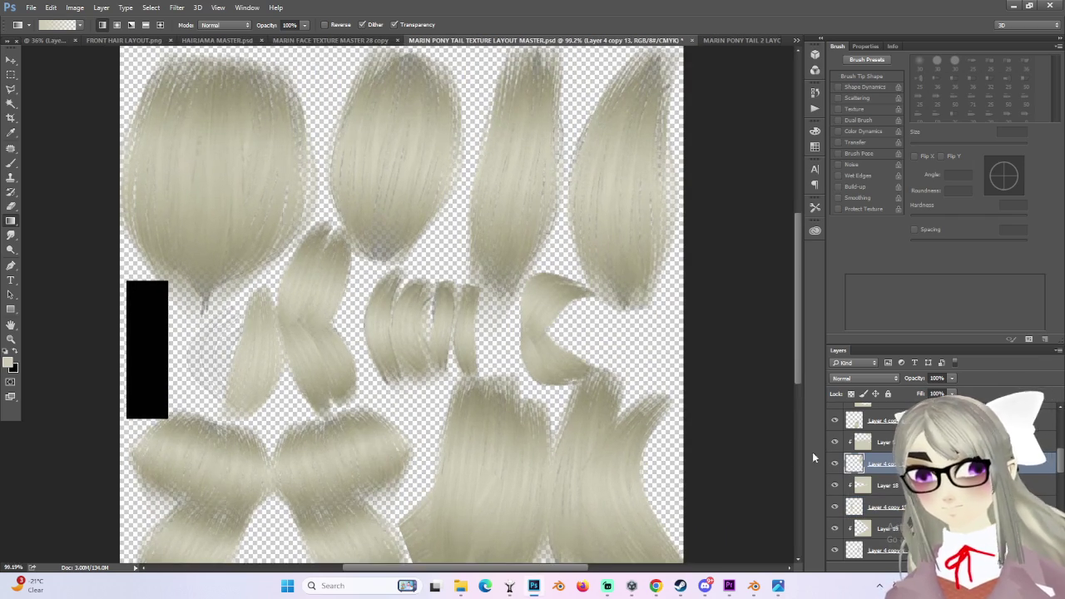
{"action": "scroll", "coordinate": [604, 325], "scroll_direction": "up", "scroll_amount": 1, "text": "alt"}
{"action": "scroll", "coordinate": [869, 462], "scroll_direction": "up", "scroll_amount": 3}
{"action": "scroll", "coordinate": [868, 462], "scroll_direction": "down", "scroll_amount": 1}
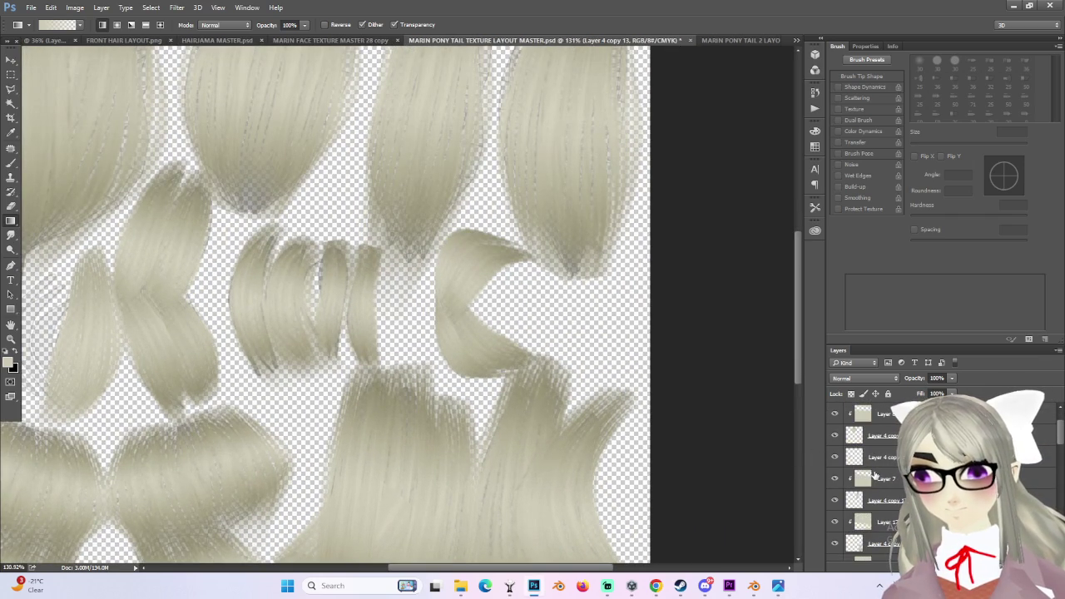
{"action": "left_click", "coordinate": [835, 434]}
{"action": "left_click", "coordinate": [835, 434]}
{"action": "left_click", "coordinate": [835, 457]}
{"action": "left_click", "coordinate": [835, 457]}
{"action": "left_click", "coordinate": [874, 457]}
- Move the Layer 4 copy 2 strand to the top of the layer stack with the Move tool
{"action": "scroll", "coordinate": [430, 434], "scroll_direction": "down", "scroll_amount": 1, "text": "alt"}
{"action": "scroll", "coordinate": [430, 434], "scroll_direction": "down", "scroll_amount": 3, "text": "alt"}
{"action": "scroll", "coordinate": [374, 300], "scroll_direction": "up", "scroll_amount": 1, "text": "alt"}
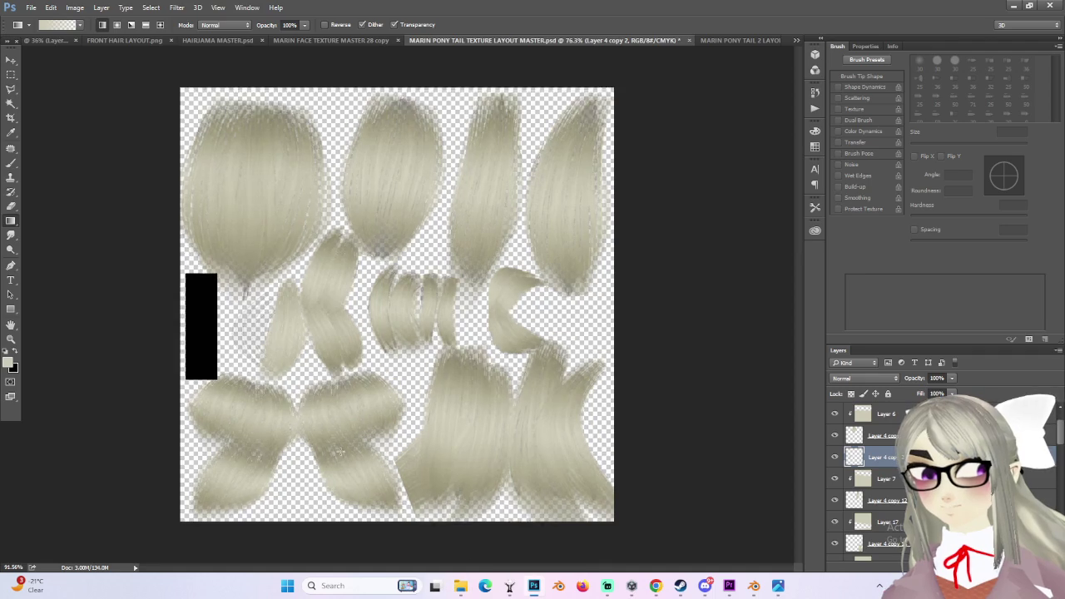
{"action": "scroll", "coordinate": [362, 275], "scroll_direction": "up", "scroll_amount": 2, "text": "alt"}
{"action": "scroll", "coordinate": [256, 216], "scroll_direction": "up", "scroll_amount": 2, "text": "alt"}
{"action": "left_click", "coordinate": [11, 60]}
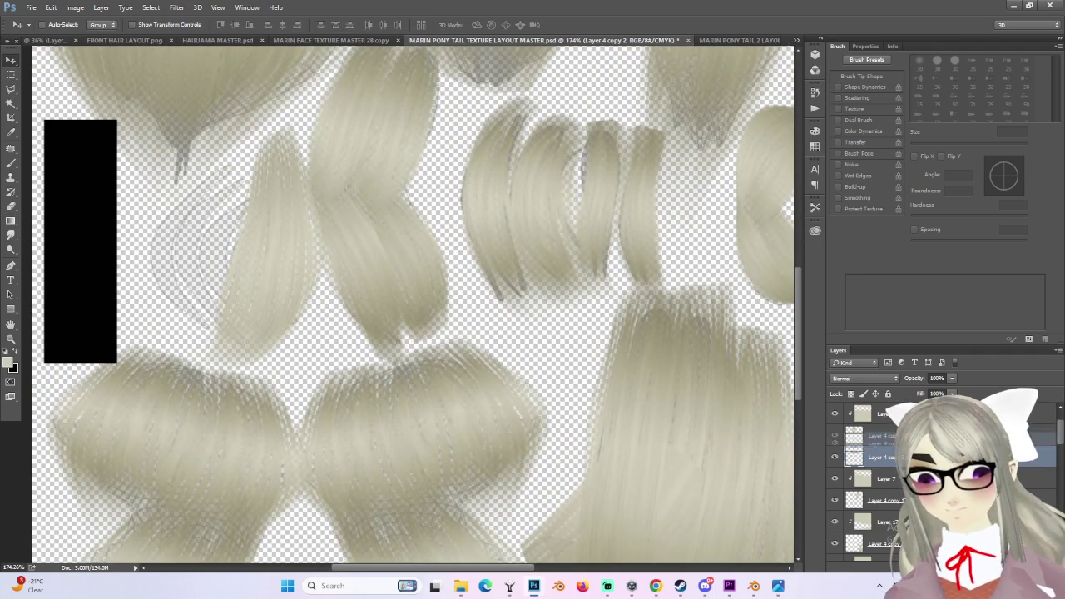
{"action": "scroll", "coordinate": [874, 479], "scroll_direction": "up", "scroll_amount": 1}
{"action": "scroll", "coordinate": [874, 478], "scroll_direction": "up", "scroll_amount": 1}
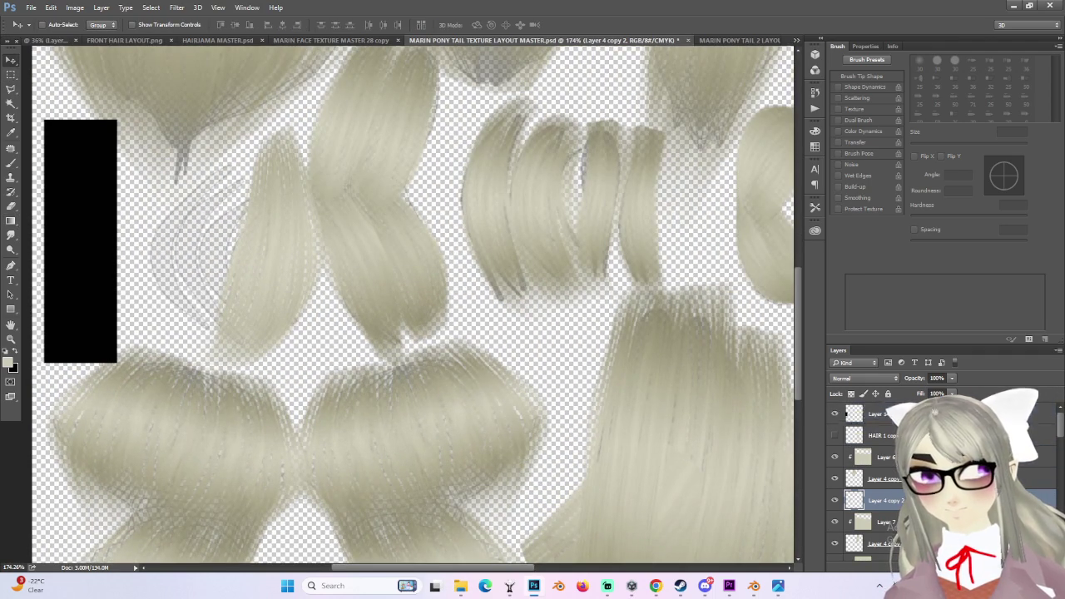
{"action": "left_click_drag", "start_coordinate": [250, 242], "coordinate": [212, 256]}
- Flip the strand horizontally, place it beside the twisted strand, and tilt it about 19°
{"action": "key", "text": "ctrl+t"}
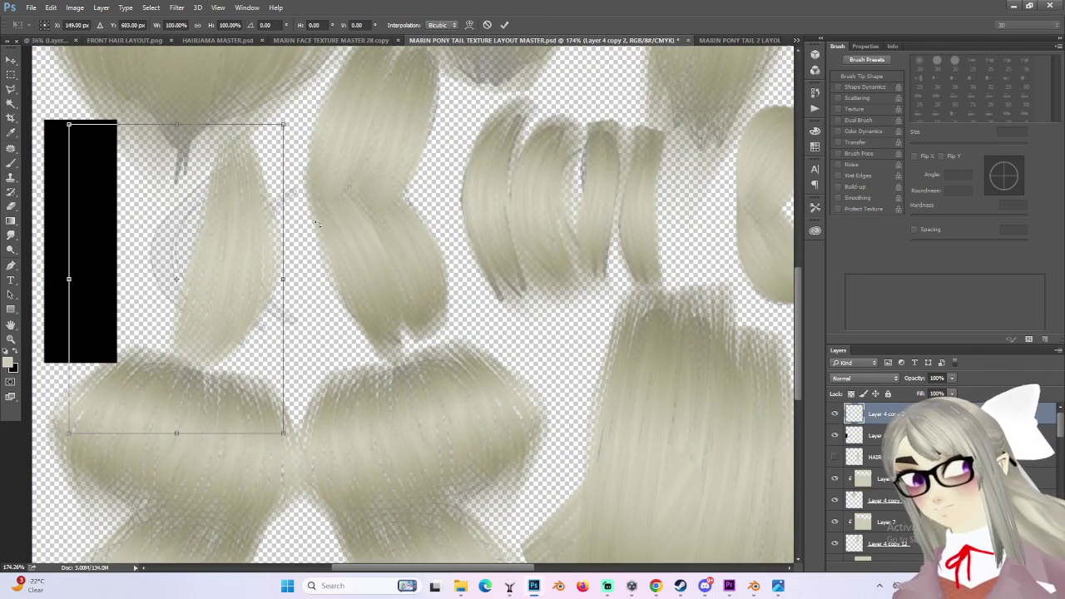
{"action": "right_click", "coordinate": [254, 264]}
{"action": "left_click", "coordinate": [287, 430]}
{"action": "left_click_drag", "start_coordinate": [133, 275], "coordinate": [231, 278]}
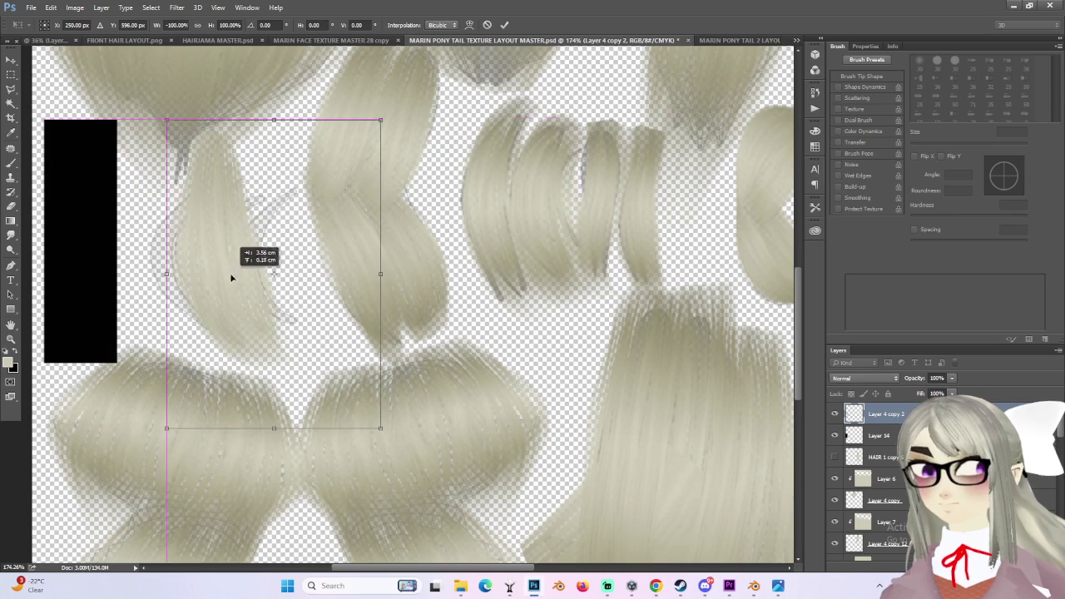
{"action": "left_click_drag", "start_coordinate": [399, 100], "coordinate": [449, 148]}
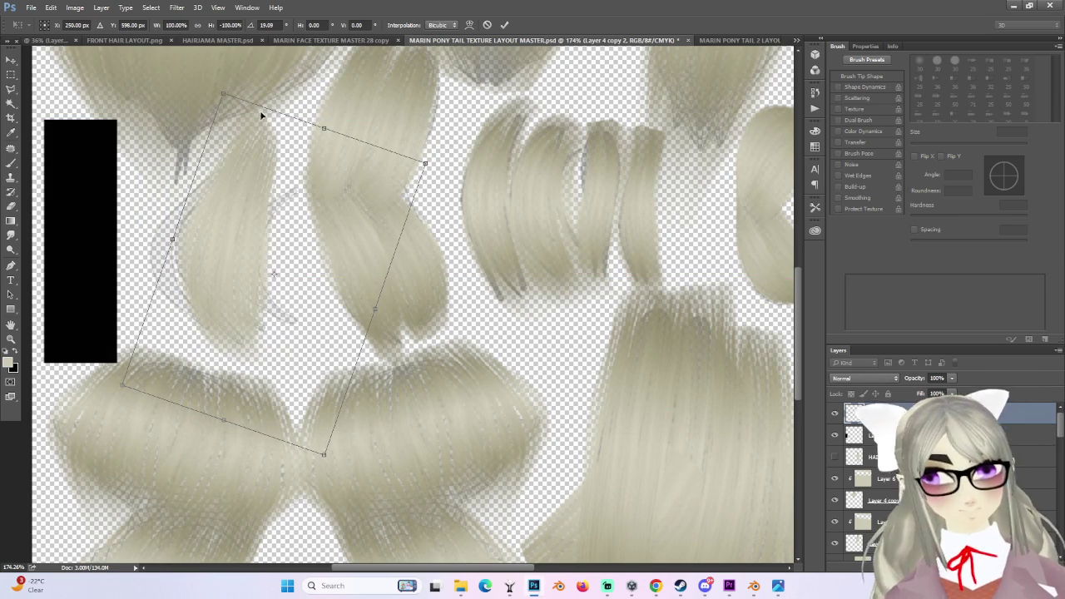
{"action": "key", "text": "Return"}
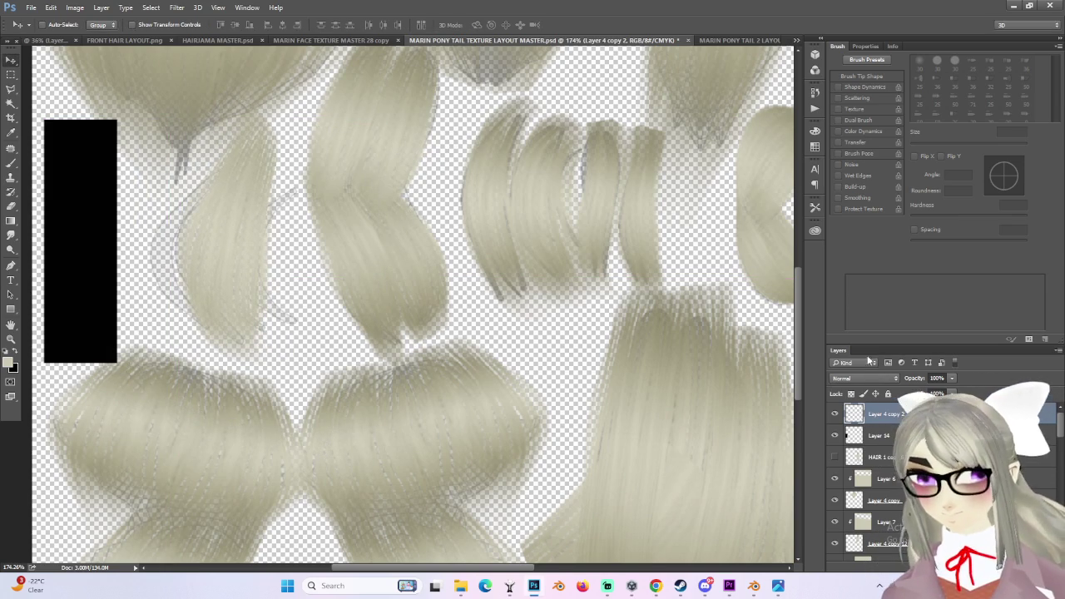
- Duplicate the strand as Layer 4 copy 3 and shorten the copy from its top edge
{"action": "left_click", "coordinate": [835, 414]}
{"action": "key", "text": "ctrl+j"}
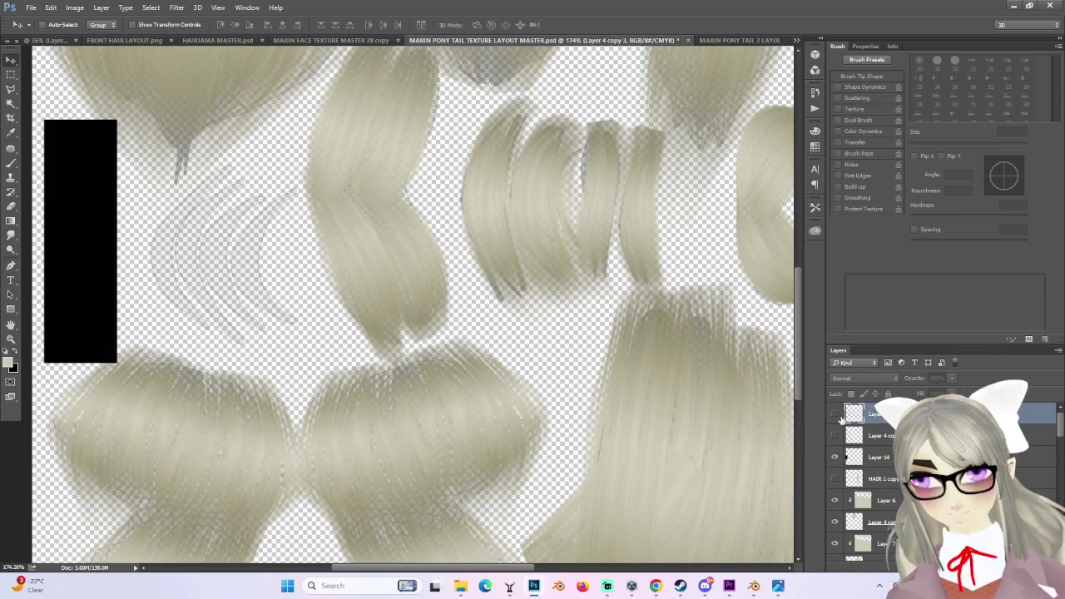
{"action": "left_click", "coordinate": [835, 414]}
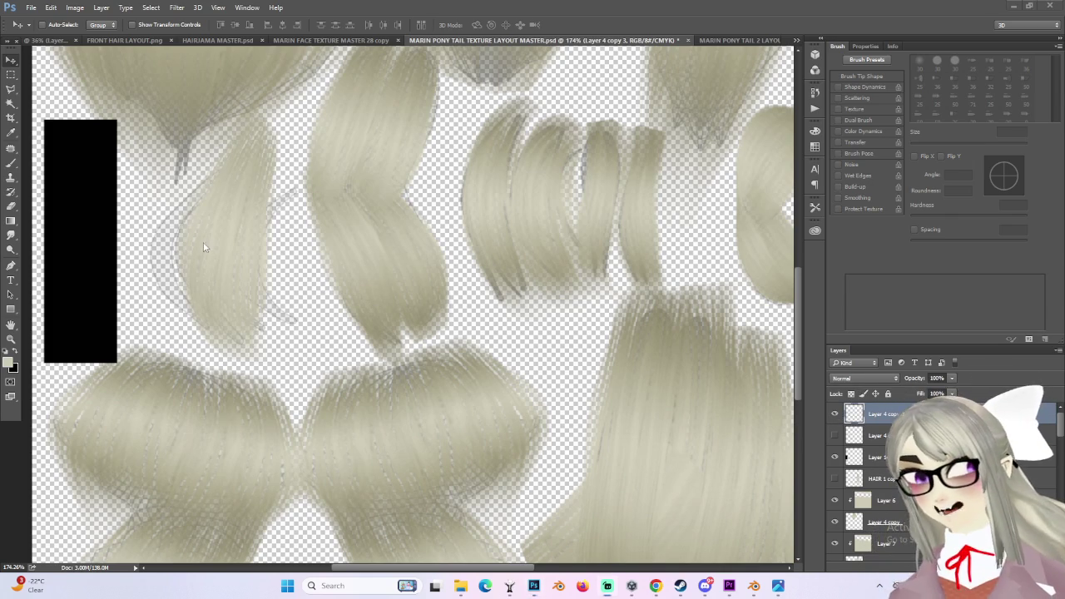
{"action": "key", "text": "ctrl+t"}
{"action": "left_click_drag", "start_coordinate": [249, 102], "coordinate": [249, 160]}
- Move the shortened strand up and right, then warp it into a bend by pulling its left side and lower edge
{"action": "left_click_drag", "start_coordinate": [234, 233], "coordinate": [244, 208]}
{"action": "right_click", "coordinate": [281, 251]}
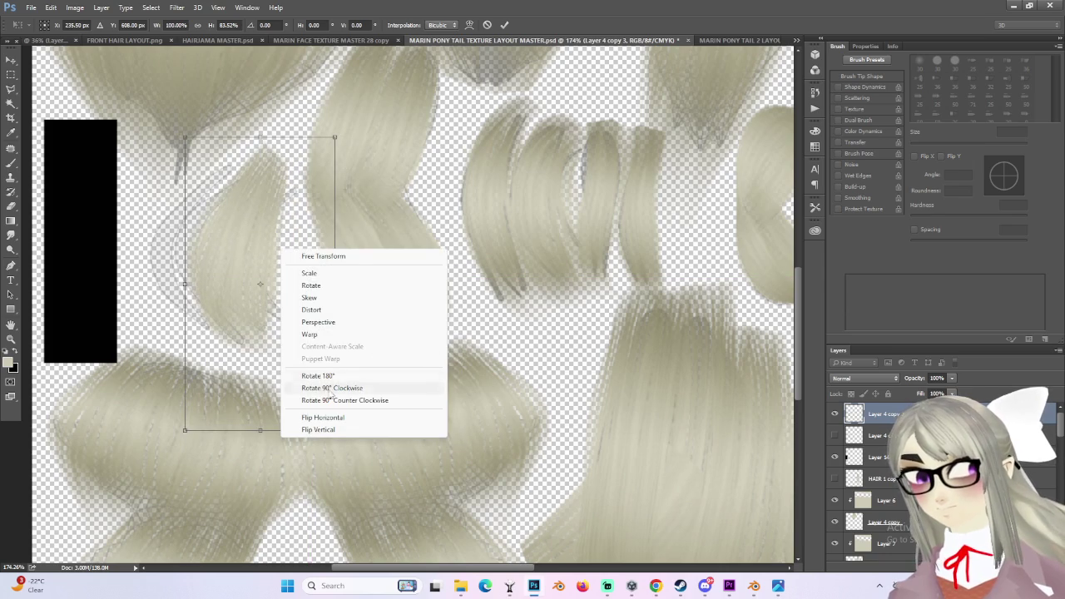
{"action": "left_click", "coordinate": [315, 336]}
{"action": "mouse_move", "coordinate": [246, 258]}
{"action": "left_mouse_down"}
{"action": "mouse_move", "coordinate": [205, 239]}
{"action": "mouse_move", "coordinate": [219, 243]}
{"action": "mouse_move", "coordinate": [139, 238]}
{"action": "left_mouse_up"}
{"action": "mouse_move", "coordinate": [276, 248]}
{"action": "left_mouse_down"}
{"action": "mouse_move", "coordinate": [245, 242]}
{"action": "mouse_move", "coordinate": [226, 254]}
{"action": "left_mouse_up"}
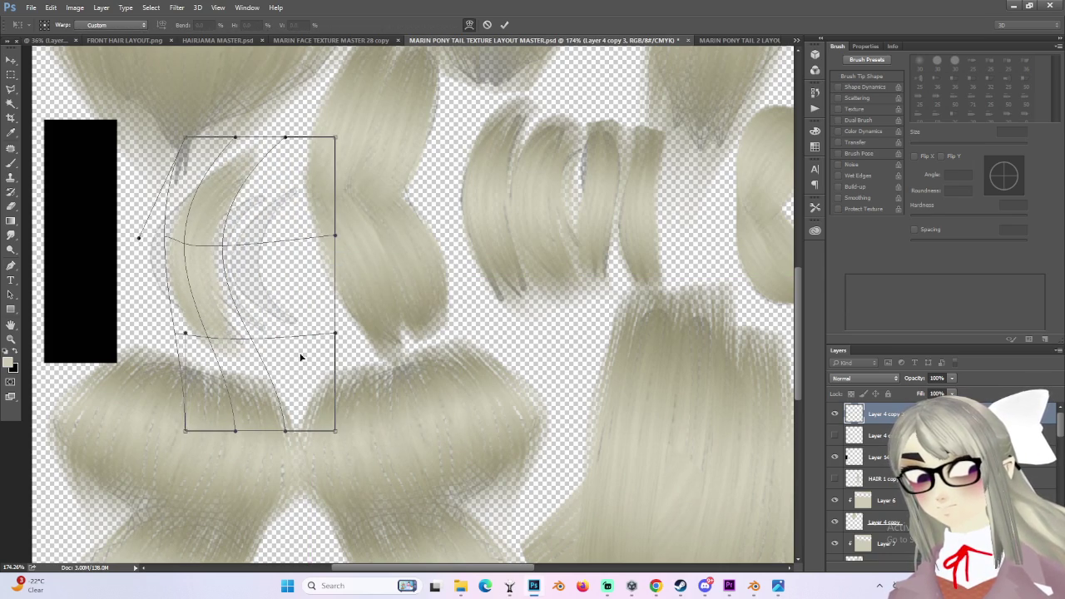
{"action": "left_click_drag", "start_coordinate": [287, 432], "coordinate": [336, 418]}
{"action": "mouse_move", "coordinate": [202, 435]}
{"action": "left_mouse_down"}
{"action": "mouse_move", "coordinate": [244, 439]}
{"action": "mouse_move", "coordinate": [305, 419]}
{"action": "mouse_move", "coordinate": [295, 431]}
{"action": "left_mouse_up"}
{"action": "mouse_move", "coordinate": [257, 243]}
{"action": "left_mouse_down"}
{"action": "mouse_move", "coordinate": [211, 246]}
{"action": "mouse_move", "coordinate": [308, 250]}
{"action": "mouse_move", "coordinate": [150, 252]}
{"action": "left_mouse_up"}
{"action": "key", "text": "Return"}
- Warp the strand again into a curved arc, reshaping its top, lower part and left edge
{"action": "scroll", "coordinate": [214, 286], "scroll_direction": "up", "scroll_amount": 2, "text": "alt"}
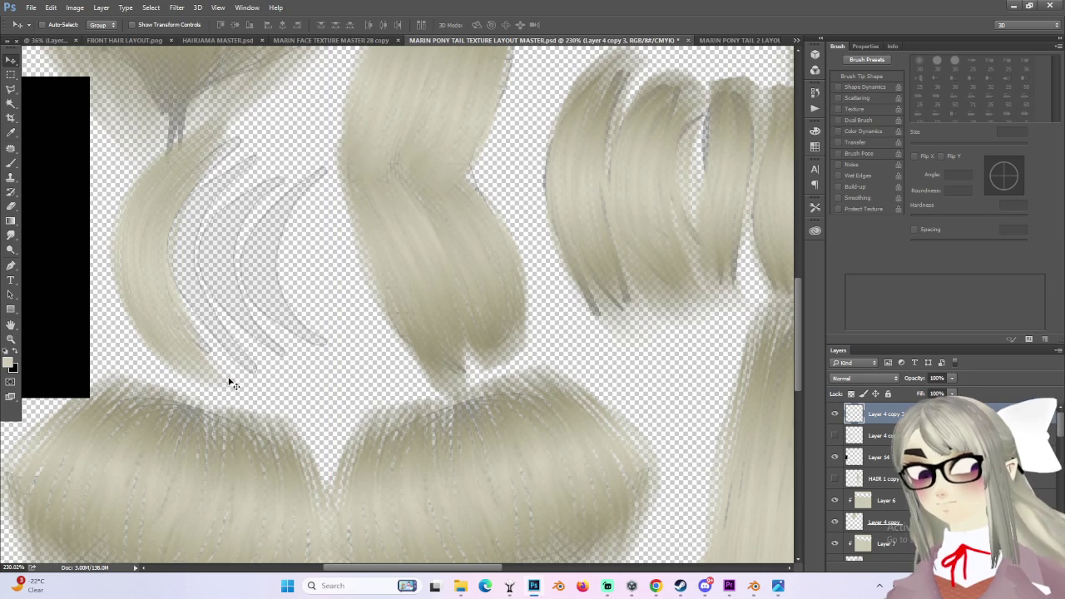
{"action": "key", "text": "ctrl+t"}
{"action": "right_click", "coordinate": [180, 339]}
{"action": "left_click", "coordinate": [237, 424]}
{"action": "mouse_move", "coordinate": [233, 432]}
{"action": "left_mouse_down"}
{"action": "mouse_move", "coordinate": [260, 449]}
{"action": "mouse_move", "coordinate": [252, 446]}
{"action": "left_mouse_up"}
{"action": "left_click_drag", "start_coordinate": [255, 103], "coordinate": [342, 142]}
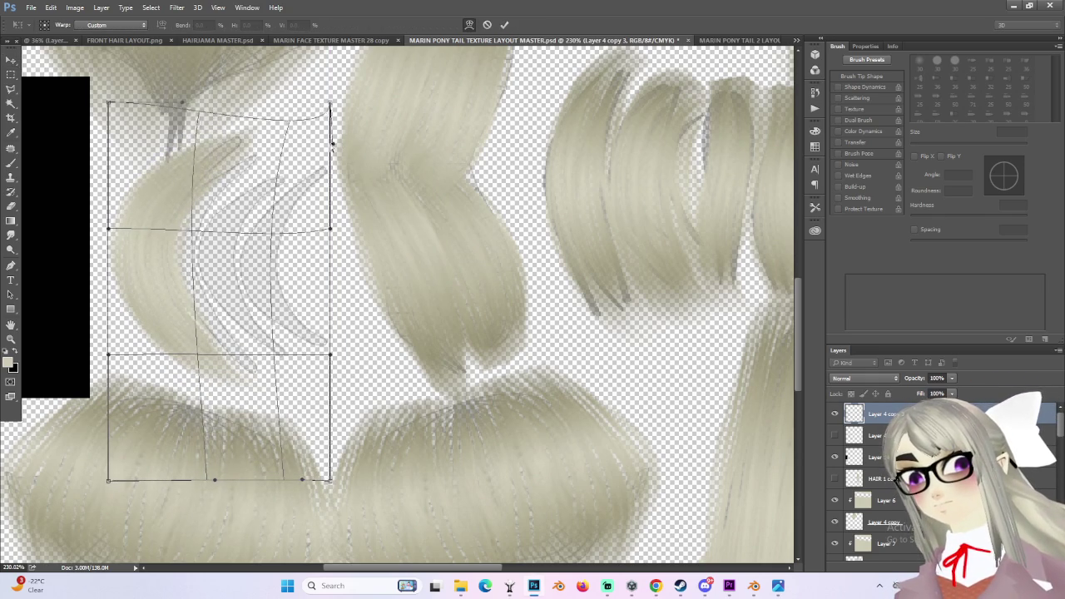
{"action": "left_click_drag", "start_coordinate": [290, 231], "coordinate": [297, 226]}
{"action": "mouse_move", "coordinate": [127, 108]}
{"action": "left_mouse_down"}
{"action": "mouse_move", "coordinate": [278, 48]}
{"action": "mouse_move", "coordinate": [273, 85]}
{"action": "left_mouse_up"}
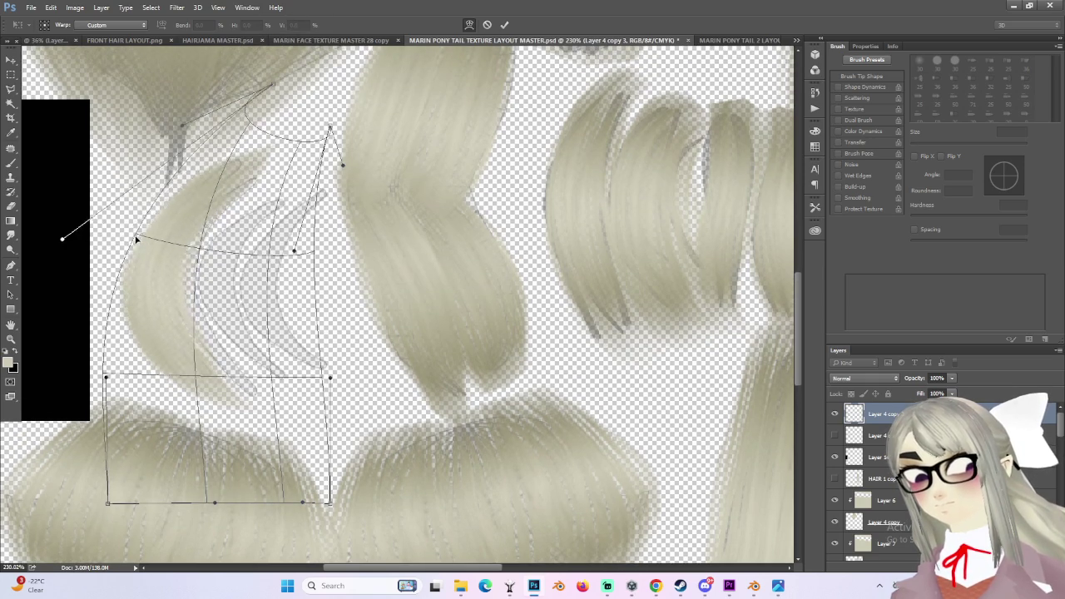
{"action": "left_click_drag", "start_coordinate": [141, 236], "coordinate": [139, 235]}
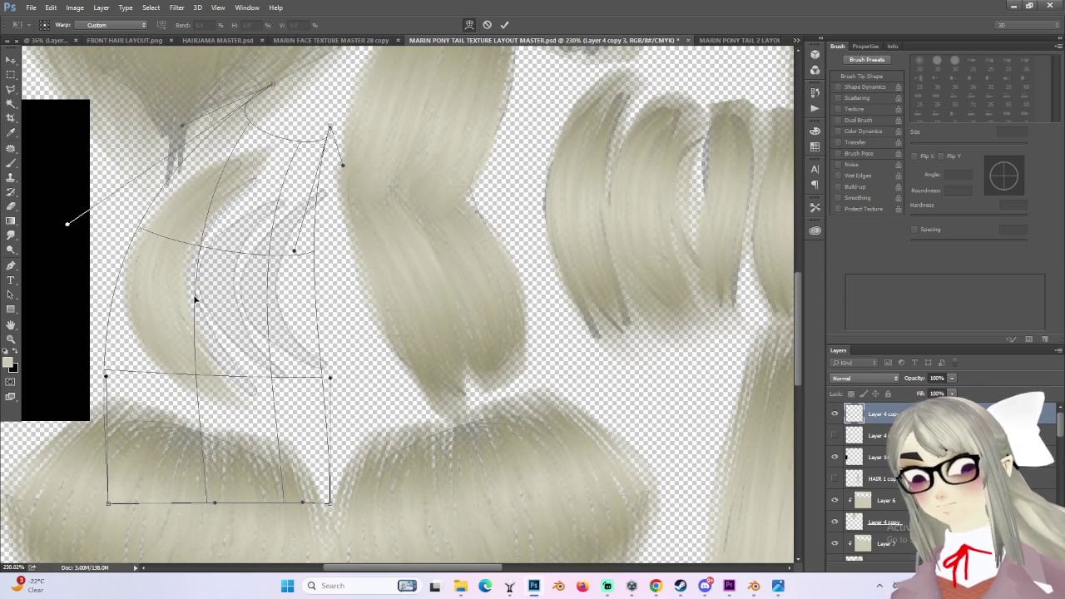
{"action": "key", "text": "Return"}
- Duplicate the warped hair piece, move the copy to the right, and duplicate it once more
{"action": "key", "text": "ctrl+j"}
{"action": "mouse_move", "coordinate": [181, 303]}
{"action": "left_mouse_down"}
{"action": "mouse_move", "coordinate": [290, 299]}
{"action": "mouse_move", "coordinate": [275, 298]}
{"action": "left_mouse_up"}
{"action": "key", "text": "ctrl+j"}
{"action": "scroll", "coordinate": [295, 278], "scroll_direction": "down", "scroll_amount": 2, "text": "alt"}
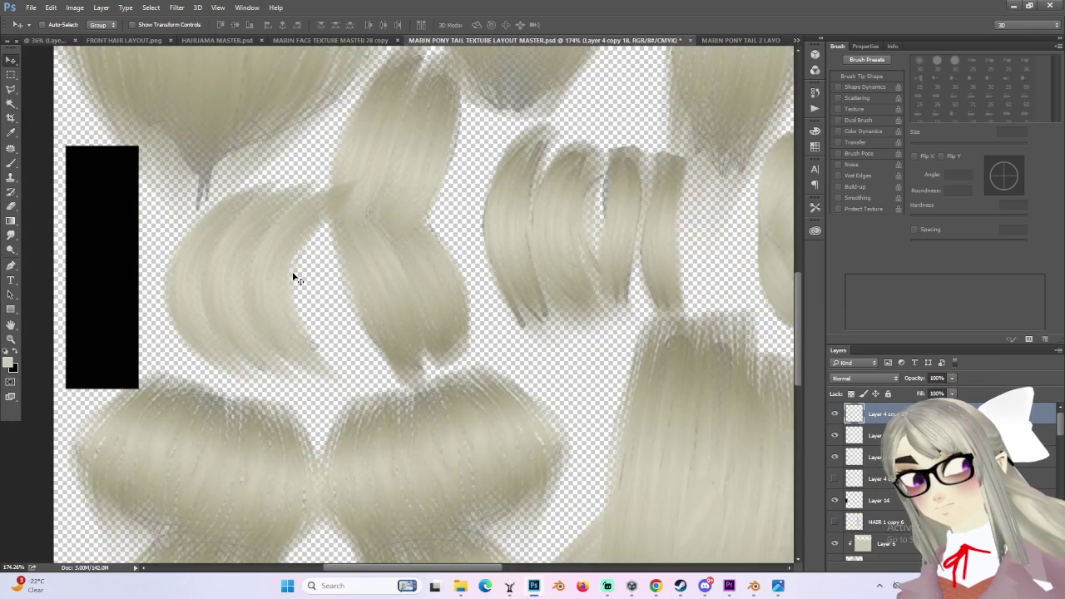
- Merge the braid copy down into the layer below and clear a trial lasso selection
{"action": "right_click", "coordinate": [884, 425]}
{"action": "key", "text": "Escape"}
{"action": "right_click", "coordinate": [927, 414]}
{"action": "left_click", "coordinate": [800, 398]}
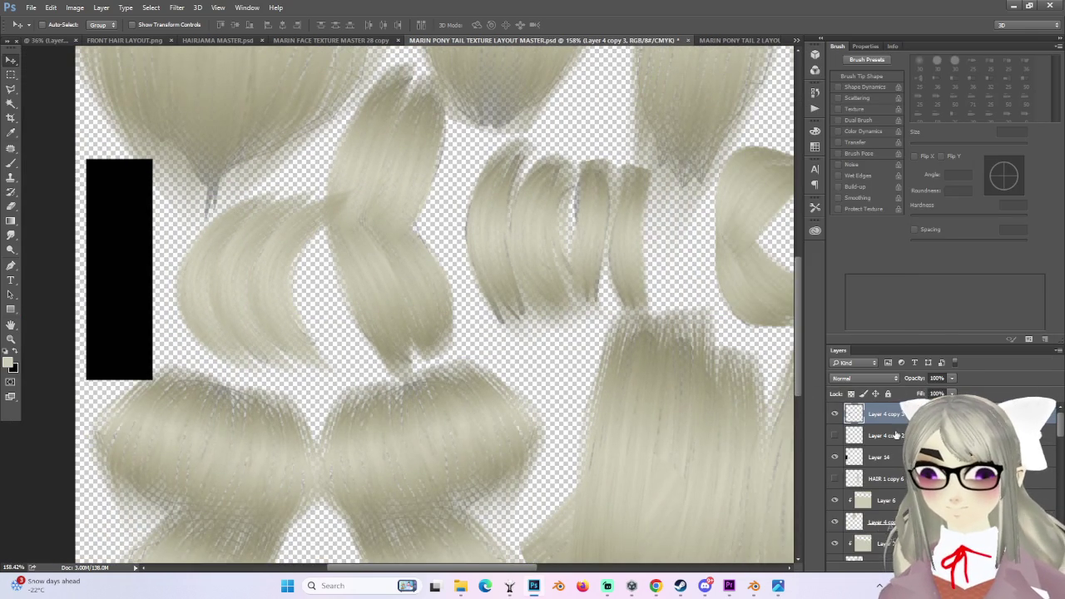
{"action": "left_click", "coordinate": [10, 89]}
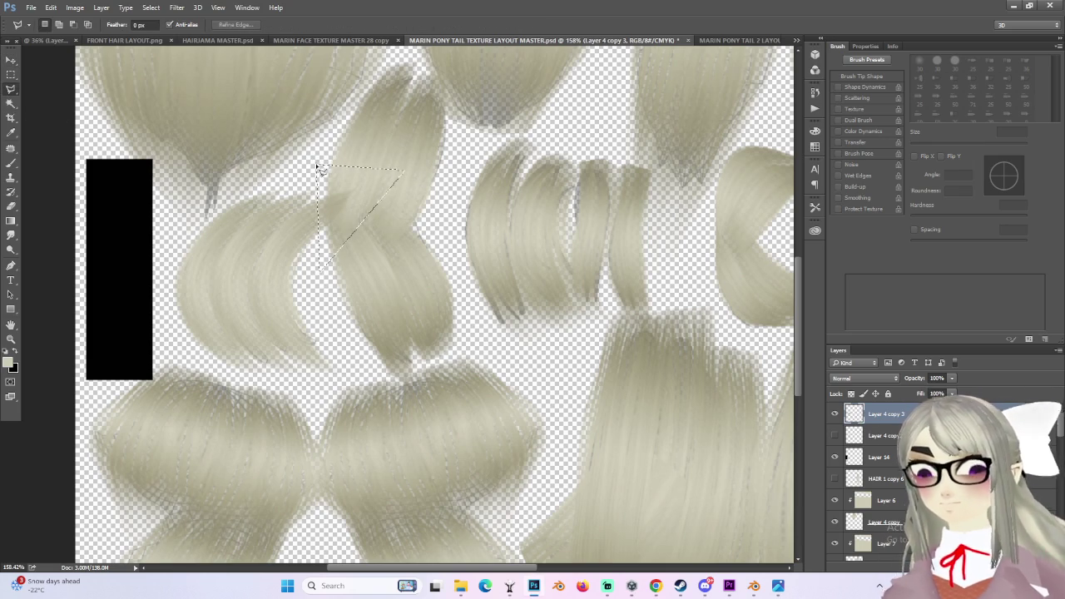
{"action": "left_click", "coordinate": [318, 168]}
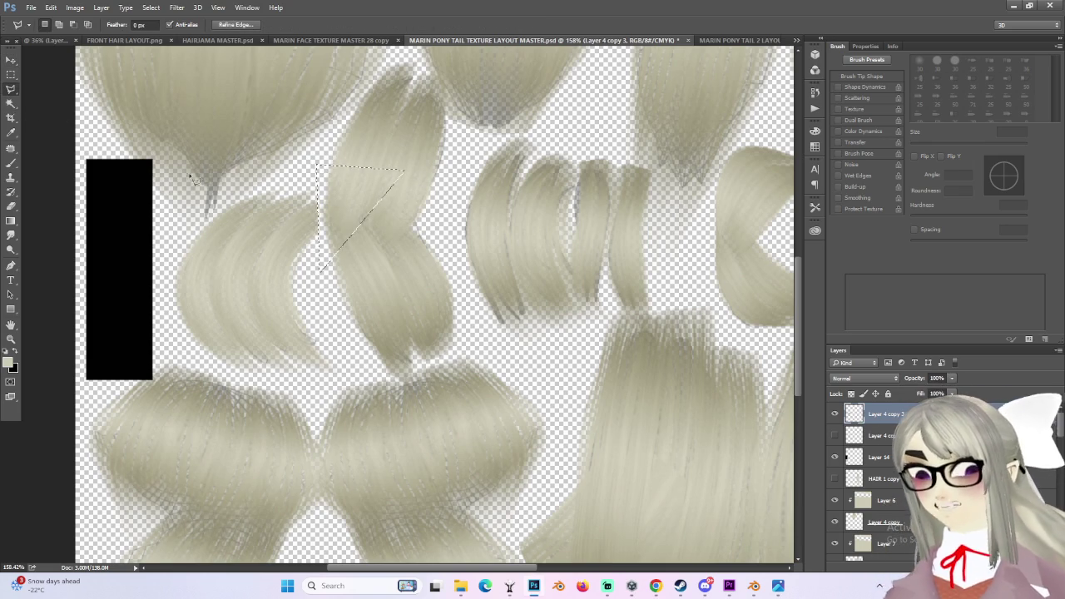
{"action": "left_click", "coordinate": [11, 74]}
{"action": "key", "text": "ctrl+d"}
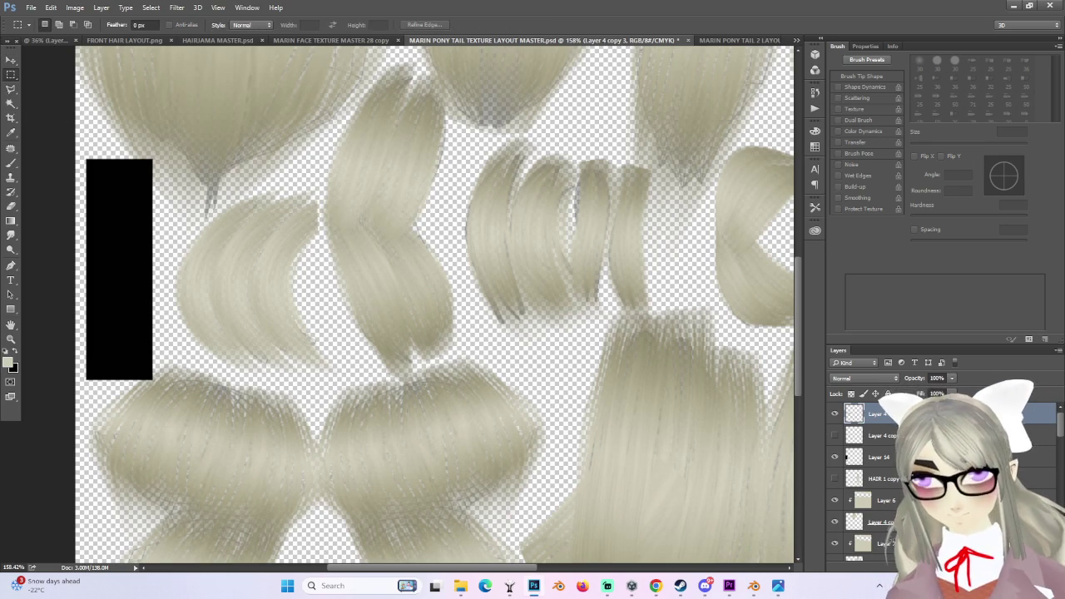
- Add a new layer clipped to the hair layer below and set it to Multiply
{"action": "key", "text": "ctrl+shift+alt+n"}
{"action": "right_click", "coordinate": [884, 408]}
{"action": "left_click", "coordinate": [944, 261]}
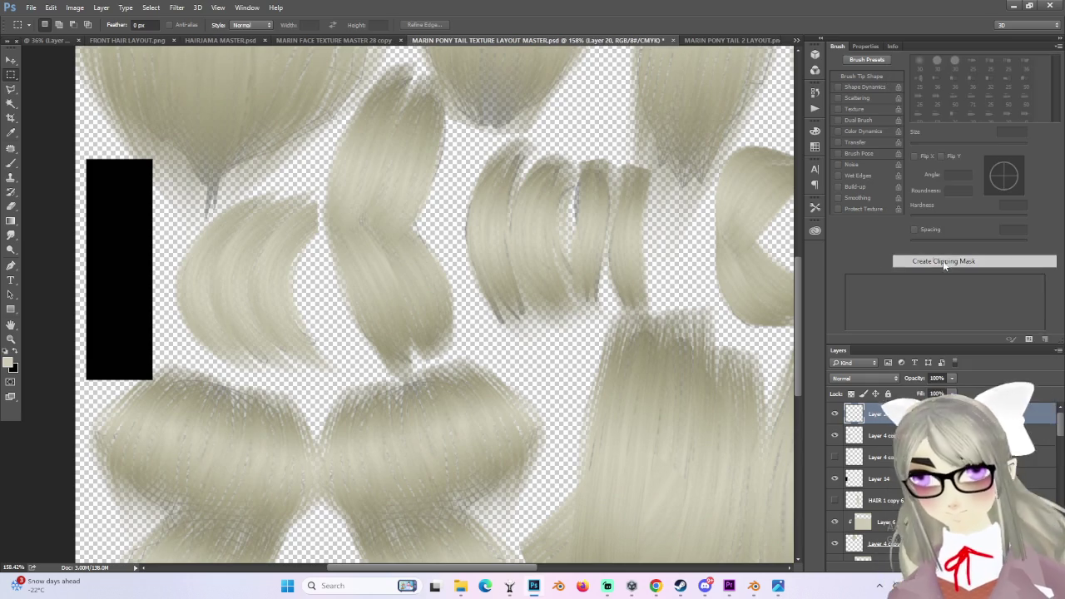
{"action": "left_click", "coordinate": [888, 380]}
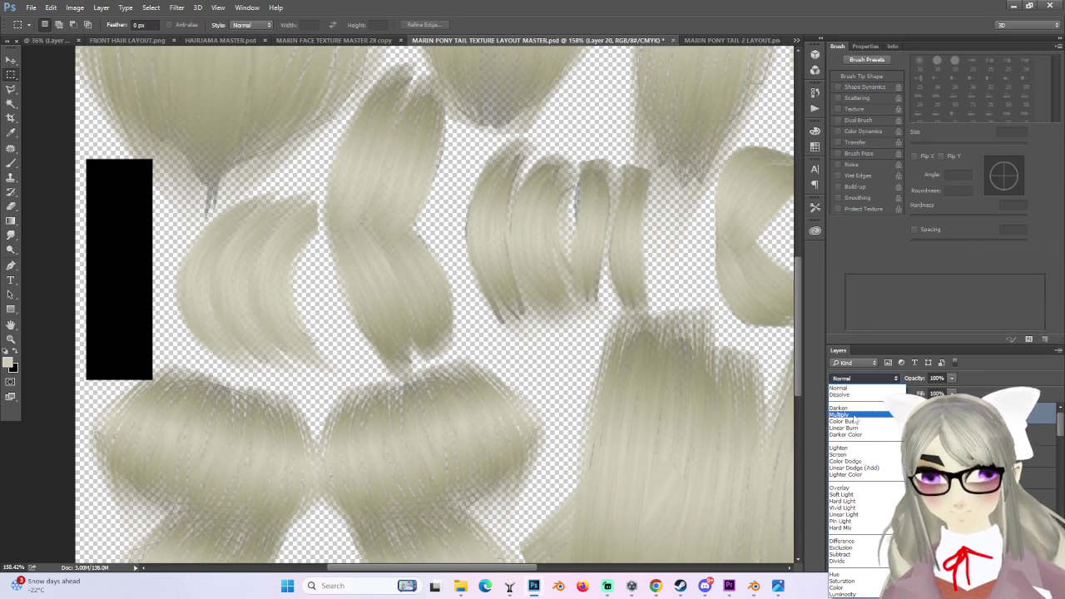
{"action": "left_click", "coordinate": [841, 414]}
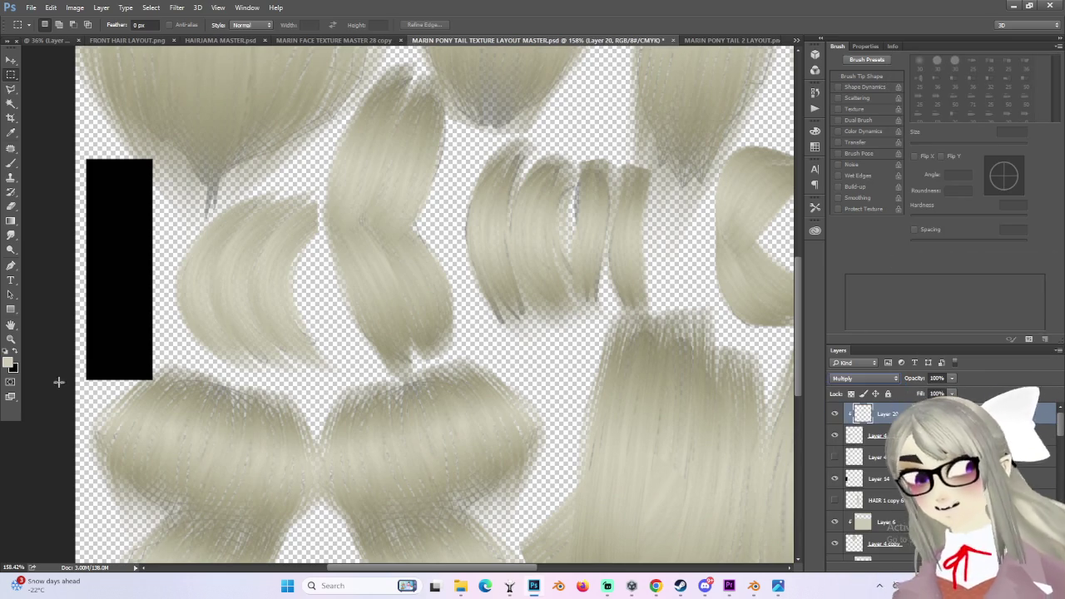
- Drag a darkening gradient over the left hair piece on the clipped Multiply layer
{"action": "left_click", "coordinate": [10, 221]}
{"action": "mouse_move", "coordinate": [245, 330]}
{"action": "left_mouse_down"}
{"action": "mouse_move", "coordinate": [261, 375]}
{"action": "mouse_move", "coordinate": [246, 375]}
{"action": "left_mouse_up"}
{"action": "key", "text": "ctrl+z"}
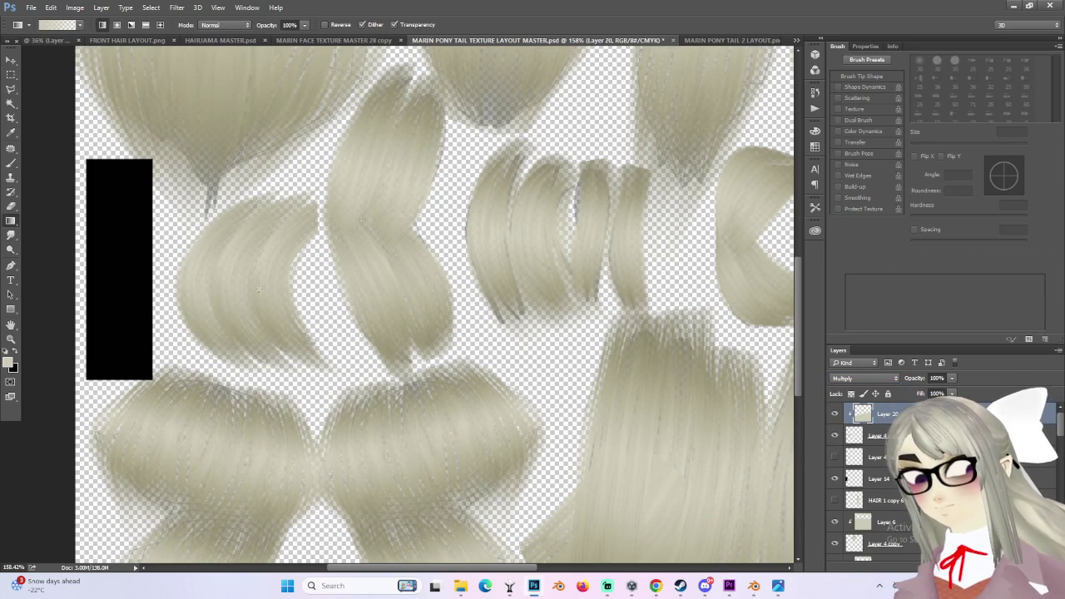
{"action": "left_click_drag", "start_coordinate": [219, 296], "coordinate": [220, 203]}
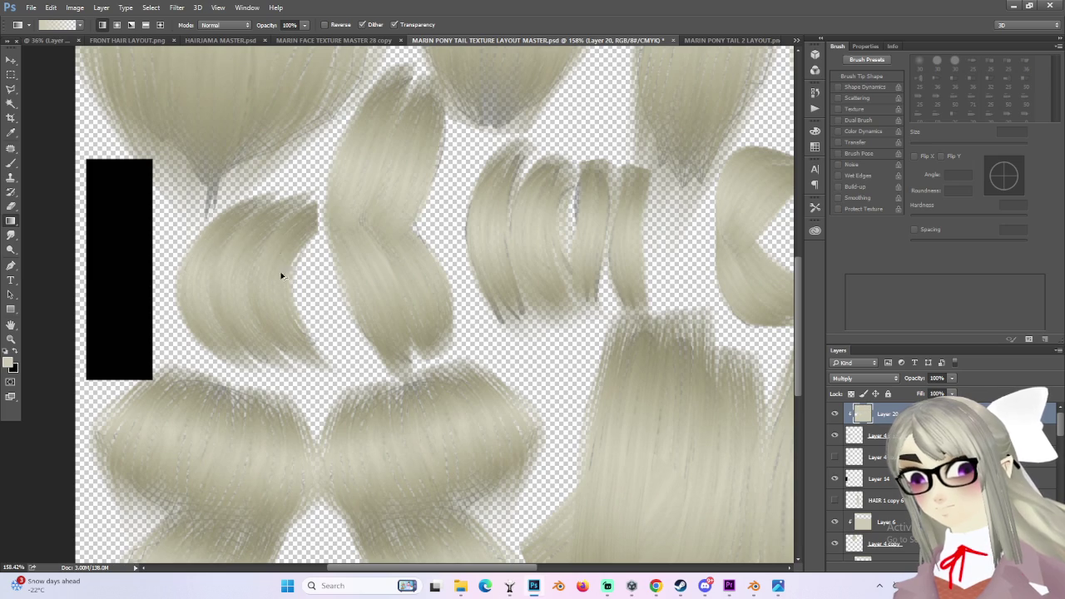
{"action": "key", "text": "ctrl+alt+z"}
{"action": "key", "text": "ctrl+alt+z"}
{"action": "left_click_drag", "start_coordinate": [222, 283], "coordinate": [223, 284]}
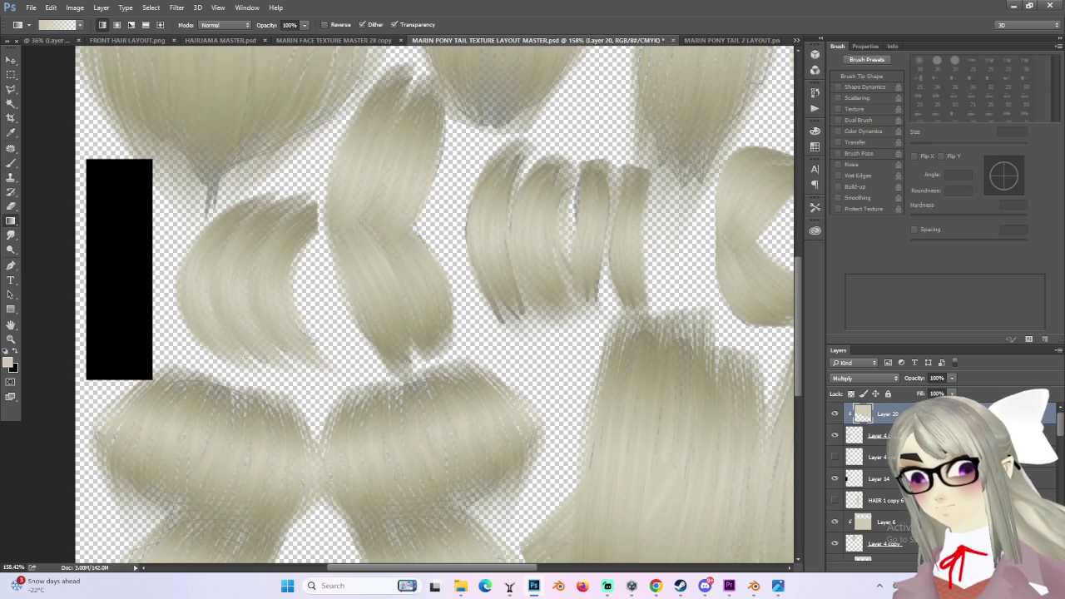
{"action": "left_click_drag", "start_coordinate": [250, 370], "coordinate": [251, 372]}
{"action": "scroll", "coordinate": [271, 382], "scroll_direction": "down", "scroll_amount": 5, "text": "alt"}
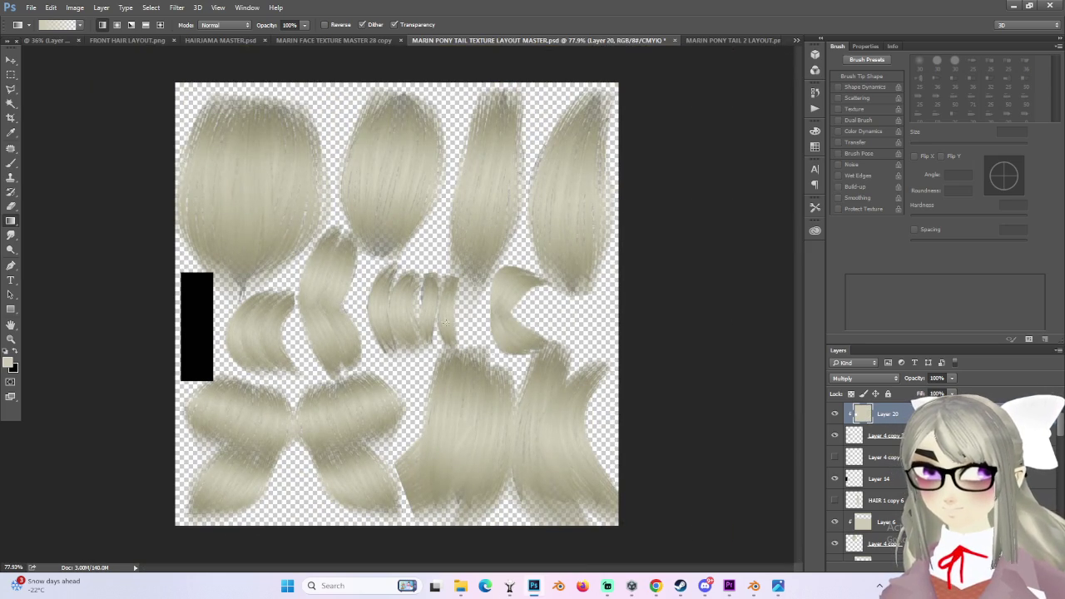
- Check Layer 14, hide Layer 15 to lighten the hair texture, and bring up Save As
{"action": "left_click", "coordinate": [835, 479]}
{"action": "scroll", "coordinate": [841, 466], "scroll_direction": "down", "scroll_amount": 2}
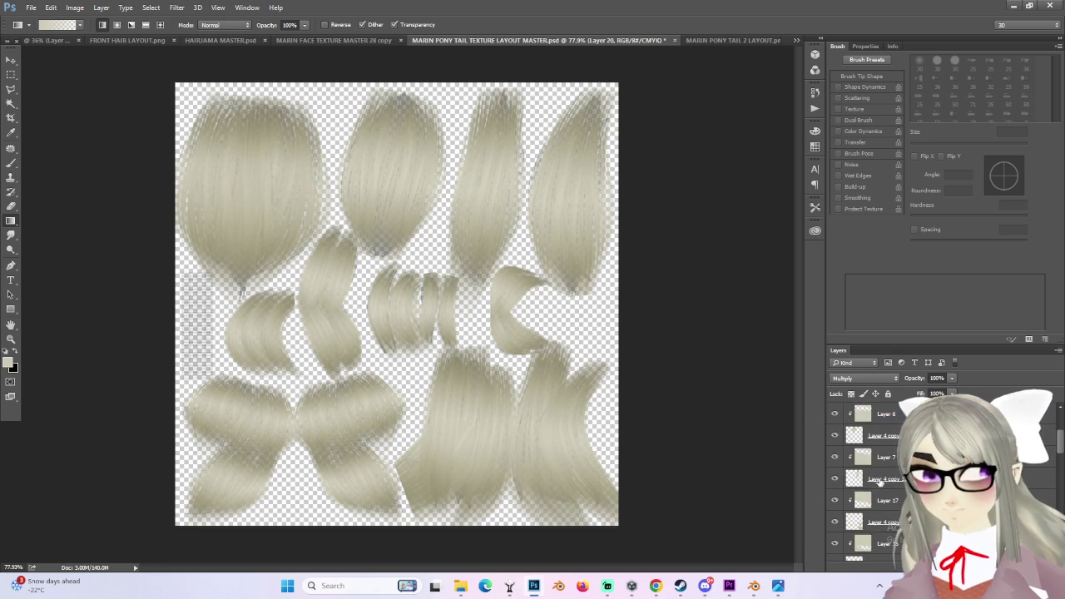
{"action": "left_click", "coordinate": [835, 437]}
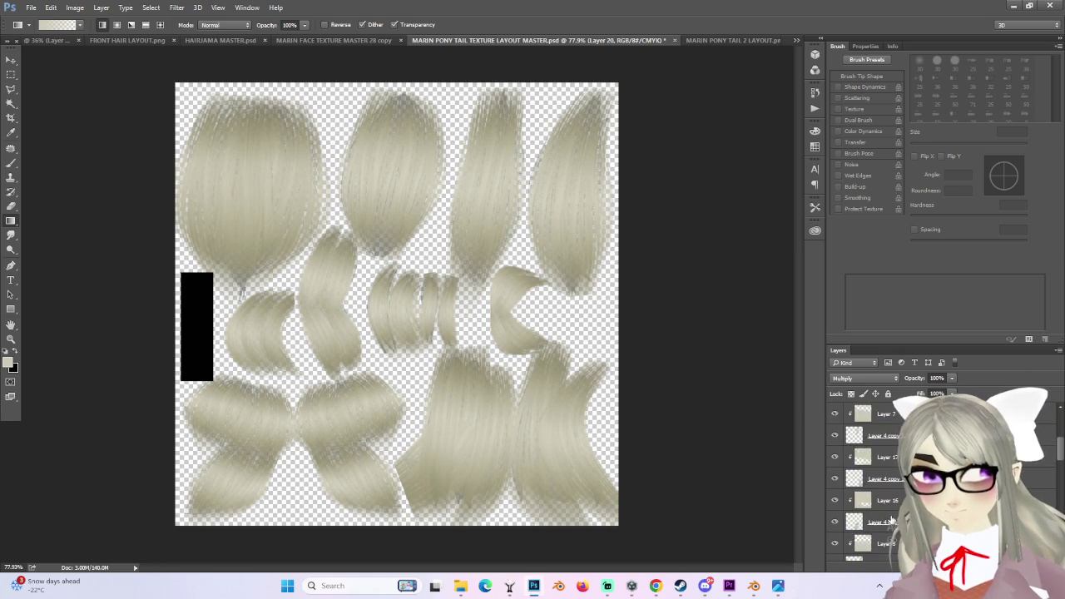
{"action": "scroll", "coordinate": [857, 499], "scroll_direction": "down", "scroll_amount": 3}
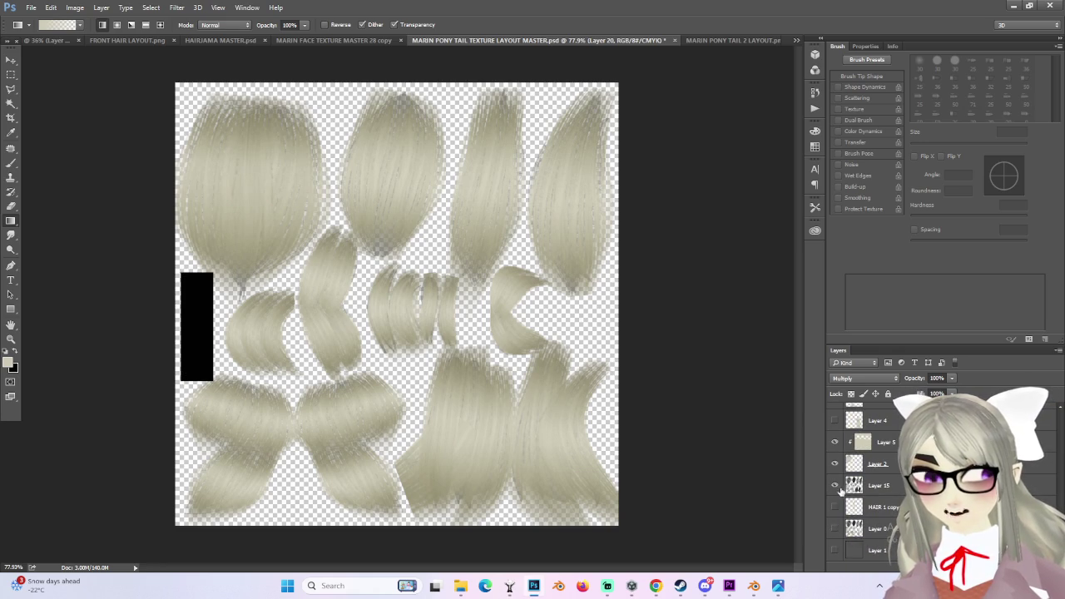
{"action": "left_click", "coordinate": [836, 485]}
{"action": "left_click", "coordinate": [37, 10]}
{"action": "left_click", "coordinate": [59, 126]}
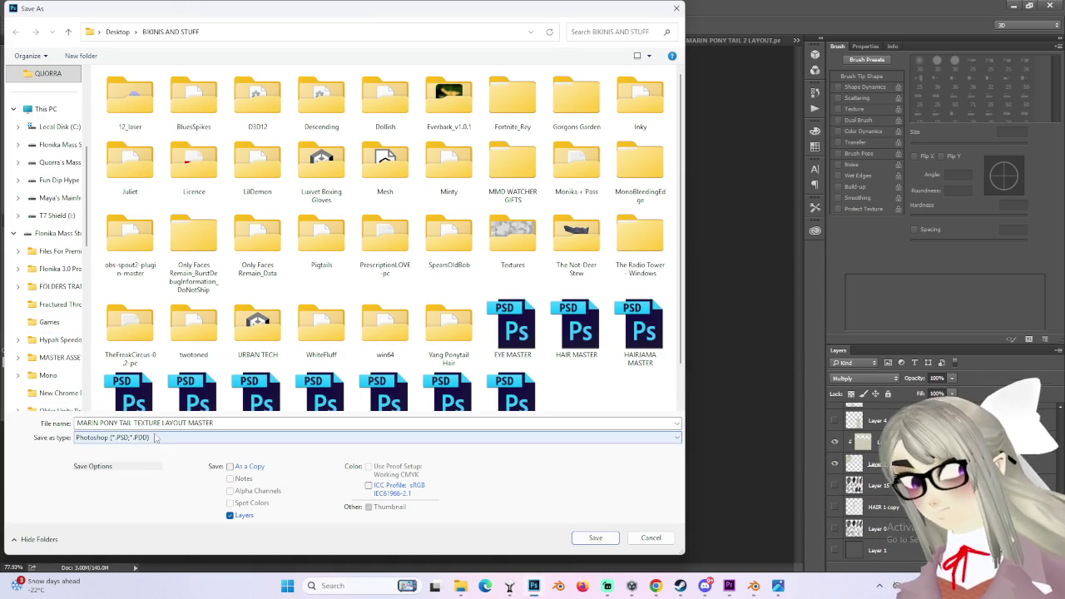
- Save the texture as PNG 'MARIN PONY TAIL 2', confirm PNG options, and return to Blender
{"action": "left_click", "coordinate": [145, 444]}
{"action": "left_click", "coordinate": [150, 397]}
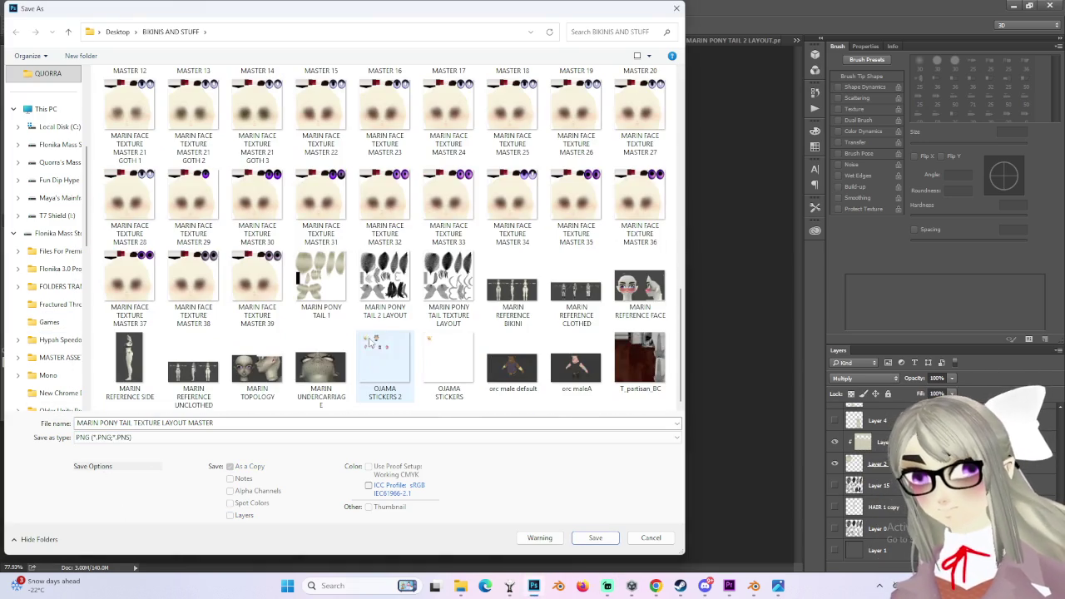
{"action": "left_click", "coordinate": [332, 306]}
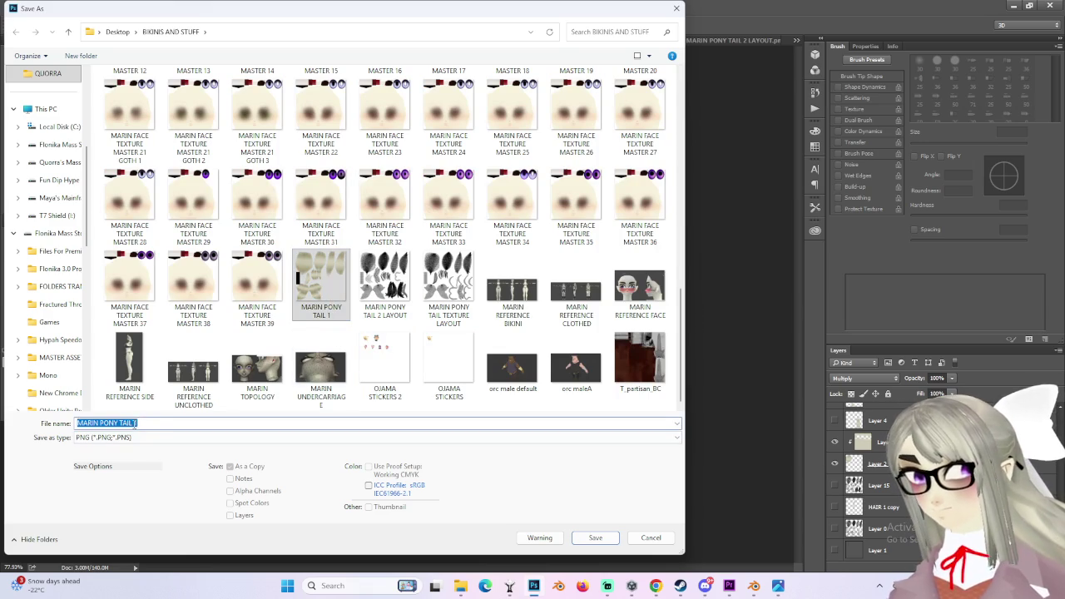
{"action": "key", "text": "End"}
{"action": "key", "text": "BackSpace"}
{"action": "type", "text": "2"}
{"action": "left_click", "coordinate": [596, 538]}
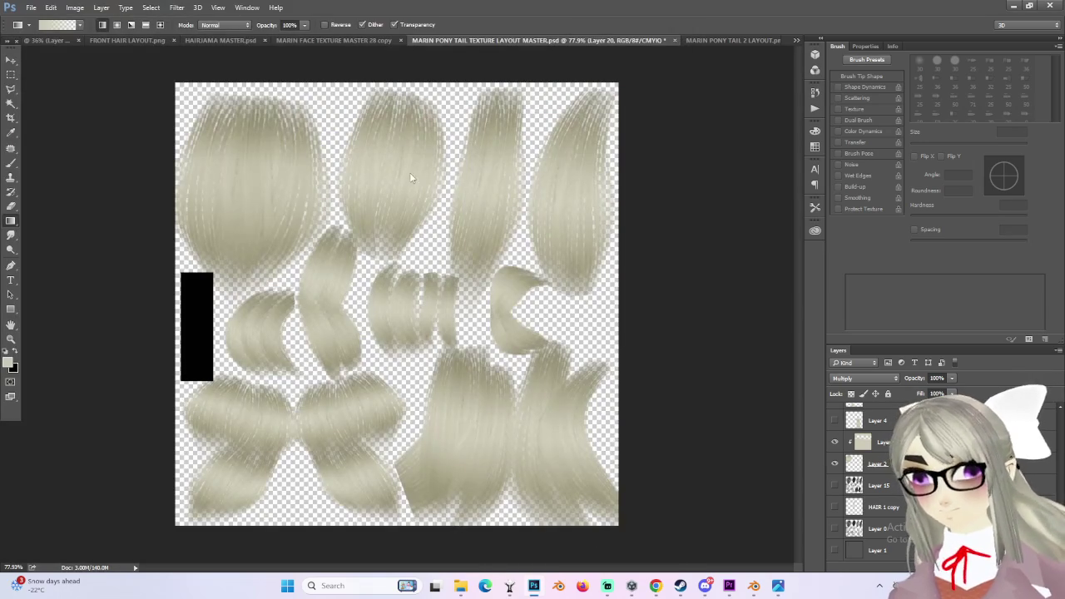
{"action": "left_click", "coordinate": [569, 185]}
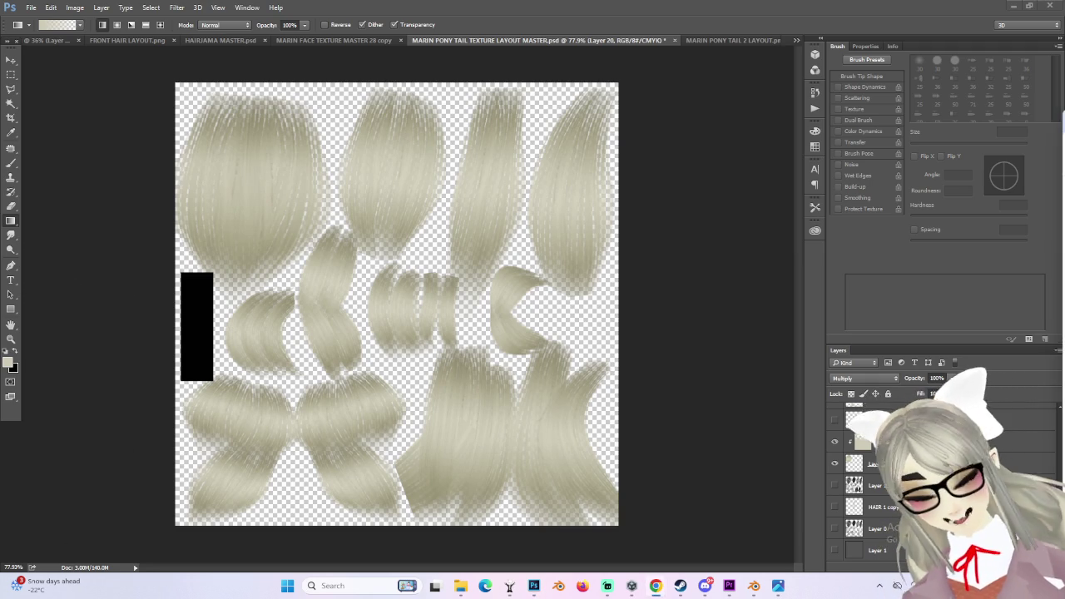
{"action": "left_click", "coordinate": [754, 586]}
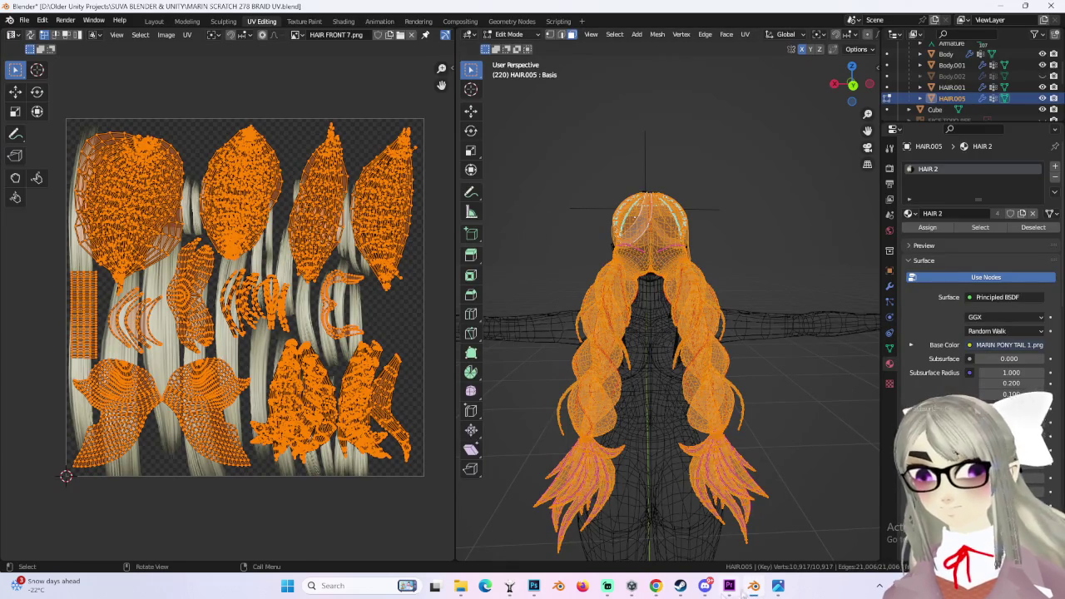
- In Premiere Pro, rewind the playhead a few seconds, then play and stop the sequence
{"action": "left_click", "coordinate": [729, 586]}
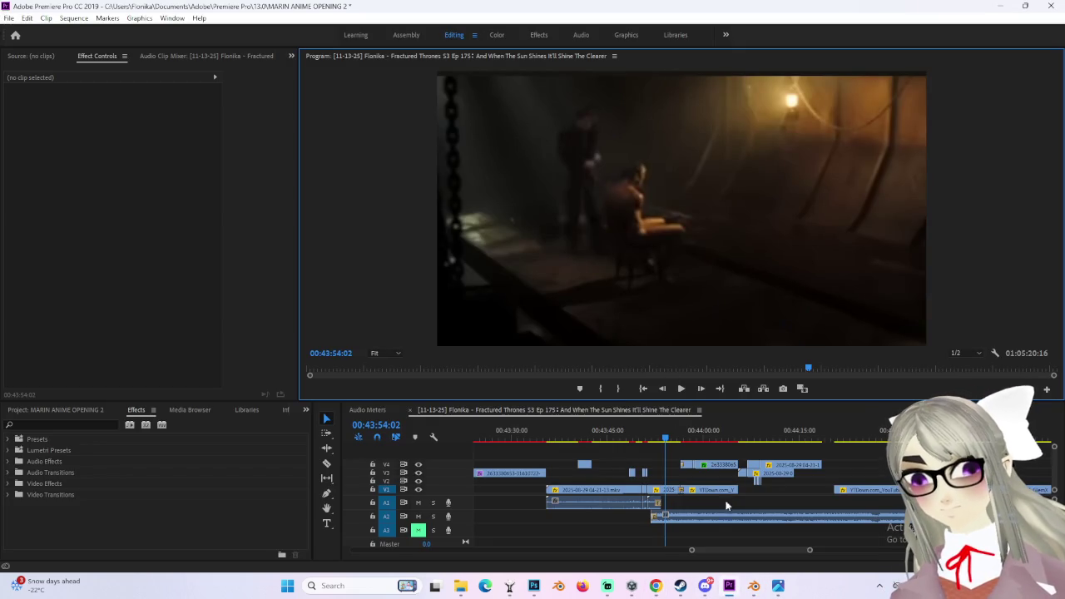
{"action": "left_click_drag", "start_coordinate": [653, 439], "coordinate": [629, 439]}
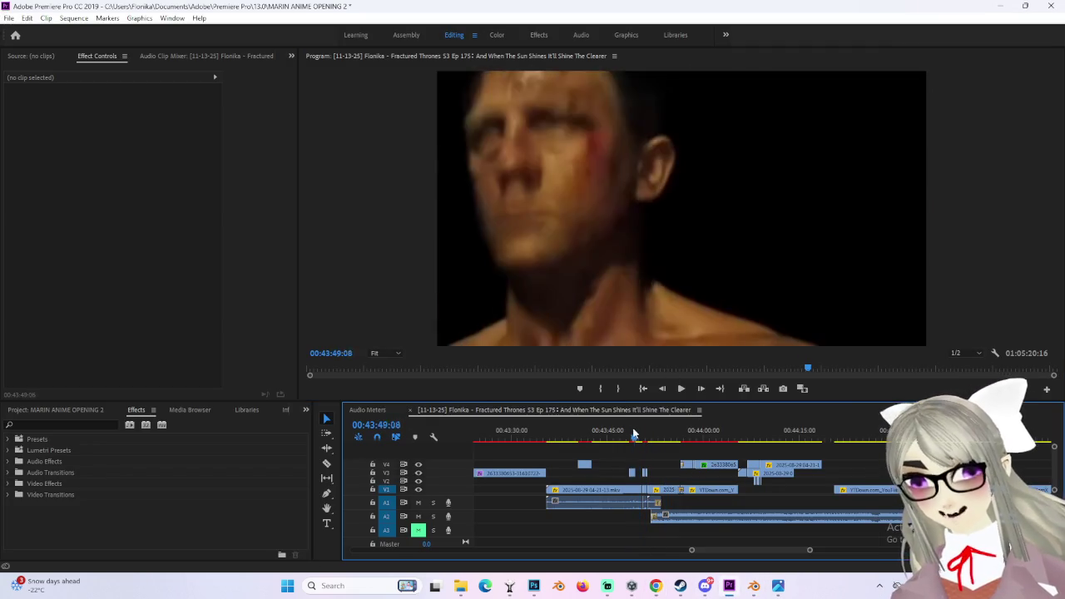
{"action": "left_click", "coordinate": [682, 392]}
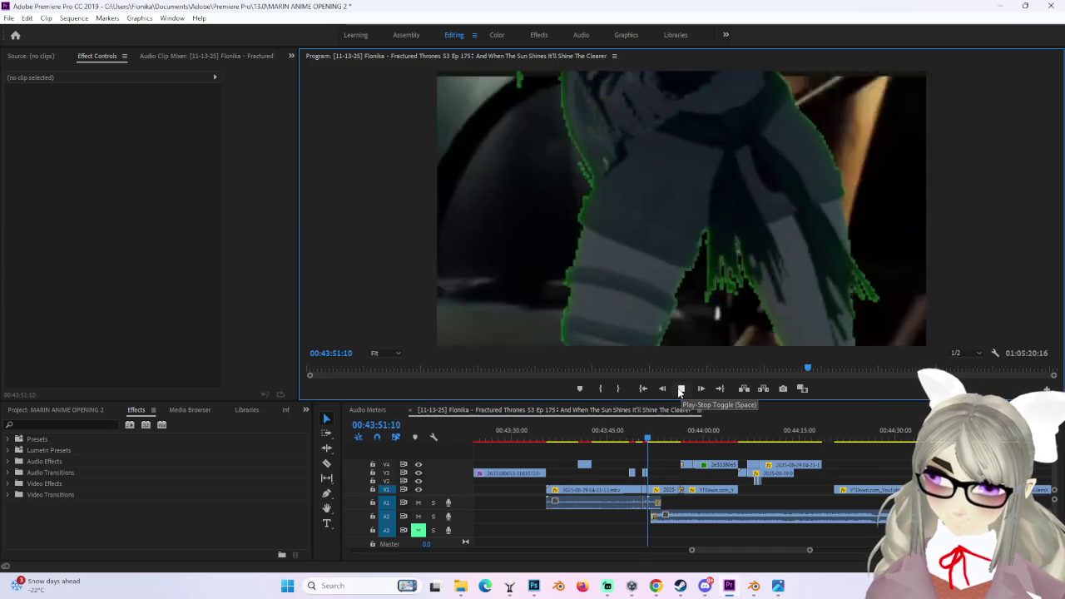
{"action": "left_click", "coordinate": [681, 391]}
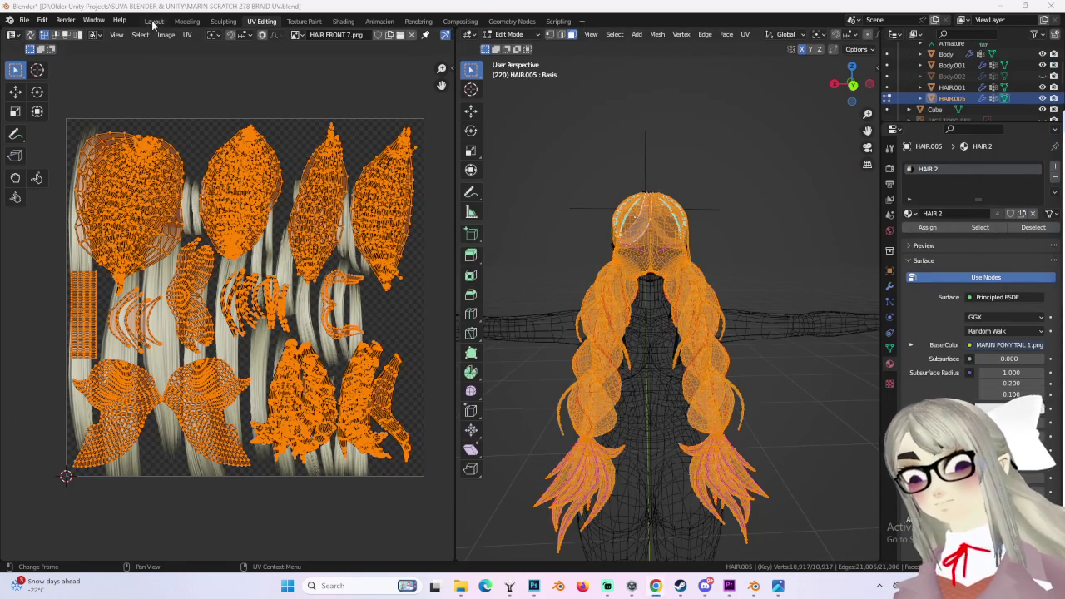
- View the model from straight behind in the Layout workspace
{"action": "left_click", "coordinate": [154, 21]}
{"action": "mouse_move", "coordinate": [586, 210]}
{"action": "middle_mouse_down"}
{"action": "mouse_move", "coordinate": [466, 250]}
{"action": "mouse_move", "coordinate": [400, 250]}
{"action": "middle_mouse_up"}
{"action": "left_click", "coordinate": [708, 34]}
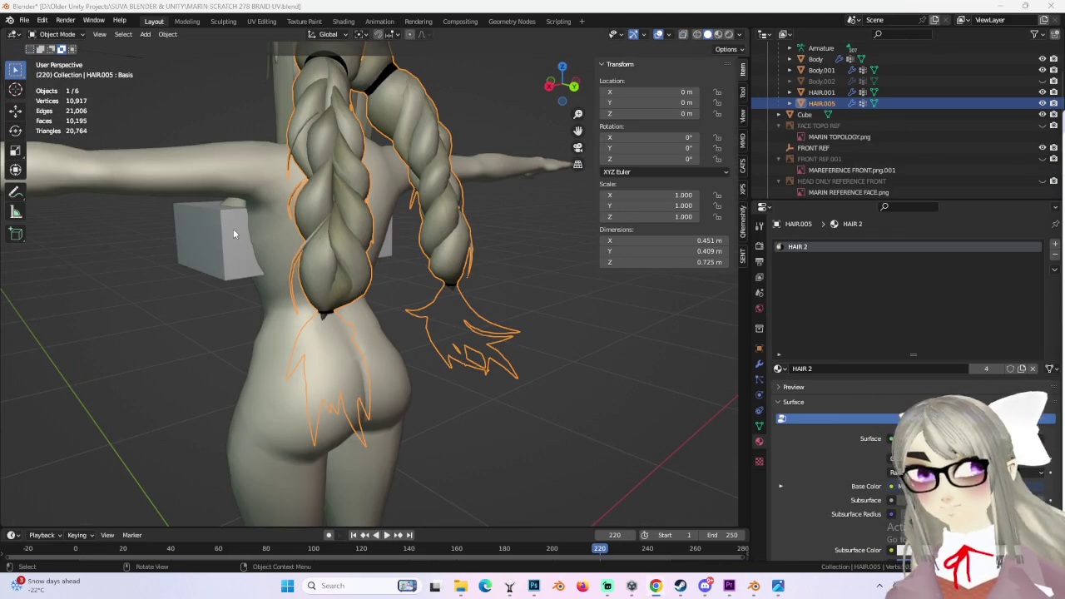
{"action": "middle_click_drag", "start_coordinate": [225, 232], "coordinate": [362, 252]}
- Load MARIN PONY TAIL 2.png into the hair material's image texture in Shading
{"action": "left_click", "coordinate": [305, 22]}
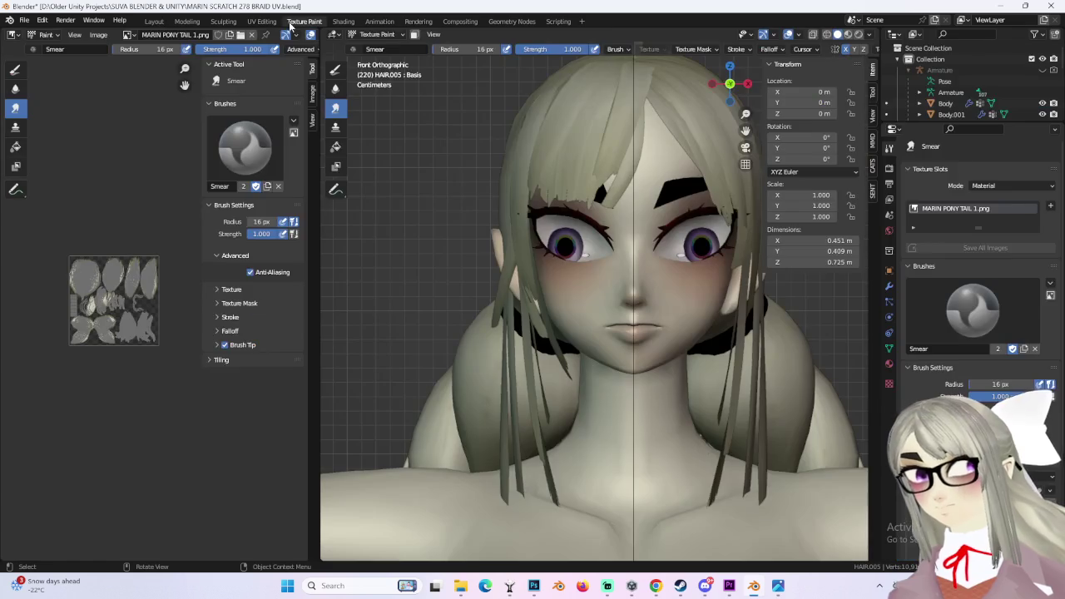
{"action": "left_click", "coordinate": [340, 23]}
{"action": "left_click", "coordinate": [407, 468]}
{"action": "scroll", "coordinate": [291, 408], "scroll_direction": "down", "scroll_amount": 5}
{"action": "scroll", "coordinate": [291, 408], "scroll_direction": "down", "scroll_amount": 5}
{"action": "left_click", "coordinate": [292, 427]}
{"action": "double_click", "coordinate": [292, 427]}
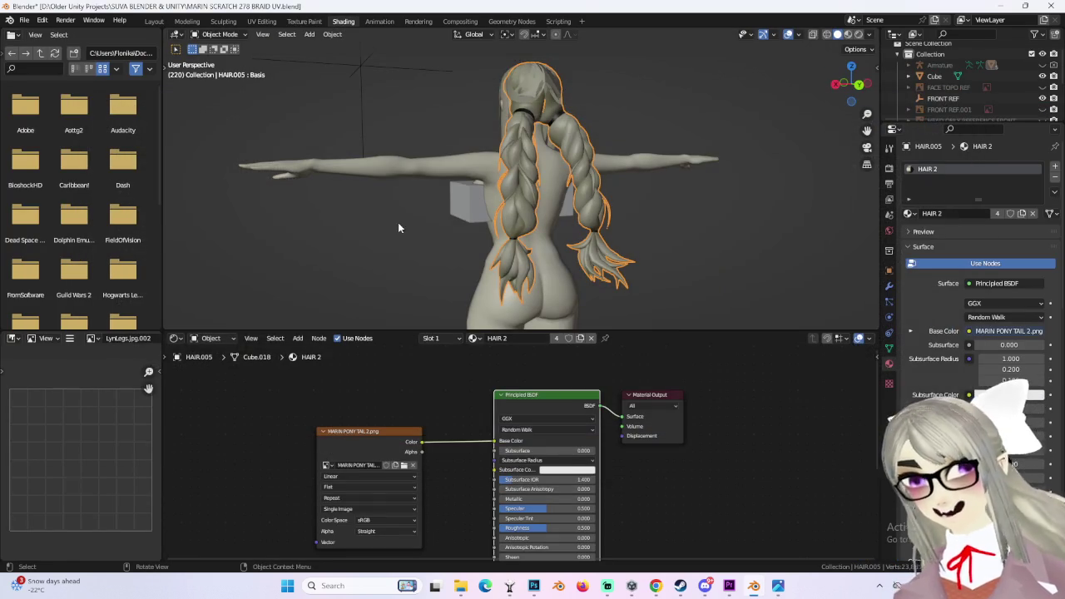
- Put the hair mesh in Edit Mode from a front view and move to UV Editing
{"action": "left_click", "coordinate": [155, 20]}
{"action": "mouse_move", "coordinate": [466, 167]}
{"action": "middle_mouse_down"}
{"action": "mouse_move", "coordinate": [521, 162]}
{"action": "mouse_move", "coordinate": [466, 270]}
{"action": "mouse_move", "coordinate": [426, 229]}
{"action": "mouse_move", "coordinate": [447, 231]}
{"action": "mouse_move", "coordinate": [380, 243]}
{"action": "mouse_move", "coordinate": [506, 237]}
{"action": "mouse_move", "coordinate": [409, 249]}
{"action": "mouse_move", "coordinate": [480, 237]}
{"action": "middle_mouse_up"}
{"action": "scroll", "coordinate": [466, 271], "scroll_direction": "up", "scroll_amount": 5}
{"action": "scroll", "coordinate": [507, 237], "scroll_direction": "down", "scroll_amount": 4}
{"action": "scroll", "coordinate": [492, 238], "scroll_direction": "up", "scroll_amount": 3}
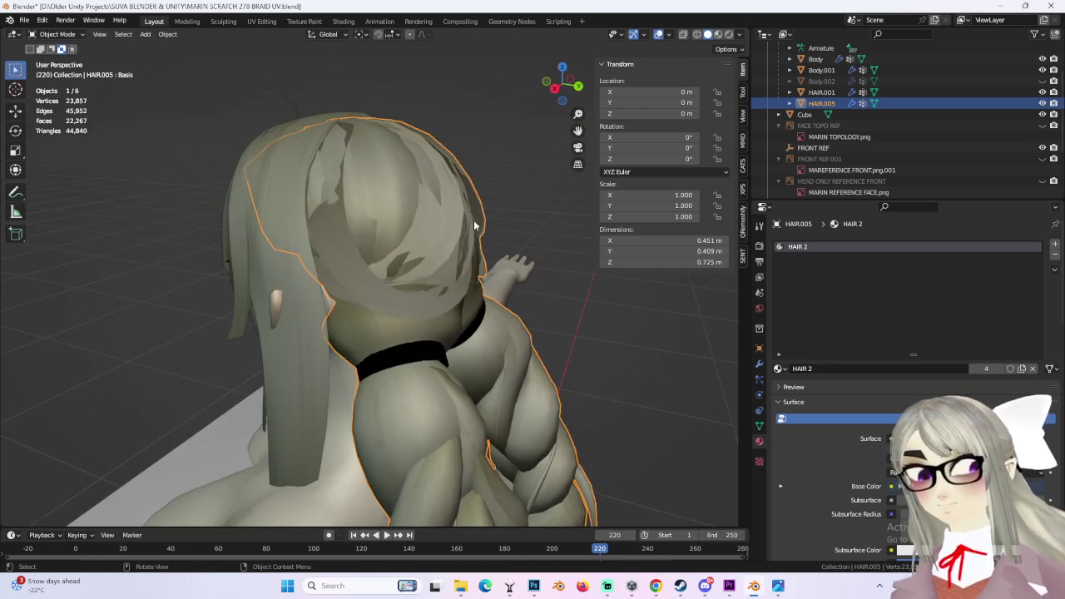
{"action": "key", "text": "Tab"}
{"action": "mouse_move", "coordinate": [350, 274]}
{"action": "middle_mouse_down"}
{"action": "mouse_move", "coordinate": [391, 266]}
{"action": "mouse_move", "coordinate": [384, 273]}
{"action": "mouse_move", "coordinate": [416, 242]}
{"action": "middle_mouse_up"}
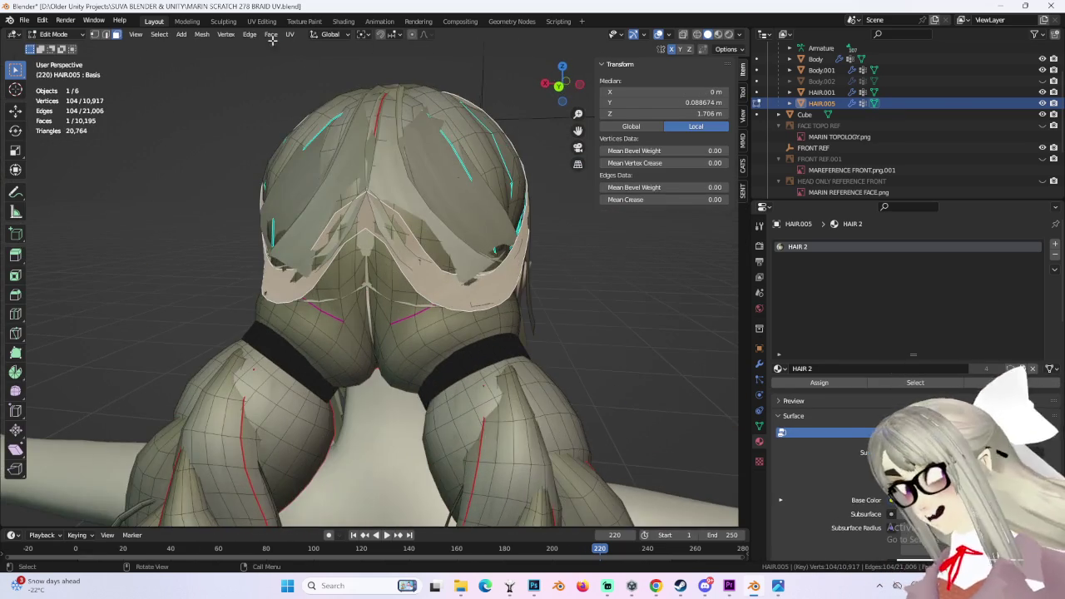
{"action": "left_click", "coordinate": [262, 21]}
{"action": "scroll", "coordinate": [315, 311], "scroll_direction": "down", "scroll_amount": 1}
{"action": "scroll", "coordinate": [316, 311], "scroll_direction": "up", "scroll_amount": 1}
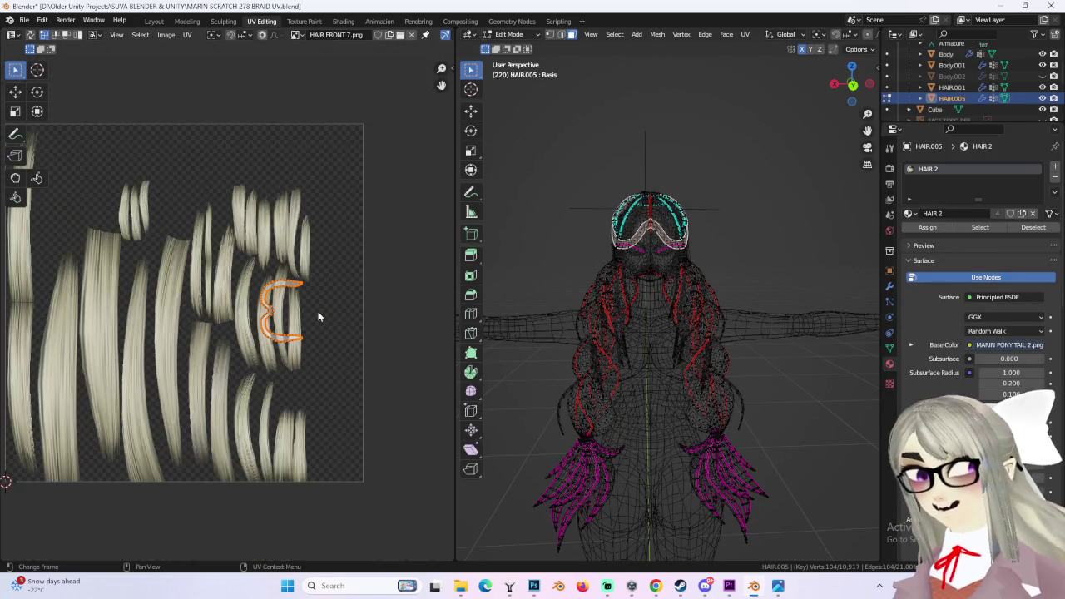
- Browse the UV editor's image list and select the faces using the HAIR 2 material
{"action": "middle_click_drag", "start_coordinate": [543, 317], "coordinate": [651, 283]}
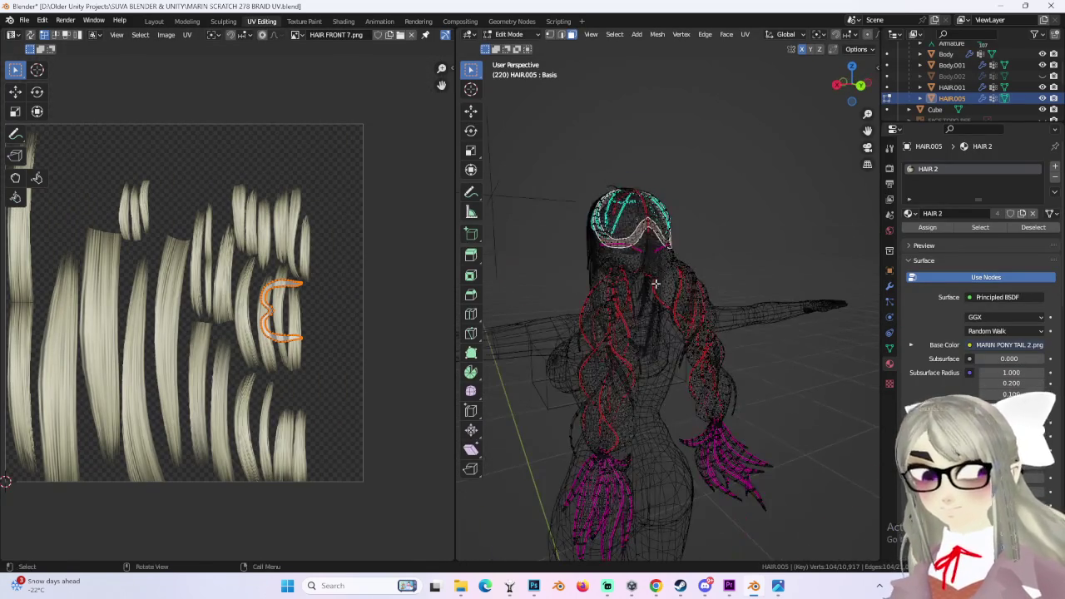
{"action": "left_click", "coordinate": [299, 35]}
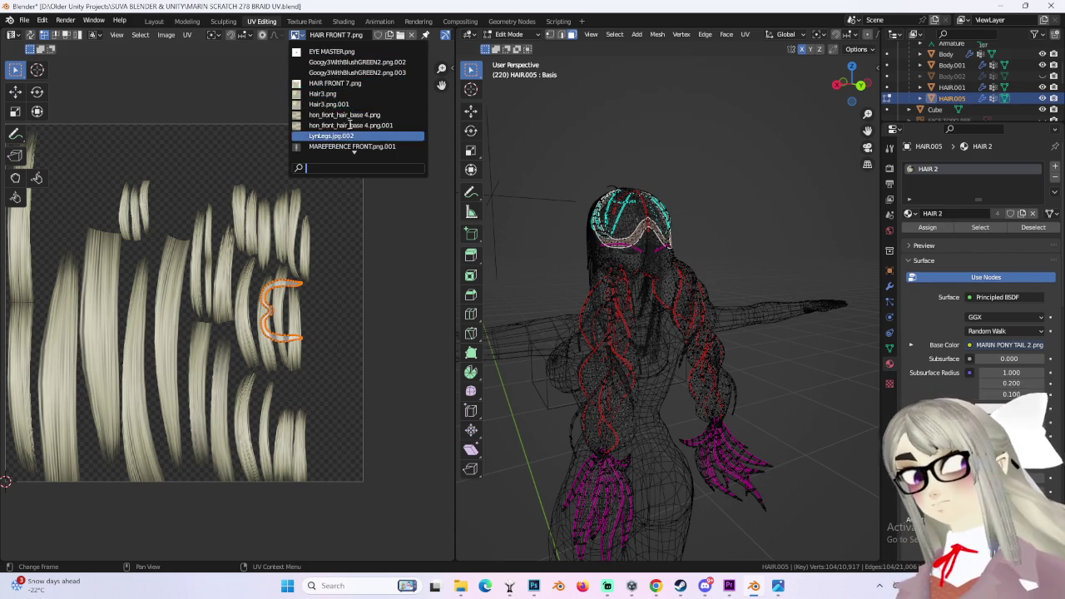
{"action": "scroll", "coordinate": [350, 125], "scroll_direction": "down", "scroll_amount": 5}
{"action": "scroll", "coordinate": [350, 125], "scroll_direction": "down", "scroll_amount": 4}
{"action": "scroll", "coordinate": [349, 124], "scroll_direction": "down", "scroll_amount": 3}
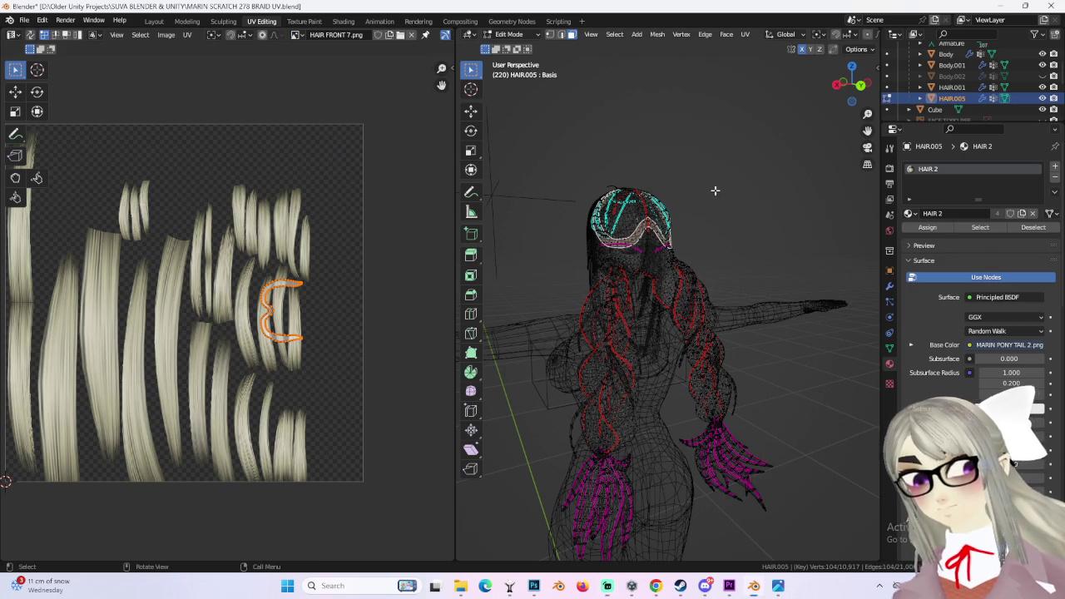
{"action": "mouse_move", "coordinate": [599, 139]}
{"action": "middle_mouse_down"}
{"action": "mouse_move", "coordinate": [749, 237]}
{"action": "mouse_move", "coordinate": [824, 250]}
{"action": "middle_mouse_up"}
{"action": "key", "text": "l"}
{"action": "left_click", "coordinate": [990, 228]}
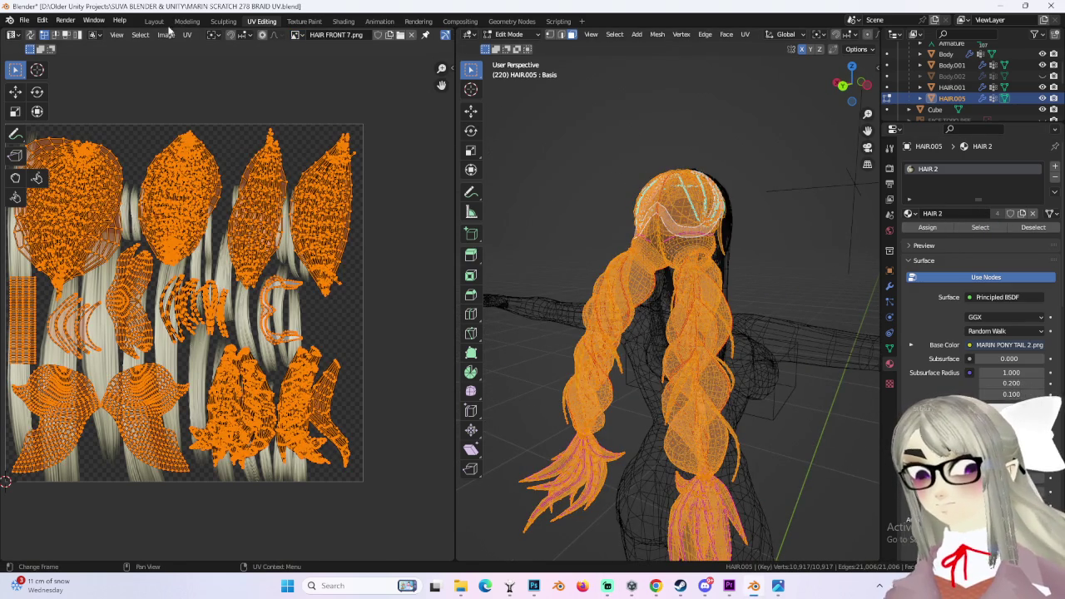
- Inspect the merged braids in Layout with textured preview, then return to solid shading
{"action": "left_click", "coordinate": [159, 21]}
{"action": "middle_click_drag", "start_coordinate": [490, 185], "coordinate": [482, 222]}
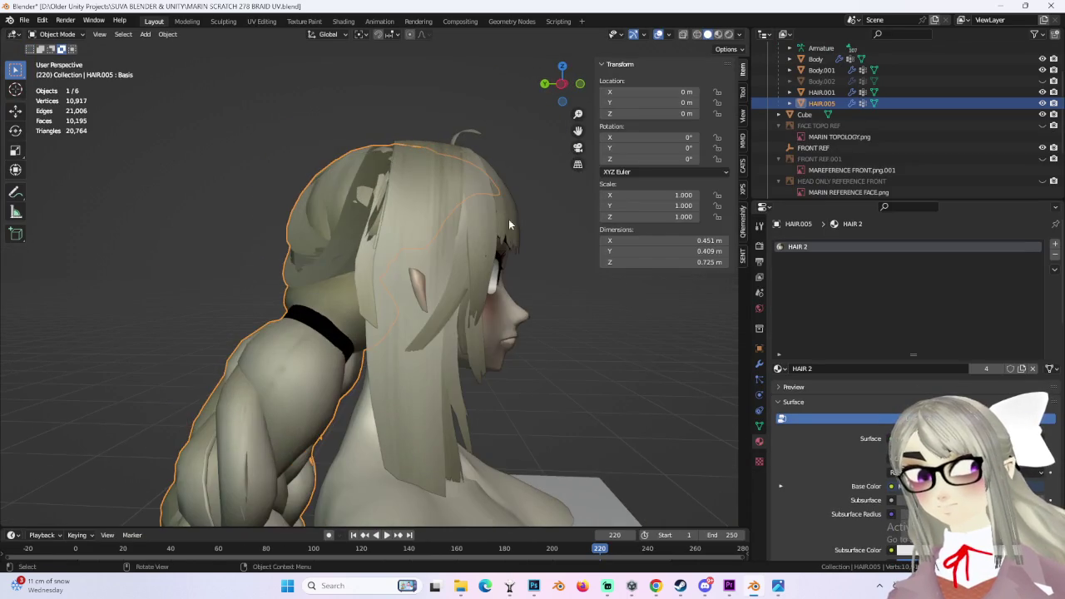
{"action": "left_click", "coordinate": [729, 35]}
{"action": "left_click", "coordinate": [545, 274]}
{"action": "mouse_move", "coordinate": [544, 273]}
{"action": "middle_mouse_down"}
{"action": "mouse_move", "coordinate": [523, 267]}
{"action": "mouse_move", "coordinate": [720, 50]}
{"action": "middle_mouse_up"}
{"action": "left_click", "coordinate": [707, 35]}
{"action": "mouse_move", "coordinate": [433, 242]}
{"action": "middle_mouse_down"}
{"action": "mouse_move", "coordinate": [418, 258]}
{"action": "mouse_move", "coordinate": [486, 171]}
{"action": "mouse_move", "coordinate": [449, 223]}
{"action": "mouse_move", "coordinate": [410, 226]}
{"action": "mouse_move", "coordinate": [518, 259]}
{"action": "mouse_move", "coordinate": [439, 289]}
{"action": "mouse_move", "coordinate": [487, 292]}
{"action": "mouse_move", "coordinate": [457, 288]}
{"action": "mouse_move", "coordinate": [444, 310]}
{"action": "mouse_move", "coordinate": [550, 308]}
{"action": "mouse_move", "coordinate": [392, 253]}
{"action": "middle_mouse_up"}
{"action": "scroll", "coordinate": [409, 254], "scroll_direction": "up", "scroll_amount": 2}
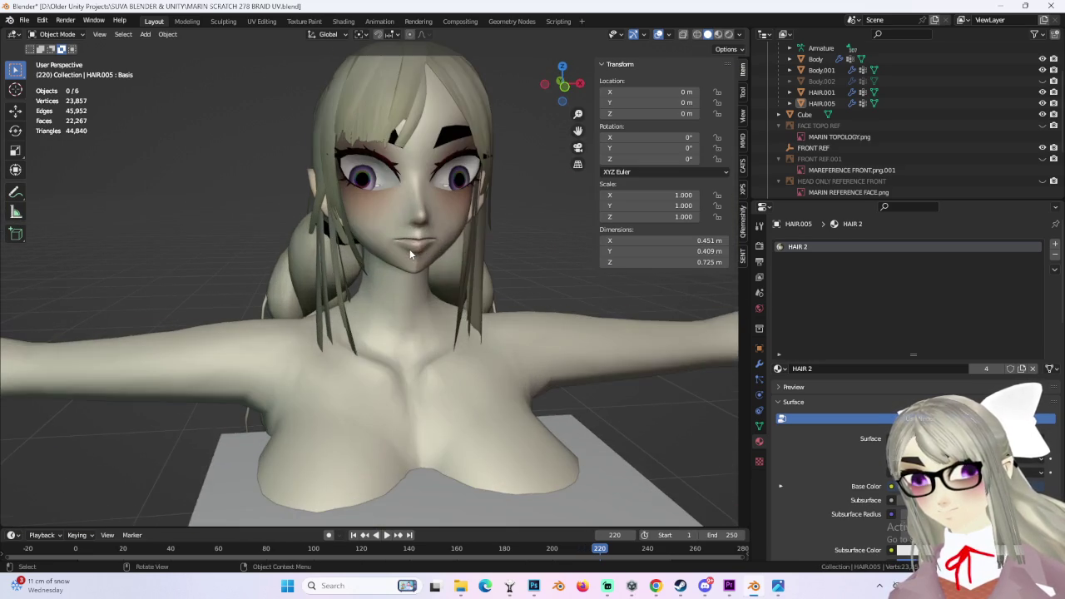
{"action": "mouse_move", "coordinate": [482, 237]}
{"action": "middle_mouse_down"}
{"action": "mouse_move", "coordinate": [402, 244]}
{"action": "mouse_move", "coordinate": [398, 292]}
{"action": "mouse_move", "coordinate": [456, 315]}
{"action": "mouse_move", "coordinate": [407, 323]}
{"action": "mouse_move", "coordinate": [412, 272]}
{"action": "mouse_move", "coordinate": [434, 289]}
{"action": "mouse_move", "coordinate": [432, 275]}
{"action": "mouse_move", "coordinate": [458, 304]}
{"action": "mouse_move", "coordinate": [444, 308]}
{"action": "mouse_move", "coordinate": [489, 309]}
{"action": "mouse_move", "coordinate": [439, 337]}
{"action": "mouse_move", "coordinate": [413, 319]}
{"action": "middle_mouse_up"}
- Select the HAIR.005 hair object and switch it to Edit Mode
{"action": "left_click", "coordinate": [383, 211]}
{"action": "left_click", "coordinate": [56, 34]}
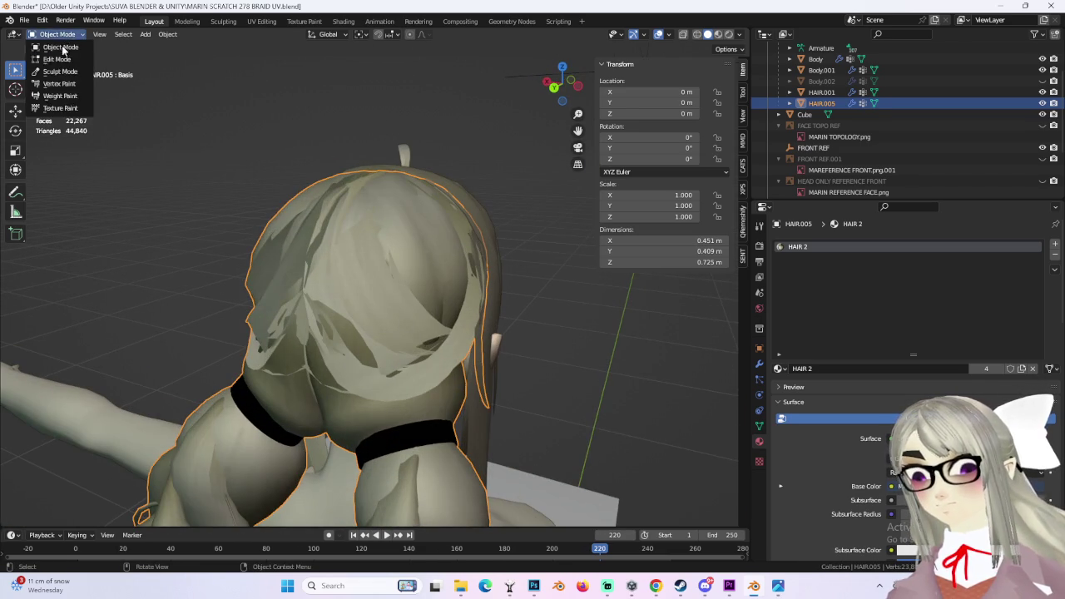
{"action": "left_click", "coordinate": [52, 57]}
{"action": "mouse_move", "coordinate": [350, 283]}
{"action": "middle_mouse_down"}
{"action": "mouse_move", "coordinate": [367, 277]}
{"action": "mouse_move", "coordinate": [344, 295]}
{"action": "mouse_move", "coordinate": [391, 231]}
{"action": "middle_mouse_up"}
- Add a second scalp face to the selection and view it in UV Editing
{"action": "left_click", "coordinate": [292, 302], "text": "shift"}
{"action": "left_click", "coordinate": [247, 26]}
{"action": "scroll", "coordinate": [252, 340], "scroll_direction": "up", "scroll_amount": 1}
{"action": "scroll", "coordinate": [252, 340], "scroll_direction": "up", "scroll_amount": 1}
{"action": "scroll", "coordinate": [252, 340], "scroll_direction": "up", "scroll_amount": 3}
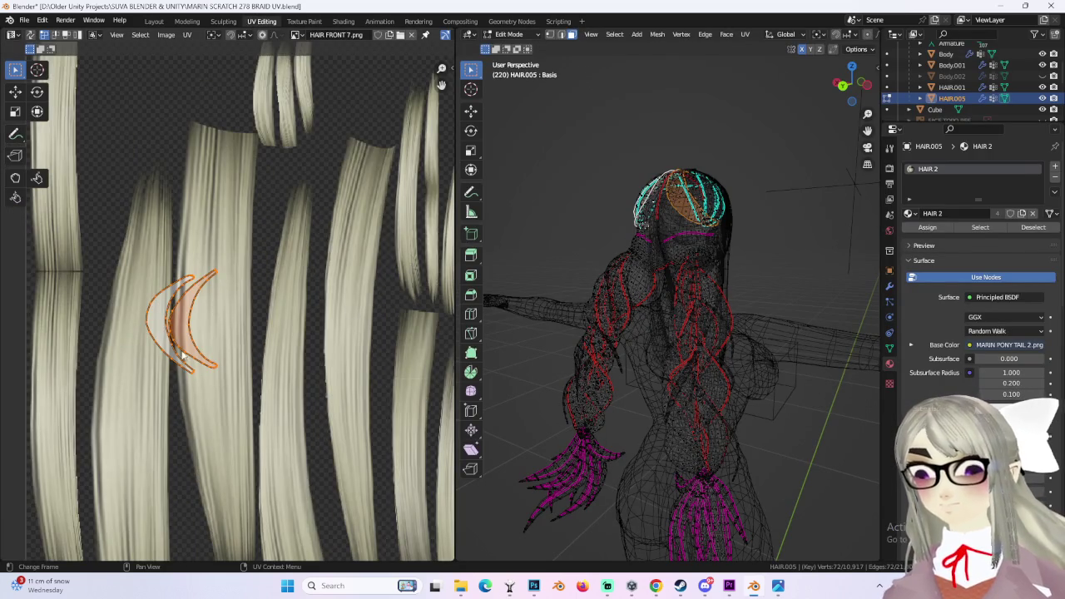
{"action": "scroll", "coordinate": [252, 347], "scroll_direction": "up", "scroll_amount": 2}
{"action": "scroll", "coordinate": [245, 342], "scroll_direction": "down", "scroll_amount": 1}
{"action": "scroll", "coordinate": [238, 339], "scroll_direction": "down", "scroll_amount": 1}
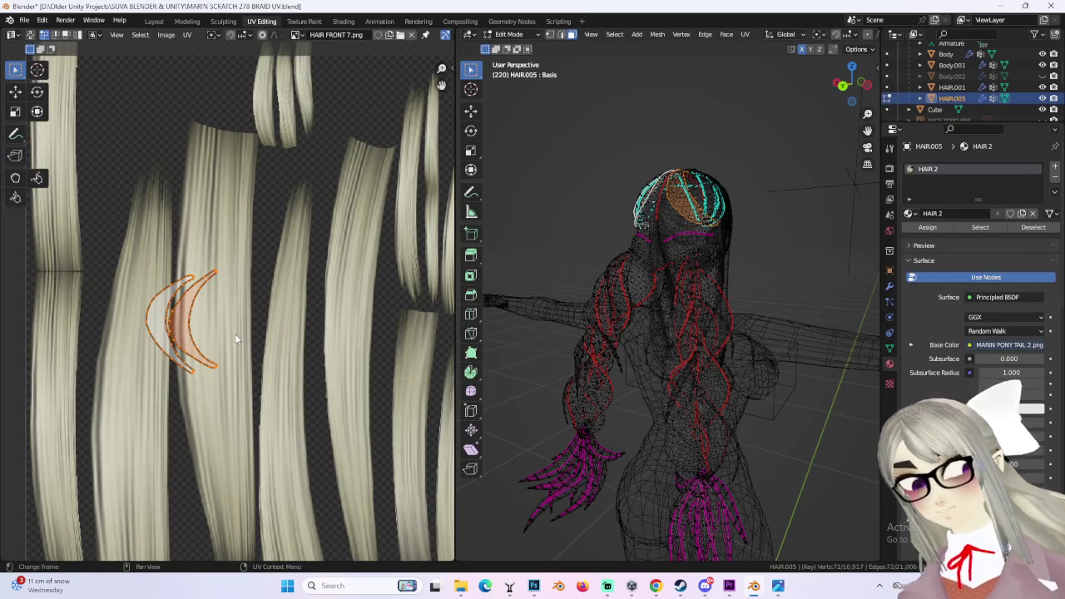
{"action": "middle_click_drag", "start_coordinate": [643, 215], "coordinate": [666, 218]}
{"action": "left_click", "coordinate": [849, 80]}
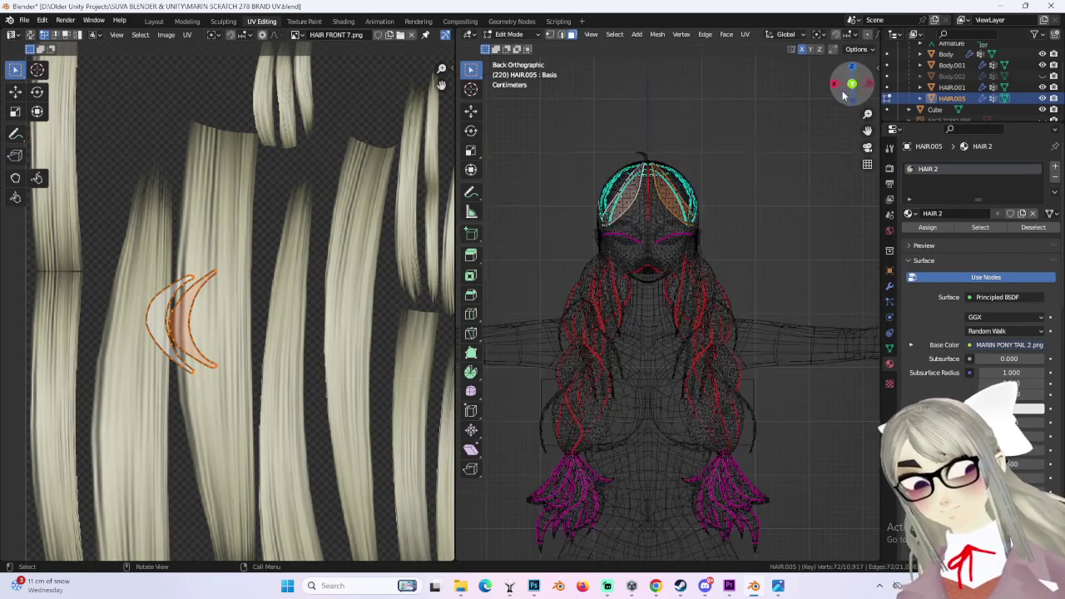
{"action": "scroll", "coordinate": [615, 317], "scroll_direction": "up", "scroll_amount": 2}
{"action": "mouse_move", "coordinate": [615, 317]}
{"action": "middle_mouse_down"}
{"action": "mouse_move", "coordinate": [600, 380]}
{"action": "mouse_move", "coordinate": [611, 309]}
{"action": "mouse_move", "coordinate": [644, 361]}
{"action": "mouse_move", "coordinate": [285, 86]}
{"action": "middle_mouse_up"}
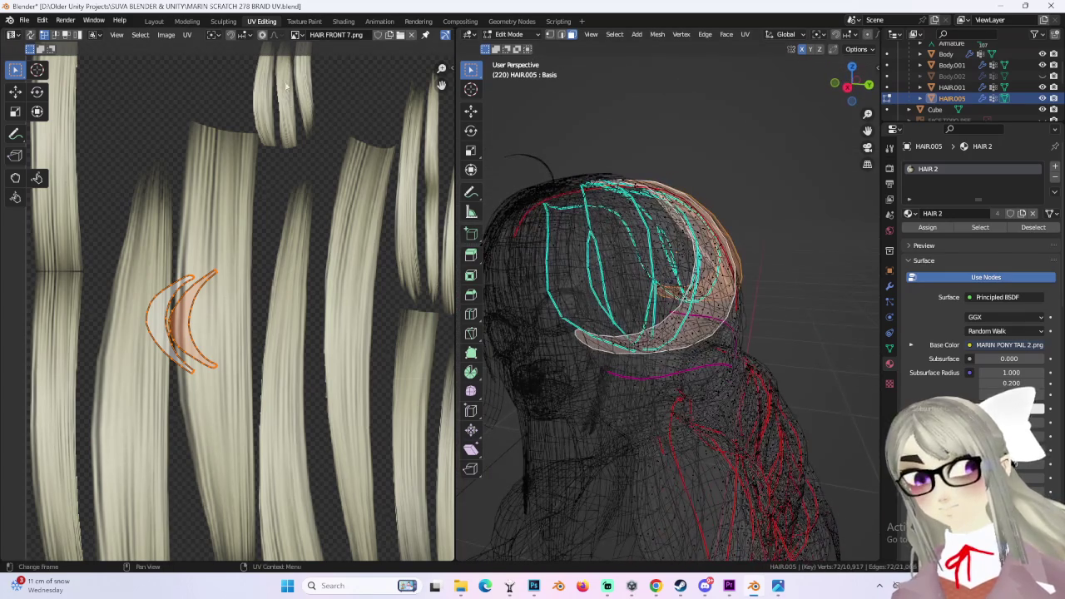
- Align the selected hairline UV island using UV > Align
{"action": "left_click", "coordinate": [190, 35]}
{"action": "key", "text": "Escape"}
{"action": "left_click", "coordinate": [188, 35]}
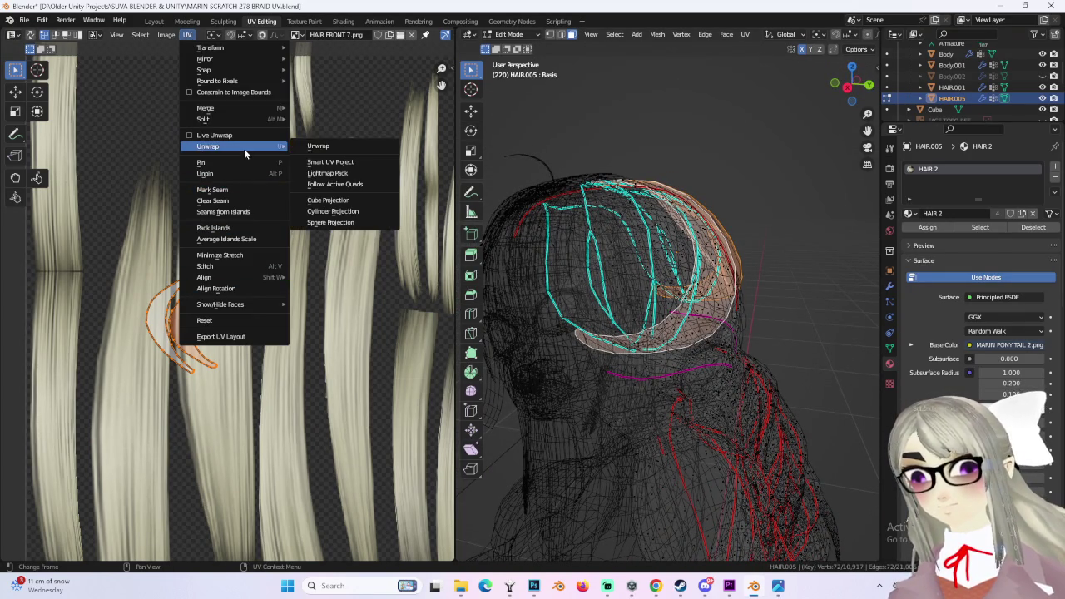
{"action": "left_click", "coordinate": [325, 145]}
{"action": "scroll", "coordinate": [325, 147], "scroll_direction": "up", "scroll_amount": 3}
{"action": "scroll", "coordinate": [324, 148], "scroll_direction": "down", "scroll_amount": 4}
{"action": "scroll", "coordinate": [305, 222], "scroll_direction": "down", "scroll_amount": 3}
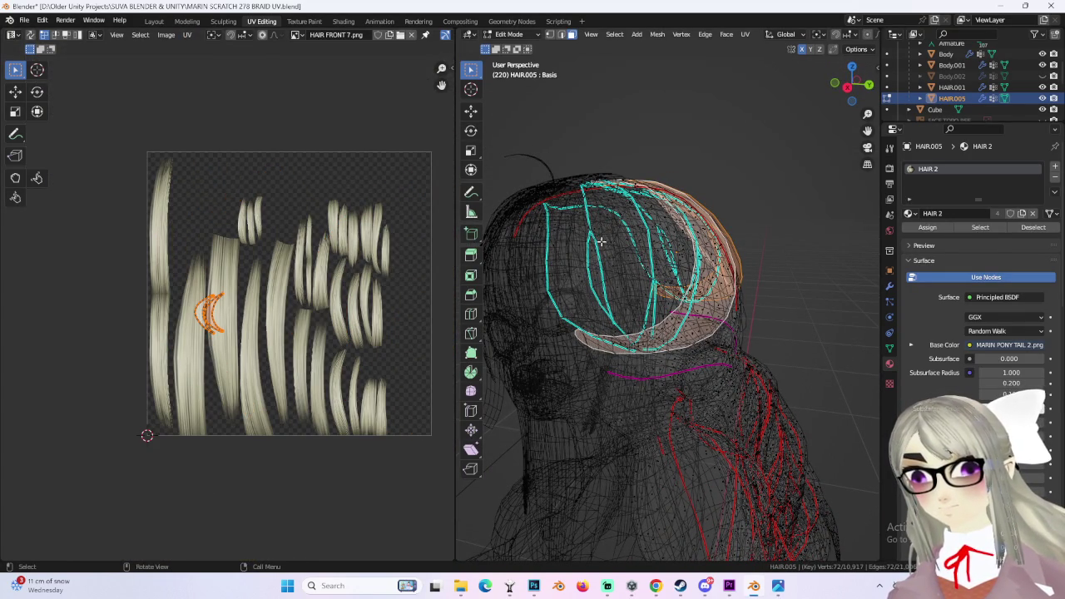
{"action": "middle_click_drag", "start_coordinate": [593, 240], "coordinate": [471, 43]}
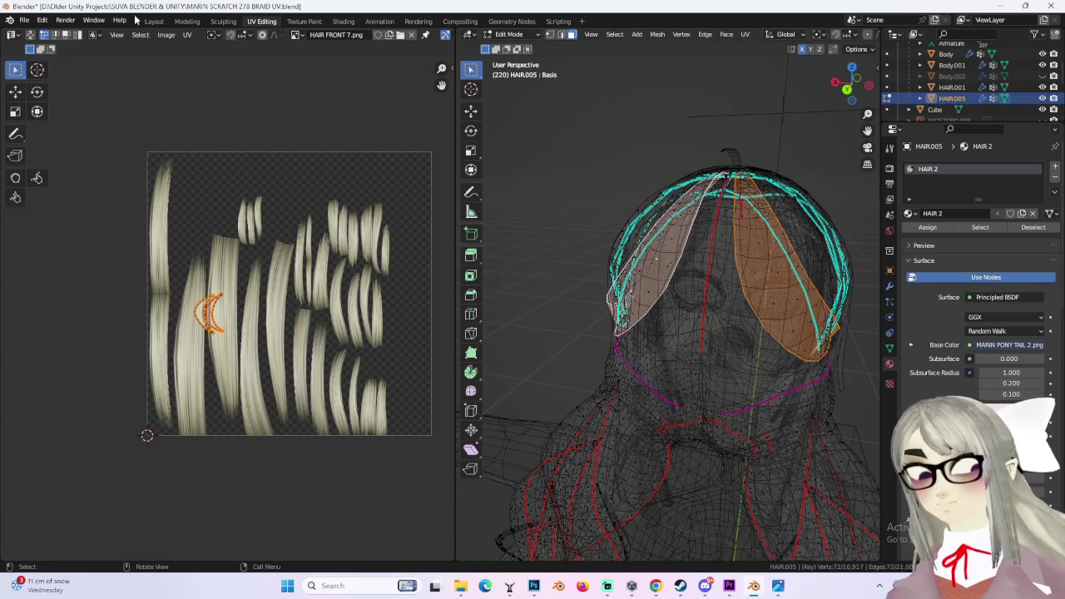
- Put the hair mesh back into Edit Mode from the Layout workspace
{"action": "left_click", "coordinate": [154, 21]}
{"action": "middle_click_drag", "start_coordinate": [506, 339], "coordinate": [374, 250]}
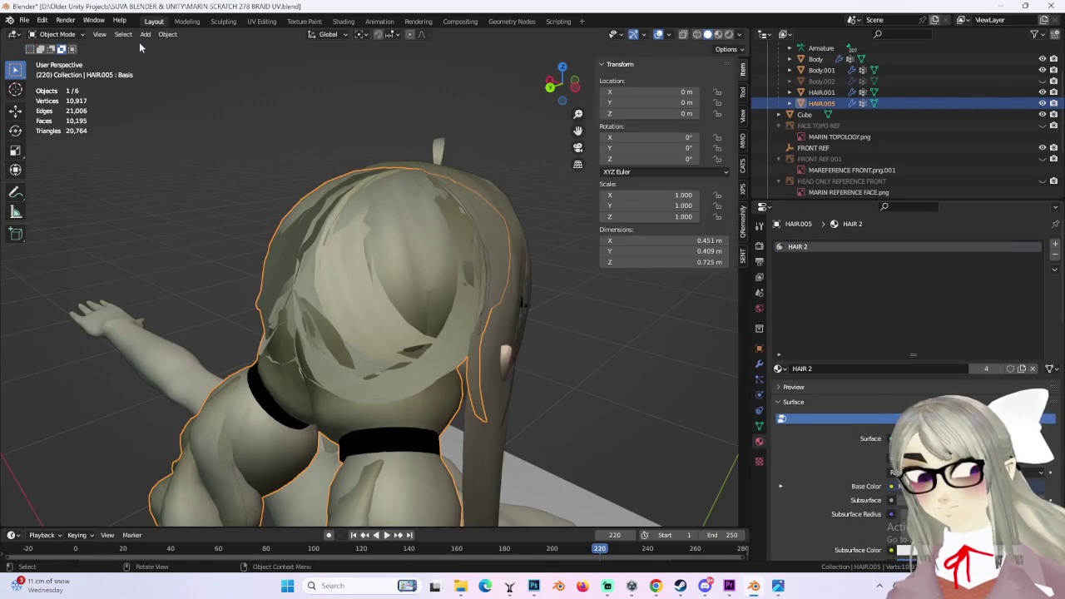
{"action": "left_click", "coordinate": [59, 34]}
{"action": "left_click", "coordinate": [57, 59]}
{"action": "middle_click_drag", "start_coordinate": [350, 317], "coordinate": [435, 378]}
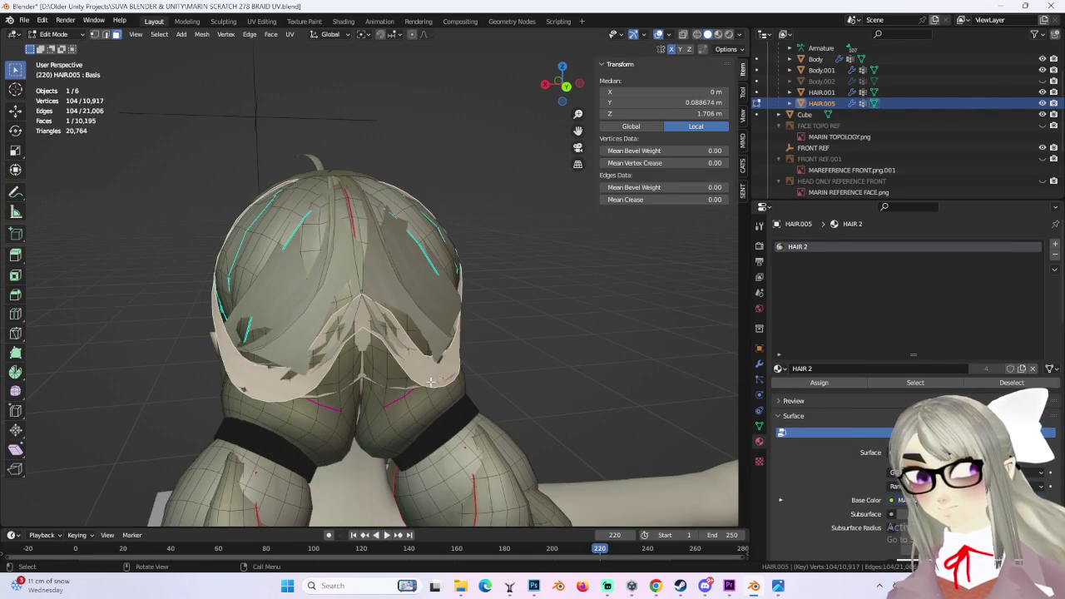
- Browse the UV editor's available images, then check the hair material in Shading
{"action": "left_click", "coordinate": [267, 23]}
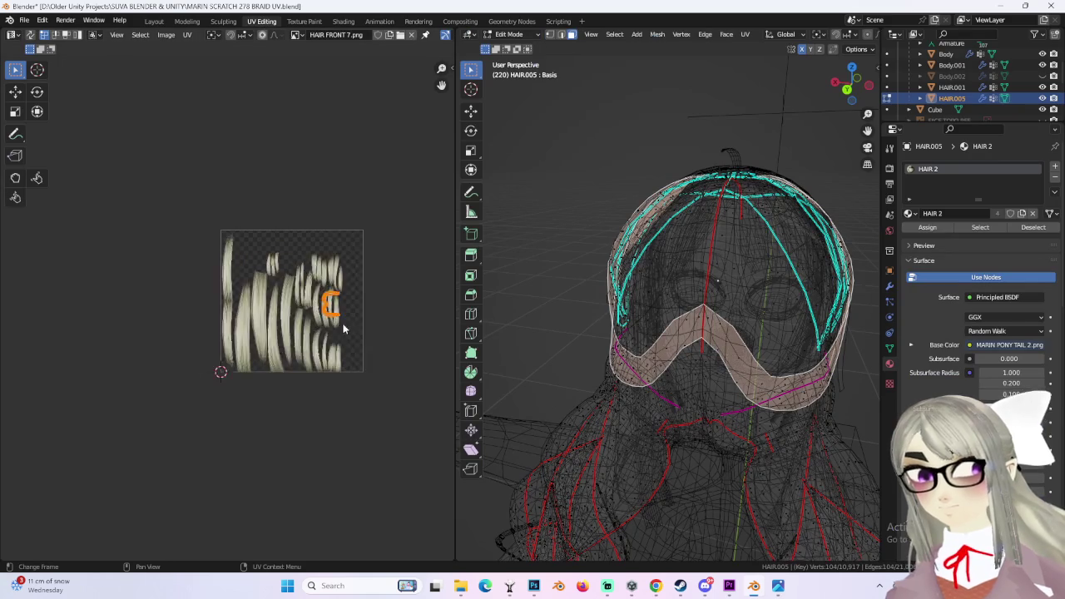
{"action": "scroll", "coordinate": [309, 200], "scroll_direction": "right", "scroll_amount": 3, "text": "ctrl"}
{"action": "left_click", "coordinate": [279, 37]}
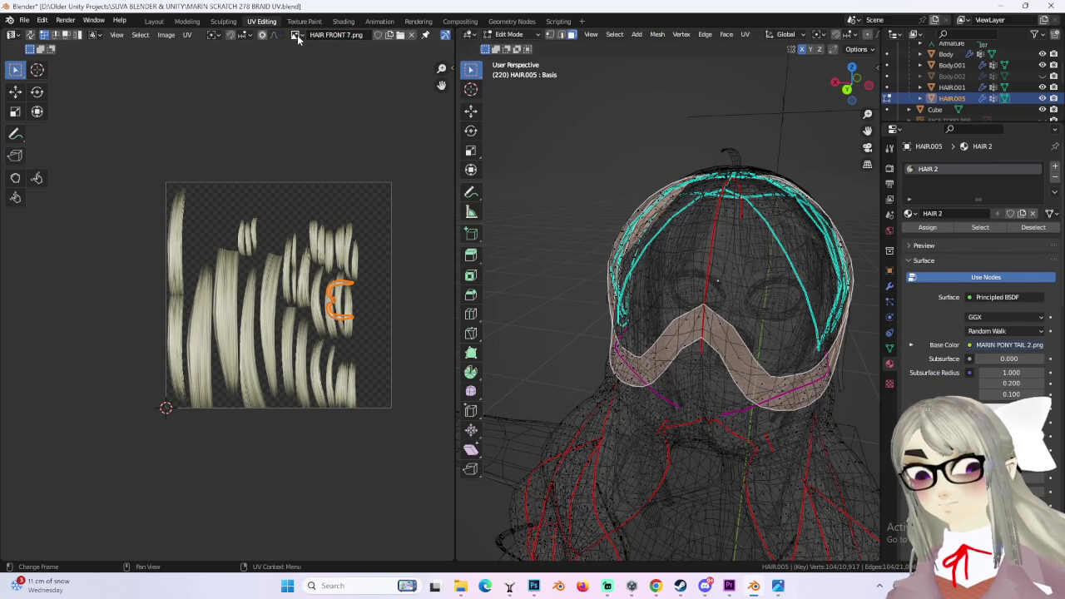
{"action": "left_click", "coordinate": [296, 35]}
{"action": "scroll", "coordinate": [354, 152], "scroll_direction": "up", "scroll_amount": 3}
{"action": "scroll", "coordinate": [354, 152], "scroll_direction": "up", "scroll_amount": 5}
{"action": "scroll", "coordinate": [361, 101], "scroll_direction": "up", "scroll_amount": 1}
{"action": "scroll", "coordinate": [362, 67], "scroll_direction": "down", "scroll_amount": 8}
{"action": "scroll", "coordinate": [365, 83], "scroll_direction": "down", "scroll_amount": 4}
{"action": "scroll", "coordinate": [366, 100], "scroll_direction": "down", "scroll_amount": 4}
{"action": "scroll", "coordinate": [368, 119], "scroll_direction": "down", "scroll_amount": 4}
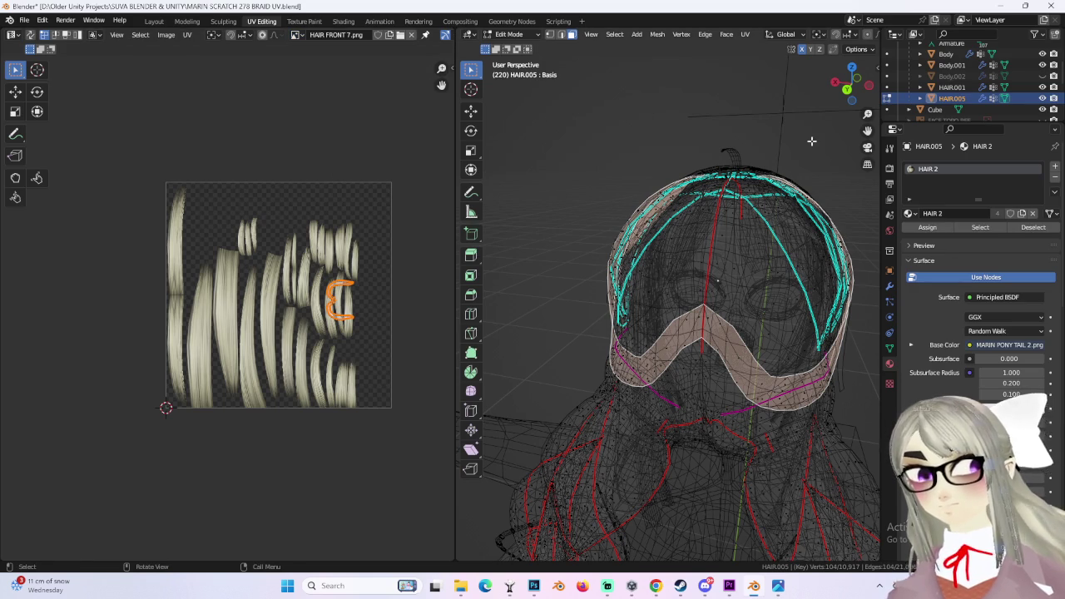
{"action": "left_click", "coordinate": [343, 21]}
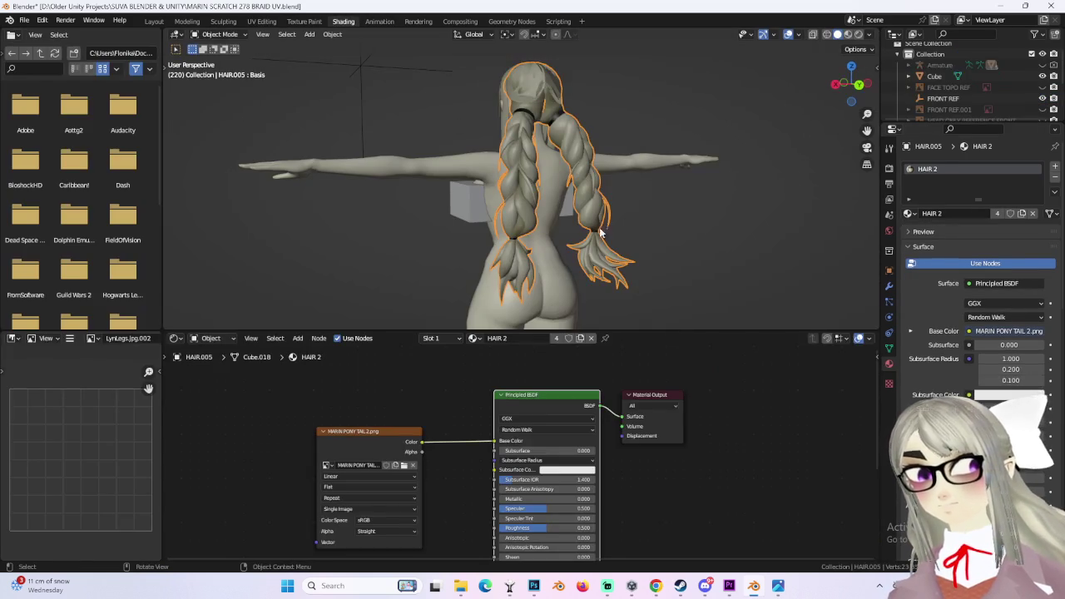
- Confirm the texture node's file name, then search for and display MARIN PONY TAIL 2.png behind the UVs
{"action": "scroll", "coordinate": [308, 405], "scroll_direction": "up", "scroll_amount": 2}
{"action": "mouse_move", "coordinate": [397, 481]}
{"action": "left_mouse_down"}
{"action": "mouse_move", "coordinate": [501, 467]}
{"action": "mouse_move", "coordinate": [465, 471]}
{"action": "left_mouse_up"}
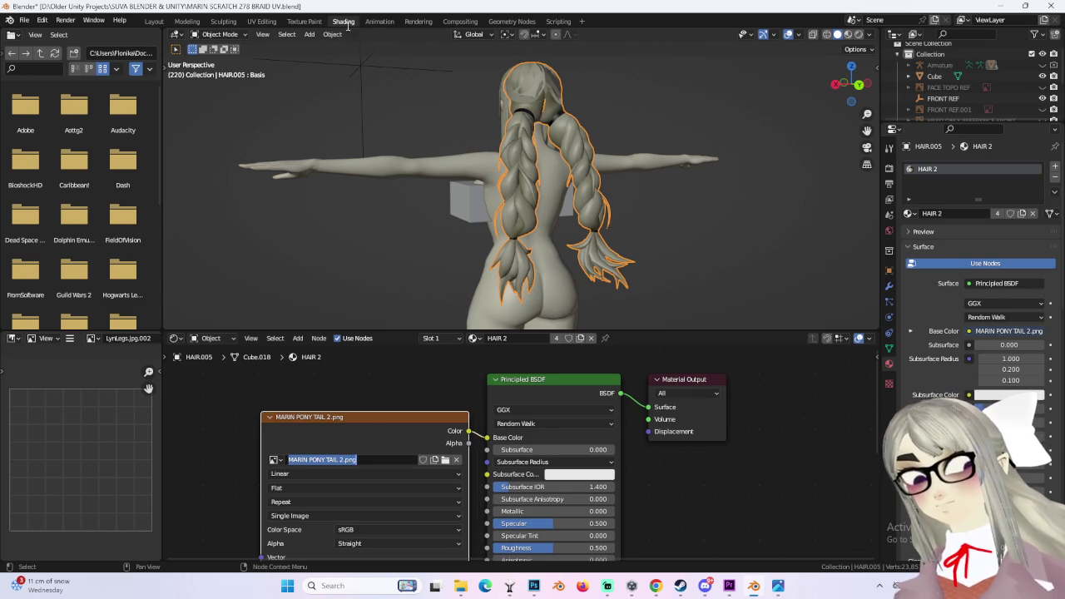
{"action": "left_click", "coordinate": [263, 22]}
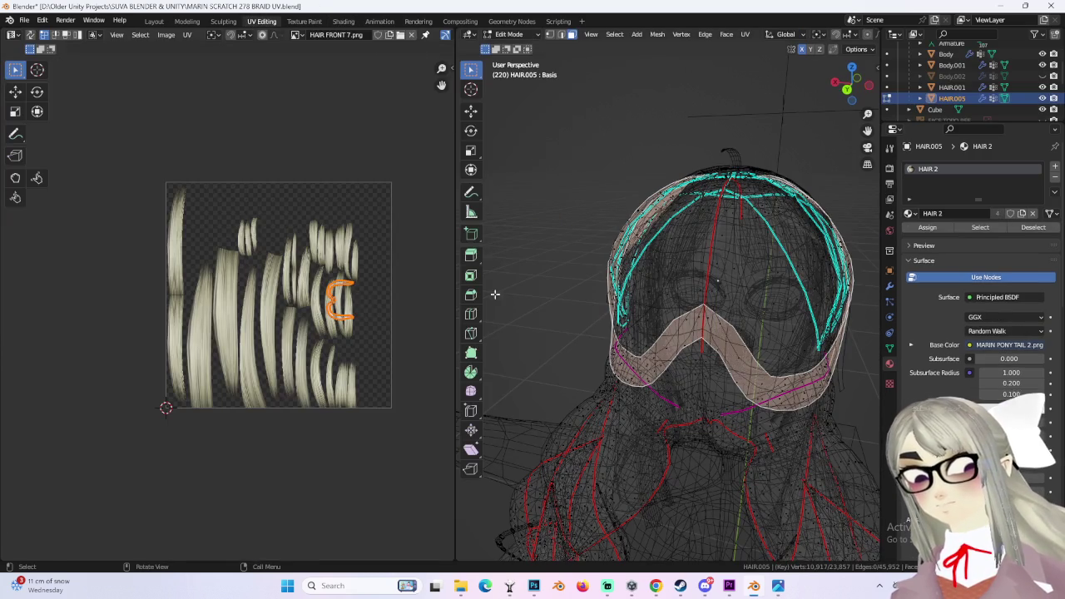
{"action": "left_click", "coordinate": [299, 36]}
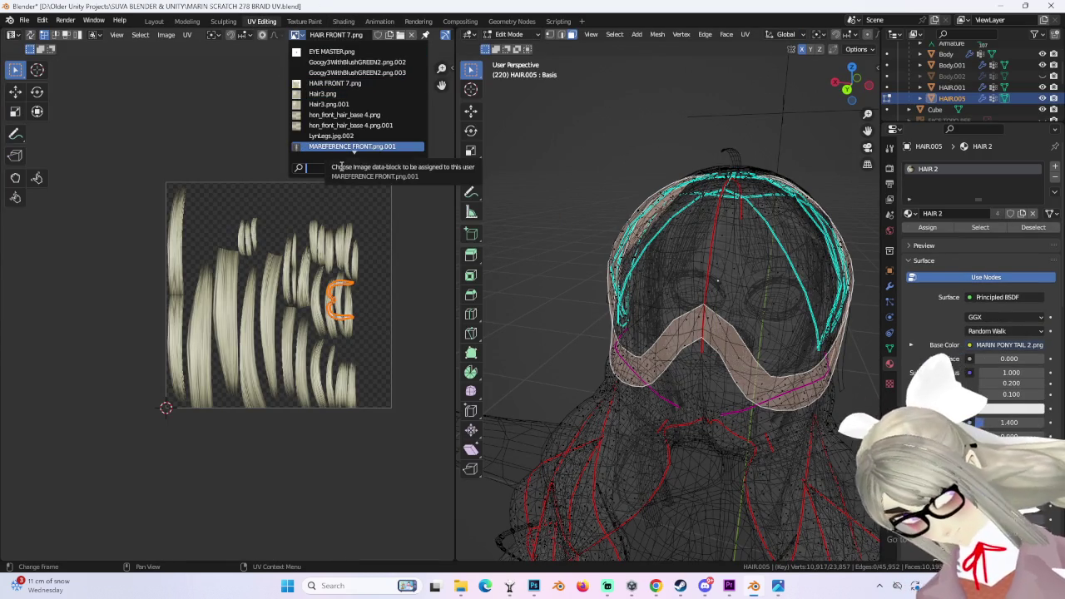
{"action": "type", "text": "ponty"}
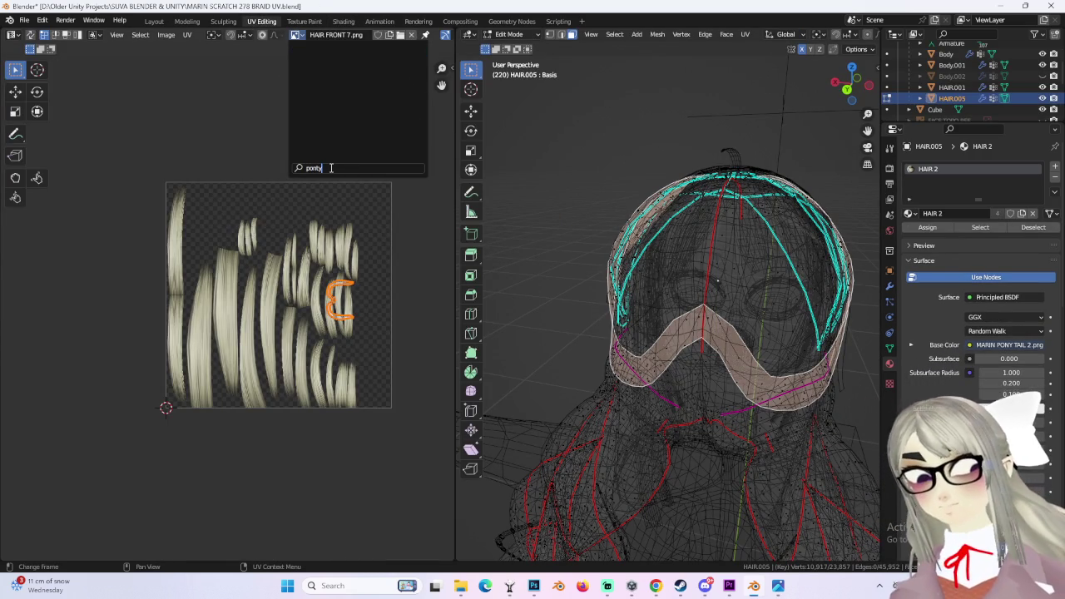
{"action": "key", "text": "BackSpace"}
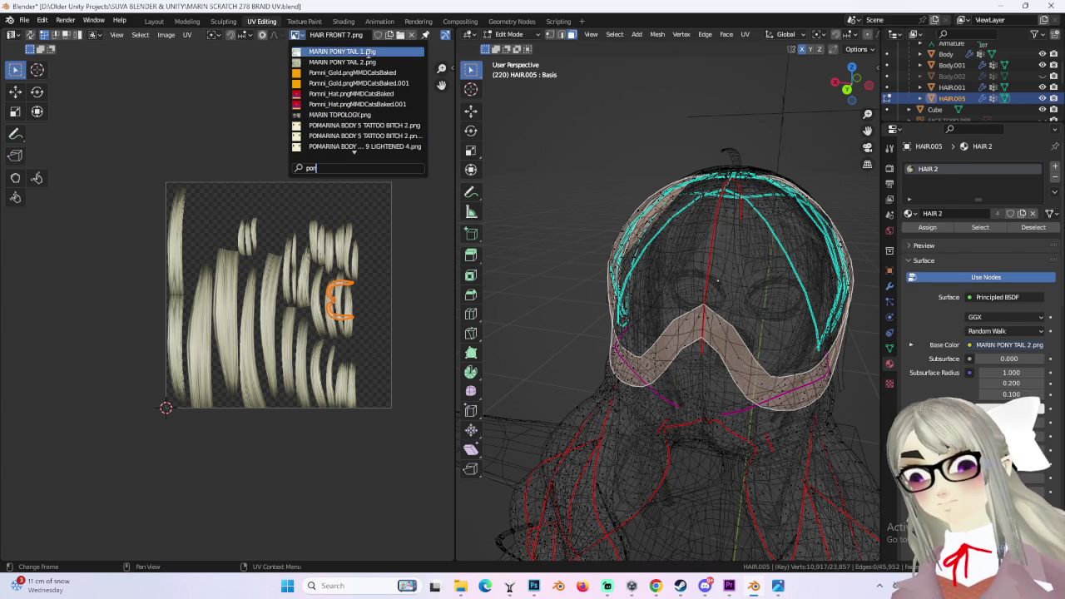
{"action": "left_click", "coordinate": [343, 61]}
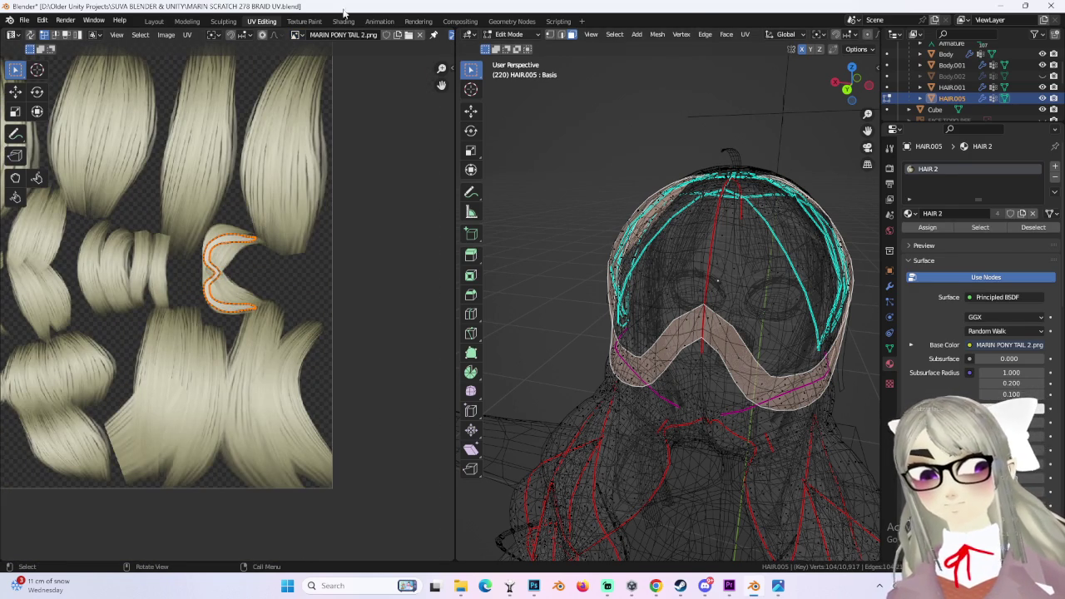
{"action": "left_click", "coordinate": [24, 20]}
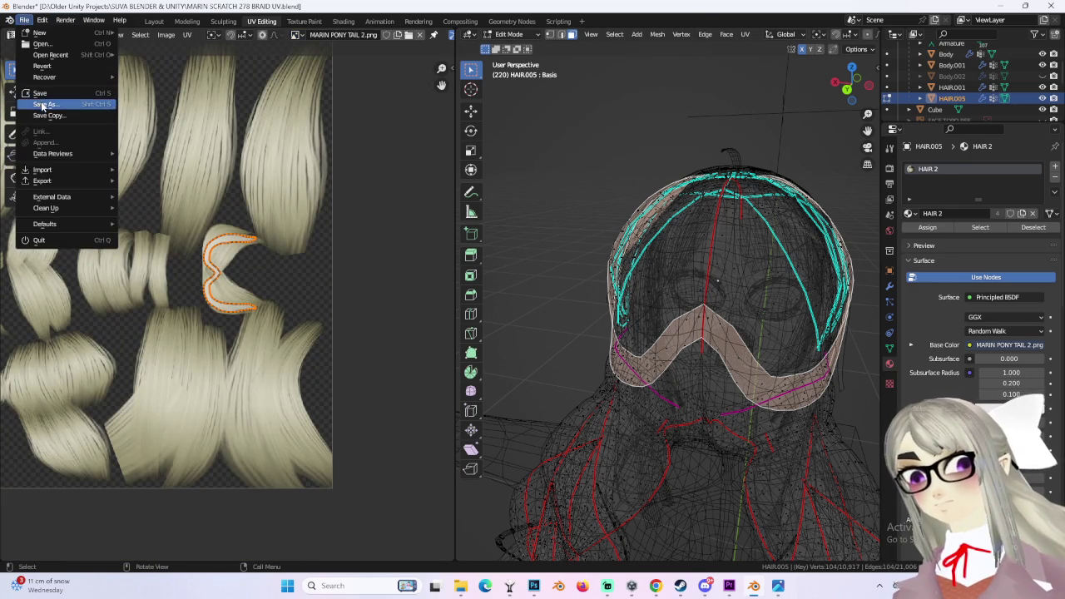
- Save a copy named MARIN SCRATCH 278 ABOUT TO ADJUST UV.blend in the SUVA BLENDER & UNITY folder
{"action": "left_click", "coordinate": [41, 104]}
{"action": "key", "text": "End"}
{"action": "key", "text": "BackSpace"}
{"action": "key", "text": "BackSpace"}
{"action": "key", "text": "BackSpace"}
{"action": "type", "text": "ABOUT"}
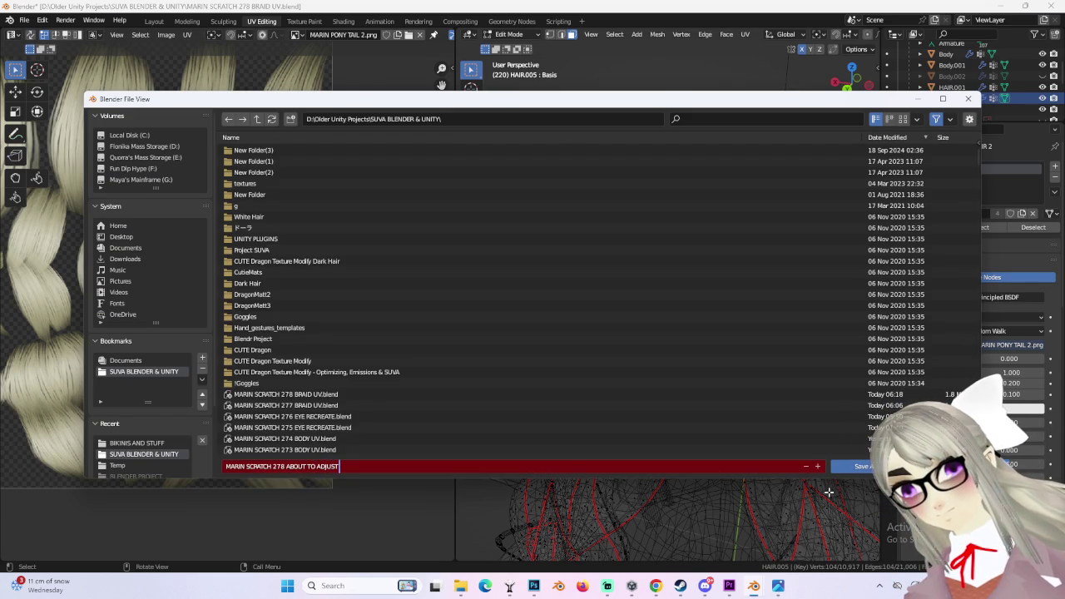
{"action": "type", "text": "UV.blend"}
{"action": "left_click", "coordinate": [829, 492]}
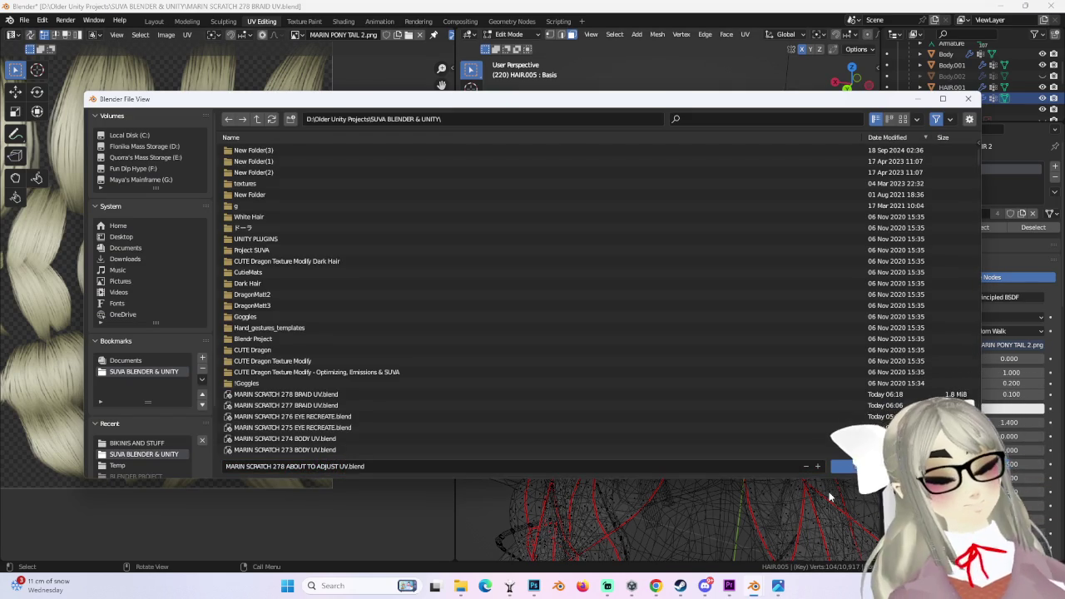
{"action": "left_click", "coordinate": [883, 471]}
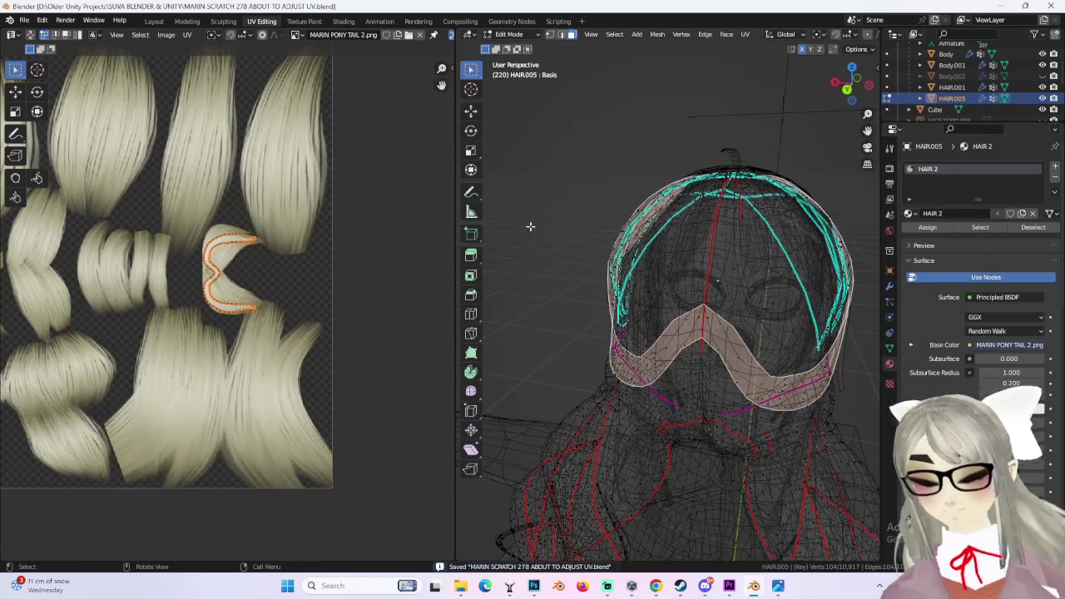
{"action": "scroll", "coordinate": [857, 37], "scroll_direction": "down", "scroll_amount": 3}
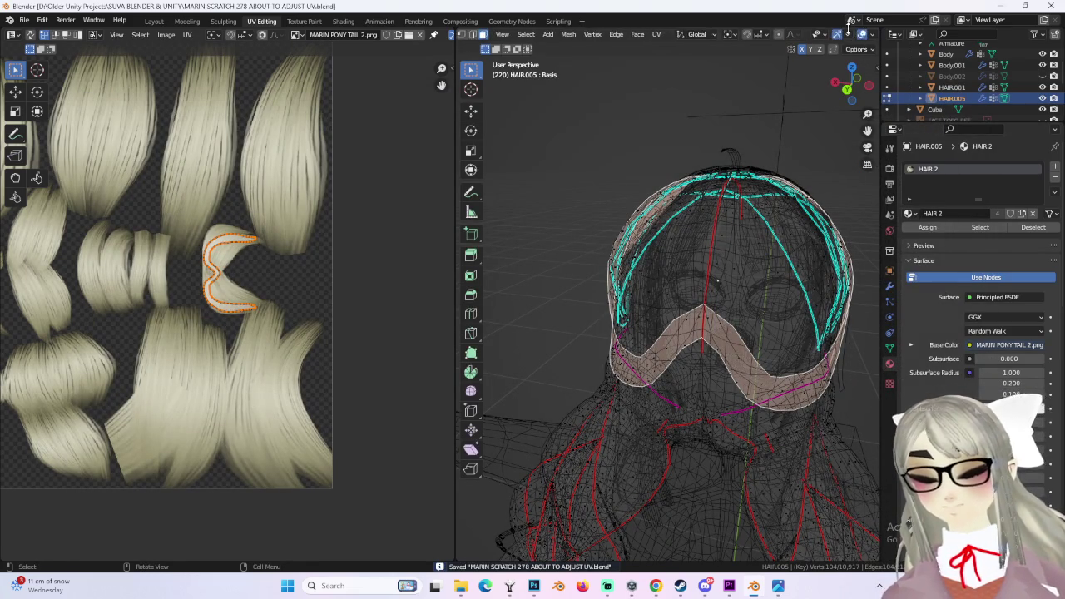
- Turn off X-ray and select a hair face to show its UV island
{"action": "left_click", "coordinate": [849, 34]}
{"action": "mouse_move", "coordinate": [816, 250]}
{"action": "middle_mouse_down"}
{"action": "mouse_move", "coordinate": [690, 221]}
{"action": "mouse_move", "coordinate": [733, 143]}
{"action": "mouse_move", "coordinate": [749, 292]}
{"action": "mouse_move", "coordinate": [687, 299]}
{"action": "middle_mouse_up"}
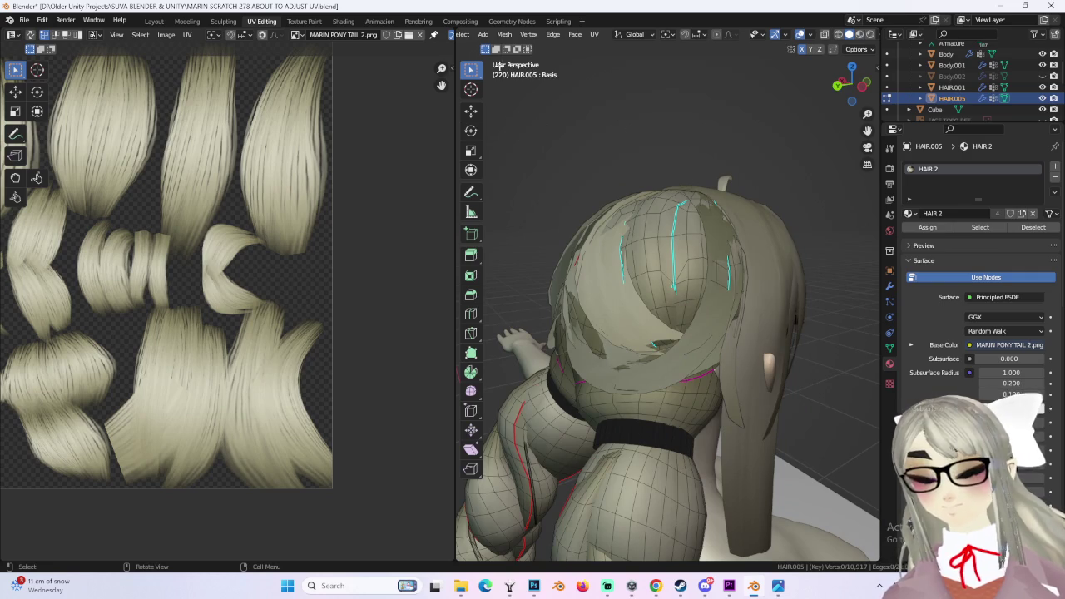
{"action": "key", "text": "Tab"}
{"action": "key", "text": "Tab"}
{"action": "mouse_move", "coordinate": [654, 128]}
{"action": "middle_mouse_down"}
{"action": "mouse_move", "coordinate": [671, 294]}
{"action": "mouse_move", "coordinate": [611, 298]}
{"action": "middle_mouse_up"}
{"action": "left_click", "coordinate": [671, 295]}
- Scale the crescent UV island by 1.224 and move it onto the upper-left hair clump
{"action": "mouse_move", "coordinate": [73, 289]}
{"action": "middle_mouse_down"}
{"action": "mouse_move", "coordinate": [248, 290]}
{"action": "mouse_move", "coordinate": [224, 302]}
{"action": "middle_mouse_up"}
{"action": "scroll", "coordinate": [224, 302], "scroll_direction": "up", "scroll_amount": 2}
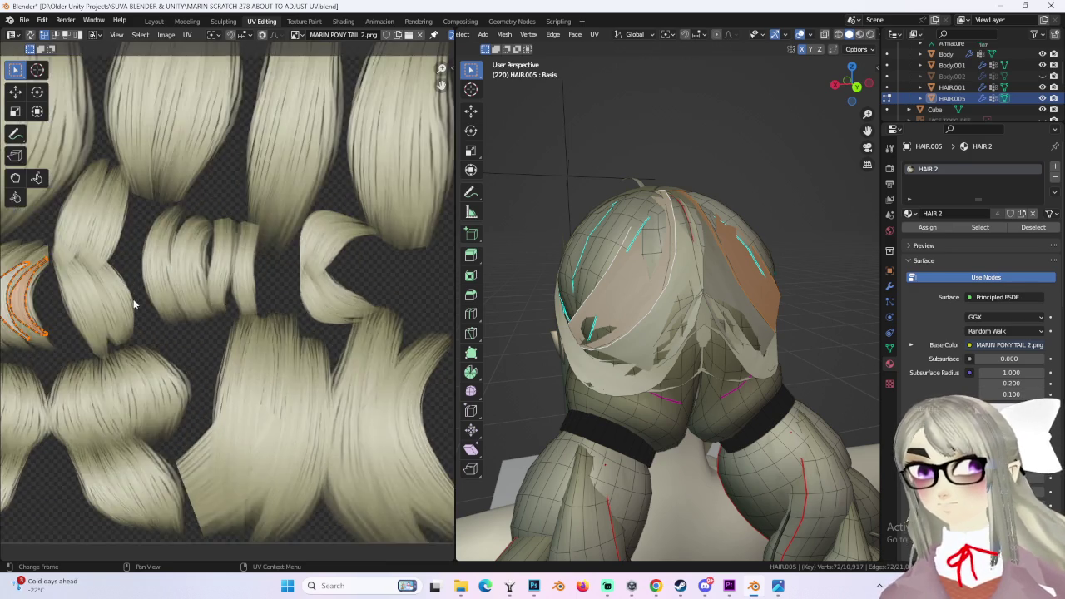
{"action": "middle_click_drag", "start_coordinate": [158, 300], "coordinate": [301, 301]}
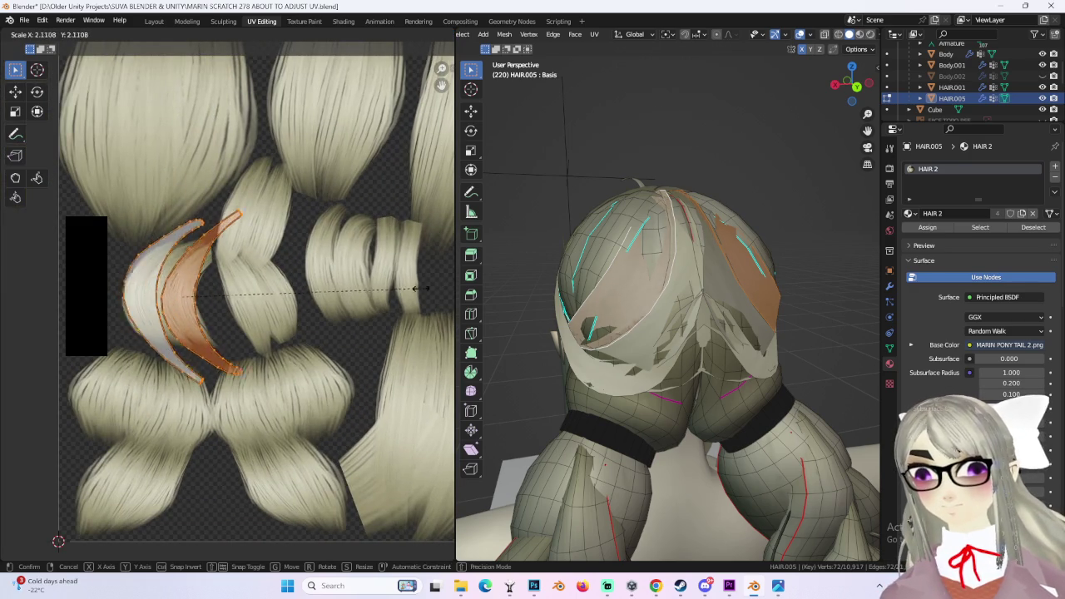
{"action": "left_click", "coordinate": [323, 292]}
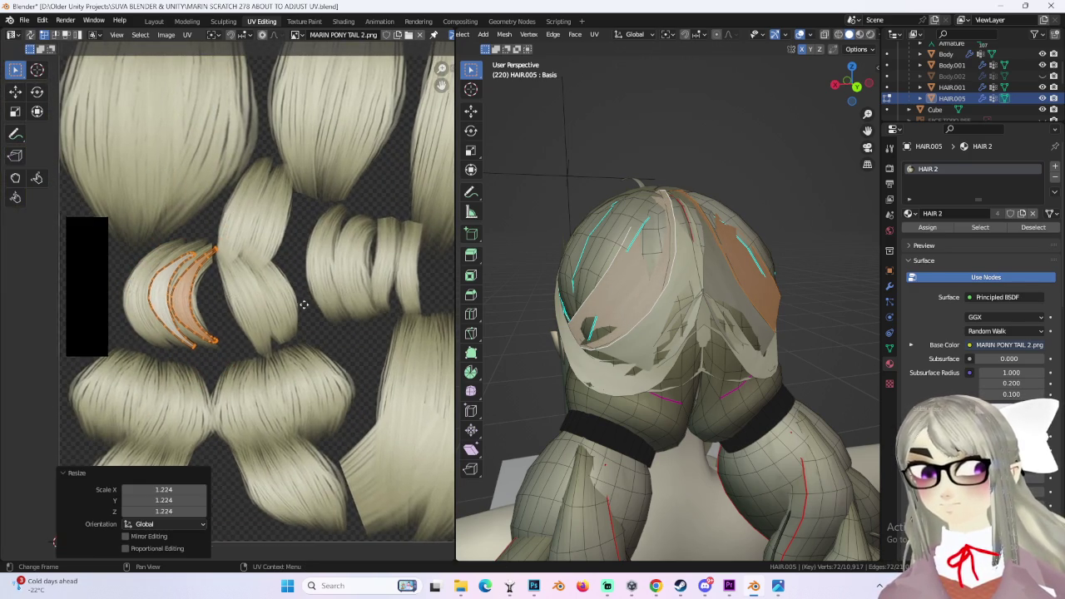
{"action": "scroll", "coordinate": [316, 316], "scroll_direction": "up", "scroll_amount": 2}
{"action": "scroll", "coordinate": [317, 320], "scroll_direction": "down", "scroll_amount": 3}
{"action": "middle_click_drag", "start_coordinate": [317, 327], "coordinate": [297, 185]}
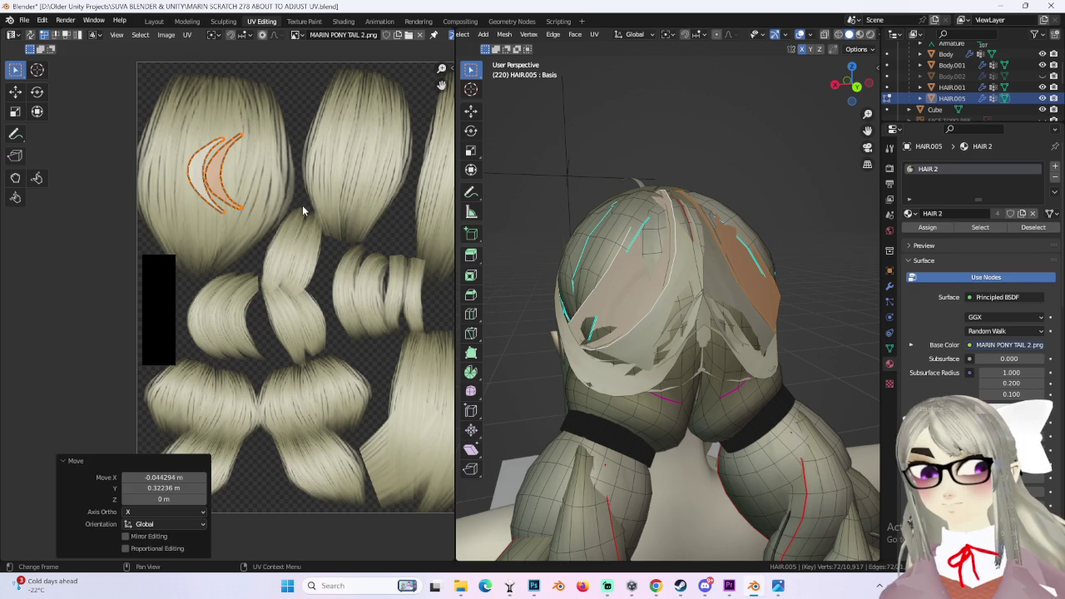
{"action": "scroll", "coordinate": [314, 305], "scroll_direction": "up", "scroll_amount": 3}
{"action": "scroll", "coordinate": [254, 315], "scroll_direction": "up", "scroll_amount": 3}
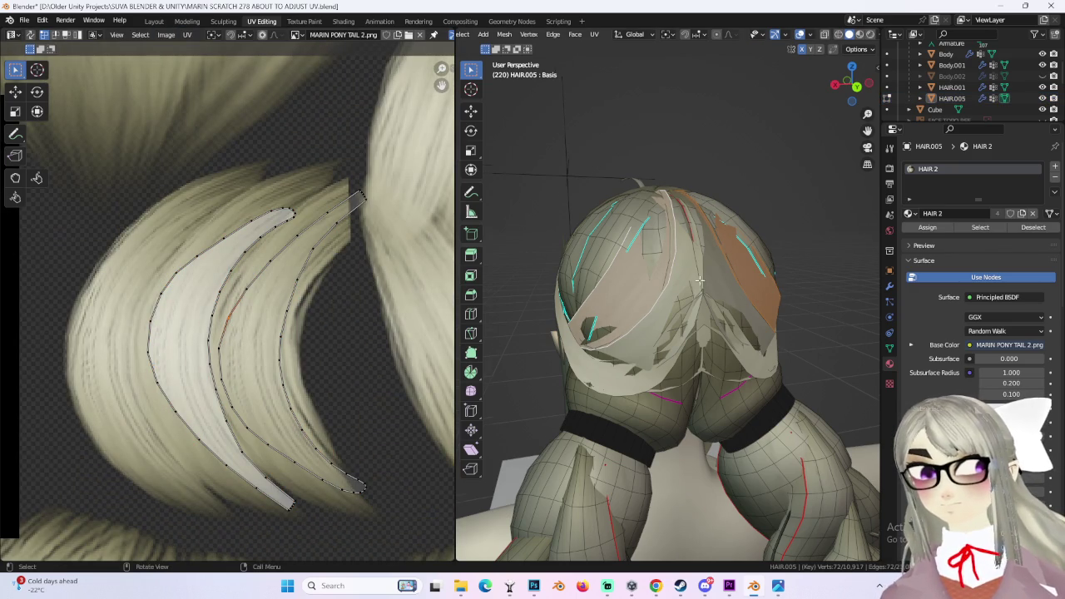
- Inspect the hair around the head, then select HAIR.005 in the Layout workspace
{"action": "middle_click_drag", "start_coordinate": [708, 279], "coordinate": [750, 292]}
{"action": "left_click", "coordinate": [599, 400]}
{"action": "middle_click_drag", "start_coordinate": [599, 401], "coordinate": [671, 317]}
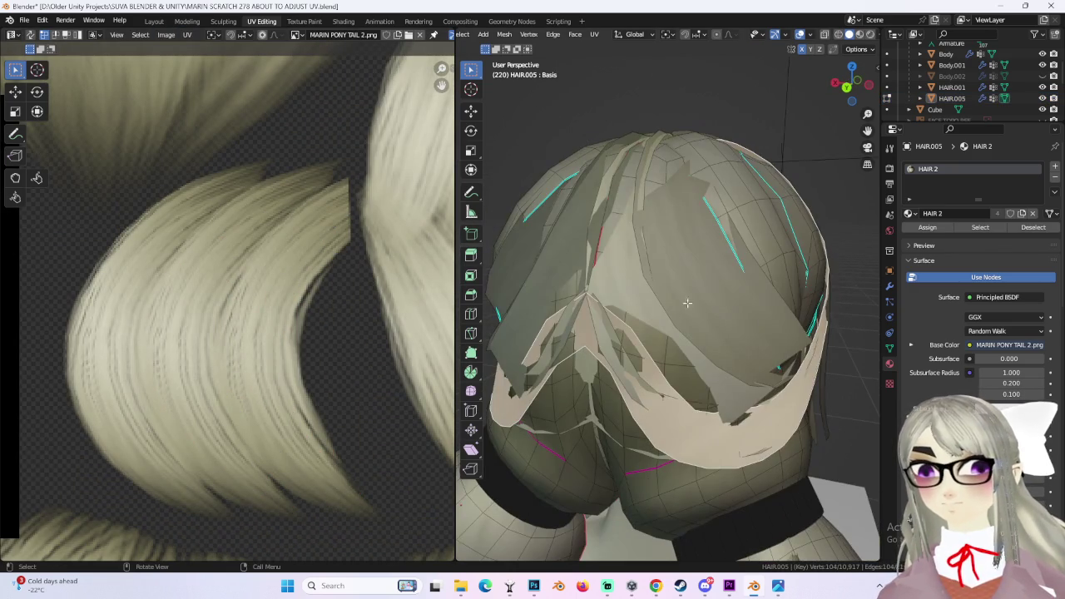
{"action": "mouse_move", "coordinate": [709, 368]}
{"action": "middle_mouse_down"}
{"action": "mouse_move", "coordinate": [649, 317]}
{"action": "mouse_move", "coordinate": [523, 22]}
{"action": "middle_mouse_up"}
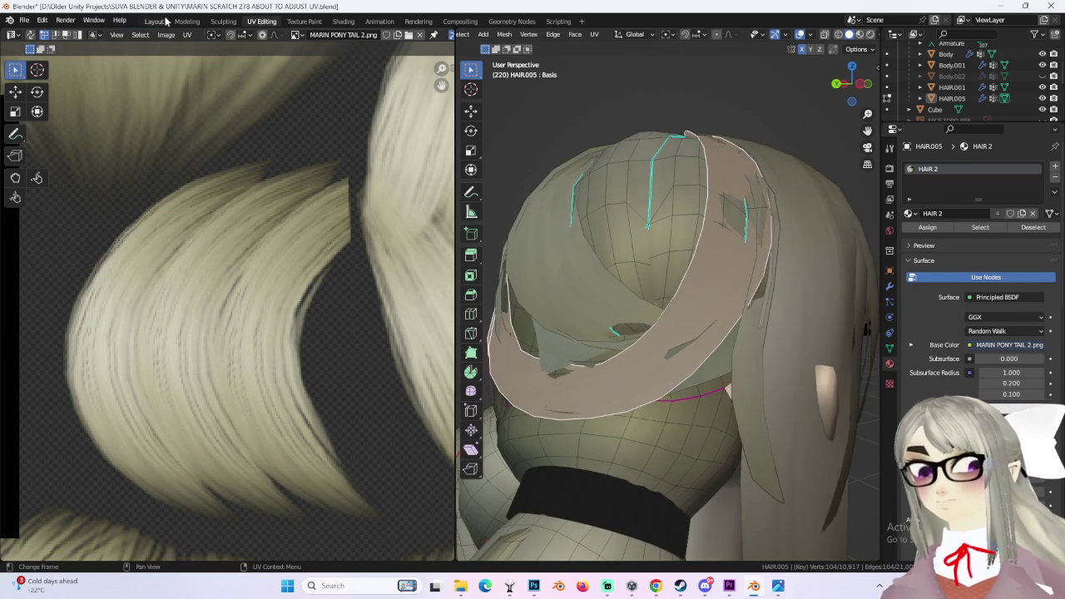
{"action": "left_click", "coordinate": [153, 21]}
{"action": "left_click", "coordinate": [319, 339]}
{"action": "middle_click_drag", "start_coordinate": [318, 339], "coordinate": [376, 316]}
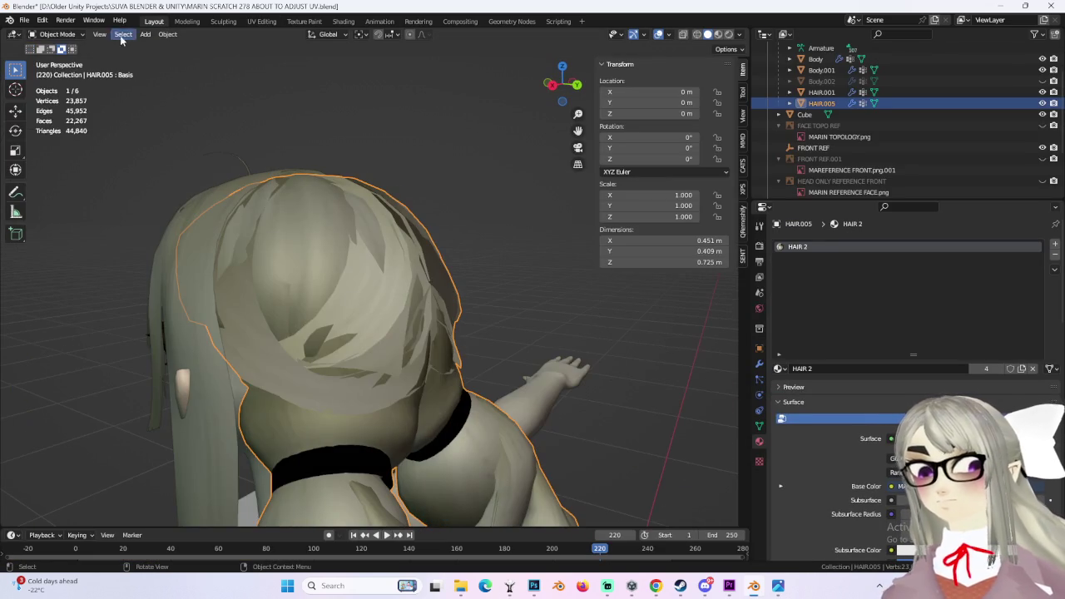
- Enter Edit Mode on the hair mesh, pick a hair piece, and hide the overlays to check it
{"action": "left_click", "coordinate": [57, 59]}
{"action": "mouse_move", "coordinate": [349, 266]}
{"action": "middle_mouse_down"}
{"action": "mouse_move", "coordinate": [321, 246]}
{"action": "mouse_move", "coordinate": [317, 332]}
{"action": "mouse_move", "coordinate": [446, 337]}
{"action": "mouse_move", "coordinate": [559, 364]}
{"action": "mouse_move", "coordinate": [507, 380]}
{"action": "mouse_move", "coordinate": [461, 257]}
{"action": "middle_mouse_up"}
{"action": "left_click", "coordinate": [321, 247]}
{"action": "left_click", "coordinate": [445, 337], "text": "alt+shift"}
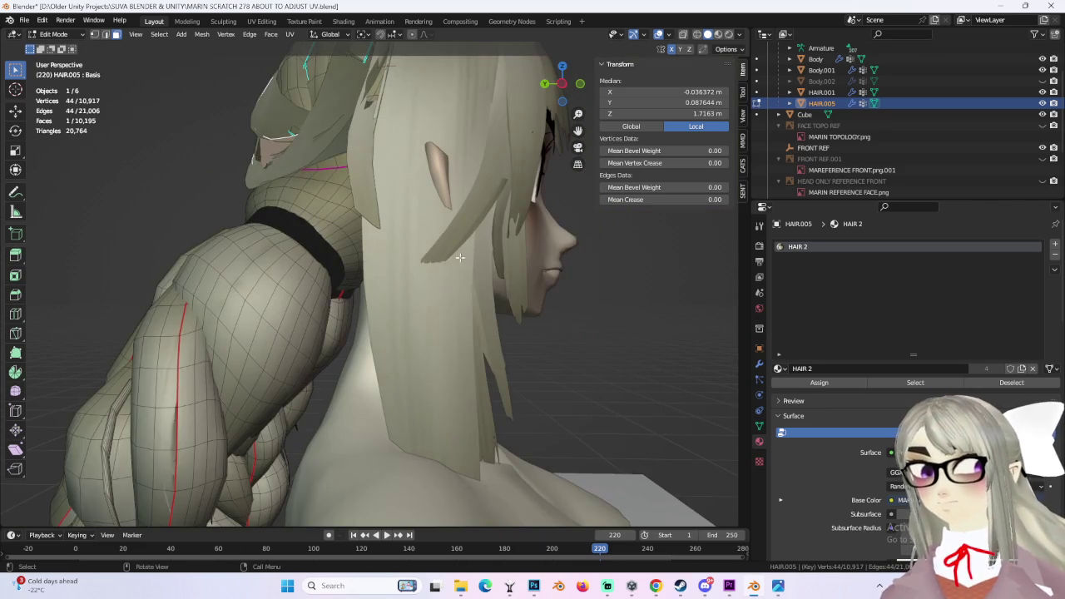
{"action": "left_click", "coordinate": [659, 34]}
{"action": "left_click", "coordinate": [668, 34]}
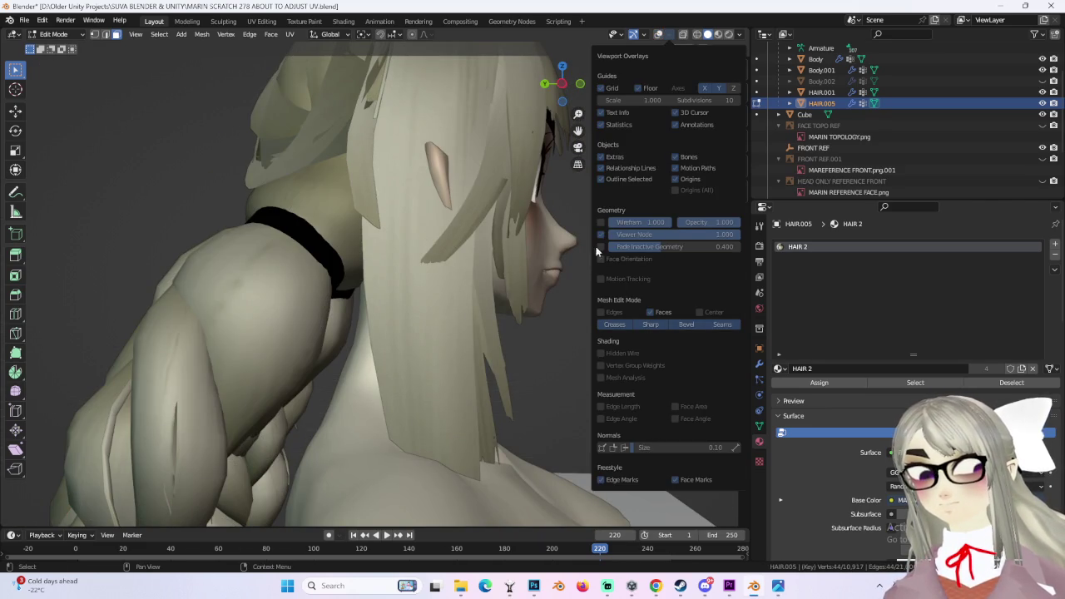
{"action": "middle_click_drag", "start_coordinate": [607, 223], "coordinate": [133, 38]}
- Toggle between Object and Edit Mode around the back of the hair and re-enable the wireframe overlay
{"action": "left_click", "coordinate": [64, 36]}
{"action": "left_click", "coordinate": [54, 49]}
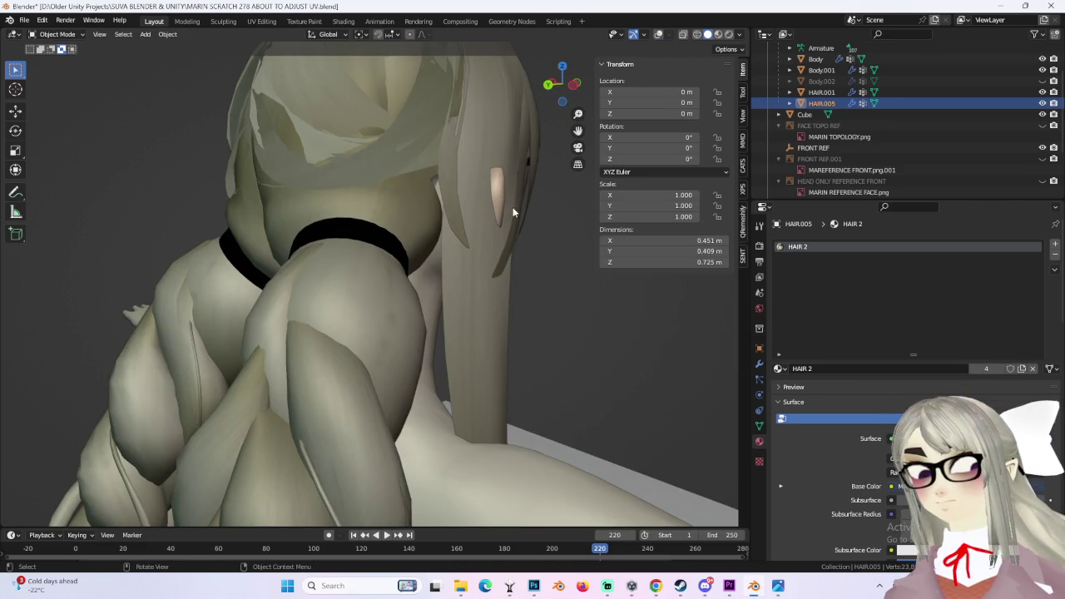
{"action": "mouse_move", "coordinate": [397, 159]}
{"action": "middle_mouse_down"}
{"action": "mouse_move", "coordinate": [408, 295]}
{"action": "mouse_move", "coordinate": [375, 257]}
{"action": "middle_mouse_up"}
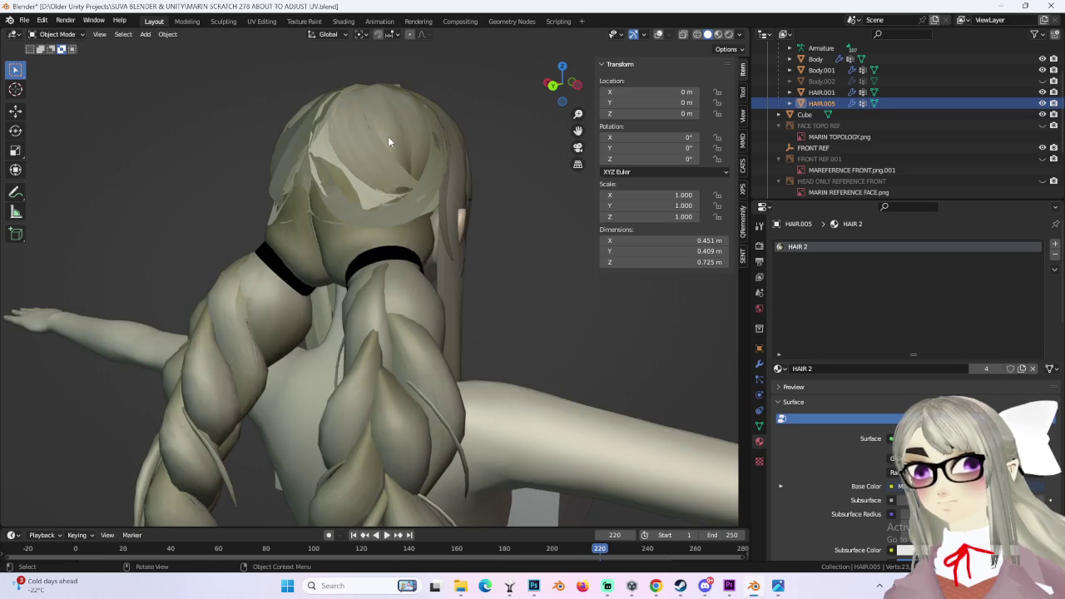
{"action": "middle_click_drag", "start_coordinate": [388, 138], "coordinate": [78, 53]}
{"action": "left_click", "coordinate": [70, 60]}
{"action": "middle_click_drag", "start_coordinate": [333, 167], "coordinate": [398, 167]}
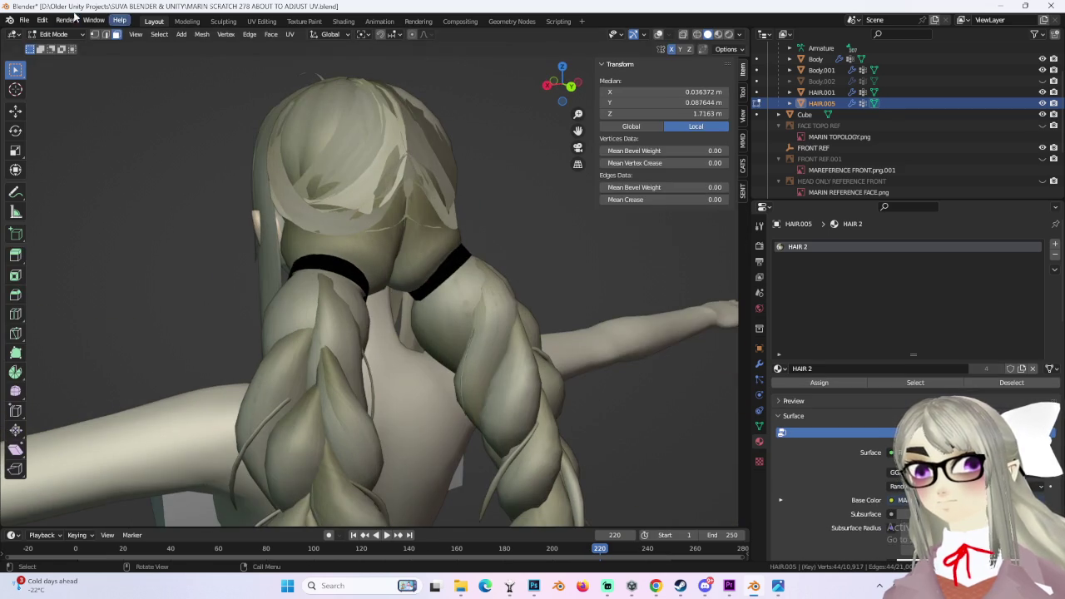
{"action": "left_click", "coordinate": [59, 49]}
{"action": "left_click", "coordinate": [658, 34]}
{"action": "mouse_move", "coordinate": [389, 134]}
{"action": "middle_mouse_down"}
{"action": "mouse_move", "coordinate": [449, 241]}
{"action": "mouse_move", "coordinate": [367, 191]}
{"action": "middle_mouse_up"}
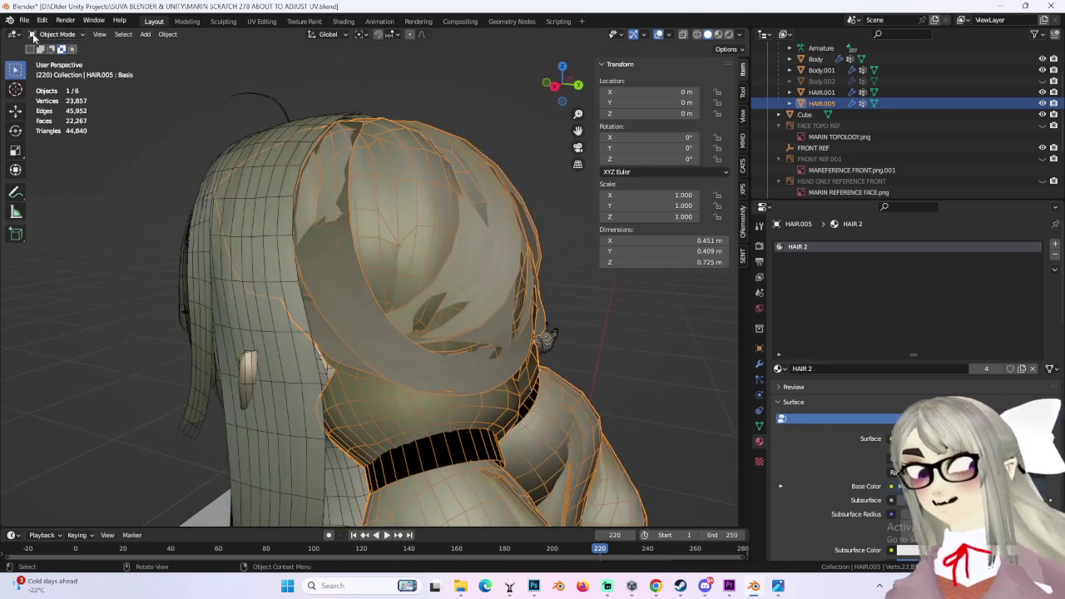
{"action": "left_click", "coordinate": [57, 60]}
{"action": "mouse_move", "coordinate": [274, 250]}
{"action": "middle_mouse_down"}
{"action": "mouse_move", "coordinate": [270, 266]}
{"action": "mouse_move", "coordinate": [523, 214]}
{"action": "mouse_move", "coordinate": [309, 262]}
{"action": "mouse_move", "coordinate": [360, 274]}
{"action": "mouse_move", "coordinate": [475, 252]}
{"action": "mouse_move", "coordinate": [500, 256]}
{"action": "mouse_move", "coordinate": [452, 269]}
{"action": "mouse_move", "coordinate": [607, 257]}
{"action": "mouse_move", "coordinate": [618, 269]}
{"action": "mouse_move", "coordinate": [587, 293]}
{"action": "middle_mouse_up"}
- Shift-select the six large hair-cap faces across the top of the head
{"action": "mouse_move", "coordinate": [502, 352]}
{"action": "middle_mouse_down"}
{"action": "mouse_move", "coordinate": [466, 323]}
{"action": "mouse_move", "coordinate": [590, 344]}
{"action": "mouse_move", "coordinate": [577, 328]}
{"action": "mouse_move", "coordinate": [338, 257]}
{"action": "mouse_move", "coordinate": [418, 256]}
{"action": "middle_mouse_up"}
{"action": "left_click", "coordinate": [337, 256], "text": "shift"}
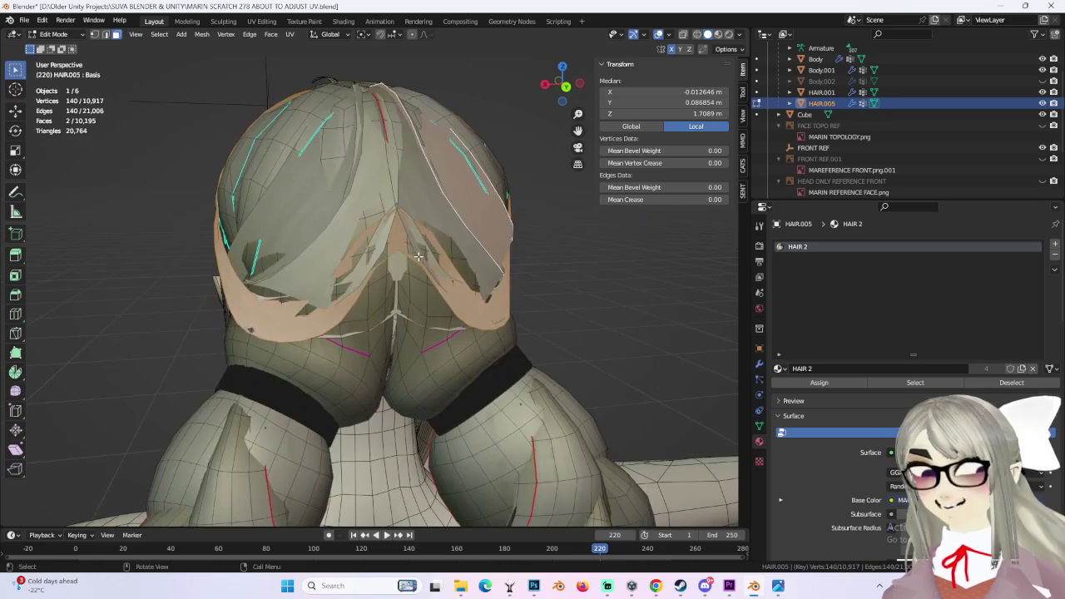
{"action": "mouse_move", "coordinate": [325, 223]}
{"action": "middle_mouse_down"}
{"action": "mouse_move", "coordinate": [391, 250]}
{"action": "mouse_move", "coordinate": [438, 288]}
{"action": "mouse_move", "coordinate": [476, 264]}
{"action": "middle_mouse_up"}
{"action": "left_click", "coordinate": [391, 250], "text": "shift"}
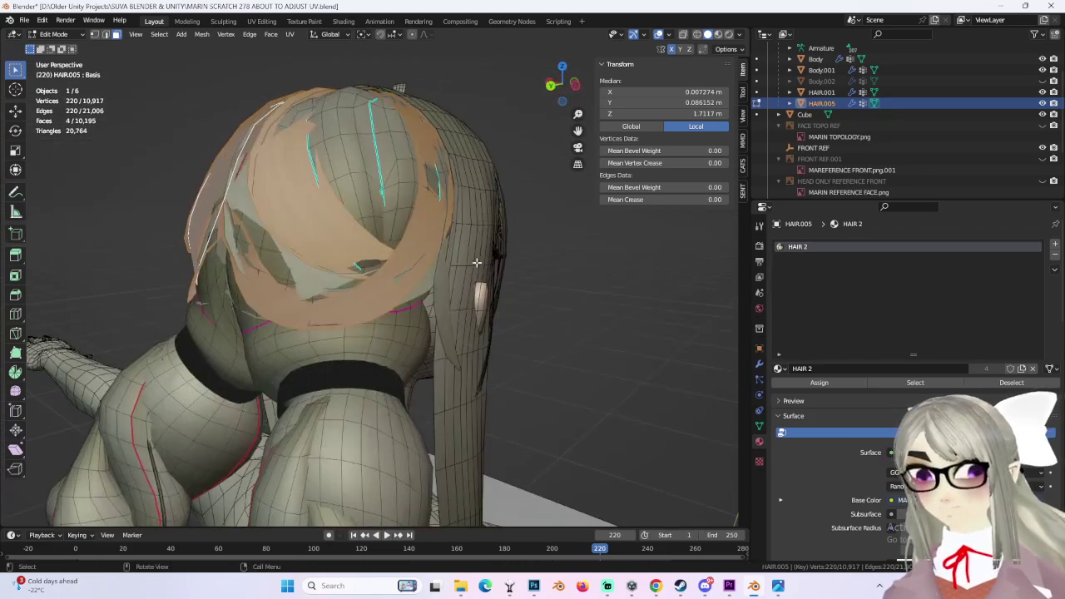
{"action": "mouse_move", "coordinate": [316, 286]}
{"action": "middle_mouse_down"}
{"action": "mouse_move", "coordinate": [391, 268]}
{"action": "mouse_move", "coordinate": [479, 286]}
{"action": "mouse_move", "coordinate": [476, 237]}
{"action": "mouse_move", "coordinate": [420, 236]}
{"action": "middle_mouse_up"}
{"action": "left_click", "coordinate": [392, 268], "text": "shift"}
- Separate the selected cap faces into a new object, HAIR.002, and hide it
{"action": "key", "text": "p"}
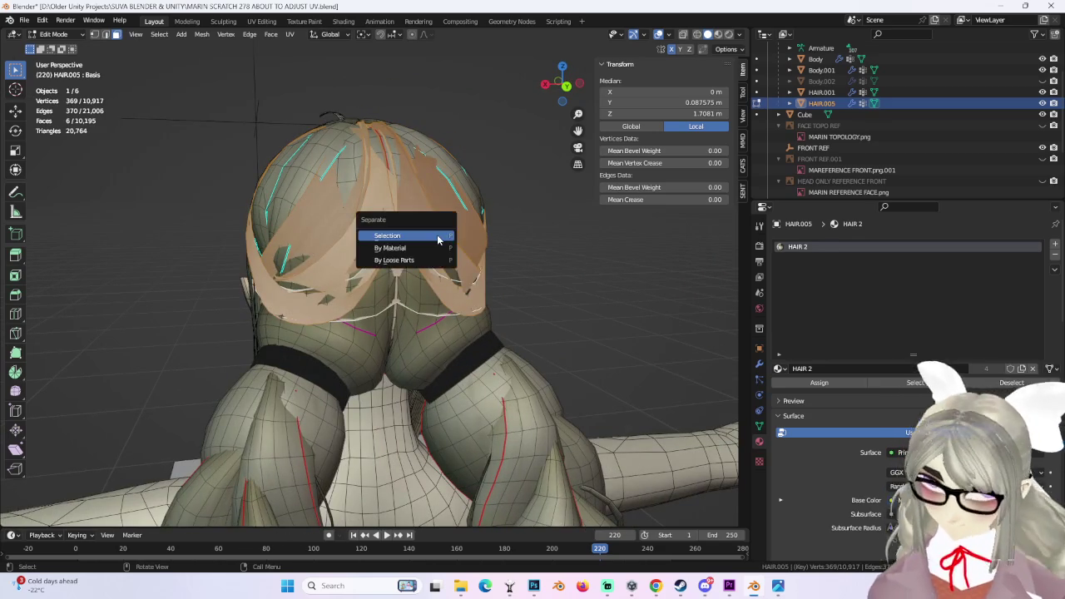
{"action": "left_click", "coordinate": [416, 234]}
{"action": "left_click", "coordinate": [60, 48]}
{"action": "left_click", "coordinate": [311, 207]}
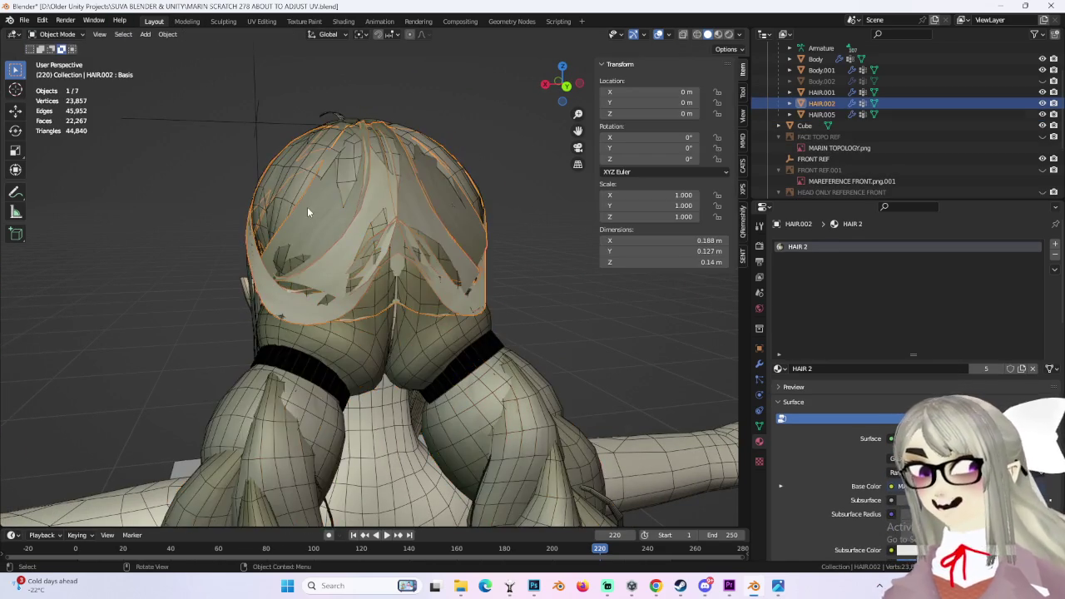
{"action": "middle_click_drag", "start_coordinate": [310, 206], "coordinate": [624, 171]}
{"action": "key", "text": "h"}
- Unhide HAIR.002, view the head from the left, and toggle HAIR.001 and HAIR.002 visibility to compare
{"action": "mouse_move", "coordinate": [583, 250]}
{"action": "middle_mouse_down"}
{"action": "mouse_move", "coordinate": [442, 251]}
{"action": "mouse_move", "coordinate": [550, 303]}
{"action": "mouse_move", "coordinate": [504, 285]}
{"action": "mouse_move", "coordinate": [578, 279]}
{"action": "mouse_move", "coordinate": [604, 297]}
{"action": "mouse_move", "coordinate": [383, 308]}
{"action": "middle_mouse_up"}
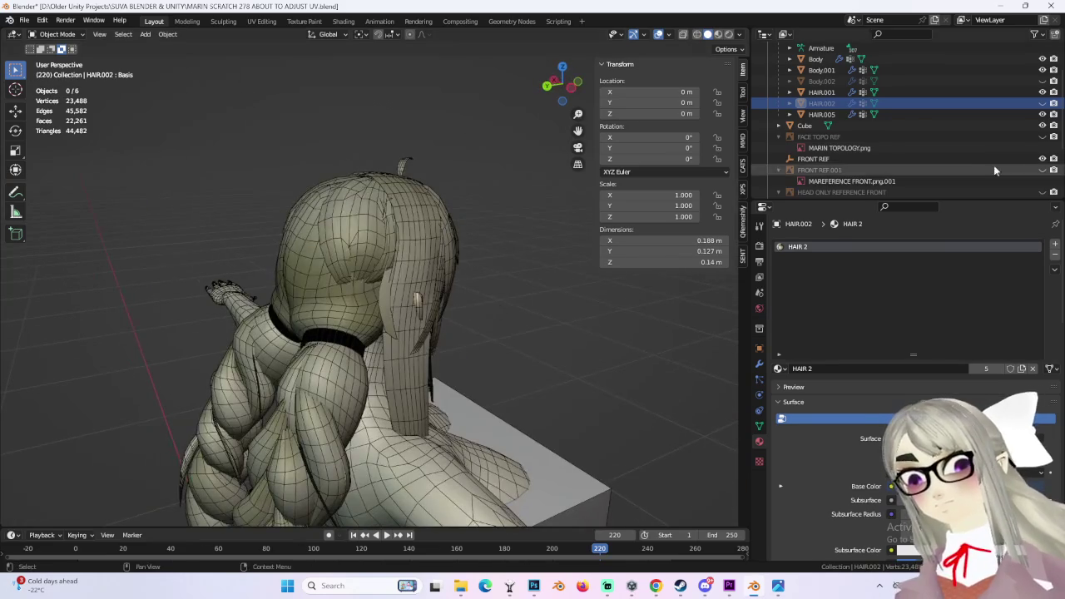
{"action": "key", "text": "alt+h"}
{"action": "mouse_move", "coordinate": [466, 316]}
{"action": "middle_mouse_down"}
{"action": "mouse_move", "coordinate": [374, 315]}
{"action": "mouse_move", "coordinate": [417, 312]}
{"action": "mouse_move", "coordinate": [392, 309]}
{"action": "mouse_move", "coordinate": [504, 177]}
{"action": "middle_mouse_up"}
{"action": "left_click", "coordinate": [565, 87]}
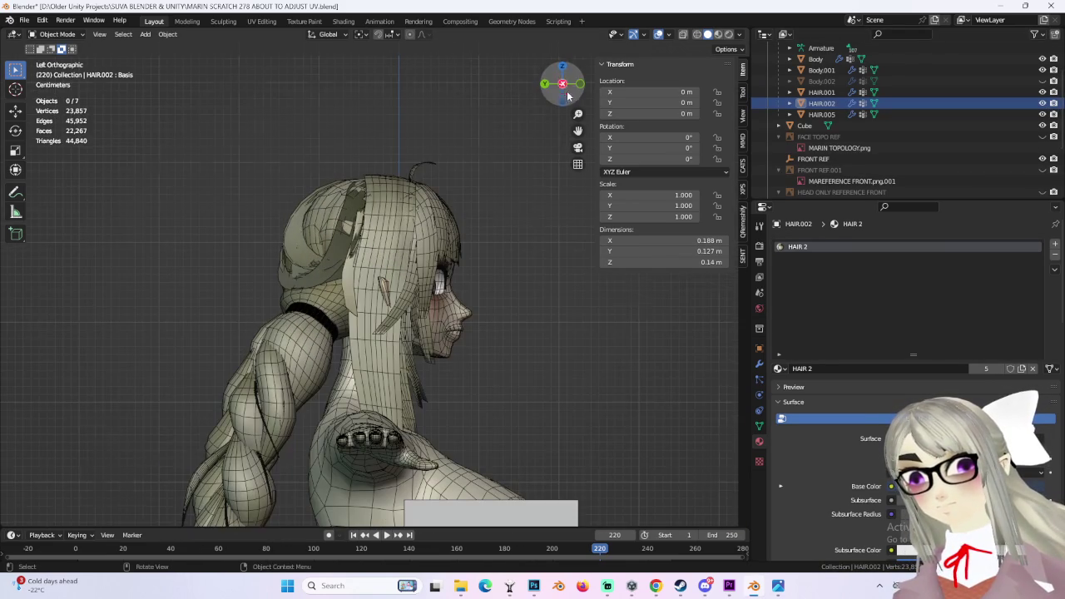
{"action": "left_click", "coordinate": [1043, 92]}
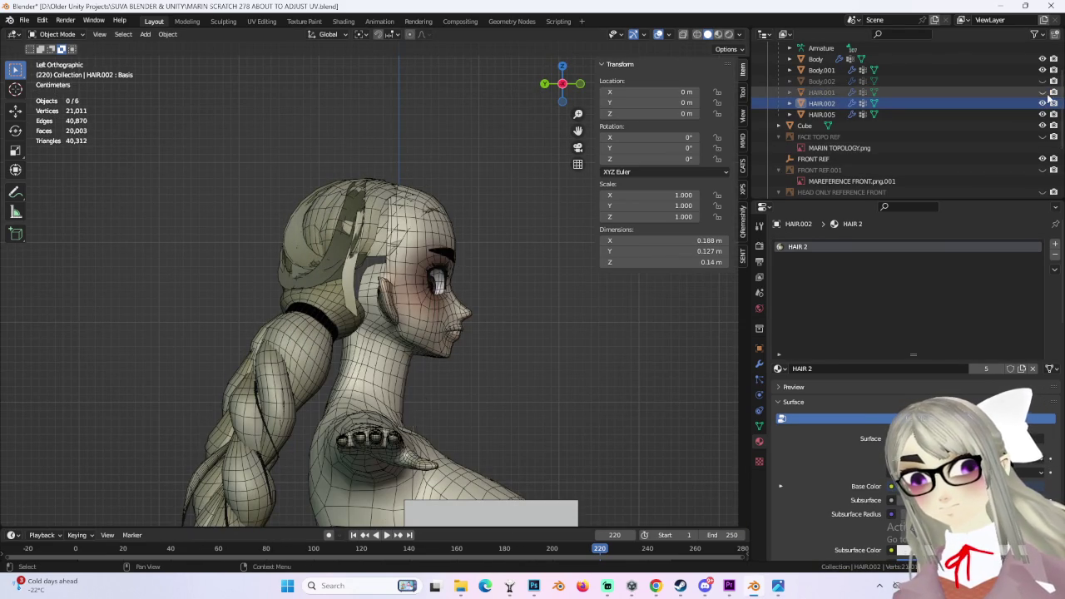
{"action": "left_click", "coordinate": [1043, 103]}
{"action": "left_click", "coordinate": [1043, 93]}
{"action": "left_click", "coordinate": [821, 114]}
{"action": "mouse_move", "coordinate": [400, 250]}
{"action": "middle_mouse_down"}
{"action": "mouse_move", "coordinate": [457, 261]}
{"action": "mouse_move", "coordinate": [357, 280]}
{"action": "mouse_move", "coordinate": [410, 271]}
{"action": "mouse_move", "coordinate": [512, 282]}
{"action": "mouse_move", "coordinate": [549, 268]}
{"action": "mouse_move", "coordinate": [514, 275]}
{"action": "mouse_move", "coordinate": [460, 370]}
{"action": "mouse_move", "coordinate": [446, 237]}
{"action": "mouse_move", "coordinate": [454, 206]}
{"action": "mouse_move", "coordinate": [464, 212]}
{"action": "middle_mouse_up"}
{"action": "key", "text": "alt+a"}
- Show HAIR.002 again and, in Edit Mode, try growing the selection with L before undoing it
{"action": "middle_click_drag", "start_coordinate": [663, 40], "coordinate": [614, 173]}
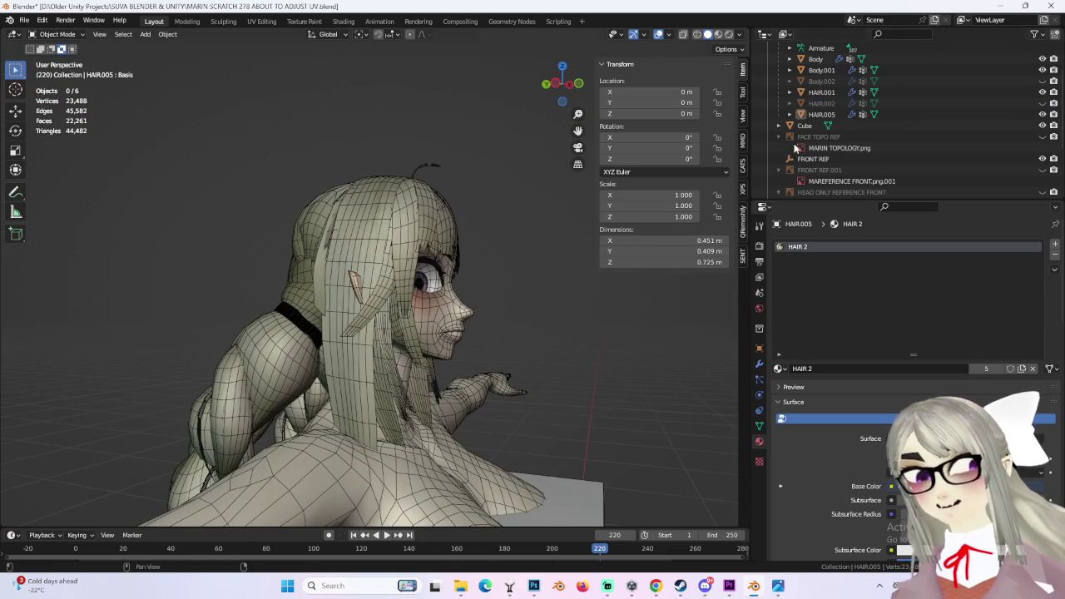
{"action": "left_click", "coordinate": [1042, 103]}
{"action": "middle_click_drag", "start_coordinate": [466, 250], "coordinate": [426, 229]}
{"action": "mouse_move", "coordinate": [362, 251]}
{"action": "middle_mouse_down"}
{"action": "mouse_move", "coordinate": [406, 238]}
{"action": "mouse_move", "coordinate": [372, 77]}
{"action": "middle_mouse_up"}
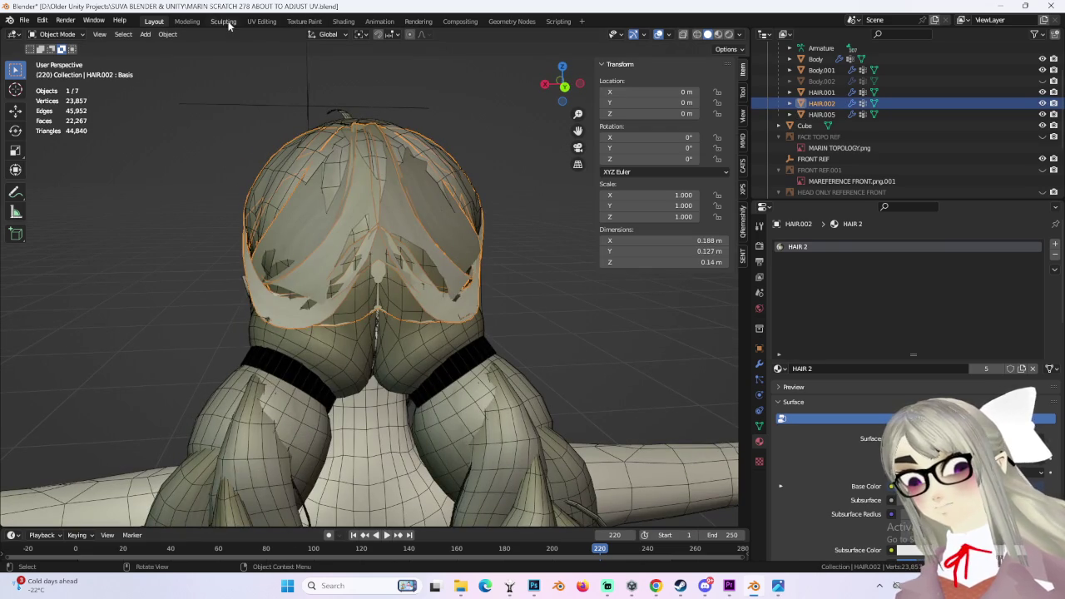
{"action": "left_click", "coordinate": [61, 59]}
{"action": "mouse_move", "coordinate": [349, 250]}
{"action": "middle_mouse_down"}
{"action": "mouse_move", "coordinate": [377, 269]}
{"action": "mouse_move", "coordinate": [329, 278]}
{"action": "mouse_move", "coordinate": [367, 270]}
{"action": "middle_mouse_up"}
{"action": "key", "text": "alt+a"}
{"action": "key", "text": "l"}
{"action": "key", "text": "ctrl+z"}
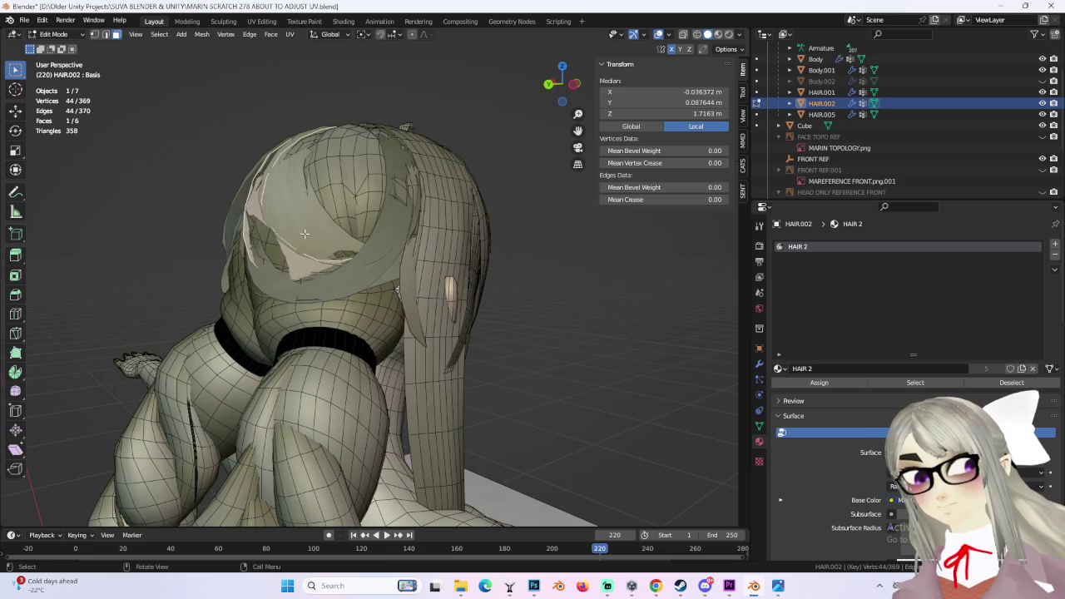
- Leave HAIR.002 hidden while keeping the front hair HAIR.001 visible
{"action": "left_click", "coordinate": [1043, 91]}
{"action": "left_click", "coordinate": [1043, 103]}
{"action": "middle_click_drag", "start_coordinate": [317, 233], "coordinate": [599, 217]}
{"action": "left_click", "coordinate": [1043, 92]}
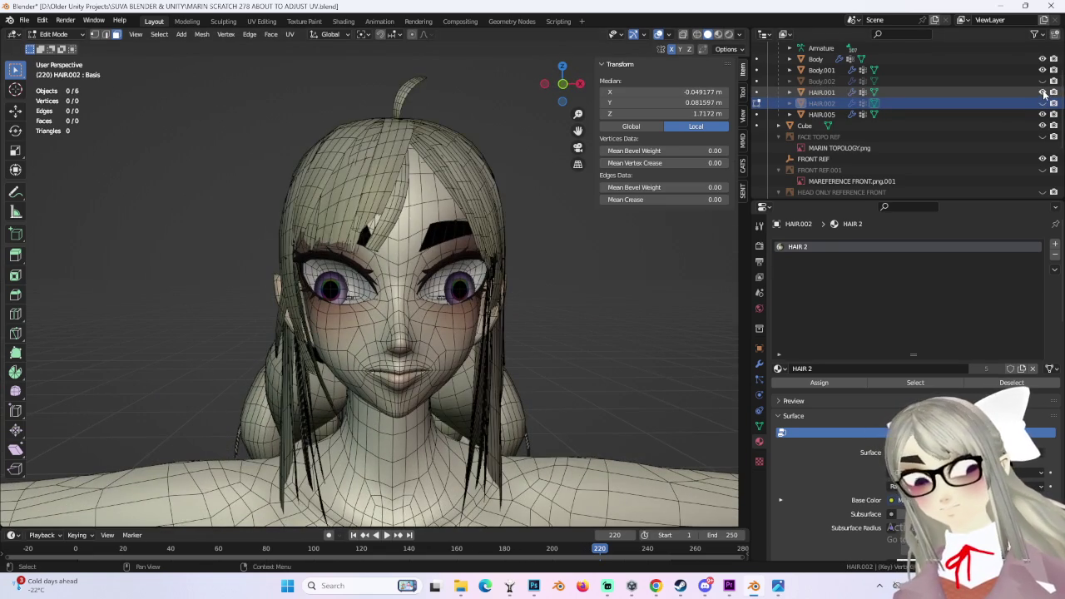
{"action": "mouse_move", "coordinate": [469, 210]}
{"action": "middle_mouse_down"}
{"action": "mouse_move", "coordinate": [538, 186]}
{"action": "mouse_move", "coordinate": [549, 216]}
{"action": "mouse_move", "coordinate": [366, 279]}
{"action": "mouse_move", "coordinate": [311, 275]}
{"action": "mouse_move", "coordinate": [377, 266]}
{"action": "mouse_move", "coordinate": [100, 64]}
{"action": "middle_mouse_up"}
- Select the main hair object HAIR.005 and enter its Edit Mode
{"action": "left_click", "coordinate": [60, 46]}
{"action": "left_click", "coordinate": [335, 279]}
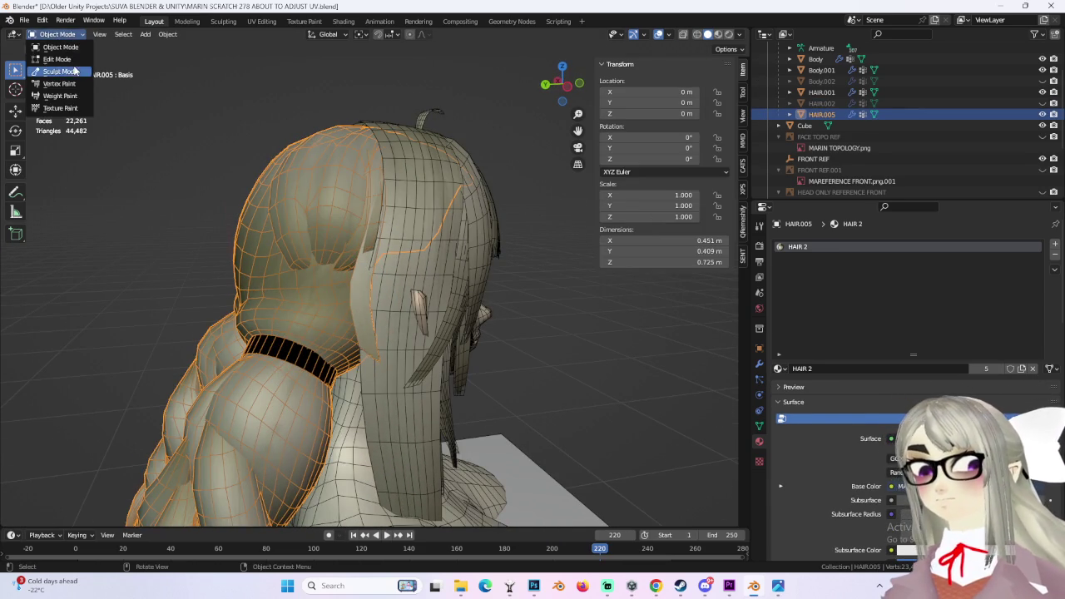
{"action": "left_click", "coordinate": [57, 59]}
{"action": "middle_click_drag", "start_coordinate": [399, 250], "coordinate": [475, 277]}
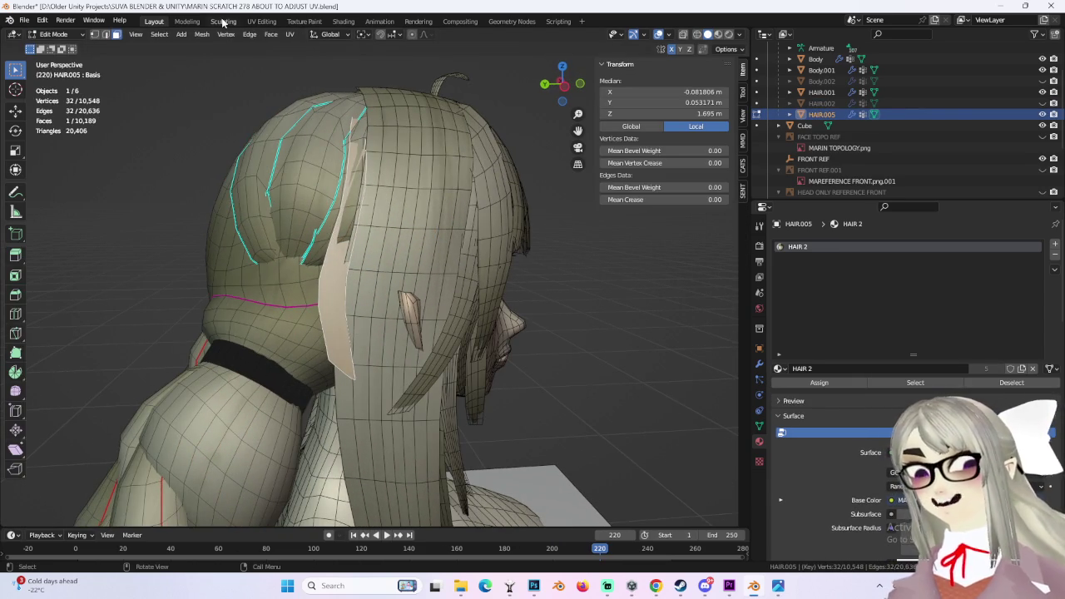
- Inspect the hair in the UV Editing workspace, then return to Layout
{"action": "left_click", "coordinate": [252, 24]}
{"action": "scroll", "coordinate": [344, 245], "scroll_direction": "down", "scroll_amount": 3}
{"action": "scroll", "coordinate": [361, 262], "scroll_direction": "down", "scroll_amount": 1}
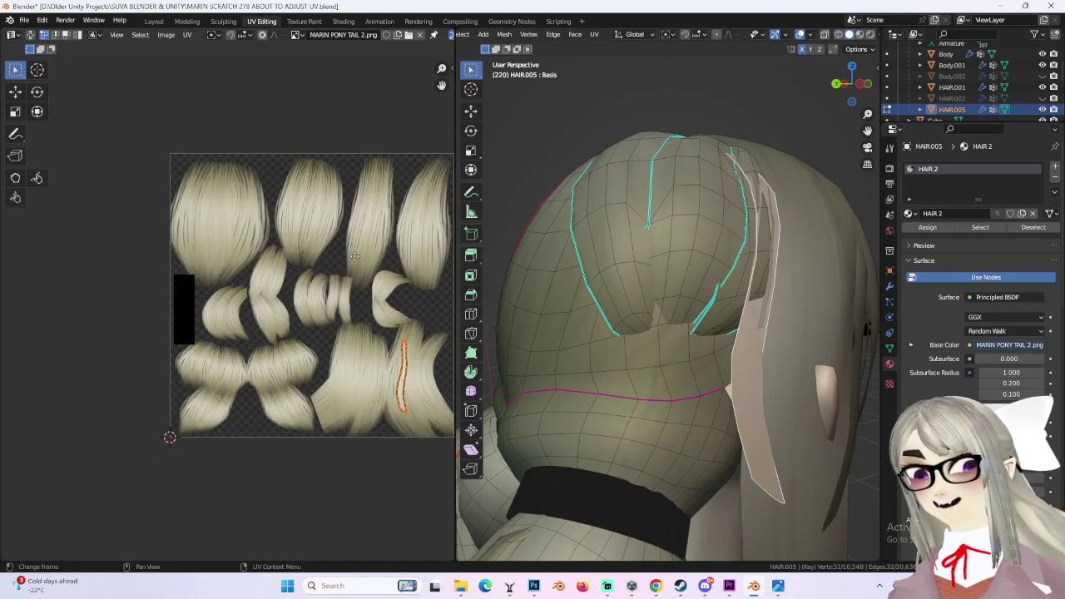
{"action": "scroll", "coordinate": [324, 372], "scroll_direction": "up", "scroll_amount": 4}
{"action": "scroll", "coordinate": [325, 373], "scroll_direction": "up", "scroll_amount": 3}
{"action": "scroll", "coordinate": [370, 377], "scroll_direction": "up", "scroll_amount": 2}
{"action": "scroll", "coordinate": [309, 309], "scroll_direction": "up", "scroll_amount": 2}
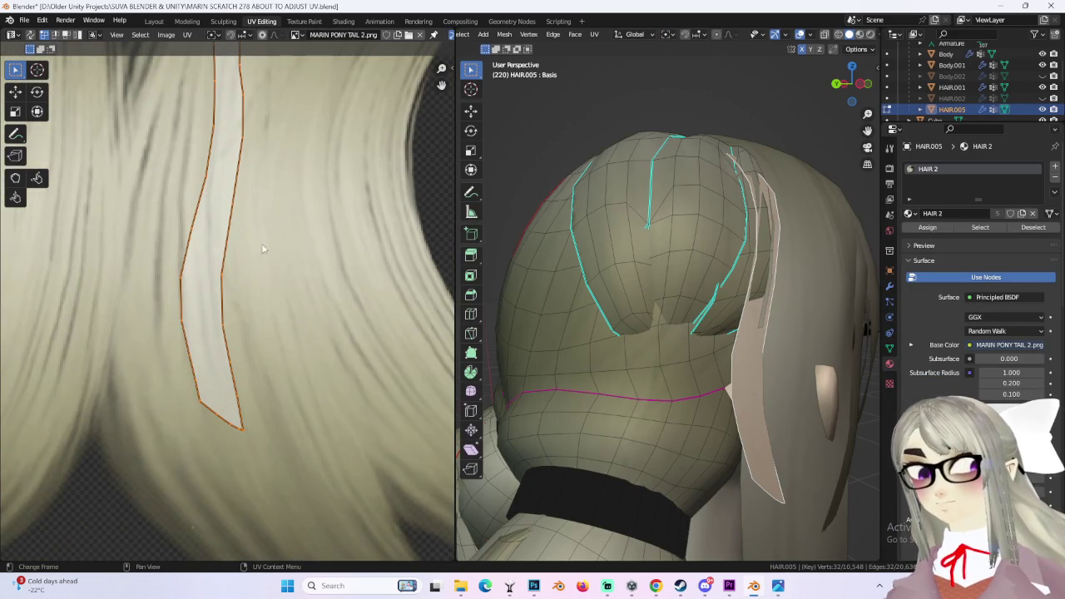
{"action": "middle_click_drag", "start_coordinate": [739, 353], "coordinate": [601, 83]}
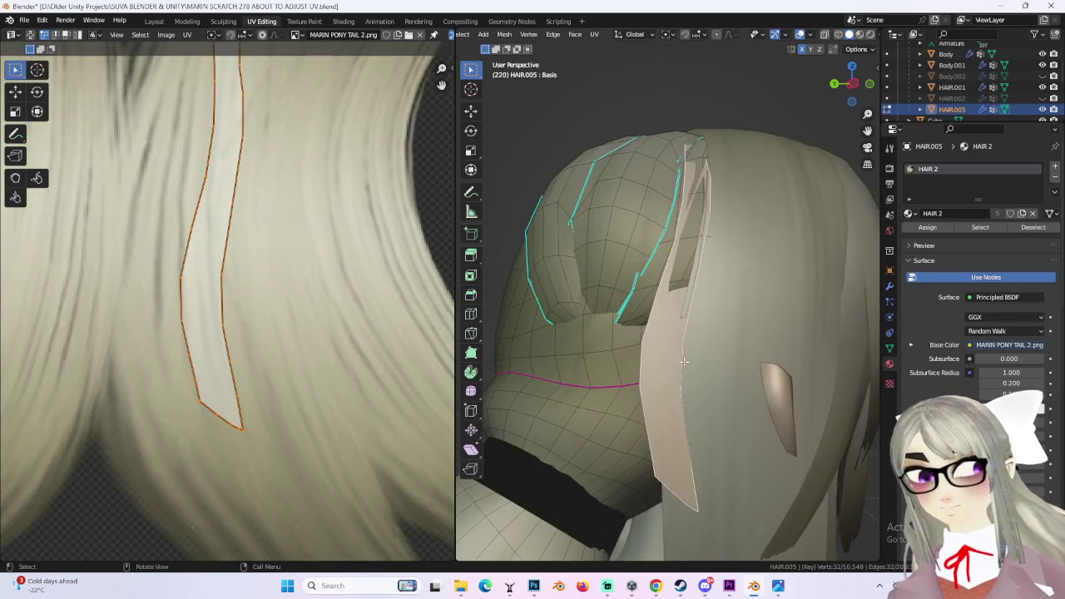
{"action": "left_click", "coordinate": [166, 22]}
{"action": "mouse_move", "coordinate": [383, 213]}
{"action": "middle_mouse_down"}
{"action": "mouse_move", "coordinate": [456, 254]}
{"action": "mouse_move", "coordinate": [330, 246]}
{"action": "middle_mouse_up"}
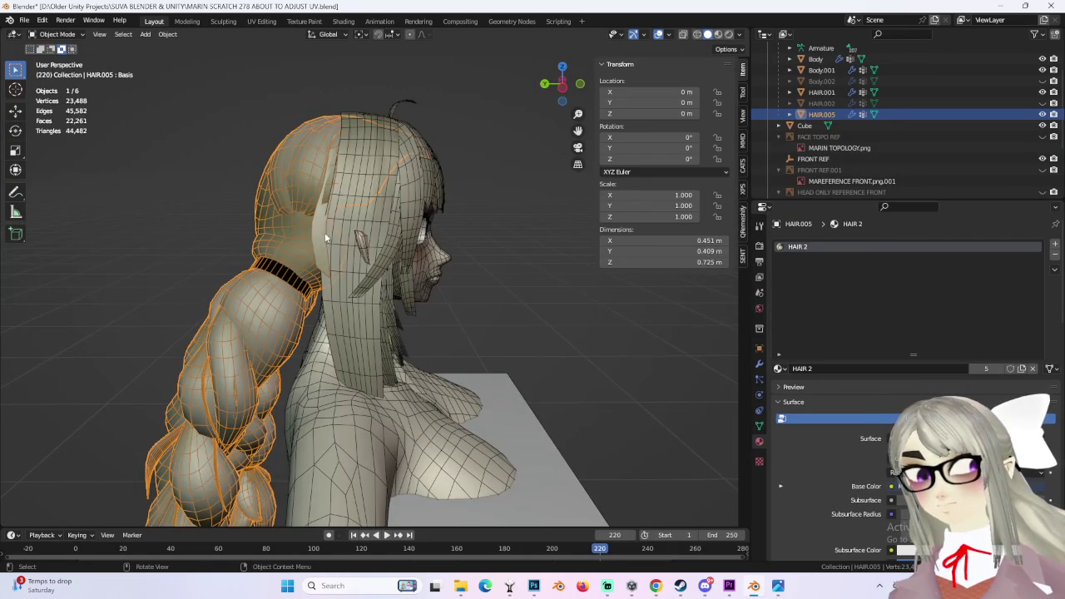
- Separate the selected thin hair strip into its own object, HAIR.003
{"action": "left_click", "coordinate": [47, 60]}
{"action": "scroll", "coordinate": [299, 213], "scroll_direction": "up", "scroll_amount": 2}
{"action": "mouse_move", "coordinate": [356, 211]}
{"action": "middle_mouse_down"}
{"action": "mouse_move", "coordinate": [487, 216]}
{"action": "mouse_move", "coordinate": [409, 220]}
{"action": "mouse_move", "coordinate": [426, 261]}
{"action": "middle_mouse_up"}
{"action": "key", "text": "p"}
{"action": "left_click", "coordinate": [410, 212]}
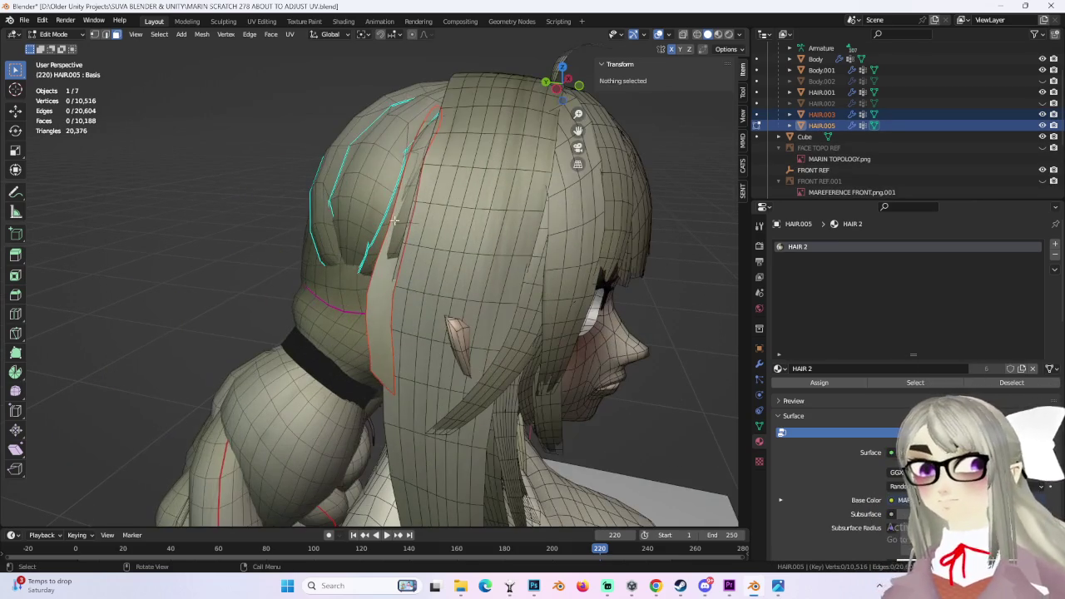
- Select the HAIR.003 strip in Object Mode and hide the braided hair HAIR.005
{"action": "left_click", "coordinate": [379, 304]}
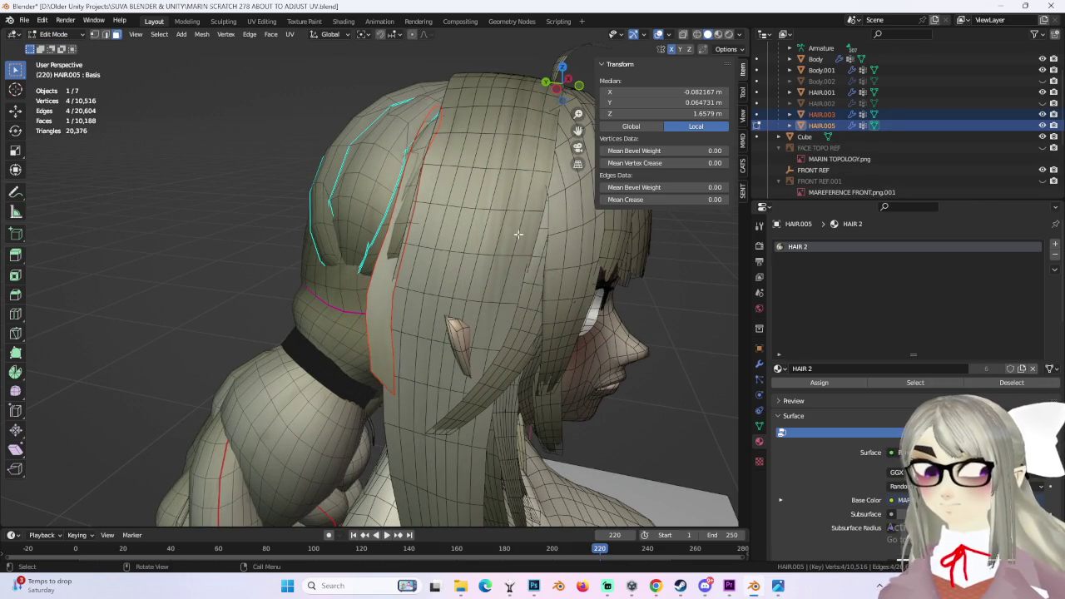
{"action": "left_click", "coordinate": [72, 48]}
{"action": "left_click", "coordinate": [824, 136]}
{"action": "left_click", "coordinate": [946, 125]}
{"action": "left_click", "coordinate": [382, 289]}
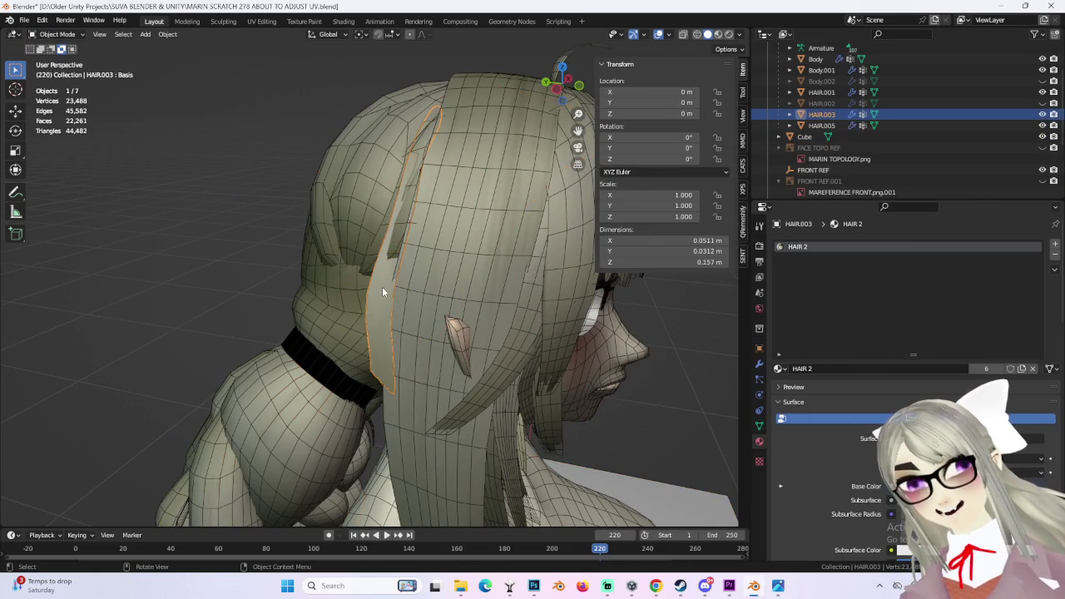
{"action": "left_click", "coordinate": [1042, 125]}
- Put HAIR.003 in Edit Mode, then bring the browser with the Blender manual forward
{"action": "middle_click_drag", "start_coordinate": [483, 275], "coordinate": [431, 268]}
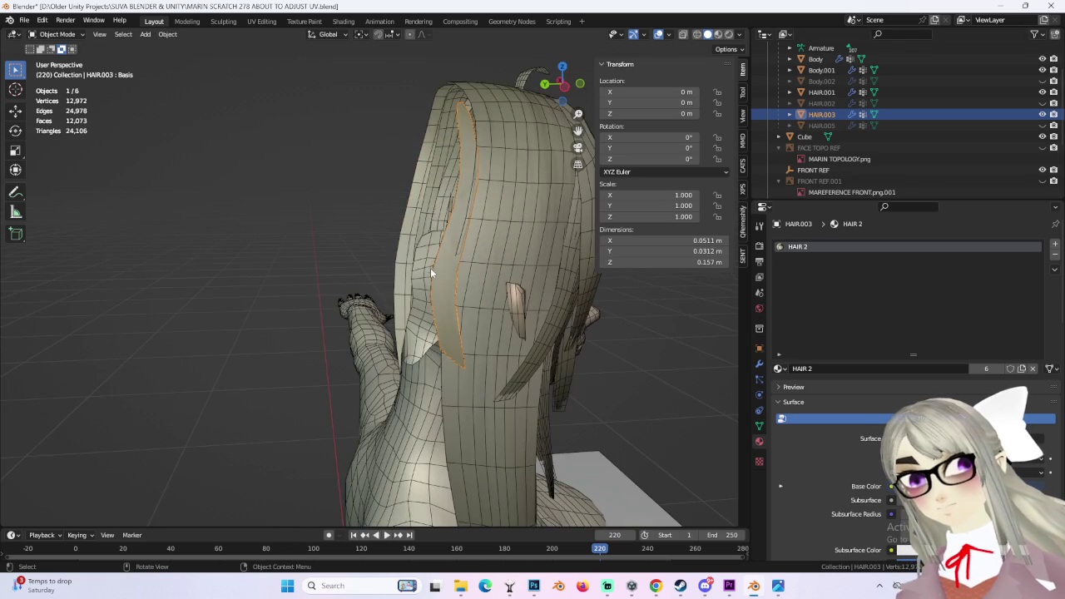
{"action": "left_click", "coordinate": [56, 59]}
{"action": "middle_click_drag", "start_coordinate": [358, 183], "coordinate": [412, 167]}
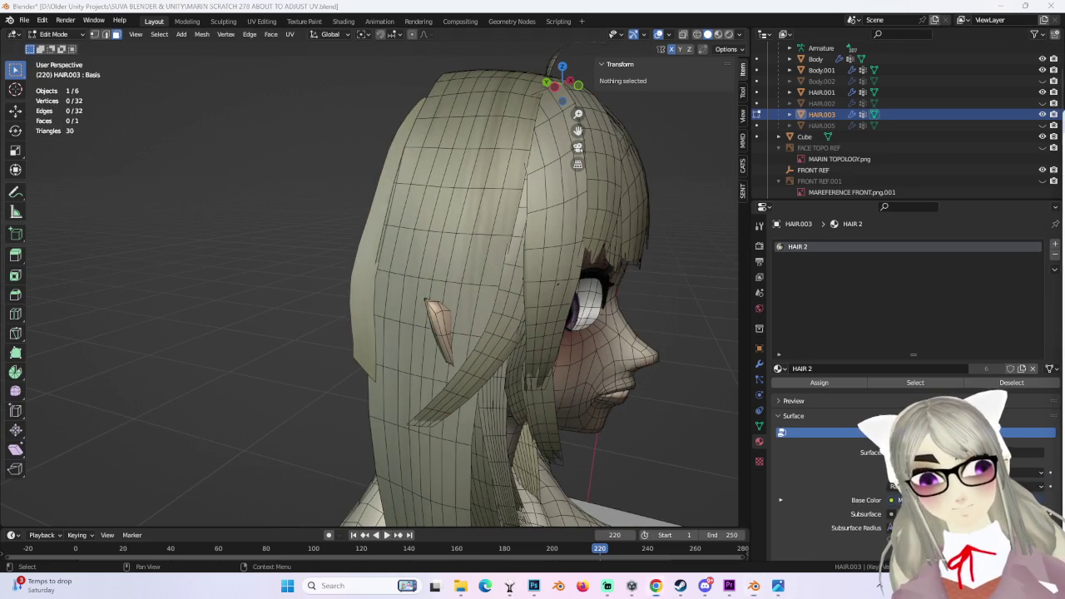
{"action": "key", "text": "alt+Tab"}
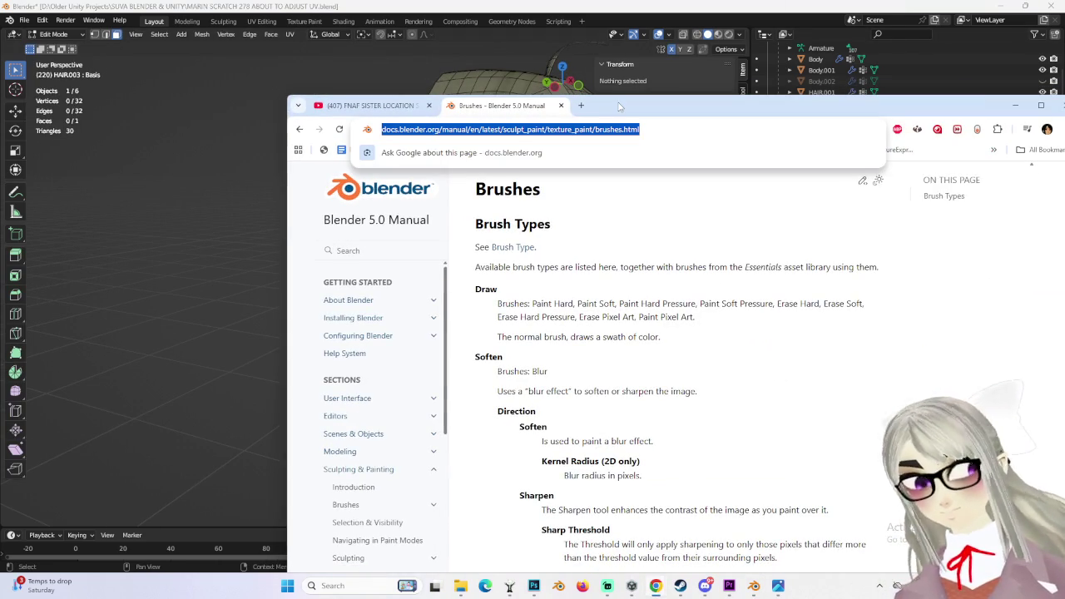
- Search Google for 'blender my object became one face' and read the expanded AI overview
{"action": "type", "text": "blender m"}
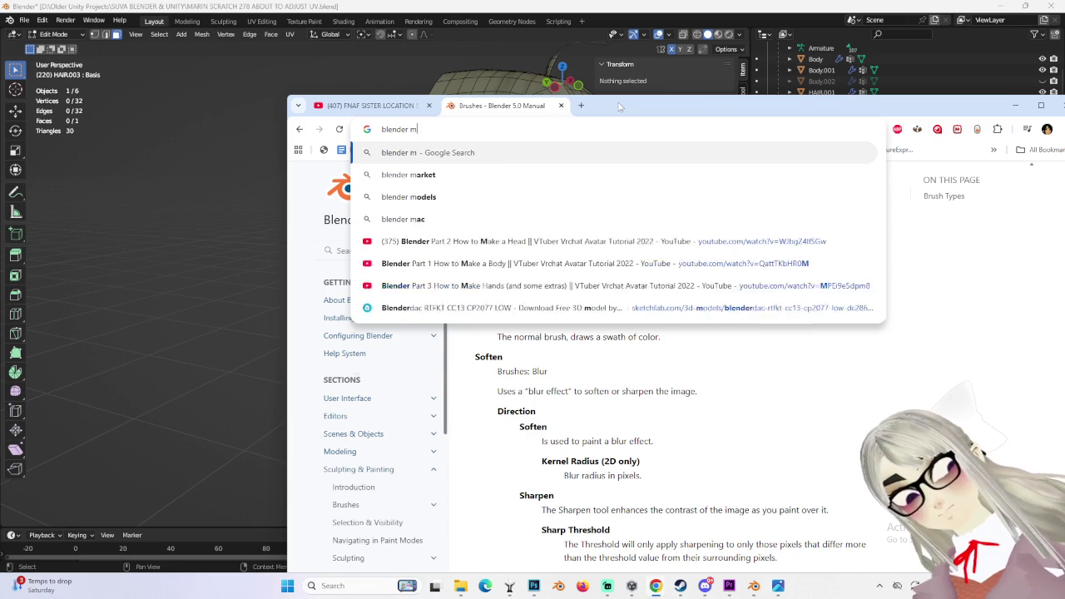
{"action": "type", "text": "y object became one"}
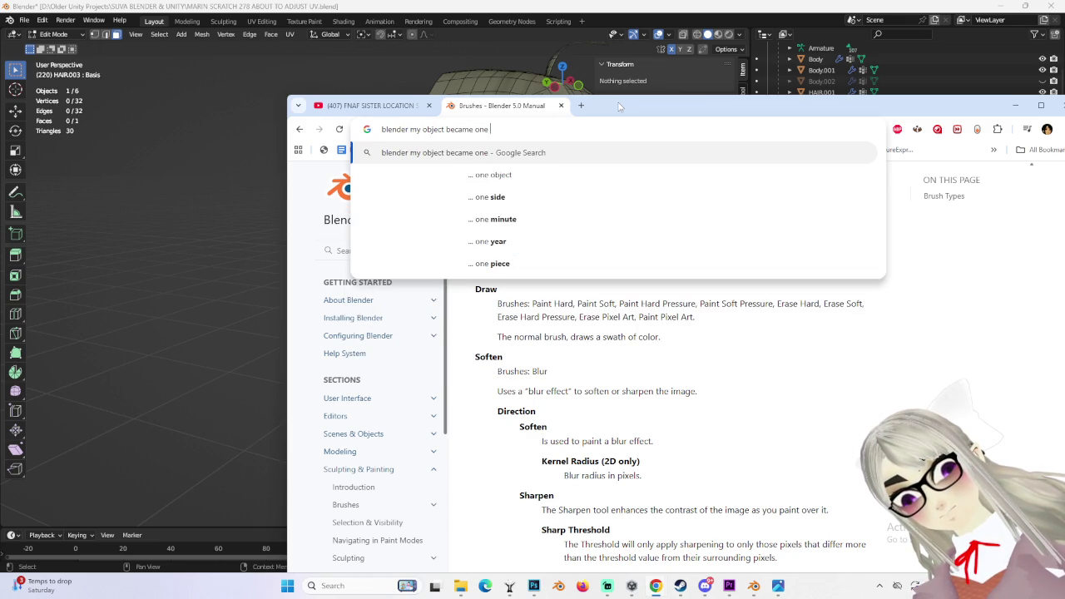
{"action": "type", "text": " face"}
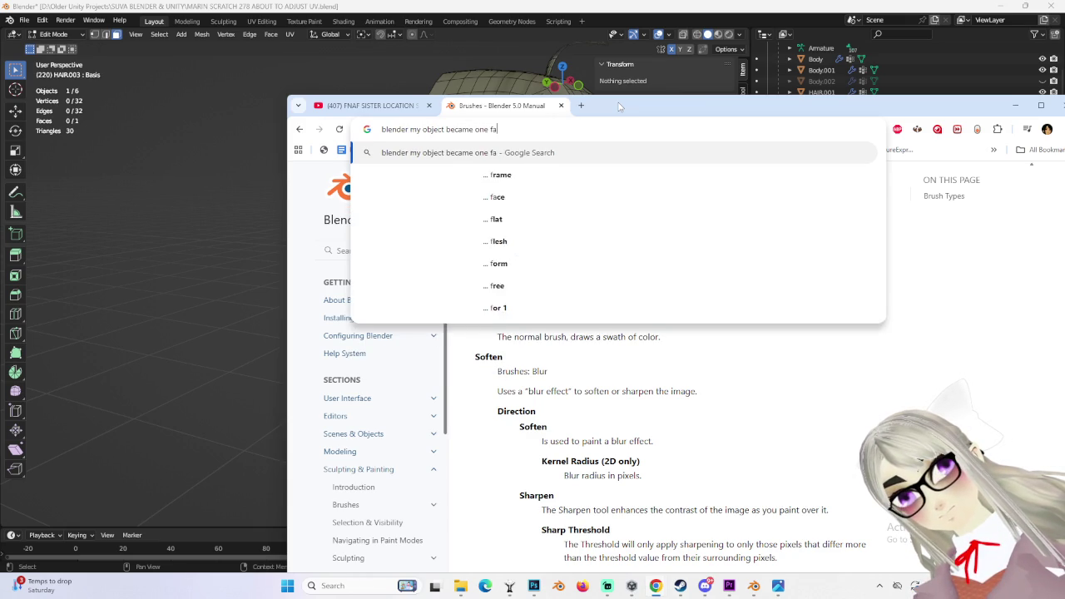
{"action": "key", "text": "Return"}
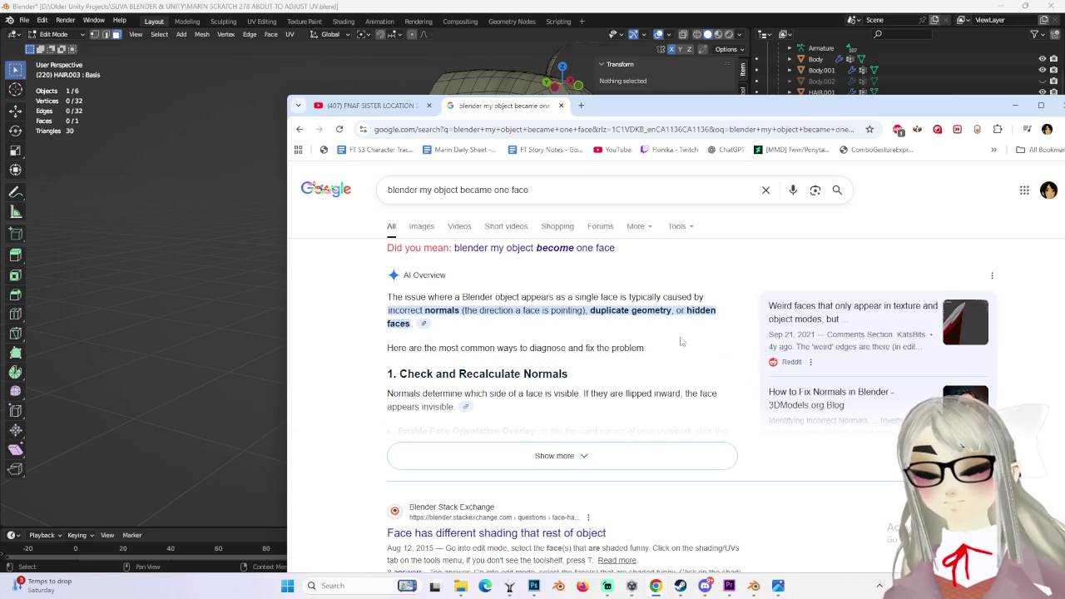
{"action": "left_click", "coordinate": [593, 458]}
{"action": "scroll", "coordinate": [550, 421], "scroll_direction": "down", "scroll_amount": 5}
{"action": "scroll", "coordinate": [550, 425], "scroll_direction": "up", "scroll_amount": 1}
{"action": "scroll", "coordinate": [550, 425], "scroll_direction": "down", "scroll_amount": 1}
{"action": "scroll", "coordinate": [549, 429], "scroll_direction": "down", "scroll_amount": 2}
{"action": "scroll", "coordinate": [548, 436], "scroll_direction": "down", "scroll_amount": 3}
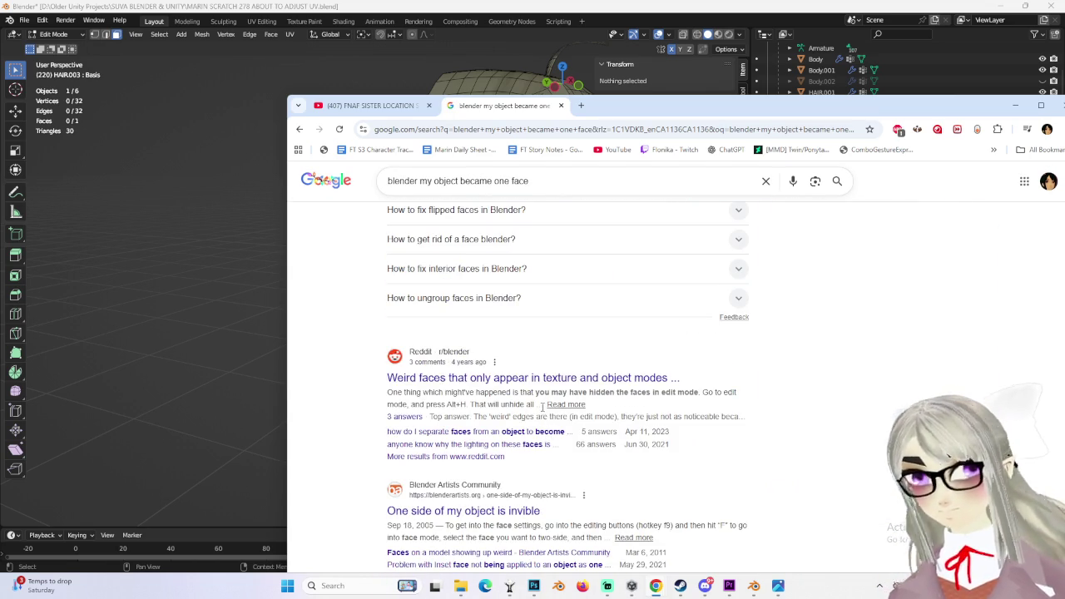
- In a new tab, search 'blender all edges disappeared on my object', read the answer, and return to Blender
{"action": "left_click", "coordinate": [581, 106]}
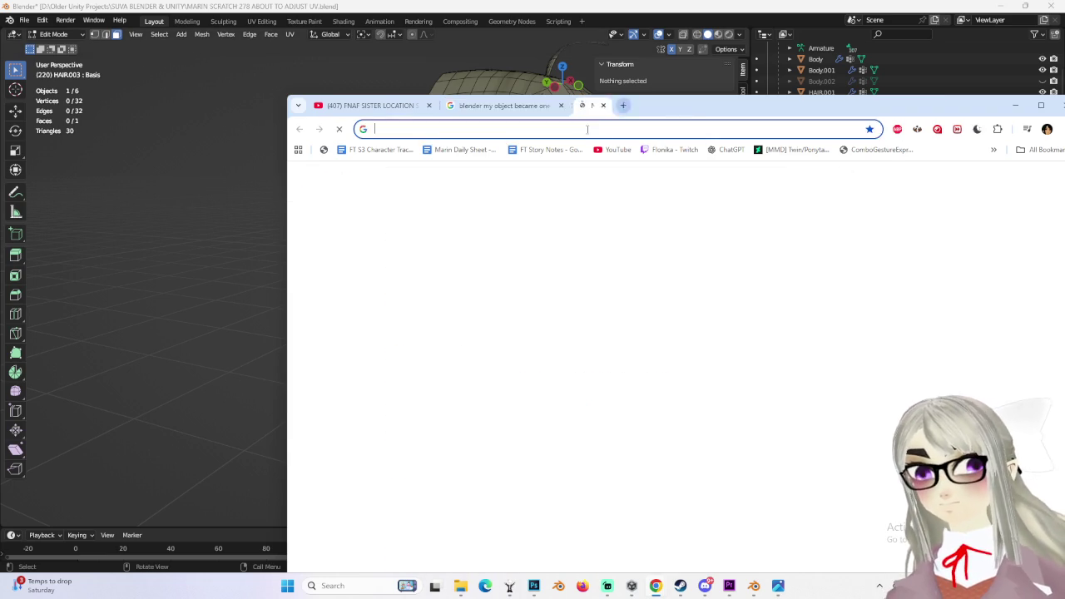
{"action": "type", "text": "blender all "}
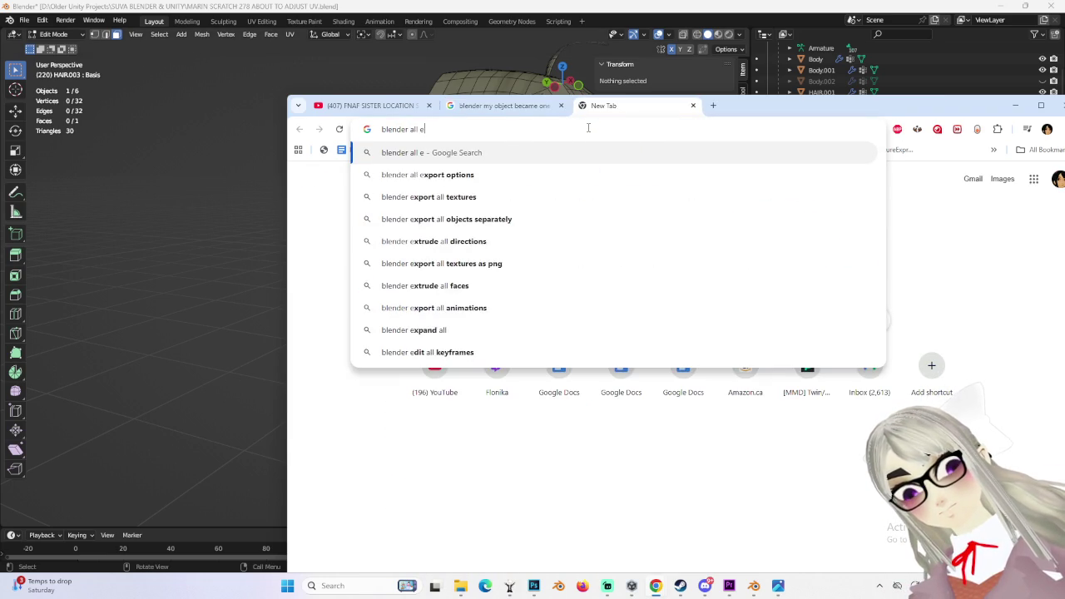
{"action": "type", "text": "ed"}
{"action": "type", "text": "ges "}
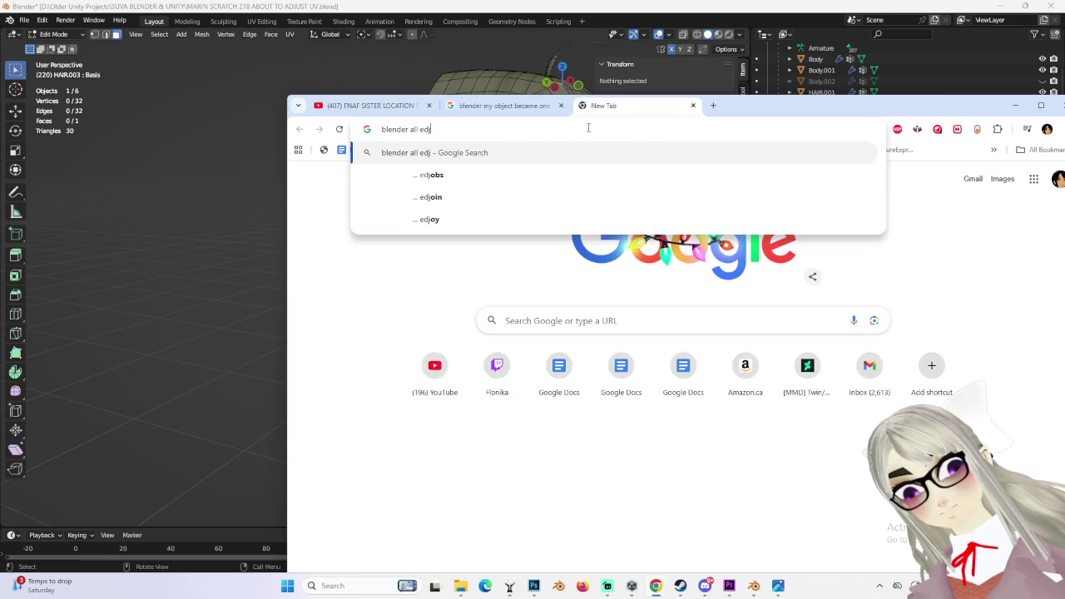
{"action": "type", "text": "disappeared on my ob"}
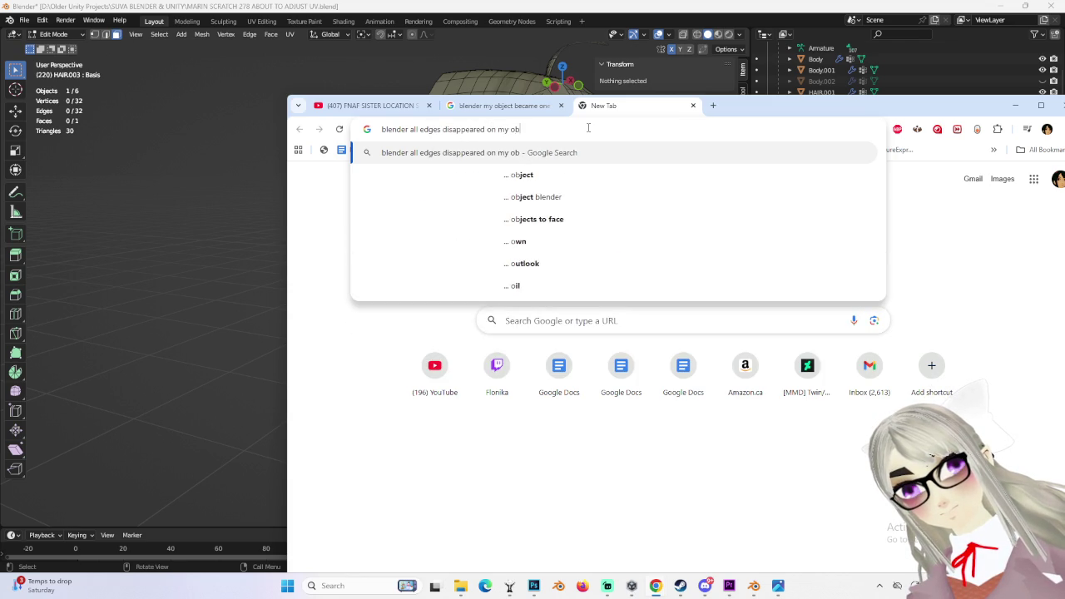
{"action": "type", "text": "ject"}
{"action": "key", "text": "Return"}
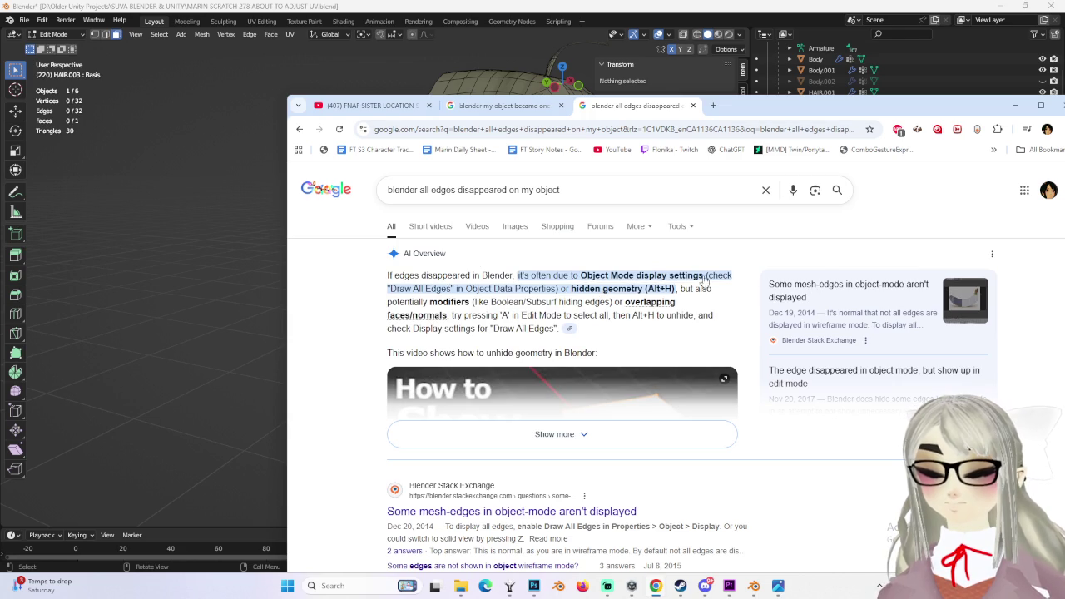
{"action": "left_click", "coordinate": [658, 436]}
{"action": "scroll", "coordinate": [659, 406], "scroll_direction": "down", "scroll_amount": 3}
{"action": "scroll", "coordinate": [616, 407], "scroll_direction": "down", "scroll_amount": 3}
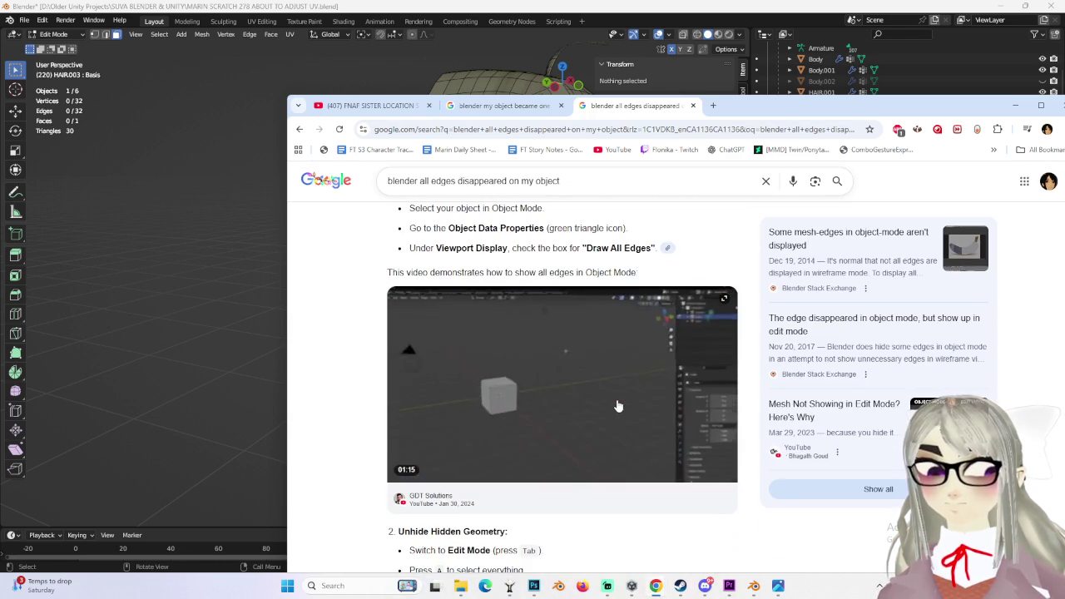
{"action": "scroll", "coordinate": [613, 404], "scroll_direction": "down", "scroll_amount": 3}
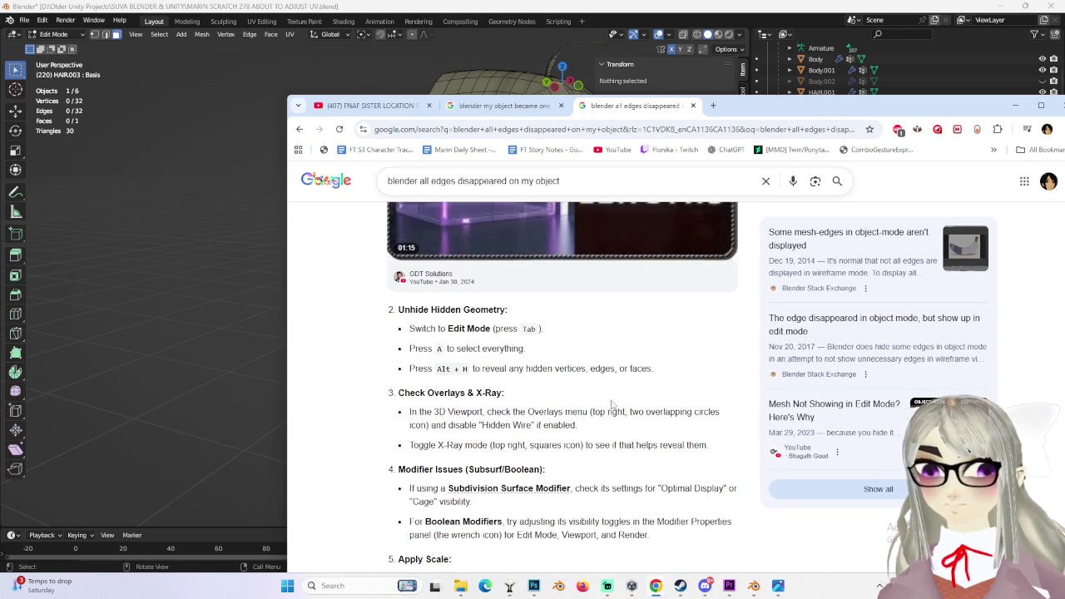
{"action": "left_click", "coordinate": [297, 355]}
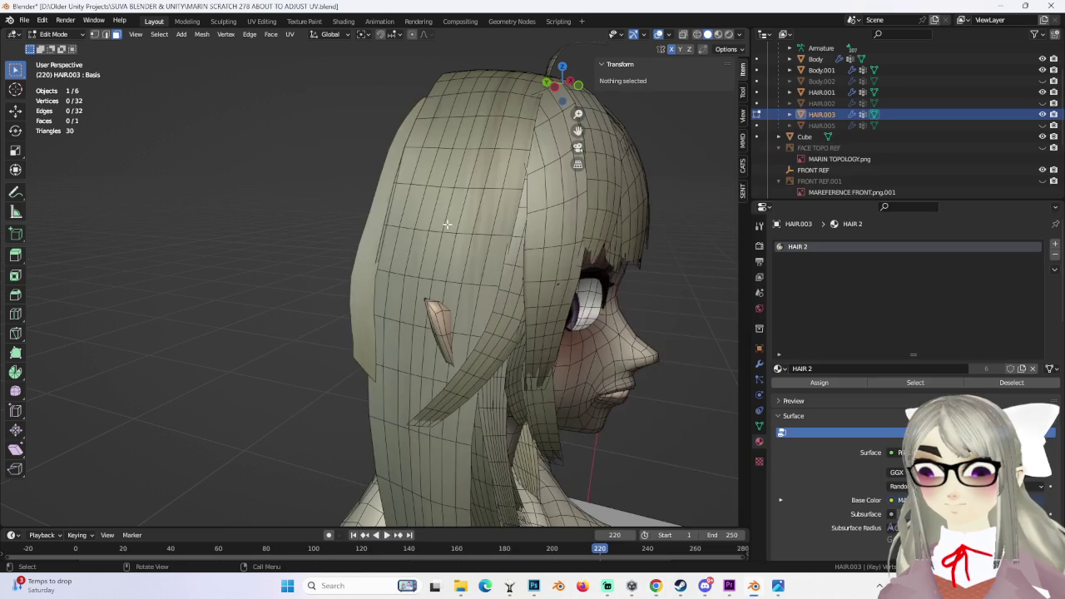
- Select the HAIR.003 strip's face, check it from front and left views, then return to Object Mode
{"action": "left_click", "coordinate": [358, 311]}
{"action": "mouse_move", "coordinate": [358, 311]}
{"action": "middle_mouse_down"}
{"action": "mouse_move", "coordinate": [438, 280]}
{"action": "mouse_move", "coordinate": [444, 263]}
{"action": "middle_mouse_up"}
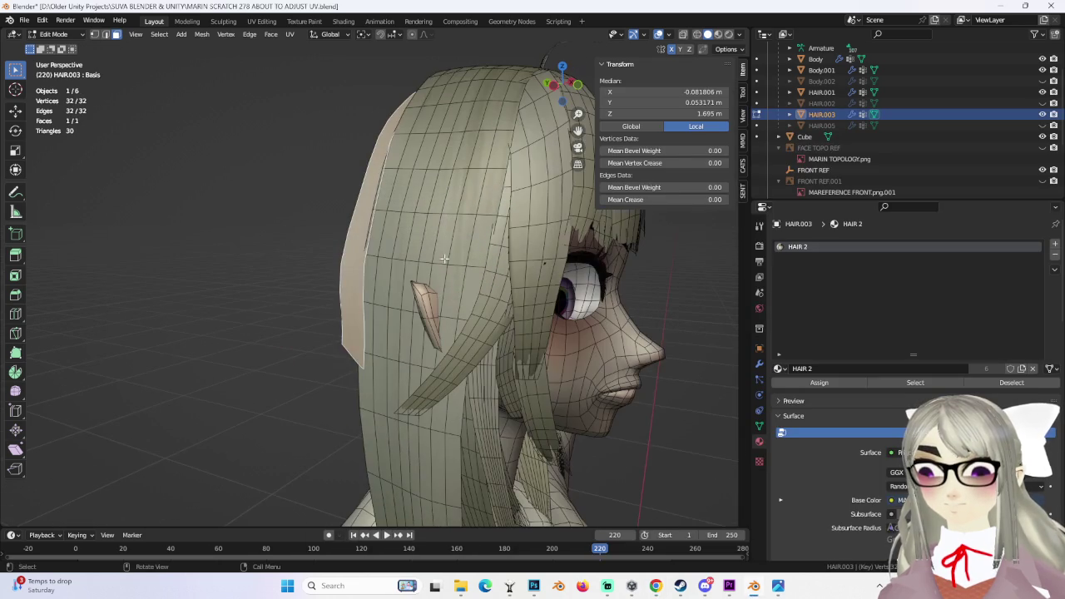
{"action": "left_click", "coordinate": [549, 93]}
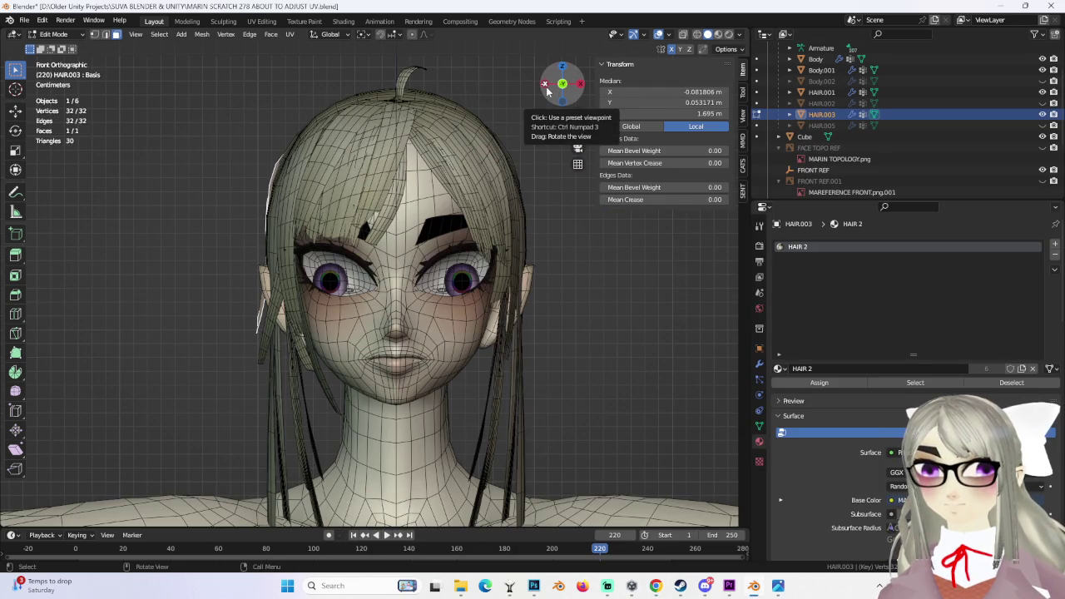
{"action": "left_click", "coordinate": [545, 83]}
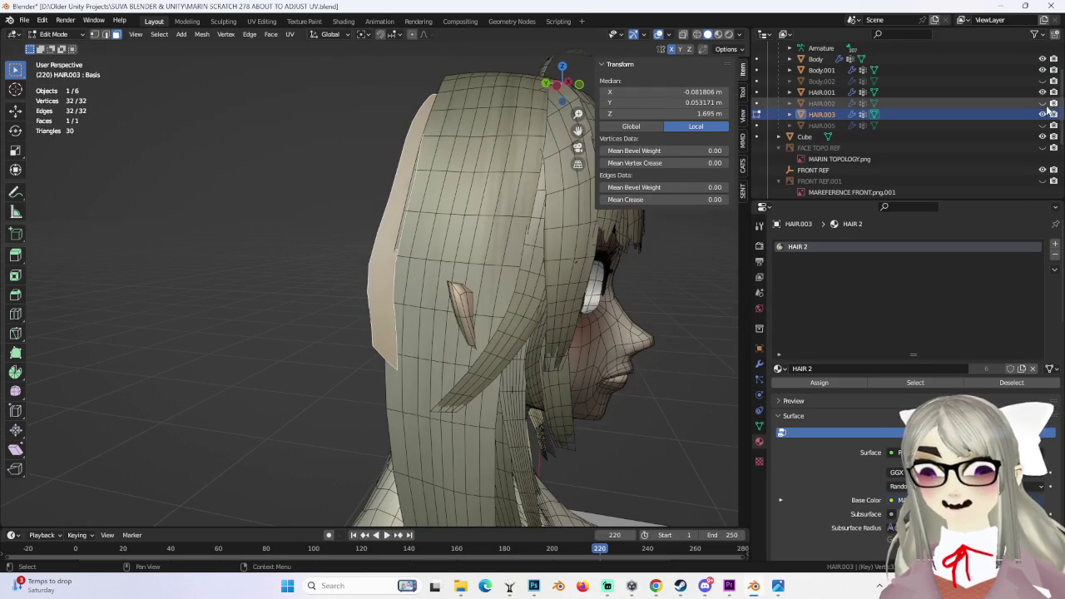
{"action": "mouse_move", "coordinate": [358, 300]}
{"action": "middle_mouse_down"}
{"action": "mouse_move", "coordinate": [410, 295]}
{"action": "mouse_move", "coordinate": [557, 227]}
{"action": "middle_mouse_up"}
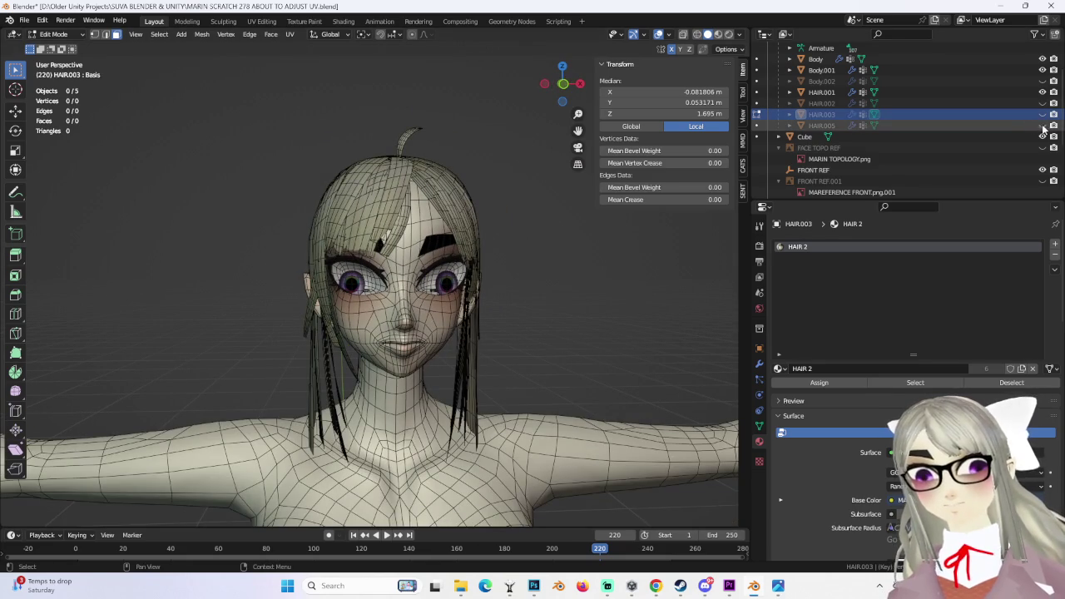
{"action": "mouse_move", "coordinate": [519, 297]}
{"action": "middle_mouse_down"}
{"action": "mouse_move", "coordinate": [497, 318]}
{"action": "mouse_move", "coordinate": [441, 281]}
{"action": "mouse_move", "coordinate": [488, 271]}
{"action": "middle_mouse_up"}
{"action": "left_click", "coordinate": [572, 90]}
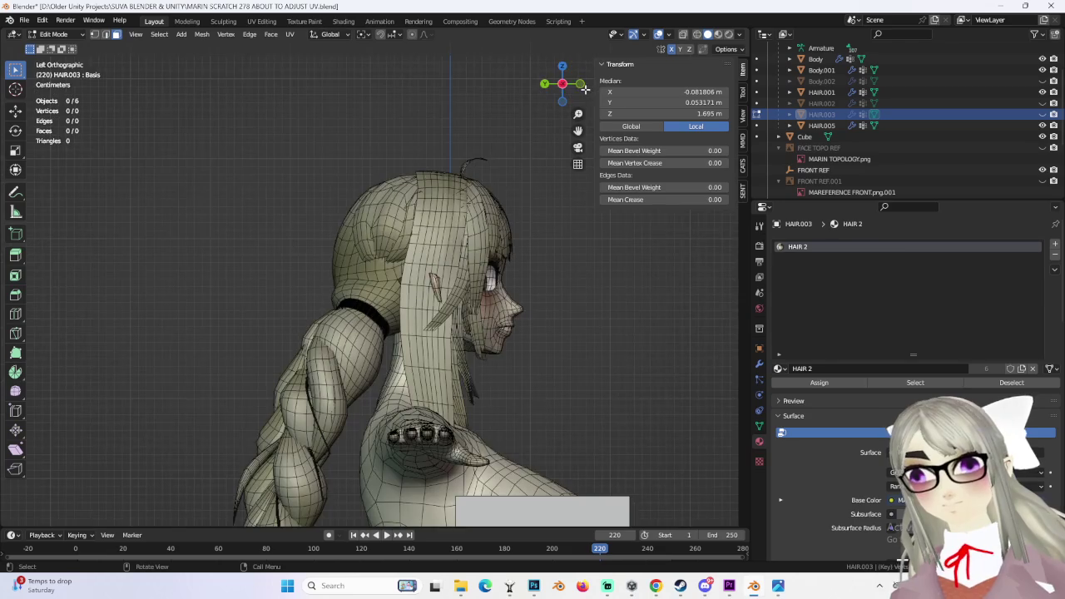
{"action": "mouse_move", "coordinate": [584, 239]}
{"action": "middle_mouse_down"}
{"action": "mouse_move", "coordinate": [554, 328]}
{"action": "mouse_move", "coordinate": [463, 323]}
{"action": "mouse_move", "coordinate": [594, 312]}
{"action": "mouse_move", "coordinate": [480, 316]}
{"action": "mouse_move", "coordinate": [566, 317]}
{"action": "middle_mouse_up"}
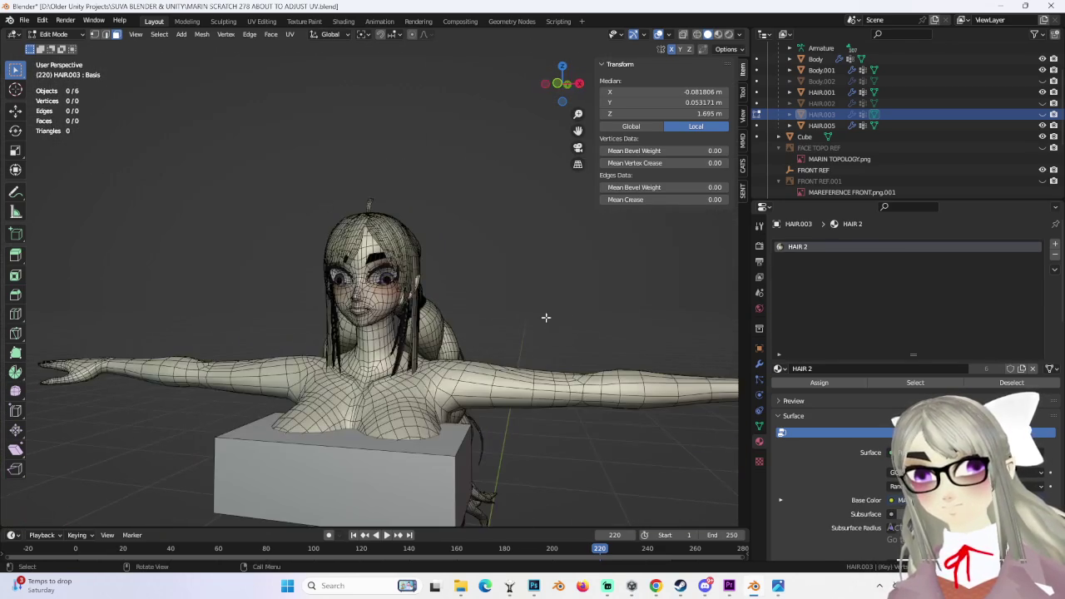
{"action": "left_click", "coordinate": [51, 33]}
{"action": "left_click", "coordinate": [51, 32]}
{"action": "middle_click_drag", "start_coordinate": [333, 316], "coordinate": [399, 317]}
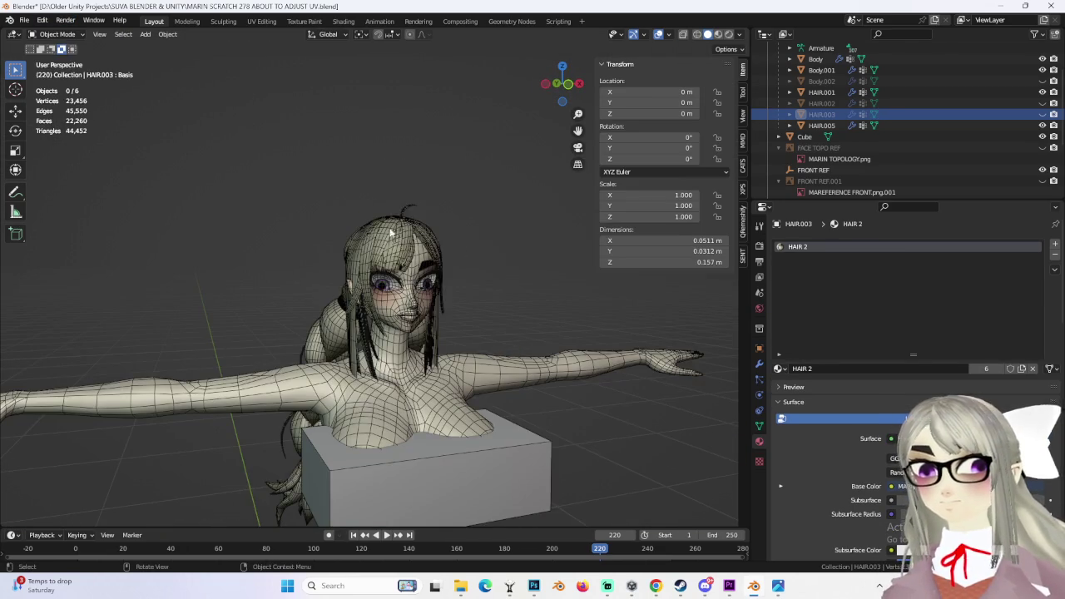
- Turn off the Wireframe overlay, deselect all, and orbit around to inspect the braids from every side
{"action": "left_click", "coordinate": [398, 242]}
{"action": "left_click", "coordinate": [670, 34]}
{"action": "left_click", "coordinate": [605, 218]}
{"action": "left_click", "coordinate": [499, 167]}
{"action": "mouse_move", "coordinate": [483, 266]}
{"action": "middle_mouse_down"}
{"action": "mouse_move", "coordinate": [580, 269]}
{"action": "mouse_move", "coordinate": [478, 280]}
{"action": "mouse_move", "coordinate": [667, 64]}
{"action": "middle_mouse_up"}
{"action": "mouse_move", "coordinate": [721, 41]}
{"action": "middle_mouse_down"}
{"action": "mouse_move", "coordinate": [562, 212]}
{"action": "mouse_move", "coordinate": [415, 219]}
{"action": "mouse_move", "coordinate": [396, 235]}
{"action": "mouse_move", "coordinate": [514, 247]}
{"action": "mouse_move", "coordinate": [488, 350]}
{"action": "mouse_move", "coordinate": [473, 316]}
{"action": "mouse_move", "coordinate": [476, 259]}
{"action": "mouse_move", "coordinate": [483, 277]}
{"action": "mouse_move", "coordinate": [563, 243]}
{"action": "mouse_move", "coordinate": [512, 349]}
{"action": "mouse_move", "coordinate": [520, 328]}
{"action": "middle_mouse_up"}
{"action": "mouse_move", "coordinate": [526, 396]}
{"action": "middle_mouse_down"}
{"action": "mouse_move", "coordinate": [483, 169]}
{"action": "mouse_move", "coordinate": [492, 203]}
{"action": "mouse_move", "coordinate": [703, 46]}
{"action": "mouse_move", "coordinate": [423, 219]}
{"action": "mouse_move", "coordinate": [441, 293]}
{"action": "mouse_move", "coordinate": [498, 274]}
{"action": "mouse_move", "coordinate": [413, 275]}
{"action": "mouse_move", "coordinate": [534, 286]}
{"action": "mouse_move", "coordinate": [475, 301]}
{"action": "mouse_move", "coordinate": [625, 266]}
{"action": "middle_mouse_up"}
{"action": "mouse_move", "coordinate": [517, 298]}
{"action": "middle_mouse_down"}
{"action": "mouse_move", "coordinate": [447, 238]}
{"action": "mouse_move", "coordinate": [392, 316]}
{"action": "mouse_move", "coordinate": [518, 321]}
{"action": "mouse_move", "coordinate": [483, 343]}
{"action": "mouse_move", "coordinate": [541, 331]}
{"action": "mouse_move", "coordinate": [409, 353]}
{"action": "mouse_move", "coordinate": [506, 325]}
{"action": "mouse_move", "coordinate": [471, 370]}
{"action": "mouse_move", "coordinate": [537, 396]}
{"action": "mouse_move", "coordinate": [401, 394]}
{"action": "mouse_move", "coordinate": [408, 281]}
{"action": "mouse_move", "coordinate": [465, 268]}
{"action": "mouse_move", "coordinate": [427, 286]}
{"action": "mouse_move", "coordinate": [398, 277]}
{"action": "mouse_move", "coordinate": [434, 286]}
{"action": "mouse_move", "coordinate": [425, 314]}
{"action": "mouse_move", "coordinate": [439, 373]}
{"action": "mouse_move", "coordinate": [422, 264]}
{"action": "mouse_move", "coordinate": [434, 223]}
{"action": "mouse_move", "coordinate": [427, 346]}
{"action": "mouse_move", "coordinate": [452, 294]}
{"action": "mouse_move", "coordinate": [544, 248]}
{"action": "mouse_move", "coordinate": [533, 248]}
{"action": "mouse_move", "coordinate": [517, 278]}
{"action": "mouse_move", "coordinate": [450, 275]}
{"action": "mouse_move", "coordinate": [474, 285]}
{"action": "middle_mouse_up"}
- Start Pose Mode from the CATS tab and rotate the right arm bone down by -75.8°
{"action": "scroll", "coordinate": [474, 285], "scroll_direction": "down", "scroll_amount": 2}
{"action": "left_click", "coordinate": [743, 164]}
{"action": "left_click", "coordinate": [663, 131]}
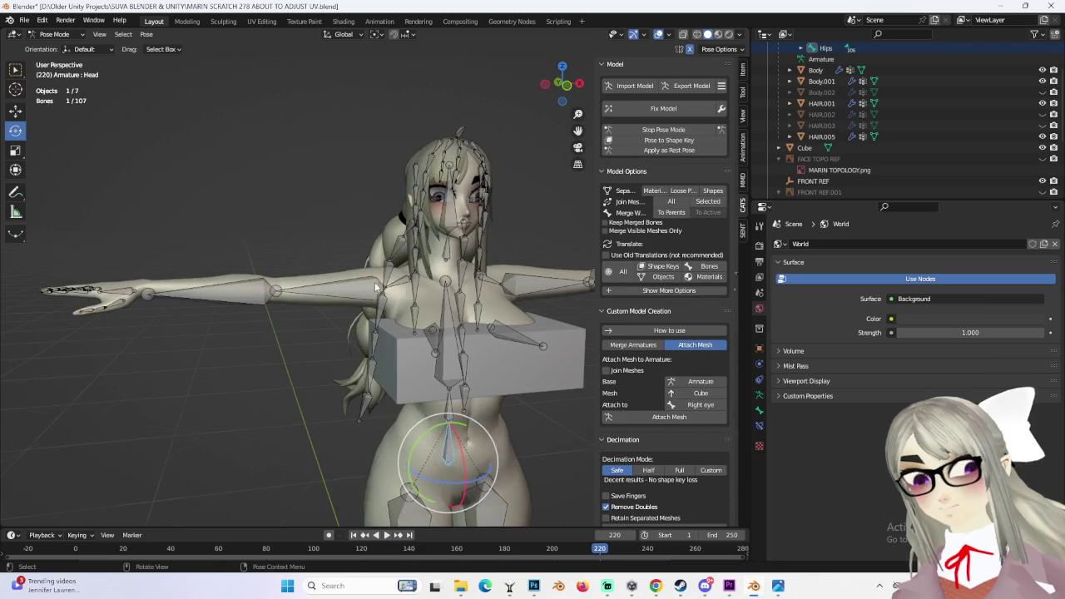
{"action": "left_click_drag", "start_coordinate": [339, 265], "coordinate": [366, 333]}
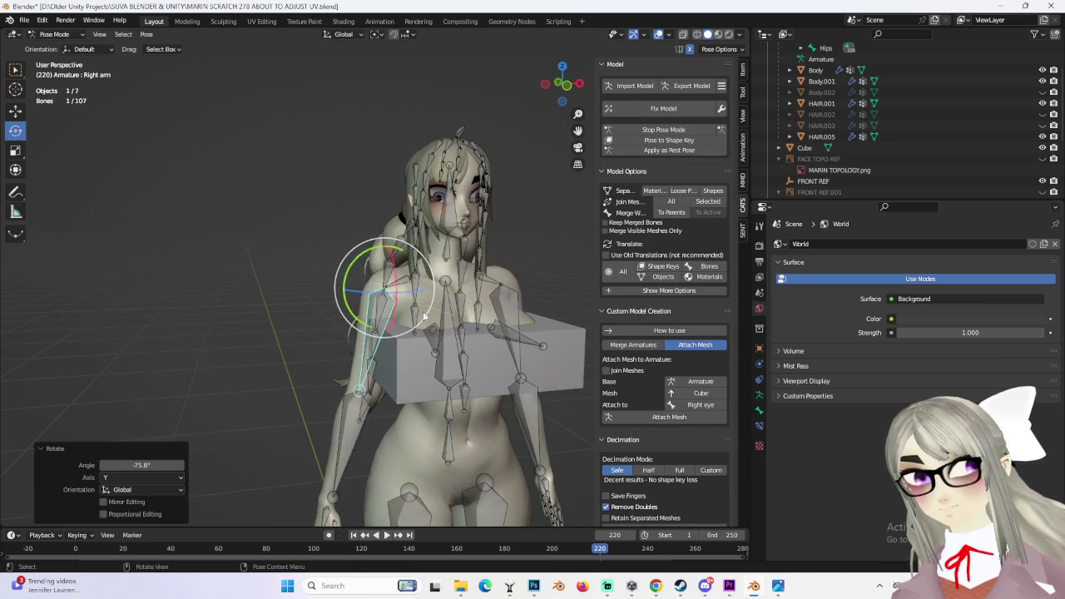
{"action": "middle_click_drag", "start_coordinate": [366, 333], "coordinate": [421, 299]}
- Hide the Armature and stop Pose Mode, returning to Object Mode
{"action": "scroll", "coordinate": [982, 160], "scroll_direction": "up", "scroll_amount": 3}
{"action": "left_click", "coordinate": [1043, 69]}
{"action": "mouse_move", "coordinate": [466, 267]}
{"action": "middle_mouse_down"}
{"action": "mouse_move", "coordinate": [487, 229]}
{"action": "mouse_move", "coordinate": [431, 274]}
{"action": "mouse_move", "coordinate": [488, 266]}
{"action": "mouse_move", "coordinate": [532, 274]}
{"action": "mouse_move", "coordinate": [447, 287]}
{"action": "mouse_move", "coordinate": [514, 334]}
{"action": "mouse_move", "coordinate": [529, 368]}
{"action": "mouse_move", "coordinate": [598, 79]}
{"action": "middle_mouse_up"}
{"action": "scroll", "coordinate": [466, 266], "scroll_direction": "up", "scroll_amount": 2}
{"action": "scroll", "coordinate": [488, 266], "scroll_direction": "up", "scroll_amount": 2}
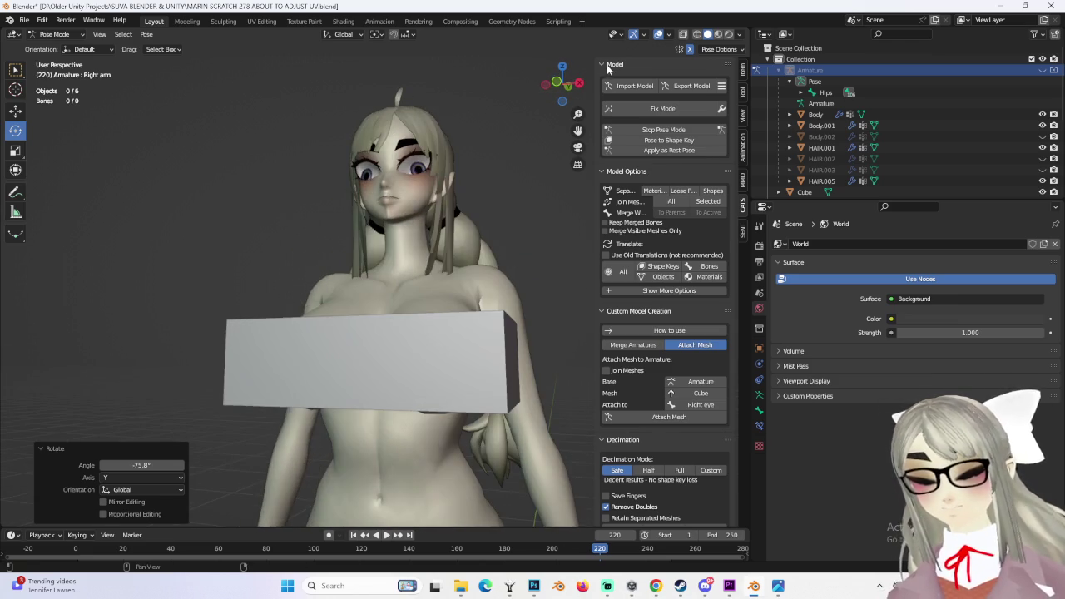
{"action": "left_click", "coordinate": [652, 132]}
{"action": "scroll", "coordinate": [444, 313], "scroll_direction": "up", "scroll_amount": 3}
{"action": "middle_click_drag", "start_coordinate": [445, 313], "coordinate": [433, 320]}
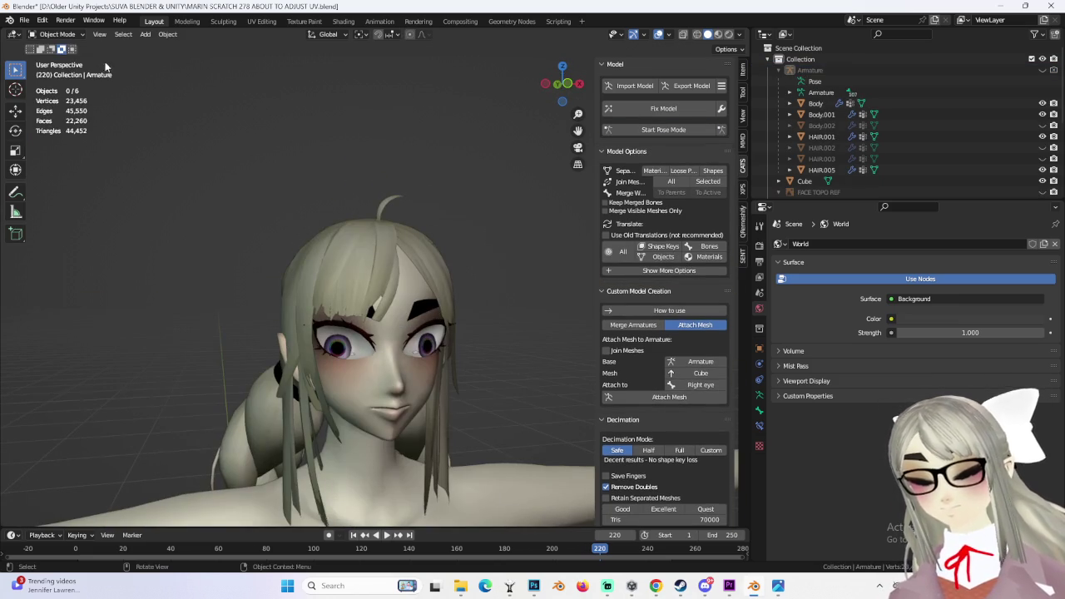
- Save the current blend file under a new name ending in 'X'
{"action": "left_click", "coordinate": [25, 20]}
{"action": "left_click", "coordinate": [57, 105]}
{"action": "left_click", "coordinate": [293, 467]}
{"action": "type", "text": "MARIN SCRATCH 279 HAIR NEED TO F"}
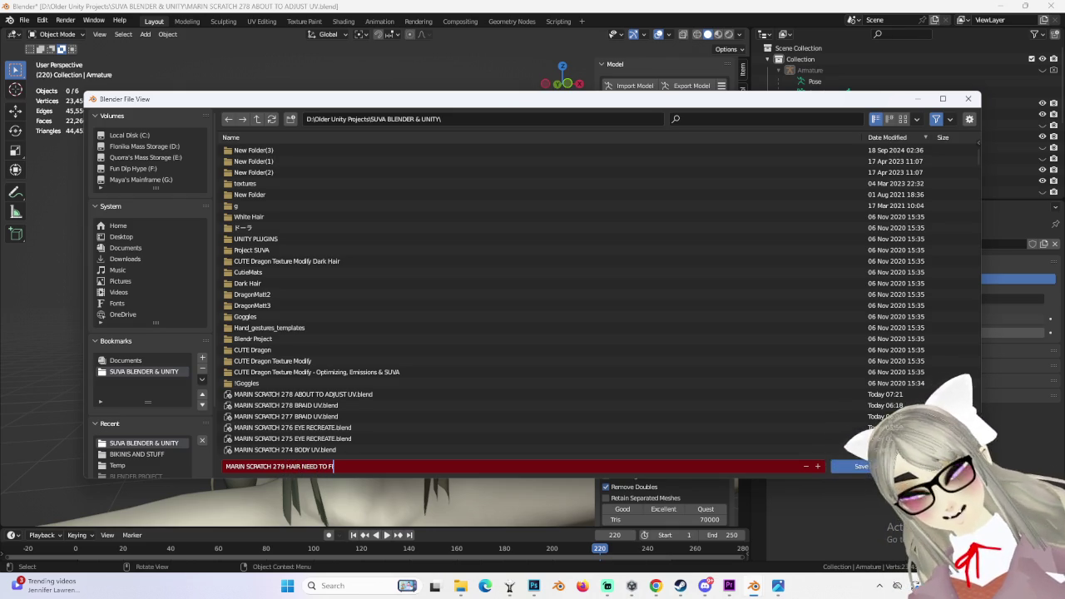
{"action": "type", "text": "X"}
{"action": "key", "text": "Return"}
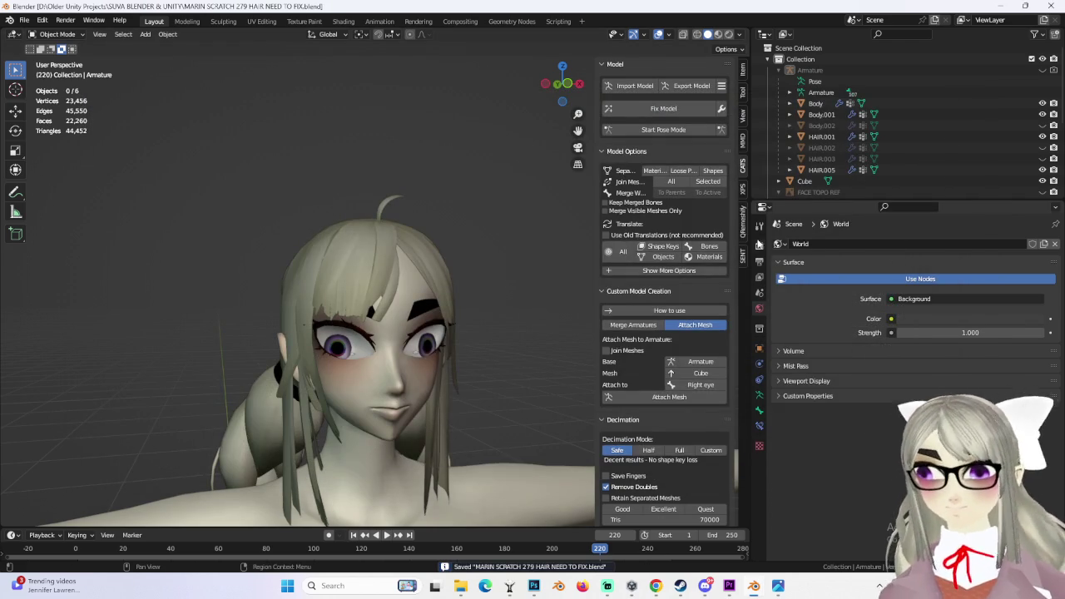
- Select the HAIR.001 hair and the braided HAIR.005 while viewing the head from the side and back
{"action": "left_click_drag", "start_coordinate": [560, 100], "coordinate": [566, 85]}
{"action": "scroll", "coordinate": [438, 316], "scroll_direction": "down", "scroll_amount": 3}
{"action": "left_click", "coordinate": [415, 274]}
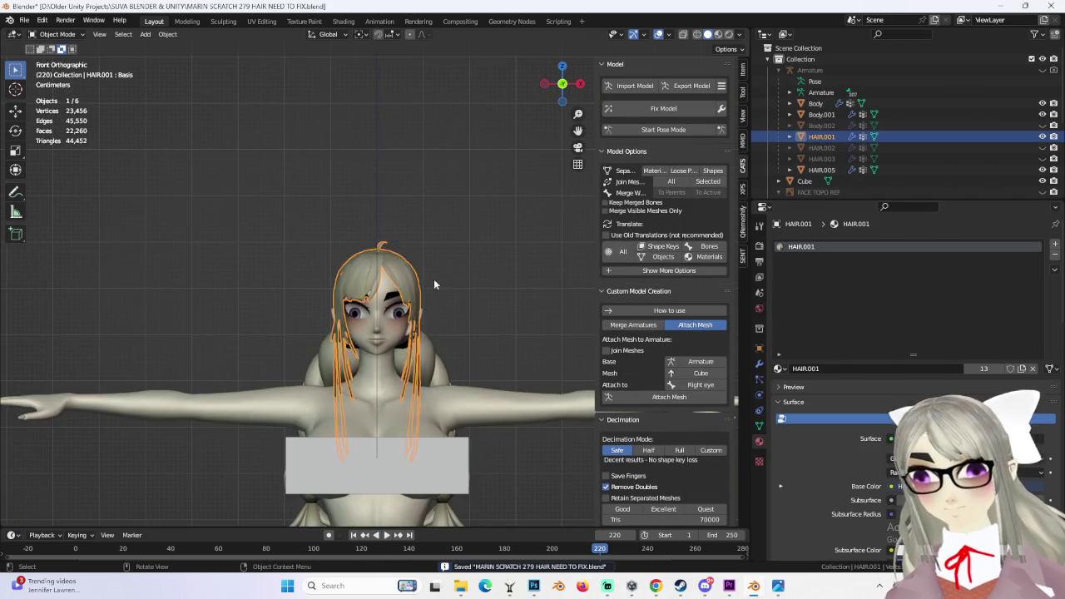
{"action": "middle_click_drag", "start_coordinate": [415, 274], "coordinate": [568, 291]}
{"action": "left_click", "coordinate": [299, 283]}
{"action": "middle_click_drag", "start_coordinate": [298, 283], "coordinate": [432, 272]}
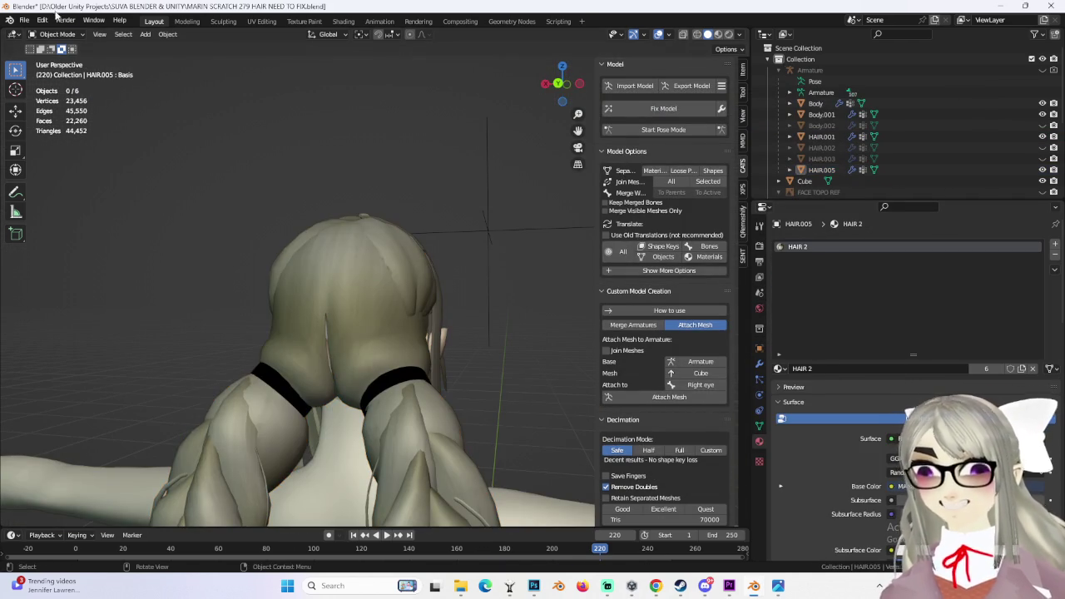
- Start opening another blend file past the save prompt and move the web browser mostly off screen
{"action": "left_click", "coordinate": [25, 20]}
{"action": "key", "text": "ctrl+q"}
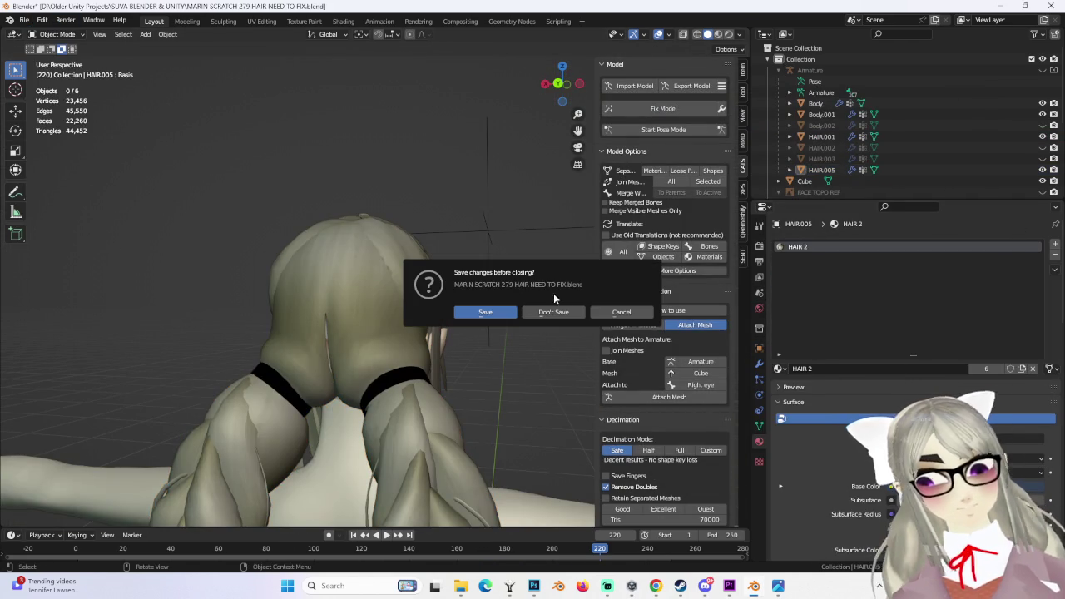
{"action": "left_click", "coordinate": [553, 312]}
{"action": "mouse_move", "coordinate": [656, 586]}
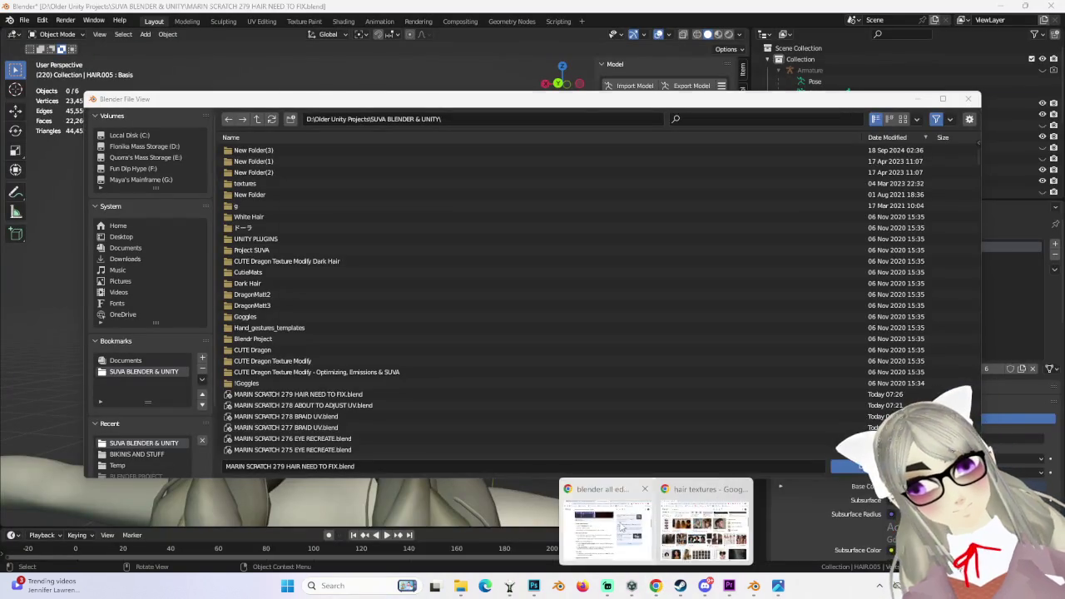
{"action": "left_click", "coordinate": [606, 521]}
{"action": "left_click", "coordinate": [391, 106]}
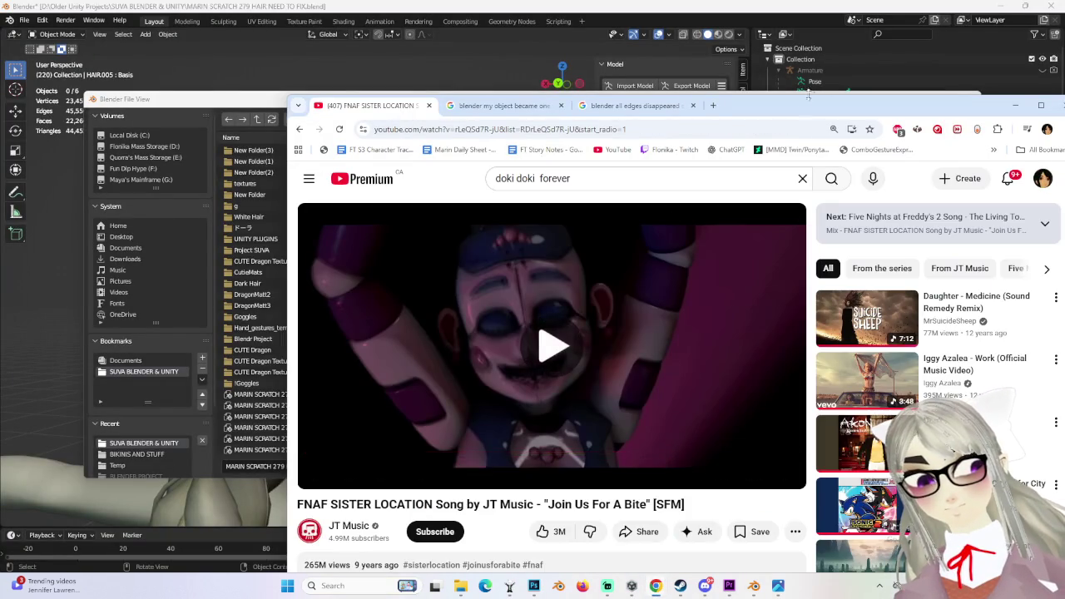
{"action": "left_click_drag", "start_coordinate": [815, 96], "coordinate": [1061, 98]}
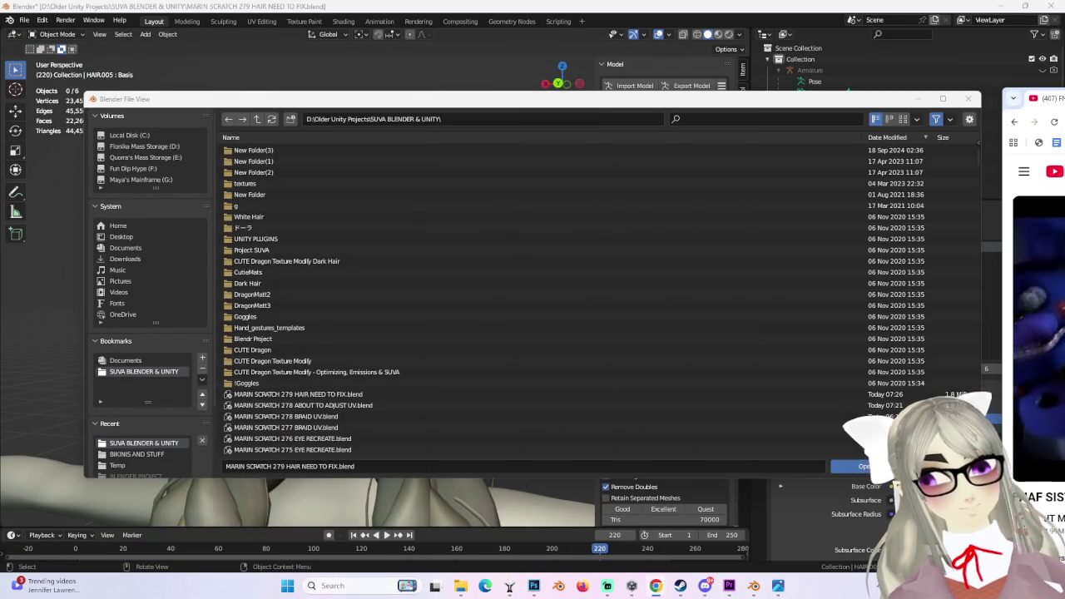
- Open MARIN SCRATCH 273 BODY UV.blend and view the whole character
{"action": "scroll", "coordinate": [649, 341], "scroll_direction": "down", "scroll_amount": 4}
{"action": "scroll", "coordinate": [441, 361], "scroll_direction": "down", "scroll_amount": 1}
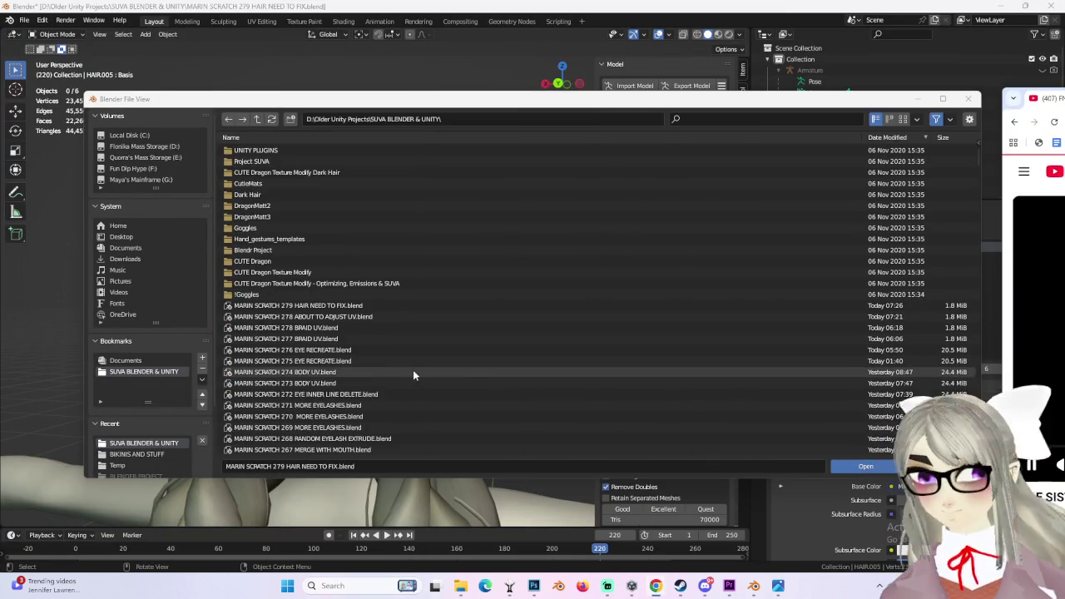
{"action": "double_click", "coordinate": [354, 384]}
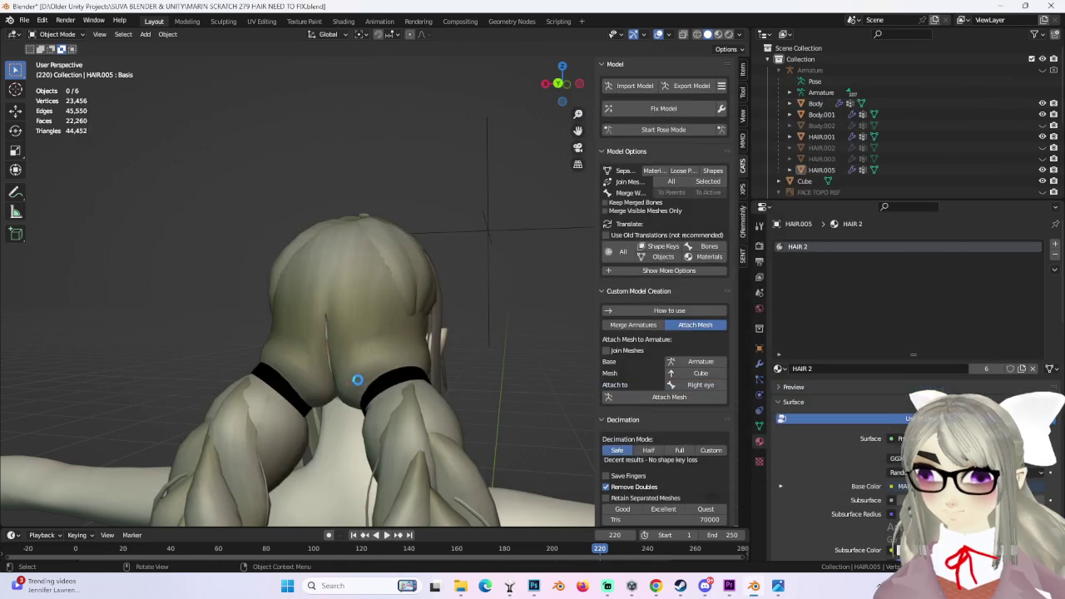
{"action": "scroll", "coordinate": [416, 278], "scroll_direction": "down", "scroll_amount": 5}
{"action": "middle_click_drag", "start_coordinate": [415, 278], "coordinate": [422, 236]}
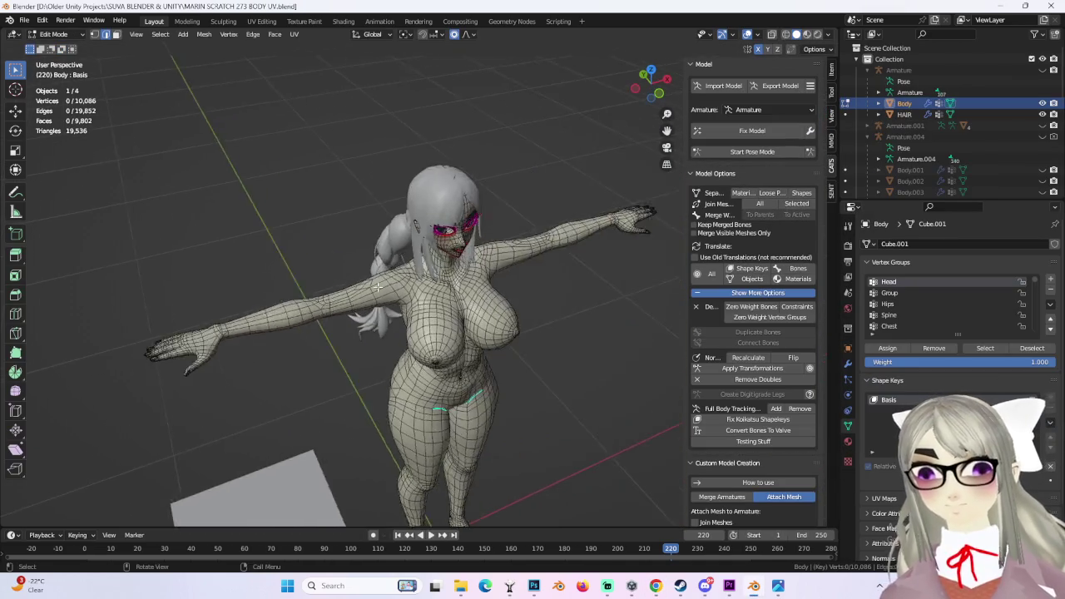
- Leave Edit Mode on the Body and enter Edit Mode on the HAIR object to view the braids
{"action": "middle_click_drag", "start_coordinate": [345, 260], "coordinate": [150, 129]}
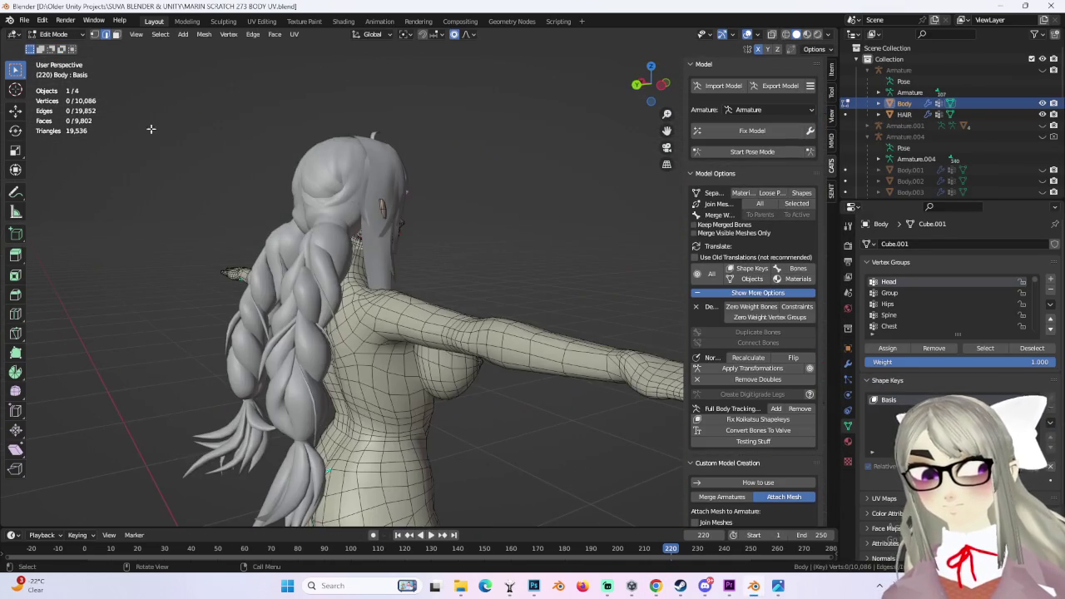
{"action": "left_click", "coordinate": [59, 47]}
{"action": "left_click", "coordinate": [313, 270]}
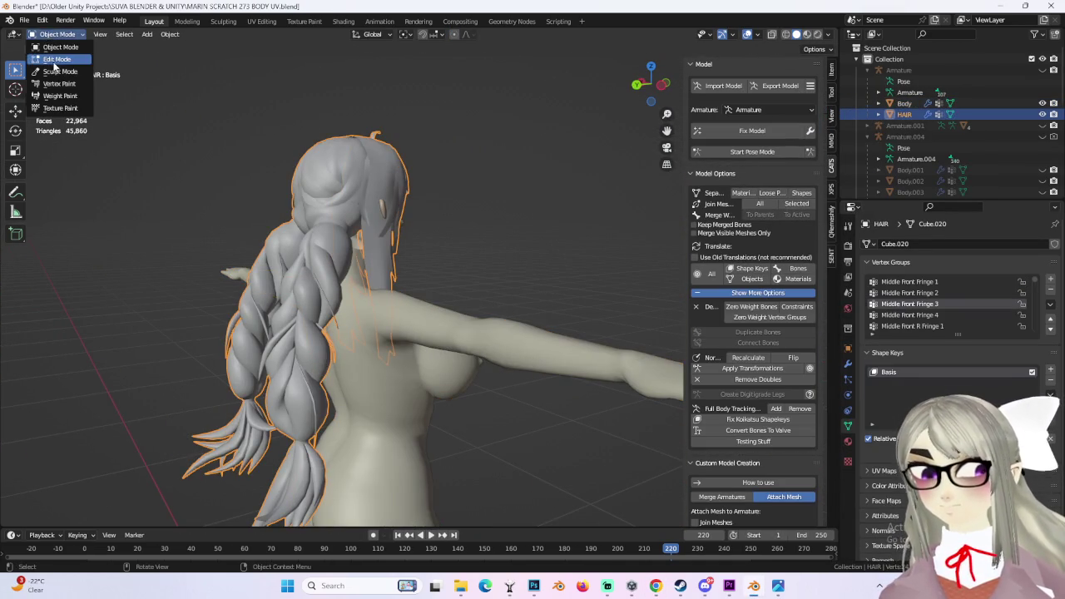
{"action": "left_click", "coordinate": [55, 60]}
{"action": "middle_click_drag", "start_coordinate": [466, 308], "coordinate": [516, 329]}
{"action": "mouse_move", "coordinate": [471, 365]}
{"action": "middle_mouse_down"}
{"action": "mouse_move", "coordinate": [499, 363]}
{"action": "mouse_move", "coordinate": [494, 300]}
{"action": "mouse_move", "coordinate": [558, 309]}
{"action": "mouse_move", "coordinate": [437, 316]}
{"action": "mouse_move", "coordinate": [509, 327]}
{"action": "mouse_move", "coordinate": [366, 300]}
{"action": "mouse_move", "coordinate": [333, 250]}
{"action": "middle_mouse_up"}
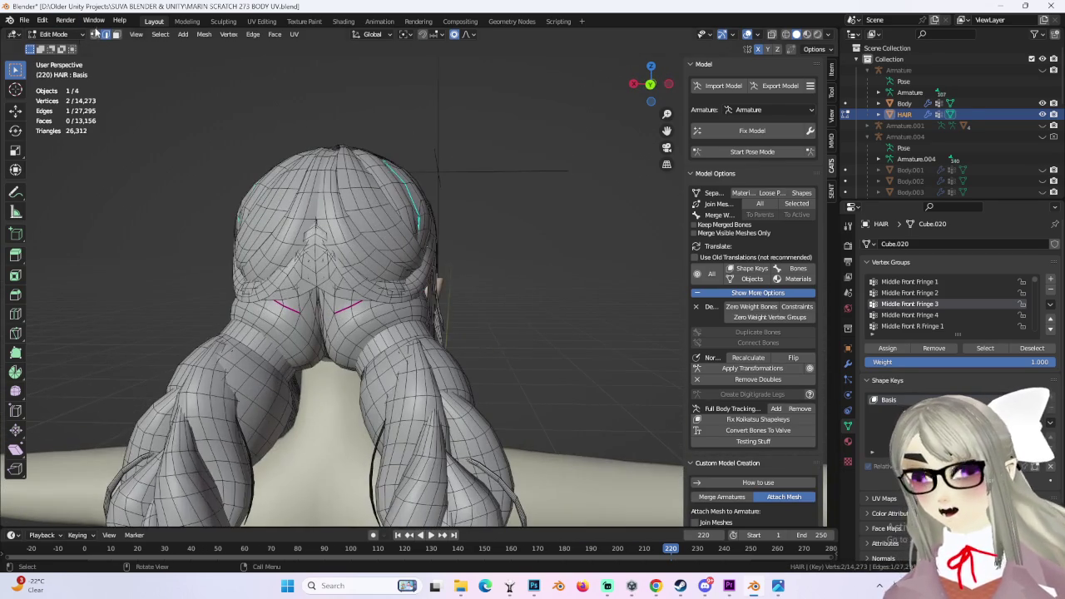
{"action": "middle_click_drag", "start_coordinate": [132, 58], "coordinate": [510, 272]}
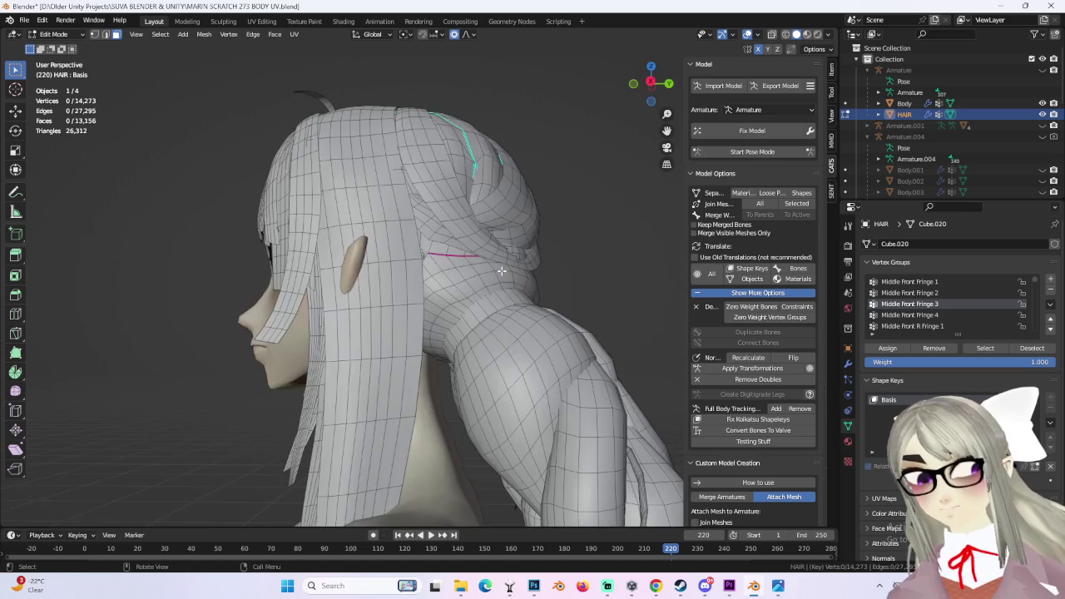
- In right orthographic wireframe view, select the upper back hair and all linked pieces
{"action": "left_click", "coordinate": [651, 82]}
{"action": "left_click", "coordinate": [787, 35]}
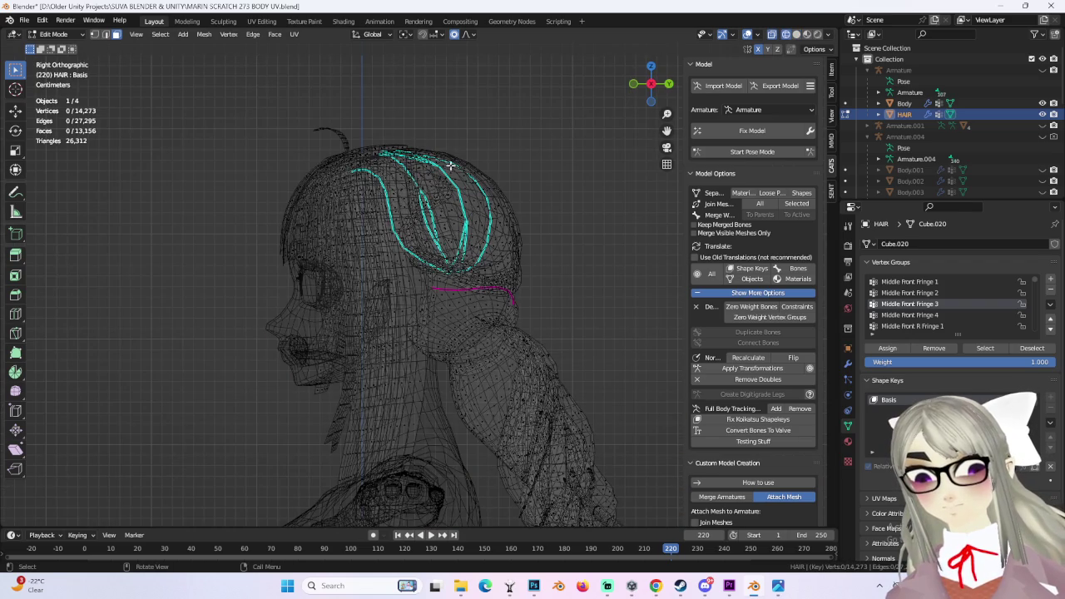
{"action": "left_click_drag", "start_coordinate": [527, 312], "coordinate": [528, 313]}
{"action": "left_click_drag", "start_coordinate": [519, 225], "coordinate": [518, 225]}
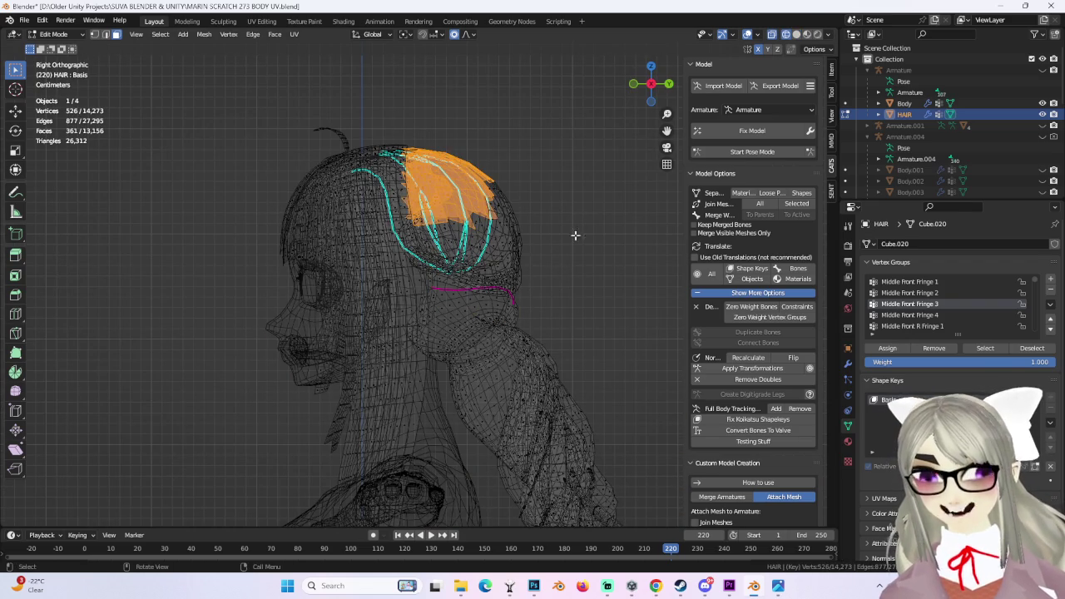
{"action": "key", "text": "ctrl+l"}
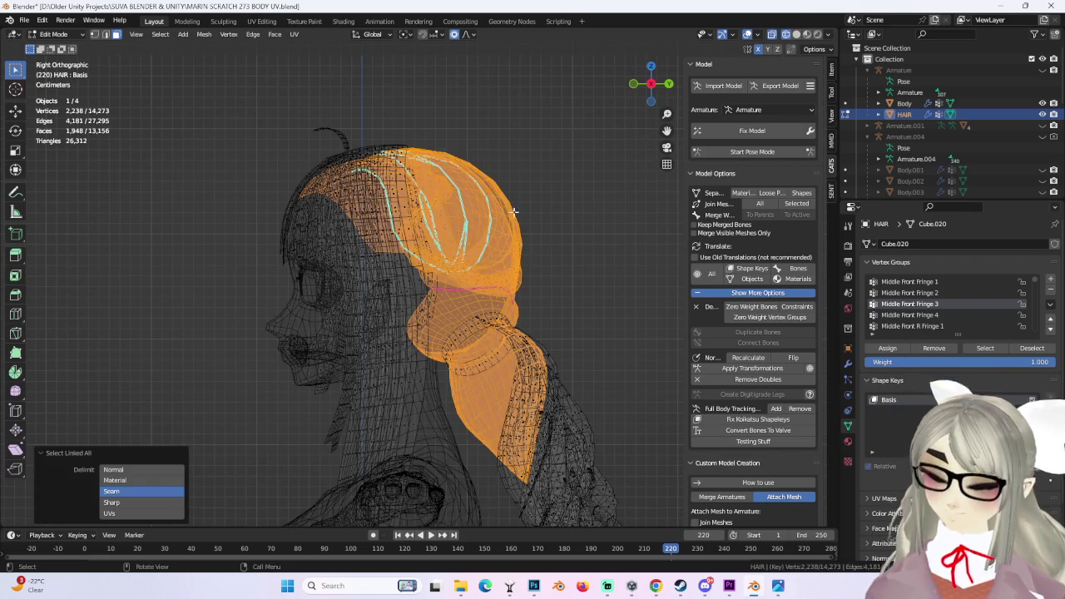
- Select the Armature and then the Body object, and return to Object Mode
{"action": "middle_click_drag", "start_coordinate": [471, 277], "coordinate": [399, 260]}
{"action": "scroll", "coordinate": [372, 252], "scroll_direction": "up", "scroll_amount": 2}
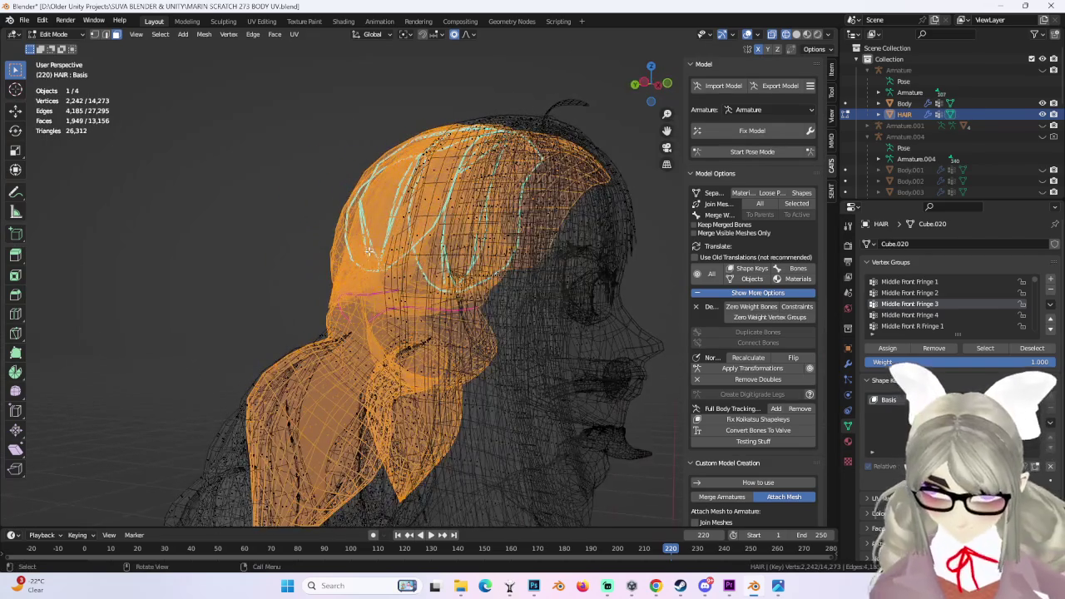
{"action": "mouse_move", "coordinate": [409, 220]}
{"action": "middle_mouse_down"}
{"action": "mouse_move", "coordinate": [393, 246]}
{"action": "mouse_move", "coordinate": [537, 247]}
{"action": "mouse_move", "coordinate": [347, 256]}
{"action": "middle_mouse_up"}
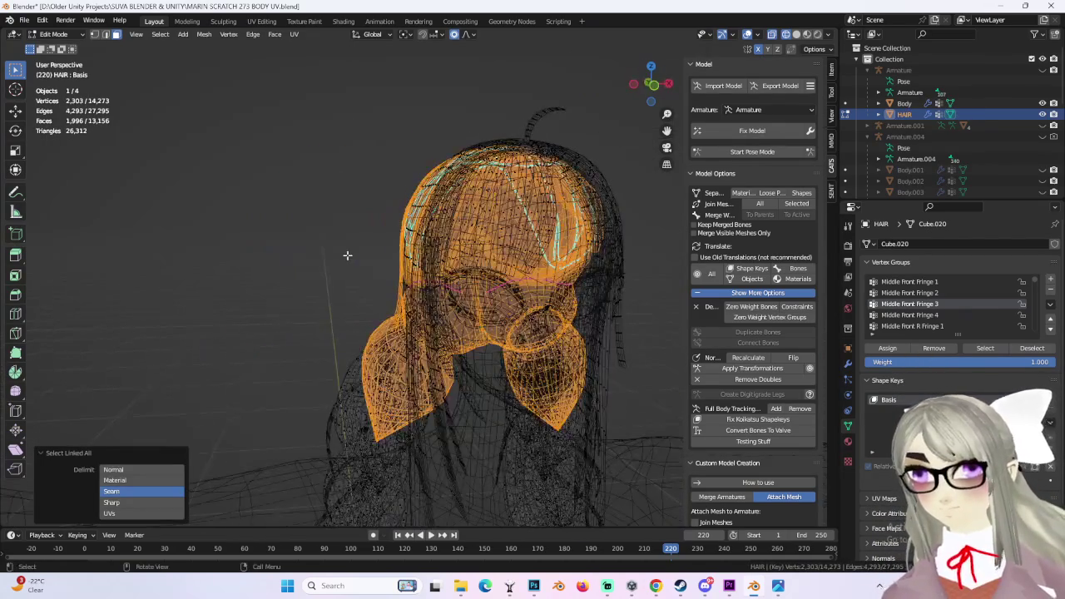
{"action": "left_click", "coordinate": [918, 70]}
{"action": "left_click", "coordinate": [913, 103]}
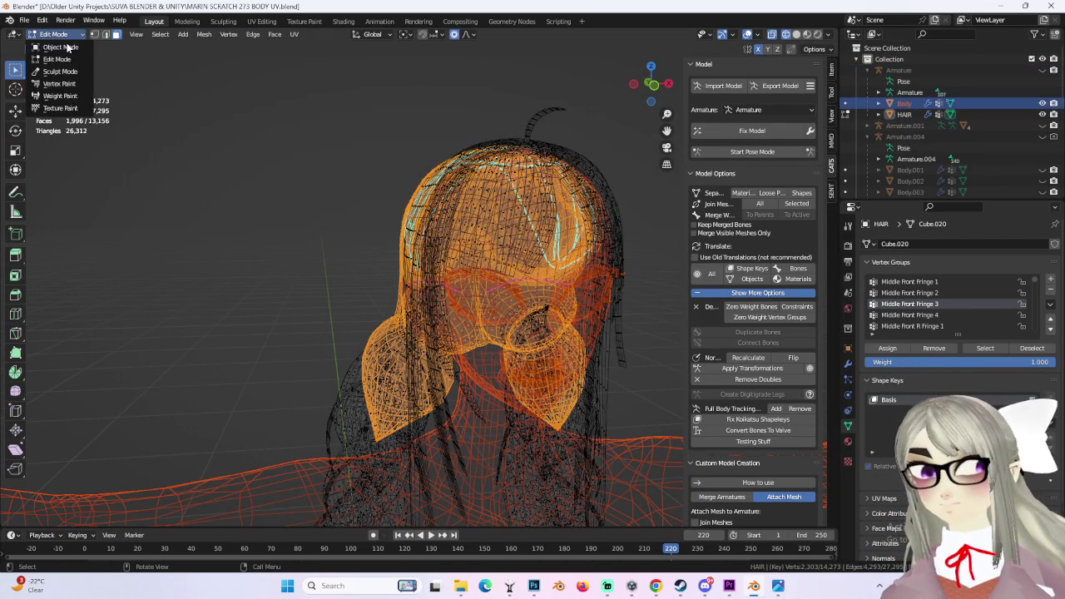
{"action": "left_click", "coordinate": [63, 46]}
- Delete the side reference image from the Outliner
{"action": "left_click", "coordinate": [926, 126]}
{"action": "scroll", "coordinate": [929, 150], "scroll_direction": "down", "scroll_amount": 1}
{"action": "right_click", "coordinate": [923, 188]}
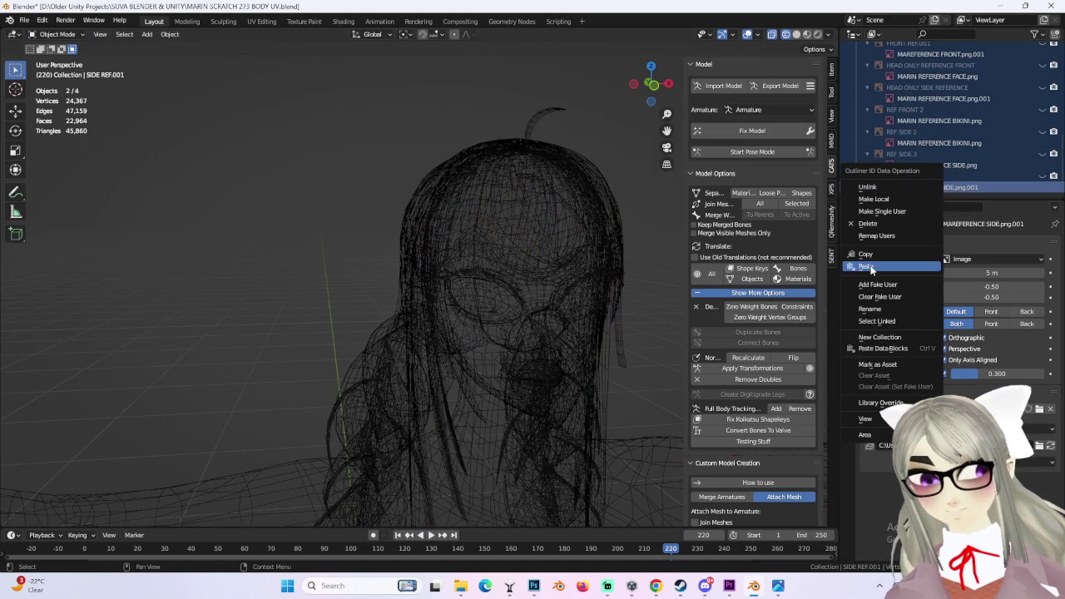
{"action": "left_click", "coordinate": [868, 224]}
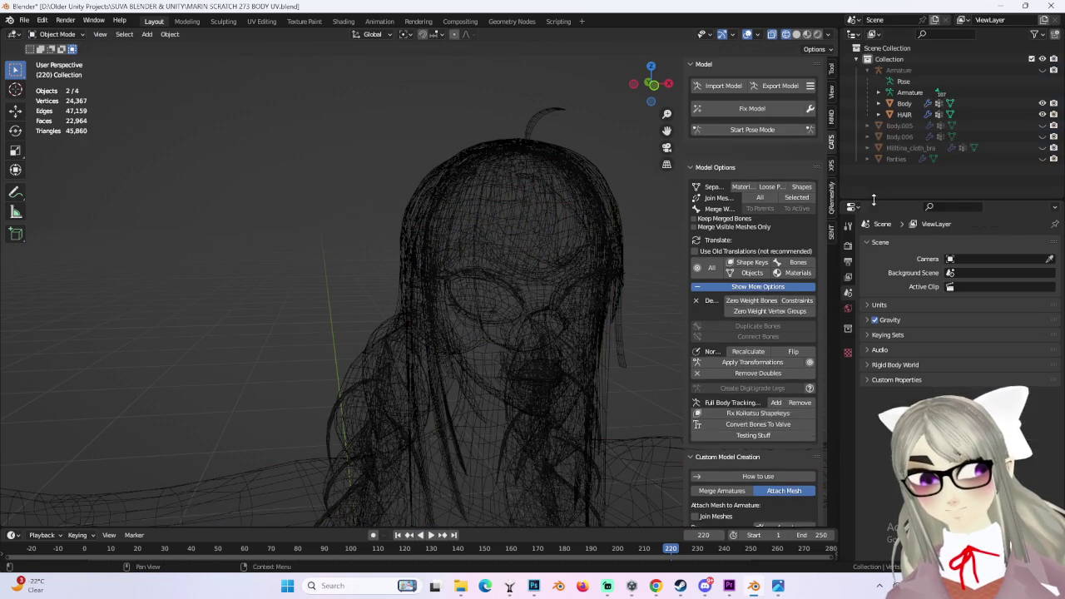
- Delete the leftover objects Body.005 through Panties, then select Body and open the model export settings
{"action": "left_click", "coordinate": [910, 125]}
{"action": "left_click", "coordinate": [910, 111]}
{"action": "left_click", "coordinate": [899, 159], "text": "shift"}
{"action": "right_click", "coordinate": [903, 161]}
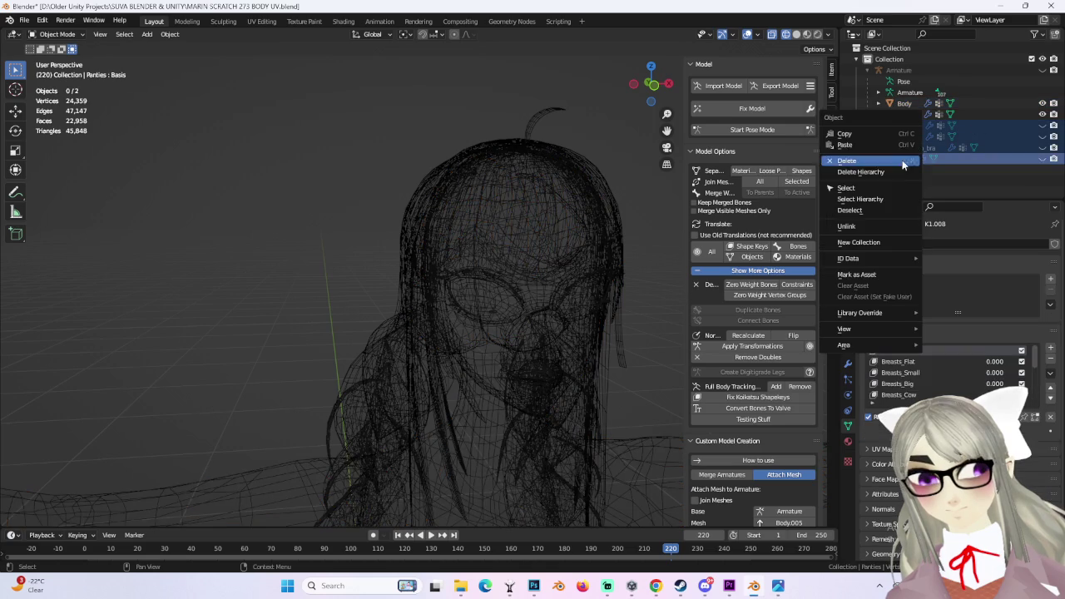
{"action": "left_click", "coordinate": [895, 160]}
{"action": "left_click", "coordinate": [907, 103]}
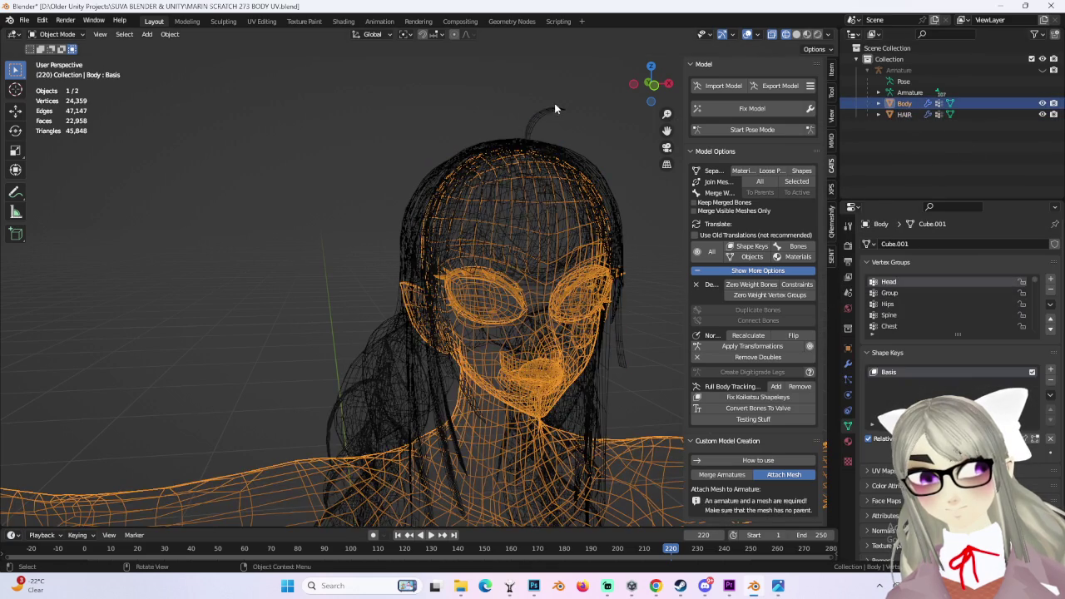
{"action": "left_click", "coordinate": [773, 89]}
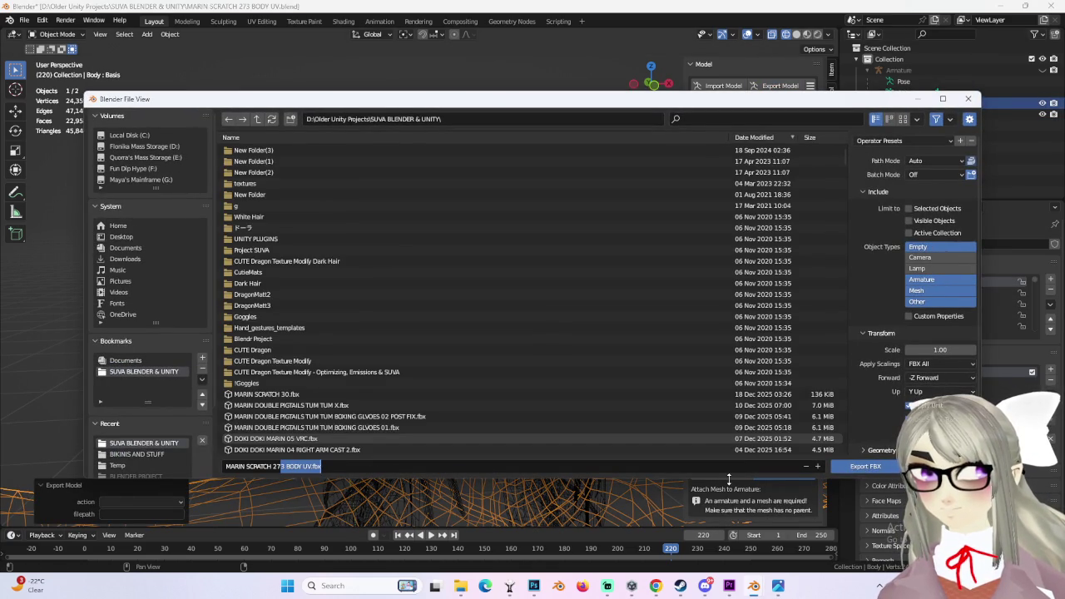
- Export the model as FBX and open MARIN SCRATCH 279 HAIR NEED TO FIX.blend without saving
{"action": "left_click", "coordinate": [866, 467]}
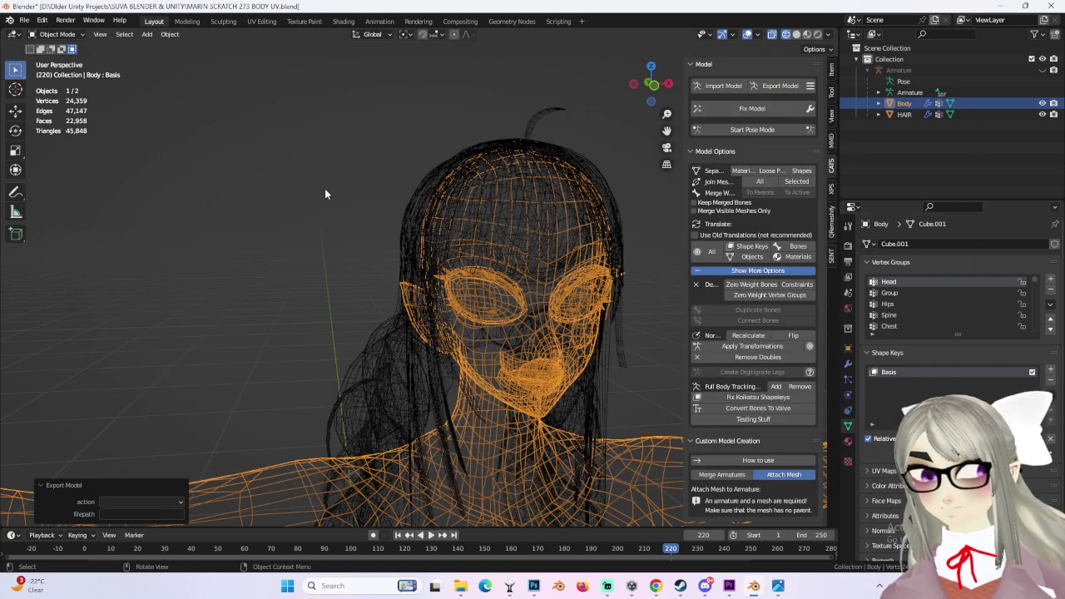
{"action": "left_click", "coordinate": [24, 20]}
{"action": "left_click", "coordinate": [37, 241]}
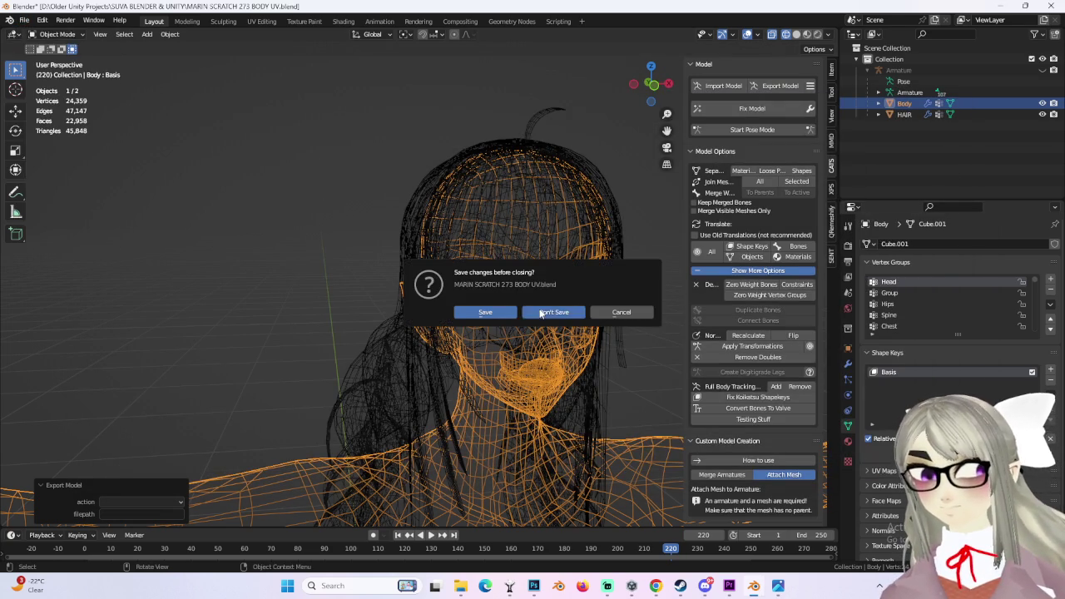
{"action": "left_click", "coordinate": [541, 313]}
{"action": "left_click", "coordinate": [338, 396]}
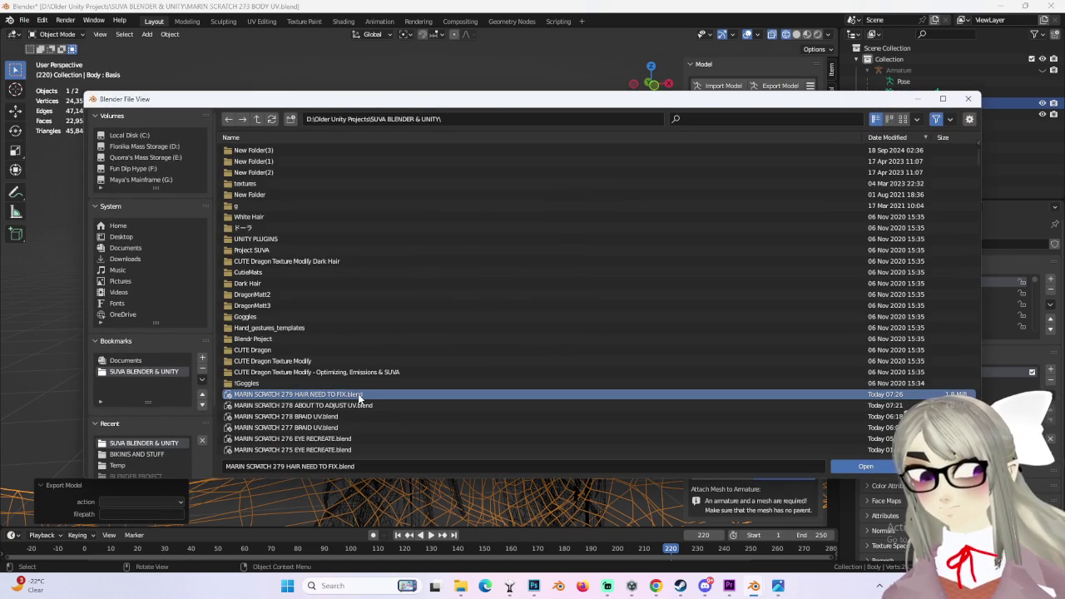
{"action": "double_click", "coordinate": [357, 397]}
- Bring up the model import browser, then close it and enter Edit Mode on the hair
{"action": "mouse_move", "coordinate": [639, 301]}
{"action": "middle_mouse_down"}
{"action": "mouse_move", "coordinate": [520, 302]}
{"action": "mouse_move", "coordinate": [333, 250]}
{"action": "middle_mouse_up"}
{"action": "left_click", "coordinate": [635, 87]}
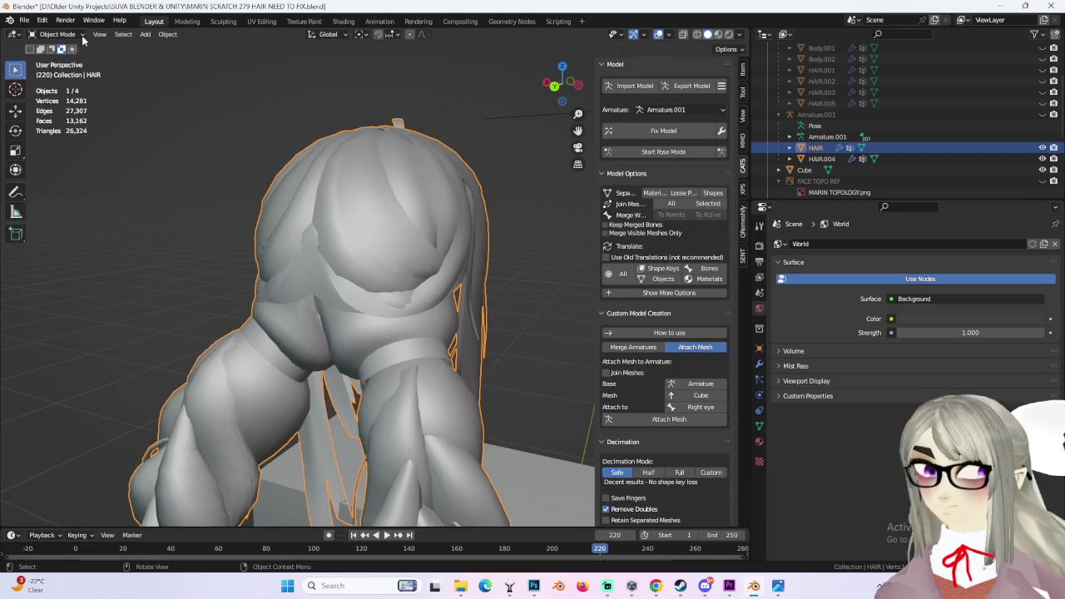
{"action": "key", "text": "Tab"}
- Select faces on the back hair and grow the selection to all linked hair
{"action": "mouse_move", "coordinate": [461, 233]}
{"action": "middle_mouse_down"}
{"action": "mouse_move", "coordinate": [386, 258]}
{"action": "mouse_move", "coordinate": [323, 254]}
{"action": "middle_mouse_up"}
{"action": "left_click", "coordinate": [322, 253]}
{"action": "scroll", "coordinate": [370, 267], "scroll_direction": "up", "scroll_amount": 3}
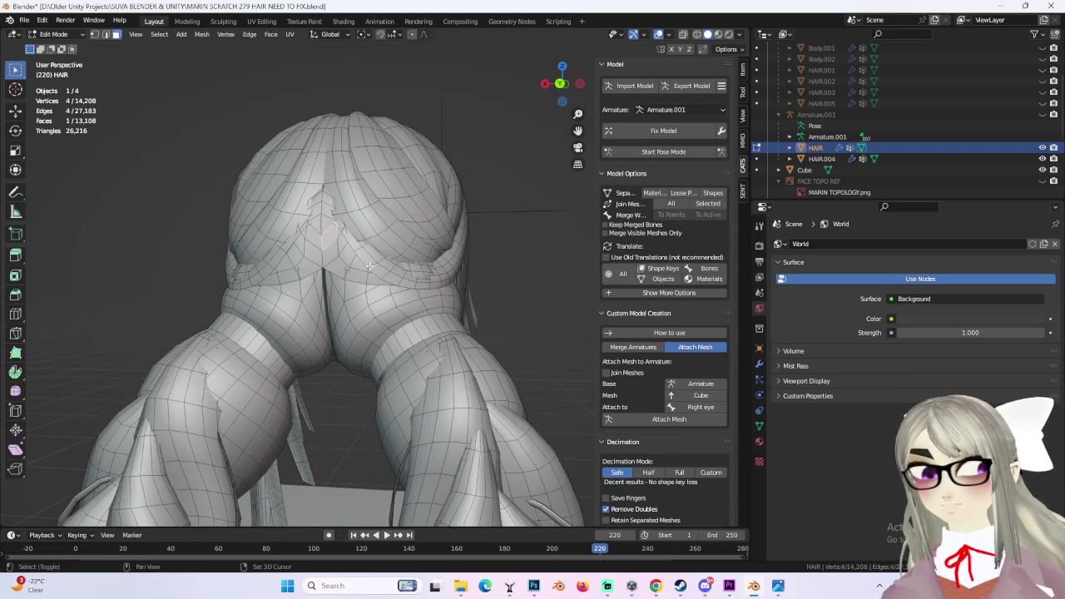
{"action": "left_click", "coordinate": [383, 237], "text": "shift"}
{"action": "middle_click_drag", "start_coordinate": [383, 236], "coordinate": [337, 252]}
{"action": "mouse_move", "coordinate": [352, 198]}
{"action": "middle_mouse_down"}
{"action": "mouse_move", "coordinate": [431, 230]}
{"action": "mouse_move", "coordinate": [503, 239]}
{"action": "middle_mouse_up"}
{"action": "key", "text": "ctrl+l"}
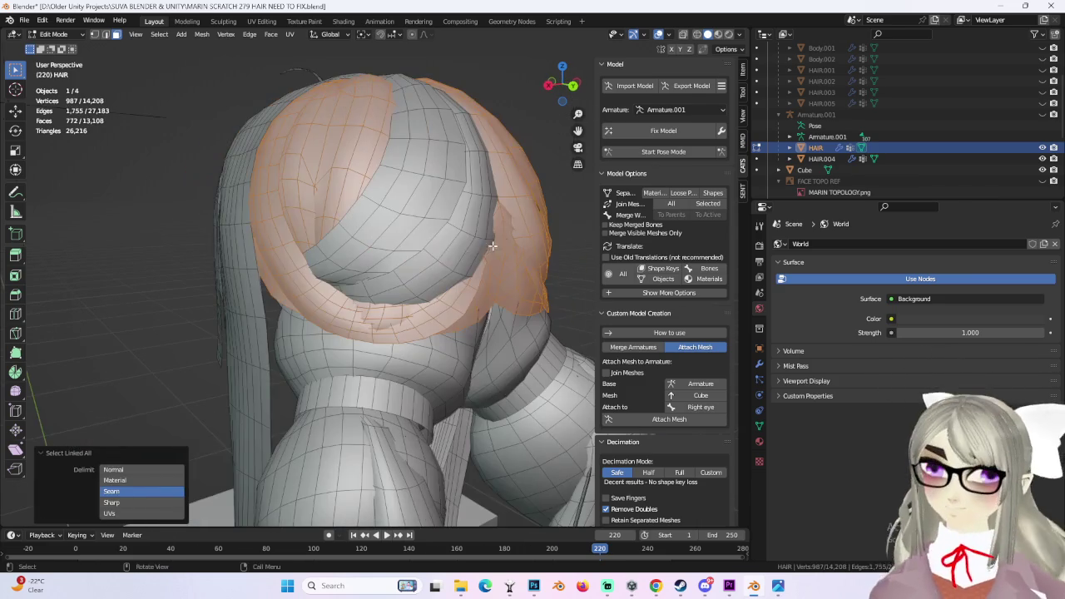
- Add another linked hair piece to the selection and undo a stray patch of faces
{"action": "left_click", "coordinate": [433, 242], "text": "shift"}
{"action": "mouse_move", "coordinate": [433, 242]}
{"action": "middle_mouse_down"}
{"action": "mouse_move", "coordinate": [440, 348]}
{"action": "mouse_move", "coordinate": [425, 307]}
{"action": "mouse_move", "coordinate": [305, 356]}
{"action": "middle_mouse_up"}
{"action": "key", "text": "ctrl+l"}
{"action": "scroll", "coordinate": [339, 299], "scroll_direction": "up", "scroll_amount": 3}
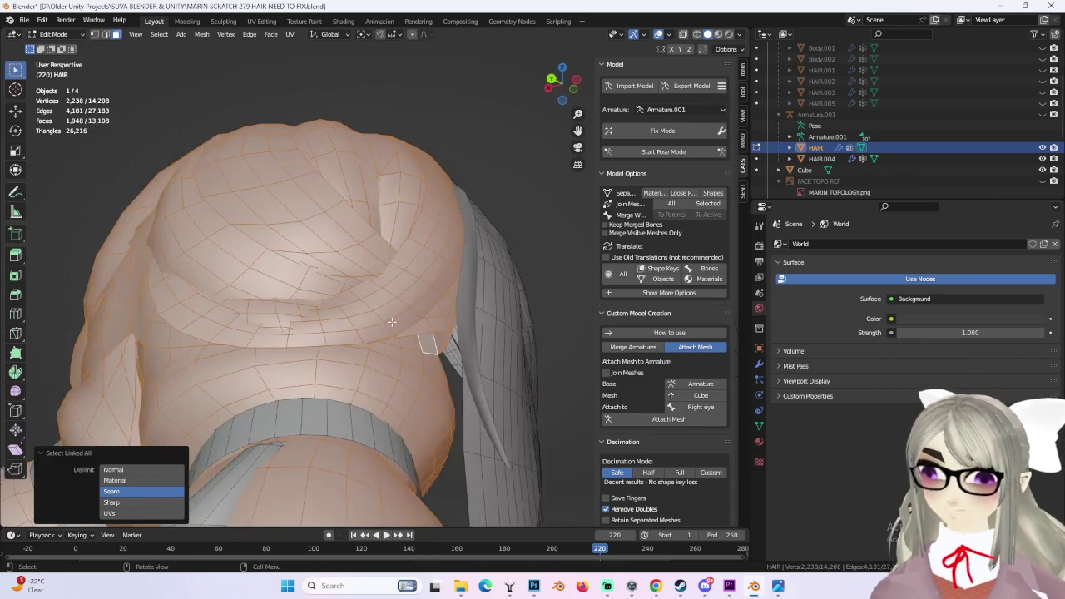
{"action": "mouse_move", "coordinate": [339, 299]}
{"action": "middle_mouse_down"}
{"action": "mouse_move", "coordinate": [371, 296]}
{"action": "mouse_move", "coordinate": [388, 336]}
{"action": "middle_mouse_up"}
{"action": "key", "text": "ctrl+z"}
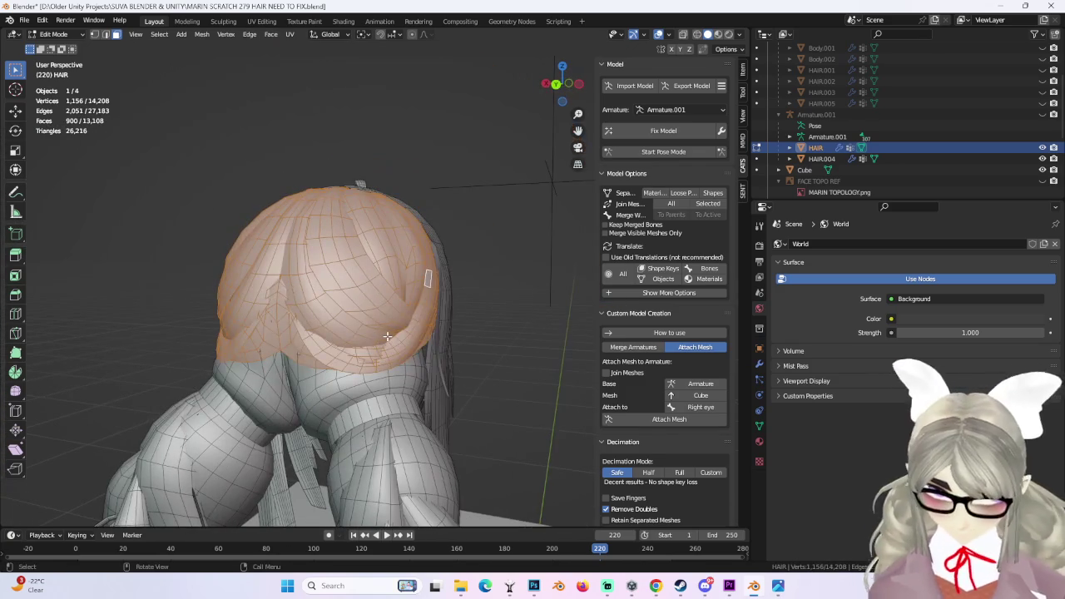
- Separate the selected faces into the new object HAIR.006 and return to Object Mode
{"action": "left_click", "coordinate": [386, 336]}
{"action": "left_click", "coordinate": [55, 34]}
{"action": "left_click", "coordinate": [52, 45]}
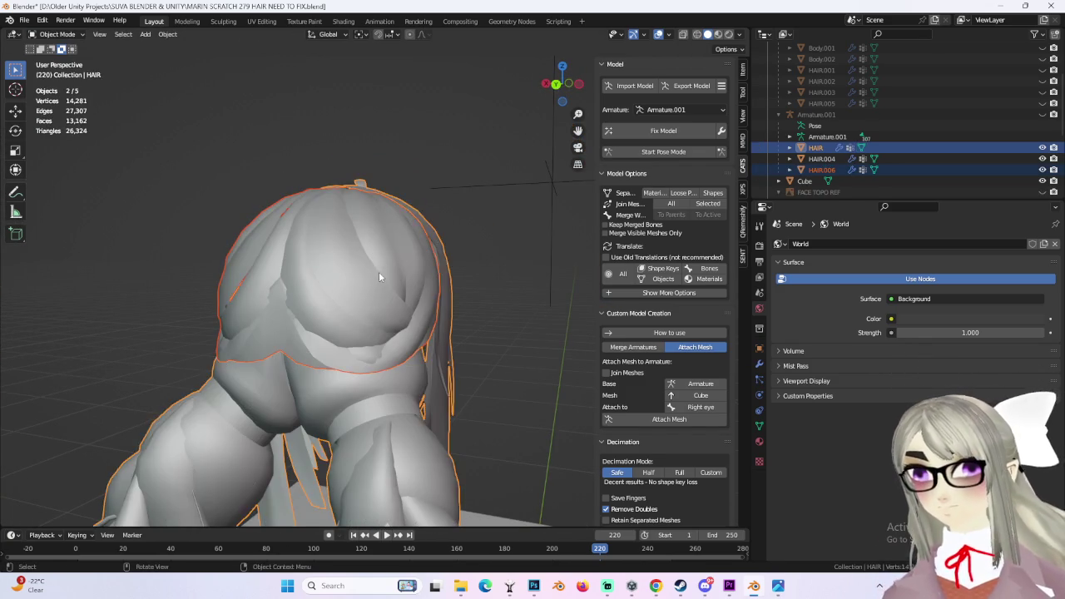
- Hide HAIR.006 and delete the old HAIR object
{"action": "left_click", "coordinate": [1053, 169]}
{"action": "mouse_move", "coordinate": [422, 342]}
{"action": "middle_mouse_down"}
{"action": "mouse_move", "coordinate": [431, 316]}
{"action": "mouse_move", "coordinate": [524, 310]}
{"action": "mouse_move", "coordinate": [466, 324]}
{"action": "middle_mouse_up"}
{"action": "left_click", "coordinate": [431, 317]}
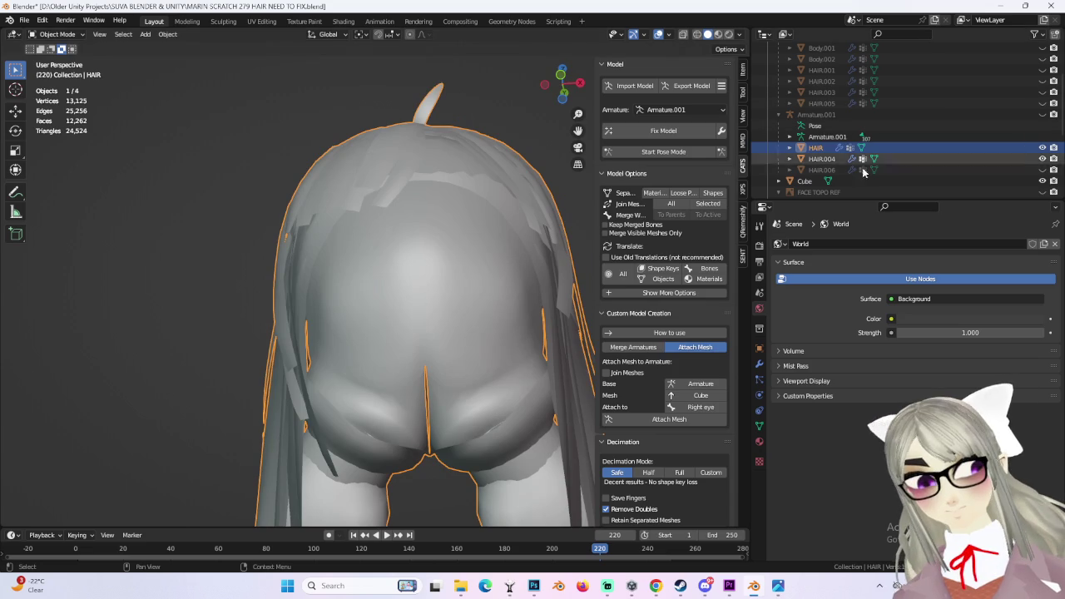
{"action": "right_click", "coordinate": [821, 148]}
{"action": "left_click", "coordinate": [823, 150]}
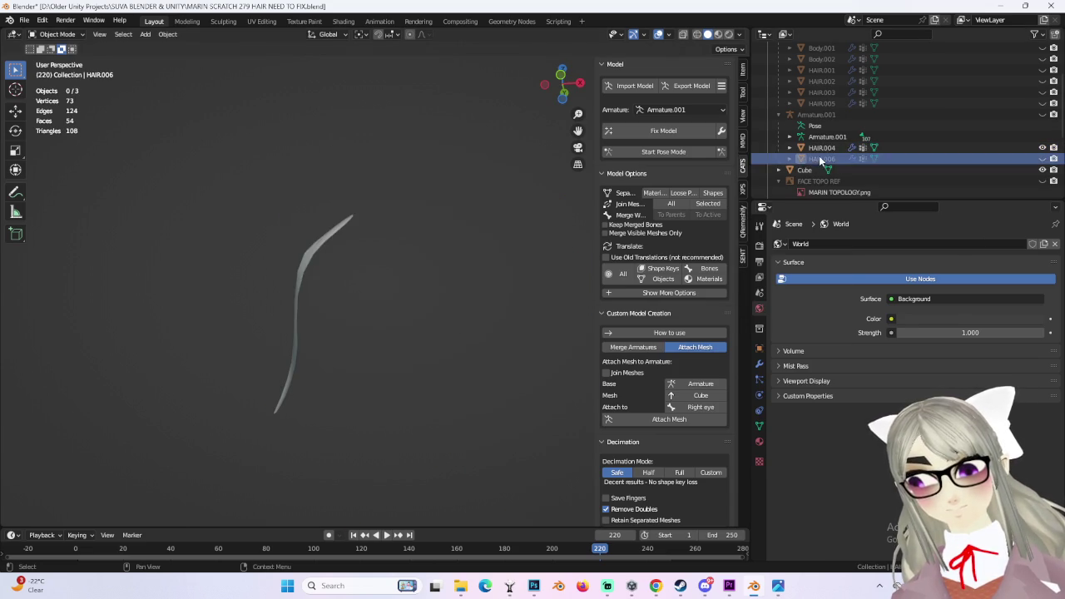
- Unhide HAIR.006 and join the hair meshes into Body with Ctrl+J
{"action": "left_click", "coordinate": [1042, 159]}
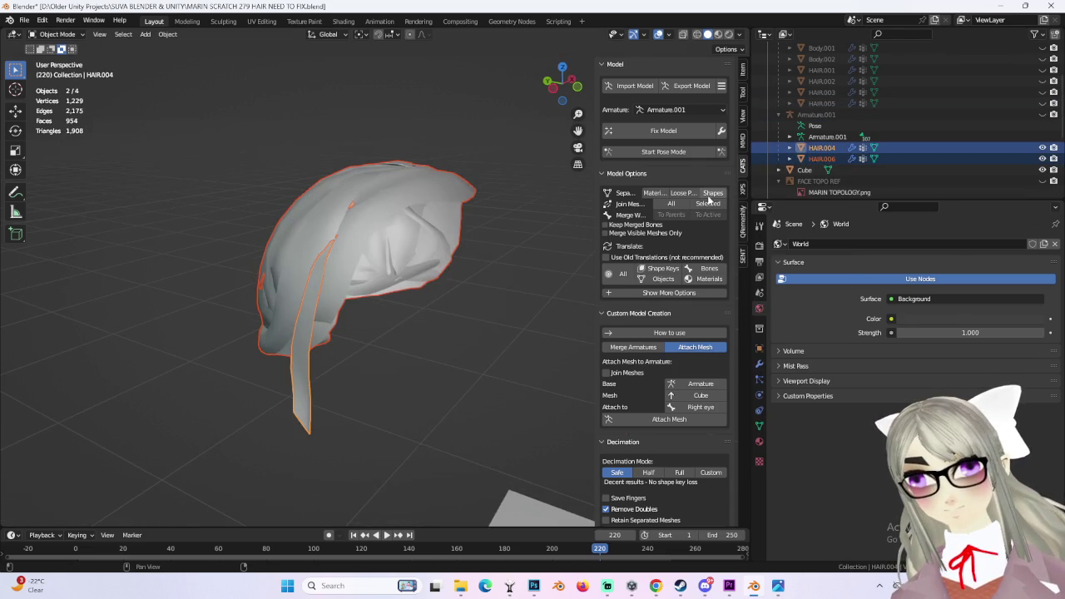
{"action": "left_click", "coordinate": [708, 203]}
{"action": "mouse_move", "coordinate": [553, 268]}
{"action": "middle_mouse_down"}
{"action": "mouse_move", "coordinate": [337, 297]}
{"action": "mouse_move", "coordinate": [530, 293]}
{"action": "middle_mouse_up"}
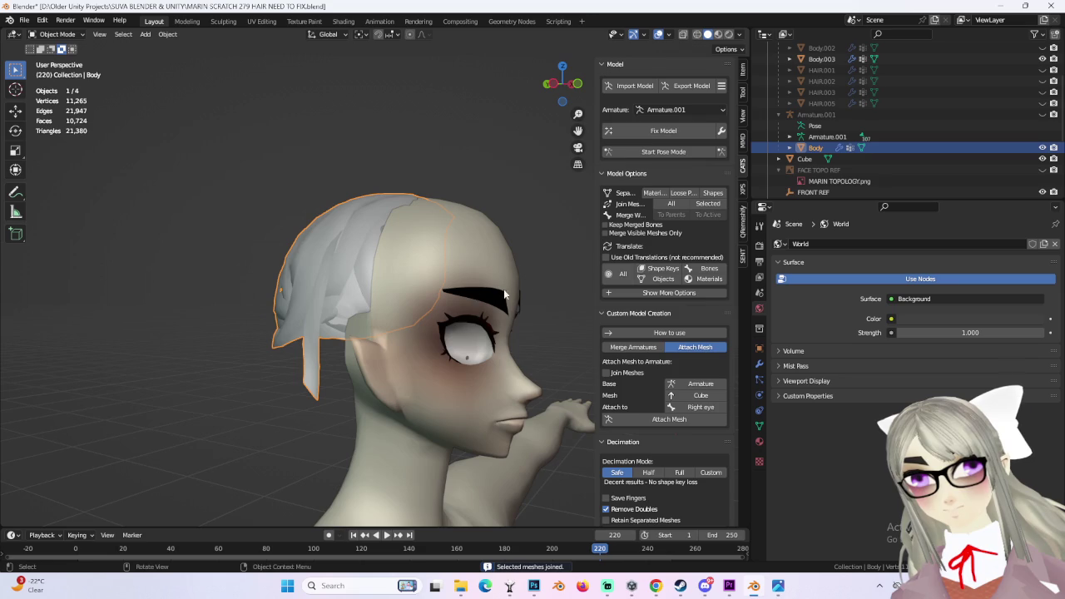
{"action": "mouse_move", "coordinate": [533, 195]}
{"action": "middle_mouse_down"}
{"action": "mouse_move", "coordinate": [443, 257]}
{"action": "mouse_move", "coordinate": [377, 264]}
{"action": "mouse_move", "coordinate": [428, 278]}
{"action": "middle_mouse_up"}
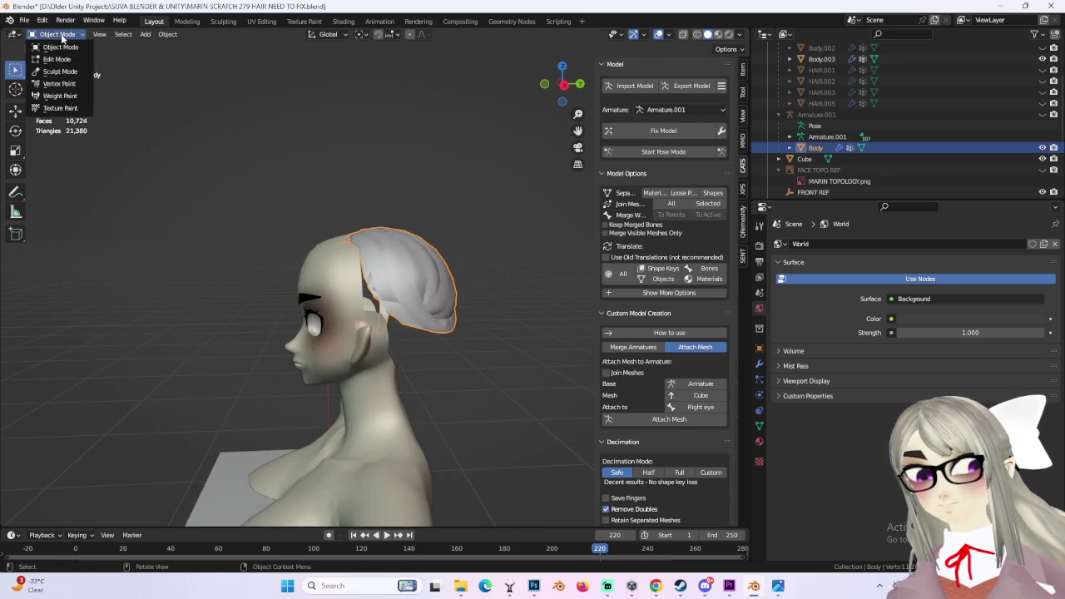
{"action": "mouse_move", "coordinate": [329, 291]}
{"action": "middle_mouse_down"}
{"action": "mouse_move", "coordinate": [437, 275]}
{"action": "mouse_move", "coordinate": [416, 267]}
{"action": "mouse_move", "coordinate": [494, 317]}
{"action": "mouse_move", "coordinate": [544, 297]}
{"action": "middle_mouse_up"}
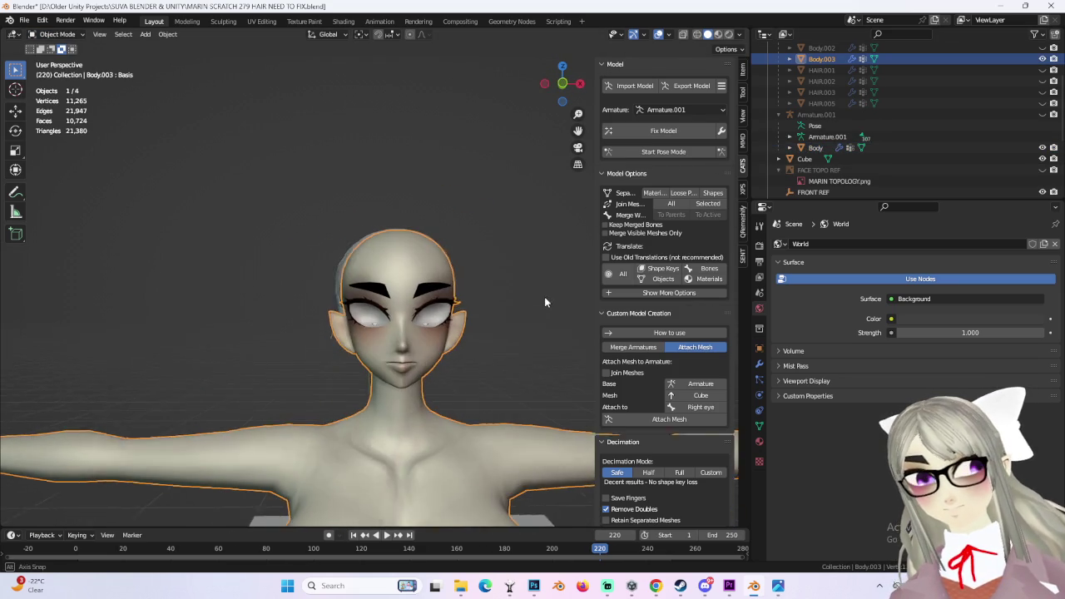
- Hide the face mesh Body.003, then unhide and select Armature.001
{"action": "left_click", "coordinate": [1043, 58]}
{"action": "left_click", "coordinate": [414, 288]}
{"action": "middle_click_drag", "start_coordinate": [414, 283], "coordinate": [478, 273]}
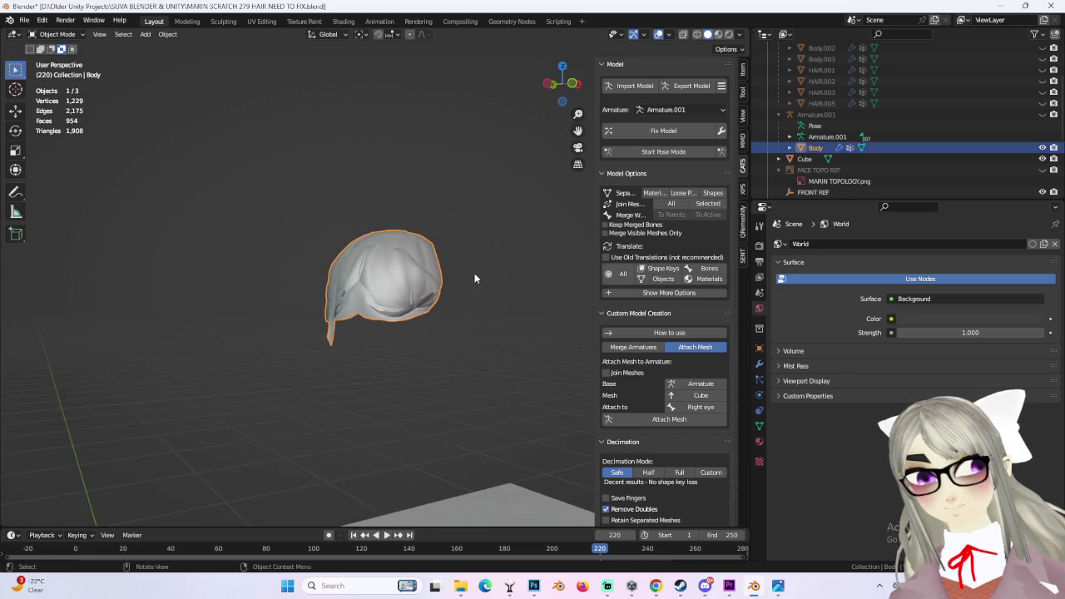
{"action": "left_click", "coordinate": [1043, 114]}
{"action": "left_click", "coordinate": [817, 114]}
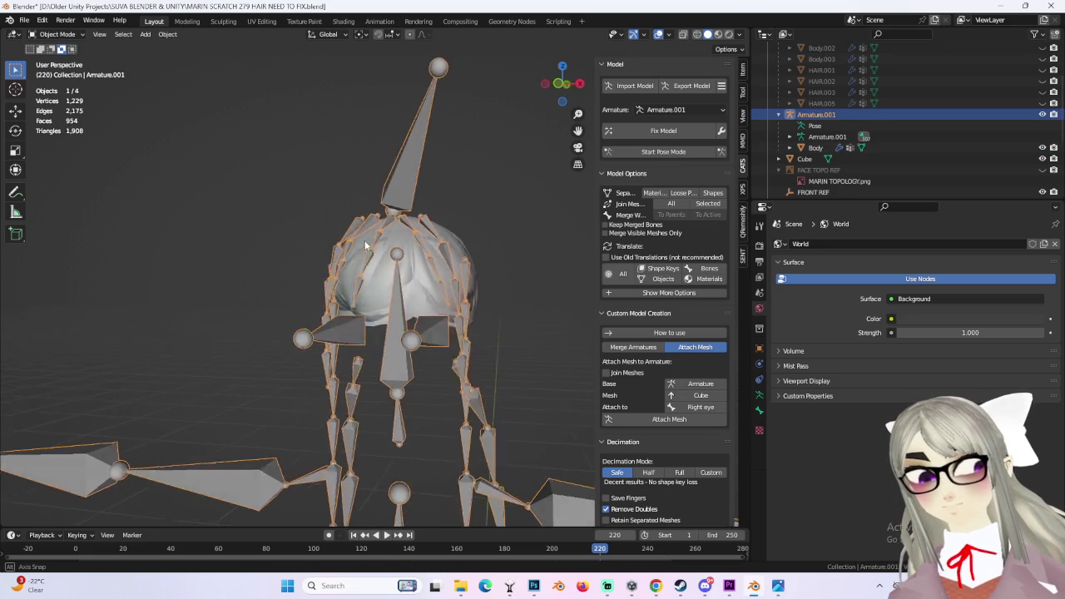
- Delete the 51 zero-weight bones from Armature.001 using Cats' extra options
{"action": "middle_click_drag", "start_coordinate": [364, 240], "coordinate": [668, 278]}
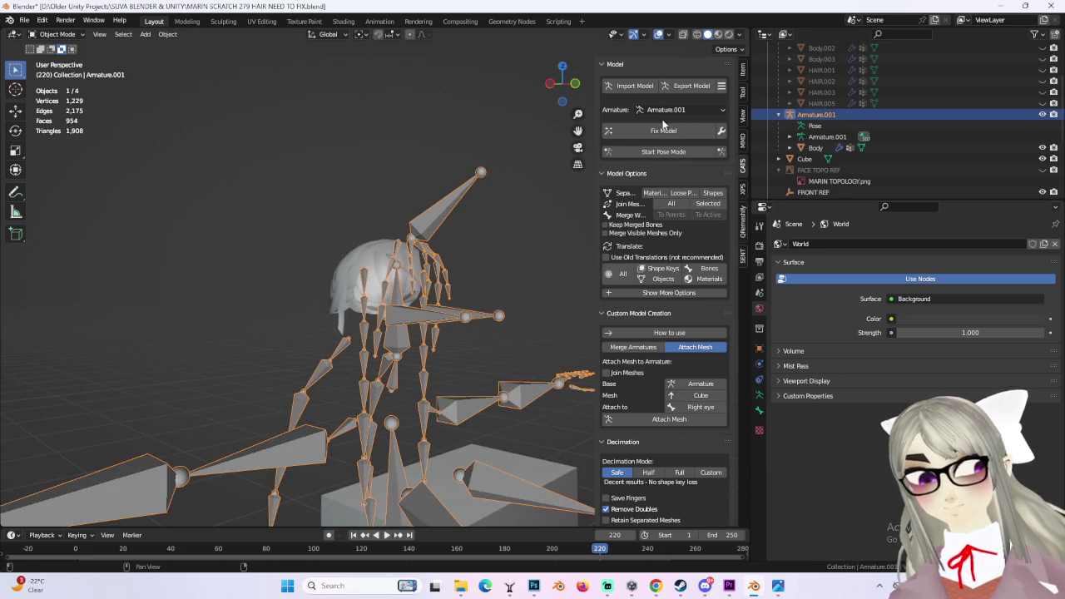
{"action": "left_click", "coordinate": [660, 293]}
{"action": "left_click", "coordinate": [663, 307]}
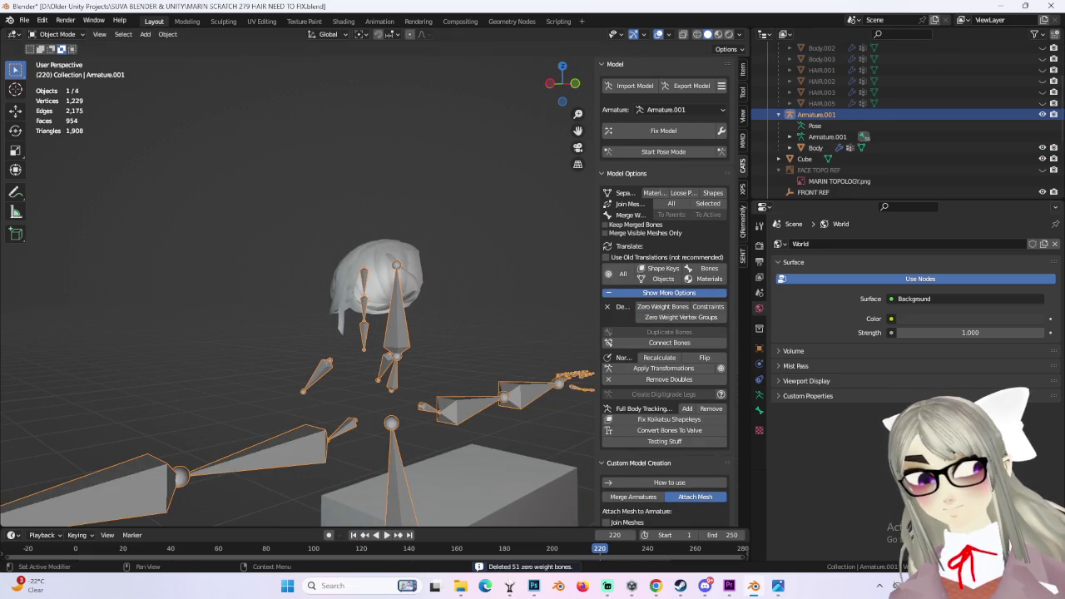
- Merge Armature.001 into the main Armature with Merge All Bones enabled
{"action": "scroll", "coordinate": [666, 333], "scroll_direction": "down", "scroll_amount": 5}
{"action": "left_click", "coordinate": [633, 319]}
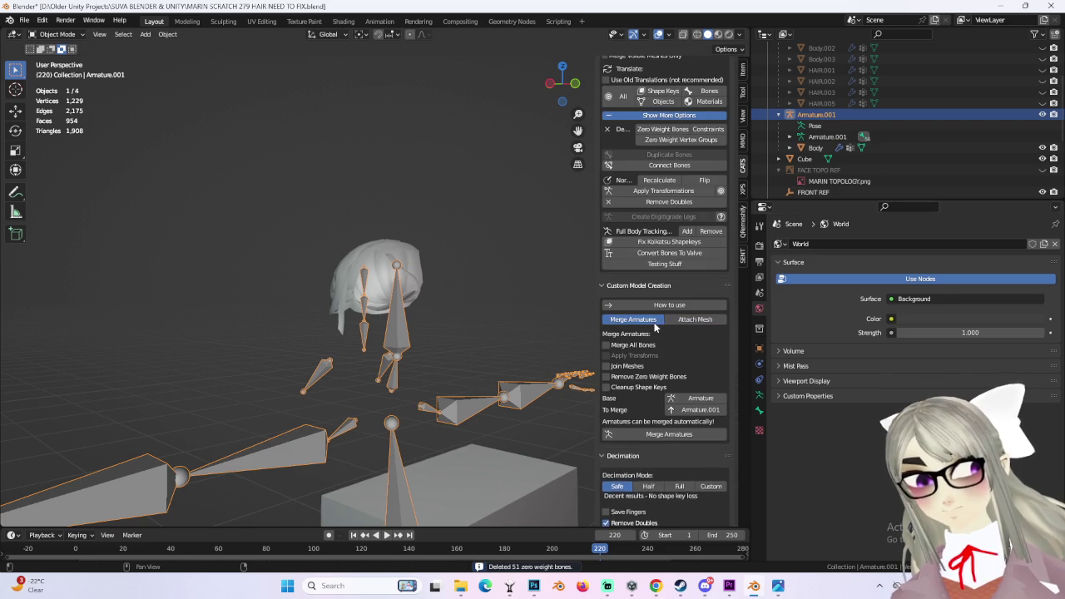
{"action": "left_click", "coordinate": [608, 345]}
{"action": "scroll", "coordinate": [981, 95], "scroll_direction": "up", "scroll_amount": 3}
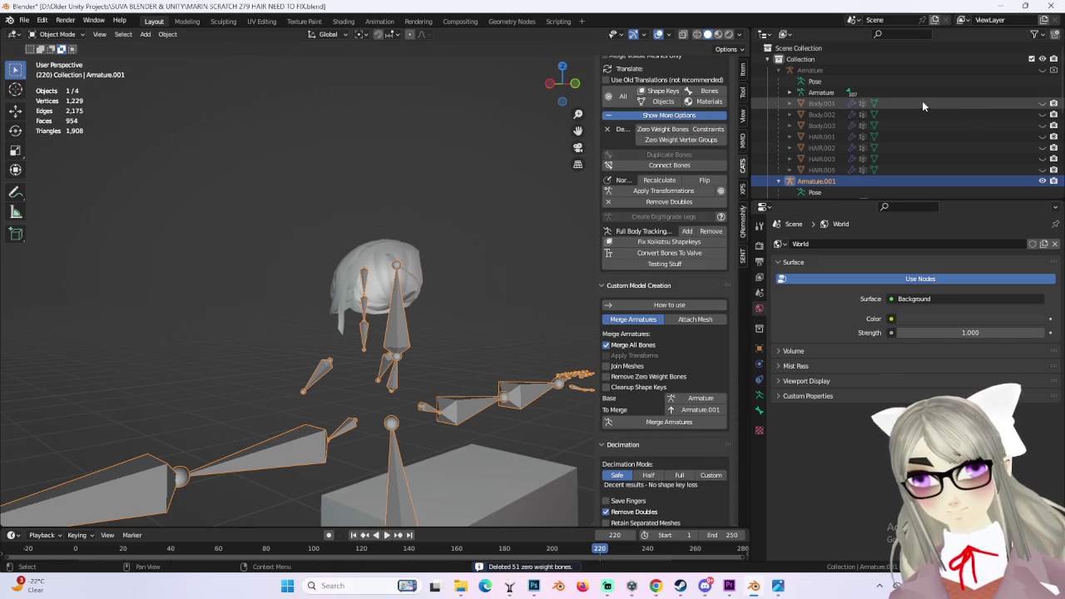
{"action": "scroll", "coordinate": [922, 101], "scroll_direction": "down", "scroll_amount": 2}
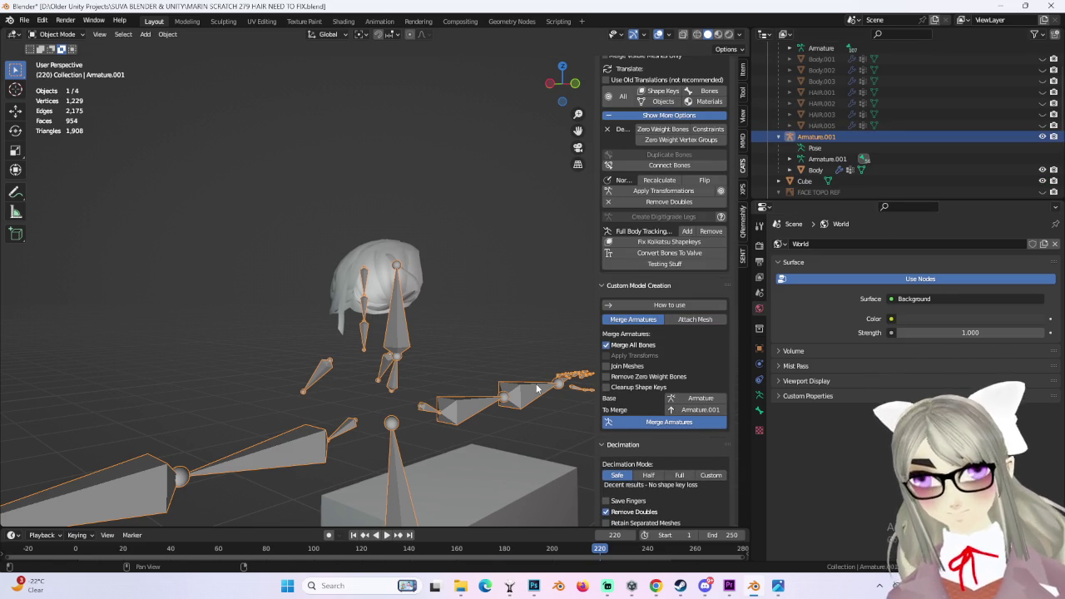
{"action": "left_click", "coordinate": [669, 422]}
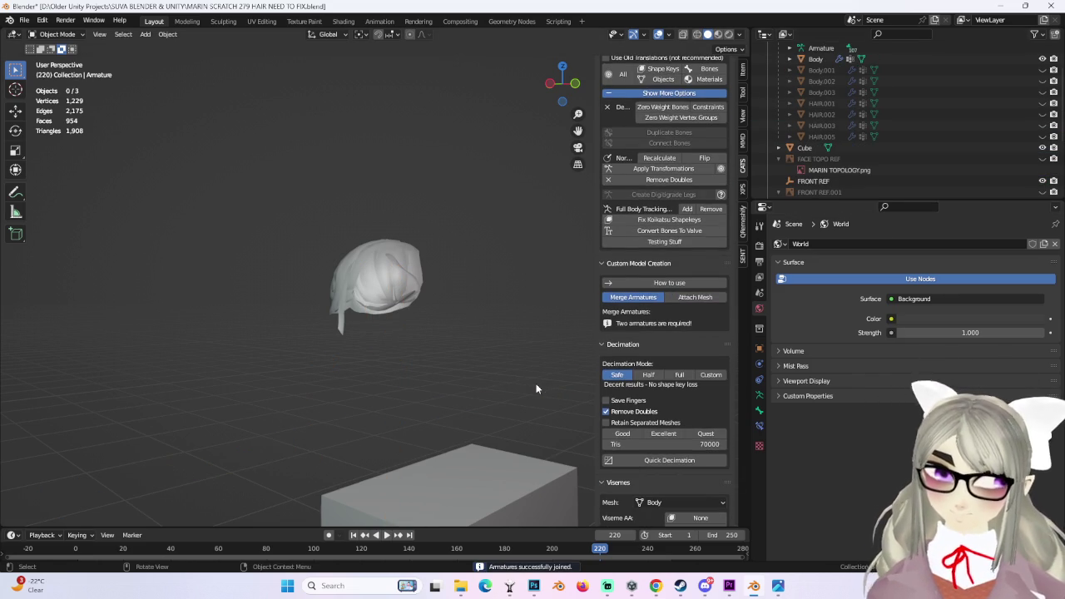
- Unhide HAIR.001, HAIR.003 and the HAIR.005 braids on the character's head
{"action": "scroll", "coordinate": [999, 125], "scroll_direction": "up", "scroll_amount": 2}
{"action": "left_click_drag", "start_coordinate": [1043, 114], "coordinate": [1042, 137]}
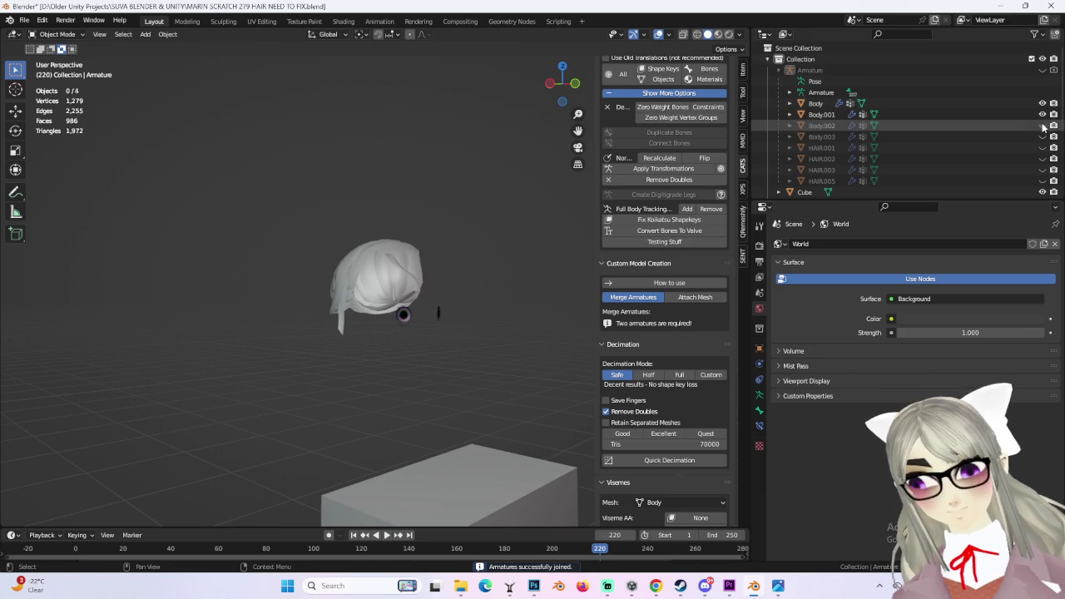
{"action": "left_click", "coordinate": [1042, 148]}
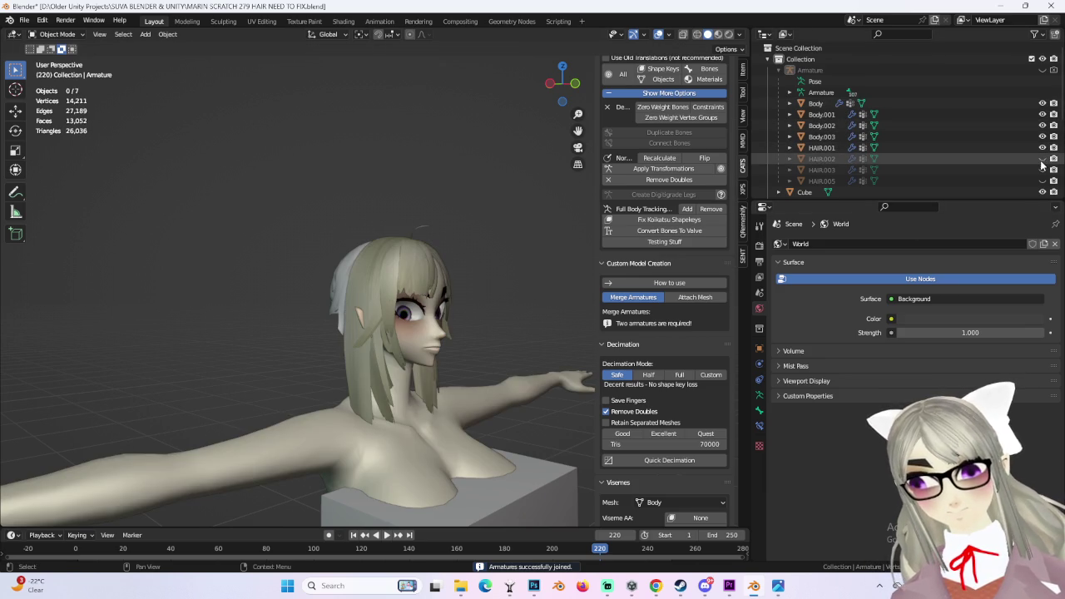
{"action": "middle_click_drag", "start_coordinate": [466, 249], "coordinate": [374, 250]}
{"action": "left_click", "coordinate": [1042, 170]}
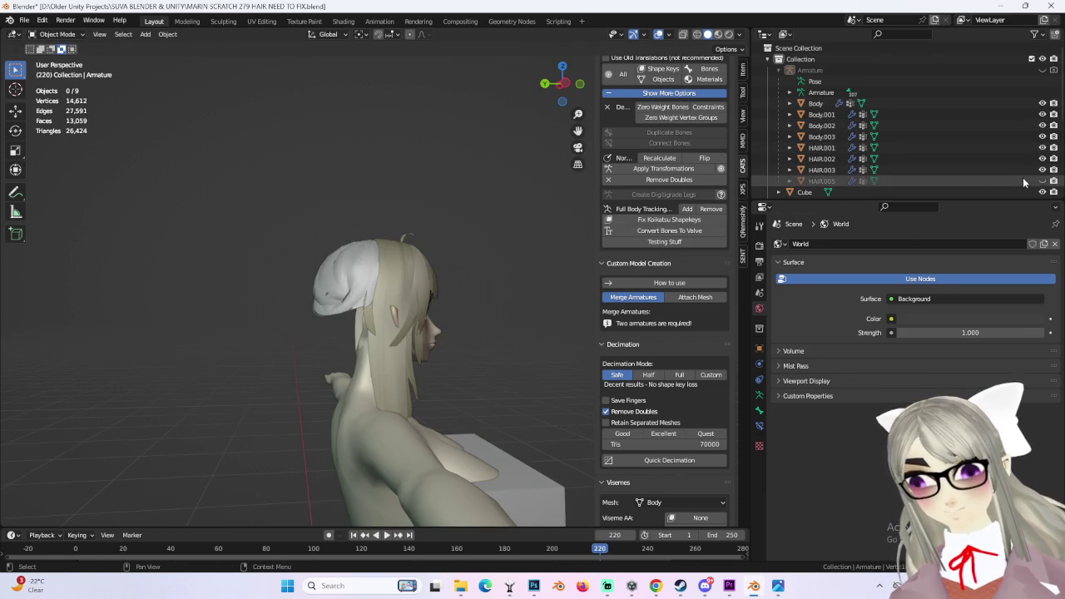
{"action": "left_click", "coordinate": [1042, 180]}
{"action": "mouse_move", "coordinate": [500, 308]}
{"action": "middle_mouse_down"}
{"action": "mouse_move", "coordinate": [370, 296]}
{"action": "mouse_move", "coordinate": [373, 258]}
{"action": "middle_mouse_up"}
- Select the Body object and hide it to see the hair underneath
{"action": "left_click", "coordinate": [373, 258]}
{"action": "scroll", "coordinate": [396, 270], "scroll_direction": "up", "scroll_amount": 2}
{"action": "scroll", "coordinate": [424, 337], "scroll_direction": "down", "scroll_amount": 1}
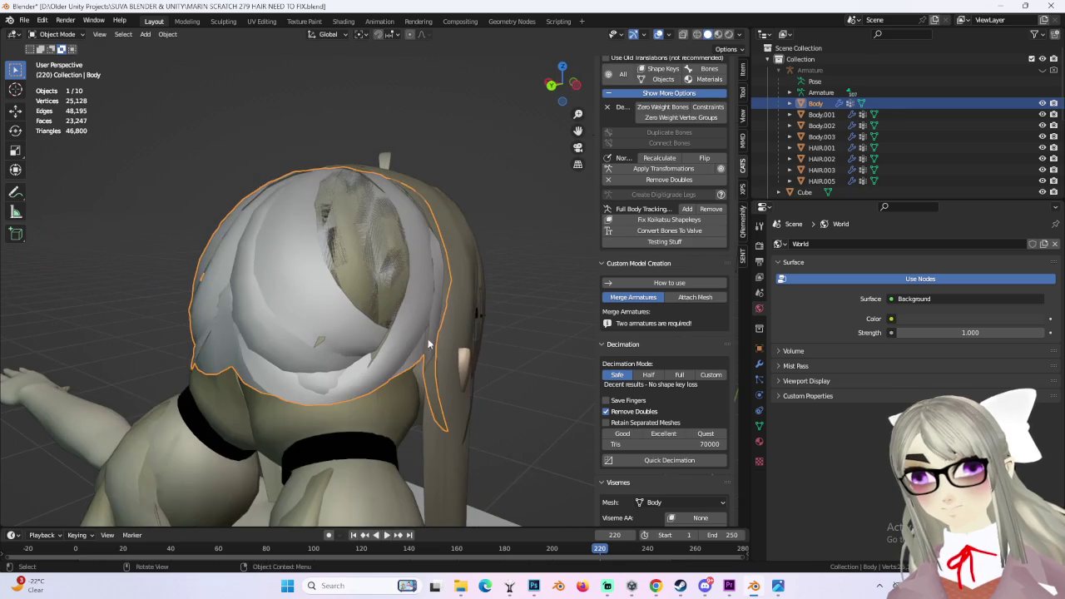
{"action": "left_click", "coordinate": [1042, 103]}
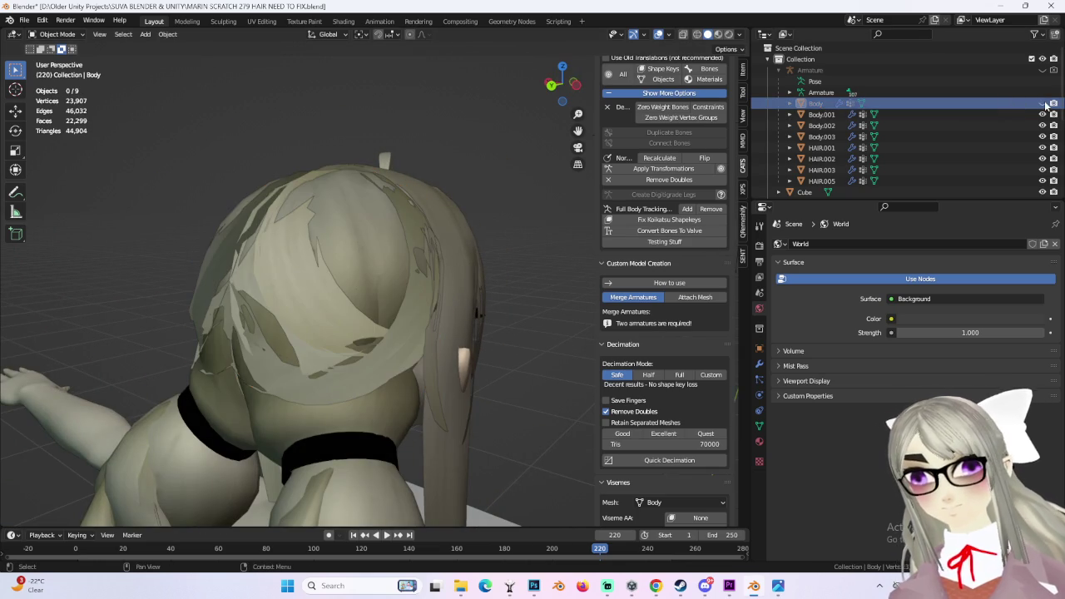
{"action": "mouse_move", "coordinate": [500, 250]}
{"action": "middle_mouse_down"}
{"action": "mouse_move", "coordinate": [409, 244]}
{"action": "mouse_move", "coordinate": [391, 343]}
{"action": "mouse_move", "coordinate": [417, 333]}
{"action": "middle_mouse_up"}
- Hide the HAIR.002 hair cap, open its object options, and show Body again
{"action": "left_click", "coordinate": [372, 341]}
{"action": "left_click", "coordinate": [1043, 158]}
{"action": "right_click", "coordinate": [815, 159]}
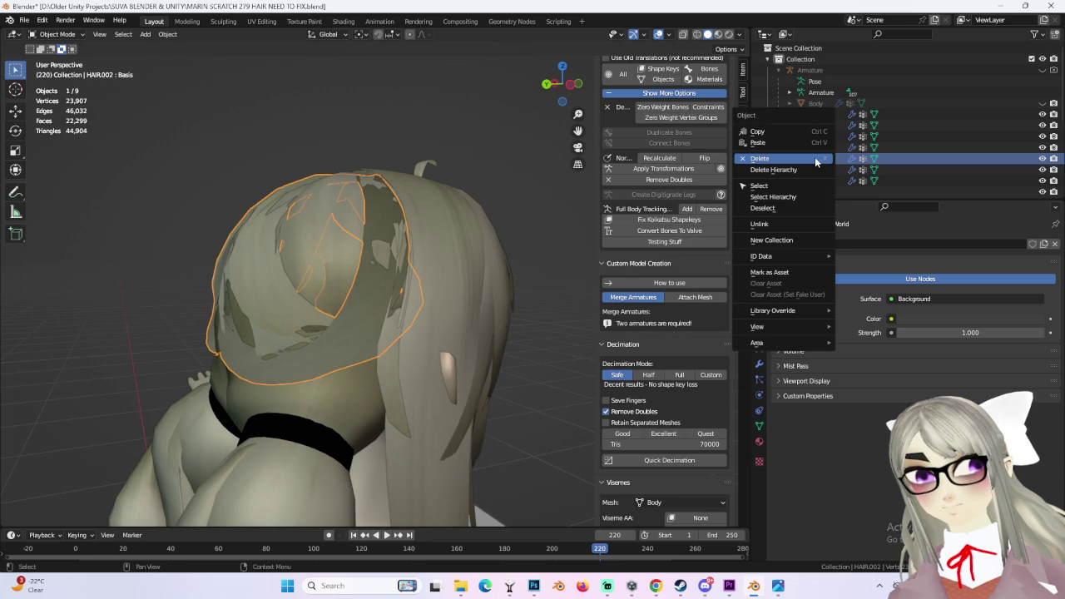
{"action": "left_click", "coordinate": [819, 159]}
{"action": "left_click", "coordinate": [1043, 103]}
{"action": "middle_click_drag", "start_coordinate": [499, 250], "coordinate": [367, 271]}
- Select Body and toggle its visibility, leaving it hidden
{"action": "left_click", "coordinate": [405, 268]}
{"action": "scroll", "coordinate": [481, 262], "scroll_direction": "up", "scroll_amount": 3}
{"action": "scroll", "coordinate": [506, 280], "scroll_direction": "up", "scroll_amount": 2}
{"action": "scroll", "coordinate": [509, 292], "scroll_direction": "down", "scroll_amount": 3}
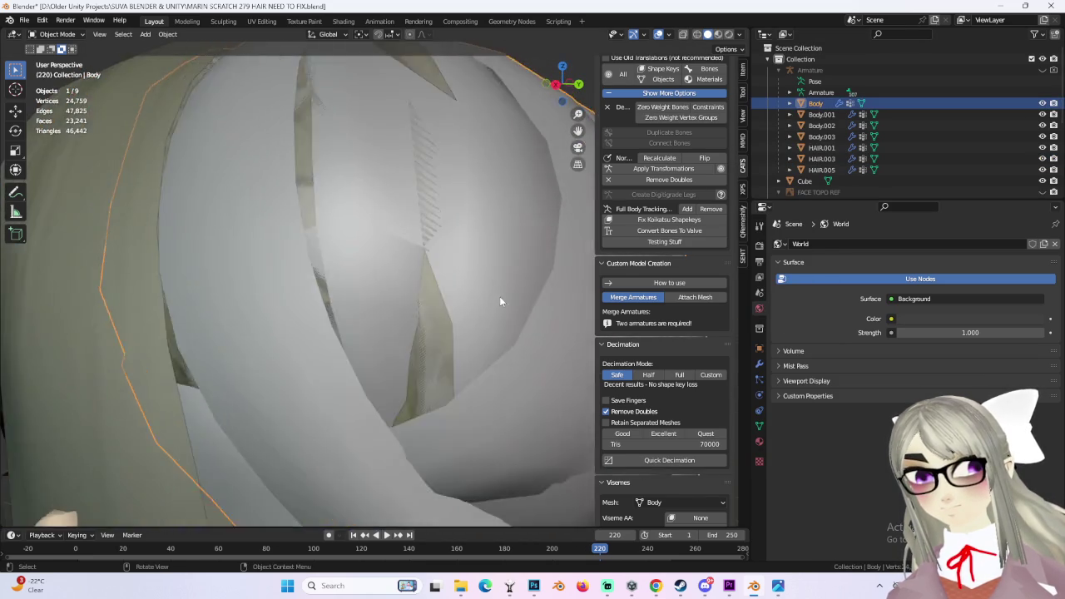
{"action": "scroll", "coordinate": [499, 287], "scroll_direction": "down", "scroll_amount": 3}
{"action": "left_click", "coordinate": [1043, 104]}
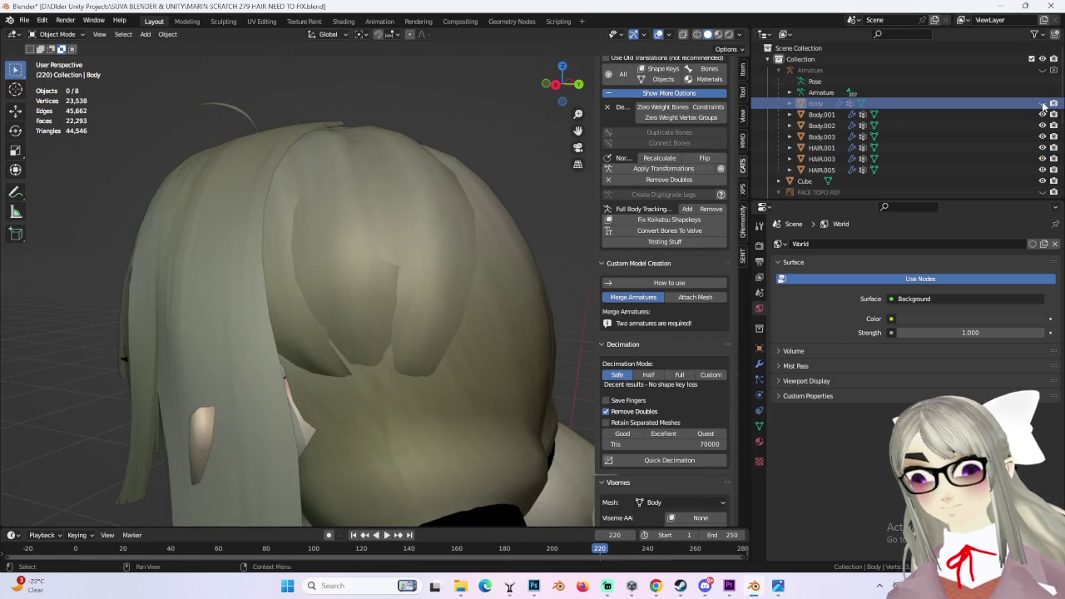
{"action": "left_click", "coordinate": [1043, 104]}
{"action": "left_click", "coordinate": [1043, 103]}
- In Edit Mode on HAIR.005, separate its connected selected part into a new object
{"action": "left_click", "coordinate": [355, 239]}
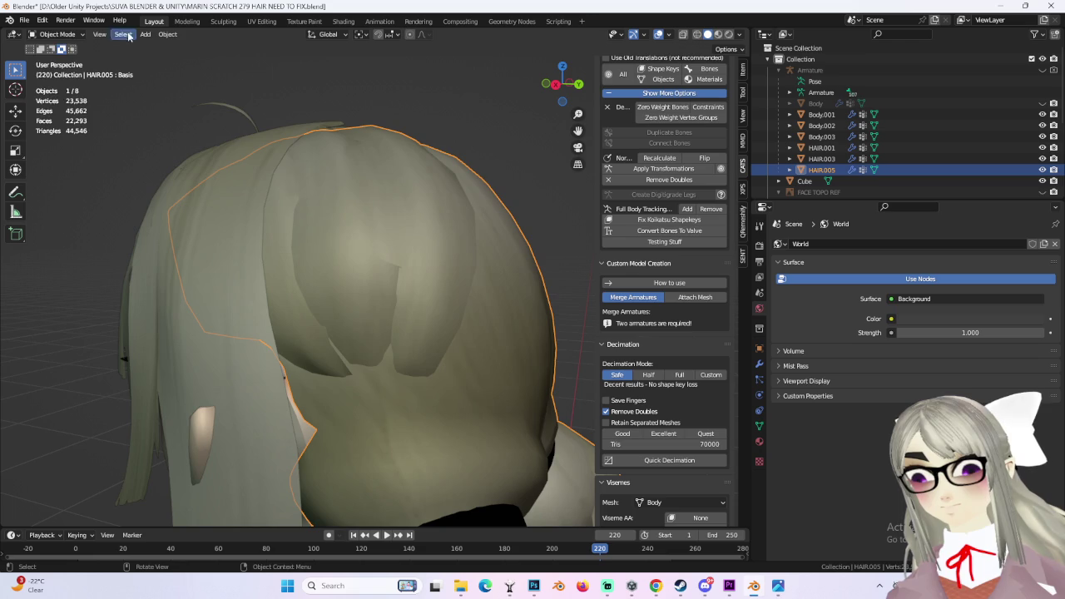
{"action": "left_click", "coordinate": [57, 34]}
{"action": "left_click", "coordinate": [56, 59]}
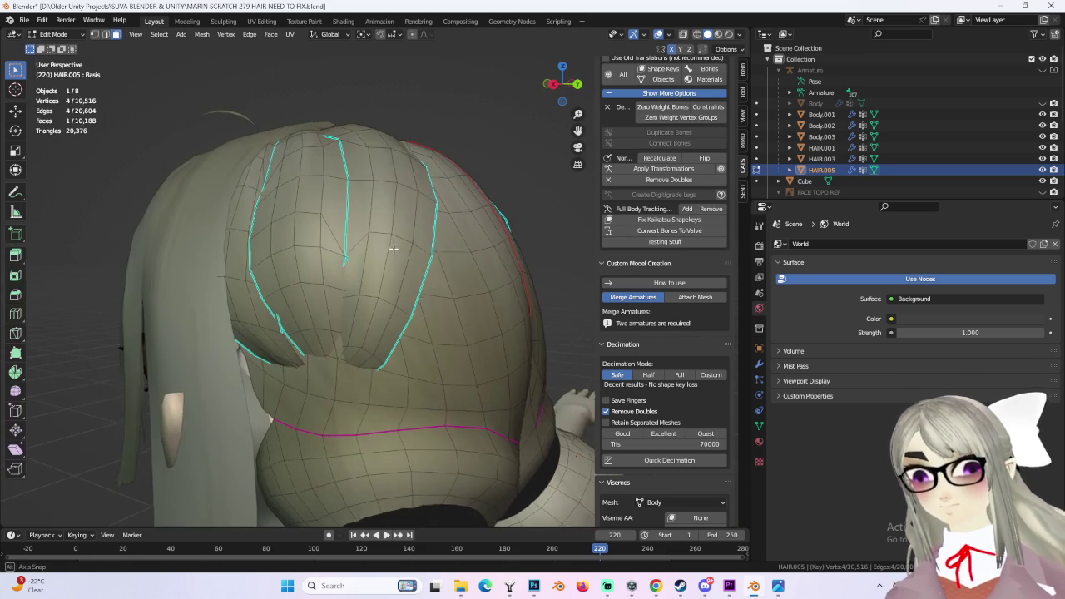
{"action": "left_click", "coordinate": [1043, 104]}
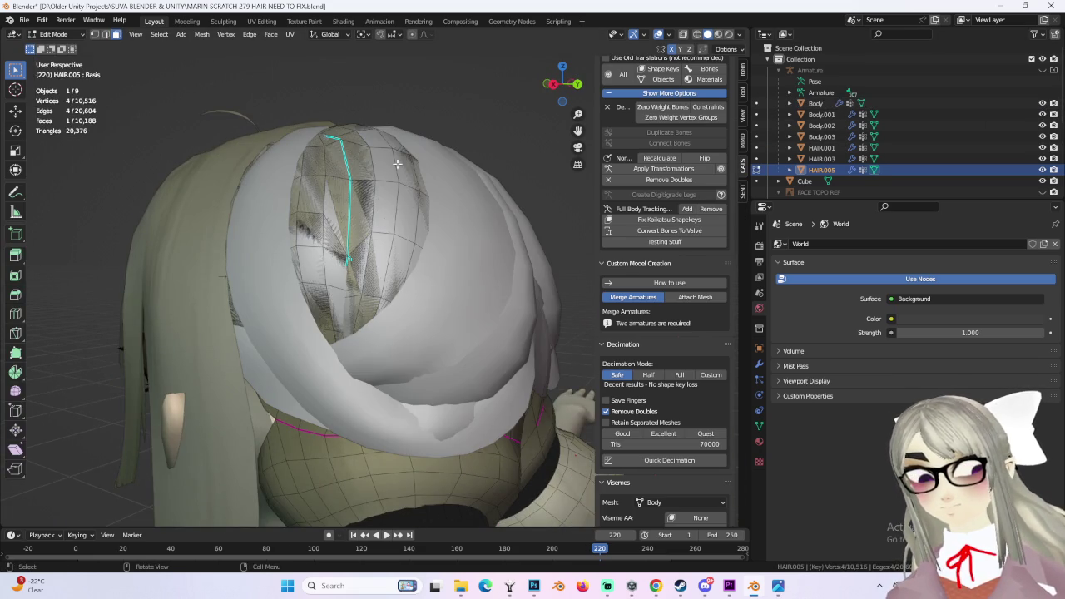
{"action": "key", "text": "ctrl+l"}
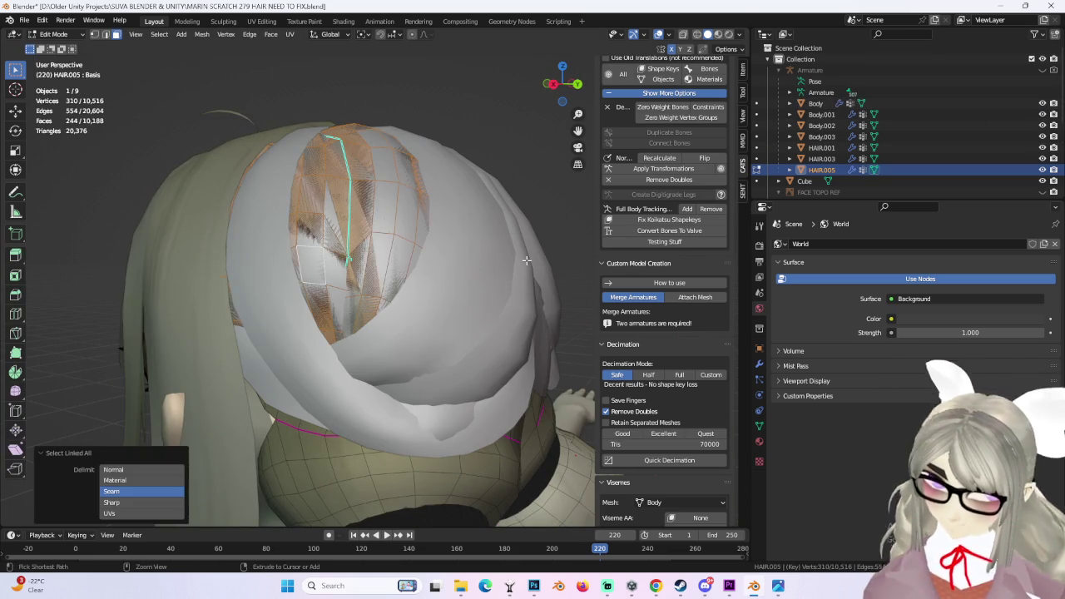
{"action": "key", "text": "p"}
{"action": "left_click", "coordinate": [526, 261]}
- Return to Object Mode and toggle HAIR.005 and HAIR.002 visibility to compare the hair
{"action": "left_click", "coordinate": [70, 38]}
{"action": "left_click", "coordinate": [58, 51]}
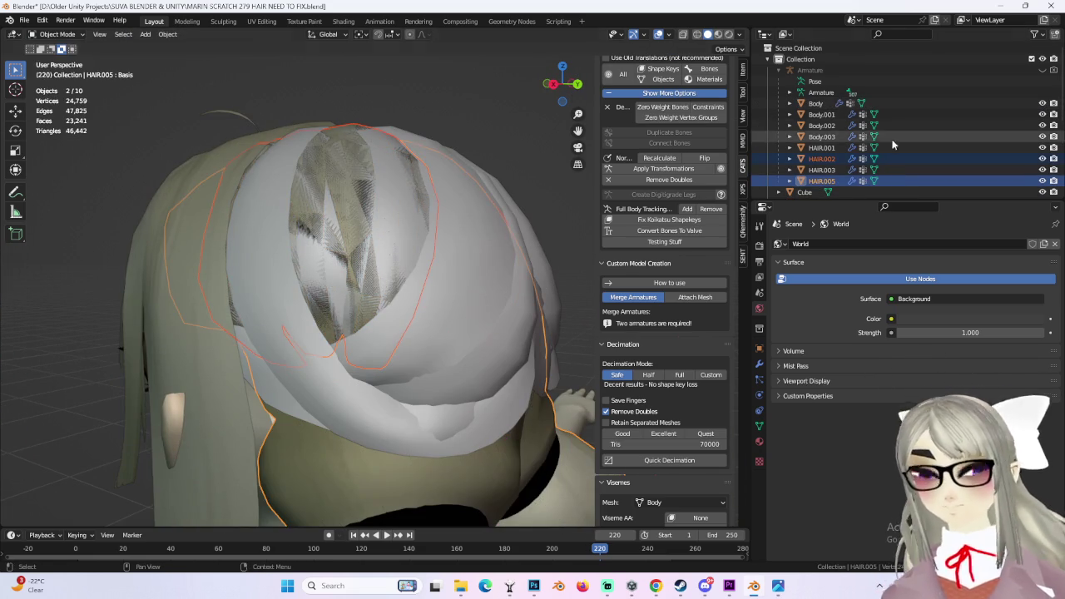
{"action": "left_click", "coordinate": [1043, 180]}
{"action": "left_click", "coordinate": [1043, 181]}
{"action": "left_click", "coordinate": [1042, 158]}
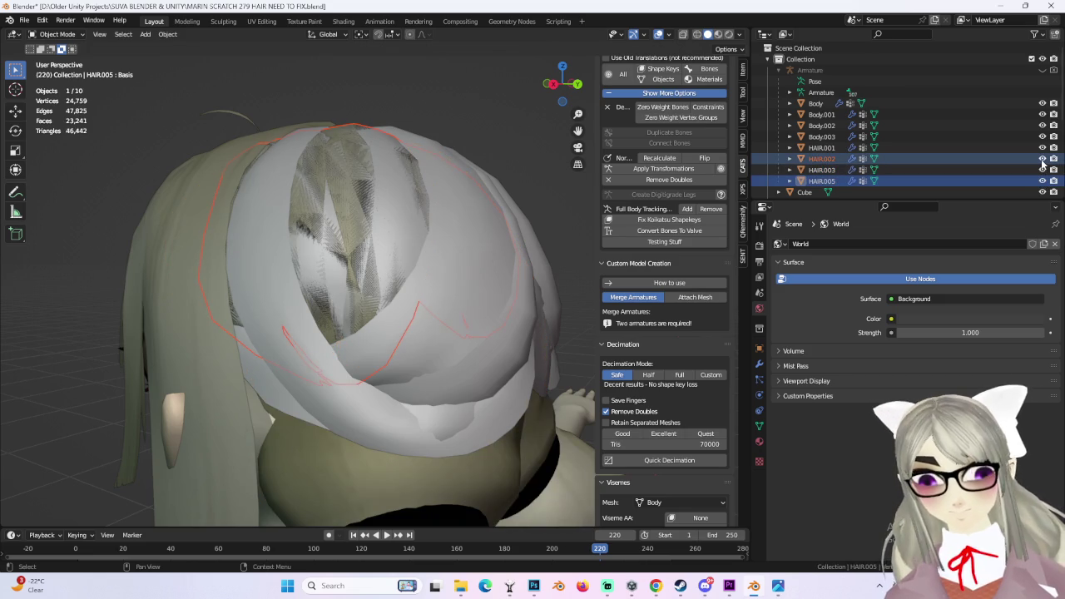
{"action": "middle_click_drag", "start_coordinate": [433, 250], "coordinate": [355, 259]}
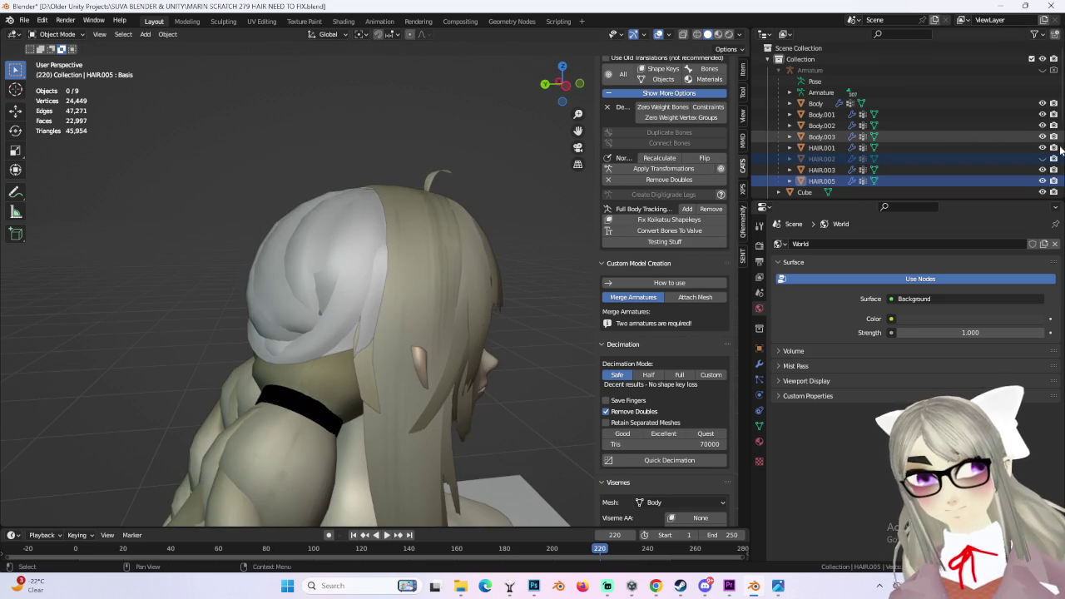
- Unhide HAIR.002 and select HAIR.003, Body and HAIR.002 in turn to check each piece
{"action": "left_click", "coordinate": [1043, 158]}
{"action": "left_click", "coordinate": [836, 158]}
{"action": "right_click", "coordinate": [835, 158]}
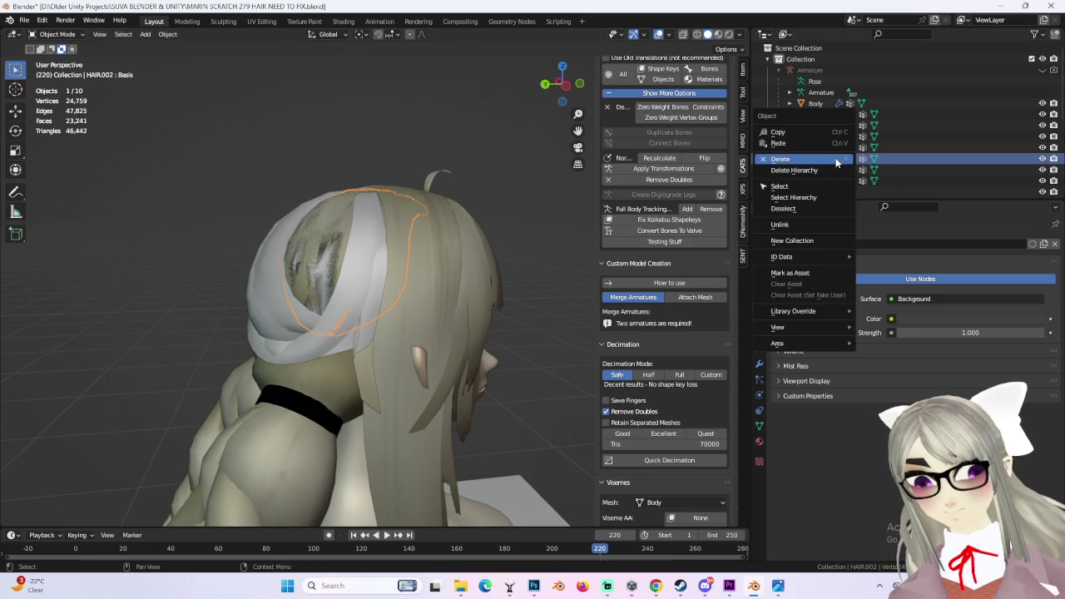
{"action": "left_click", "coordinate": [841, 158]}
{"action": "left_click", "coordinate": [820, 170]}
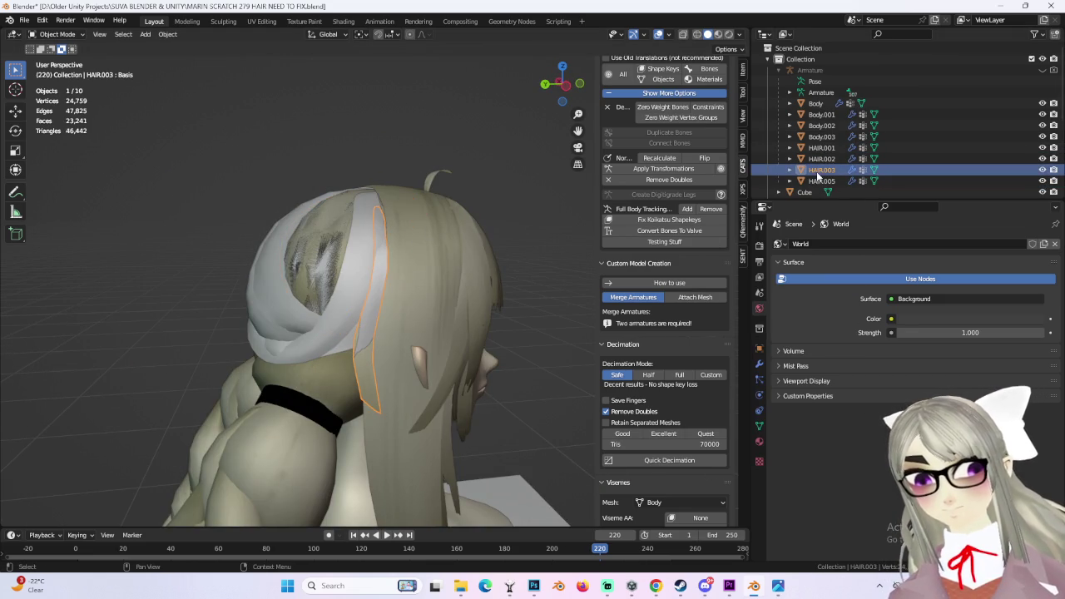
{"action": "left_click", "coordinate": [54, 34]}
{"action": "left_click", "coordinate": [269, 284]}
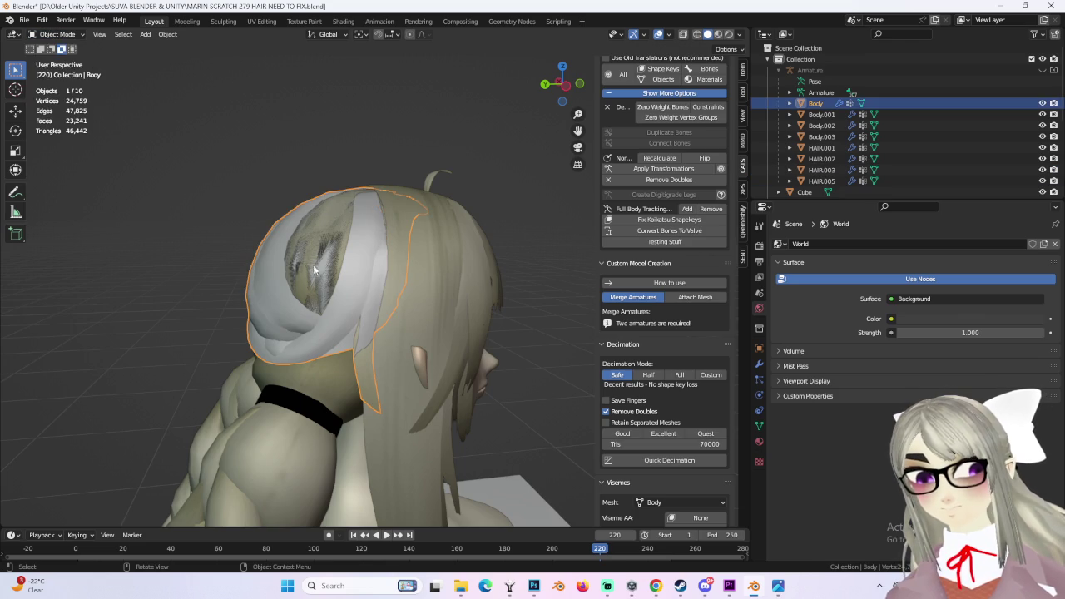
{"action": "left_click", "coordinate": [828, 170]}
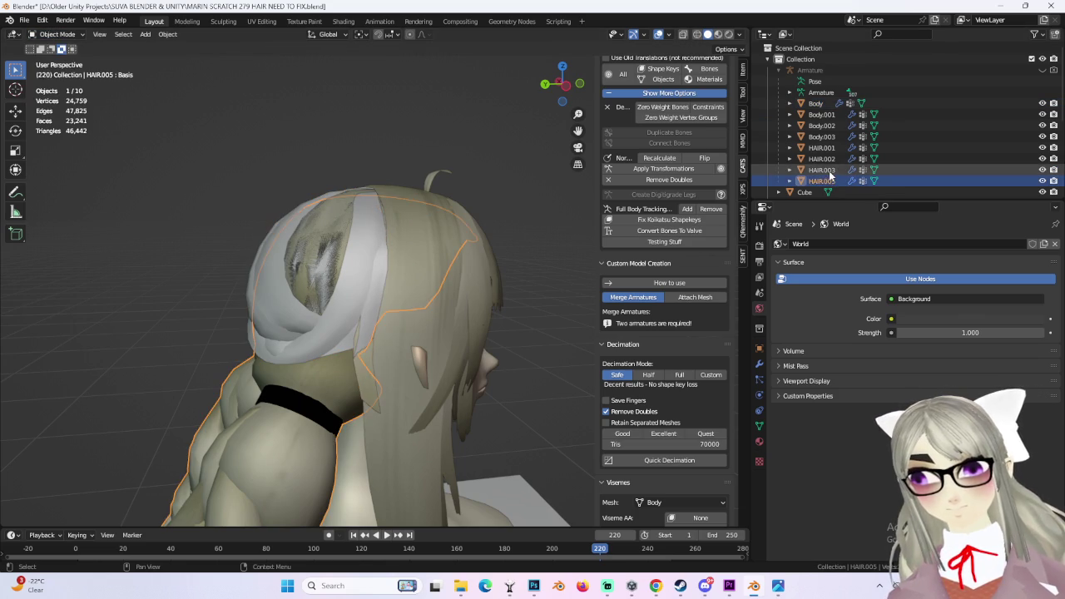
{"action": "left_click", "coordinate": [824, 159]}
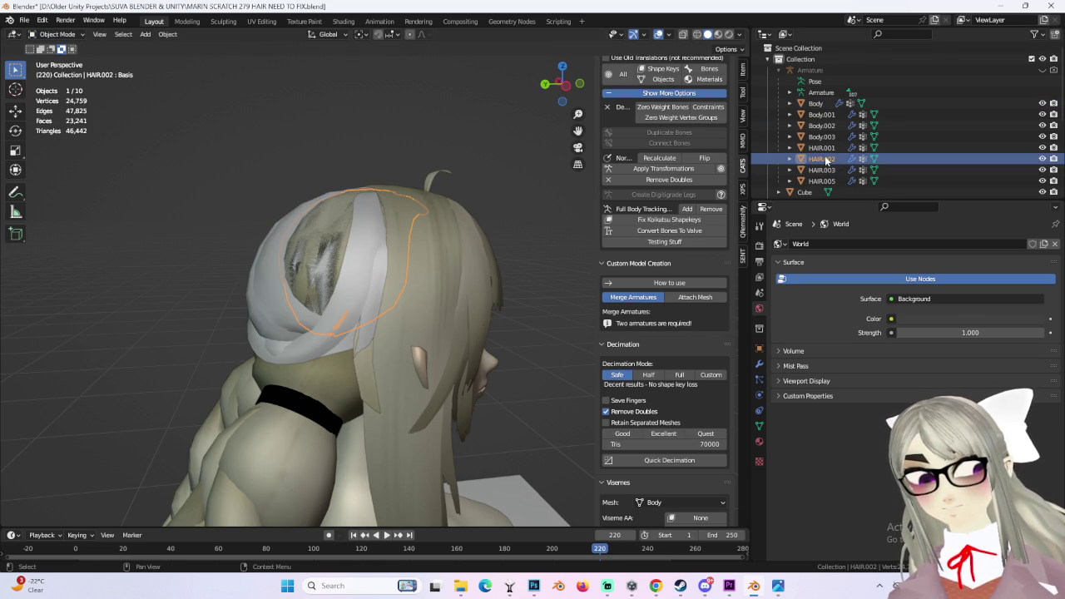
- Temporarily move the HAIR.002 cap to inspect it, undo, then select Body.003 and Body
{"action": "key", "text": "g"}
{"action": "left_click", "coordinate": [308, 116]}
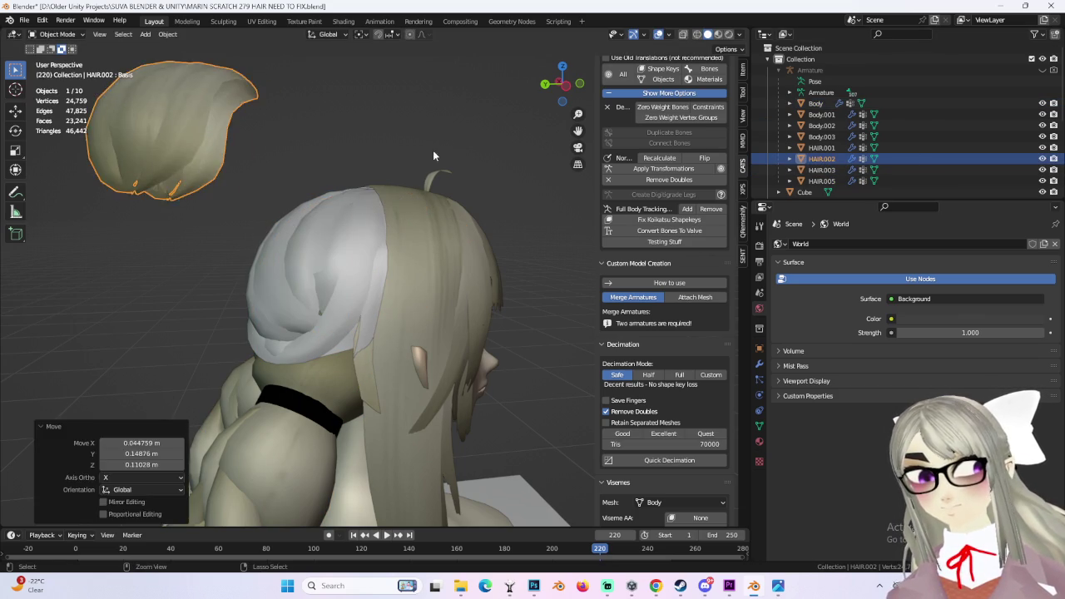
{"action": "key", "text": "ctrl+z"}
{"action": "left_click", "coordinate": [822, 148]}
{"action": "left_click", "coordinate": [805, 137]}
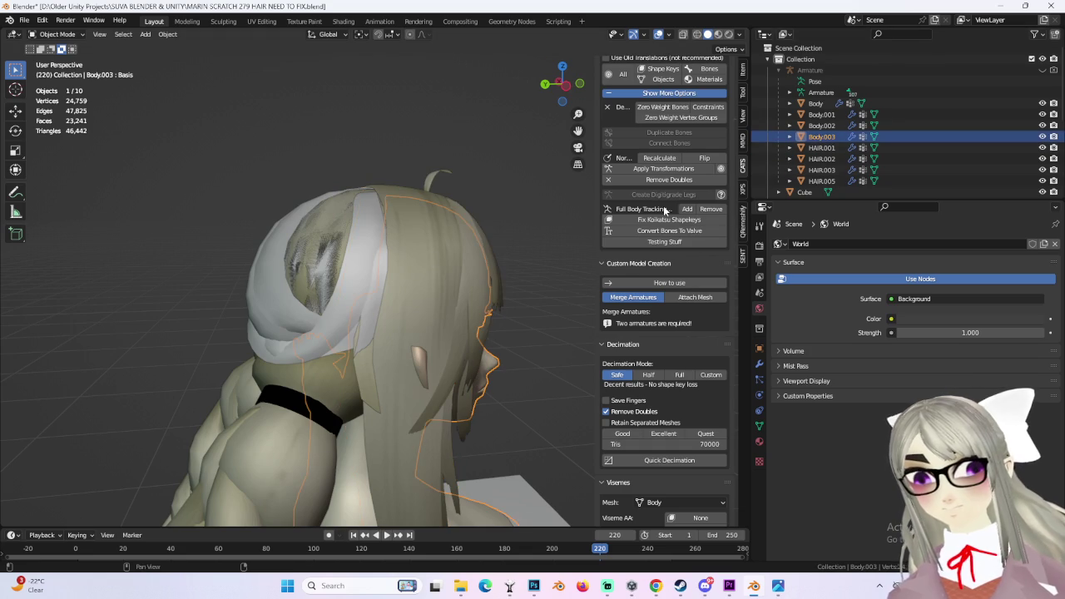
{"action": "left_click", "coordinate": [321, 248]}
{"action": "scroll", "coordinate": [322, 242], "scroll_direction": "up", "scroll_amount": 2}
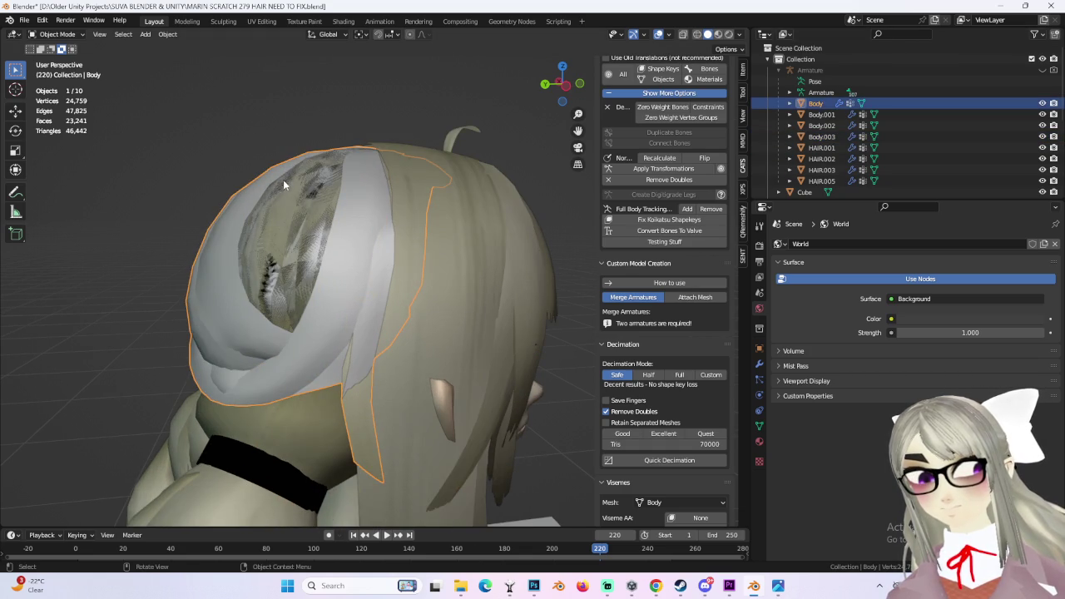
- Hide the old HAIR.002 cap with H and enter Edit Mode on the scalp Body mesh
{"action": "left_click", "coordinate": [852, 158]}
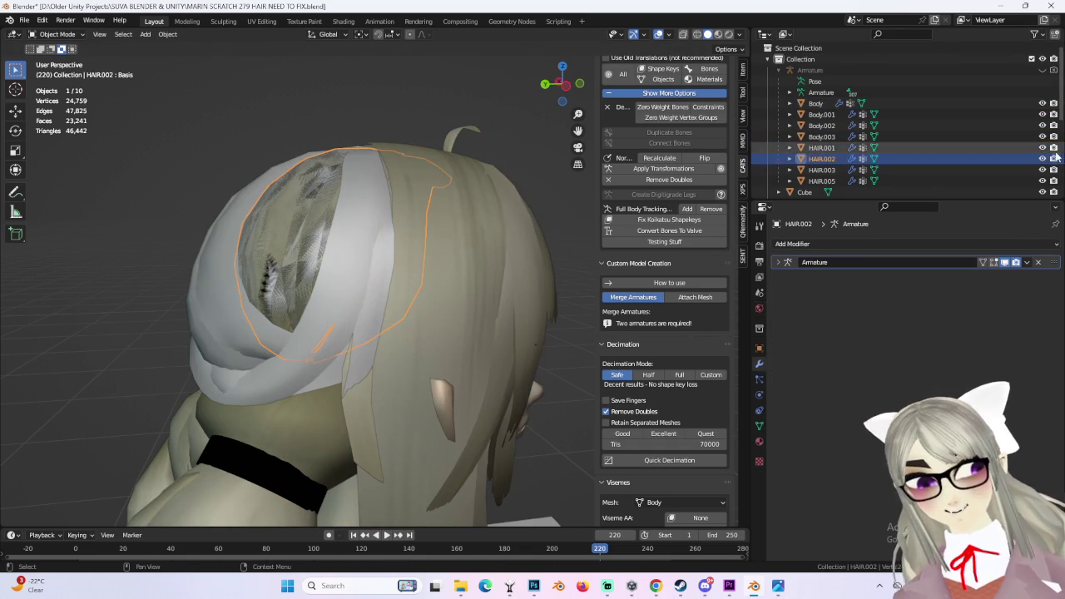
{"action": "key", "text": "h"}
{"action": "left_click", "coordinate": [291, 203]}
{"action": "key", "text": "Tab"}
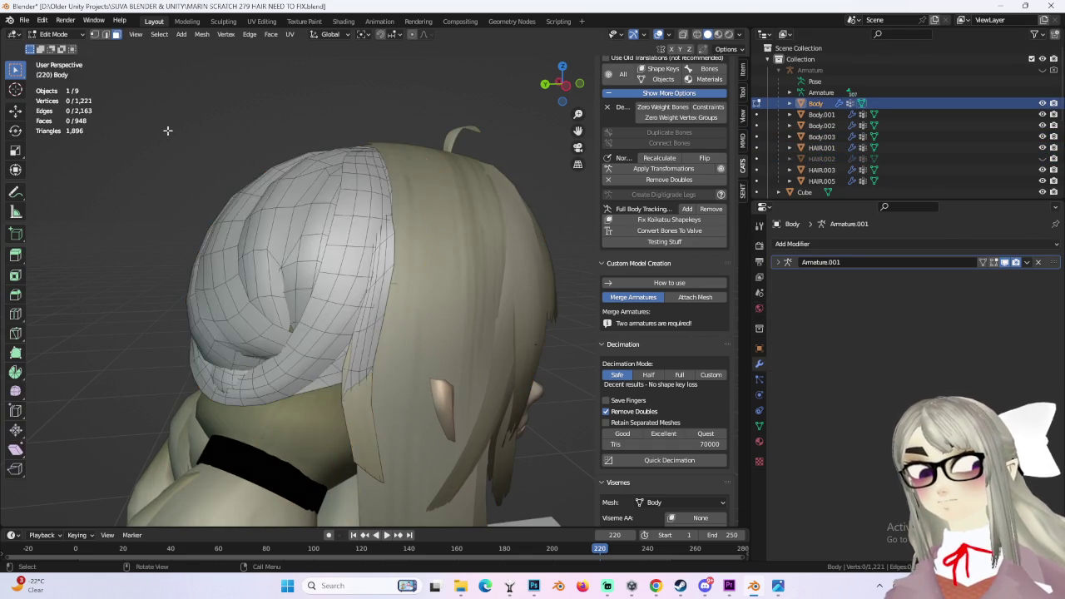
- Separate the old cap's linked faces into Body.004 and delete that object
{"action": "middle_click_drag", "start_coordinate": [208, 158], "coordinate": [265, 177]}
{"action": "middle_click_drag", "start_coordinate": [354, 236], "coordinate": [166, 375]}
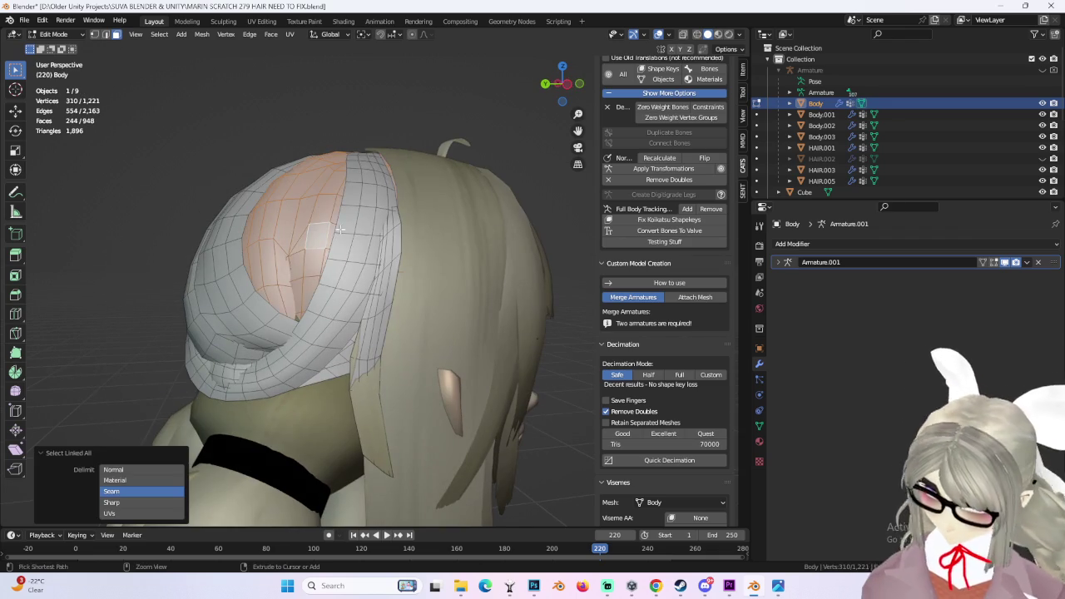
{"action": "key", "text": "ctrl+l"}
{"action": "key", "text": "p"}
{"action": "left_click", "coordinate": [108, 483]}
{"action": "key", "text": "Tab"}
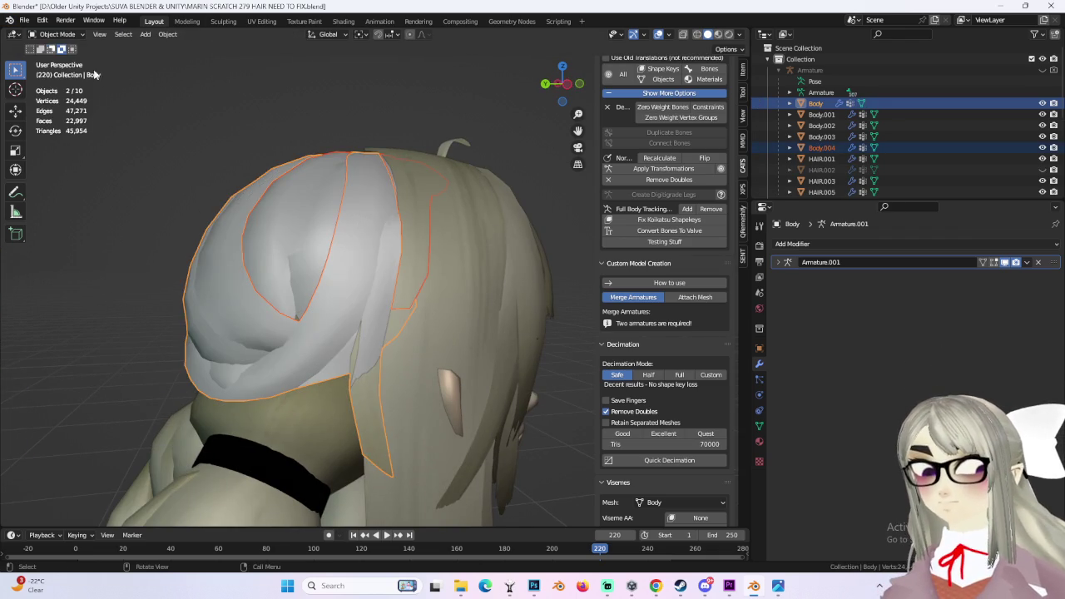
{"action": "left_click", "coordinate": [311, 239]}
{"action": "right_click", "coordinate": [310, 239]}
{"action": "left_click", "coordinate": [311, 239]}
- Show the HAIR.002 cap again and select the Body mesh from behind
{"action": "middle_click_drag", "start_coordinate": [433, 258], "coordinate": [341, 284]}
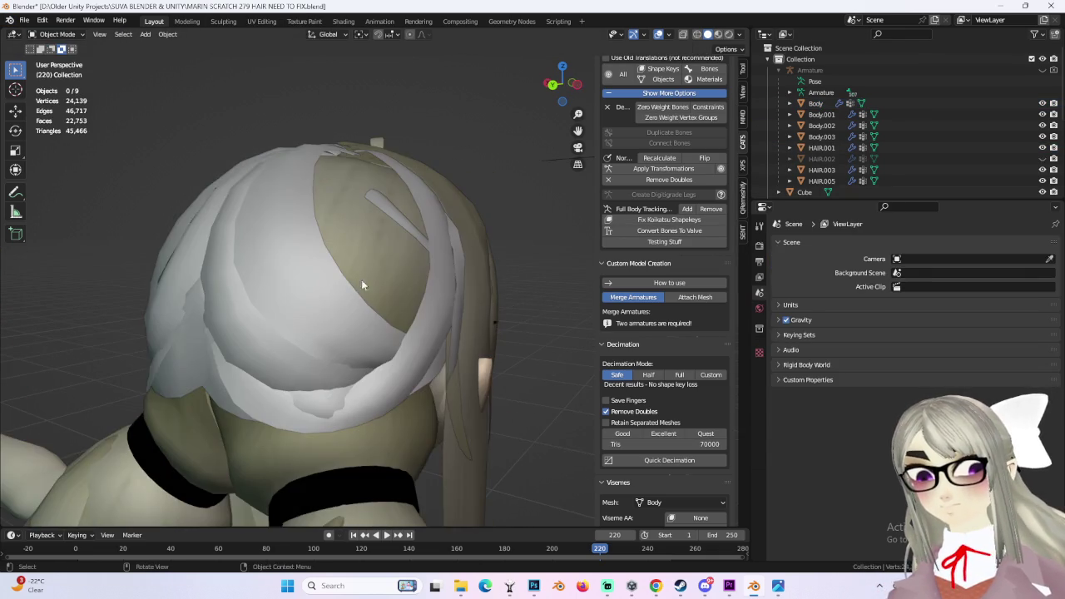
{"action": "left_click", "coordinate": [392, 243]}
{"action": "mouse_move", "coordinate": [392, 244]}
{"action": "middle_mouse_down"}
{"action": "mouse_move", "coordinate": [368, 255]}
{"action": "mouse_move", "coordinate": [447, 249]}
{"action": "mouse_move", "coordinate": [472, 283]}
{"action": "mouse_move", "coordinate": [512, 168]}
{"action": "middle_mouse_up"}
{"action": "left_click", "coordinate": [1043, 159]}
{"action": "left_click", "coordinate": [447, 249]}
{"action": "left_click_drag", "start_coordinate": [565, 90], "coordinate": [559, 85]}
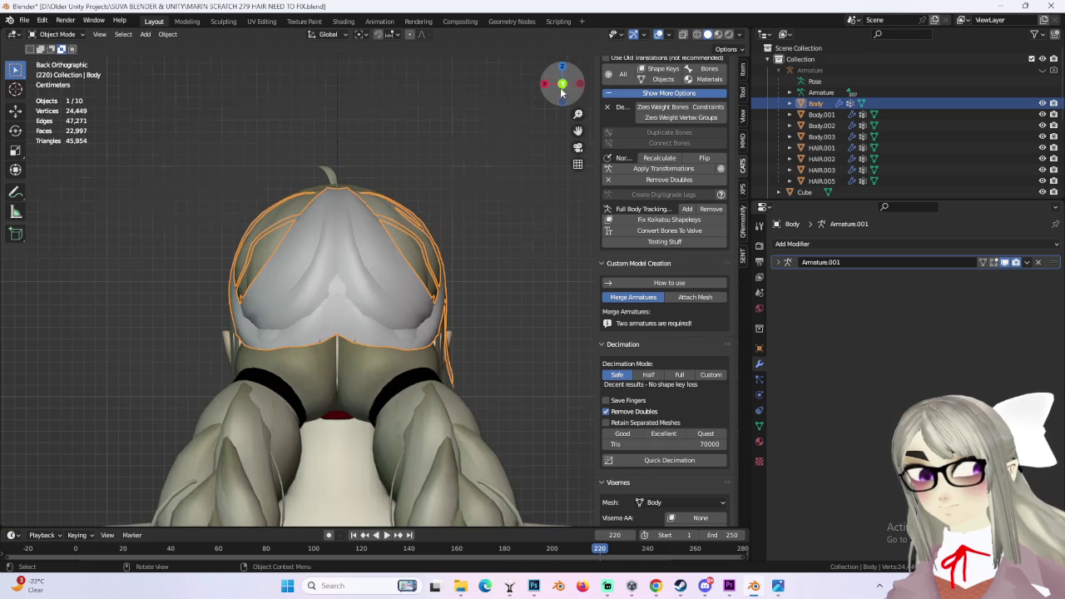
- In Edit Mode, pick scalp faces and extend to all linked faces with Ctrl+L
{"action": "left_click", "coordinate": [56, 35]}
{"action": "left_click", "coordinate": [50, 63]}
{"action": "mouse_move", "coordinate": [391, 241]}
{"action": "middle_mouse_down"}
{"action": "mouse_move", "coordinate": [418, 219]}
{"action": "mouse_move", "coordinate": [399, 233]}
{"action": "middle_mouse_up"}
{"action": "left_click", "coordinate": [377, 320], "text": "shift"}
{"action": "mouse_move", "coordinate": [377, 320]}
{"action": "middle_mouse_down"}
{"action": "mouse_move", "coordinate": [424, 322]}
{"action": "mouse_move", "coordinate": [431, 334]}
{"action": "middle_mouse_up"}
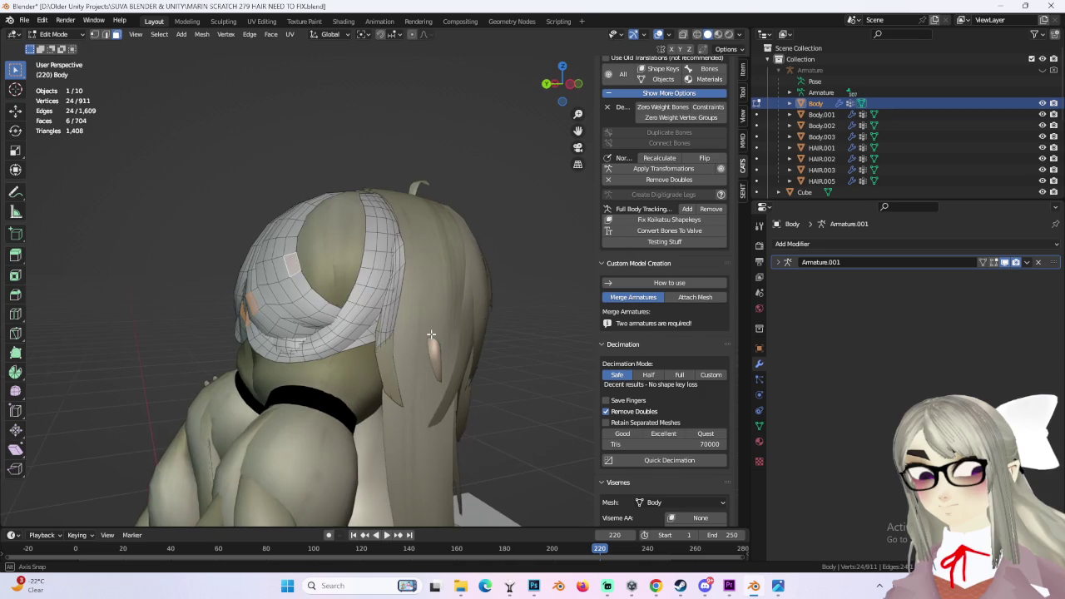
{"action": "key", "text": "ctrl+l"}
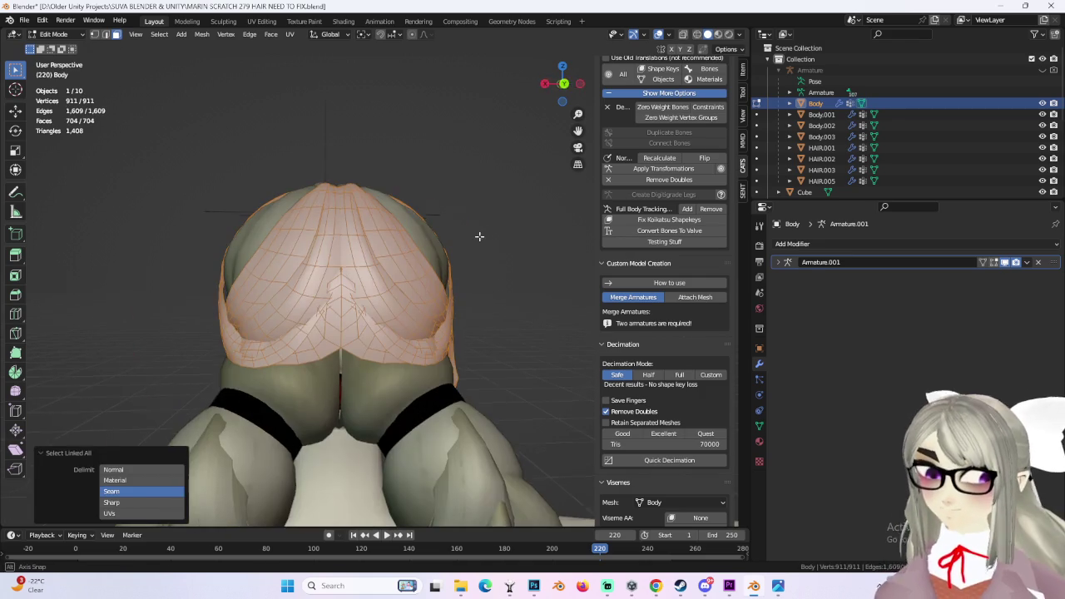
- From top view, project the scalp UVs with Project from View
{"action": "left_click_drag", "start_coordinate": [555, 84], "coordinate": [565, 84]}
{"action": "left_click", "coordinate": [562, 66]}
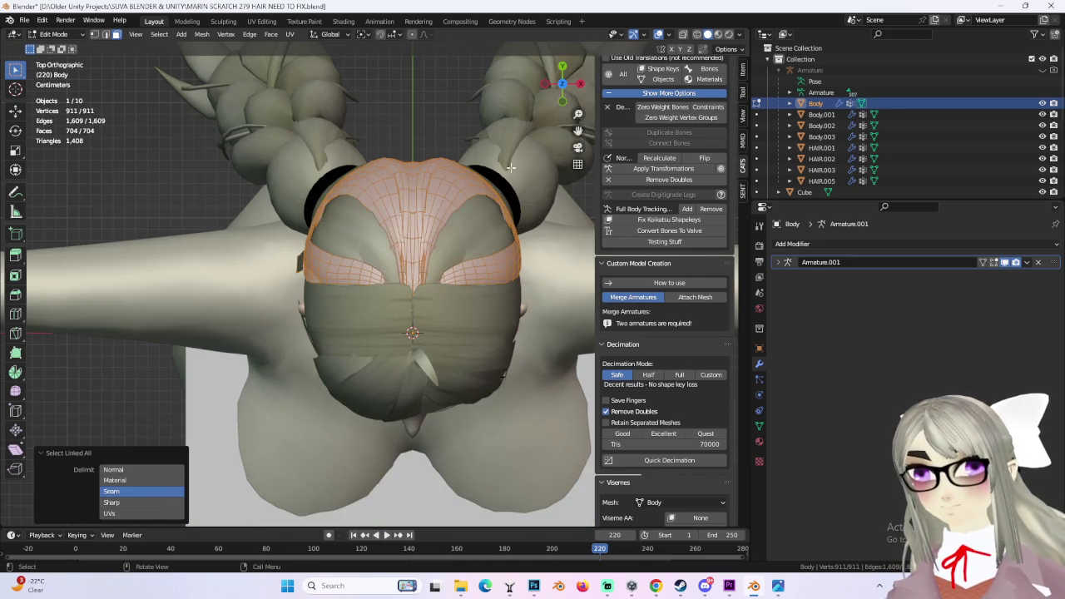
{"action": "left_click", "coordinate": [288, 35]}
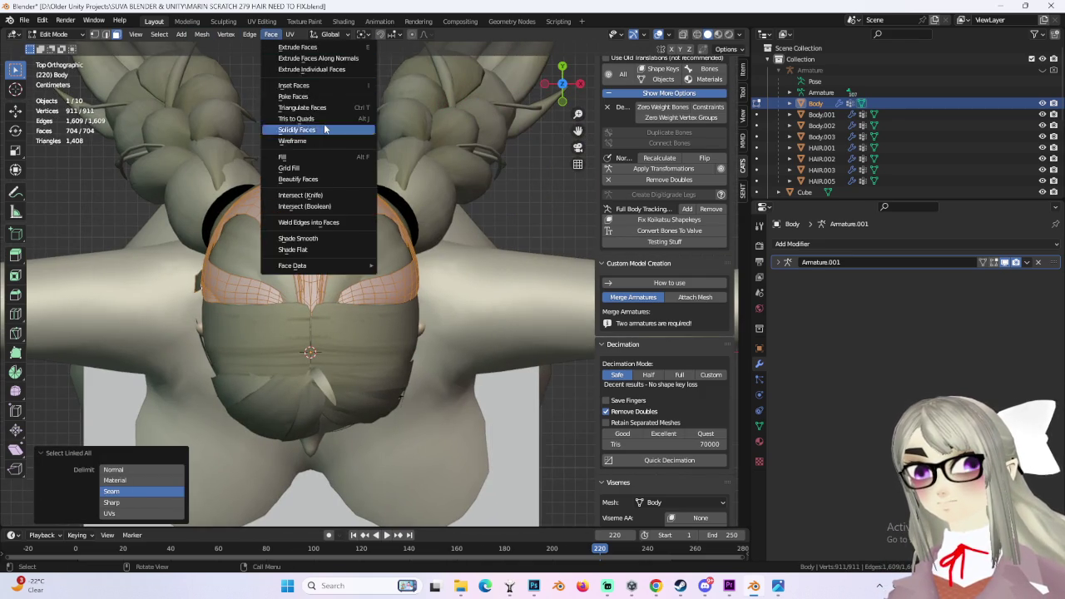
{"action": "left_click", "coordinate": [343, 140]}
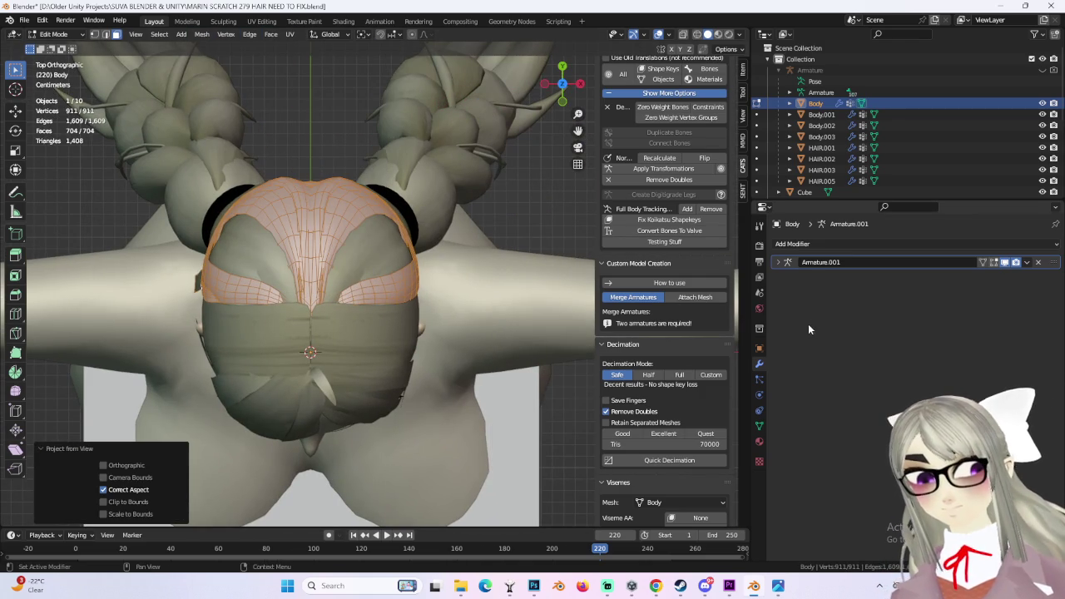
{"action": "left_click", "coordinate": [759, 441]}
{"action": "left_click", "coordinate": [53, 34]}
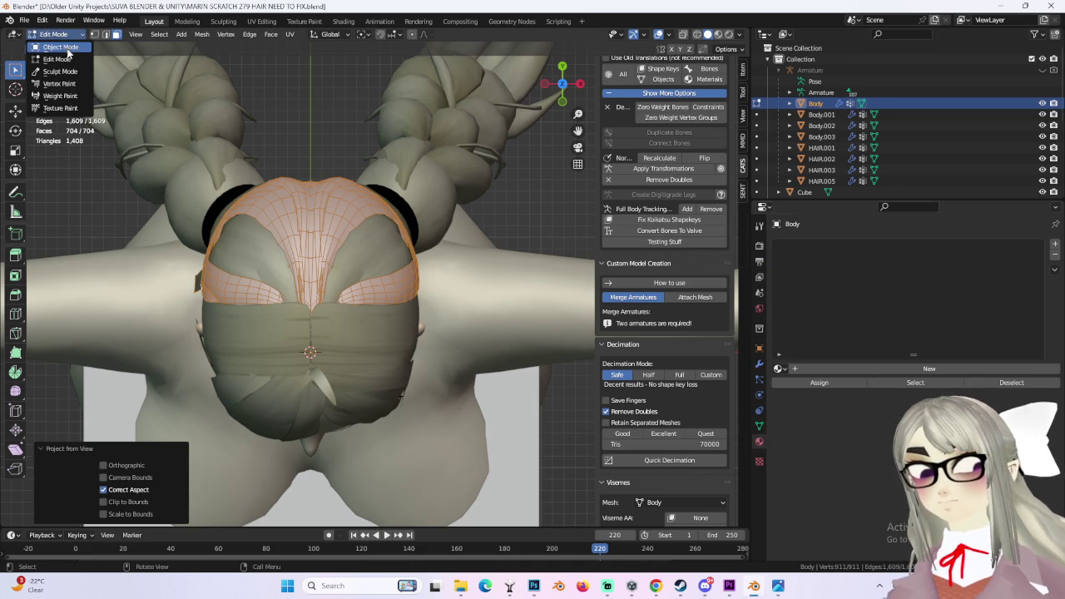
- Back in Object Mode, assign the HAIR 2 material to the scalp
{"action": "left_click", "coordinate": [52, 48]}
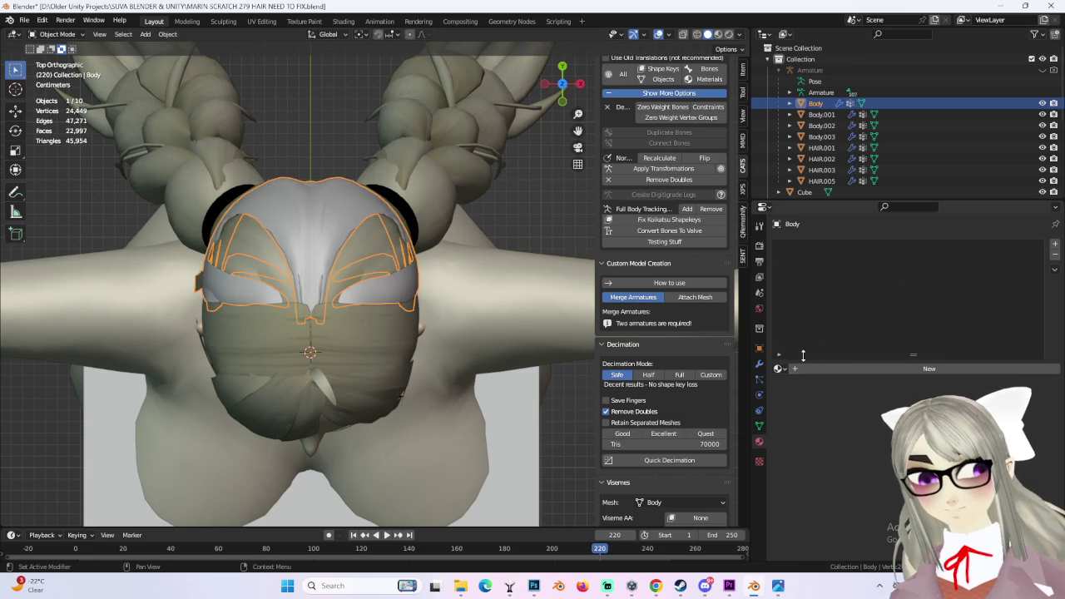
{"action": "left_click", "coordinate": [778, 369]}
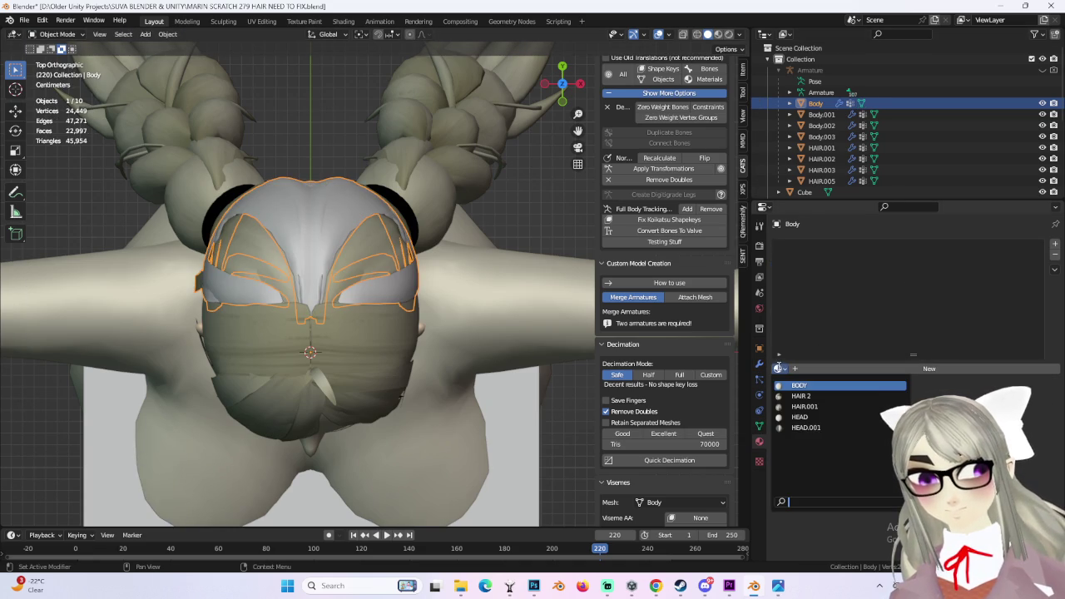
{"action": "left_click", "coordinate": [819, 396]}
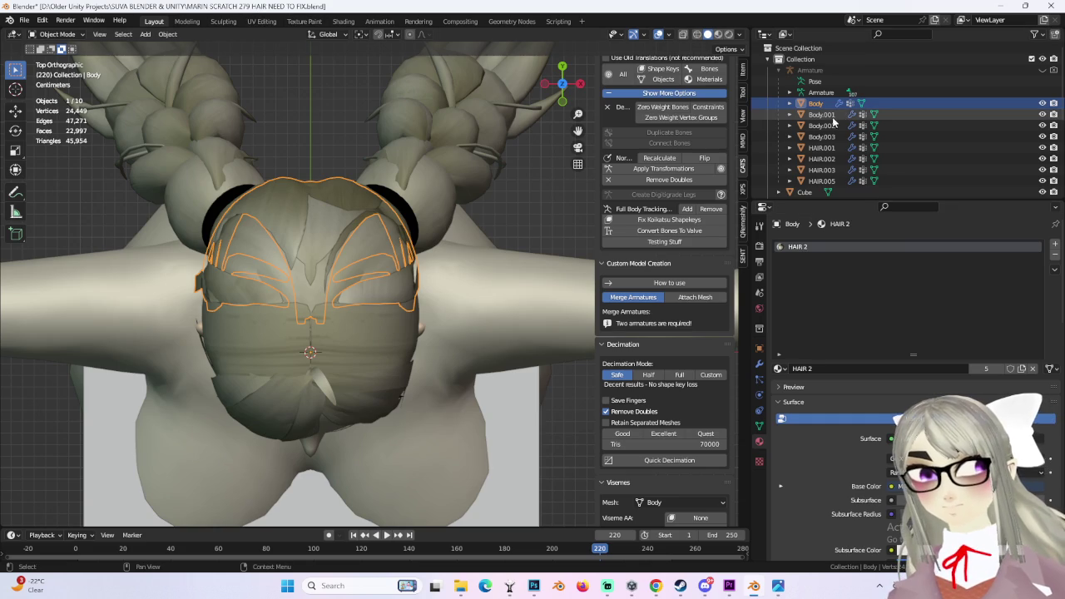
- Select Body plus the HAIR.005 braids and join them with CATS Join Meshes
{"action": "mouse_move", "coordinate": [421, 186]}
{"action": "middle_mouse_down"}
{"action": "mouse_move", "coordinate": [420, 376]}
{"action": "mouse_move", "coordinate": [373, 332]}
{"action": "middle_mouse_up"}
{"action": "left_click", "coordinate": [420, 371], "text": "shift"}
{"action": "left_click", "coordinate": [426, 369], "text": "shift"}
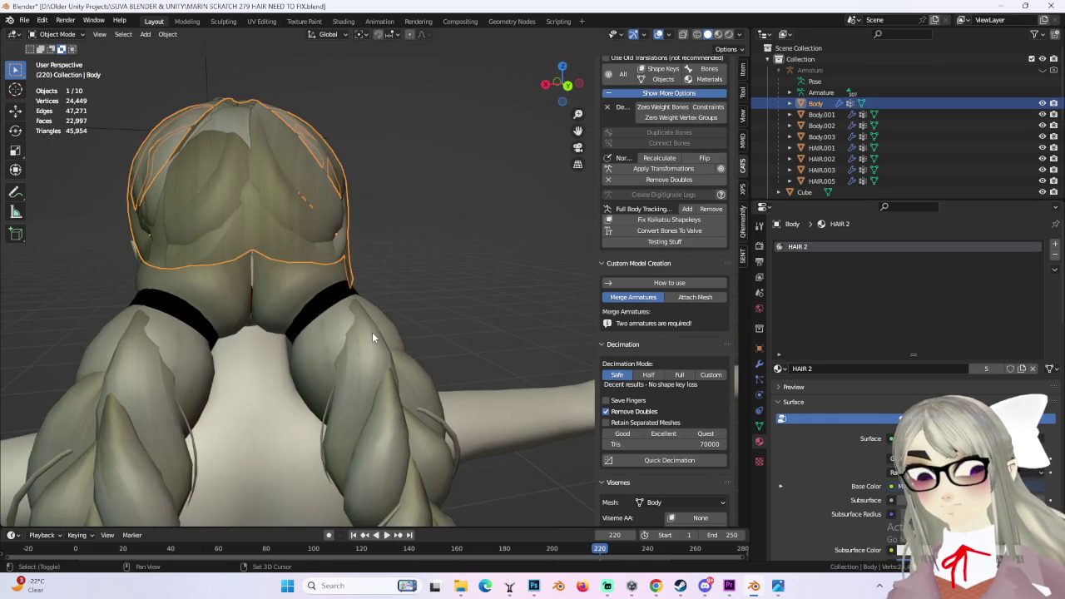
{"action": "left_click", "coordinate": [373, 336], "text": "shift"}
{"action": "scroll", "coordinate": [714, 114], "scroll_direction": "up", "scroll_amount": 5}
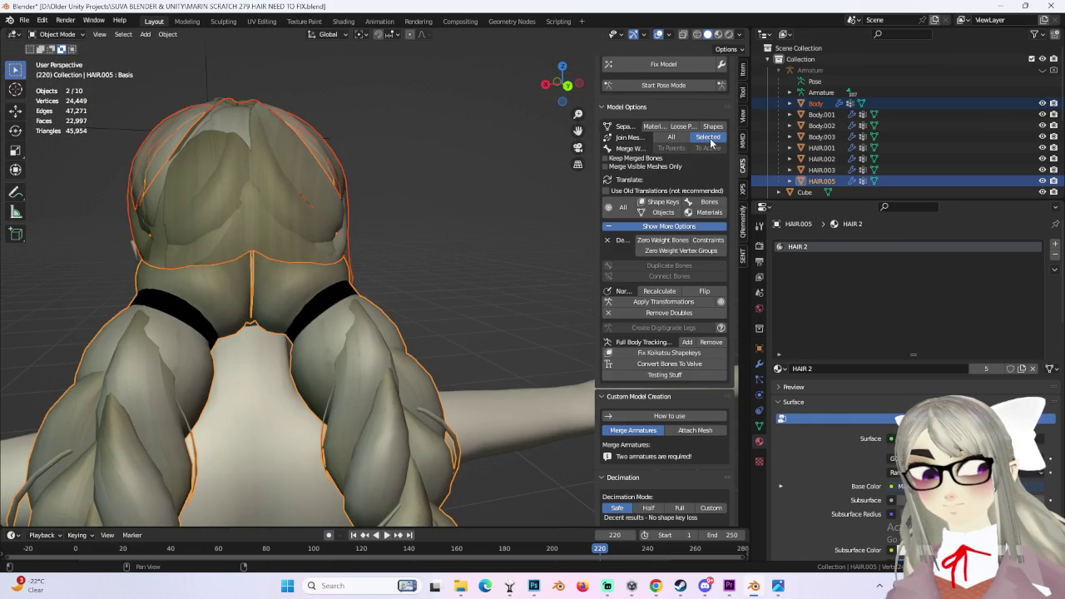
{"action": "left_click", "coordinate": [709, 138]}
- Switch to the UV Editing workspace showing MARIN PONY TAIL 2.png
{"action": "left_click", "coordinate": [262, 20]}
{"action": "scroll", "coordinate": [242, 255], "scroll_direction": "down", "scroll_amount": 3}
{"action": "scroll", "coordinate": [242, 255], "scroll_direction": "down", "scroll_amount": 2}
{"action": "scroll", "coordinate": [273, 245], "scroll_direction": "down", "scroll_amount": 2}
- Select the scalp's UV island and move it to the right of the texture
{"action": "middle_click_drag", "start_coordinate": [273, 250], "coordinate": [345, 274]}
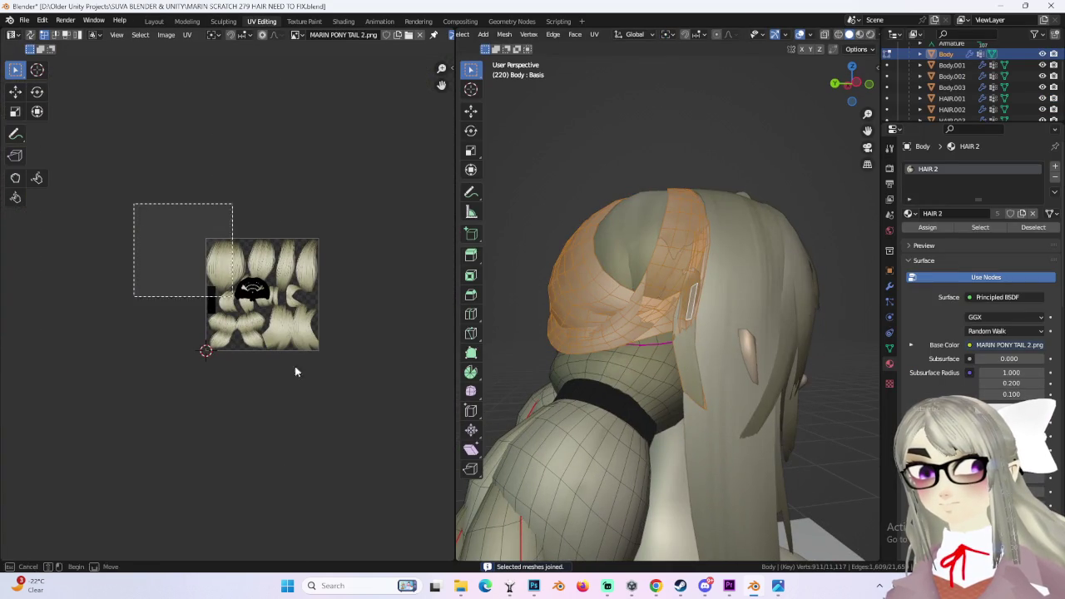
{"action": "left_click_drag", "start_coordinate": [199, 260], "coordinate": [329, 358]}
{"action": "scroll", "coordinate": [250, 291], "scroll_direction": "up", "scroll_amount": 3}
{"action": "scroll", "coordinate": [257, 290], "scroll_direction": "down", "scroll_amount": 3}
{"action": "key", "text": "g"}
{"action": "key", "text": "x"}
{"action": "left_click", "coordinate": [418, 293]}
{"action": "scroll", "coordinate": [421, 279], "scroll_direction": "up", "scroll_amount": 2}
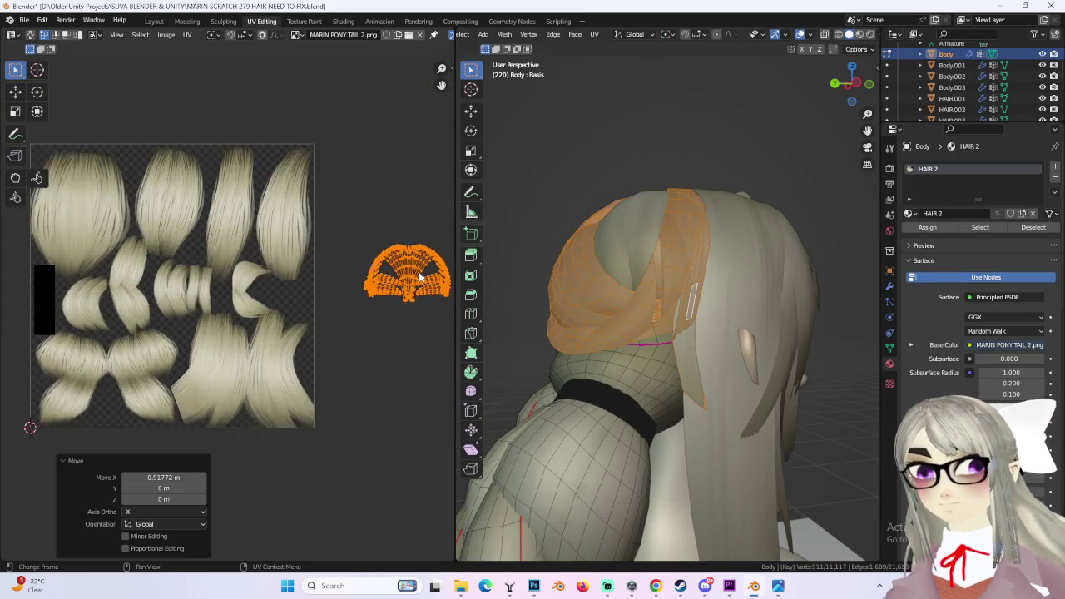
{"action": "middle_click_drag", "start_coordinate": [420, 279], "coordinate": [341, 279]}
- Unwrap the scalp and move the unwrapped islands right of the texture
{"action": "left_click", "coordinate": [187, 34]}
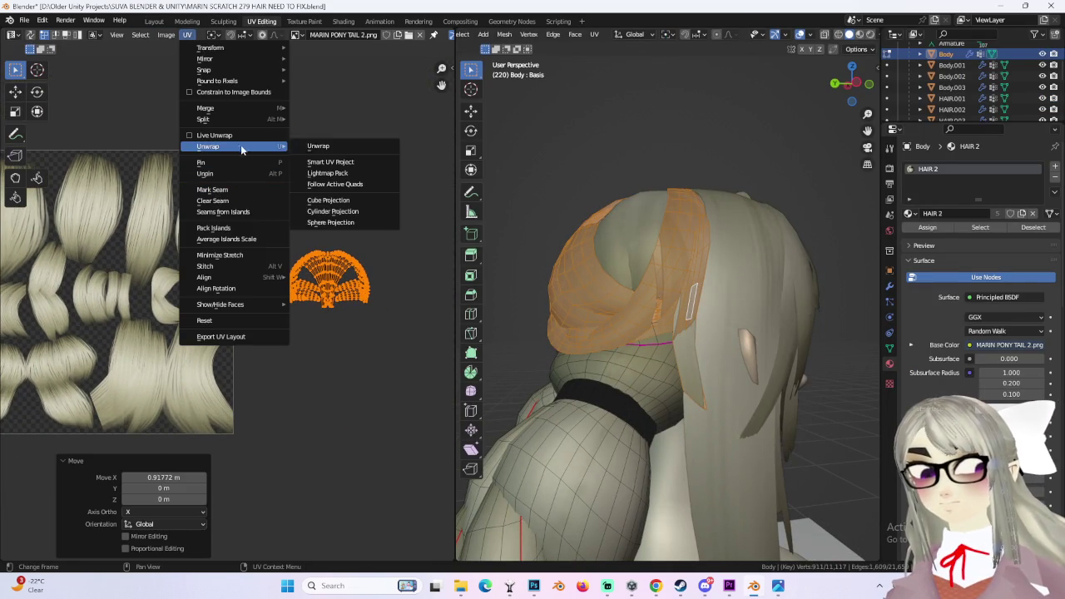
{"action": "mouse_move", "coordinate": [208, 147]}
{"action": "left_click", "coordinate": [297, 147]}
{"action": "middle_click_drag", "start_coordinate": [318, 144], "coordinate": [340, 263]}
{"action": "key", "text": "g"}
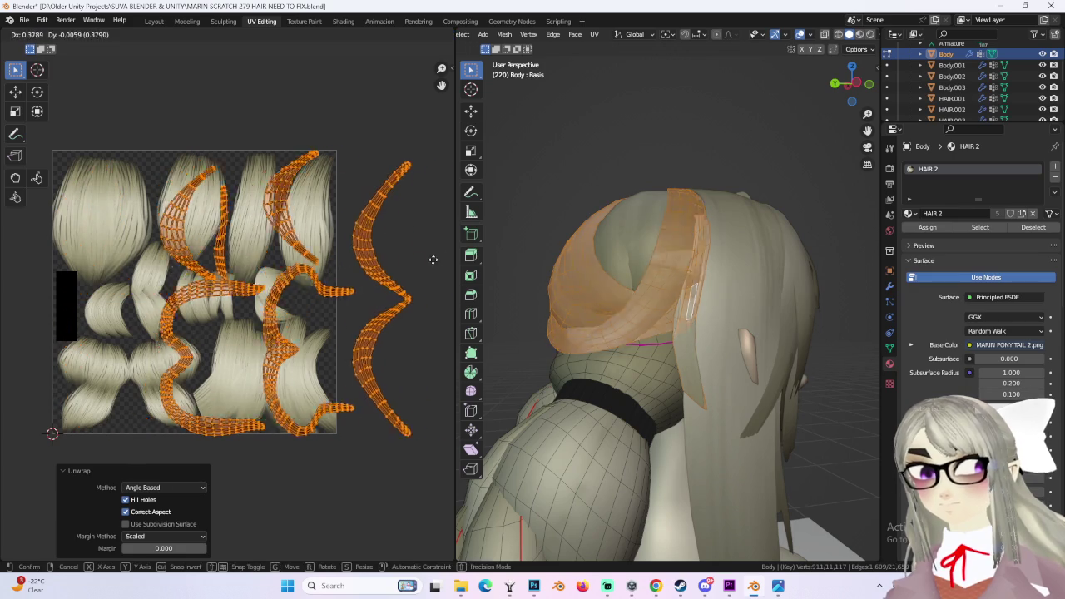
{"action": "left_click", "coordinate": [428, 283]}
{"action": "scroll", "coordinate": [373, 251], "scroll_direction": "up", "scroll_amount": 2}
{"action": "scroll", "coordinate": [373, 251], "scroll_direction": "up", "scroll_amount": 1}
{"action": "scroll", "coordinate": [373, 252], "scroll_direction": "down", "scroll_amount": 2}
{"action": "scroll", "coordinate": [349, 291], "scroll_direction": "down", "scroll_amount": 1}
- Select the whole C-shaped island and move it to the left
{"action": "left_click", "coordinate": [313, 298]}
{"action": "key", "text": "ctrl+l"}
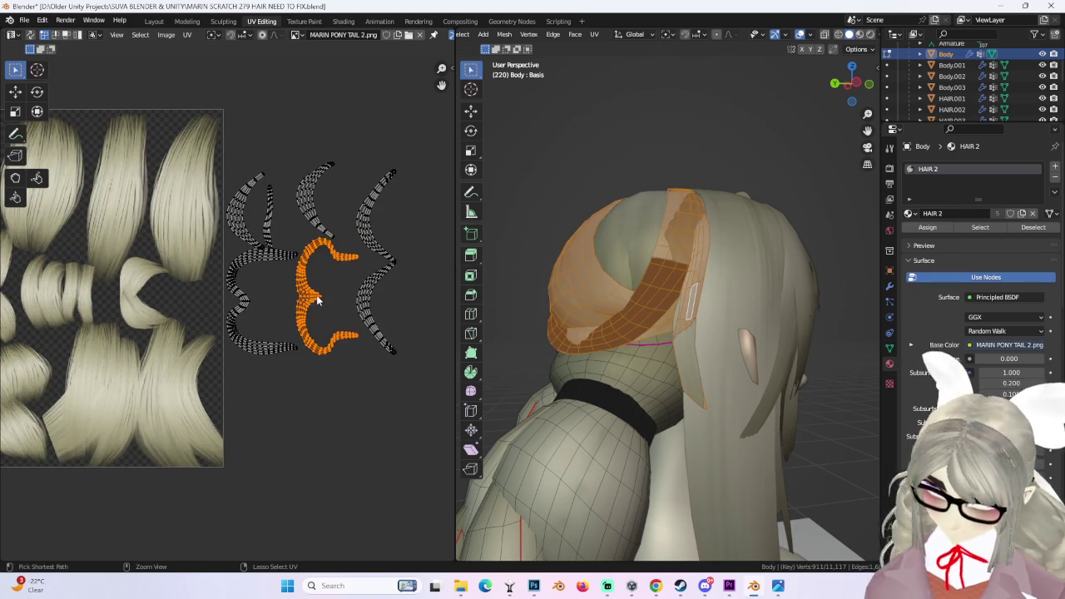
{"action": "scroll", "coordinate": [316, 294], "scroll_direction": "up", "scroll_amount": 3}
{"action": "key", "text": "g"}
{"action": "left_click", "coordinate": [189, 278]}
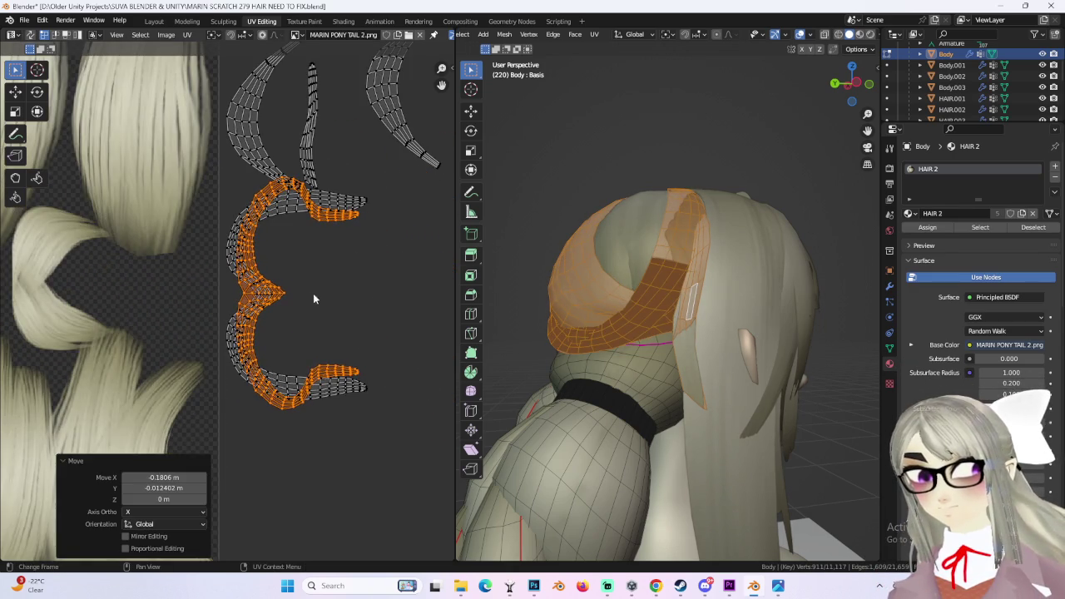
{"action": "scroll", "coordinate": [309, 297], "scroll_direction": "down", "scroll_amount": 2}
- Move all UV islands onto the hair texture and scale them down to fit the strands
{"action": "key", "text": "a"}
{"action": "key", "text": "g"}
{"action": "left_click", "coordinate": [309, 381]}
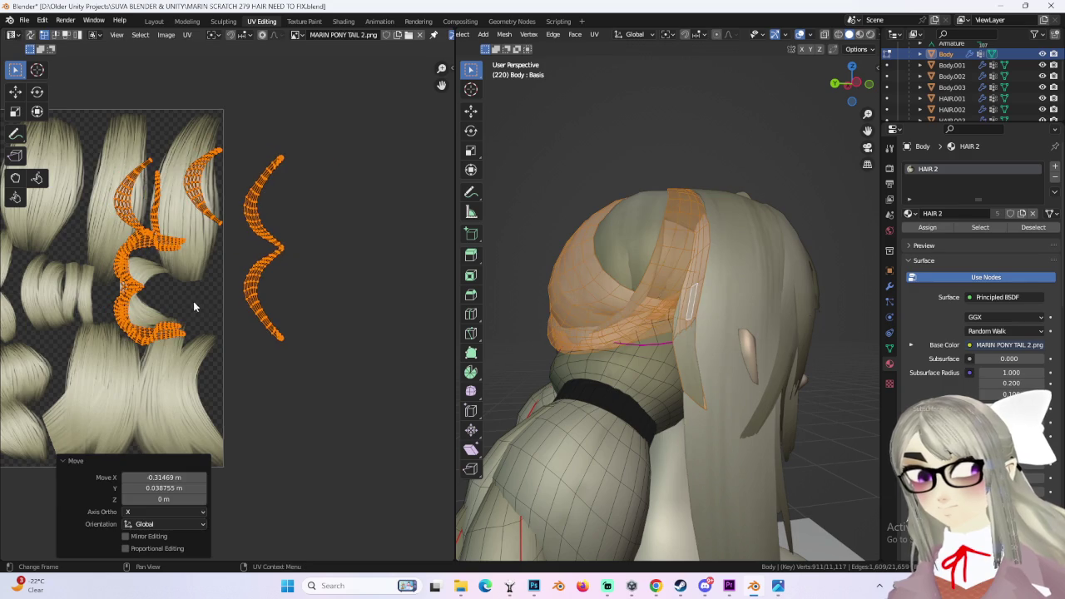
{"action": "scroll", "coordinate": [343, 339], "scroll_direction": "up", "scroll_amount": 2}
{"action": "key", "text": "s"}
{"action": "left_click", "coordinate": [383, 313]}
{"action": "scroll", "coordinate": [386, 312], "scroll_direction": "up", "scroll_amount": 2}
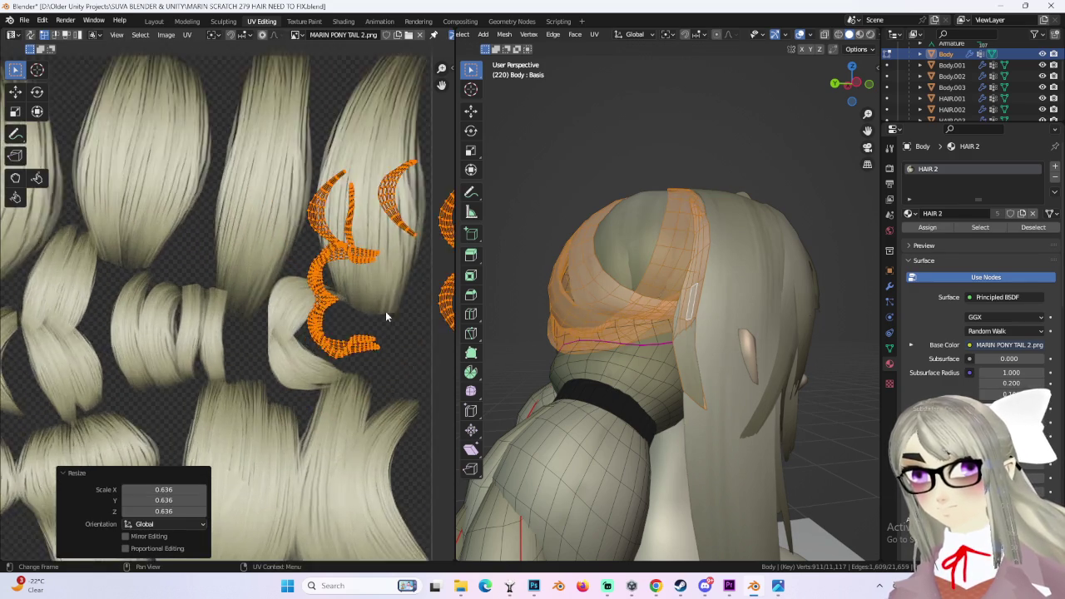
{"action": "scroll", "coordinate": [290, 295], "scroll_direction": "up", "scroll_amount": 1}
- Position the islands over a hair strand, rescaling them to 0.924
{"action": "key", "text": "g"}
{"action": "left_click", "coordinate": [247, 327]}
{"action": "scroll", "coordinate": [339, 305], "scroll_direction": "up", "scroll_amount": 2}
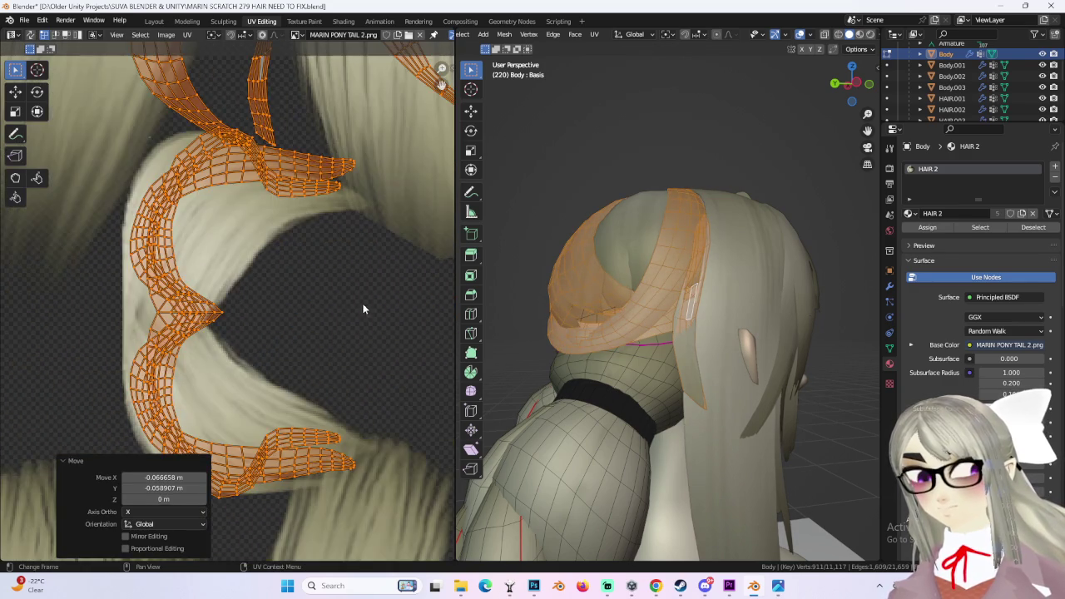
{"action": "scroll", "coordinate": [325, 304], "scroll_direction": "up", "scroll_amount": 1}
{"action": "key", "text": "g"}
{"action": "key", "text": "s"}
{"action": "left_click", "coordinate": [333, 293]}
{"action": "key", "text": "g"}
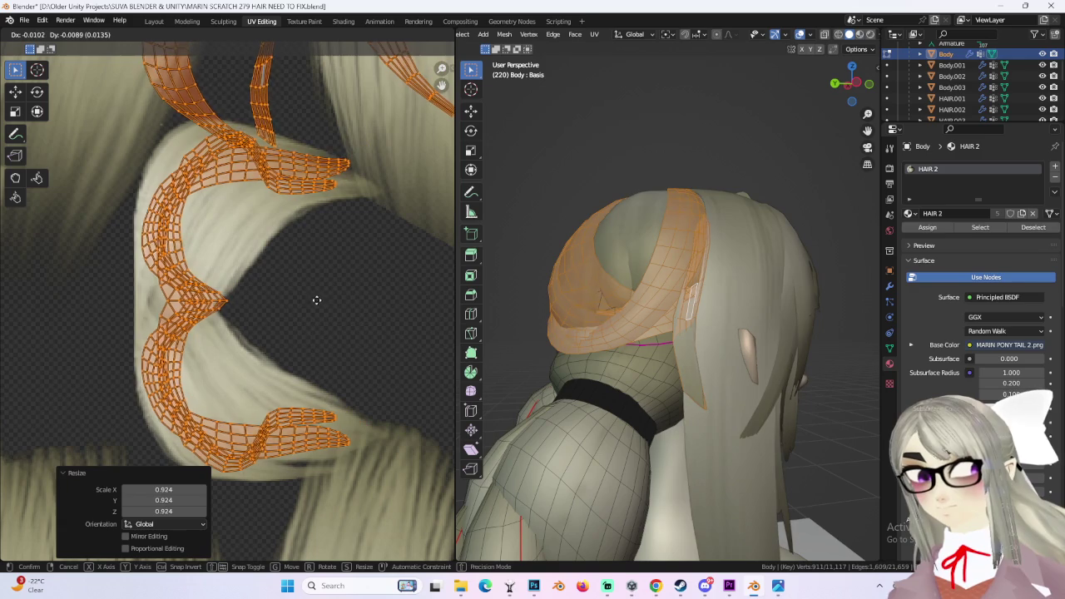
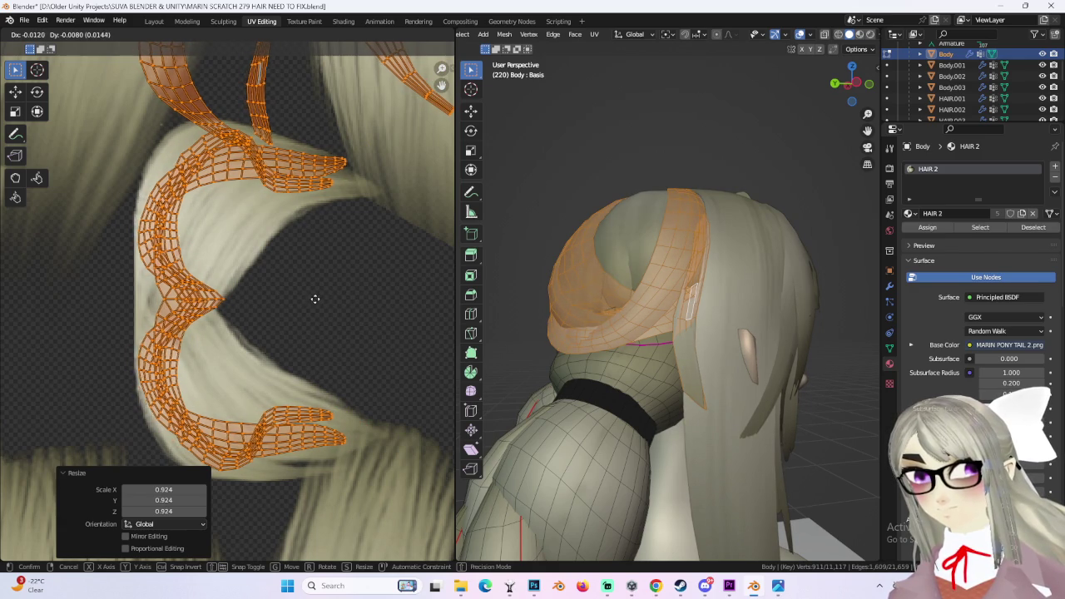
- Shrink the hair strand UV islands slightly and shift them over the ponytail texture
{"action": "key", "text": "s"}
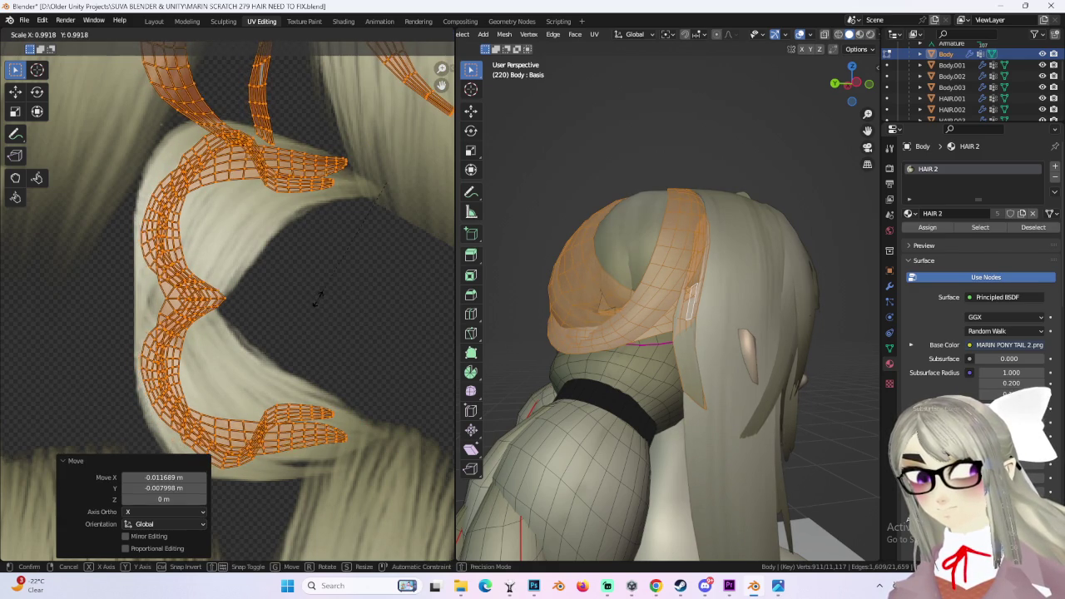
{"action": "left_click", "coordinate": [312, 298]}
{"action": "key", "text": "g"}
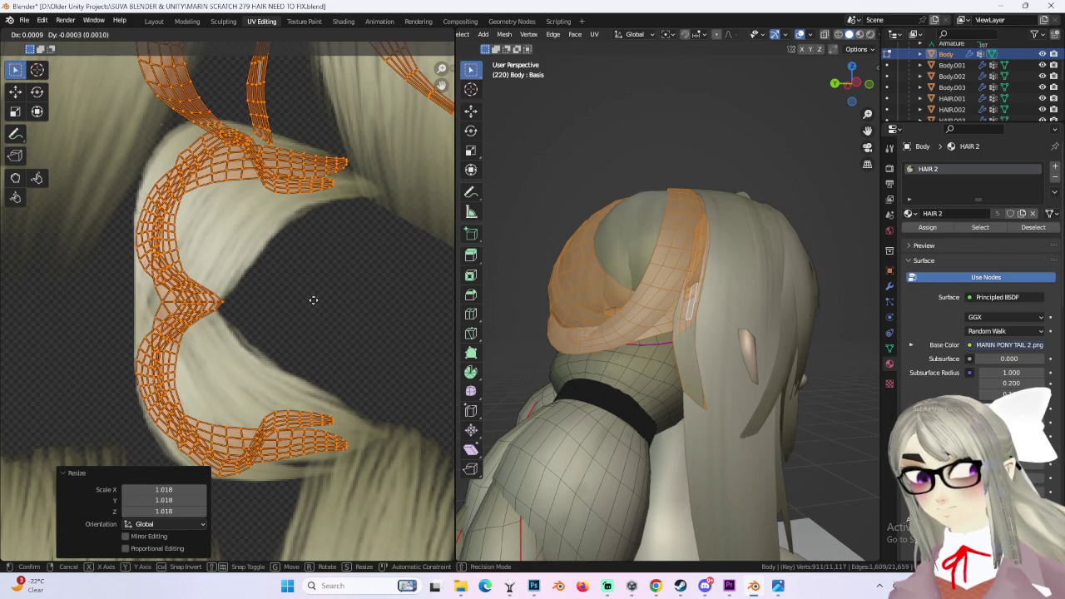
{"action": "left_click", "coordinate": [313, 298]}
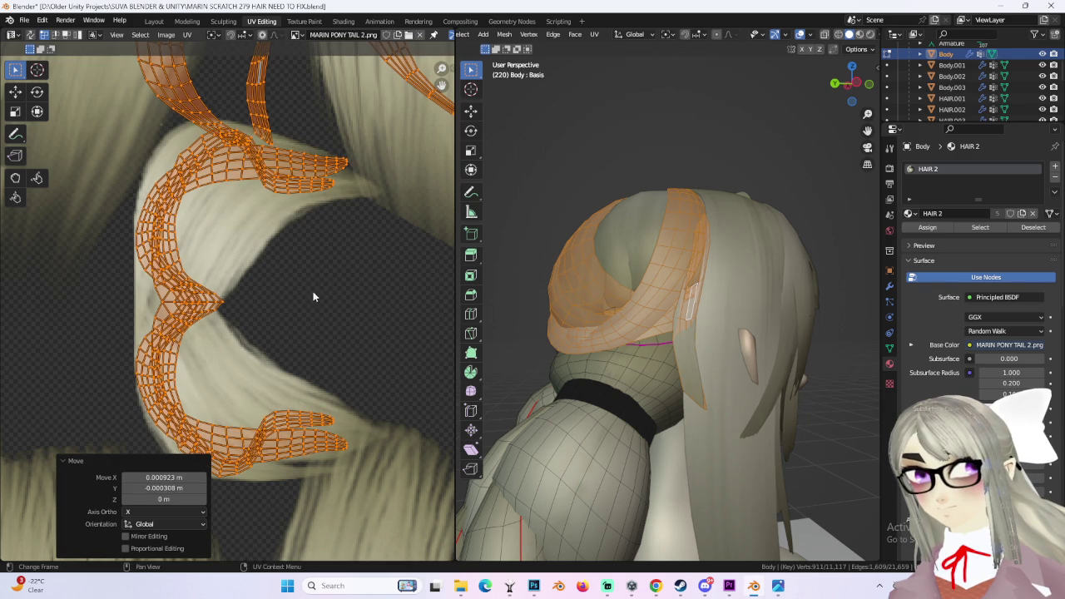
{"action": "scroll", "coordinate": [333, 275], "scroll_direction": "down", "scroll_amount": 3}
{"action": "scroll", "coordinate": [354, 263], "scroll_direction": "up", "scroll_amount": 3}
{"action": "key", "text": "s"}
{"action": "left_click", "coordinate": [360, 260]}
- Fine-tune the islands' size and position so they sit over the strand texture
{"action": "key", "text": "g"}
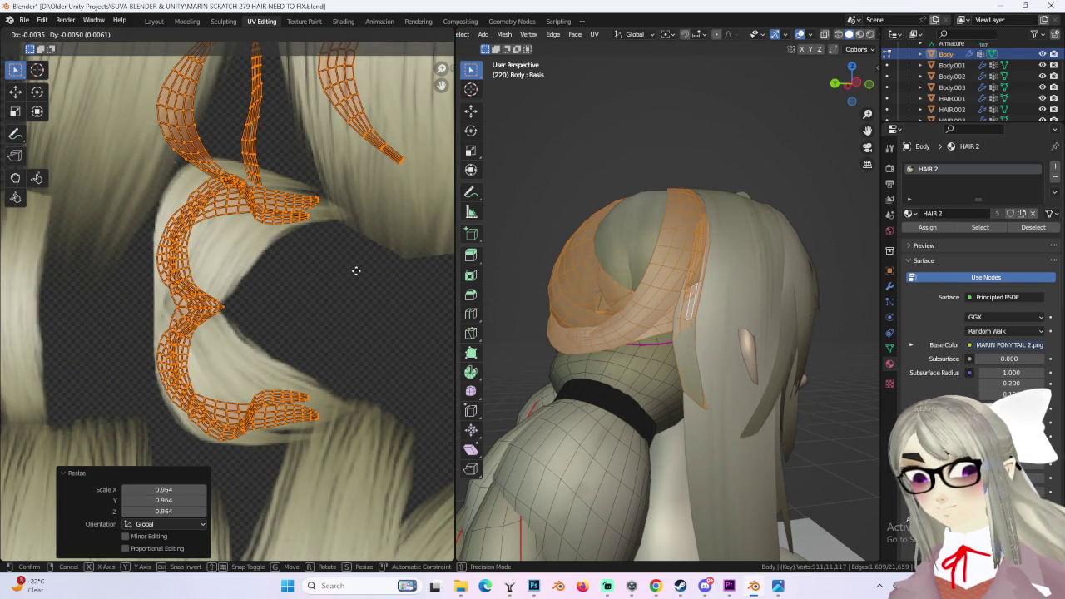
{"action": "left_click", "coordinate": [355, 271]}
{"action": "key", "text": "s"}
{"action": "left_click", "coordinate": [352, 258]}
{"action": "key", "text": "g"}
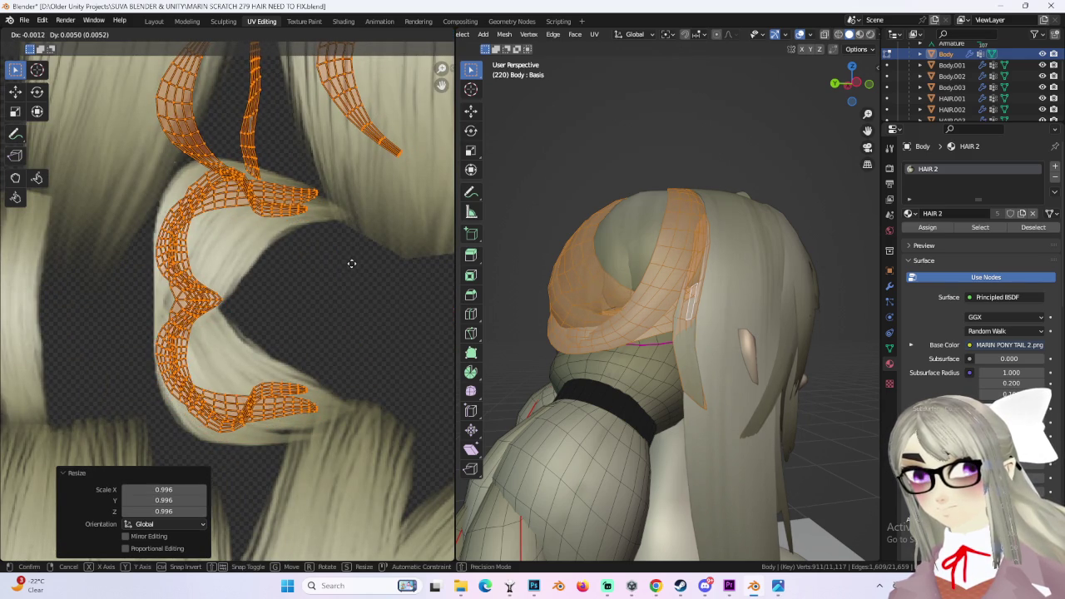
{"action": "left_click", "coordinate": [351, 264]}
{"action": "scroll", "coordinate": [352, 262], "scroll_direction": "down", "scroll_amount": 3}
{"action": "scroll", "coordinate": [371, 255], "scroll_direction": "down", "scroll_amount": 2}
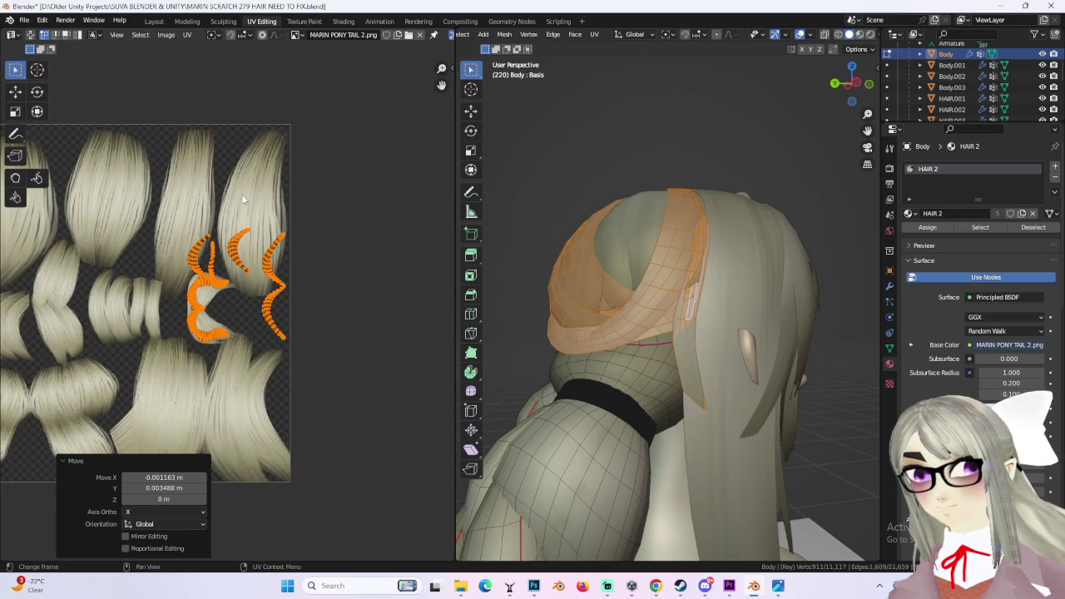
- Move the right-hand hair strip island leftward onto the wavy strand of the texture
{"action": "left_click", "coordinate": [287, 306]}
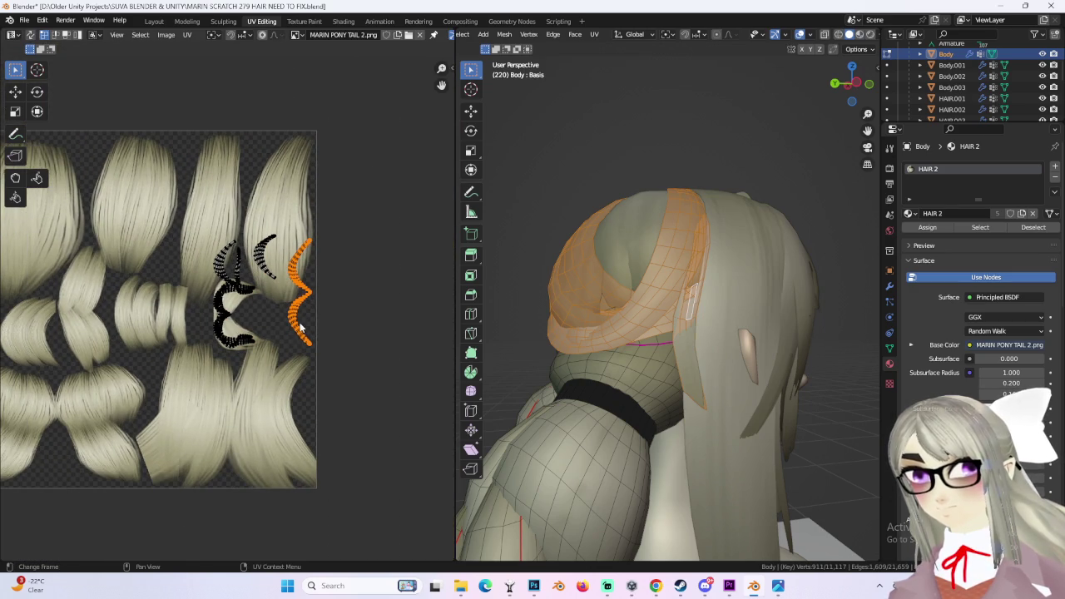
{"action": "key", "text": "g"}
{"action": "left_click", "coordinate": [94, 343]}
{"action": "scroll", "coordinate": [310, 324], "scroll_direction": "up", "scroll_amount": 2}
{"action": "key", "text": "g"}
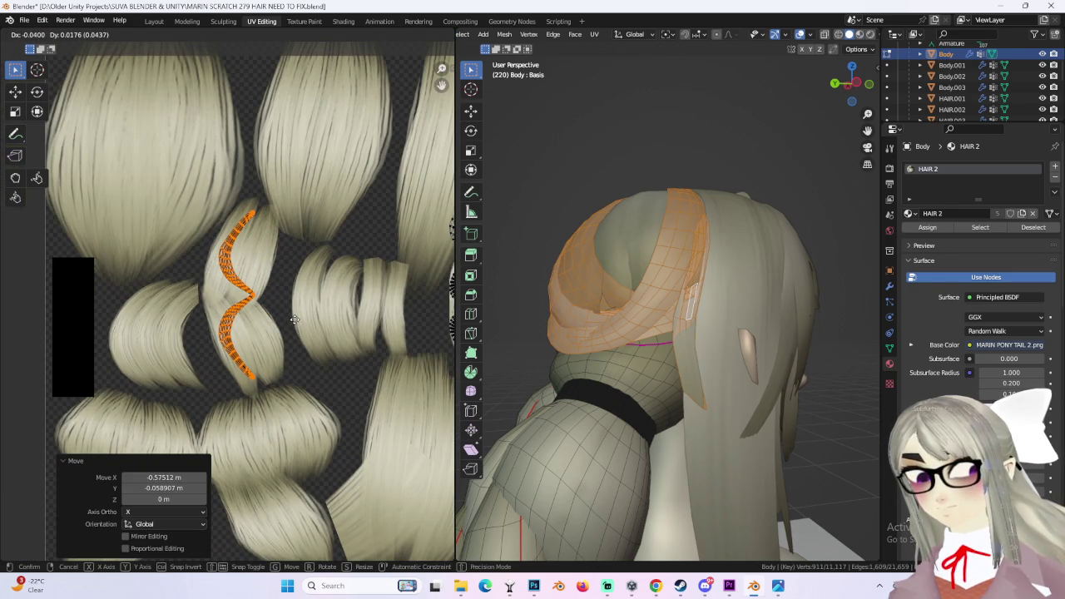
{"action": "left_click", "coordinate": [295, 320]}
{"action": "scroll", "coordinate": [214, 348], "scroll_direction": "down", "scroll_amount": 1}
{"action": "scroll", "coordinate": [282, 340], "scroll_direction": "down", "scroll_amount": 1}
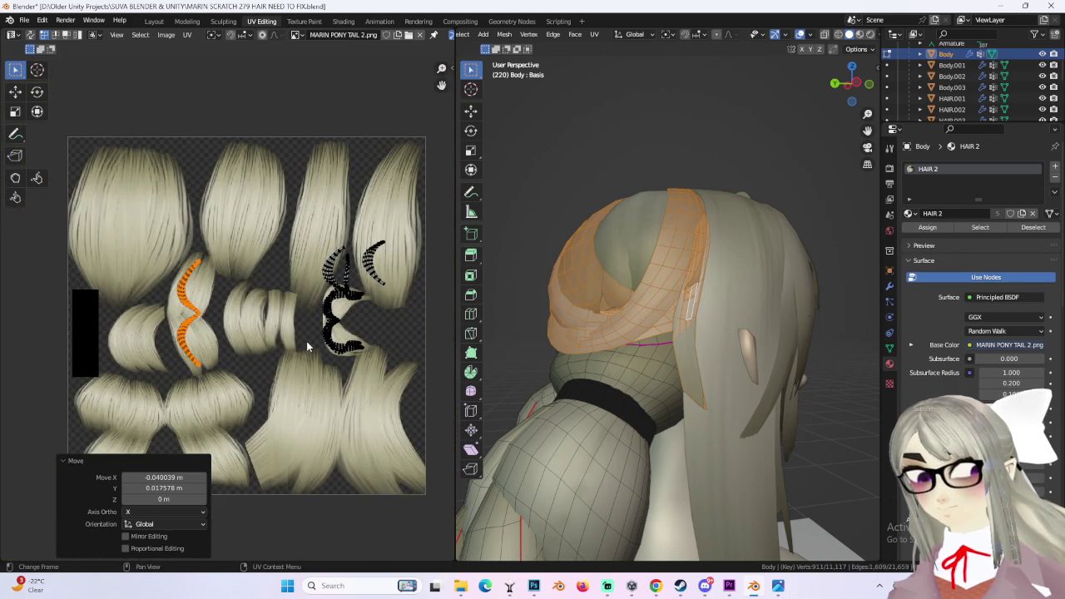
{"action": "scroll", "coordinate": [291, 347], "scroll_direction": "up", "scroll_amount": 1}
{"action": "key", "text": "g"}
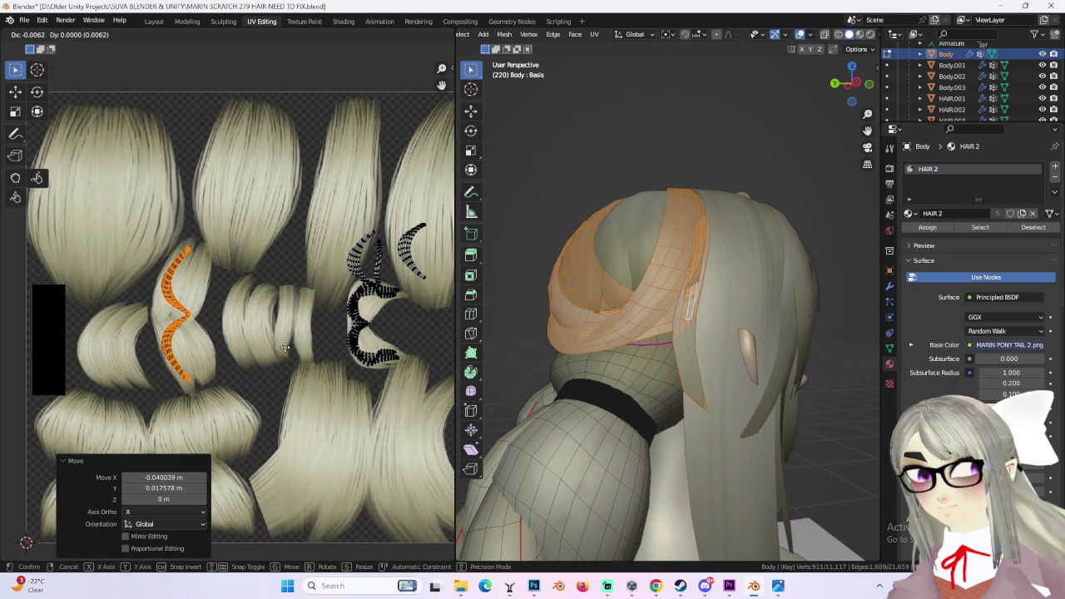
- Place a small curved UV island over the left-side strands
{"action": "left_click", "coordinate": [360, 252]}
{"action": "key", "text": "g"}
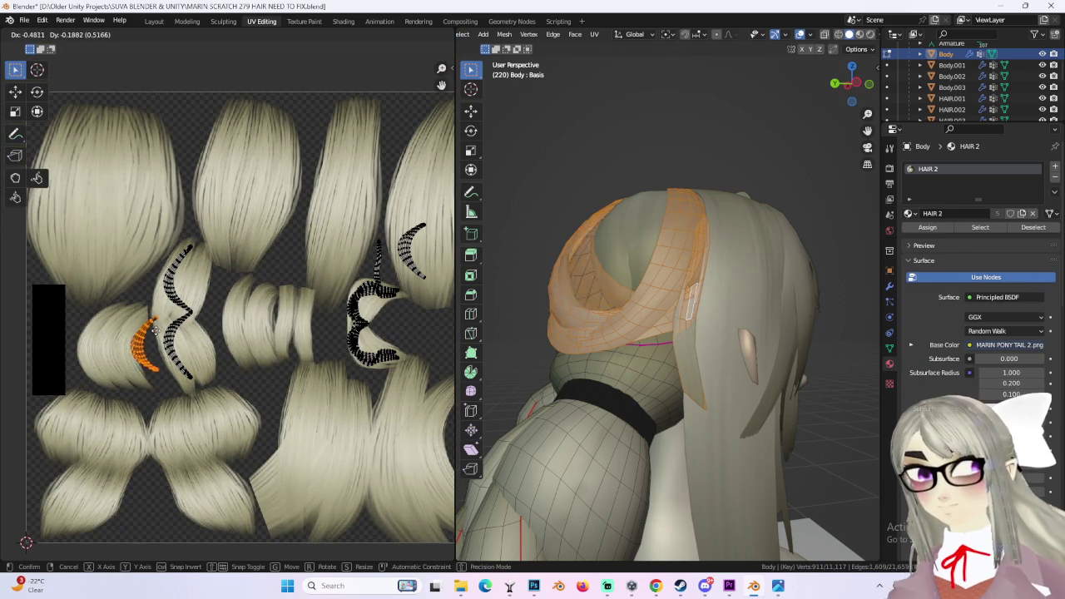
{"action": "left_click", "coordinate": [106, 335]}
{"action": "middle_click_drag", "start_coordinate": [265, 331], "coordinate": [199, 348]}
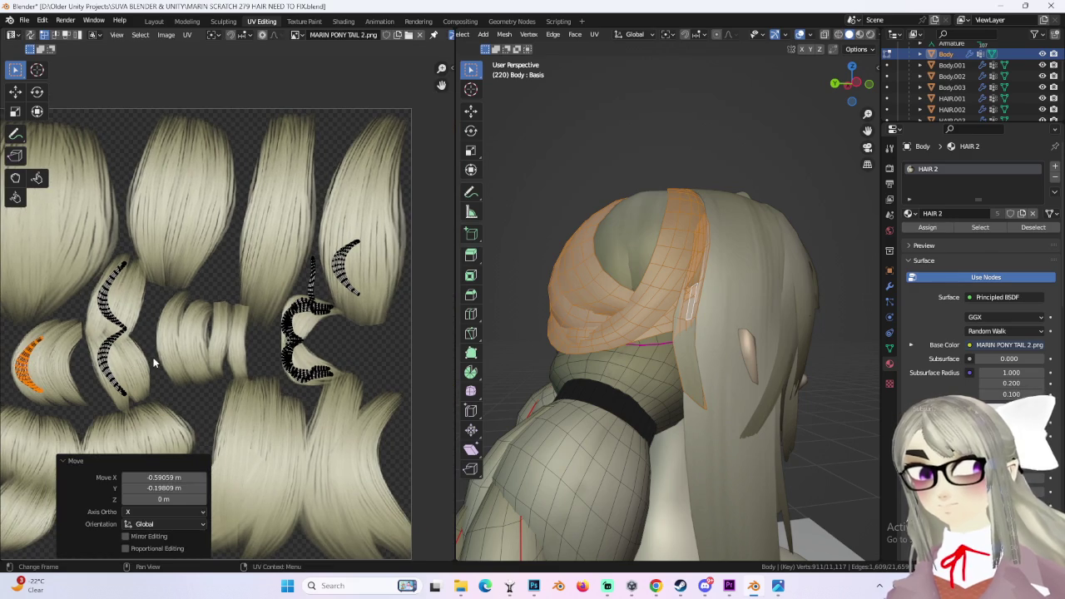
{"action": "key", "text": "g"}
{"action": "left_click", "coordinate": [196, 350]}
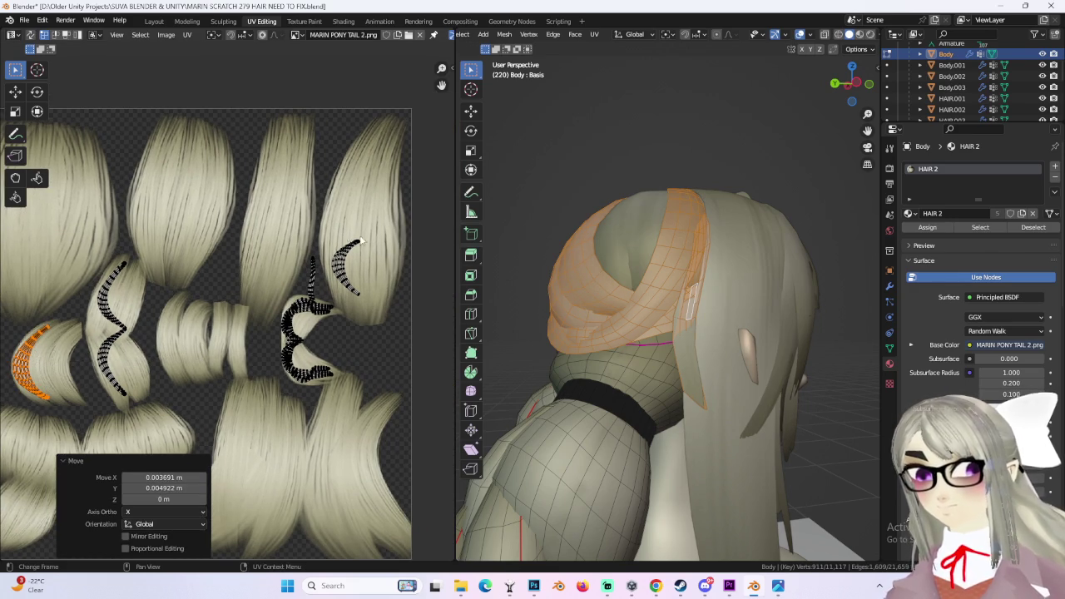
- Slide the upper-right curved island horizontally, drop it over the left strand, and enlarge it
{"action": "left_click", "coordinate": [376, 264]}
{"action": "key", "text": "g"}
{"action": "key", "text": "x"}
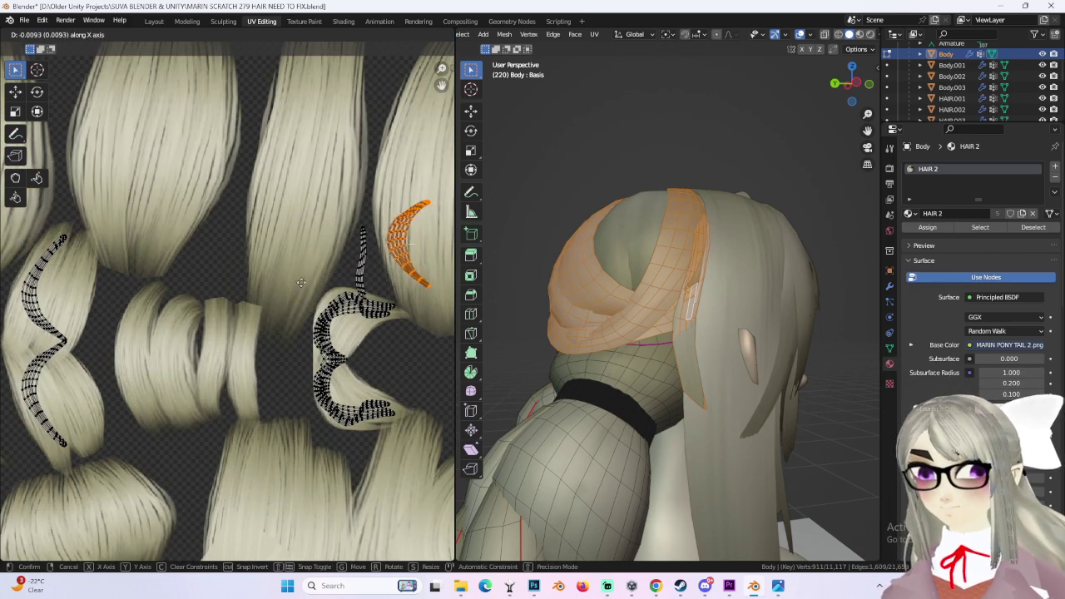
{"action": "left_click", "coordinate": [268, 296]}
{"action": "middle_click_drag", "start_coordinate": [268, 297], "coordinate": [311, 303]}
{"action": "key", "text": "g"}
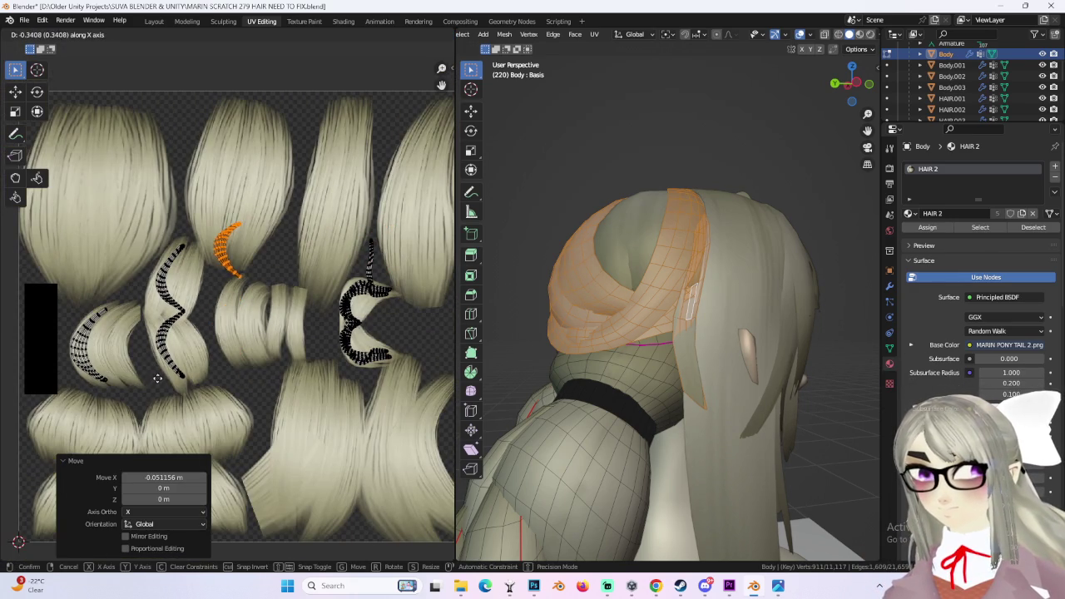
{"action": "key", "text": "x"}
{"action": "middle_click_drag", "start_coordinate": [191, 366], "coordinate": [187, 426]}
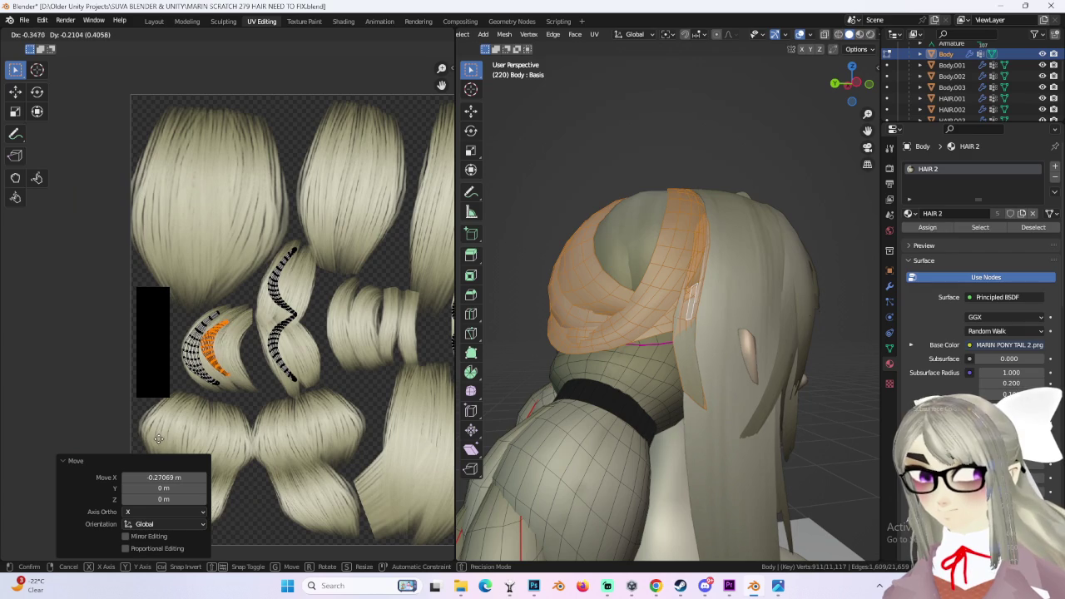
{"action": "left_click", "coordinate": [225, 410]}
{"action": "key", "text": "s"}
{"action": "left_click", "coordinate": [346, 306]}
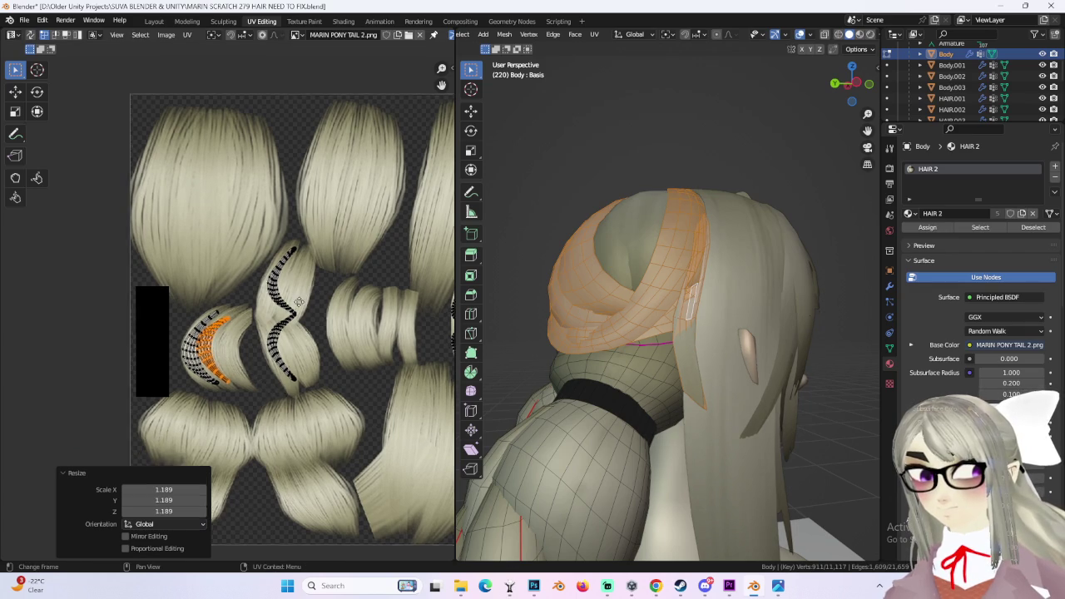
{"action": "scroll", "coordinate": [305, 253], "scroll_direction": "right", "scroll_amount": 5, "text": "ctrl"}
- Move and enlarge the thin vertical strip island beside the C-shaped island, then view the ponytail in Layout
{"action": "left_click", "coordinate": [305, 282]}
{"action": "scroll", "coordinate": [275, 269], "scroll_direction": "up", "scroll_amount": 2}
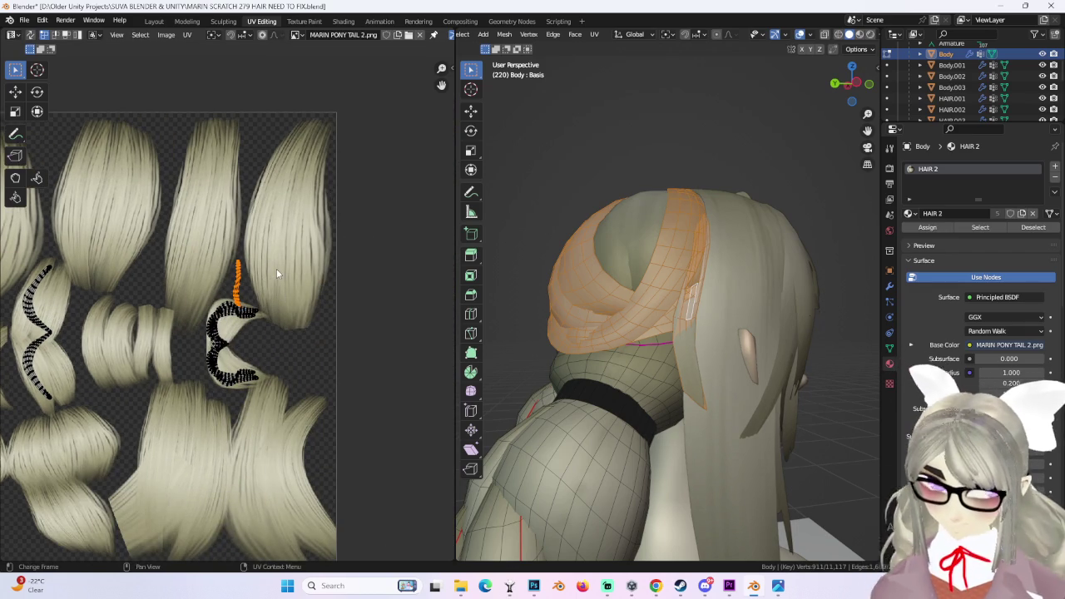
{"action": "scroll", "coordinate": [273, 273], "scroll_direction": "down", "scroll_amount": 2}
{"action": "key", "text": "g"}
{"action": "left_click", "coordinate": [275, 378]}
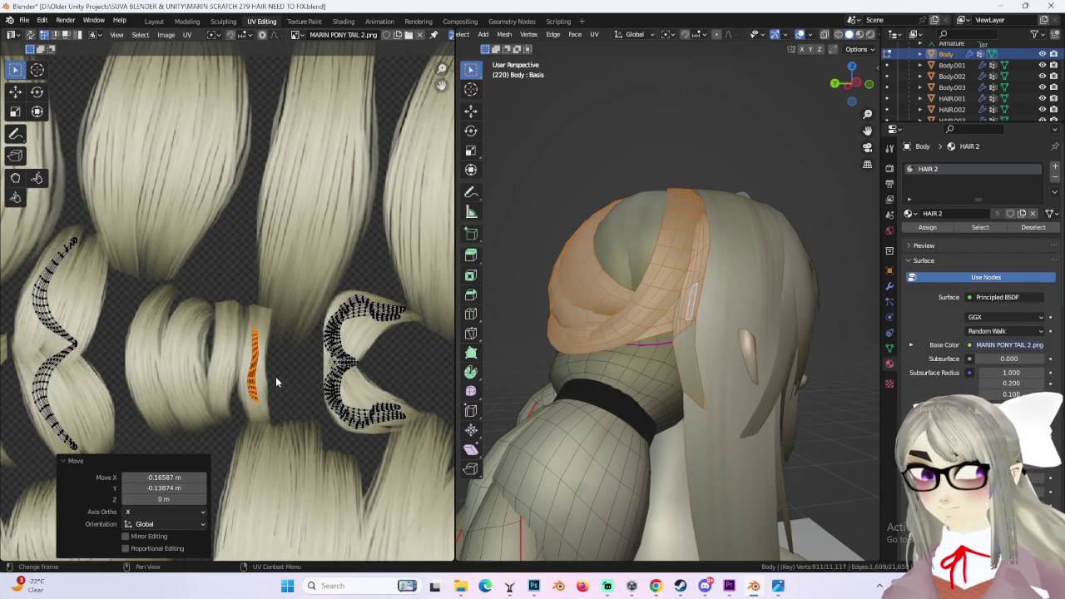
{"action": "scroll", "coordinate": [343, 336], "scroll_direction": "down", "scroll_amount": 1}
{"action": "key", "text": "g"}
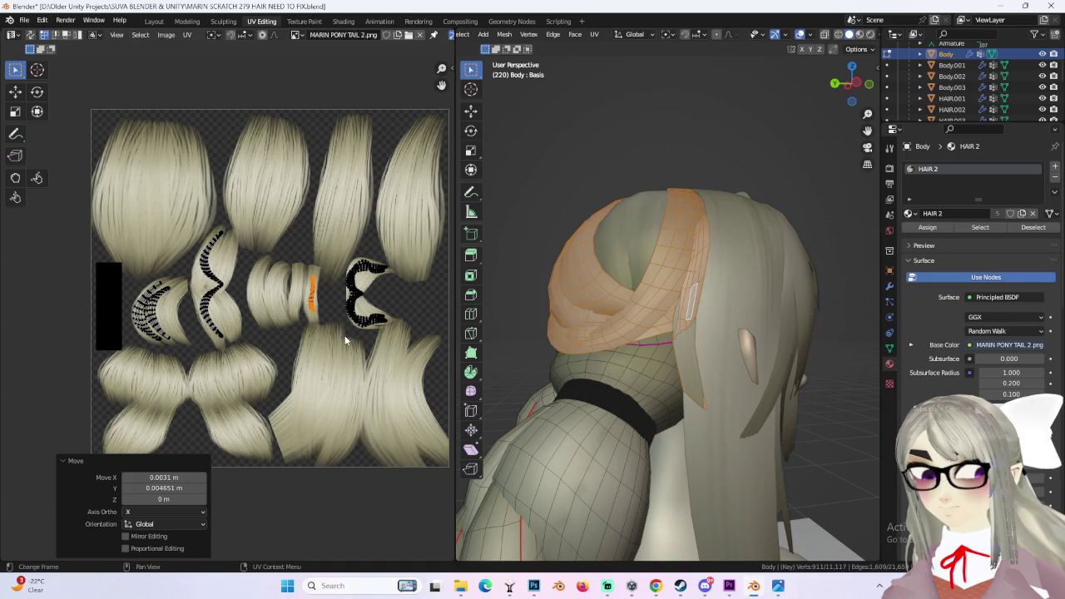
{"action": "left_click", "coordinate": [374, 341]}
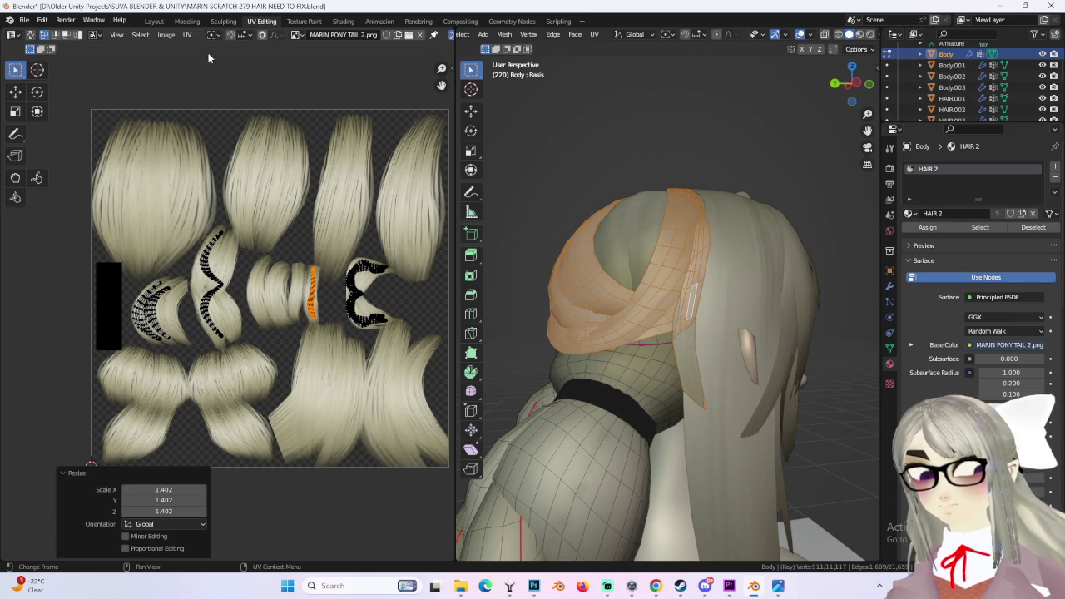
{"action": "left_click", "coordinate": [160, 20]}
{"action": "mouse_move", "coordinate": [449, 140]}
{"action": "middle_mouse_down"}
{"action": "mouse_move", "coordinate": [323, 215]}
{"action": "mouse_move", "coordinate": [493, 228]}
{"action": "mouse_move", "coordinate": [501, 209]}
{"action": "middle_mouse_up"}
- Orbit in toward the head and hide the Body to isolate the hair pieces
{"action": "middle_click_drag", "start_coordinate": [471, 231], "coordinate": [444, 237]}
{"action": "scroll", "coordinate": [443, 238], "scroll_direction": "down", "scroll_amount": 3}
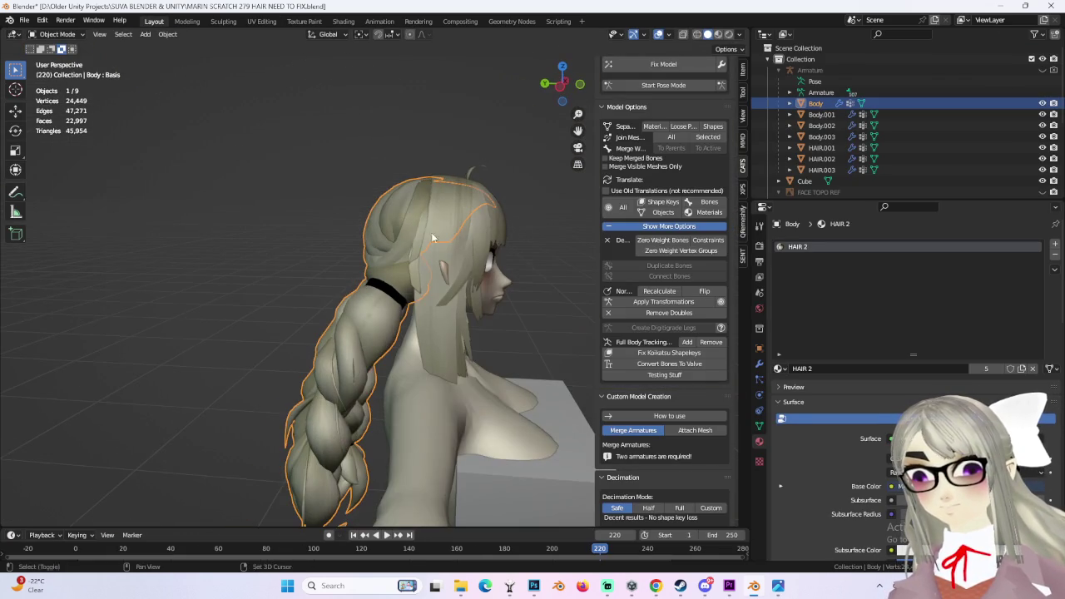
{"action": "mouse_move", "coordinate": [524, 250]}
{"action": "middle_mouse_down"}
{"action": "mouse_move", "coordinate": [376, 297]}
{"action": "mouse_move", "coordinate": [433, 303]}
{"action": "mouse_move", "coordinate": [364, 245]}
{"action": "middle_mouse_up"}
{"action": "left_click", "coordinate": [377, 297]}
{"action": "scroll", "coordinate": [376, 296], "scroll_direction": "up", "scroll_amount": 3}
{"action": "scroll", "coordinate": [372, 300], "scroll_direction": "up", "scroll_amount": 2}
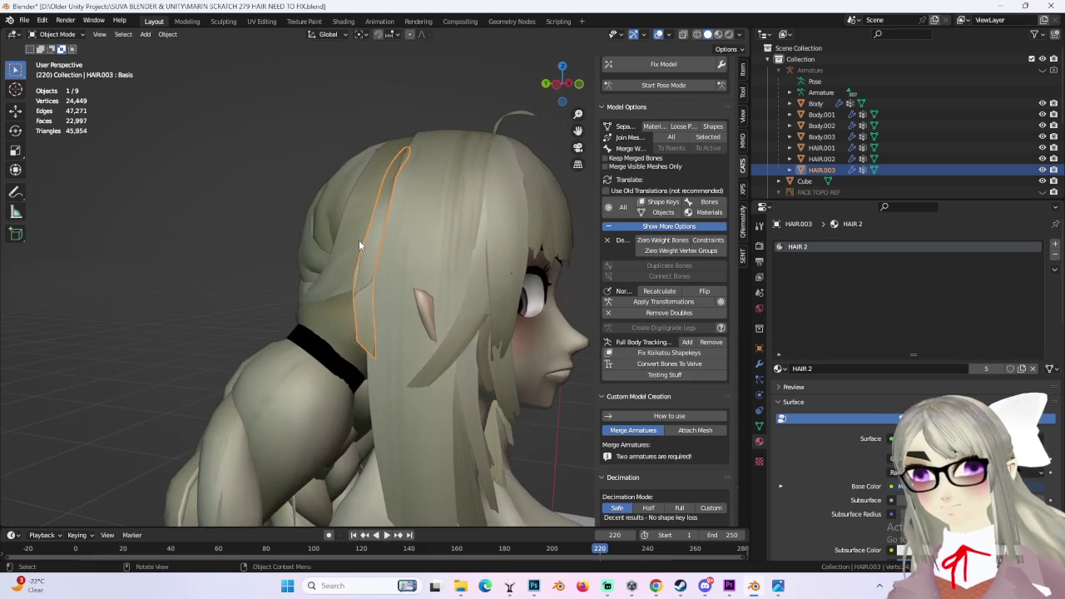
{"action": "left_click", "coordinate": [371, 248]}
{"action": "mouse_move", "coordinate": [390, 295]}
{"action": "middle_mouse_down"}
{"action": "mouse_move", "coordinate": [332, 317]}
{"action": "mouse_move", "coordinate": [466, 300]}
{"action": "middle_mouse_up"}
{"action": "key", "text": "h"}
- Hide and unhide HAIR.003 to identify it, then make it the active object
{"action": "left_click", "coordinate": [356, 310]}
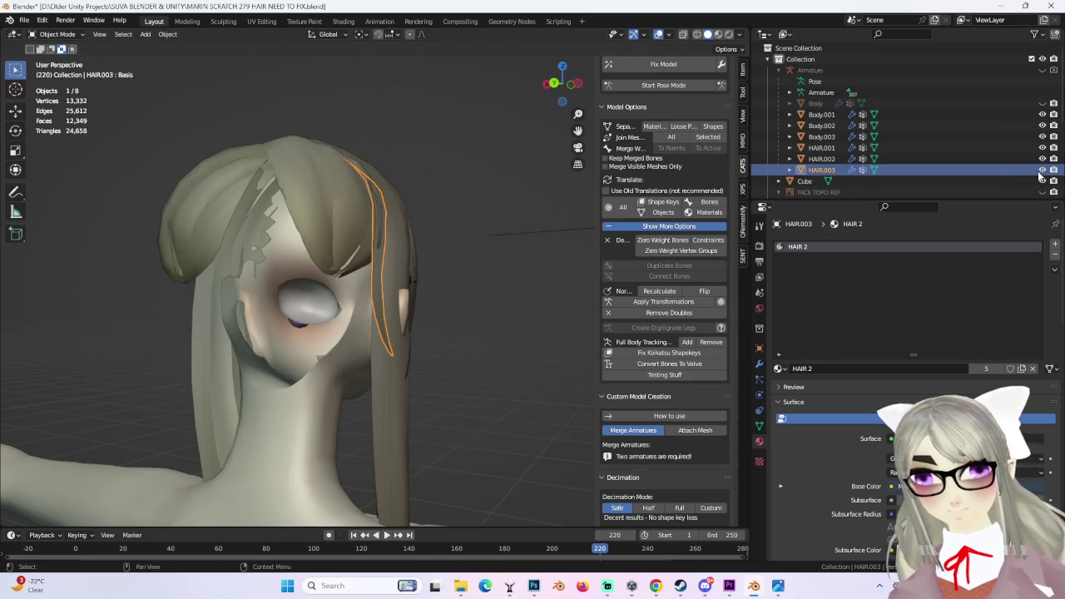
{"action": "key", "text": "h"}
{"action": "left_click", "coordinate": [513, 241]}
{"action": "key", "text": "alt+h"}
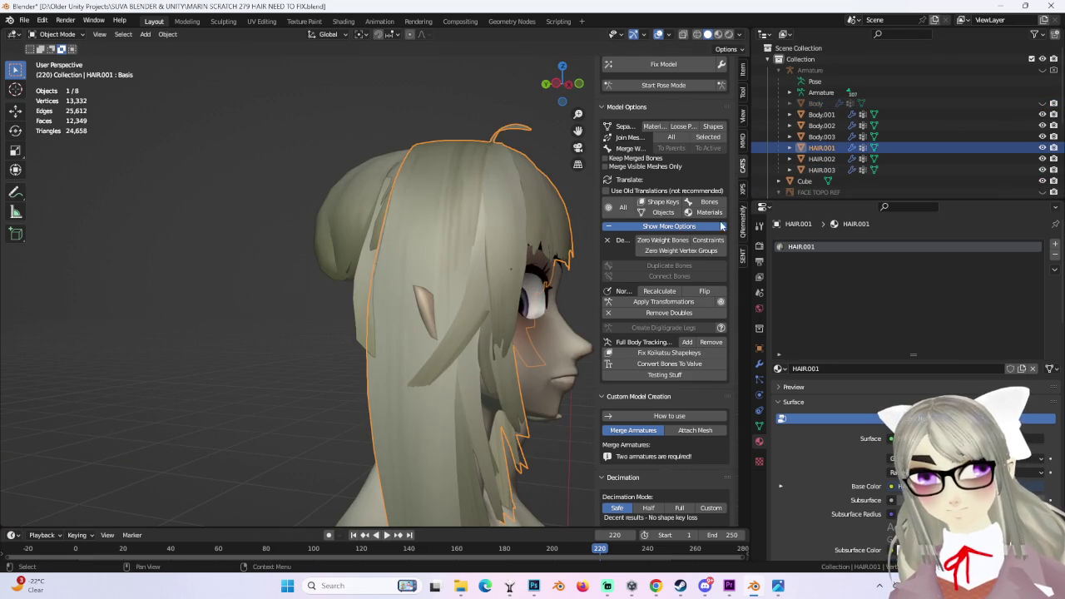
{"action": "left_click", "coordinate": [375, 267]}
{"action": "mouse_move", "coordinate": [375, 266]}
{"action": "middle_mouse_down"}
{"action": "mouse_move", "coordinate": [429, 303]}
{"action": "mouse_move", "coordinate": [363, 275]}
{"action": "mouse_move", "coordinate": [423, 289]}
{"action": "mouse_move", "coordinate": [378, 288]}
{"action": "middle_mouse_up"}
- Check HAIR.003 in Edit Mode, then delete it from the Outliner
{"action": "left_click", "coordinate": [57, 34]}
{"action": "left_click", "coordinate": [54, 61]}
{"action": "left_click", "coordinate": [57, 34]}
{"action": "left_click", "coordinate": [54, 48]}
{"action": "right_click", "coordinate": [822, 170]}
{"action": "left_click", "coordinate": [822, 167]}
- Unhide the Body object and select it from a side view of the head
{"action": "left_click", "coordinate": [822, 158]}
{"action": "left_click", "coordinate": [1043, 103]}
{"action": "scroll", "coordinate": [385, 259], "scroll_direction": "down", "scroll_amount": 3}
{"action": "left_click", "coordinate": [403, 274]}
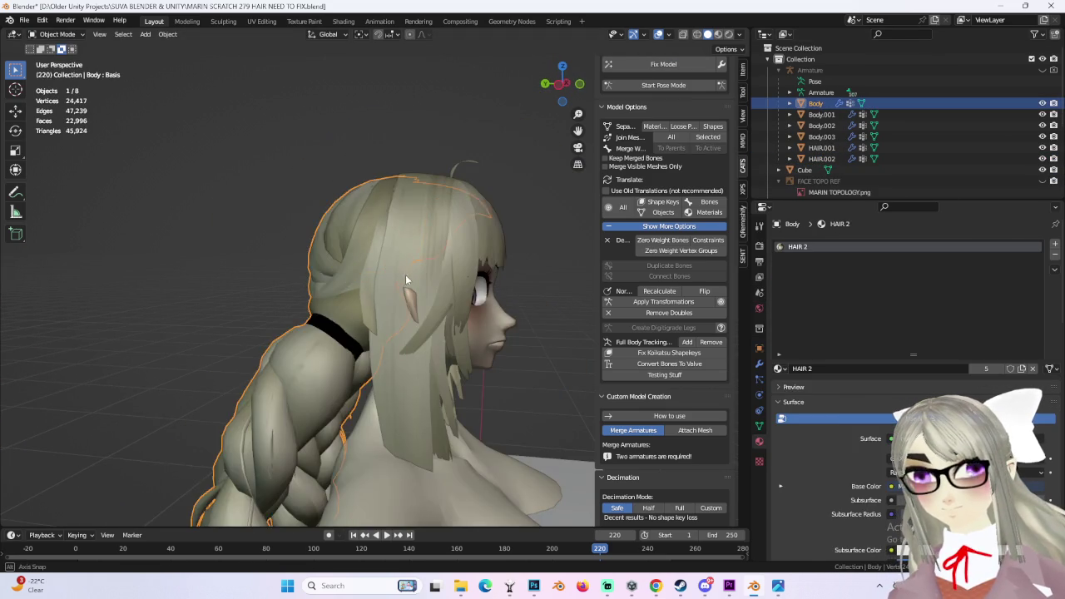
{"action": "middle_click_drag", "start_coordinate": [403, 274], "coordinate": [378, 274]}
{"action": "scroll", "coordinate": [367, 275], "scroll_direction": "up", "scroll_amount": 2}
- In Body Edit Mode, select one seam-bounded hair strip with Ctrl+L and show its UVs
{"action": "left_click", "coordinate": [57, 34]}
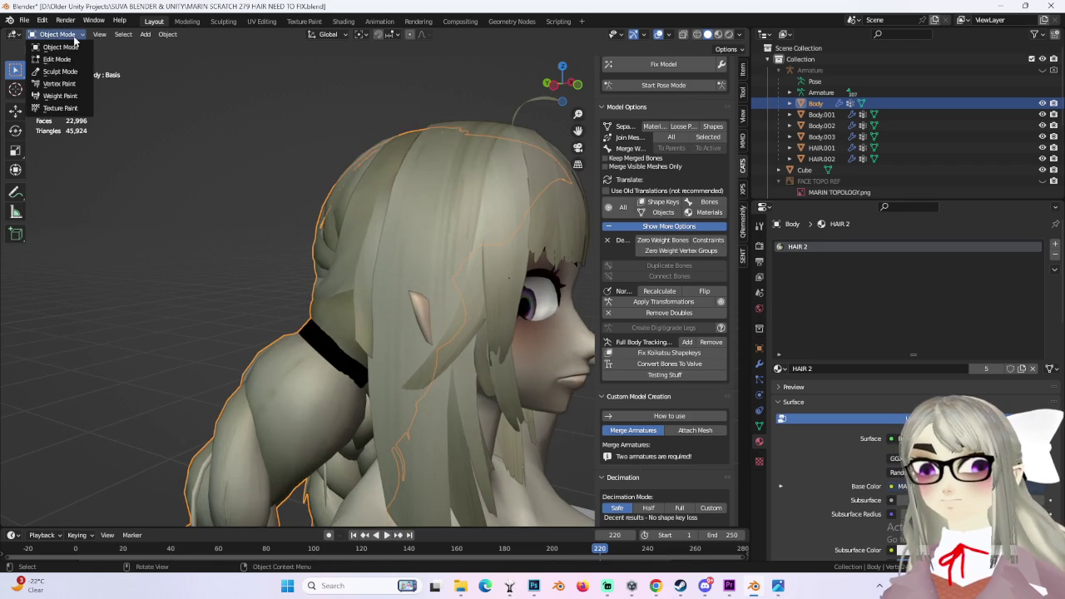
{"action": "left_click", "coordinate": [48, 52]}
{"action": "mouse_move", "coordinate": [516, 267]}
{"action": "middle_mouse_down"}
{"action": "mouse_move", "coordinate": [563, 272]}
{"action": "mouse_move", "coordinate": [516, 279]}
{"action": "middle_mouse_up"}
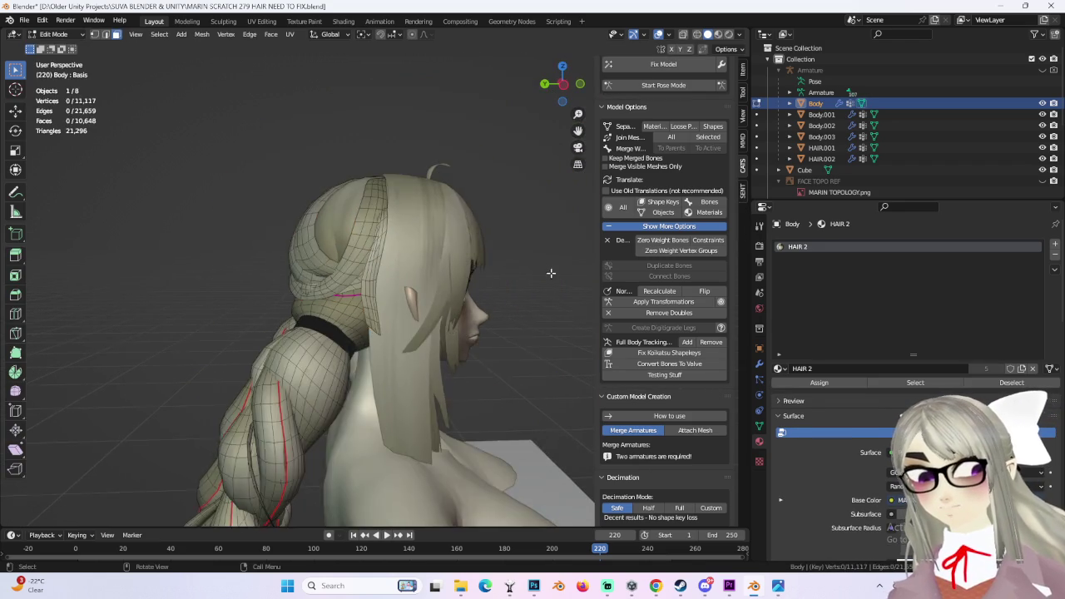
{"action": "left_click", "coordinate": [367, 282]}
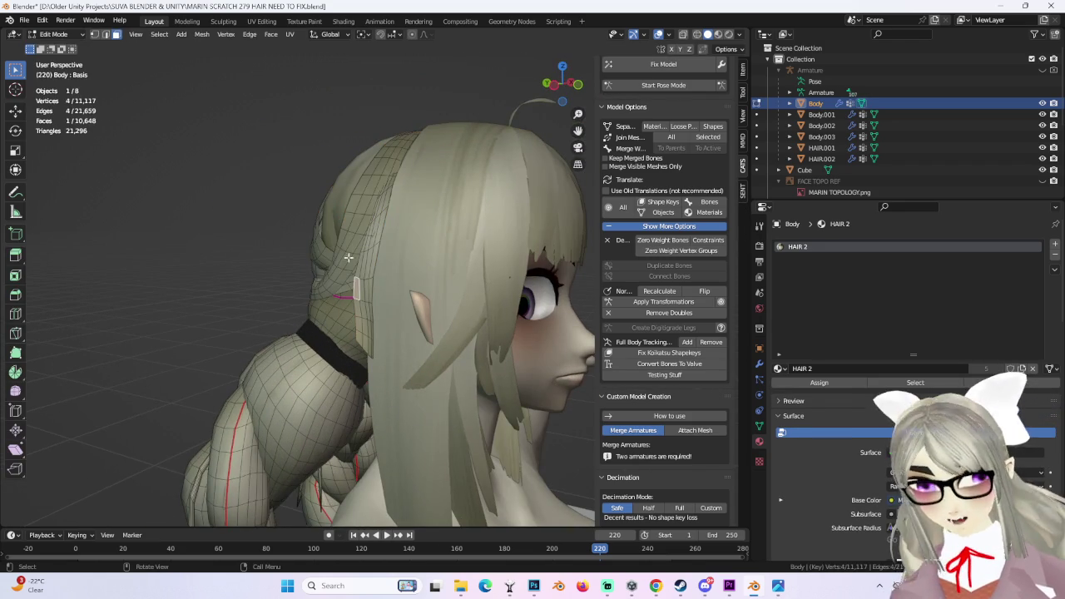
{"action": "key", "text": "ctrl+l"}
{"action": "left_click", "coordinate": [260, 21]}
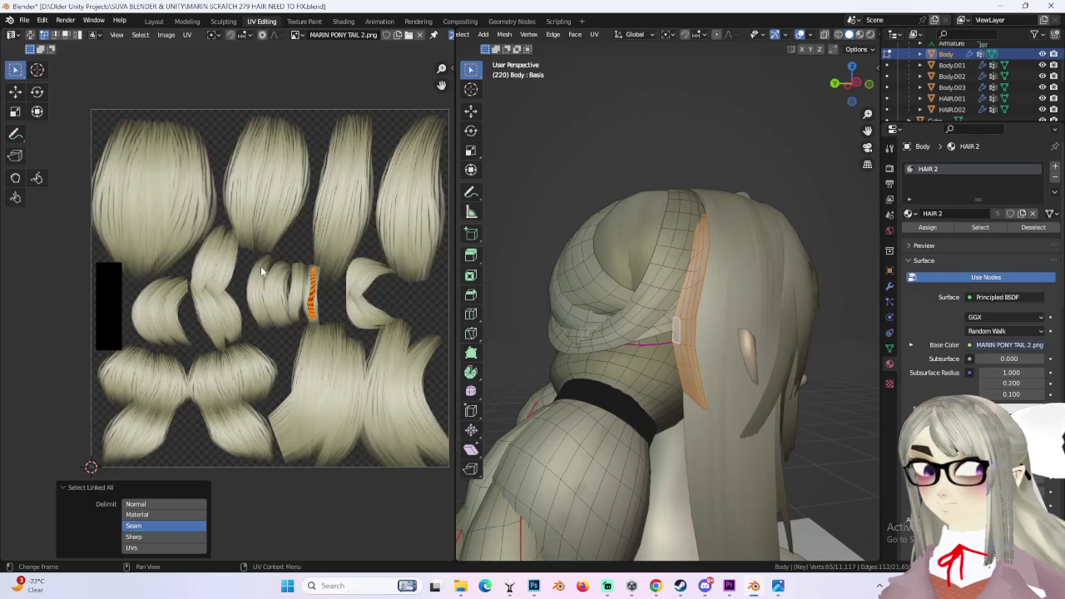
- Move the hair strip's UV island to a new spot on the ponytail texture
{"action": "scroll", "coordinate": [250, 269], "scroll_direction": "up", "scroll_amount": 2}
{"action": "scroll", "coordinate": [304, 291], "scroll_direction": "up", "scroll_amount": 2}
{"action": "key", "text": "g"}
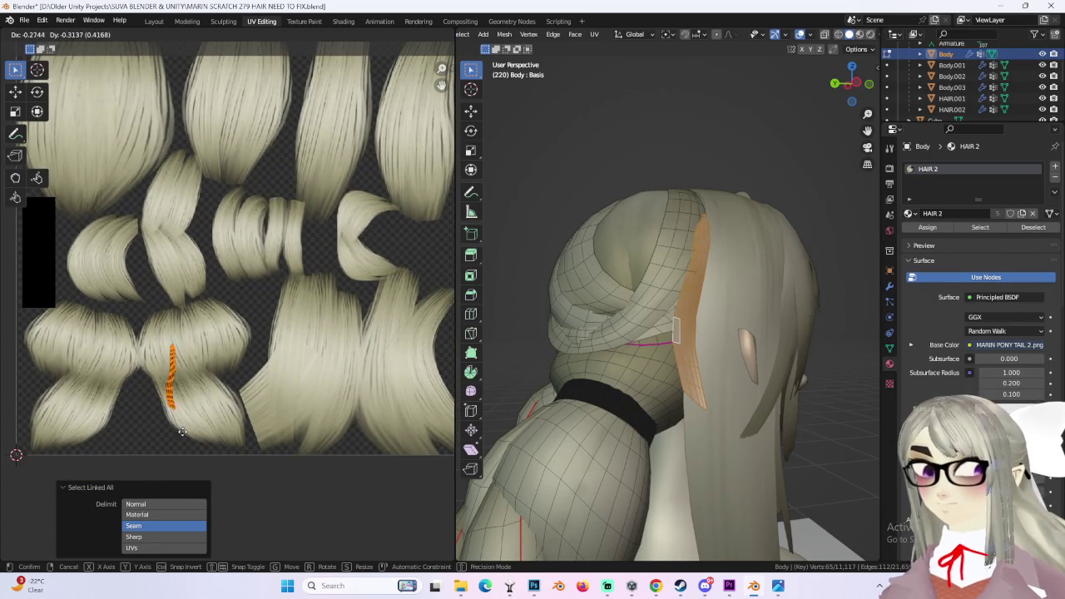
{"action": "left_click", "coordinate": [184, 431]}
{"action": "scroll", "coordinate": [285, 360], "scroll_direction": "down", "scroll_amount": 2}
{"action": "middle_click_drag", "start_coordinate": [656, 313], "coordinate": [604, 327]}
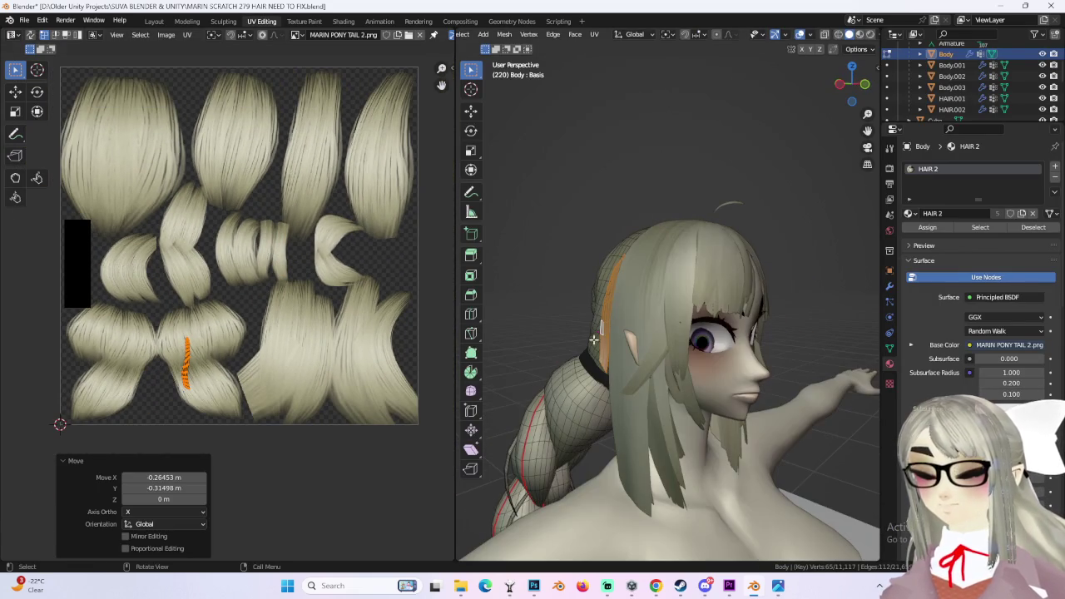
{"action": "scroll", "coordinate": [189, 405], "scroll_direction": "up", "scroll_amount": 2}
- Nudge the island slightly and rotate it a little to follow the strand
{"action": "key", "text": "g"}
{"action": "left_click", "coordinate": [291, 369]}
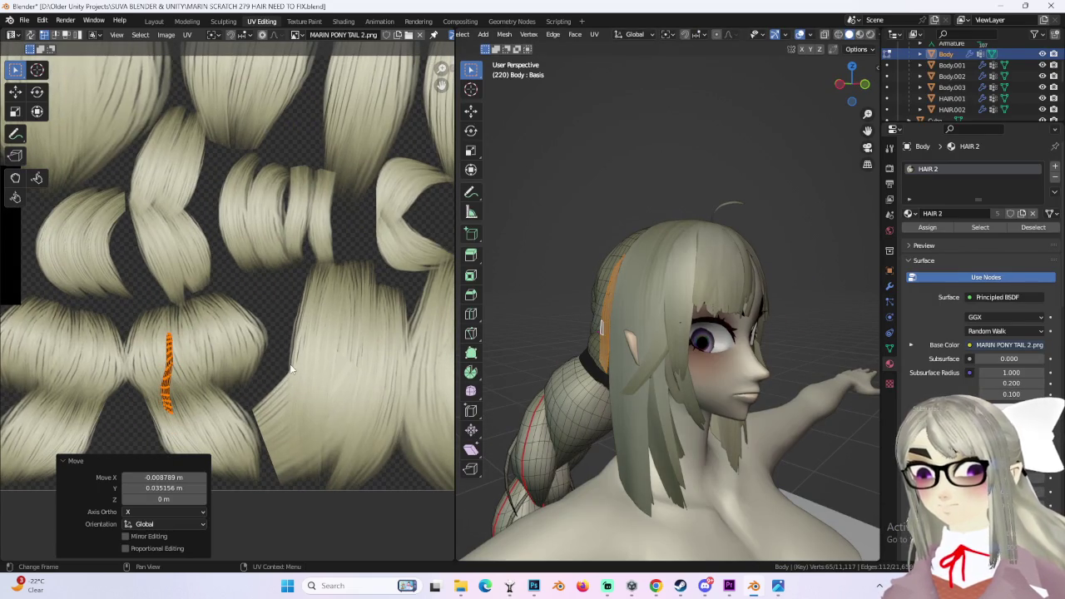
{"action": "key", "text": "g"}
{"action": "left_click", "coordinate": [345, 386]}
{"action": "key", "text": "g"}
{"action": "left_click", "coordinate": [347, 376]}
{"action": "key", "text": "r"}
{"action": "left_click", "coordinate": [350, 364]}
- Deselect the faces, orbit to the side of the head, and shift the island onto another hair lock
{"action": "left_click", "coordinate": [613, 185]}
{"action": "middle_click_drag", "start_coordinate": [614, 186], "coordinate": [746, 202]}
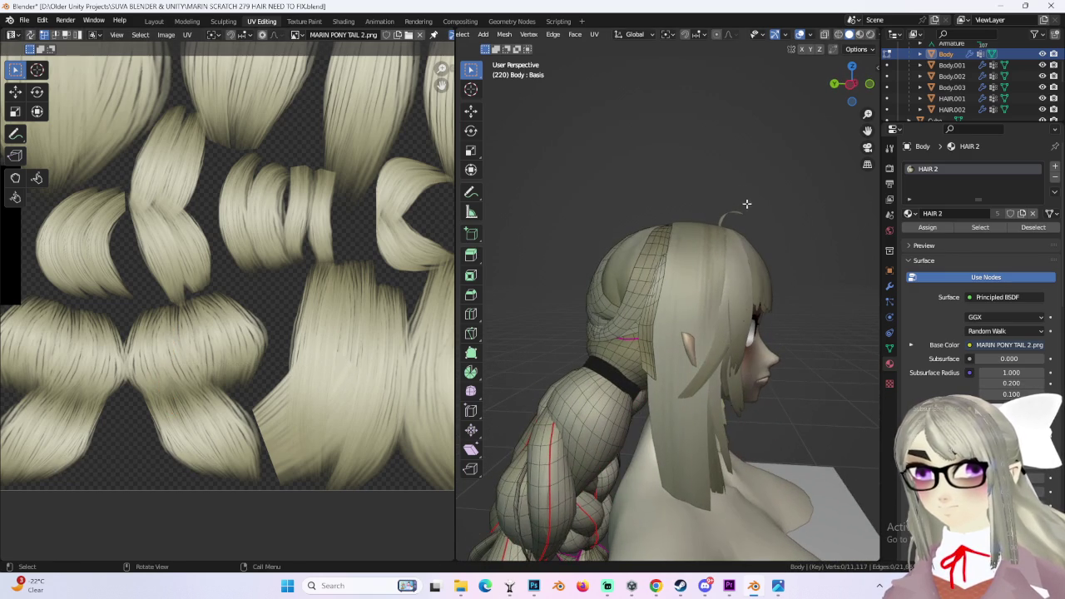
{"action": "scroll", "coordinate": [692, 302], "scroll_direction": "down", "scroll_amount": 1}
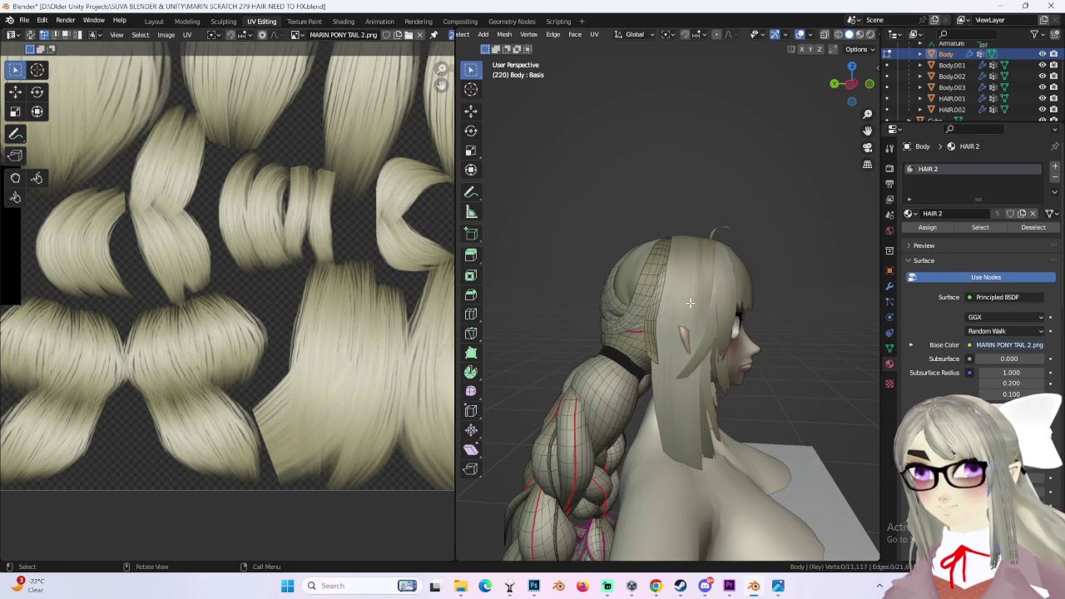
{"action": "middle_click_drag", "start_coordinate": [253, 308], "coordinate": [195, 308]}
{"action": "key", "text": "g"}
{"action": "left_click", "coordinate": [395, 333]}
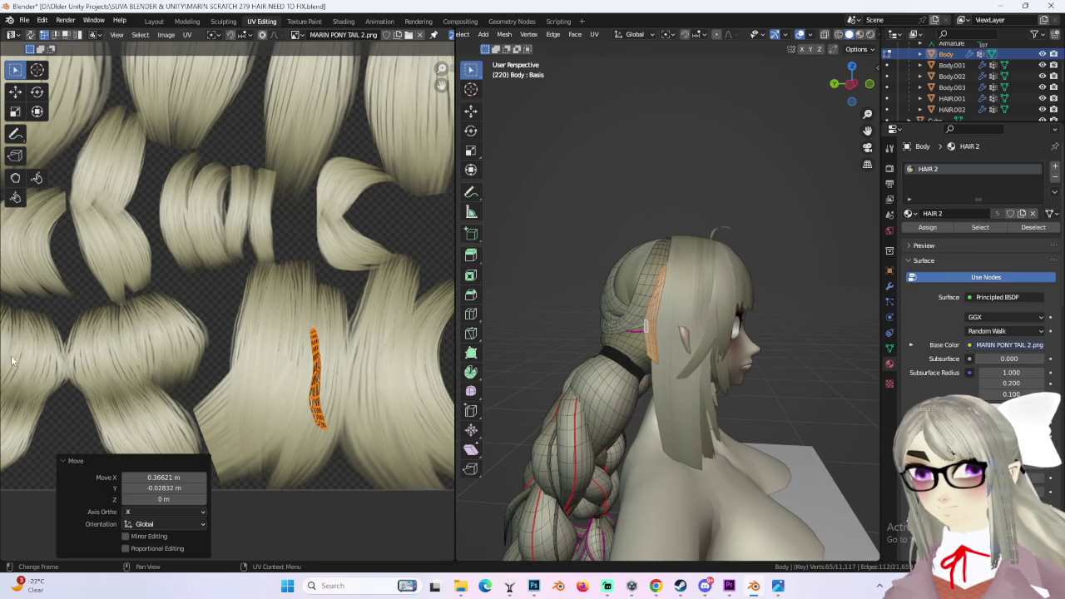
{"action": "key", "text": "g"}
{"action": "left_click", "coordinate": [513, 352]}
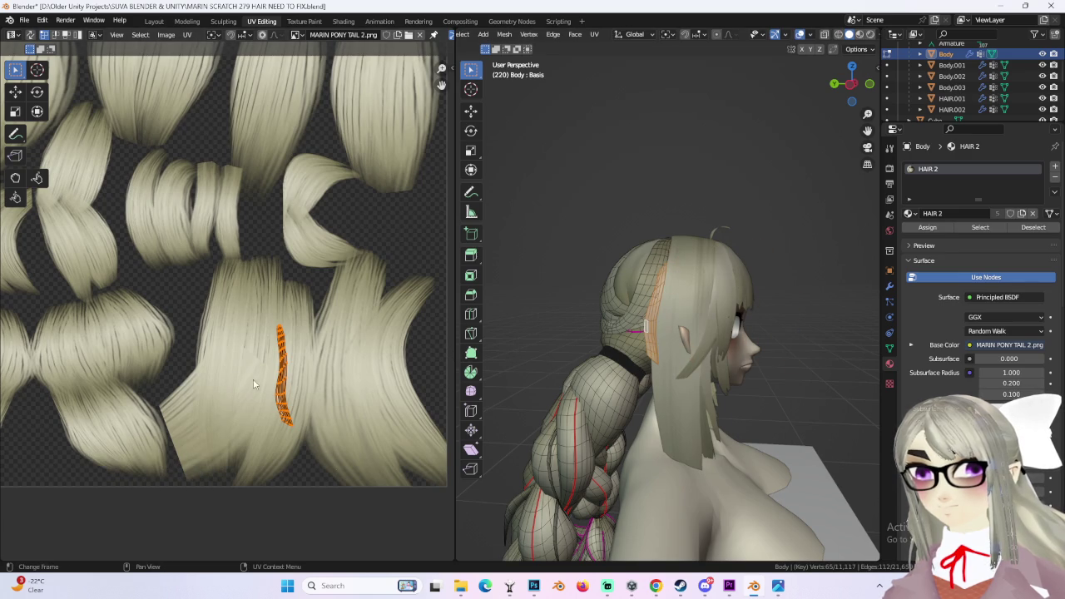
- Try the island on the next hair lock and far to the left, viewing the upper locks
{"action": "key", "text": "g"}
{"action": "left_click", "coordinate": [421, 333]}
{"action": "key", "text": "g"}
{"action": "left_click", "coordinate": [143, 193]}
{"action": "middle_click_drag", "start_coordinate": [369, 277], "coordinate": [366, 350]}
{"action": "middle_click_drag", "start_coordinate": [268, 248], "coordinate": [325, 331]}
- Rotate the UV island and enlarge it about 1.9×
{"action": "key", "text": "g"}
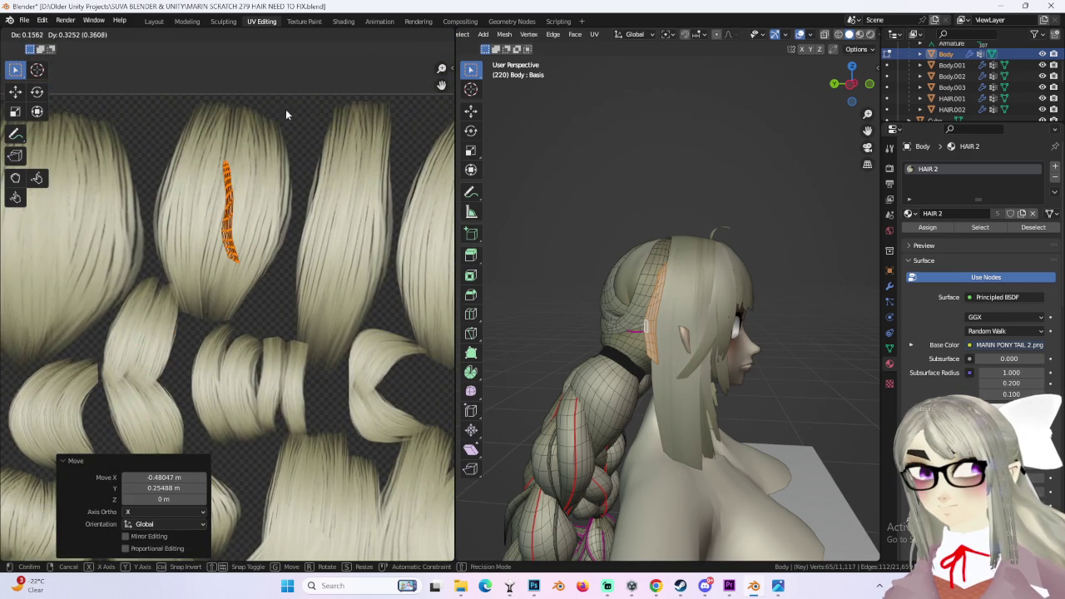
{"action": "key", "text": "r"}
{"action": "key", "text": "s"}
{"action": "left_click", "coordinate": [4, 197]}
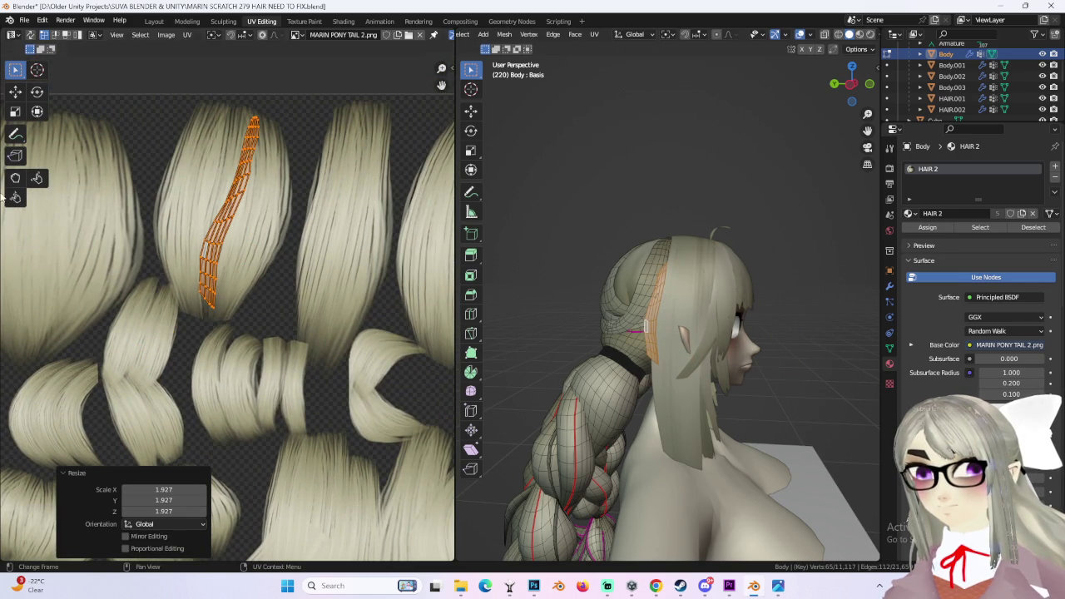
- Fit the island over a single strand, enlarged slightly and tilted about −10°, then deselect all faces
{"action": "key", "text": "g"}
{"action": "left_click", "coordinate": [362, 216]}
{"action": "key", "text": "r"}
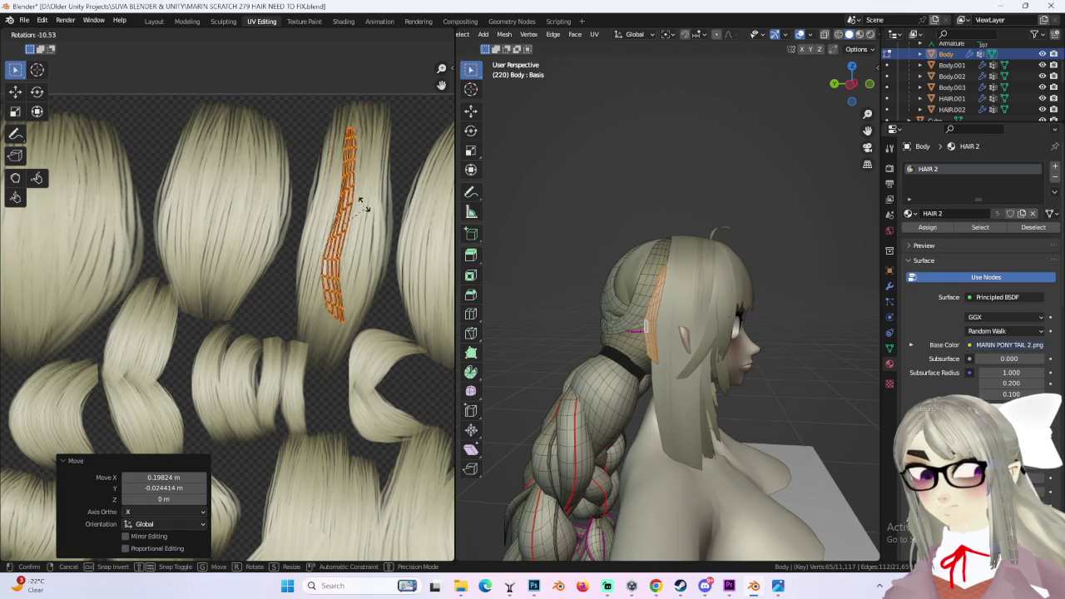
{"action": "key", "text": "s"}
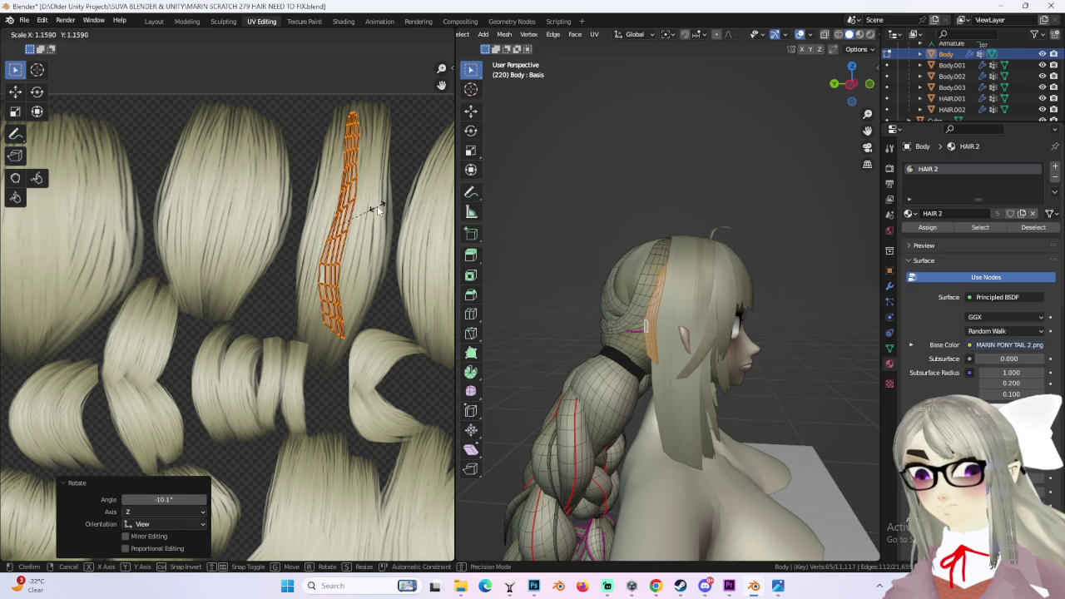
{"action": "left_click", "coordinate": [373, 208]}
{"action": "key", "text": "r"}
{"action": "left_click", "coordinate": [373, 206]}
{"action": "left_click", "coordinate": [708, 175]}
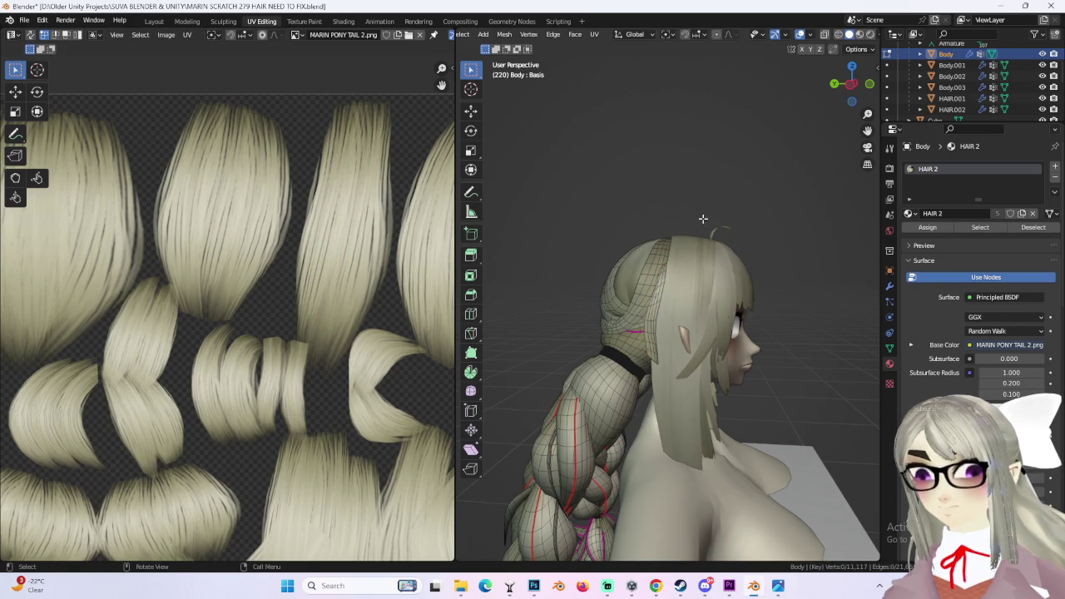
- Restore the previous face selection and move the hair strip's UV island upward
{"action": "key", "text": "ctrl+z"}
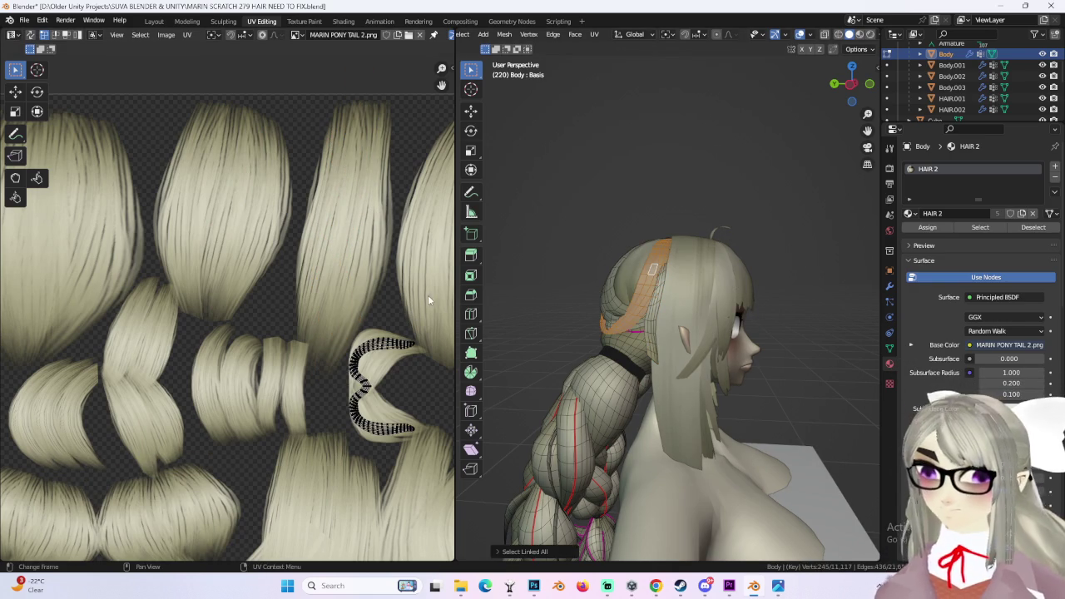
{"action": "middle_click_drag", "start_coordinate": [433, 295], "coordinate": [381, 284]}
{"action": "middle_click_drag", "start_coordinate": [427, 337], "coordinate": [407, 332]}
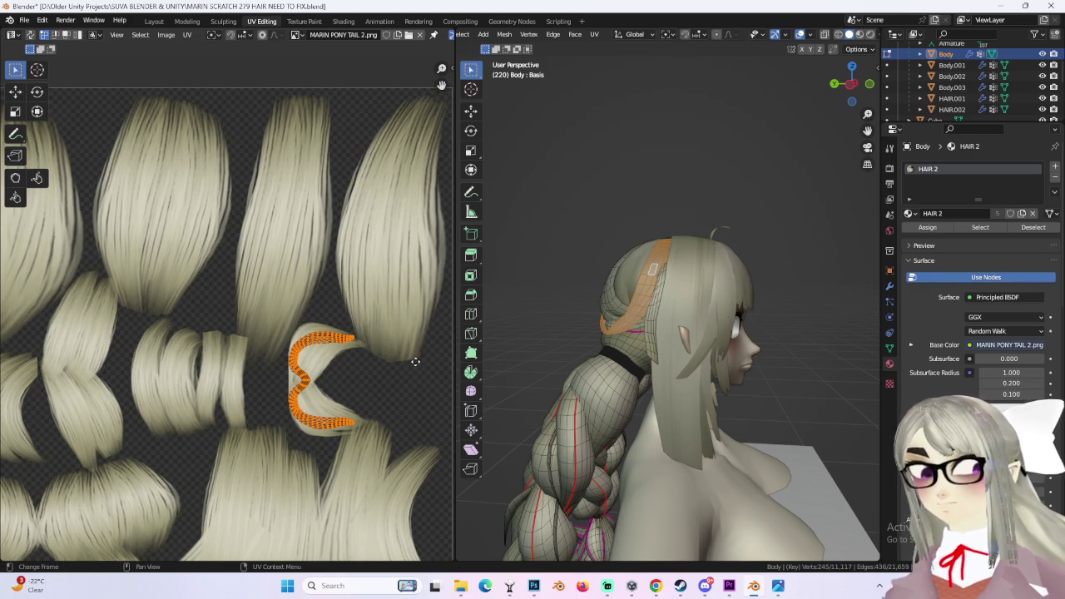
{"action": "key", "text": "g"}
{"action": "left_click", "coordinate": [394, 214]}
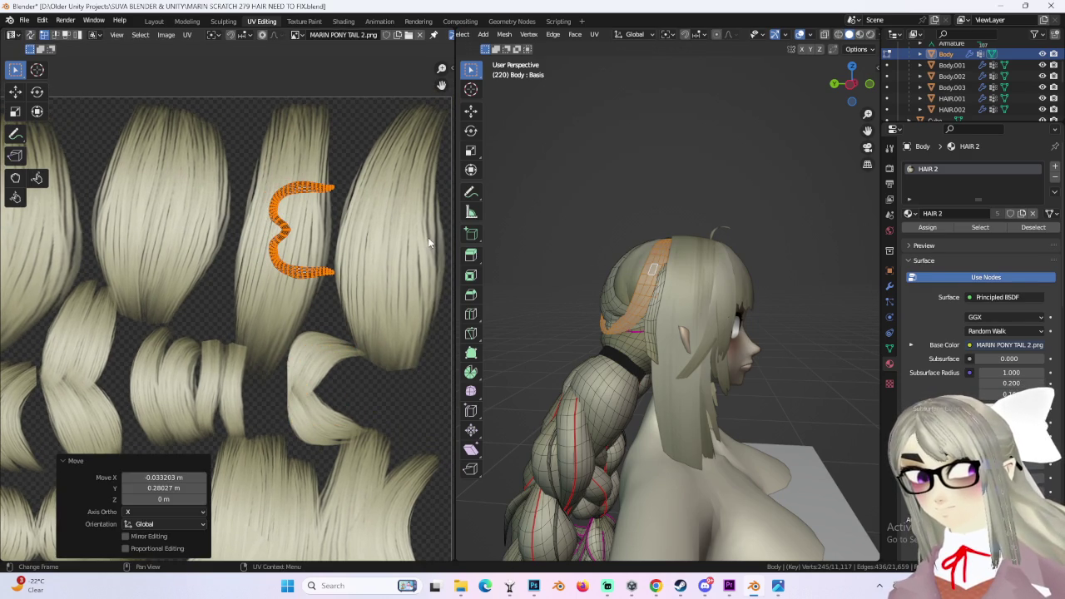
- Narrow the island along X, then enlarge, reposition and slightly shrink it
{"action": "key", "text": "s"}
{"action": "key", "text": "x"}
{"action": "left_click", "coordinate": [351, 231]}
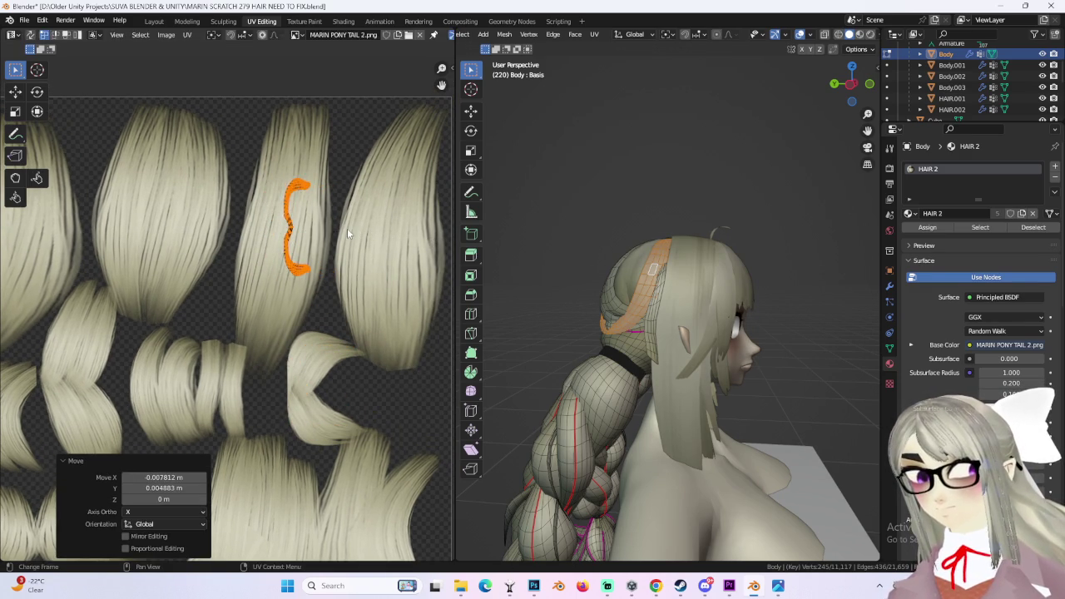
{"action": "key", "text": "s"}
{"action": "left_click", "coordinate": [396, 228]}
{"action": "key", "text": "g"}
{"action": "left_click", "coordinate": [390, 224]}
{"action": "key", "text": "s"}
{"action": "left_click", "coordinate": [371, 233]}
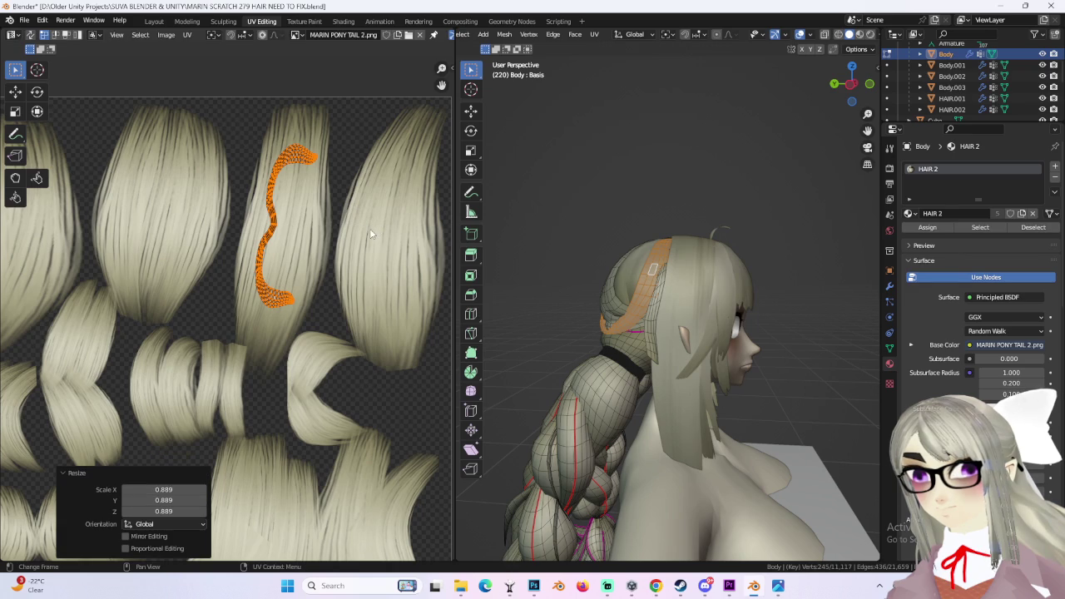
- Rotate the island's upper part and shift it down and right
{"action": "left_click_drag", "start_coordinate": [251, 108], "coordinate": [359, 225]}
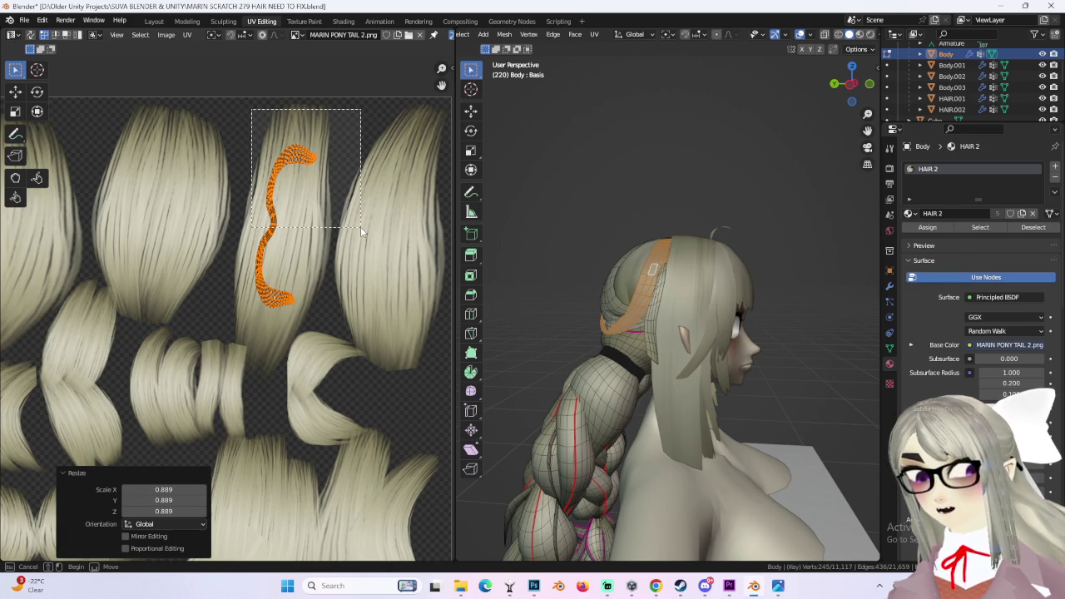
{"action": "key", "text": "r"}
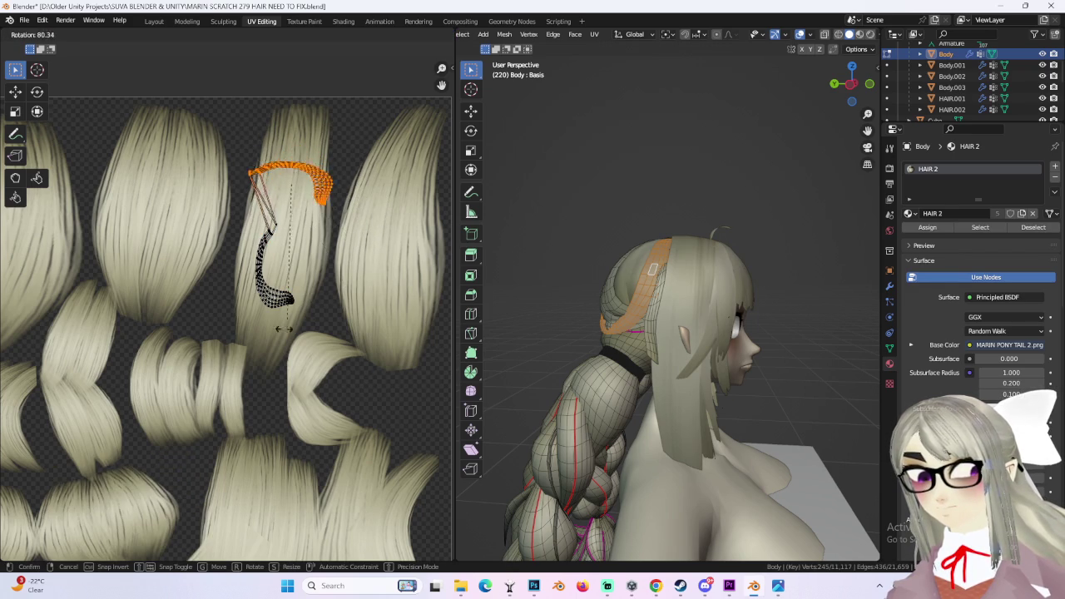
{"action": "left_click", "coordinate": [252, 219]}
{"action": "key", "text": "g"}
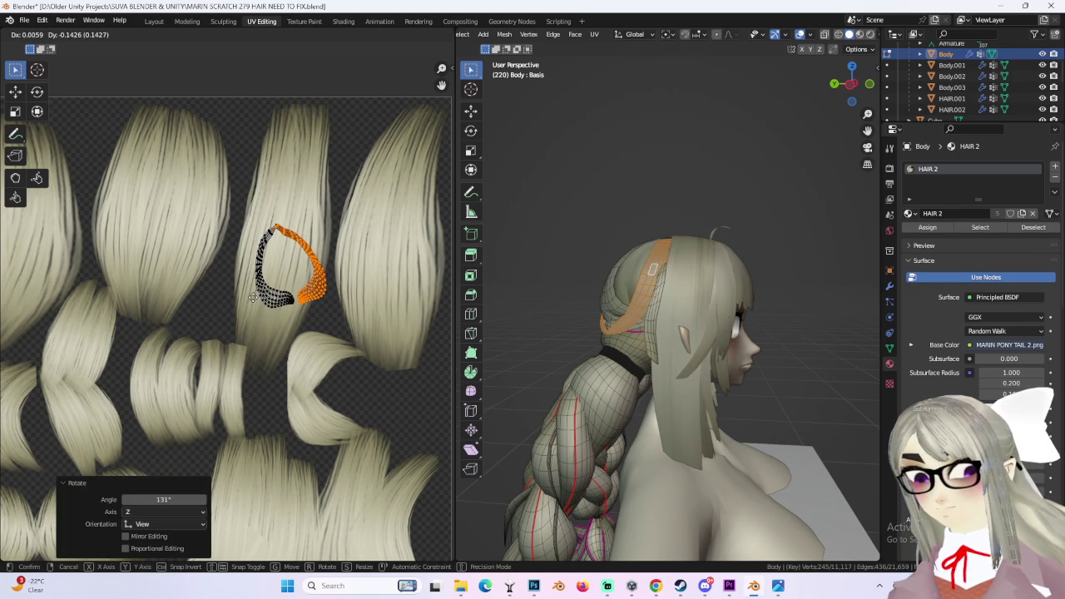
{"action": "left_click", "coordinate": [254, 301]}
- Rotate the whole UV island and enlarge it about 1.6×
{"action": "key", "text": "a"}
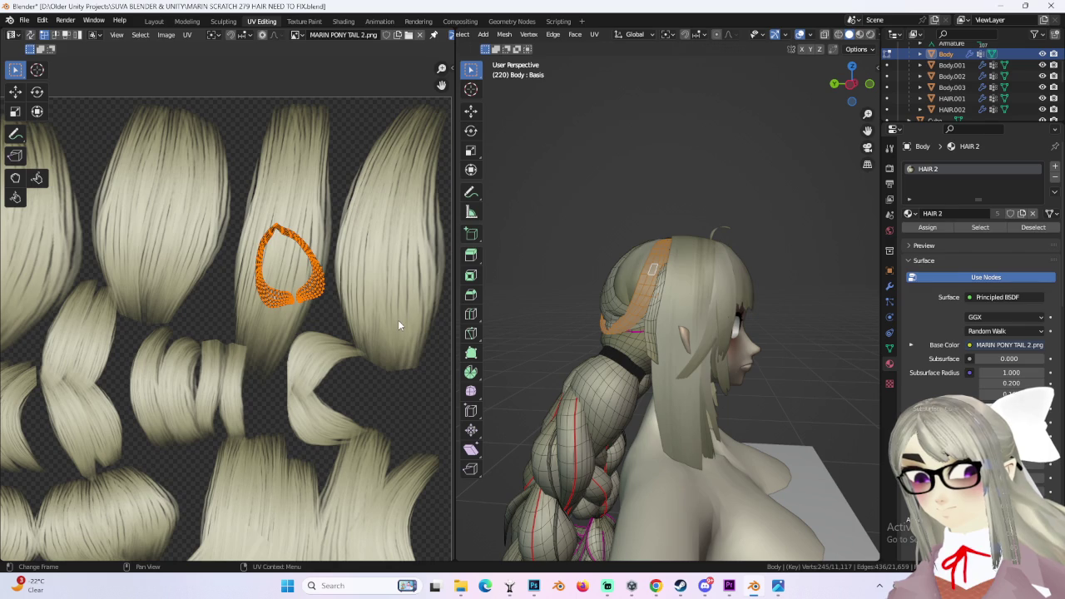
{"action": "key", "text": "r"}
{"action": "left_click", "coordinate": [381, 347]}
{"action": "key", "text": "s"}
{"action": "left_click", "coordinate": [25, 333]}
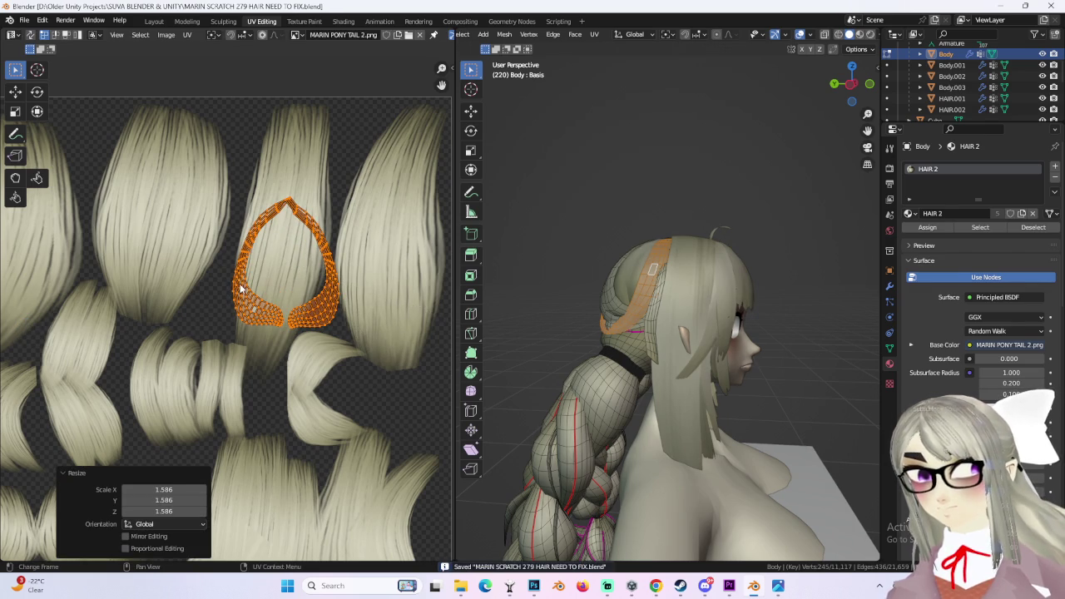
- Narrow the island along X, move it and tilt it slightly over the hair lock
{"action": "key", "text": "s"}
{"action": "key", "text": "x"}
{"action": "left_click", "coordinate": [300, 272]}
{"action": "key", "text": "g"}
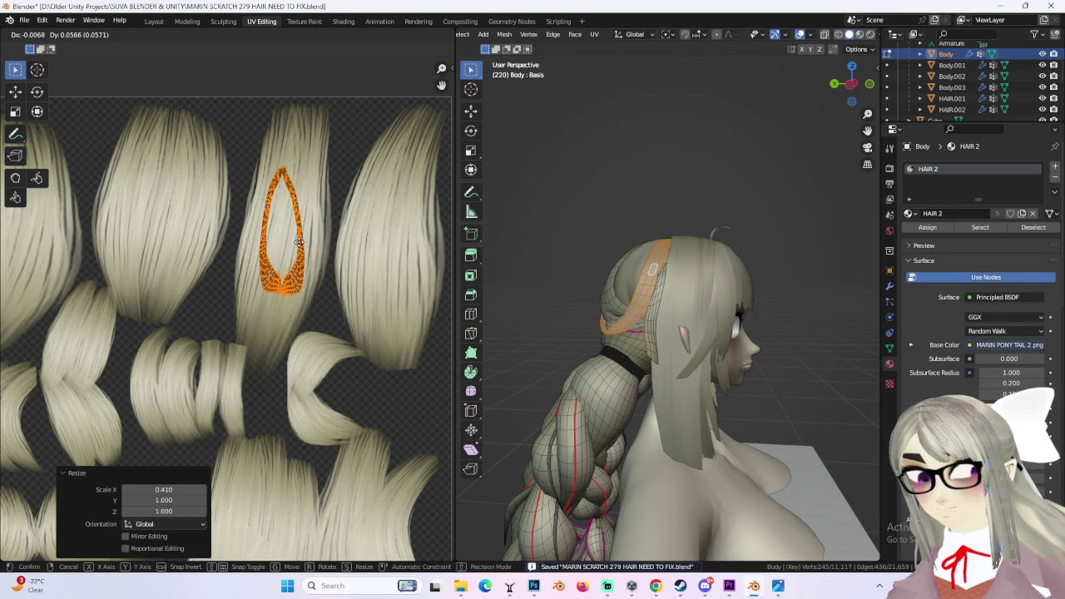
{"action": "left_click", "coordinate": [302, 243]}
{"action": "key", "text": "r"}
{"action": "left_click", "coordinate": [361, 250]}
- Fine-tune the island's size to fit the strand, then deselect the head's faces
{"action": "key", "text": "s"}
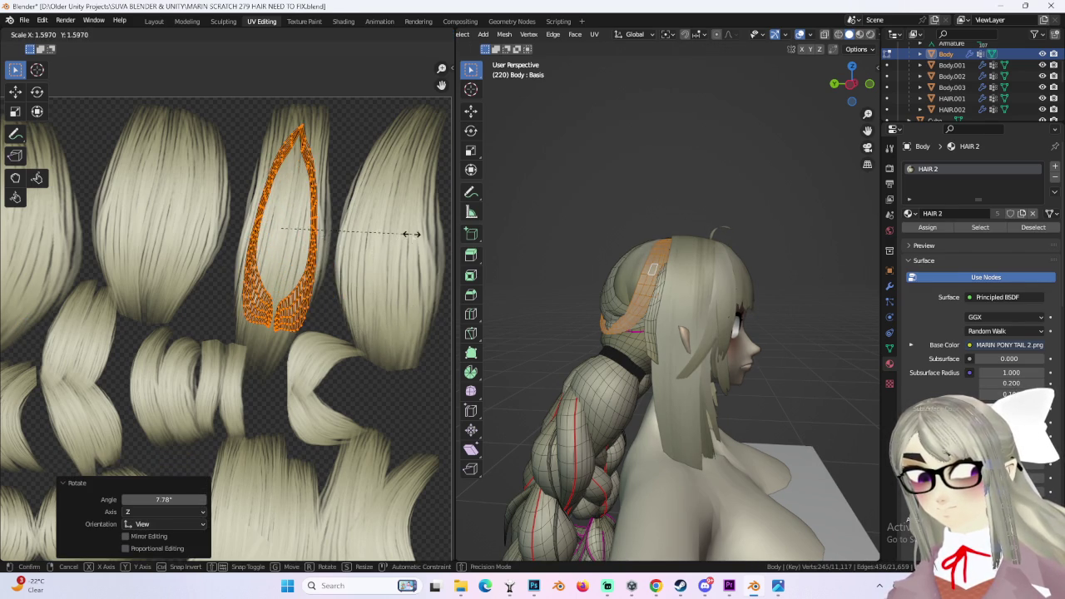
{"action": "left_click", "coordinate": [407, 233]}
{"action": "key", "text": "s"}
{"action": "left_click", "coordinate": [403, 232]}
{"action": "key", "text": "s"}
{"action": "left_click", "coordinate": [396, 226]}
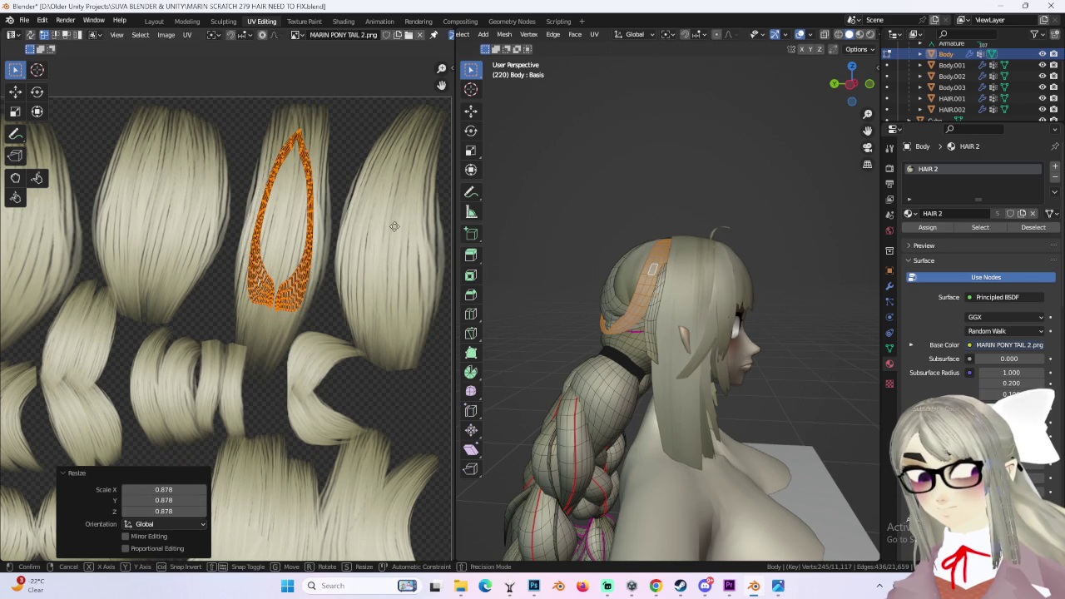
{"action": "left_click", "coordinate": [630, 193]}
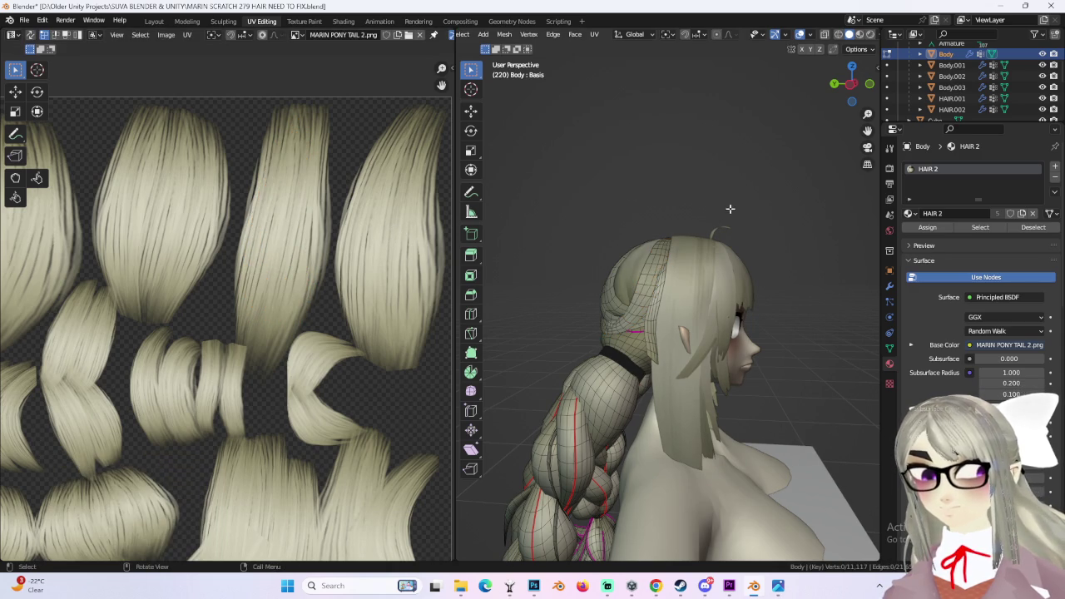
- Check the braids and head in Layout, reselect the Body object and return to UV Editing
{"action": "mouse_move", "coordinate": [643, 258]}
{"action": "middle_mouse_down"}
{"action": "mouse_move", "coordinate": [765, 257]}
{"action": "mouse_move", "coordinate": [814, 273]}
{"action": "middle_mouse_up"}
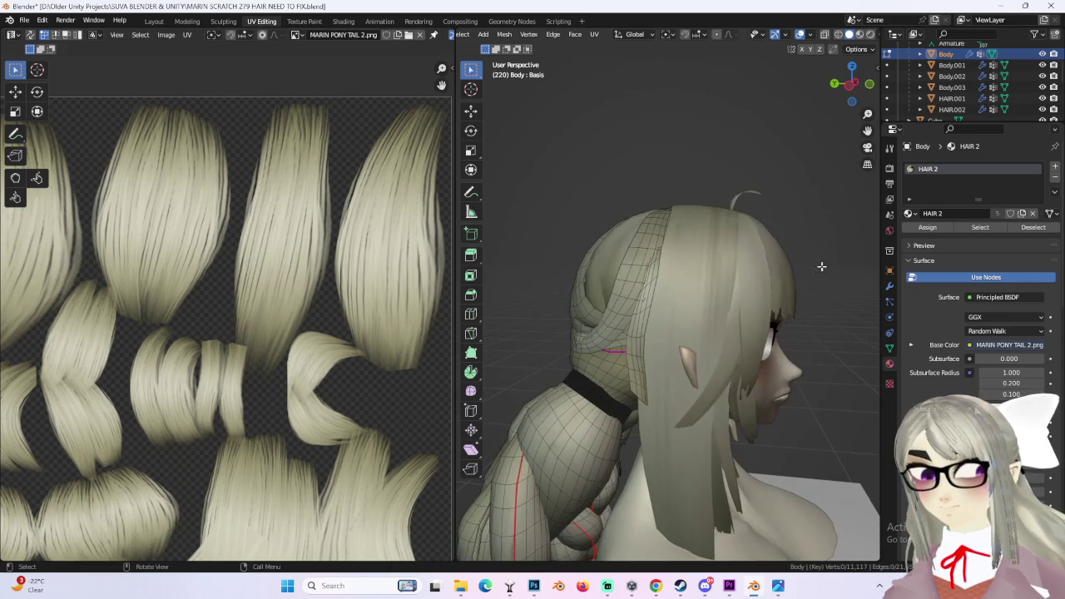
{"action": "left_click", "coordinate": [154, 21]}
{"action": "mouse_move", "coordinate": [411, 90]}
{"action": "middle_mouse_down"}
{"action": "mouse_move", "coordinate": [500, 83]}
{"action": "mouse_move", "coordinate": [466, 150]}
{"action": "mouse_move", "coordinate": [431, 178]}
{"action": "mouse_move", "coordinate": [477, 174]}
{"action": "mouse_move", "coordinate": [404, 165]}
{"action": "middle_mouse_up"}
{"action": "left_click", "coordinate": [431, 178]}
{"action": "left_click", "coordinate": [404, 165]}
{"action": "left_click", "coordinate": [261, 21]}
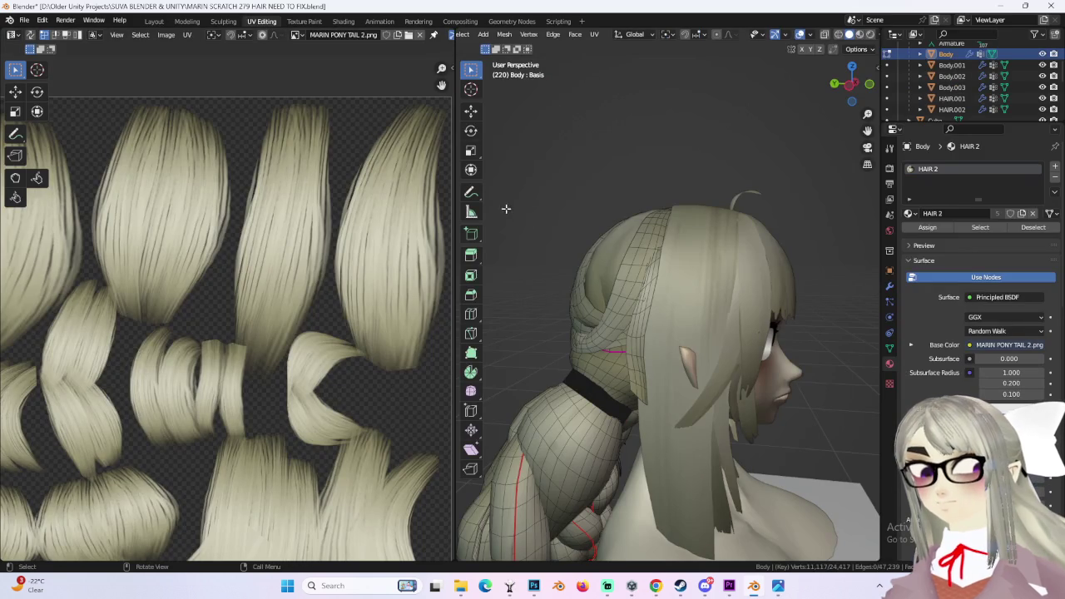
- Select the linked hair band strip and flip its UV island about −182°, nudging it into place
{"action": "left_click", "coordinate": [639, 268]}
{"action": "key", "text": "ctrl+l"}
{"action": "key", "text": "r"}
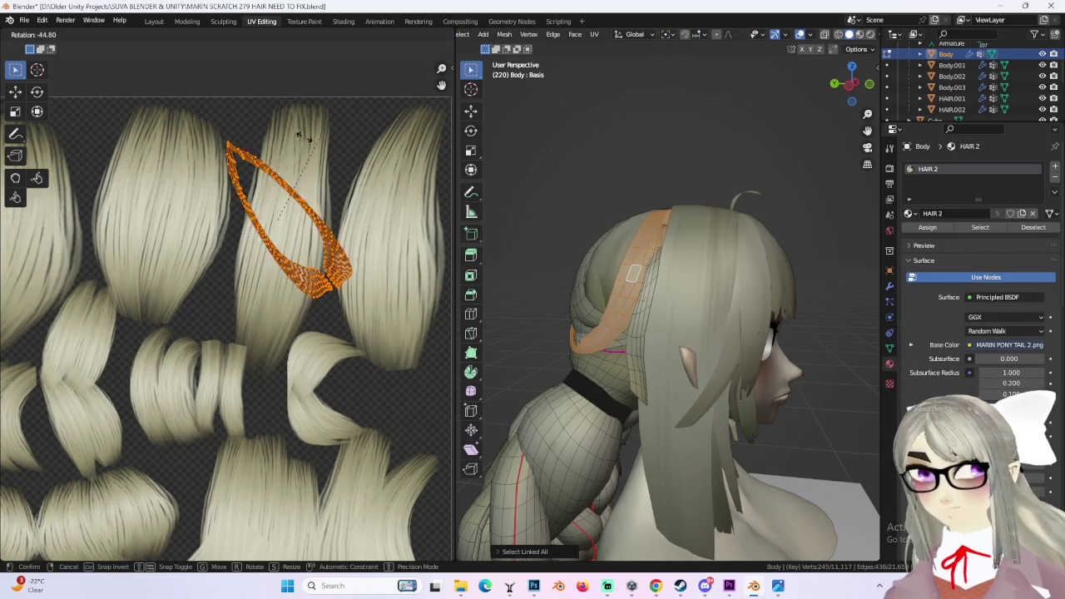
{"action": "left_click", "coordinate": [107, 273]}
{"action": "key", "text": "g"}
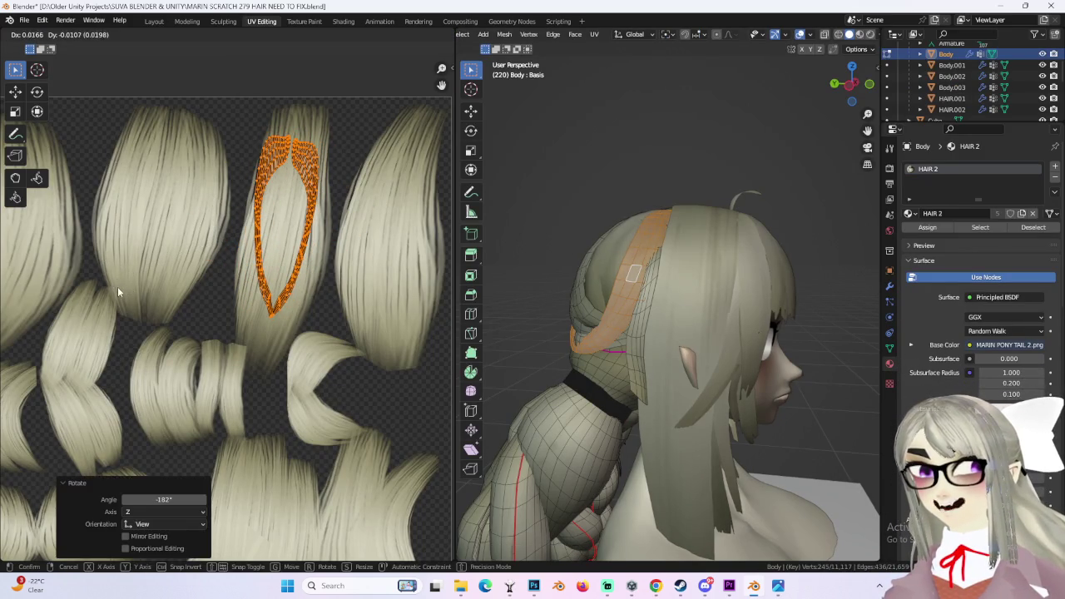
{"action": "left_click", "coordinate": [313, 239]}
{"action": "key", "text": "g"}
{"action": "left_click", "coordinate": [362, 233]}
{"action": "key", "text": "g"}
{"action": "left_click", "coordinate": [362, 237]}
{"action": "key", "text": "r"}
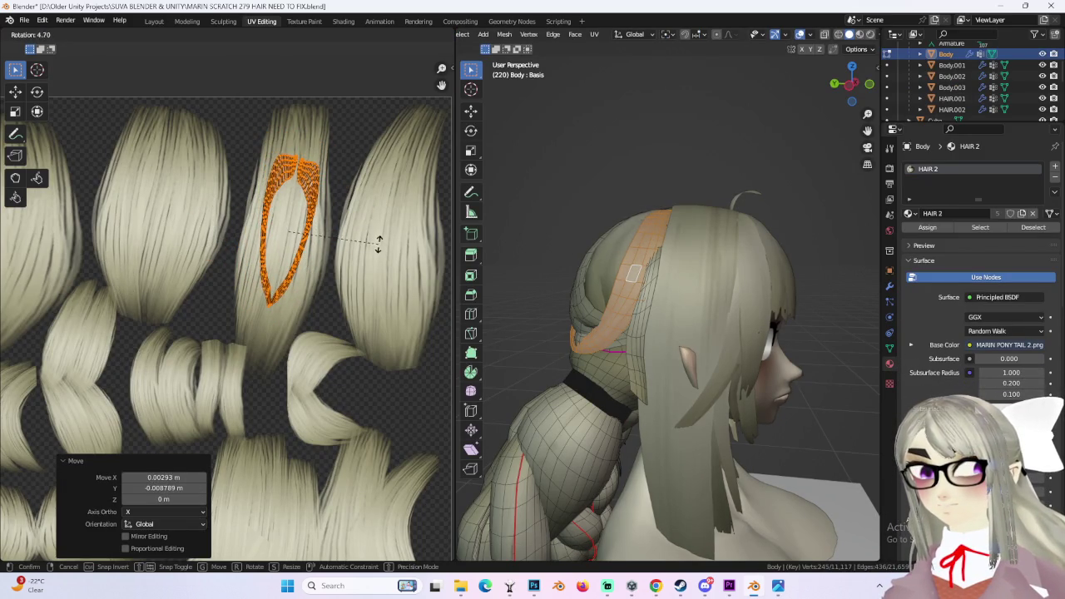
{"action": "left_click", "coordinate": [274, 106]}
- Select the HAIR.002 object in Layout and enter its edit mode
{"action": "left_click", "coordinate": [154, 21]}
{"action": "mouse_move", "coordinate": [417, 76]}
{"action": "middle_mouse_down"}
{"action": "mouse_move", "coordinate": [528, 114]}
{"action": "mouse_move", "coordinate": [468, 157]}
{"action": "mouse_move", "coordinate": [529, 240]}
{"action": "mouse_move", "coordinate": [468, 242]}
{"action": "mouse_move", "coordinate": [499, 258]}
{"action": "mouse_move", "coordinate": [441, 240]}
{"action": "mouse_move", "coordinate": [475, 280]}
{"action": "mouse_move", "coordinate": [517, 279]}
{"action": "mouse_move", "coordinate": [332, 218]}
{"action": "mouse_move", "coordinate": [467, 279]}
{"action": "mouse_move", "coordinate": [354, 275]}
{"action": "mouse_move", "coordinate": [423, 252]}
{"action": "middle_mouse_up"}
{"action": "left_click", "coordinate": [332, 218]}
{"action": "left_click", "coordinate": [73, 58]}
- Select the linked back-of-head hair and scale its UV island to 0.774, shifting it slightly
{"action": "key", "text": "ctrl+l"}
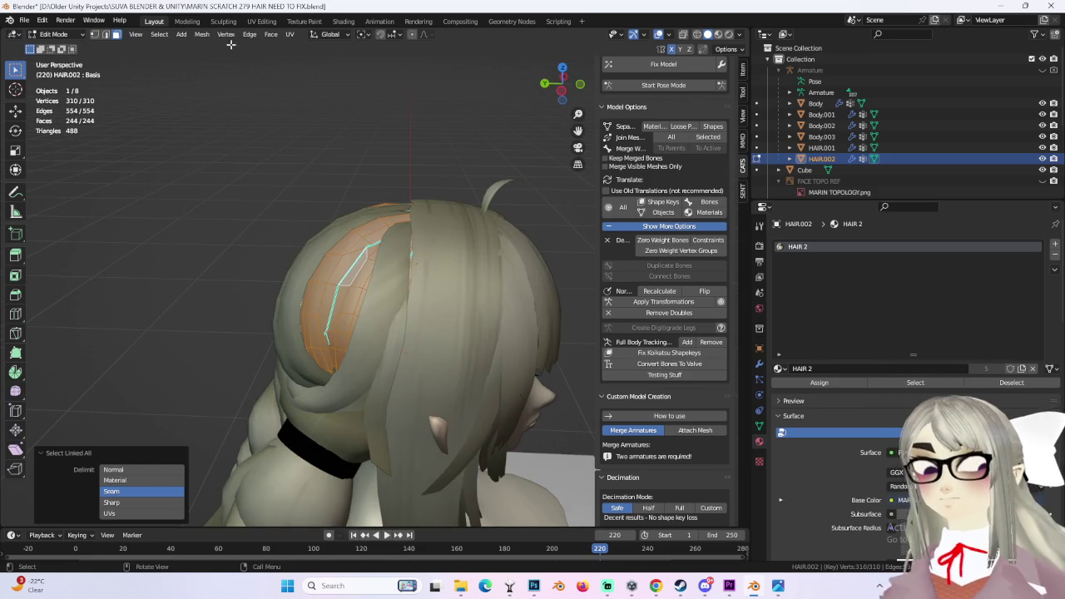
{"action": "left_click", "coordinate": [261, 21]}
{"action": "scroll", "coordinate": [256, 241], "scroll_direction": "up", "scroll_amount": 2}
{"action": "scroll", "coordinate": [256, 242], "scroll_direction": "up", "scroll_amount": 2}
{"action": "scroll", "coordinate": [256, 241], "scroll_direction": "up", "scroll_amount": 1}
{"action": "middle_click_drag", "start_coordinate": [662, 195], "coordinate": [661, 283]}
{"action": "key", "text": "s"}
{"action": "left_click", "coordinate": [328, 285]}
{"action": "left_click", "coordinate": [313, 237]}
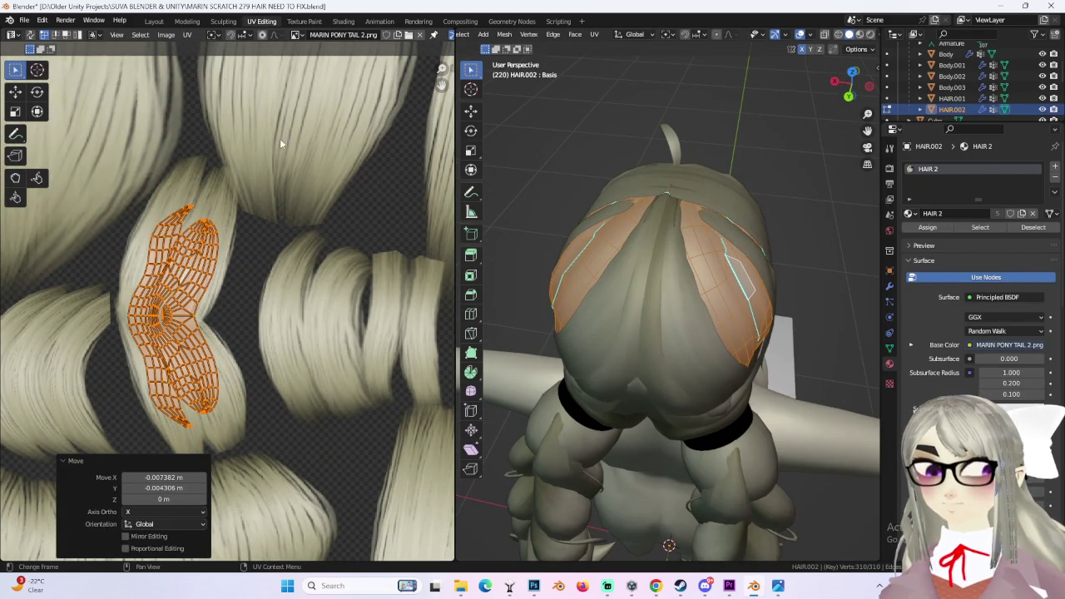
- In Layout, reselect HAIR.002, clear its vertex selection and return to Object Mode
{"action": "left_click", "coordinate": [152, 23]}
{"action": "mouse_move", "coordinate": [531, 99]}
{"action": "middle_mouse_down"}
{"action": "mouse_move", "coordinate": [450, 190]}
{"action": "mouse_move", "coordinate": [515, 196]}
{"action": "mouse_move", "coordinate": [494, 248]}
{"action": "mouse_move", "coordinate": [473, 244]}
{"action": "mouse_move", "coordinate": [514, 279]}
{"action": "mouse_move", "coordinate": [501, 341]}
{"action": "mouse_move", "coordinate": [520, 280]}
{"action": "mouse_move", "coordinate": [387, 307]}
{"action": "mouse_move", "coordinate": [429, 301]}
{"action": "mouse_move", "coordinate": [410, 260]}
{"action": "mouse_move", "coordinate": [485, 277]}
{"action": "middle_mouse_up"}
{"action": "left_click", "coordinate": [485, 278]}
{"action": "key", "text": "Tab"}
{"action": "left_click", "coordinate": [512, 224]}
{"action": "mouse_move", "coordinate": [512, 224]}
{"action": "middle_mouse_down"}
{"action": "mouse_move", "coordinate": [518, 250]}
{"action": "mouse_move", "coordinate": [528, 239]}
{"action": "mouse_move", "coordinate": [499, 209]}
{"action": "mouse_move", "coordinate": [471, 251]}
{"action": "mouse_move", "coordinate": [499, 196]}
{"action": "mouse_move", "coordinate": [532, 219]}
{"action": "mouse_move", "coordinate": [462, 322]}
{"action": "mouse_move", "coordinate": [455, 224]}
{"action": "mouse_move", "coordinate": [376, 209]}
{"action": "mouse_move", "coordinate": [428, 285]}
{"action": "mouse_move", "coordinate": [493, 275]}
{"action": "mouse_move", "coordinate": [509, 194]}
{"action": "mouse_move", "coordinate": [439, 278]}
{"action": "mouse_move", "coordinate": [571, 285]}
{"action": "mouse_move", "coordinate": [566, 294]}
{"action": "mouse_move", "coordinate": [385, 251]}
{"action": "middle_mouse_up"}
{"action": "left_click", "coordinate": [66, 48]}
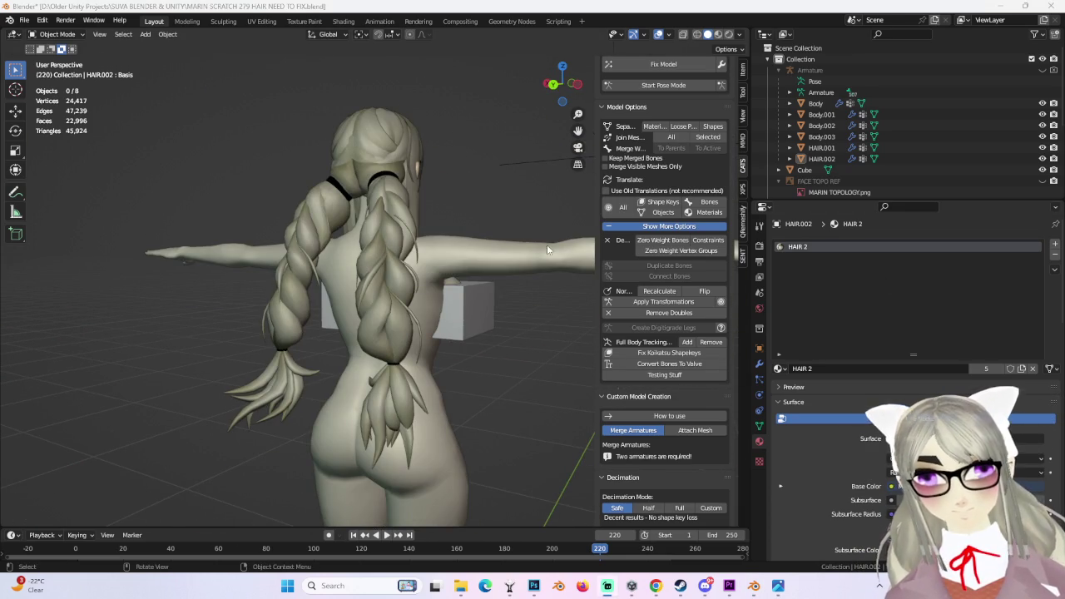
- Review the character from back, right side and front, briefly in Material Preview
{"action": "middle_click_drag", "start_coordinate": [367, 286], "coordinate": [566, 66]}
{"action": "left_click", "coordinate": [544, 83]}
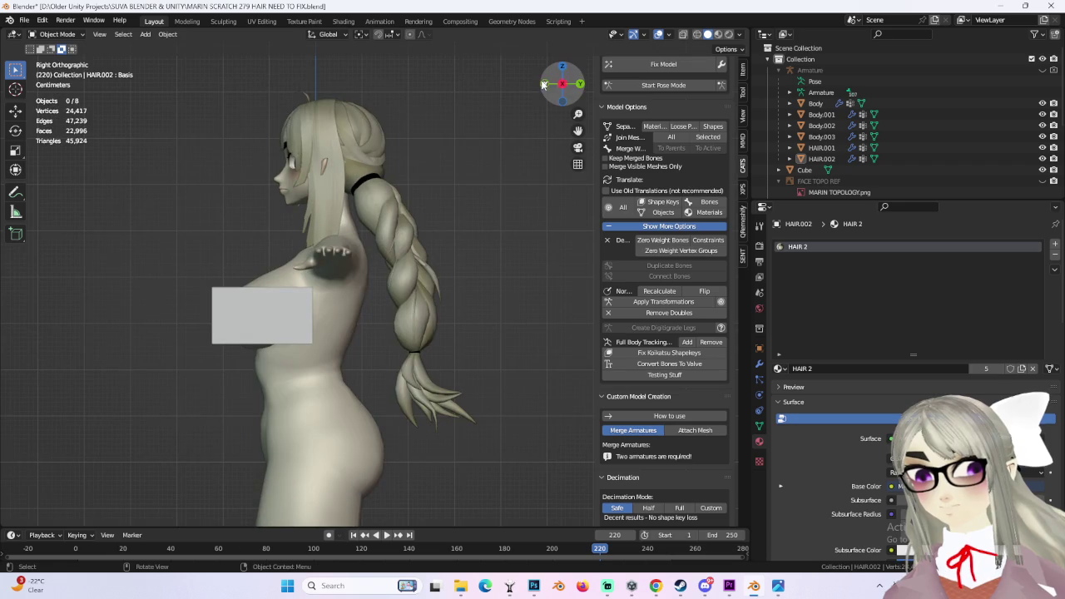
{"action": "middle_click_drag", "start_coordinate": [427, 159], "coordinate": [443, 281]}
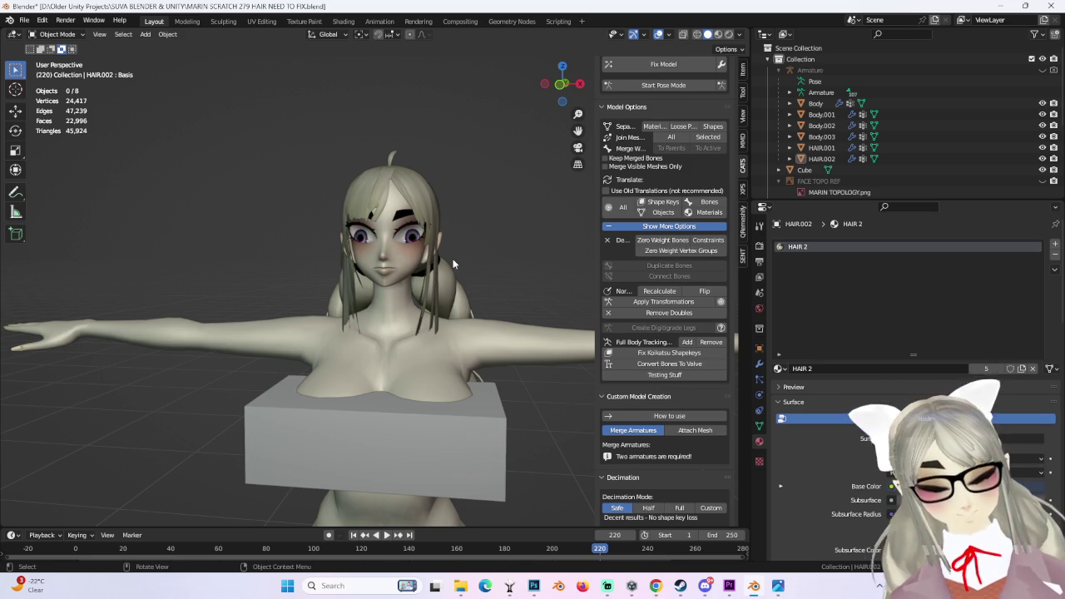
{"action": "mouse_move", "coordinate": [366, 254]}
{"action": "middle_mouse_down"}
{"action": "mouse_move", "coordinate": [385, 220]}
{"action": "mouse_move", "coordinate": [410, 250]}
{"action": "middle_mouse_up"}
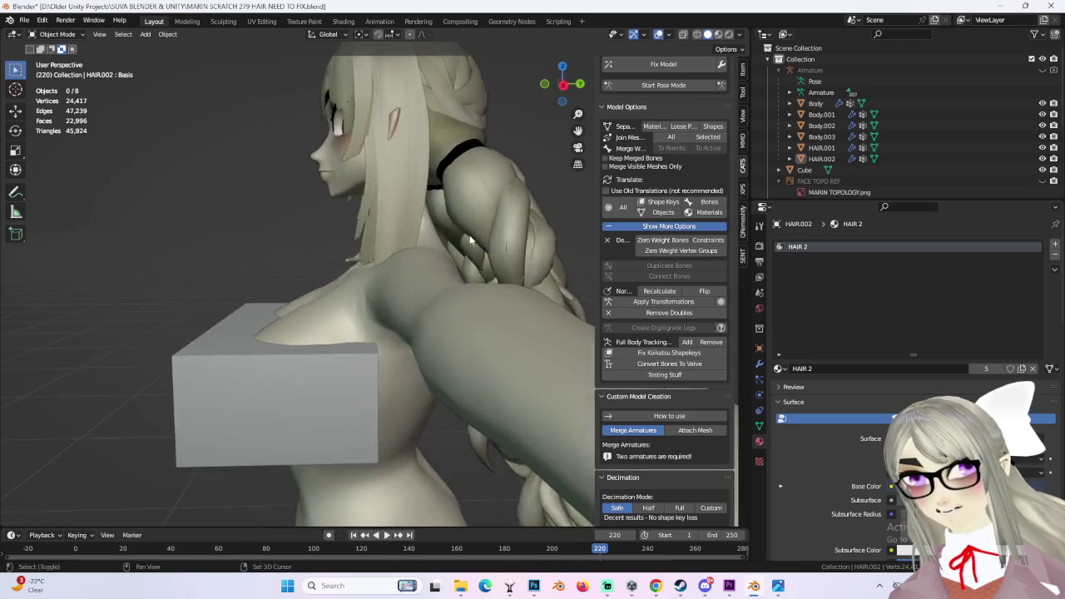
{"action": "left_click", "coordinate": [719, 35]}
{"action": "mouse_move", "coordinate": [496, 202]}
{"action": "middle_mouse_down"}
{"action": "mouse_move", "coordinate": [427, 202]}
{"action": "mouse_move", "coordinate": [577, 114]}
{"action": "middle_mouse_up"}
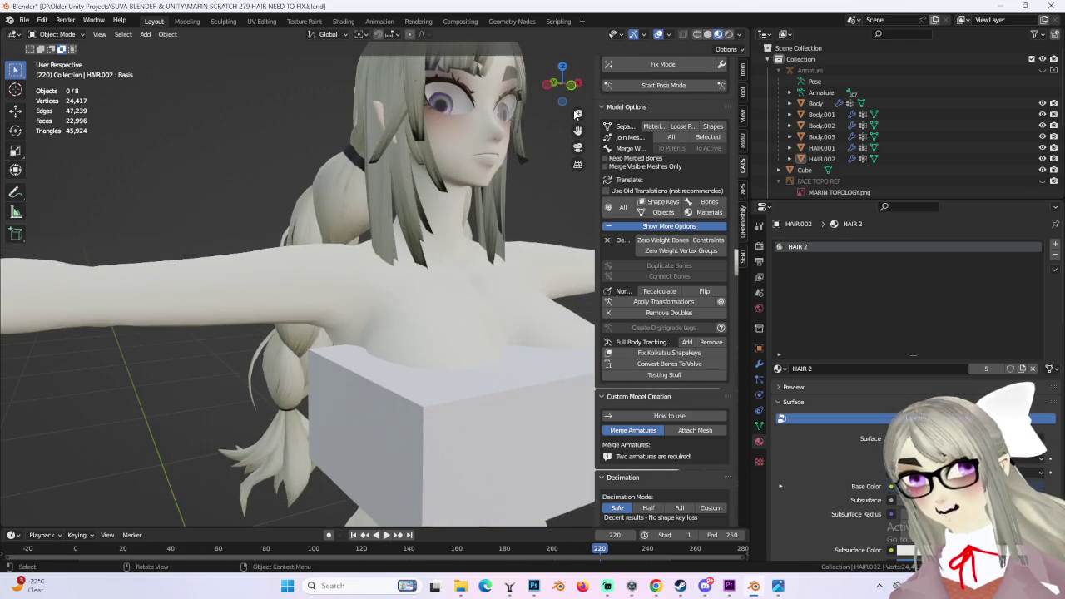
{"action": "left_click", "coordinate": [707, 34]}
{"action": "mouse_move", "coordinate": [494, 216]}
{"action": "middle_mouse_down"}
{"action": "mouse_move", "coordinate": [412, 268]}
{"action": "mouse_move", "coordinate": [435, 287]}
{"action": "middle_mouse_up"}
- Level the view into a zoomed front orthographic view of the character
{"action": "scroll", "coordinate": [434, 287], "scroll_direction": "down", "scroll_amount": 2}
{"action": "scroll", "coordinate": [435, 287], "scroll_direction": "down", "scroll_amount": 2}
{"action": "scroll", "coordinate": [435, 287], "scroll_direction": "down", "scroll_amount": 2}
{"action": "middle_click_drag", "start_coordinate": [427, 337], "coordinate": [397, 232]}
{"action": "scroll", "coordinate": [442, 246], "scroll_direction": "up", "scroll_amount": 3}
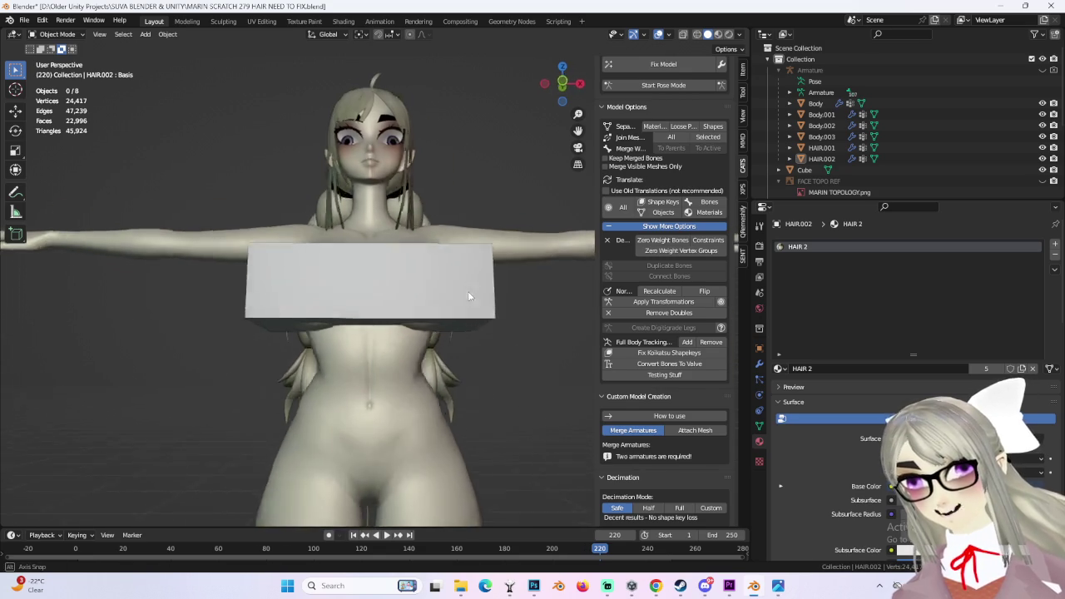
{"action": "middle_click_drag", "start_coordinate": [461, 289], "coordinate": [544, 103]}
{"action": "key", "text": "KP_1"}
{"action": "scroll", "coordinate": [415, 210], "scroll_direction": "up", "scroll_amount": 3}
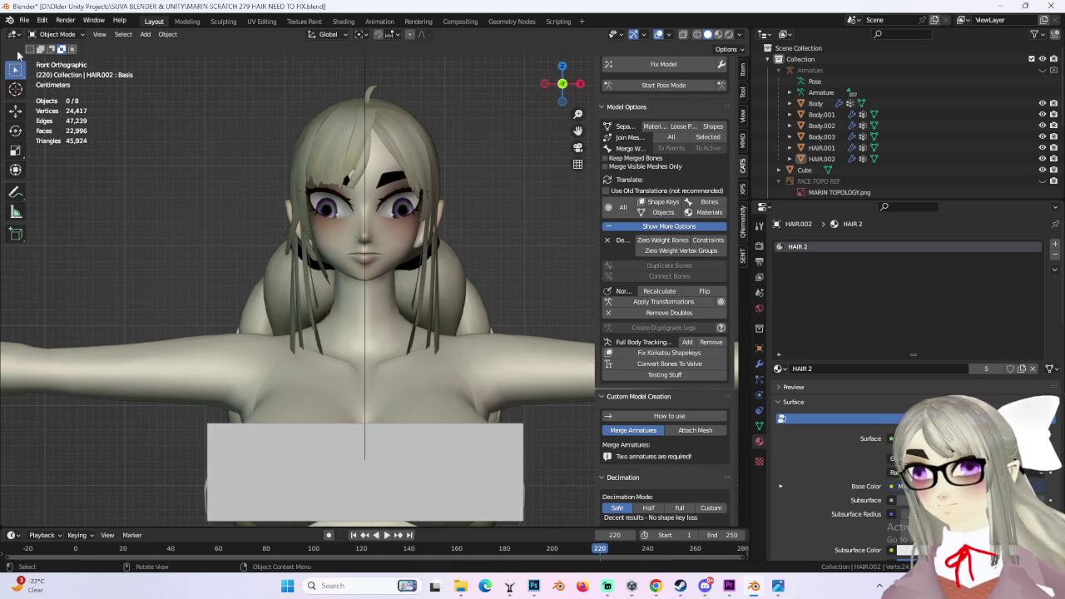
- Save the file as MARIN SCRATCH 280 HAIR NEED TO FIX.blend
{"action": "left_click", "coordinate": [24, 20]}
{"action": "left_click", "coordinate": [51, 106]}
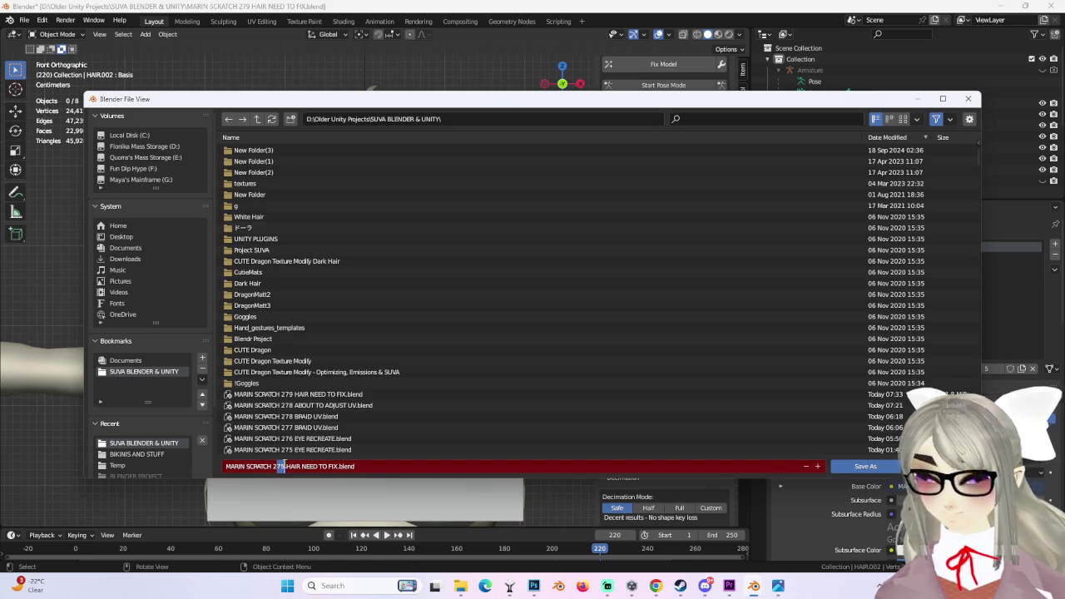
{"action": "type", "text": "280"}
{"action": "key", "text": "Return"}
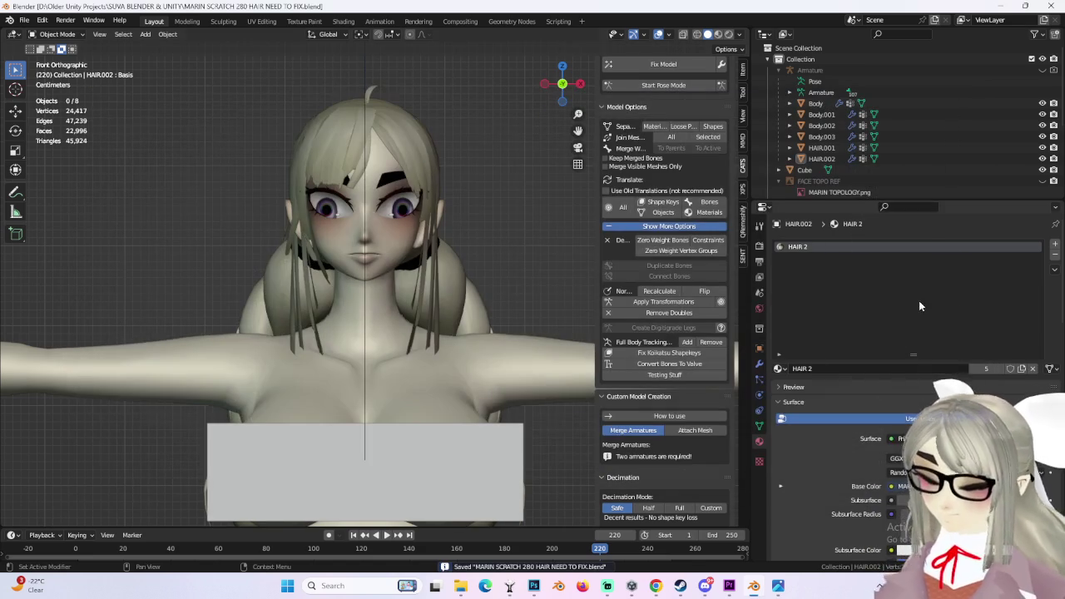
- Hide the Body.002 iris object in the front orthographic view
{"action": "mouse_move", "coordinate": [418, 272]}
{"action": "middle_mouse_down"}
{"action": "mouse_move", "coordinate": [520, 284]}
{"action": "mouse_move", "coordinate": [466, 285]}
{"action": "mouse_move", "coordinate": [425, 225]}
{"action": "middle_mouse_up"}
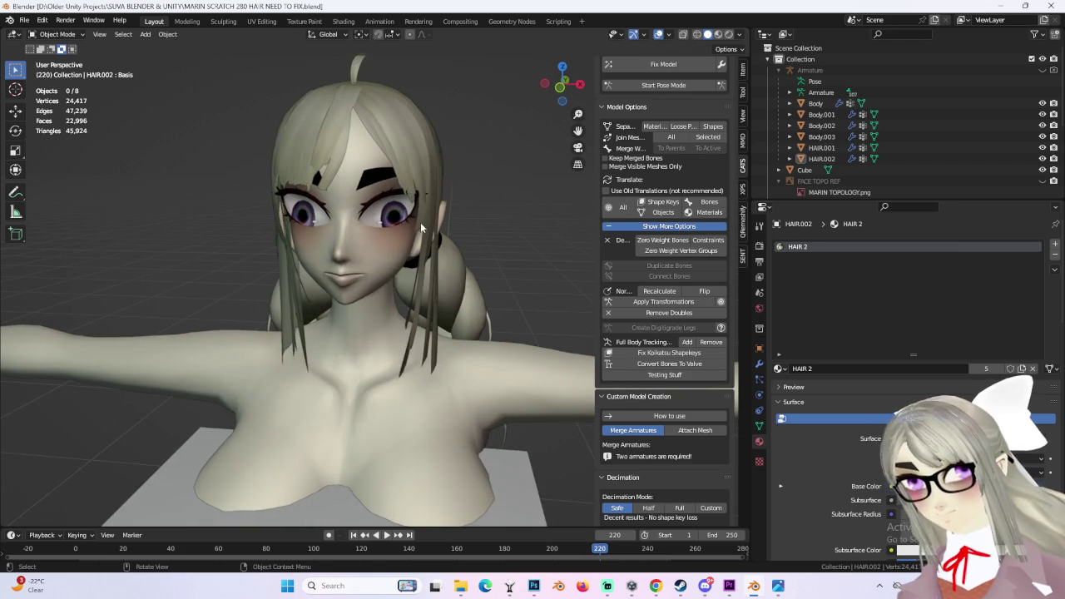
{"action": "left_click", "coordinate": [393, 220]}
{"action": "left_click", "coordinate": [564, 87]}
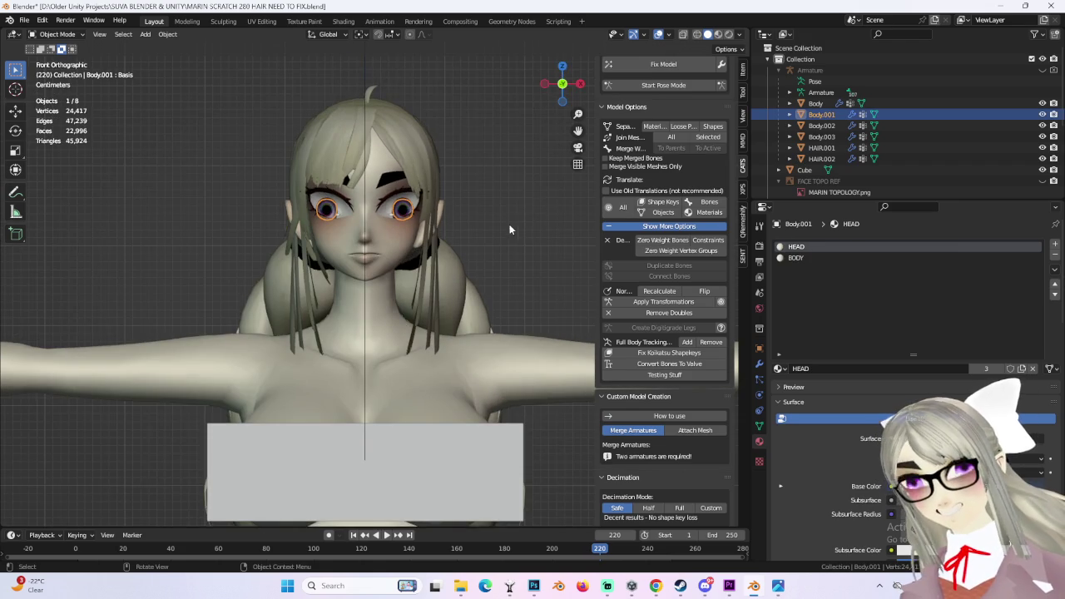
{"action": "scroll", "coordinate": [492, 314], "scroll_direction": "up", "scroll_amount": 2}
{"action": "scroll", "coordinate": [478, 316], "scroll_direction": "up", "scroll_amount": 3}
{"action": "scroll", "coordinate": [462, 300], "scroll_direction": "up", "scroll_amount": 3}
{"action": "left_click", "coordinate": [437, 280]}
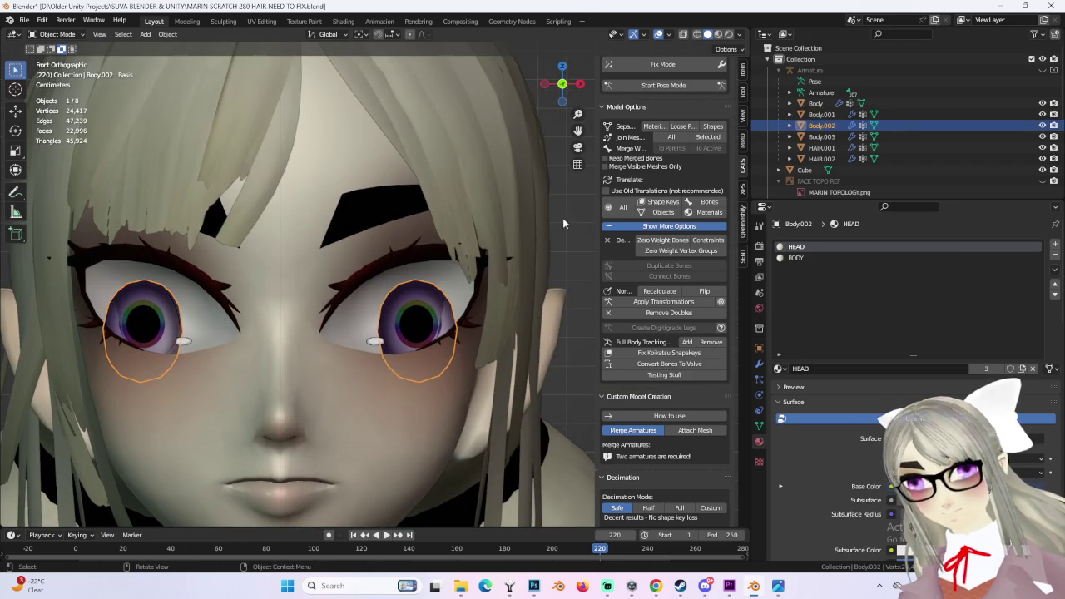
{"action": "left_click", "coordinate": [1043, 125]}
- Load MARIN FACE TEXTURE MASTER 38.png into Body.001's image texture node
{"action": "scroll", "coordinate": [408, 304], "scroll_direction": "down", "scroll_amount": 2}
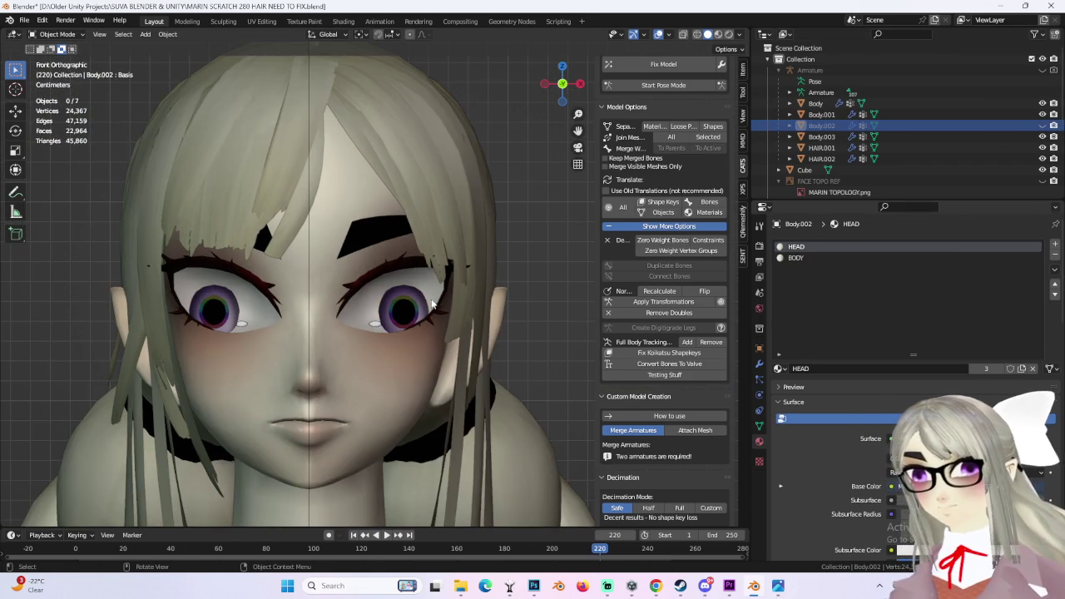
{"action": "left_click", "coordinate": [404, 306]}
{"action": "left_click", "coordinate": [343, 20]}
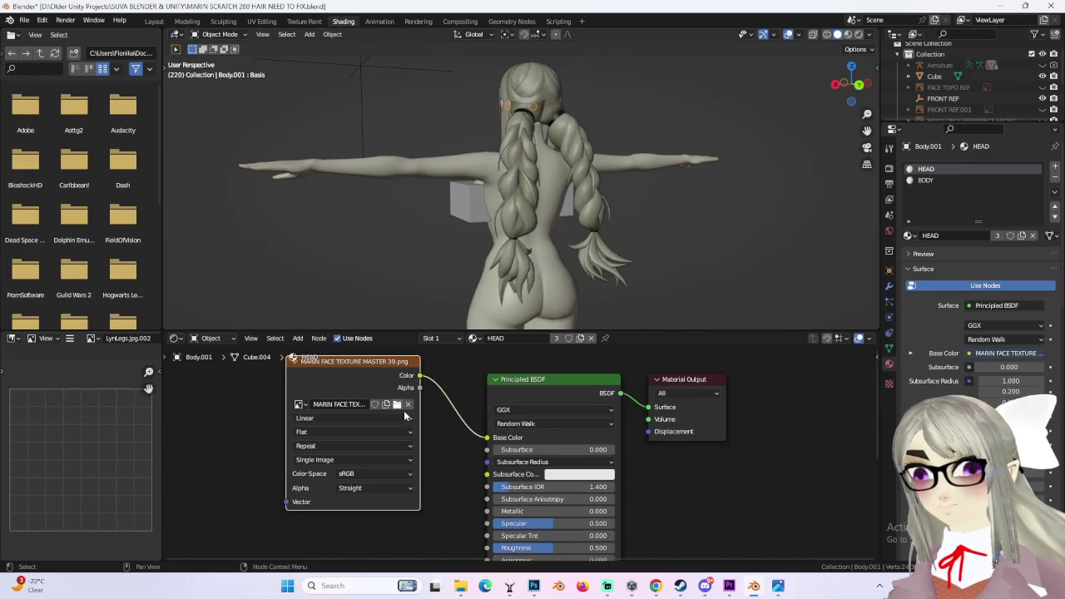
{"action": "left_click", "coordinate": [400, 405]}
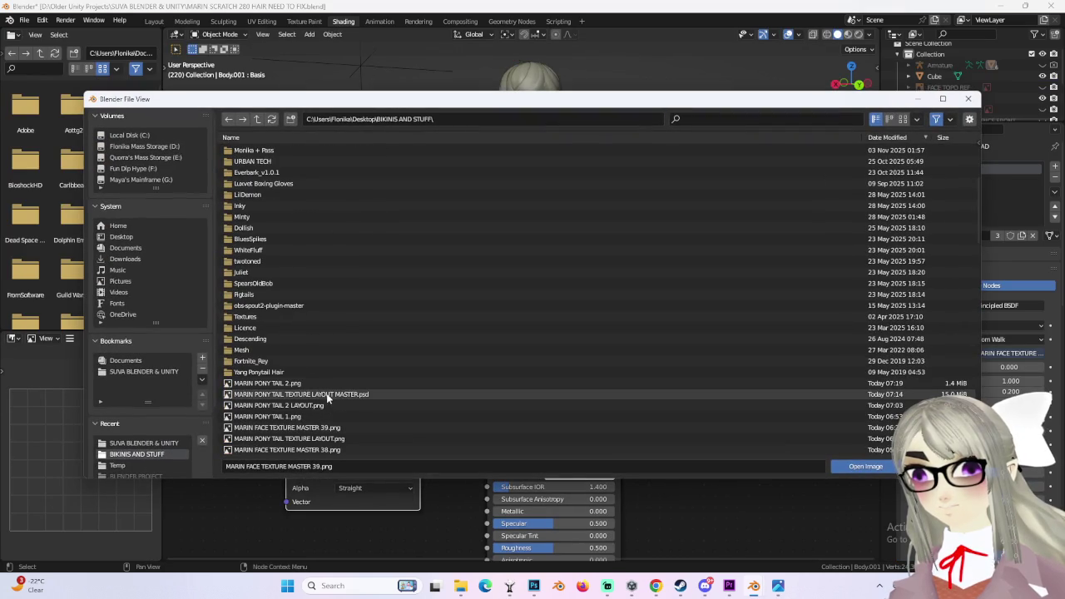
{"action": "double_click", "coordinate": [332, 450]}
{"action": "left_click", "coordinate": [158, 22]}
{"action": "left_click", "coordinate": [533, 263]}
{"action": "scroll", "coordinate": [531, 271], "scroll_direction": "down", "scroll_amount": 1}
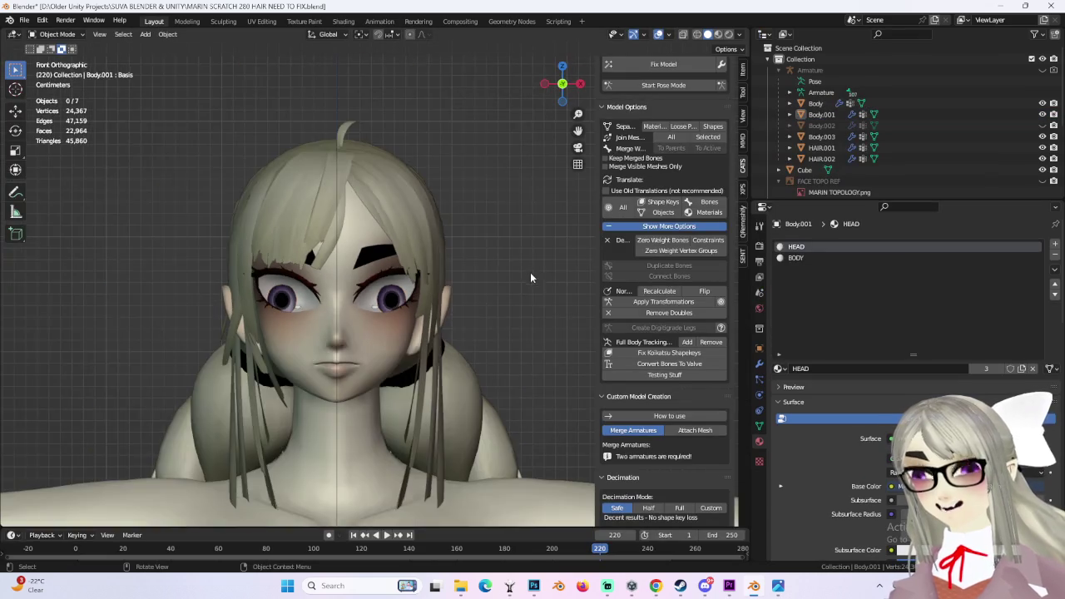
- Zoom and orbit around the textured face to inspect it, with nothing selected
{"action": "scroll", "coordinate": [526, 283], "scroll_direction": "up", "scroll_amount": 4}
{"action": "scroll", "coordinate": [521, 301], "scroll_direction": "up", "scroll_amount": 3}
{"action": "scroll", "coordinate": [518, 296], "scroll_direction": "down", "scroll_amount": 7}
{"action": "mouse_move", "coordinate": [518, 296]}
{"action": "middle_mouse_down"}
{"action": "mouse_move", "coordinate": [495, 307]}
{"action": "mouse_move", "coordinate": [515, 307]}
{"action": "mouse_move", "coordinate": [422, 301]}
{"action": "mouse_move", "coordinate": [513, 308]}
{"action": "mouse_move", "coordinate": [489, 295]}
{"action": "mouse_move", "coordinate": [540, 273]}
{"action": "mouse_move", "coordinate": [508, 257]}
{"action": "mouse_move", "coordinate": [512, 268]}
{"action": "mouse_move", "coordinate": [490, 269]}
{"action": "mouse_move", "coordinate": [491, 283]}
{"action": "middle_mouse_up"}
{"action": "scroll", "coordinate": [494, 309], "scroll_direction": "down", "scroll_amount": 2}
{"action": "scroll", "coordinate": [546, 312], "scroll_direction": "down", "scroll_amount": 1}
{"action": "left_click", "coordinate": [398, 300]}
{"action": "scroll", "coordinate": [517, 306], "scroll_direction": "down", "scroll_amount": 3}
{"action": "scroll", "coordinate": [531, 301], "scroll_direction": "up", "scroll_amount": 2}
{"action": "scroll", "coordinate": [526, 304], "scroll_direction": "up", "scroll_amount": 2}
{"action": "scroll", "coordinate": [540, 273], "scroll_direction": "down", "scroll_amount": 2}
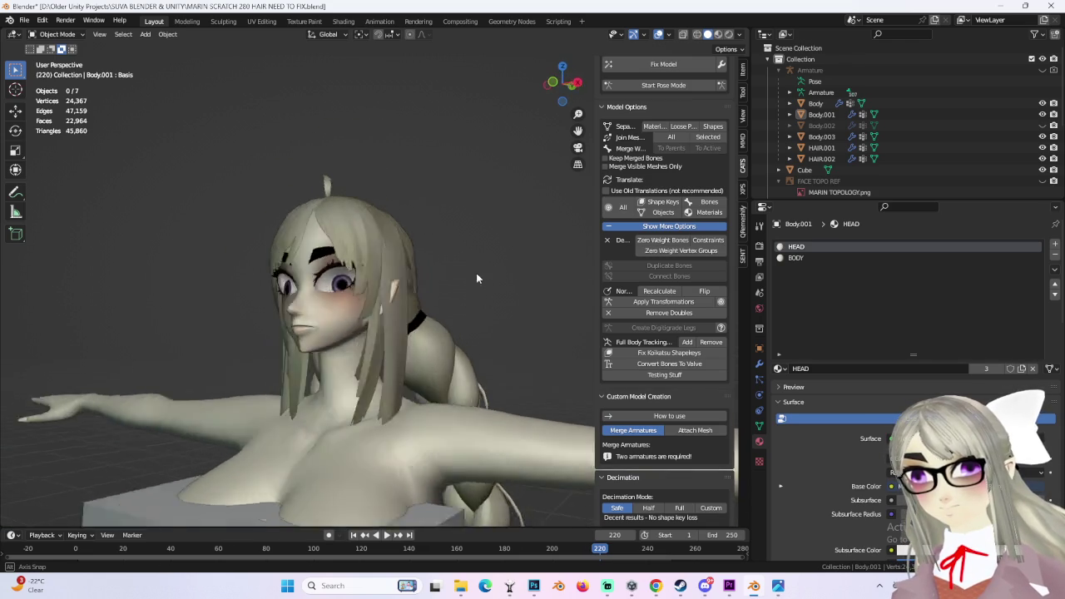
{"action": "scroll", "coordinate": [491, 287], "scroll_direction": "up", "scroll_amount": 3}
{"action": "scroll", "coordinate": [493, 298], "scroll_direction": "up", "scroll_amount": 4}
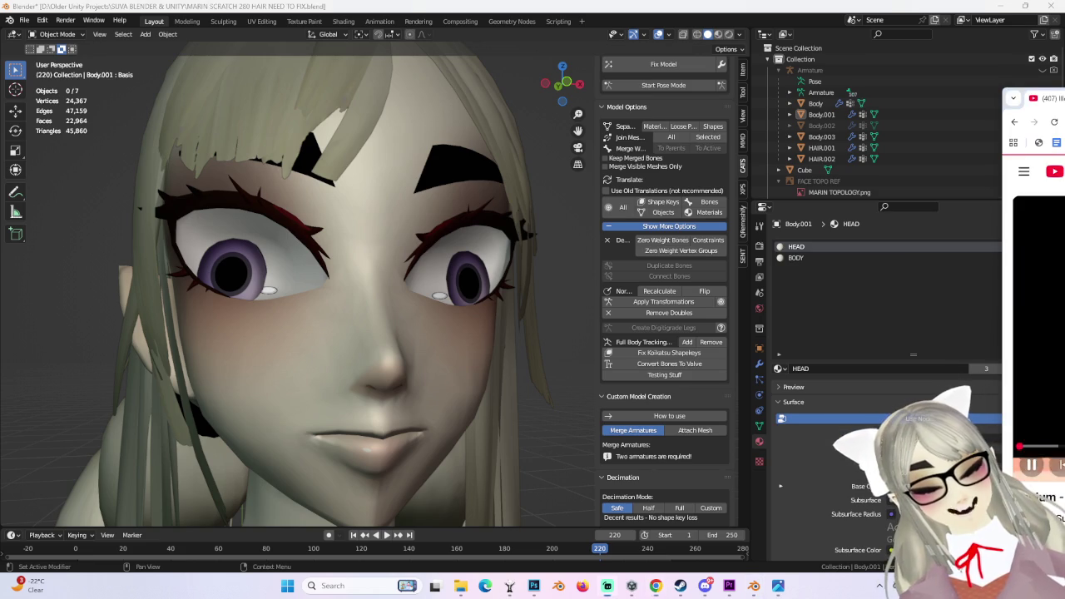
{"action": "scroll", "coordinate": [408, 352], "scroll_direction": "down", "scroll_amount": 2}
{"action": "scroll", "coordinate": [417, 333], "scroll_direction": "down", "scroll_amount": 2}
{"action": "mouse_move", "coordinate": [417, 333]}
{"action": "middle_mouse_down"}
{"action": "mouse_move", "coordinate": [475, 350]}
{"action": "mouse_move", "coordinate": [462, 379]}
{"action": "mouse_move", "coordinate": [471, 373]}
{"action": "mouse_move", "coordinate": [450, 383]}
{"action": "mouse_move", "coordinate": [509, 390]}
{"action": "mouse_move", "coordinate": [424, 402]}
{"action": "mouse_move", "coordinate": [523, 367]}
{"action": "mouse_move", "coordinate": [500, 338]}
{"action": "mouse_move", "coordinate": [531, 345]}
{"action": "mouse_move", "coordinate": [507, 371]}
{"action": "mouse_move", "coordinate": [451, 386]}
{"action": "mouse_move", "coordinate": [459, 362]}
{"action": "middle_mouse_up"}
{"action": "scroll", "coordinate": [464, 379], "scroll_direction": "up", "scroll_amount": 2}
{"action": "scroll", "coordinate": [449, 385], "scroll_direction": "down", "scroll_amount": 2}
{"action": "scroll", "coordinate": [424, 402], "scroll_direction": "up", "scroll_amount": 2}
{"action": "scroll", "coordinate": [495, 370], "scroll_direction": "up", "scroll_amount": 1}
- Select the eyes object Body.001 and zoom in on the painted eyes and lashes
{"action": "left_click", "coordinate": [496, 372]}
{"action": "scroll", "coordinate": [497, 376], "scroll_direction": "down", "scroll_amount": 2}
{"action": "scroll", "coordinate": [499, 338], "scroll_direction": "down", "scroll_amount": 2}
{"action": "scroll", "coordinate": [508, 371], "scroll_direction": "down", "scroll_amount": 2}
{"action": "scroll", "coordinate": [499, 375], "scroll_direction": "up", "scroll_amount": 2}
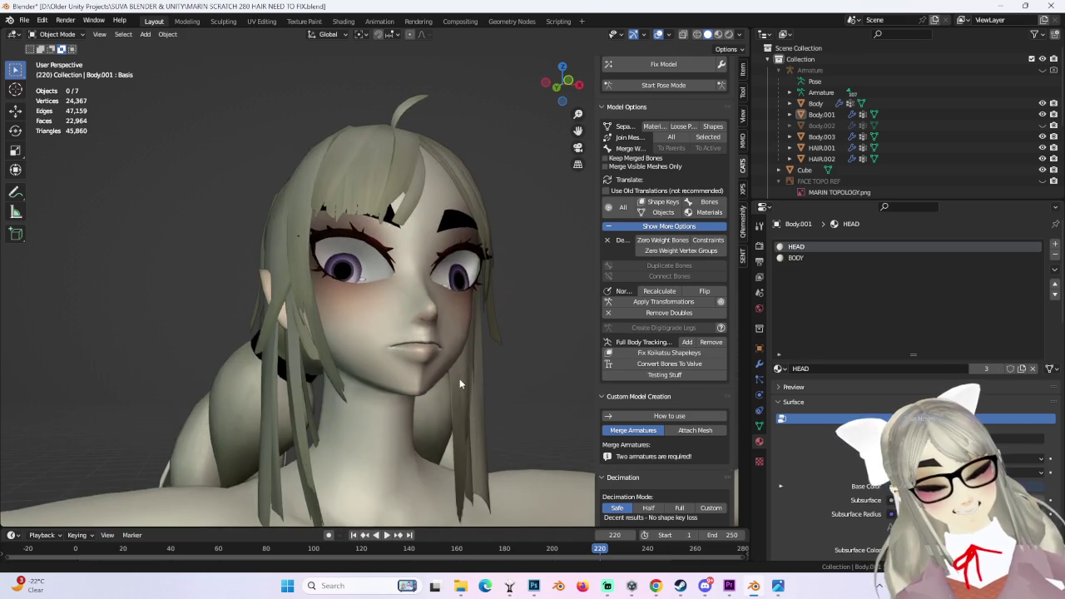
{"action": "scroll", "coordinate": [452, 358], "scroll_direction": "up", "scroll_amount": 2}
{"action": "scroll", "coordinate": [425, 367], "scroll_direction": "up", "scroll_amount": 2}
{"action": "scroll", "coordinate": [425, 368], "scroll_direction": "up", "scroll_amount": 2}
{"action": "scroll", "coordinate": [348, 342], "scroll_direction": "up", "scroll_amount": 2}
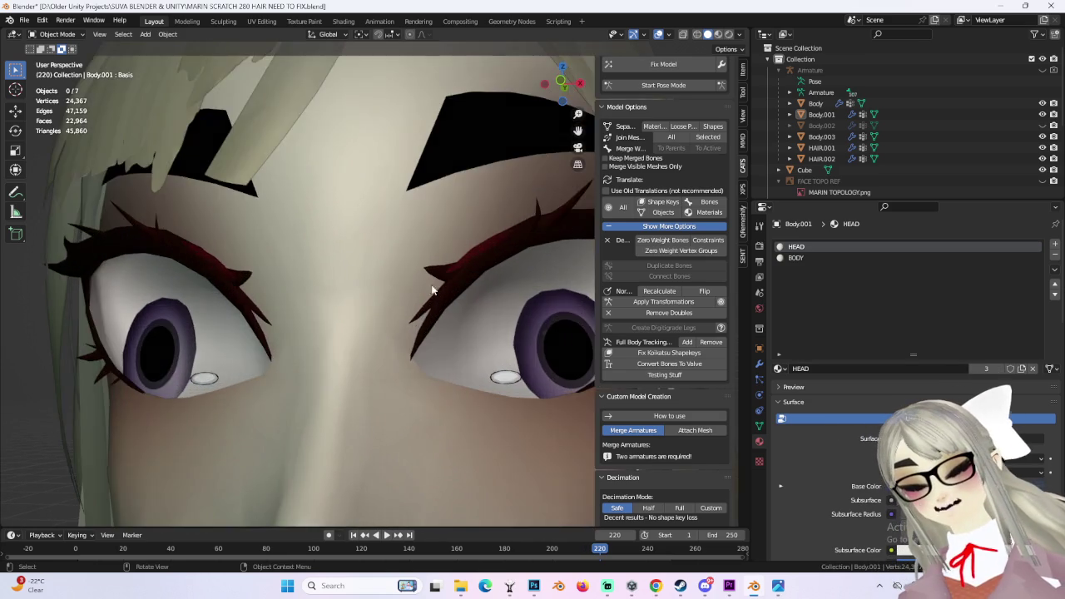
{"action": "scroll", "coordinate": [316, 231], "scroll_direction": "up", "scroll_amount": 2}
- Select the head mesh Body.003 and orbit under the face and into the mouth
{"action": "left_click", "coordinate": [351, 191]}
{"action": "scroll", "coordinate": [350, 191], "scroll_direction": "down", "scroll_amount": 2}
{"action": "scroll", "coordinate": [408, 241], "scroll_direction": "down", "scroll_amount": 2}
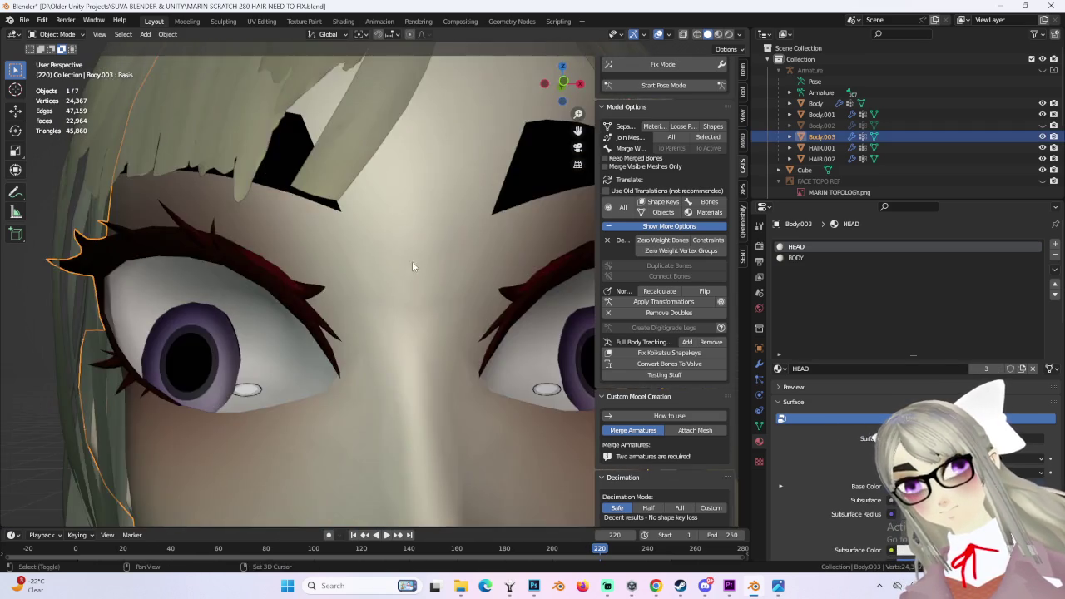
{"action": "scroll", "coordinate": [426, 240], "scroll_direction": "down", "scroll_amount": 2}
{"action": "scroll", "coordinate": [387, 262], "scroll_direction": "up", "scroll_amount": 3}
{"action": "middle_click_drag", "start_coordinate": [424, 222], "coordinate": [472, 250]}
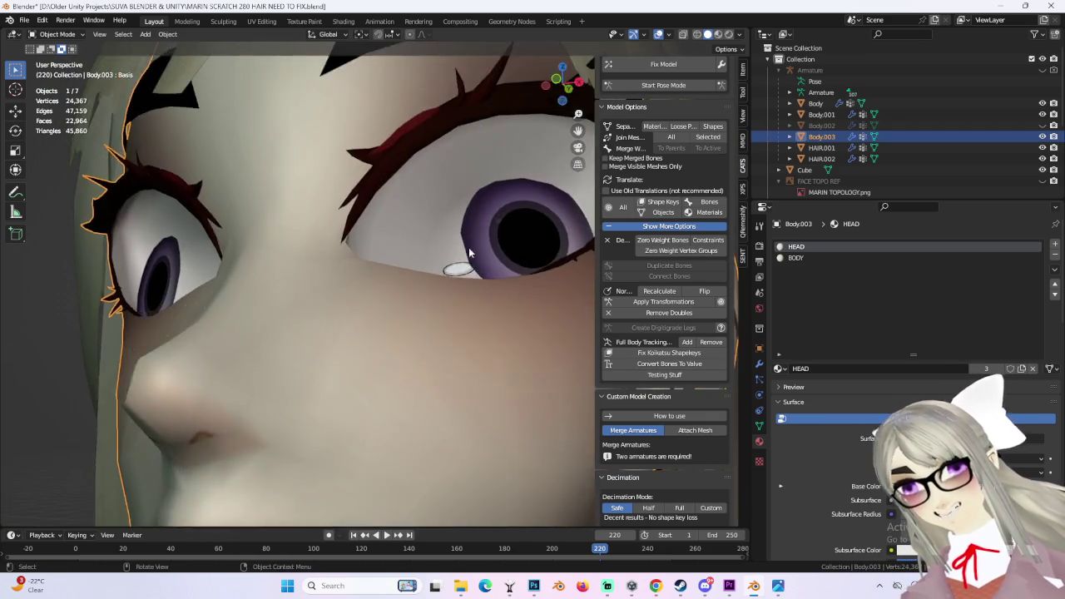
{"action": "scroll", "coordinate": [472, 250], "scroll_direction": "down", "scroll_amount": 3}
{"action": "middle_click_drag", "start_coordinate": [415, 328], "coordinate": [456, 329]}
{"action": "scroll", "coordinate": [456, 329], "scroll_direction": "down", "scroll_amount": 3}
{"action": "scroll", "coordinate": [374, 337], "scroll_direction": "up", "scroll_amount": 3}
{"action": "scroll", "coordinate": [379, 362], "scroll_direction": "up", "scroll_amount": 2}
{"action": "middle_click_drag", "start_coordinate": [380, 362], "coordinate": [348, 361]}
{"action": "scroll", "coordinate": [348, 361], "scroll_direction": "down", "scroll_amount": 3}
{"action": "scroll", "coordinate": [348, 355], "scroll_direction": "up", "scroll_amount": 3}
{"action": "mouse_move", "coordinate": [455, 316]}
{"action": "middle_mouse_down"}
{"action": "mouse_move", "coordinate": [256, 405]}
{"action": "mouse_move", "coordinate": [493, 324]}
{"action": "middle_mouse_up"}
{"action": "scroll", "coordinate": [400, 334], "scroll_direction": "up", "scroll_amount": 2}
{"action": "scroll", "coordinate": [401, 334], "scroll_direction": "up", "scroll_amount": 3}
{"action": "mouse_move", "coordinate": [341, 348]}
{"action": "middle_mouse_down"}
{"action": "mouse_move", "coordinate": [451, 317]}
{"action": "mouse_move", "coordinate": [456, 342]}
{"action": "middle_mouse_up"}
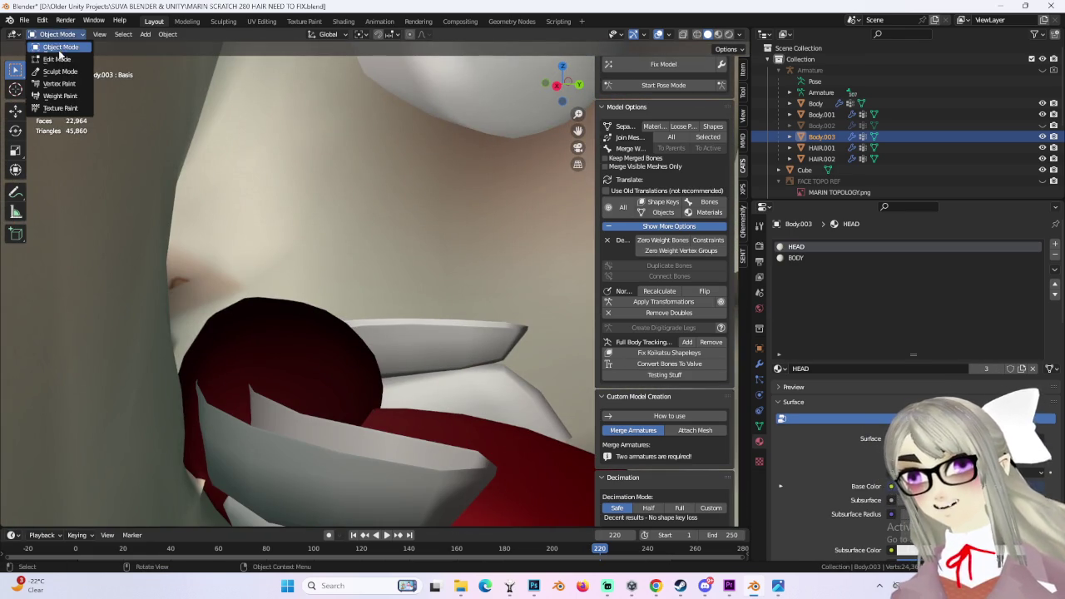
- In Edit Mode on Body.003, select all linked teeth geometry and frame it
{"action": "left_click", "coordinate": [58, 59]}
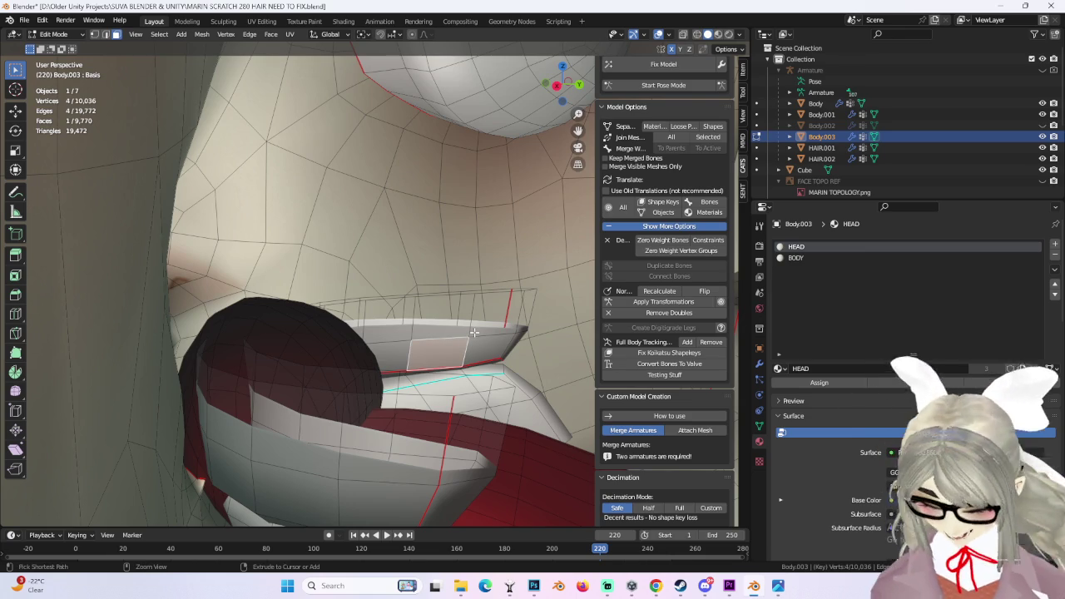
{"action": "key", "text": "ctrl+l"}
{"action": "middle_click_drag", "start_coordinate": [447, 308], "coordinate": [262, 408]}
{"action": "left_click", "coordinate": [269, 404], "text": "shift"}
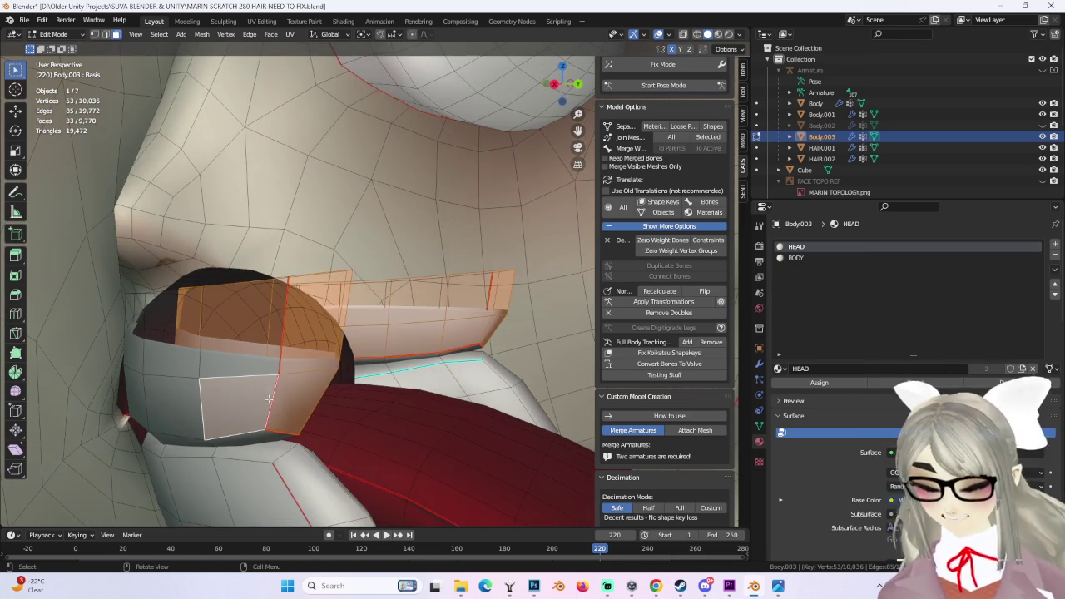
{"action": "key", "text": "ctrl+l"}
{"action": "middle_click_drag", "start_coordinate": [261, 363], "coordinate": [342, 352]}
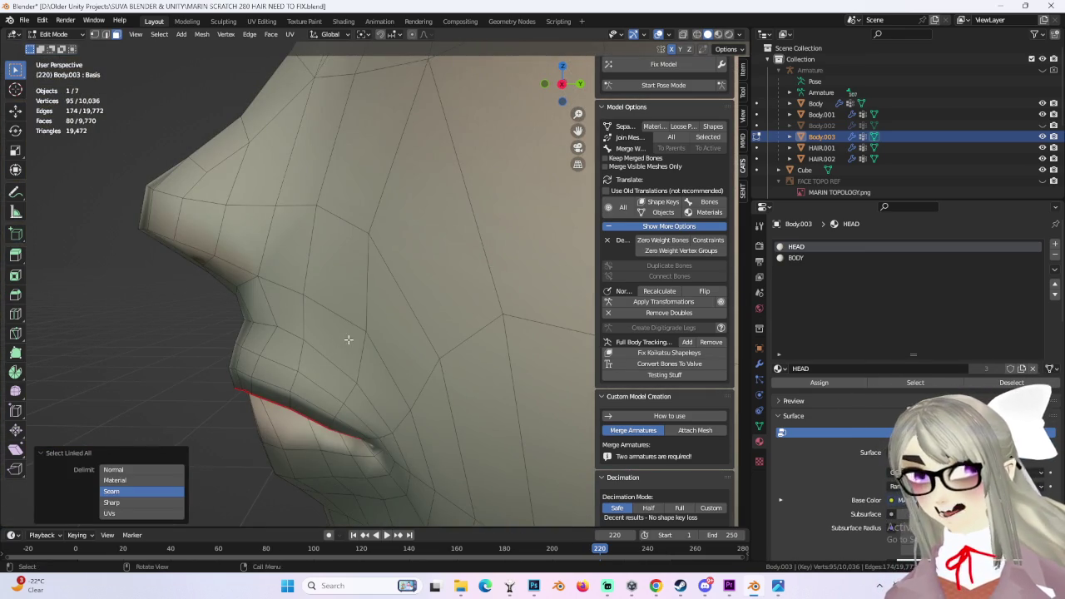
{"action": "key", "text": "g"}
{"action": "left_click", "coordinate": [343, 321]}
{"action": "key", "text": "ctrl+z"}
{"action": "key", "text": "KP_Decimal"}
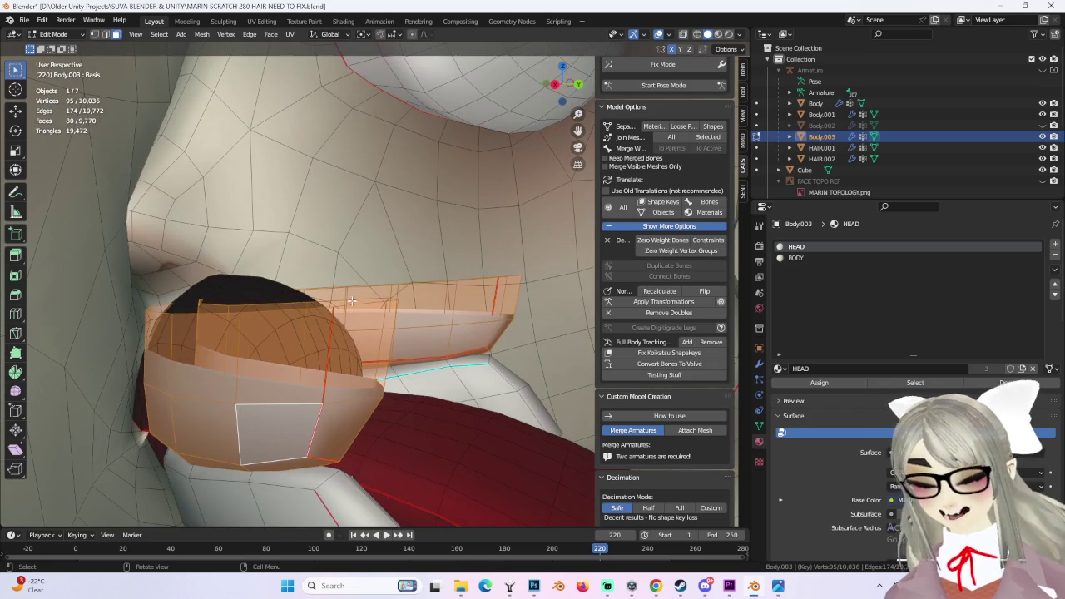
- Duplicate the teeth, separate the copy as Body.004, and select it in Object Mode
{"action": "key", "text": "shift+d"}
{"action": "left_click", "coordinate": [367, 353]}
{"action": "scroll", "coordinate": [350, 352], "scroll_direction": "down", "scroll_amount": 4}
{"action": "middle_click_drag", "start_coordinate": [350, 353], "coordinate": [312, 353]}
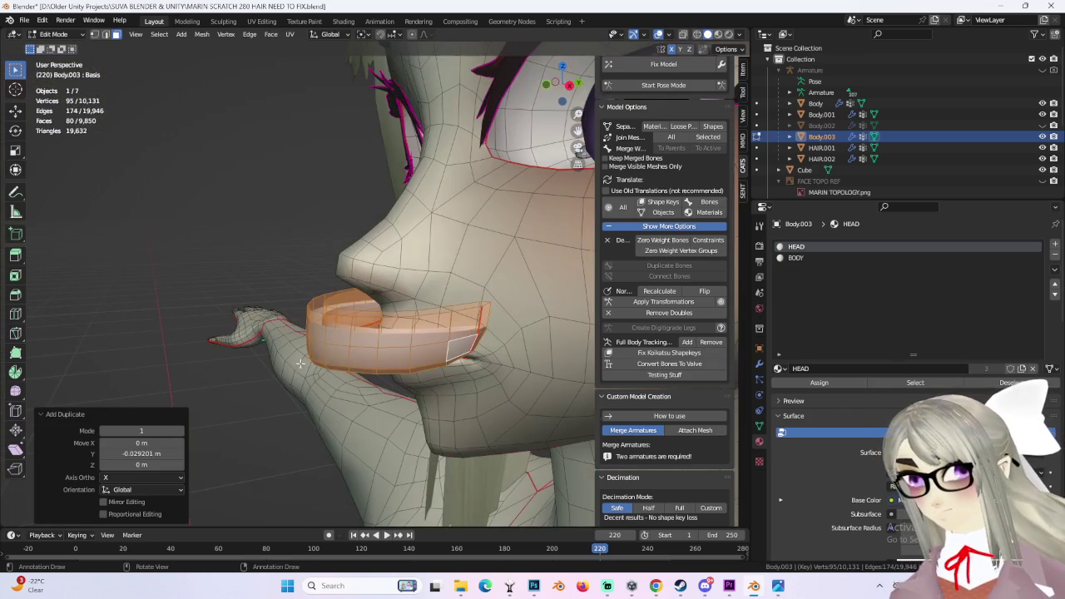
{"action": "left_click", "coordinate": [313, 357]}
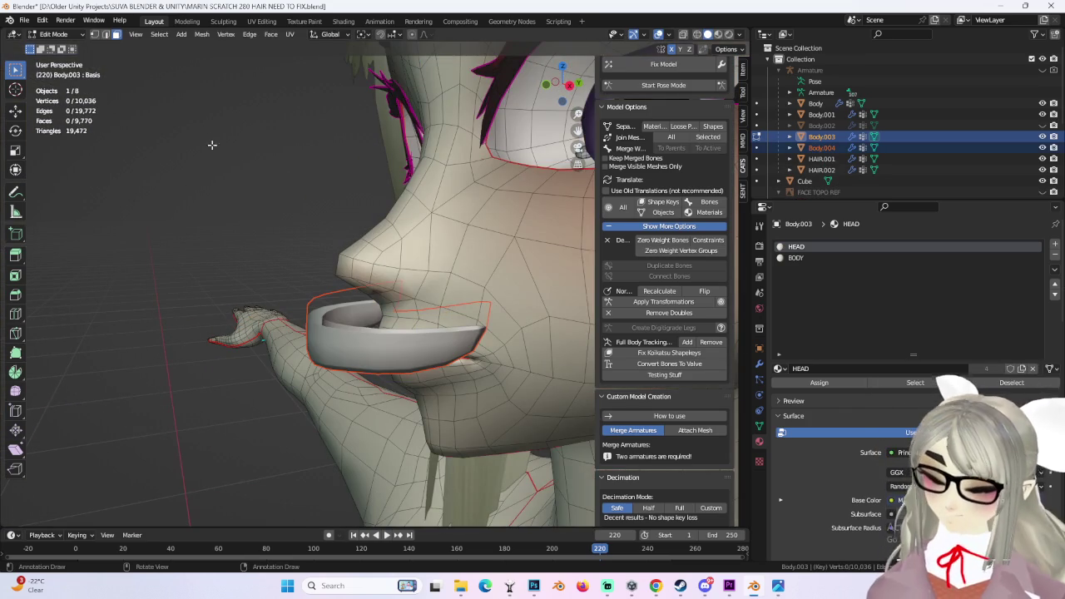
{"action": "left_click", "coordinate": [54, 34]}
{"action": "left_click", "coordinate": [58, 52]}
{"action": "key", "text": "KP_1"}
{"action": "left_click", "coordinate": [476, 285]}
{"action": "scroll", "coordinate": [525, 92], "scroll_direction": "up", "scroll_amount": 1}
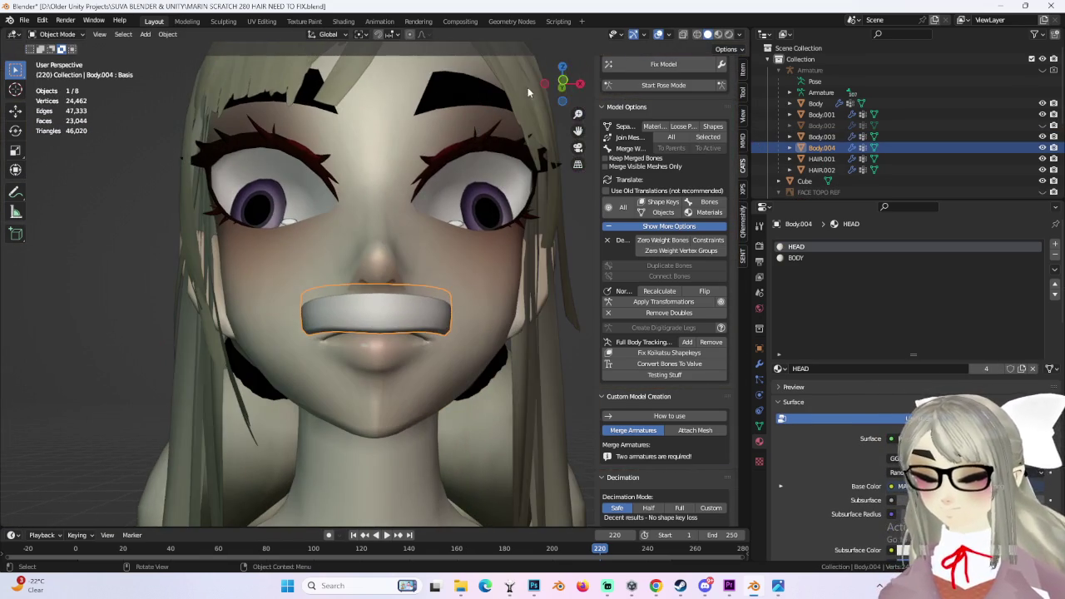
- View the teeth from the front and select all their vertices in Edit Mode
{"action": "left_click", "coordinate": [566, 82]}
{"action": "left_click", "coordinate": [429, 291]}
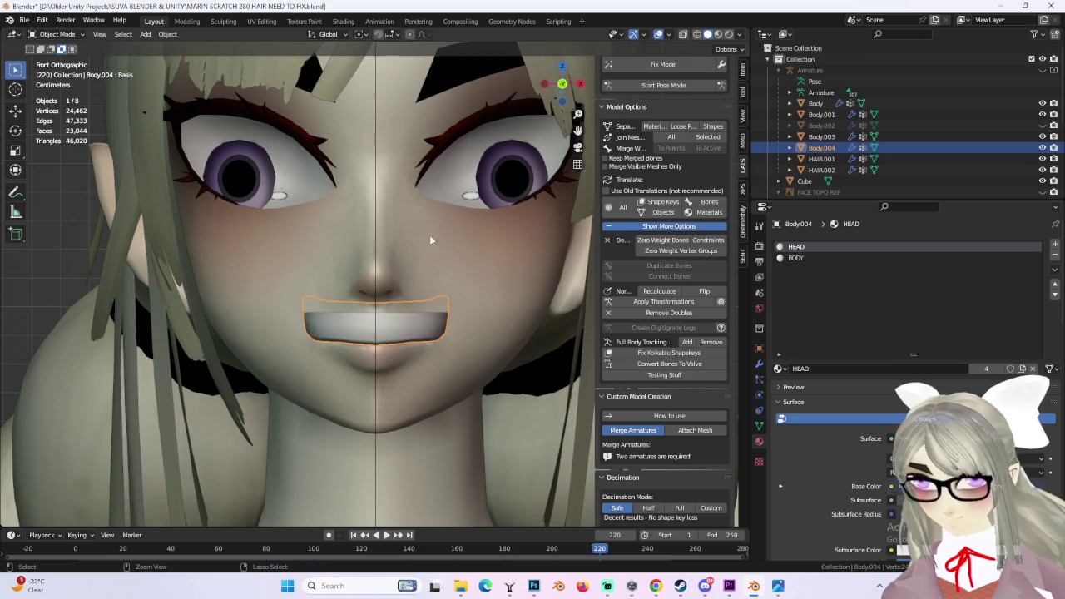
{"action": "key", "text": "Tab"}
{"action": "key", "text": "a"}
{"action": "scroll", "coordinate": [227, 238], "scroll_direction": "up", "scroll_amount": 3}
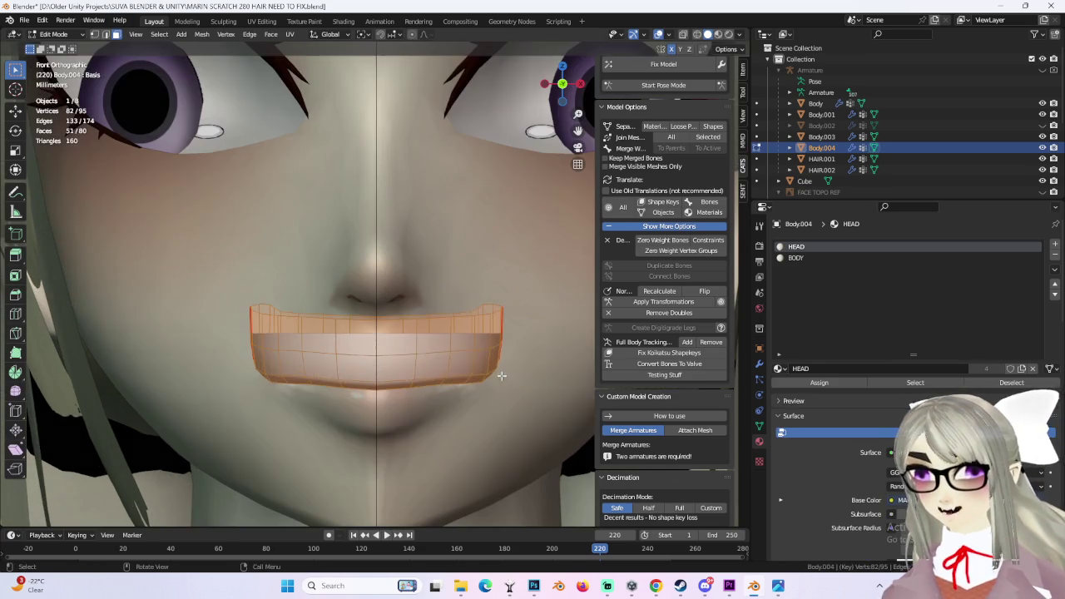
{"action": "key", "text": "s"}
{"action": "left_click", "coordinate": [424, 375]}
{"action": "key", "text": "ctrl+z"}
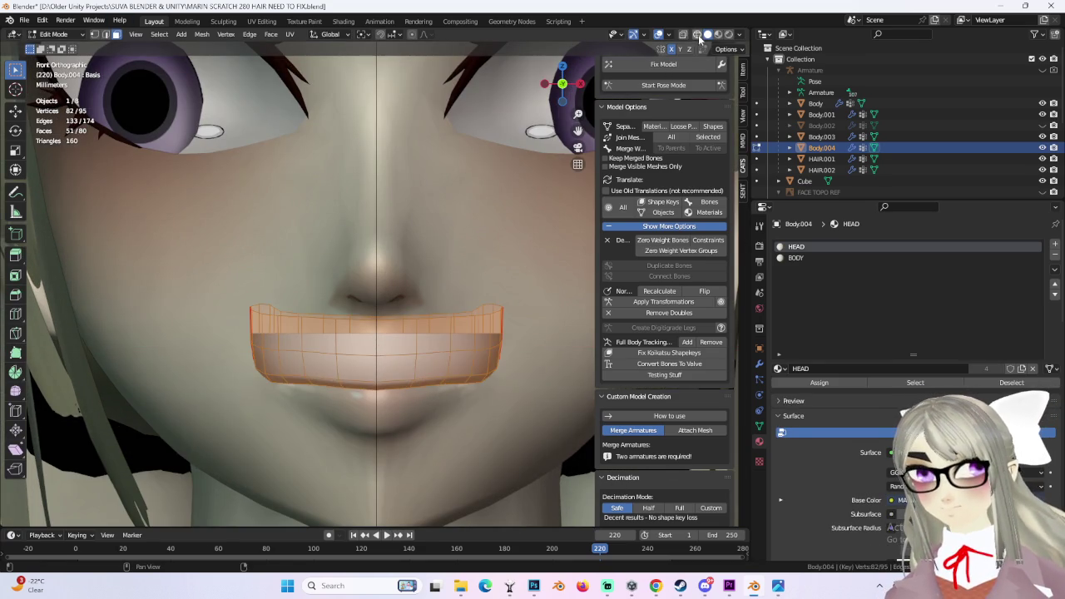
{"action": "left_click", "coordinate": [697, 35]}
{"action": "left_click", "coordinate": [709, 35]}
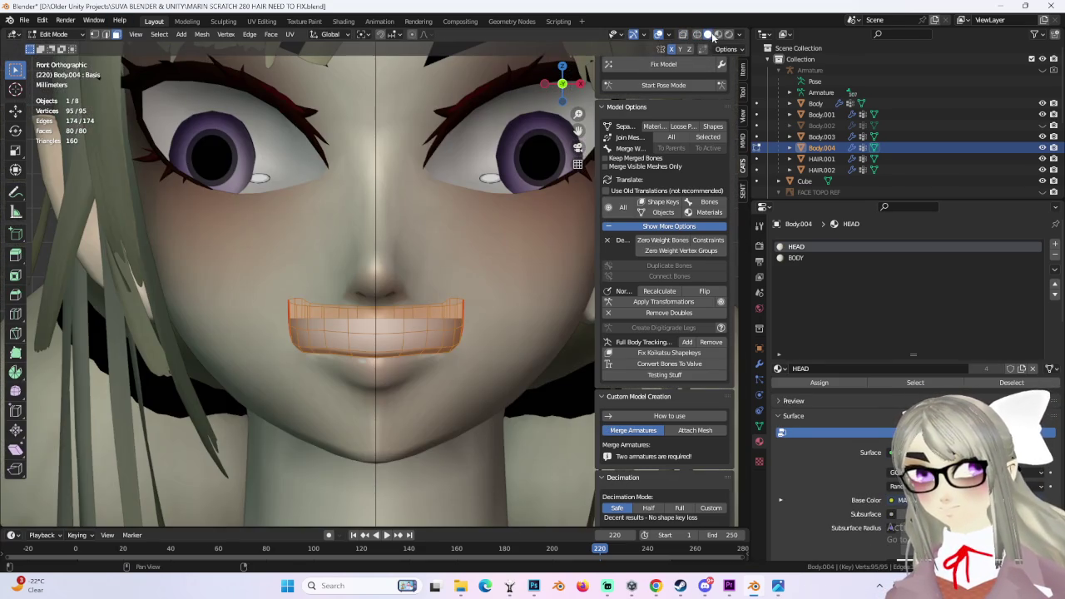
- Scale the teeth narrower along X and thinner along Y, then rescale them slightly
{"action": "left_click", "coordinate": [426, 314]}
{"action": "middle_click_drag", "start_coordinate": [428, 317], "coordinate": [356, 360]}
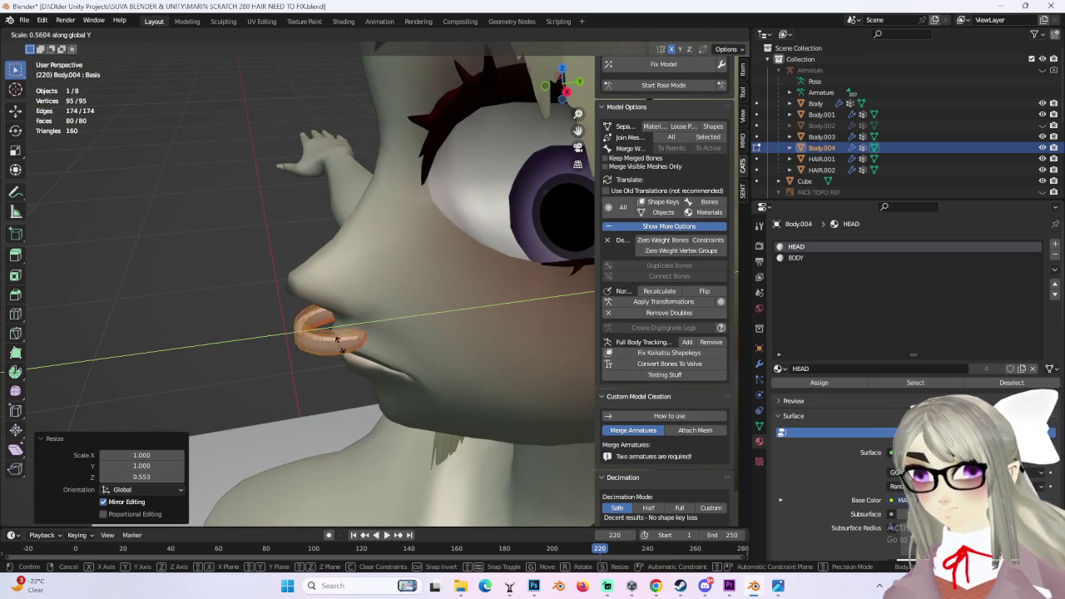
{"action": "left_click", "coordinate": [337, 337]}
{"action": "middle_click_drag", "start_coordinate": [337, 337], "coordinate": [450, 303]}
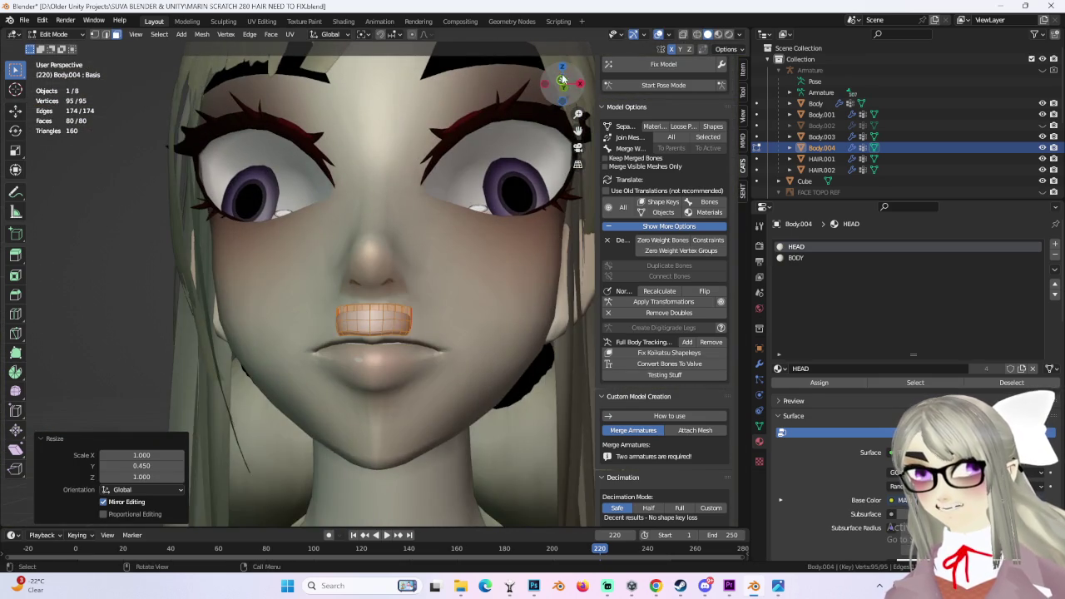
{"action": "left_click", "coordinate": [562, 81]}
{"action": "key", "text": "s"}
{"action": "left_click", "coordinate": [550, 306]}
- Move the teeth back along Y behind the lips and return to Object Mode
{"action": "mouse_move", "coordinate": [550, 306]}
{"action": "middle_mouse_down"}
{"action": "mouse_move", "coordinate": [420, 344]}
{"action": "mouse_move", "coordinate": [211, 61]}
{"action": "middle_mouse_up"}
{"action": "key", "text": "g"}
{"action": "key", "text": "y"}
{"action": "left_click", "coordinate": [423, 346]}
{"action": "left_click", "coordinate": [210, 60]}
{"action": "left_click", "coordinate": [56, 36]}
{"action": "left_click", "coordinate": [52, 50]}
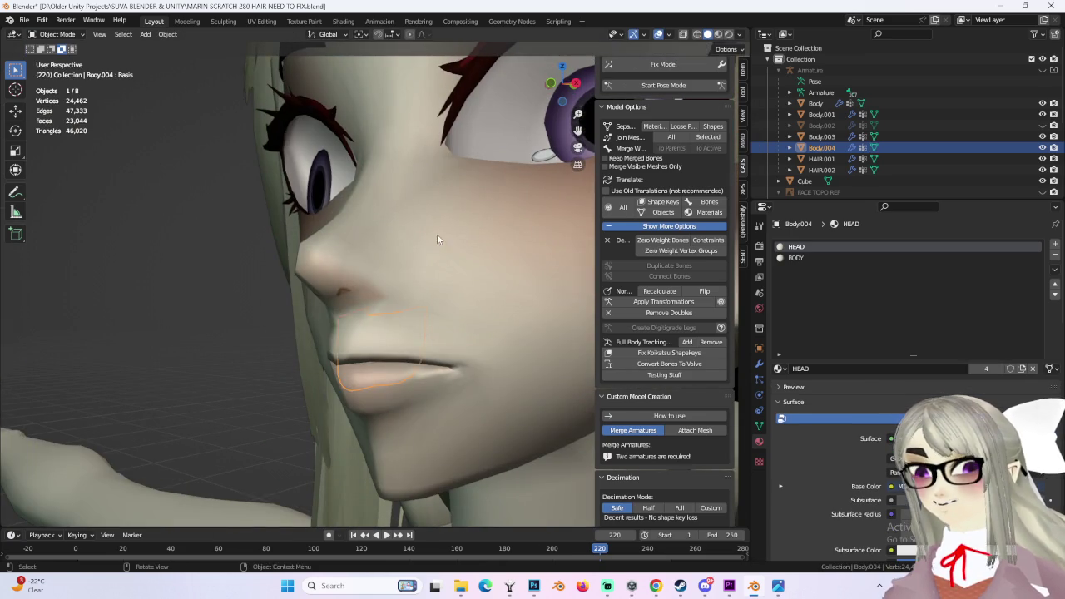
{"action": "middle_click_drag", "start_coordinate": [437, 233], "coordinate": [488, 271]}
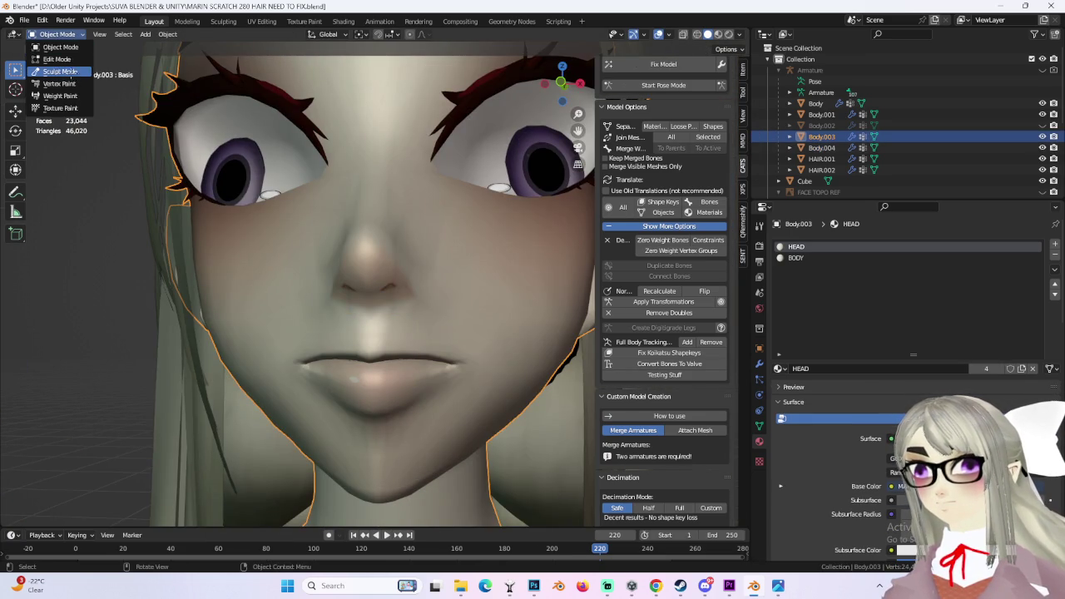
- Sculpt Body.003's lips and mouth with the Grab brush enlarged to a 137 px radius
{"action": "left_click", "coordinate": [61, 71]}
{"action": "scroll", "coordinate": [386, 309], "scroll_direction": "down", "scroll_amount": 2}
{"action": "key", "text": "f"}
{"action": "left_click", "coordinate": [386, 330]}
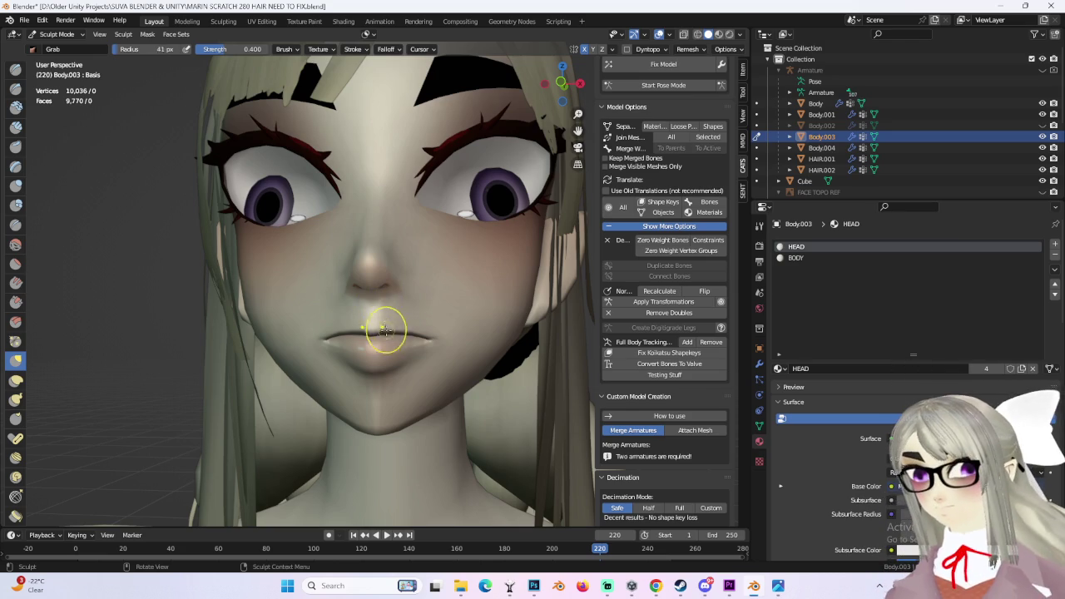
{"action": "mouse_move", "coordinate": [372, 297]}
{"action": "middle_mouse_down"}
{"action": "mouse_move", "coordinate": [348, 254]}
{"action": "mouse_move", "coordinate": [381, 347]}
{"action": "middle_mouse_up"}
{"action": "mouse_move", "coordinate": [380, 411]}
{"action": "middle_mouse_down"}
{"action": "mouse_move", "coordinate": [471, 333]}
{"action": "mouse_move", "coordinate": [521, 343]}
{"action": "mouse_move", "coordinate": [365, 311]}
{"action": "middle_mouse_up"}
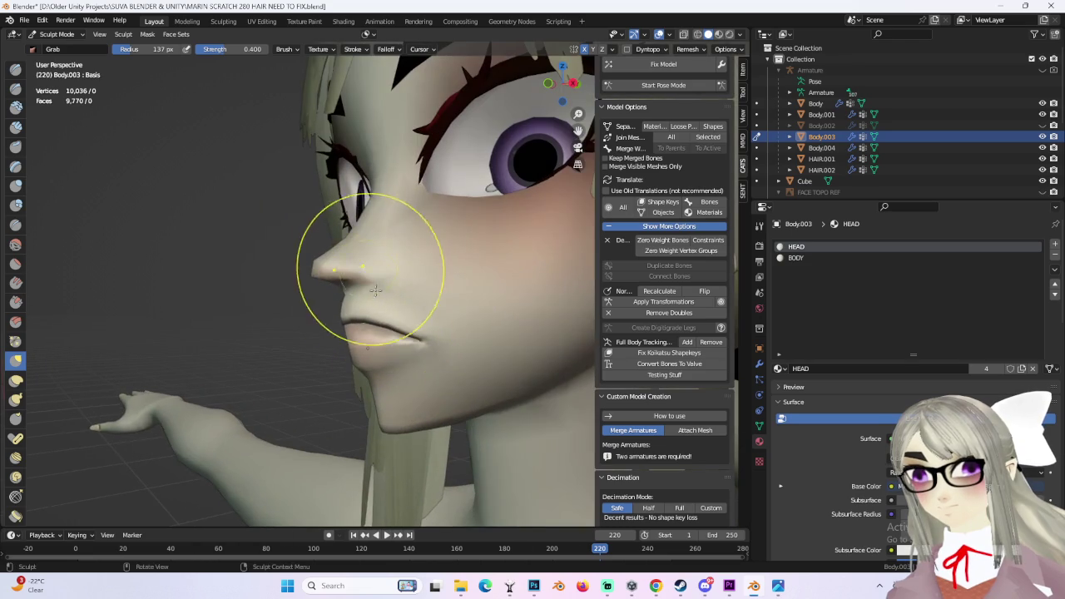
{"action": "middle_click_drag", "start_coordinate": [367, 267], "coordinate": [367, 349]}
{"action": "mouse_move", "coordinate": [396, 404]}
{"action": "middle_mouse_down"}
{"action": "mouse_move", "coordinate": [451, 428]}
{"action": "mouse_move", "coordinate": [433, 419]}
{"action": "mouse_move", "coordinate": [428, 380]}
{"action": "mouse_move", "coordinate": [519, 381]}
{"action": "mouse_move", "coordinate": [516, 359]}
{"action": "mouse_move", "coordinate": [475, 358]}
{"action": "mouse_move", "coordinate": [549, 113]}
{"action": "middle_mouse_up"}
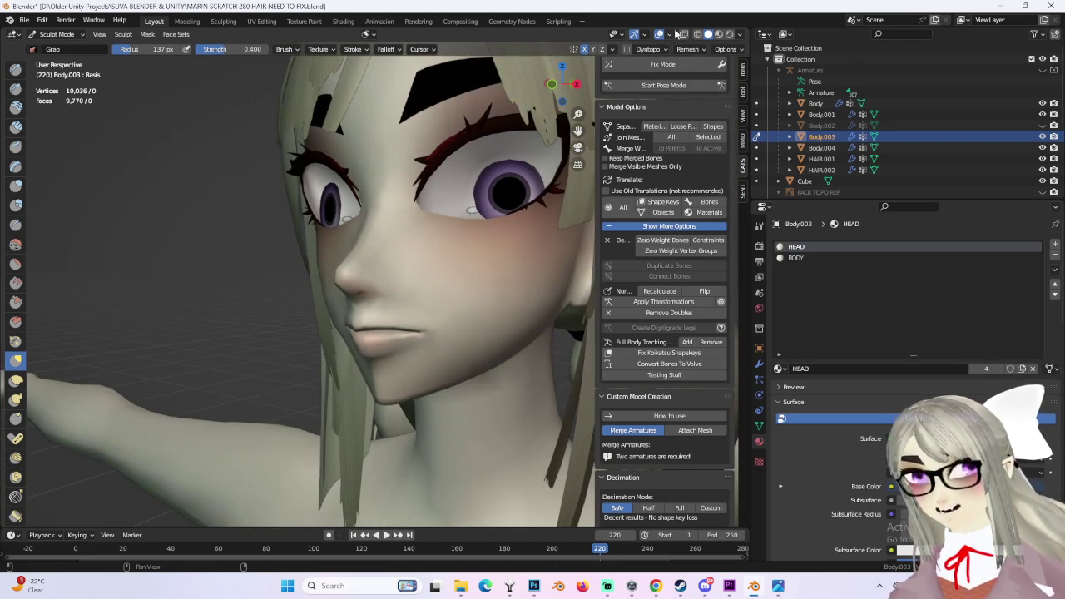
- Leave Sculpt Mode, select the teeth mesh Body.004 and enter Edit Mode
{"action": "left_click", "coordinate": [75, 47]}
{"action": "middle_click_drag", "start_coordinate": [531, 292], "coordinate": [542, 303]}
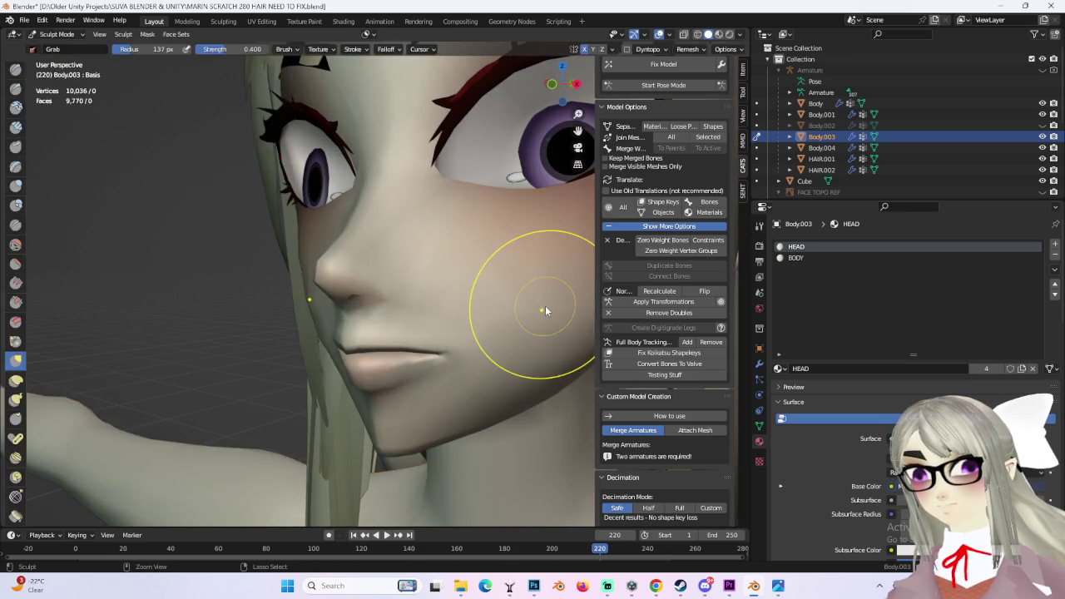
{"action": "left_click", "coordinate": [542, 304]}
{"action": "key", "text": "Tab"}
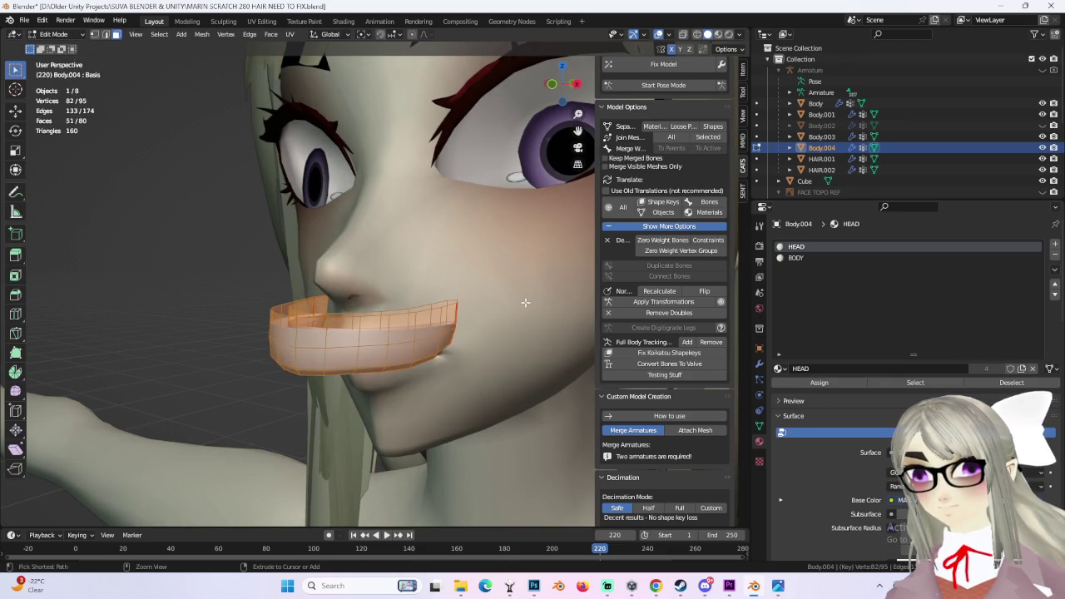
- Frame the mouth of Body.003 in Edit Mode and select faces inside it
{"action": "key", "text": "KP_Decimal"}
{"action": "key", "text": "KP_1"}
{"action": "key", "text": "alt+q"}
{"action": "key", "text": "ctrl+l"}
{"action": "mouse_move", "coordinate": [348, 319]}
{"action": "middle_mouse_down"}
{"action": "mouse_move", "coordinate": [352, 297]}
{"action": "mouse_move", "coordinate": [381, 302]}
{"action": "mouse_move", "coordinate": [343, 368]}
{"action": "mouse_move", "coordinate": [355, 326]}
{"action": "mouse_move", "coordinate": [428, 361]}
{"action": "mouse_move", "coordinate": [378, 340]}
{"action": "mouse_move", "coordinate": [406, 300]}
{"action": "mouse_move", "coordinate": [416, 328]}
{"action": "mouse_move", "coordinate": [463, 308]}
{"action": "mouse_move", "coordinate": [483, 358]}
{"action": "mouse_move", "coordinate": [473, 363]}
{"action": "mouse_move", "coordinate": [450, 349]}
{"action": "mouse_move", "coordinate": [374, 245]}
{"action": "mouse_move", "coordinate": [424, 364]}
{"action": "mouse_move", "coordinate": [416, 374]}
{"action": "middle_mouse_up"}
{"action": "left_click", "coordinate": [350, 327], "text": "shift"}
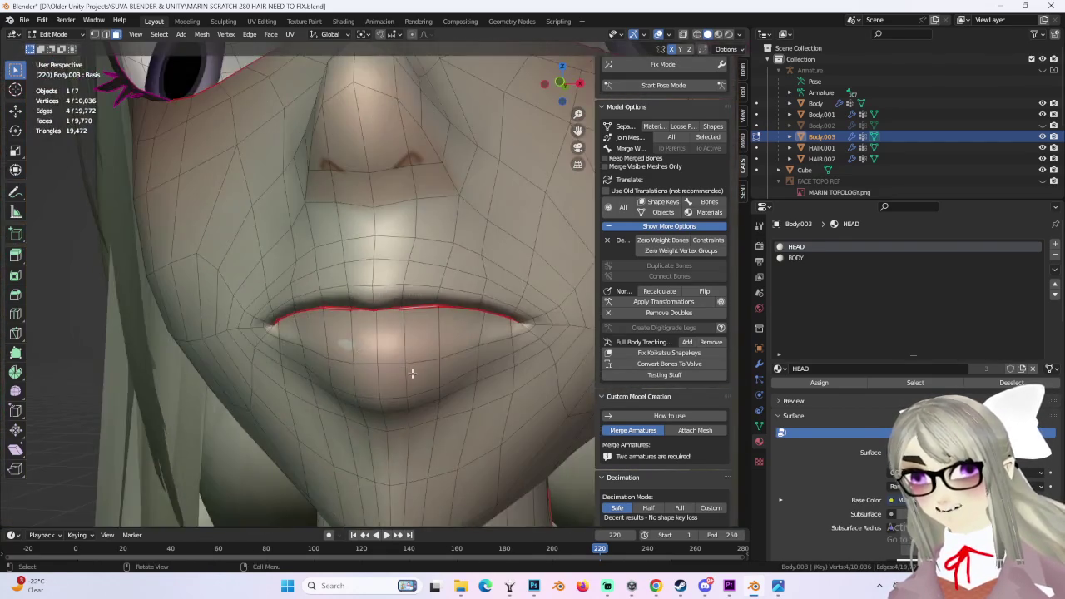
- Zoom out to the whole body in front view and switch back to Object Mode
{"action": "scroll", "coordinate": [416, 374], "scroll_direction": "down", "scroll_amount": 4}
{"action": "left_click", "coordinate": [562, 92]}
{"action": "scroll", "coordinate": [435, 273], "scroll_direction": "down", "scroll_amount": 2}
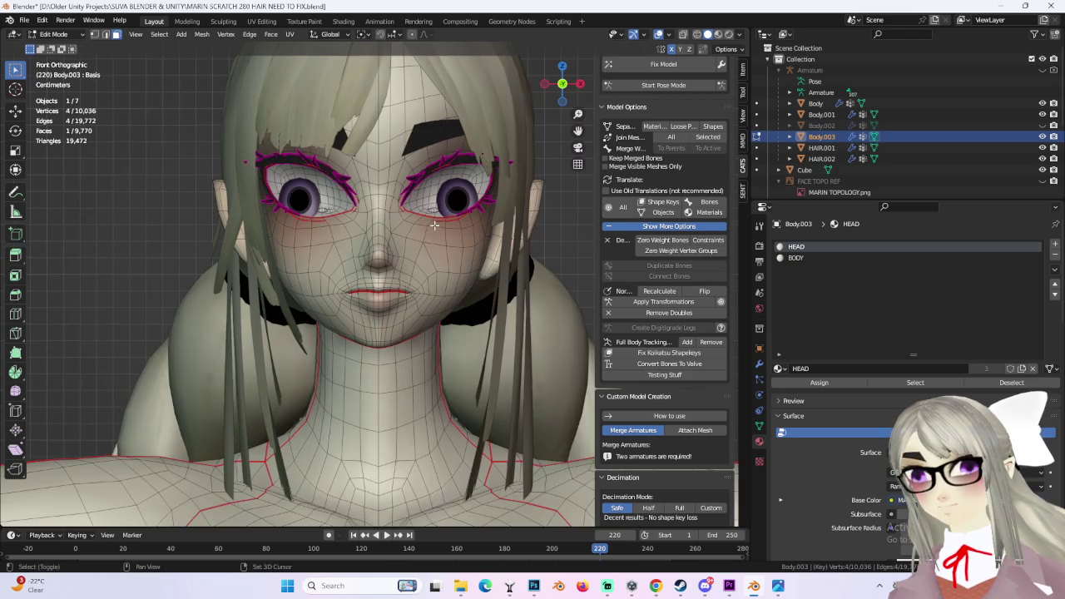
{"action": "scroll", "coordinate": [486, 295], "scroll_direction": "down", "scroll_amount": 3}
{"action": "scroll", "coordinate": [469, 302], "scroll_direction": "down", "scroll_amount": 6}
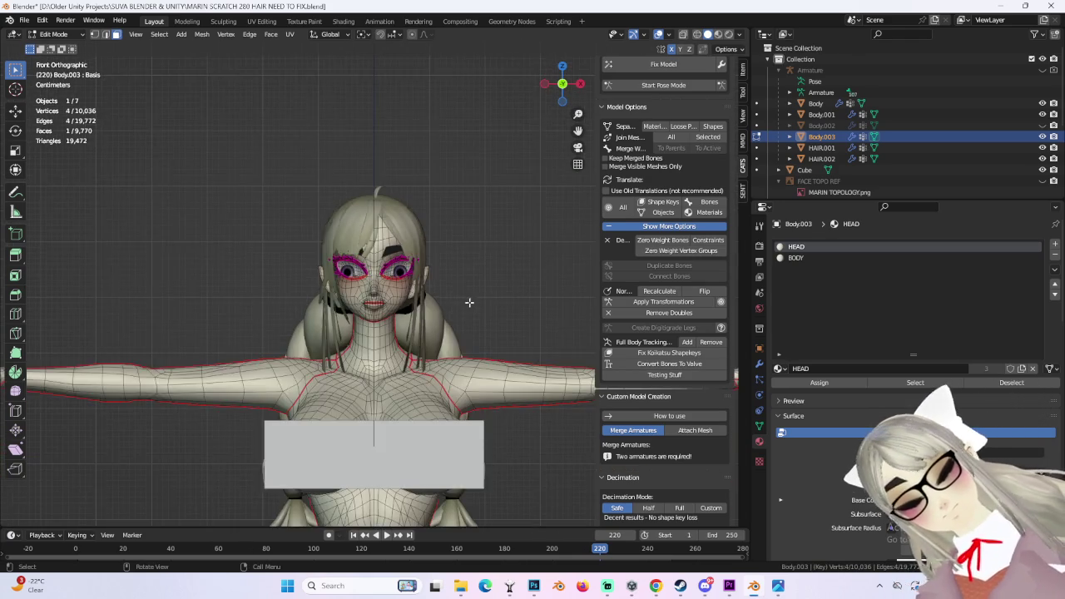
{"action": "middle_click_drag", "start_coordinate": [480, 325], "coordinate": [477, 168], "text": "shift"}
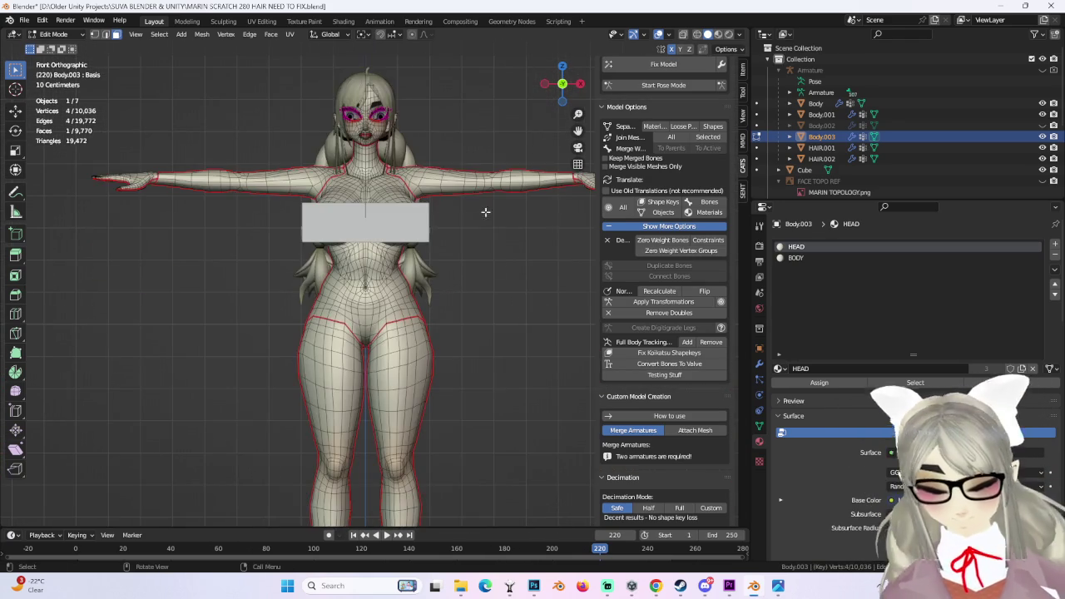
{"action": "mouse_move", "coordinate": [522, 333]}
{"action": "middle_mouse_down", "text": "shift"}
{"action": "mouse_move", "coordinate": [475, 266]}
{"action": "mouse_move", "coordinate": [446, 271]}
{"action": "mouse_move", "coordinate": [473, 269]}
{"action": "mouse_move", "coordinate": [483, 295]}
{"action": "mouse_move", "coordinate": [492, 285]}
{"action": "mouse_move", "coordinate": [499, 330]}
{"action": "mouse_move", "coordinate": [506, 286]}
{"action": "mouse_move", "coordinate": [387, 359]}
{"action": "mouse_move", "coordinate": [488, 367]}
{"action": "middle_mouse_up", "text": "shift"}
{"action": "scroll", "coordinate": [387, 359], "scroll_direction": "up", "scroll_amount": 2}
{"action": "scroll", "coordinate": [388, 359], "scroll_direction": "up", "scroll_amount": 2}
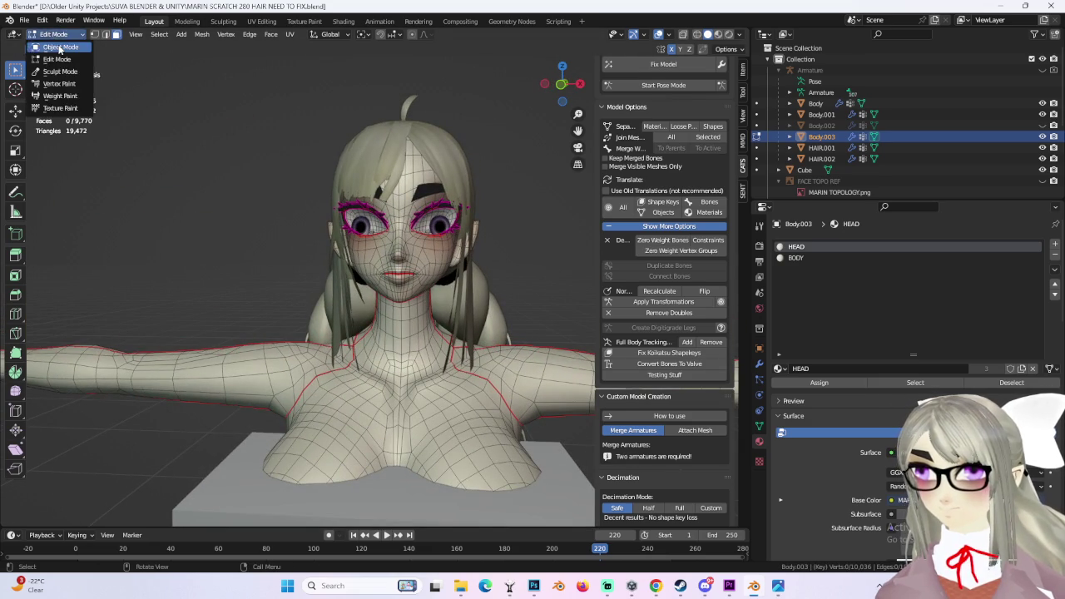
{"action": "left_click", "coordinate": [60, 48]}
- Review the head in three-quarter view, selecting Body.003 and then the ponytail hair
{"action": "left_click", "coordinate": [561, 86]}
{"action": "mouse_move", "coordinate": [496, 235]}
{"action": "middle_mouse_down"}
{"action": "mouse_move", "coordinate": [446, 270]}
{"action": "mouse_move", "coordinate": [543, 283]}
{"action": "mouse_move", "coordinate": [436, 275]}
{"action": "mouse_move", "coordinate": [436, 264]}
{"action": "mouse_move", "coordinate": [372, 323]}
{"action": "mouse_move", "coordinate": [363, 313]}
{"action": "mouse_move", "coordinate": [378, 275]}
{"action": "mouse_move", "coordinate": [411, 236]}
{"action": "middle_mouse_up"}
{"action": "left_click", "coordinate": [372, 323]}
{"action": "scroll", "coordinate": [370, 297], "scroll_direction": "up", "scroll_amount": 2}
{"action": "scroll", "coordinate": [369, 297], "scroll_direction": "up", "scroll_amount": 2}
{"action": "scroll", "coordinate": [368, 305], "scroll_direction": "down", "scroll_amount": 2}
{"action": "scroll", "coordinate": [382, 304], "scroll_direction": "down", "scroll_amount": 2}
{"action": "scroll", "coordinate": [363, 313], "scroll_direction": "down", "scroll_amount": 3}
{"action": "left_click", "coordinate": [393, 233]}
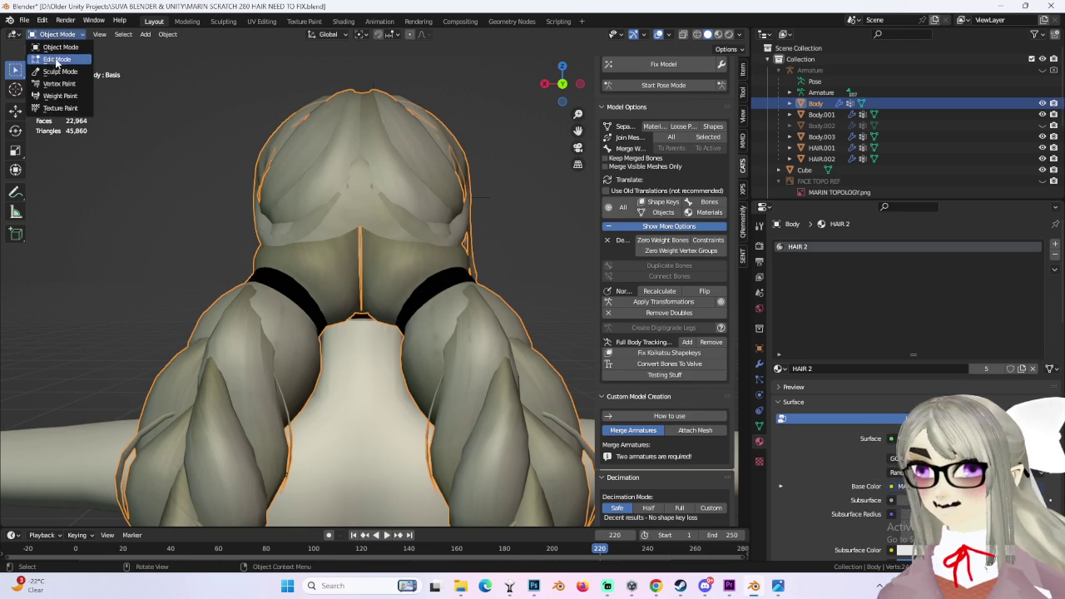
- Enter Edit Mode on the ponytail hair and select its linked faces, viewed from behind
{"action": "left_click", "coordinate": [57, 60]}
{"action": "middle_click_drag", "start_coordinate": [366, 283], "coordinate": [369, 246]}
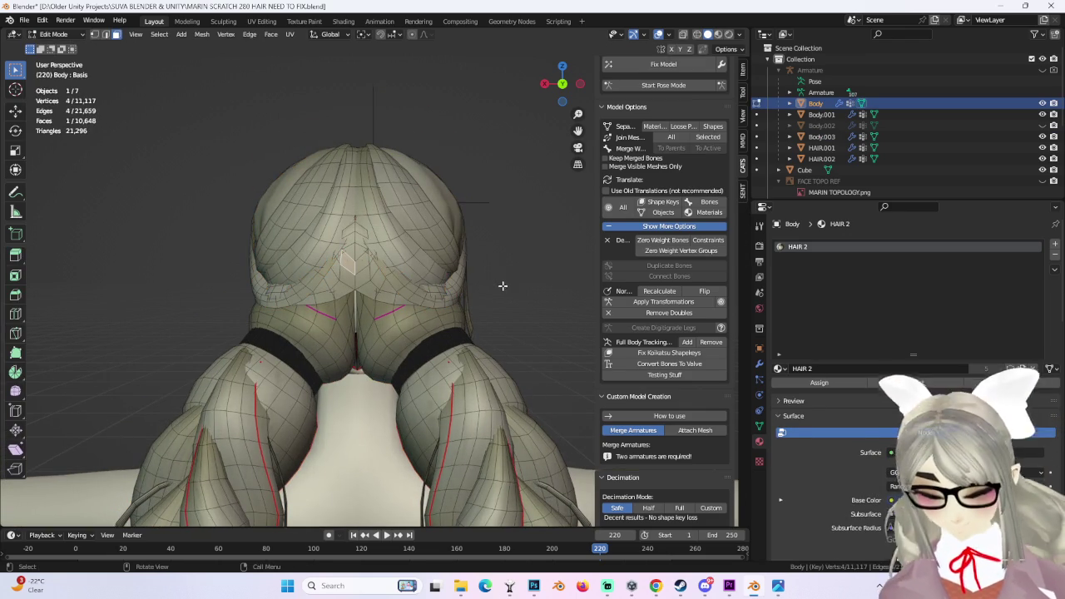
{"action": "key", "text": "ctrl+l"}
{"action": "scroll", "coordinate": [491, 271], "scroll_direction": "up", "scroll_amount": 2}
{"action": "middle_click_drag", "start_coordinate": [346, 238], "coordinate": [291, 40]}
- In UV Editing, select the hair piece's whole UV island and compare it with the texture
{"action": "left_click", "coordinate": [261, 21]}
{"action": "scroll", "coordinate": [304, 268], "scroll_direction": "down", "scroll_amount": 2}
{"action": "scroll", "coordinate": [292, 283], "scroll_direction": "down", "scroll_amount": 1}
{"action": "scroll", "coordinate": [281, 301], "scroll_direction": "up", "scroll_amount": 5}
{"action": "key", "text": "a"}
{"action": "scroll", "coordinate": [681, 301], "scroll_direction": "up", "scroll_amount": 1}
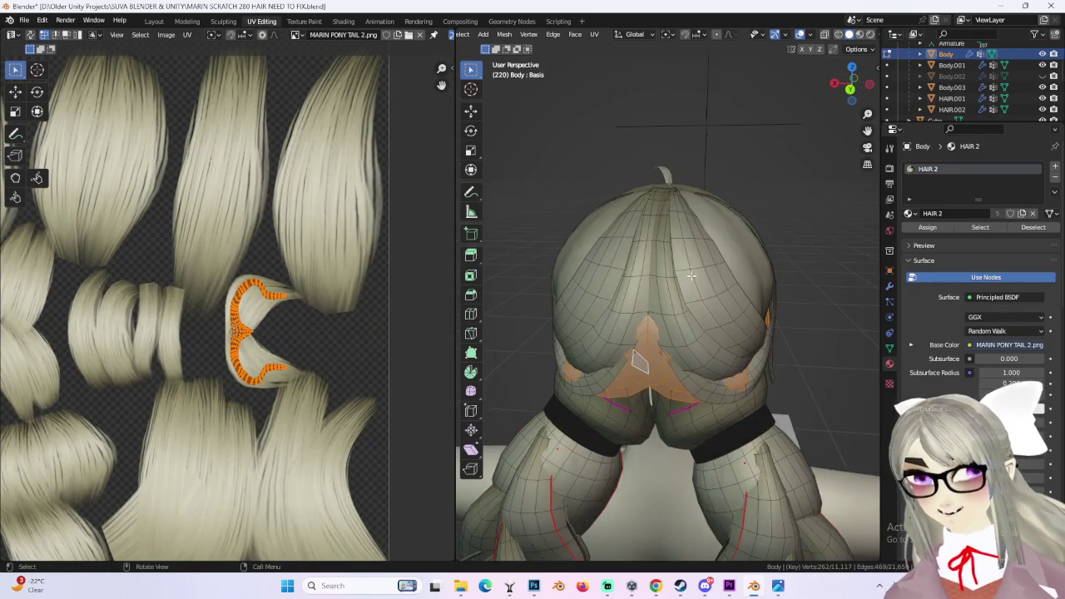
{"action": "scroll", "coordinate": [681, 301], "scroll_direction": "up", "scroll_amount": 2}
{"action": "scroll", "coordinate": [681, 301], "scroll_direction": "up", "scroll_amount": 2}
{"action": "mouse_move", "coordinate": [681, 301]}
{"action": "middle_mouse_down"}
{"action": "mouse_move", "coordinate": [597, 329]}
{"action": "mouse_move", "coordinate": [708, 312]}
{"action": "middle_mouse_up"}
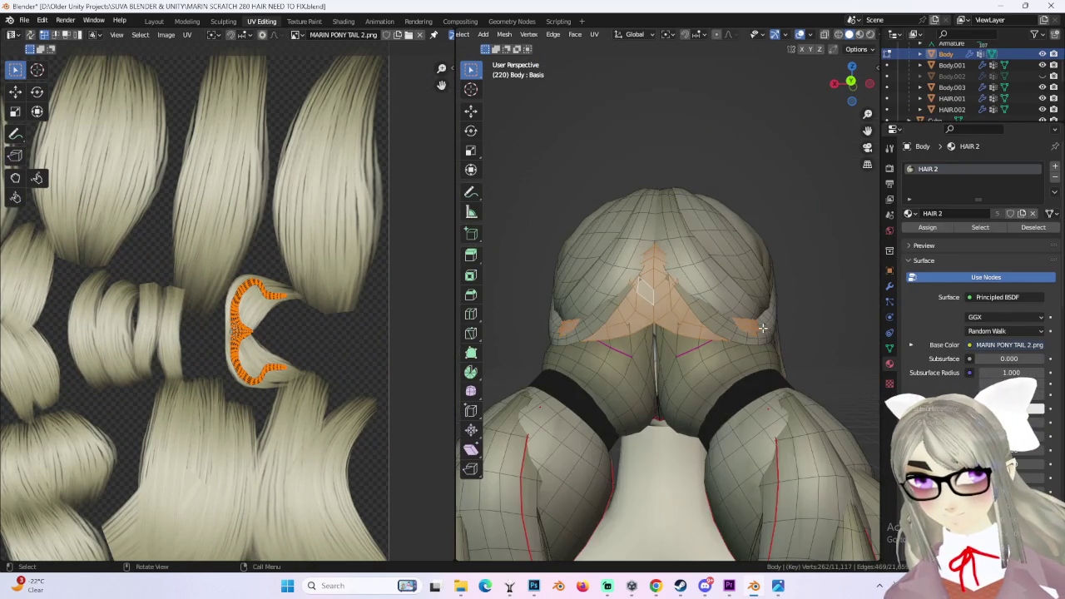
- Clear the selection and select another linked hair region to check its UVs
{"action": "key", "text": "alt+a"}
{"action": "middle_click_drag", "start_coordinate": [780, 307], "coordinate": [599, 321]}
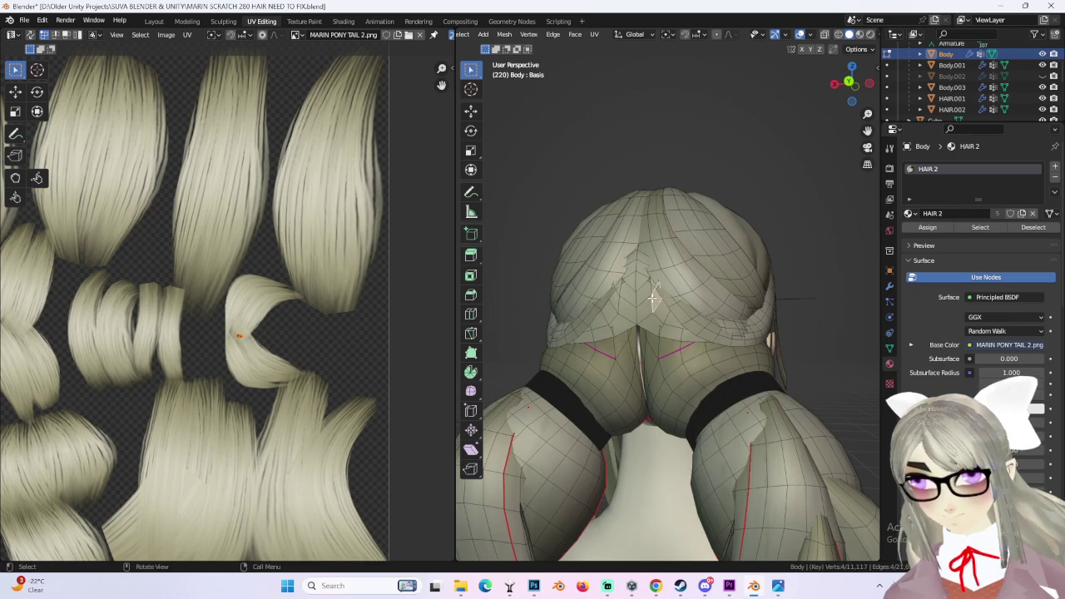
{"action": "scroll", "coordinate": [658, 308], "scroll_direction": "up", "scroll_amount": 2}
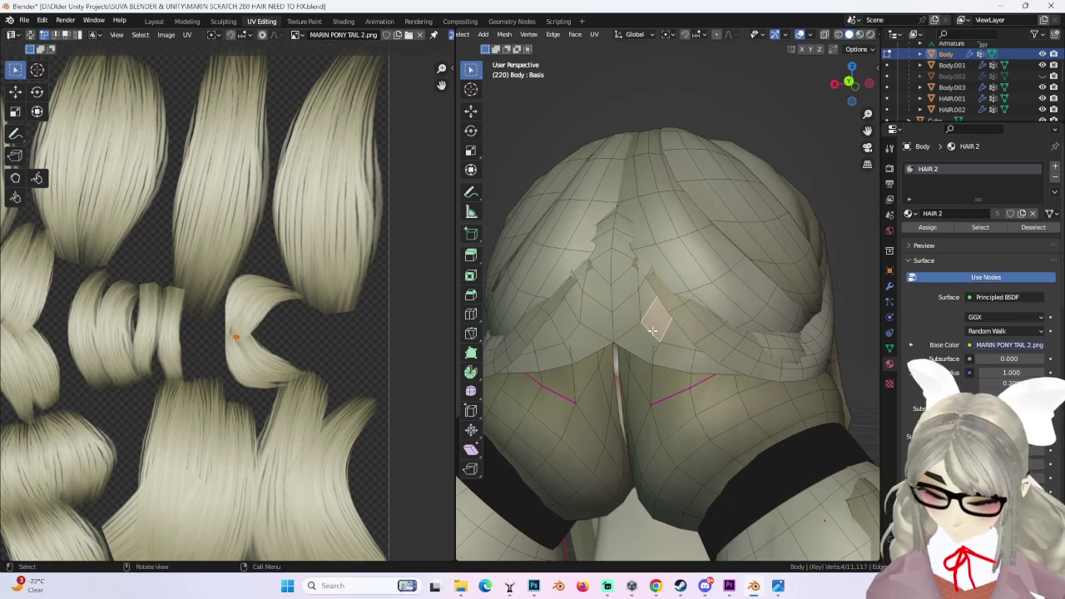
{"action": "key", "text": "ctrl+l"}
{"action": "scroll", "coordinate": [652, 331], "scroll_direction": "down", "scroll_amount": 2}
{"action": "mouse_move", "coordinate": [812, 316]}
{"action": "middle_mouse_down"}
{"action": "mouse_move", "coordinate": [677, 337]}
{"action": "mouse_move", "coordinate": [716, 266]}
{"action": "middle_mouse_up"}
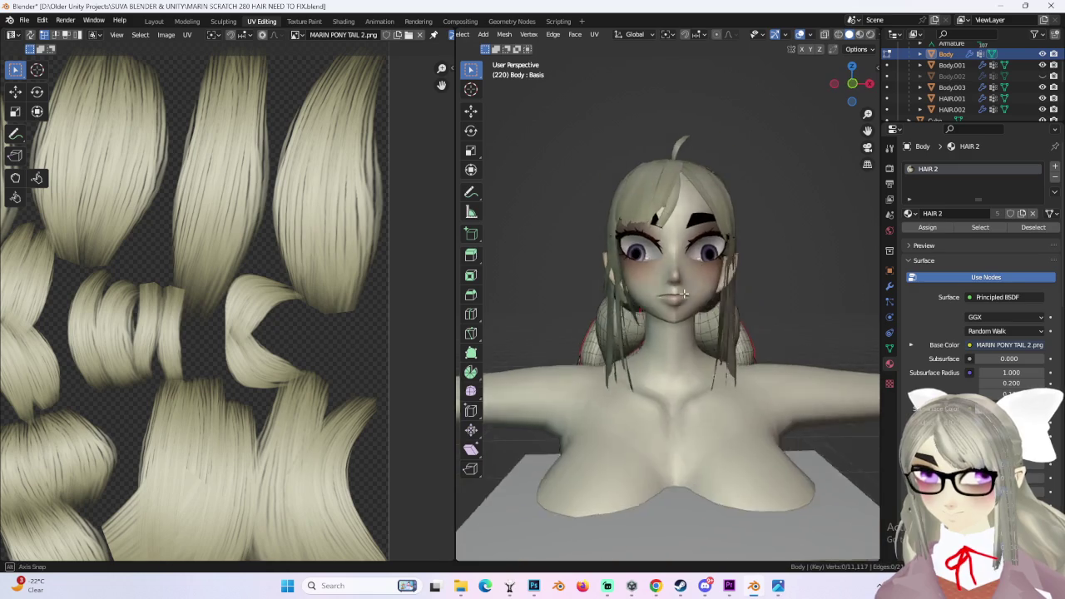
- Return to Layout, deselect the hair, and view the face close up
{"action": "left_click", "coordinate": [153, 21]}
{"action": "mouse_move", "coordinate": [563, 251]}
{"action": "middle_mouse_down"}
{"action": "mouse_move", "coordinate": [493, 253]}
{"action": "mouse_move", "coordinate": [465, 270]}
{"action": "mouse_move", "coordinate": [493, 273]}
{"action": "mouse_move", "coordinate": [410, 265]}
{"action": "mouse_move", "coordinate": [497, 257]}
{"action": "middle_mouse_up"}
{"action": "left_click", "coordinate": [492, 262]}
{"action": "scroll", "coordinate": [511, 316], "scroll_direction": "up", "scroll_amount": 3}
{"action": "mouse_move", "coordinate": [511, 316]}
{"action": "middle_mouse_down"}
{"action": "mouse_move", "coordinate": [548, 313]}
{"action": "mouse_move", "coordinate": [416, 322]}
{"action": "mouse_move", "coordinate": [355, 308]}
{"action": "mouse_move", "coordinate": [508, 291]}
{"action": "mouse_move", "coordinate": [434, 293]}
{"action": "mouse_move", "coordinate": [422, 262]}
{"action": "mouse_move", "coordinate": [505, 307]}
{"action": "middle_mouse_up"}
- Hide HAIR.001 in the outliner and select Body.003 to view the bare head in profile
{"action": "left_click", "coordinate": [1043, 147]}
{"action": "left_click", "coordinate": [517, 290]}
{"action": "scroll", "coordinate": [435, 288], "scroll_direction": "up", "scroll_amount": 2}
{"action": "scroll", "coordinate": [421, 262], "scroll_direction": "up", "scroll_amount": 3}
{"action": "scroll", "coordinate": [430, 301], "scroll_direction": "down", "scroll_amount": 5}
{"action": "mouse_move", "coordinate": [426, 302]}
{"action": "middle_mouse_down"}
{"action": "mouse_move", "coordinate": [461, 323]}
{"action": "mouse_move", "coordinate": [431, 324]}
{"action": "mouse_move", "coordinate": [511, 306]}
{"action": "middle_mouse_up"}
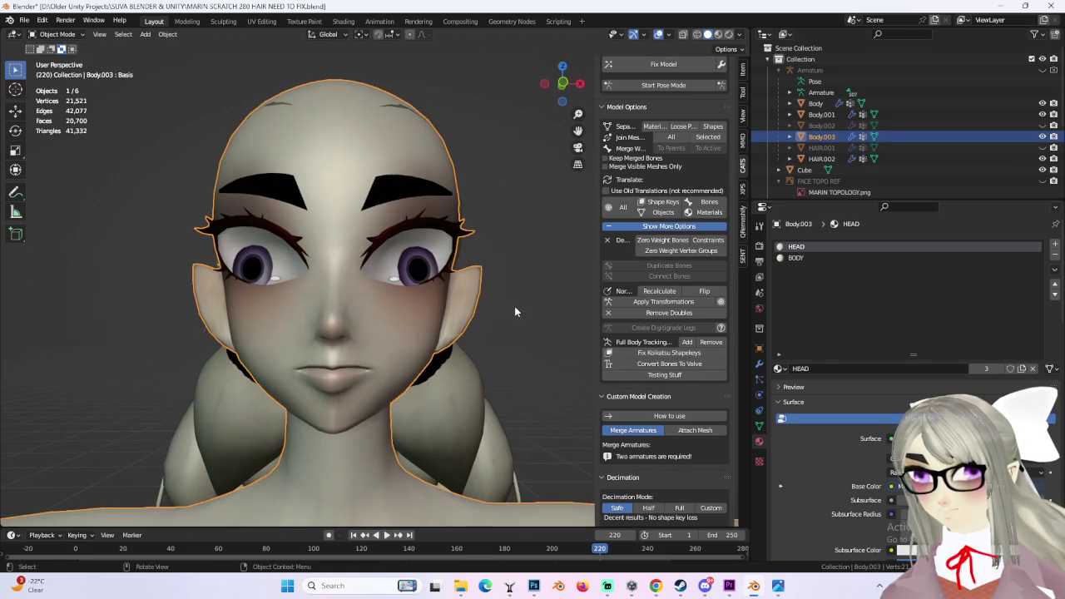
{"action": "scroll", "coordinate": [509, 303], "scroll_direction": "up", "scroll_amount": 2}
{"action": "scroll", "coordinate": [529, 300], "scroll_direction": "down", "scroll_amount": 2}
{"action": "scroll", "coordinate": [508, 301], "scroll_direction": "down", "scroll_amount": 2}
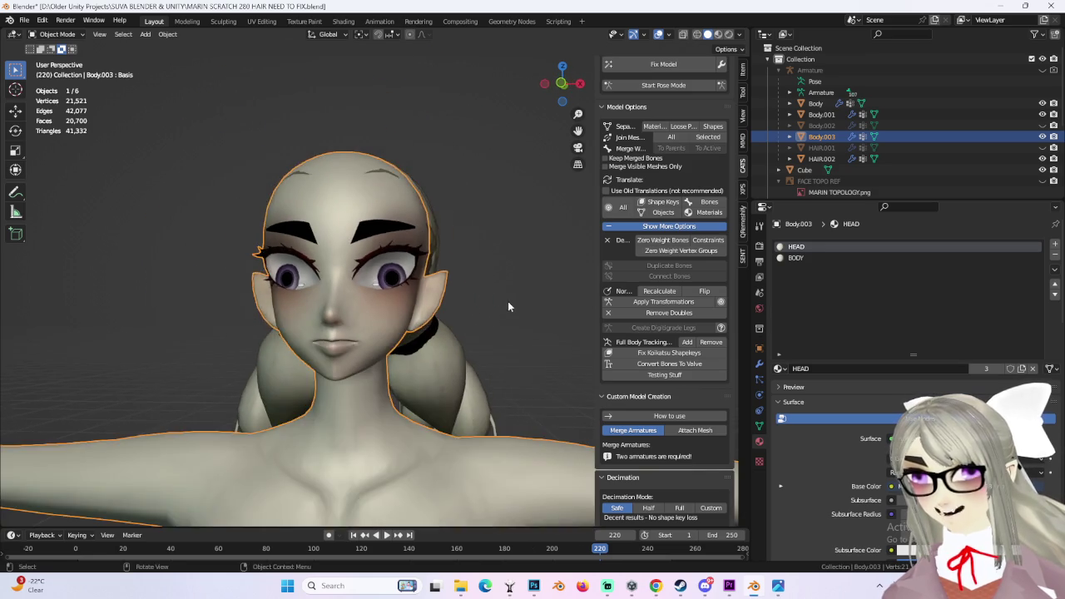
{"action": "middle_click_drag", "start_coordinate": [509, 301], "coordinate": [726, 215]}
{"action": "middle_click_drag", "start_coordinate": [466, 259], "coordinate": [494, 248]}
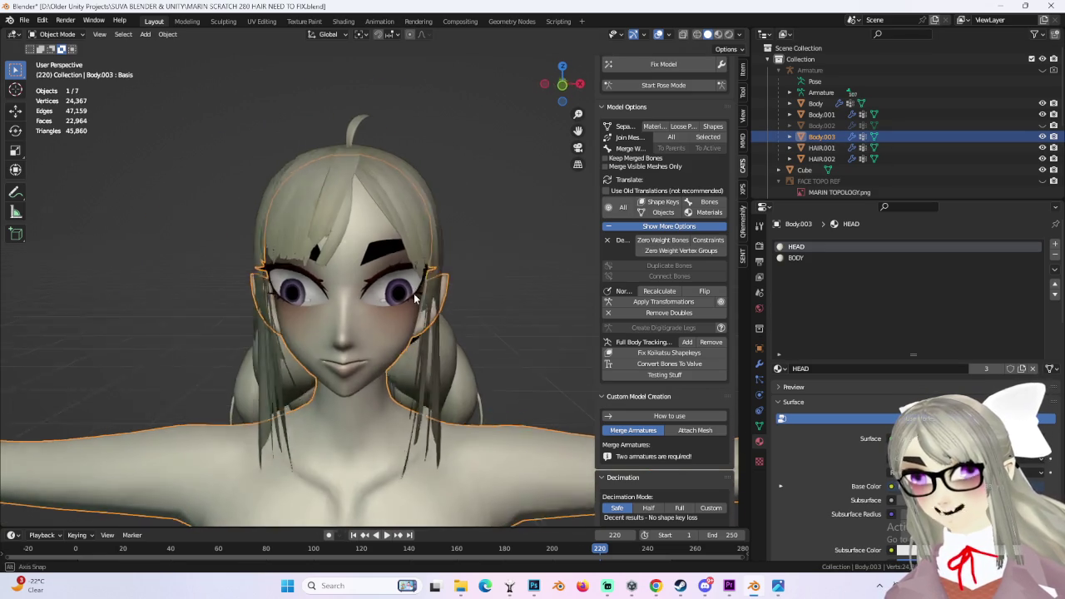
{"action": "left_click", "coordinate": [494, 248]}
{"action": "scroll", "coordinate": [497, 251], "scroll_direction": "down", "scroll_amount": 2}
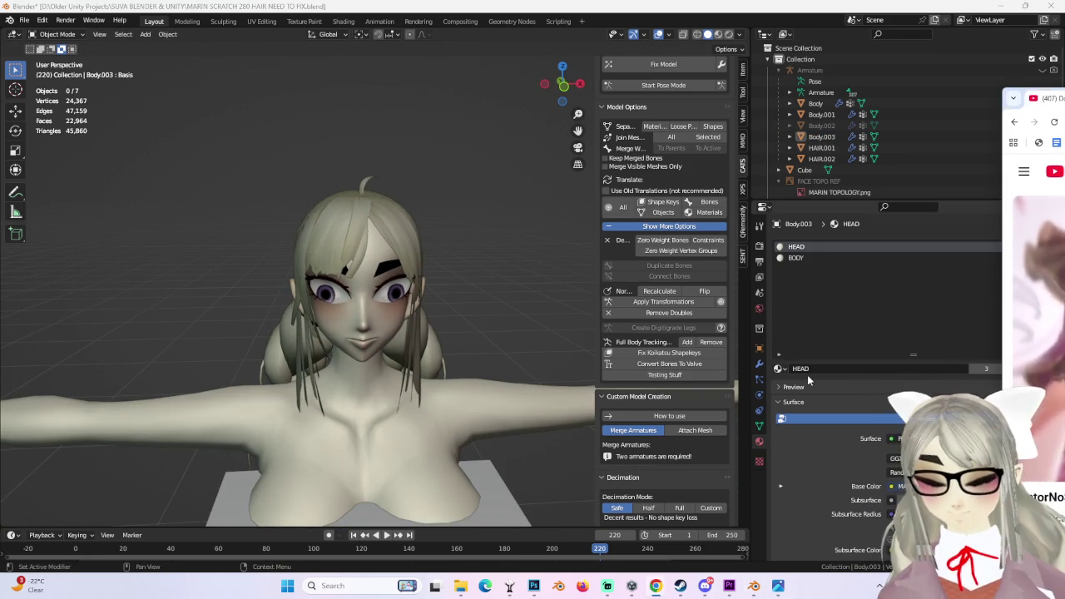
{"action": "scroll", "coordinate": [521, 326], "scroll_direction": "down", "scroll_amount": 2}
{"action": "scroll", "coordinate": [460, 306], "scroll_direction": "down", "scroll_amount": 2}
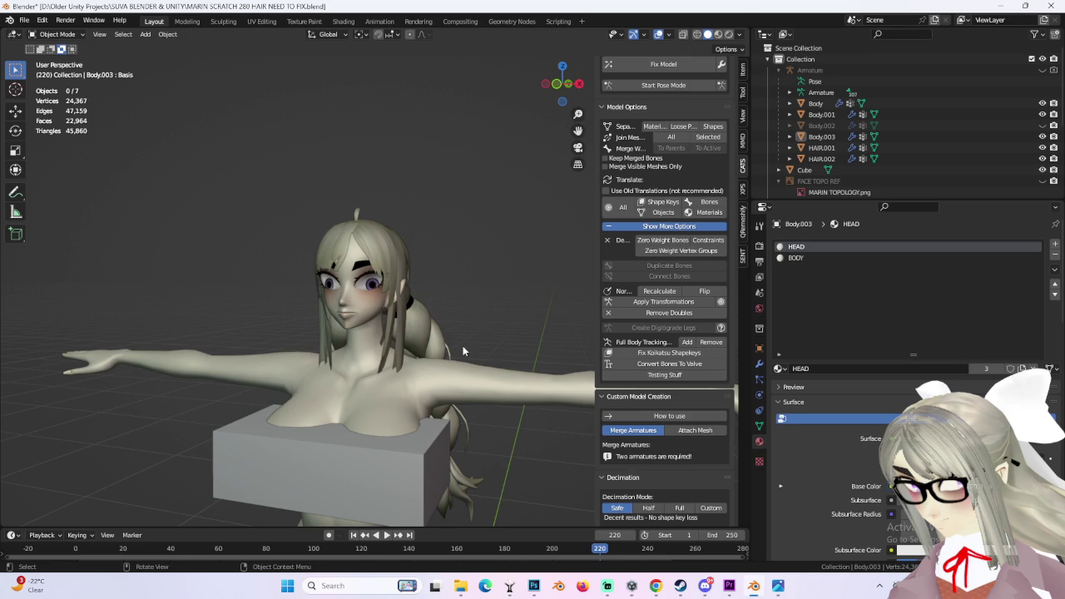
{"action": "mouse_move", "coordinate": [463, 346]}
{"action": "middle_mouse_down"}
{"action": "mouse_move", "coordinate": [441, 343]}
{"action": "mouse_move", "coordinate": [452, 358]}
{"action": "mouse_move", "coordinate": [466, 317]}
{"action": "middle_mouse_up"}
{"action": "left_click", "coordinate": [462, 337]}
{"action": "mouse_move", "coordinate": [459, 356]}
{"action": "middle_mouse_down"}
{"action": "mouse_move", "coordinate": [425, 355]}
{"action": "mouse_move", "coordinate": [500, 385]}
{"action": "mouse_move", "coordinate": [388, 393]}
{"action": "mouse_move", "coordinate": [375, 348]}
{"action": "mouse_move", "coordinate": [483, 372]}
{"action": "mouse_move", "coordinate": [349, 362]}
{"action": "mouse_move", "coordinate": [380, 359]}
{"action": "mouse_move", "coordinate": [422, 279]}
{"action": "mouse_move", "coordinate": [568, 251]}
{"action": "mouse_move", "coordinate": [466, 287]}
{"action": "middle_mouse_up"}
{"action": "left_click", "coordinate": [422, 280]}
{"action": "left_click", "coordinate": [568, 251]}
{"action": "left_click", "coordinate": [428, 303]}
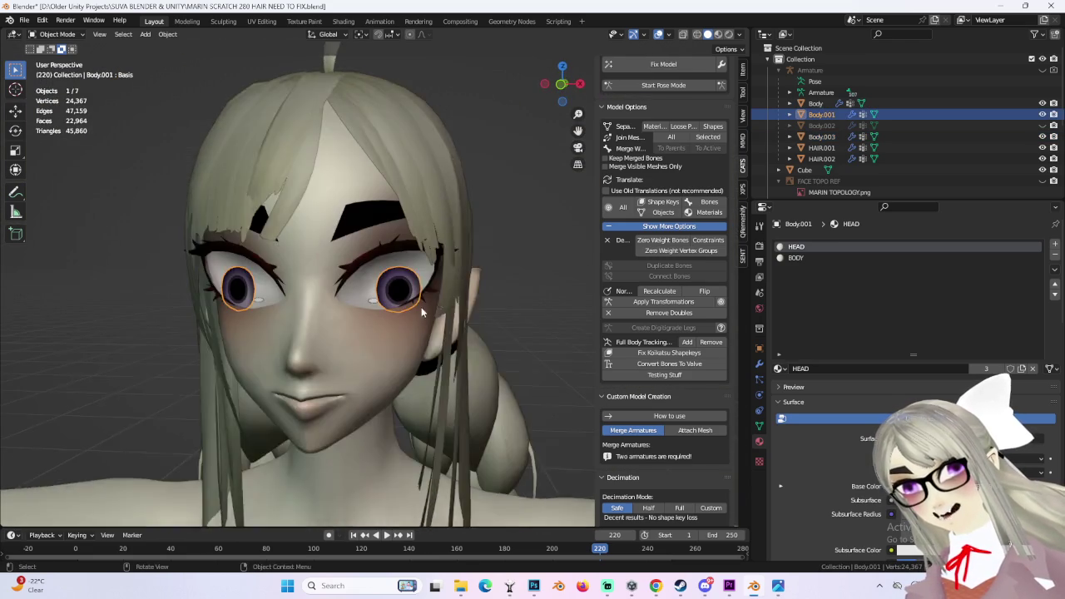
{"action": "scroll", "coordinate": [428, 303], "scroll_direction": "up", "scroll_amount": 3}
{"action": "scroll", "coordinate": [408, 306], "scroll_direction": "down", "scroll_amount": 2}
{"action": "scroll", "coordinate": [399, 309], "scroll_direction": "down", "scroll_amount": 3}
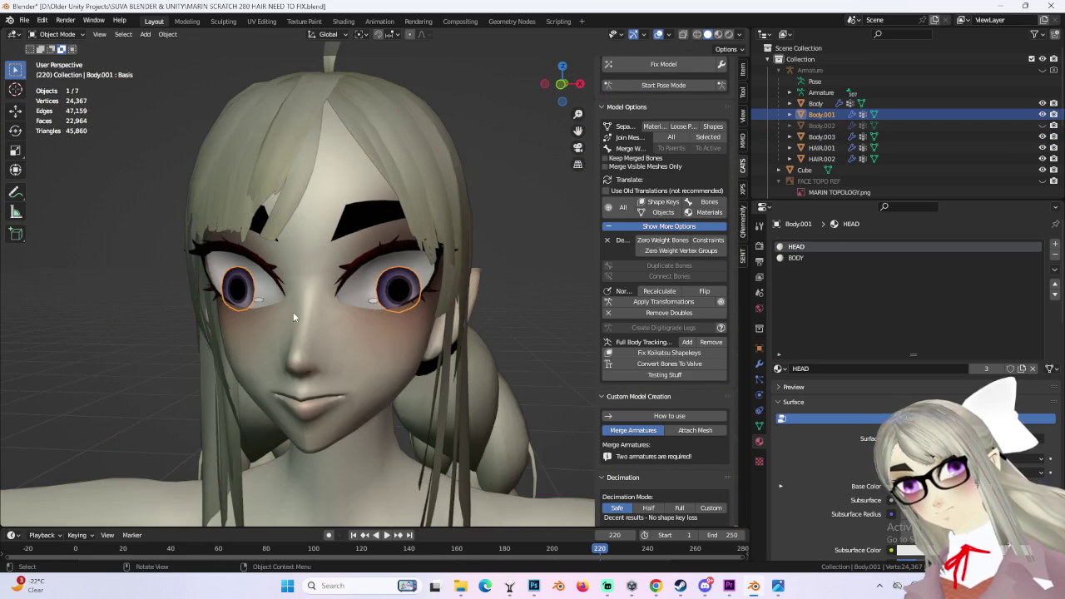
{"action": "middle_click_drag", "start_coordinate": [304, 317], "coordinate": [392, 322]}
{"action": "left_click", "coordinate": [391, 317]}
{"action": "scroll", "coordinate": [431, 318], "scroll_direction": "down", "scroll_amount": 5}
{"action": "scroll", "coordinate": [433, 324], "scroll_direction": "down", "scroll_amount": 1}
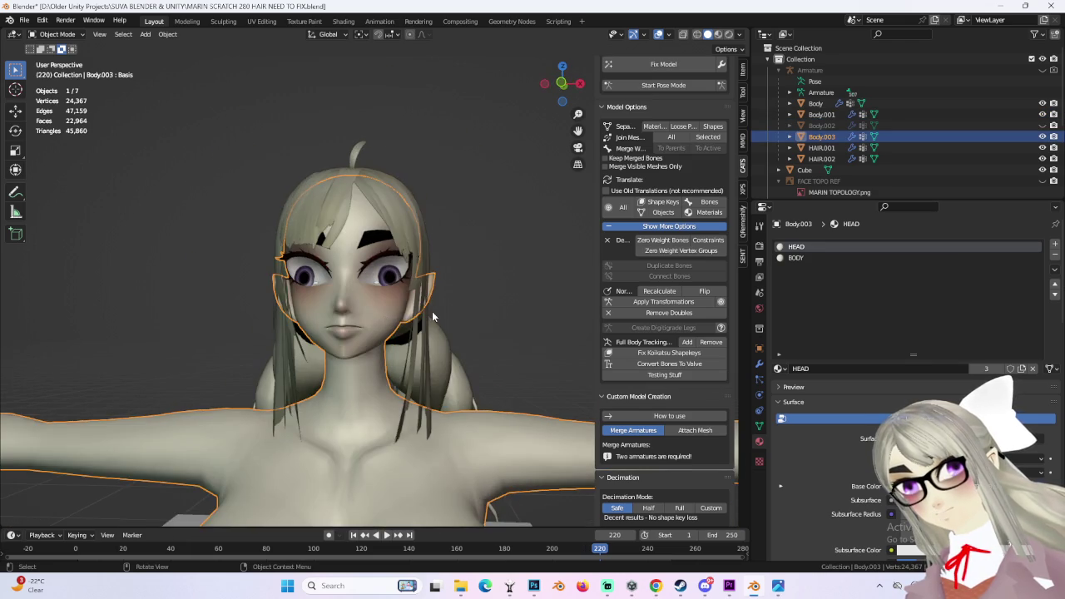
{"action": "scroll", "coordinate": [433, 328], "scroll_direction": "down", "scroll_amount": 2}
{"action": "scroll", "coordinate": [433, 328], "scroll_direction": "up", "scroll_amount": 3}
{"action": "mouse_move", "coordinate": [433, 328]}
{"action": "middle_mouse_down"}
{"action": "mouse_move", "coordinate": [376, 325]}
{"action": "mouse_move", "coordinate": [469, 323]}
{"action": "mouse_move", "coordinate": [456, 327]}
{"action": "mouse_move", "coordinate": [407, 294]}
{"action": "mouse_move", "coordinate": [473, 280]}
{"action": "mouse_move", "coordinate": [467, 295]}
{"action": "mouse_move", "coordinate": [509, 340]}
{"action": "middle_mouse_up"}
{"action": "scroll", "coordinate": [436, 326], "scroll_direction": "up", "scroll_amount": 2}
{"action": "scroll", "coordinate": [508, 339], "scroll_direction": "down", "scroll_amount": 3}
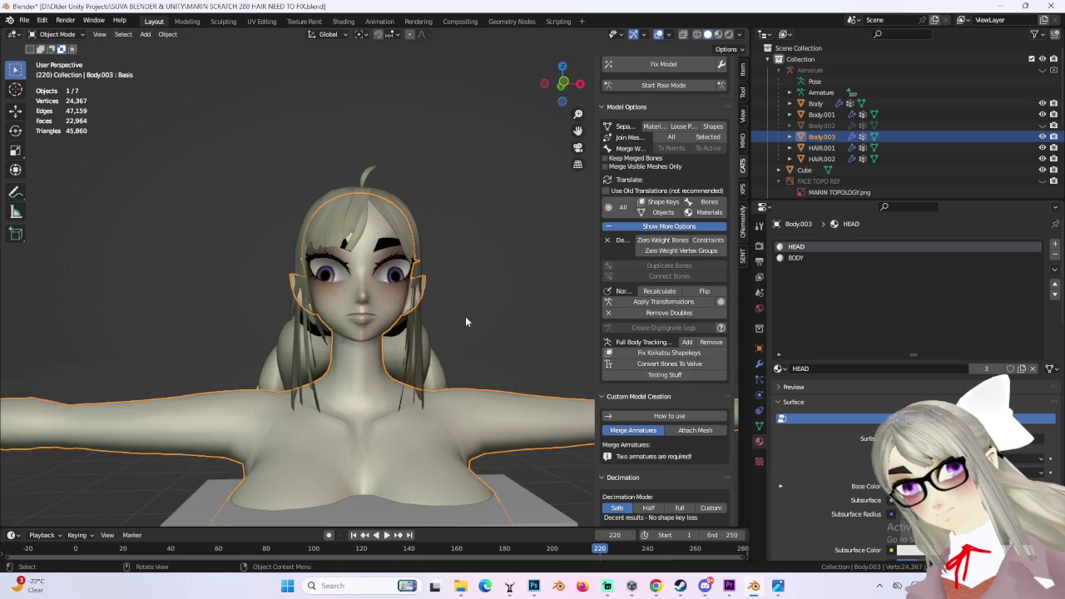
{"action": "mouse_move", "coordinate": [421, 331]}
{"action": "middle_mouse_down"}
{"action": "mouse_move", "coordinate": [465, 347]}
{"action": "mouse_move", "coordinate": [472, 328]}
{"action": "mouse_move", "coordinate": [402, 292]}
{"action": "middle_mouse_up"}
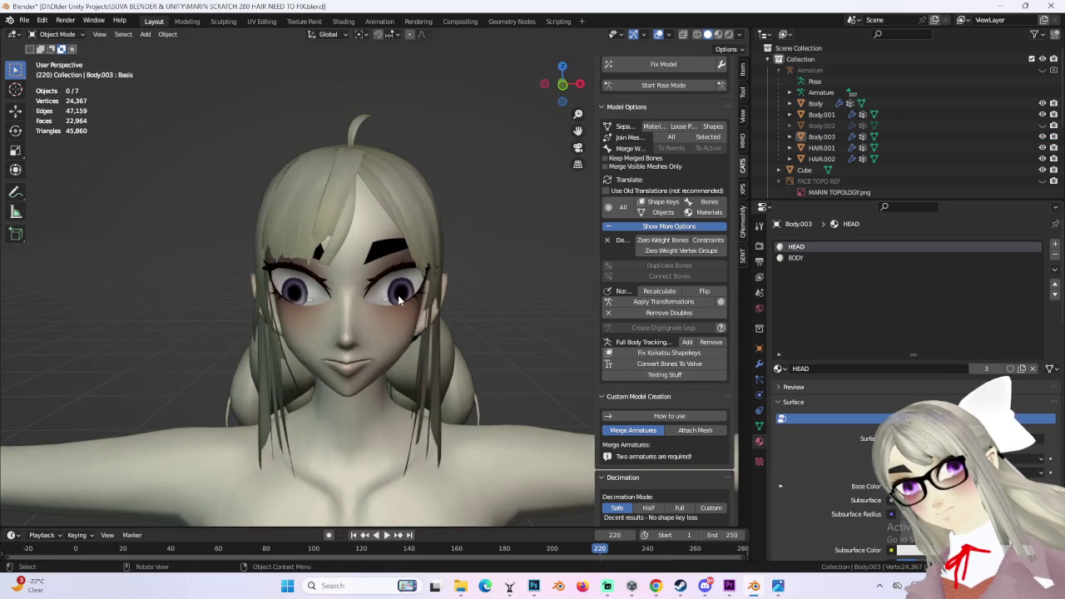
{"action": "left_click", "coordinate": [402, 292]}
{"action": "scroll", "coordinate": [486, 314], "scroll_direction": "up", "scroll_amount": 2}
{"action": "left_click", "coordinate": [562, 84]}
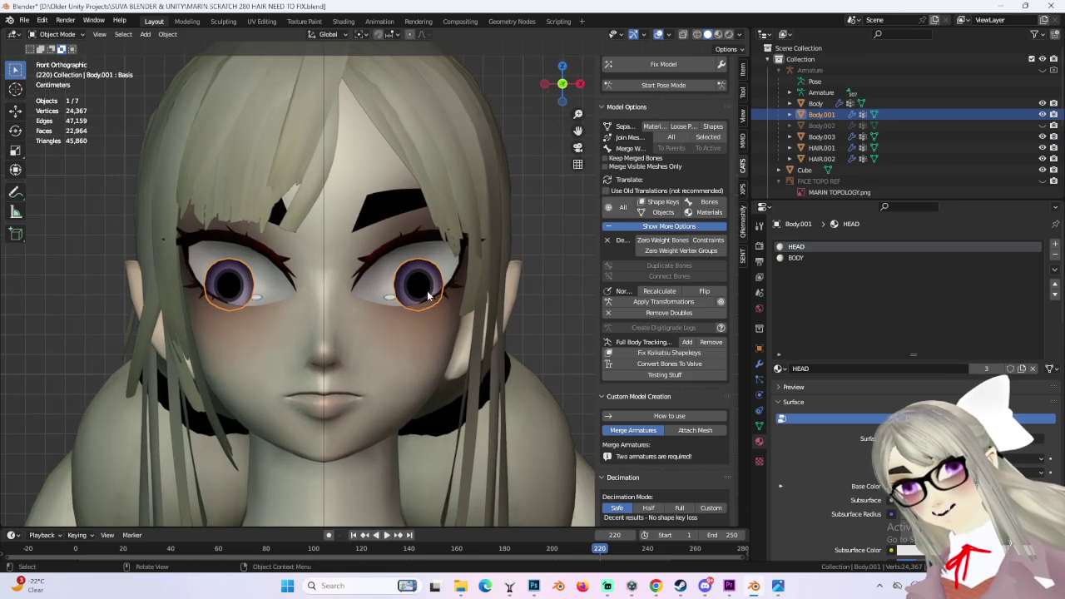
{"action": "left_click", "coordinate": [516, 305]}
{"action": "scroll", "coordinate": [517, 308], "scroll_direction": "down", "scroll_amount": 1}
{"action": "left_click", "coordinate": [416, 285]}
{"action": "mouse_move", "coordinate": [416, 285]}
{"action": "middle_mouse_down"}
{"action": "mouse_move", "coordinate": [520, 287]}
{"action": "mouse_move", "coordinate": [393, 316]}
{"action": "mouse_move", "coordinate": [354, 440]}
{"action": "middle_mouse_up"}
{"action": "left_click", "coordinate": [523, 287]}
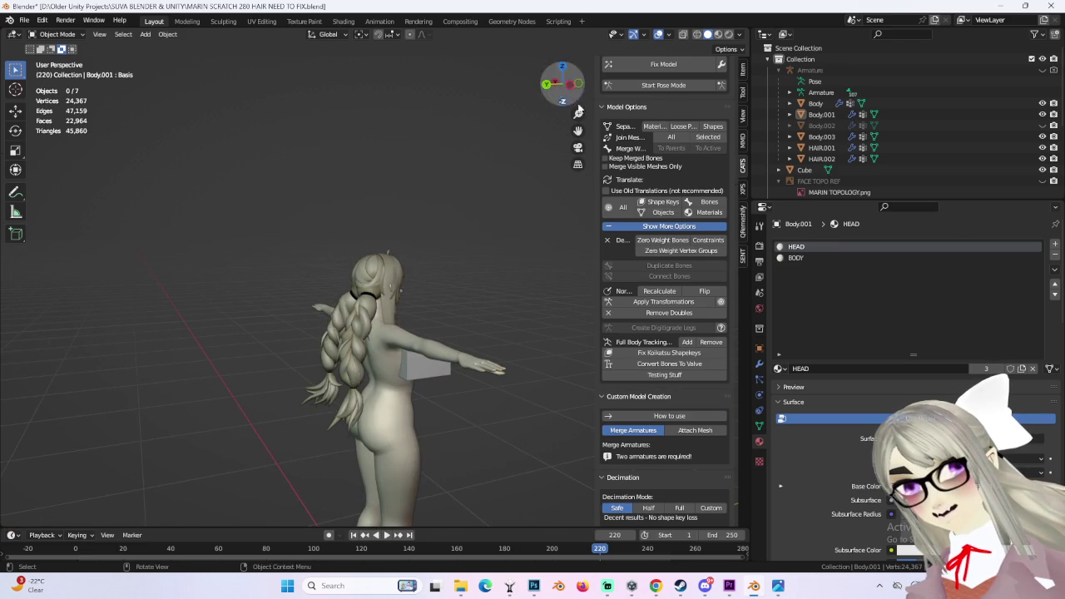
{"action": "key", "text": "ctrl+KP_3"}
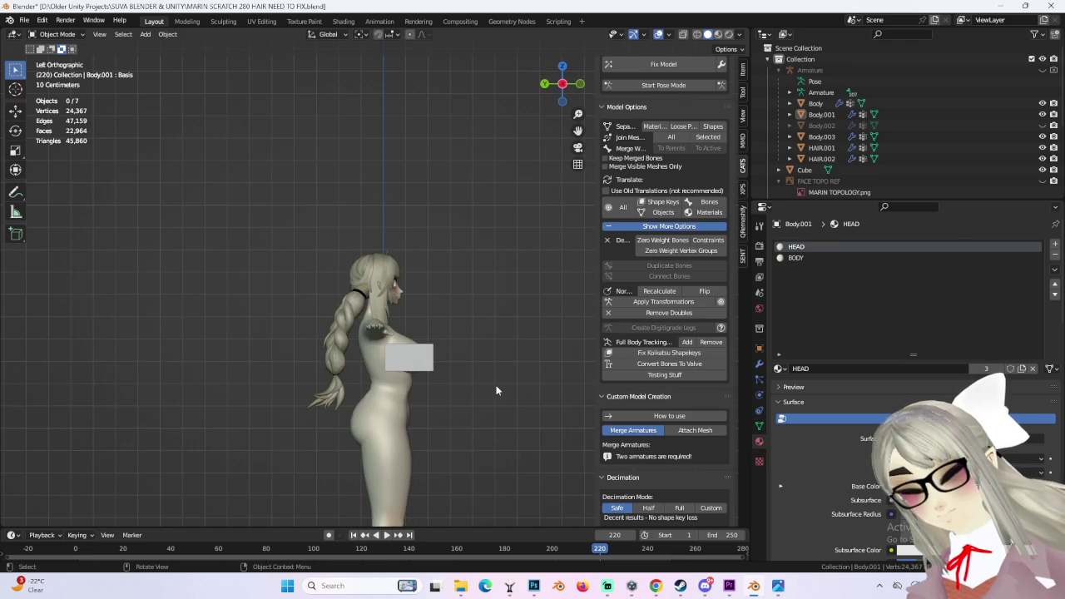
{"action": "mouse_move", "coordinate": [511, 440]}
{"action": "middle_mouse_down"}
{"action": "mouse_move", "coordinate": [550, 344]}
{"action": "mouse_move", "coordinate": [481, 397]}
{"action": "mouse_move", "coordinate": [446, 386]}
{"action": "mouse_move", "coordinate": [457, 374]}
{"action": "mouse_move", "coordinate": [447, 419]}
{"action": "mouse_move", "coordinate": [416, 392]}
{"action": "mouse_move", "coordinate": [300, 370]}
{"action": "mouse_move", "coordinate": [535, 374]}
{"action": "mouse_move", "coordinate": [475, 391]}
{"action": "mouse_move", "coordinate": [397, 389]}
{"action": "mouse_move", "coordinate": [412, 378]}
{"action": "middle_mouse_up"}
{"action": "scroll", "coordinate": [445, 386], "scroll_direction": "up", "scroll_amount": 3}
{"action": "scroll", "coordinate": [457, 375], "scroll_direction": "up", "scroll_amount": 2}
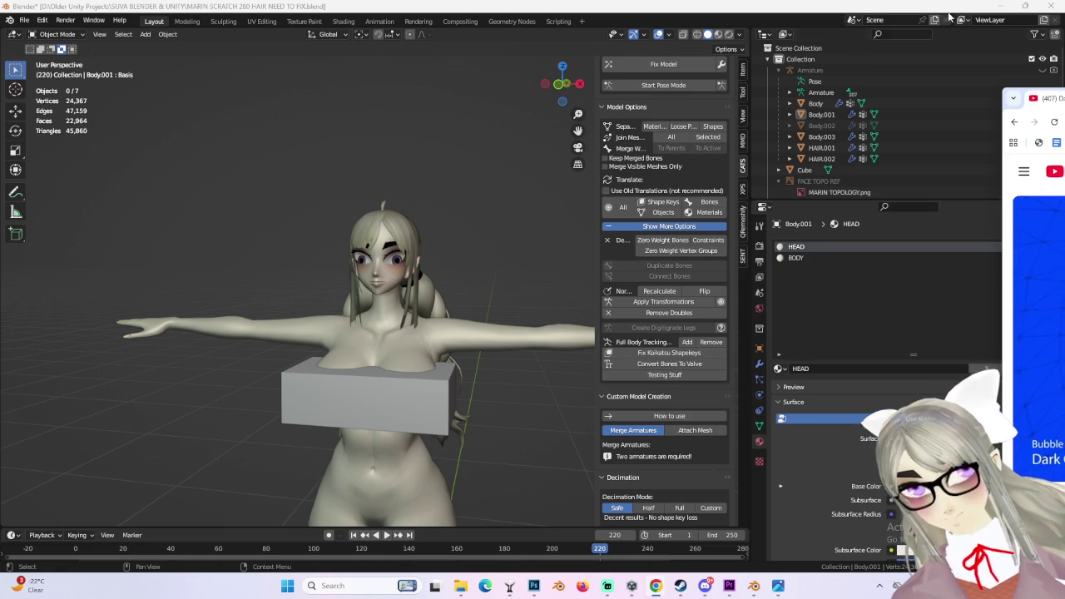
{"action": "key", "text": "KP_1"}
{"action": "scroll", "coordinate": [419, 360], "scroll_direction": "up", "scroll_amount": 5}
{"action": "mouse_move", "coordinate": [420, 364]}
{"action": "middle_mouse_down"}
{"action": "mouse_move", "coordinate": [470, 384]}
{"action": "mouse_move", "coordinate": [439, 336]}
{"action": "mouse_move", "coordinate": [474, 310]}
{"action": "mouse_move", "coordinate": [467, 366]}
{"action": "mouse_move", "coordinate": [490, 430]}
{"action": "mouse_move", "coordinate": [405, 349]}
{"action": "mouse_move", "coordinate": [450, 315]}
{"action": "mouse_move", "coordinate": [451, 432]}
{"action": "mouse_move", "coordinate": [531, 425]}
{"action": "mouse_move", "coordinate": [392, 382]}
{"action": "mouse_move", "coordinate": [433, 370]}
{"action": "mouse_move", "coordinate": [408, 402]}
{"action": "mouse_move", "coordinate": [444, 420]}
{"action": "middle_mouse_up"}
{"action": "scroll", "coordinate": [444, 420], "scroll_direction": "up", "scroll_amount": 3}
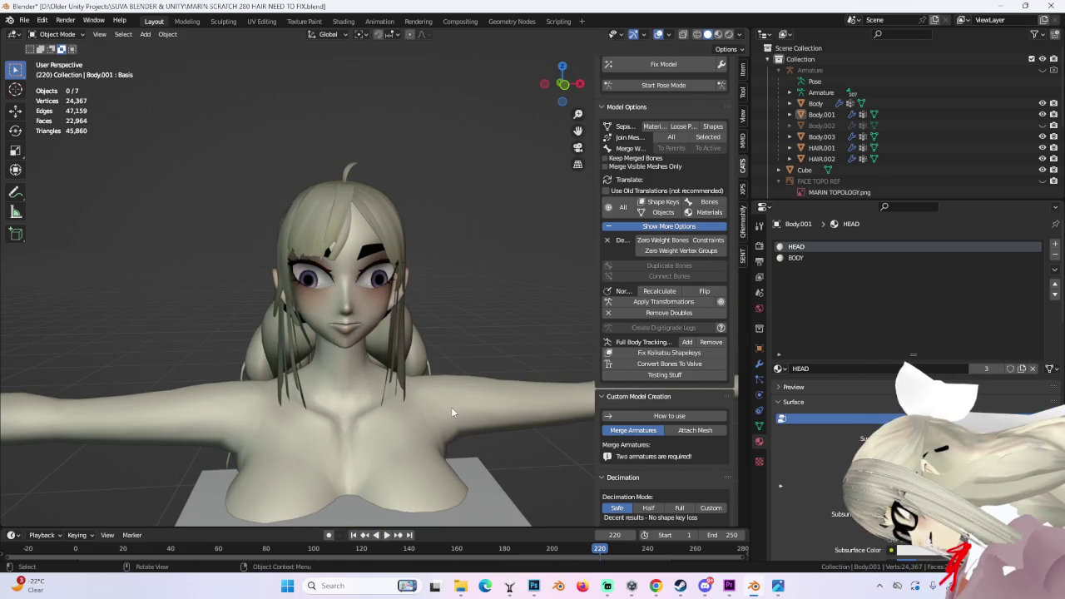
{"action": "mouse_move", "coordinate": [452, 407]}
{"action": "middle_mouse_down"}
{"action": "mouse_move", "coordinate": [427, 361]}
{"action": "mouse_move", "coordinate": [383, 399]}
{"action": "middle_mouse_up"}
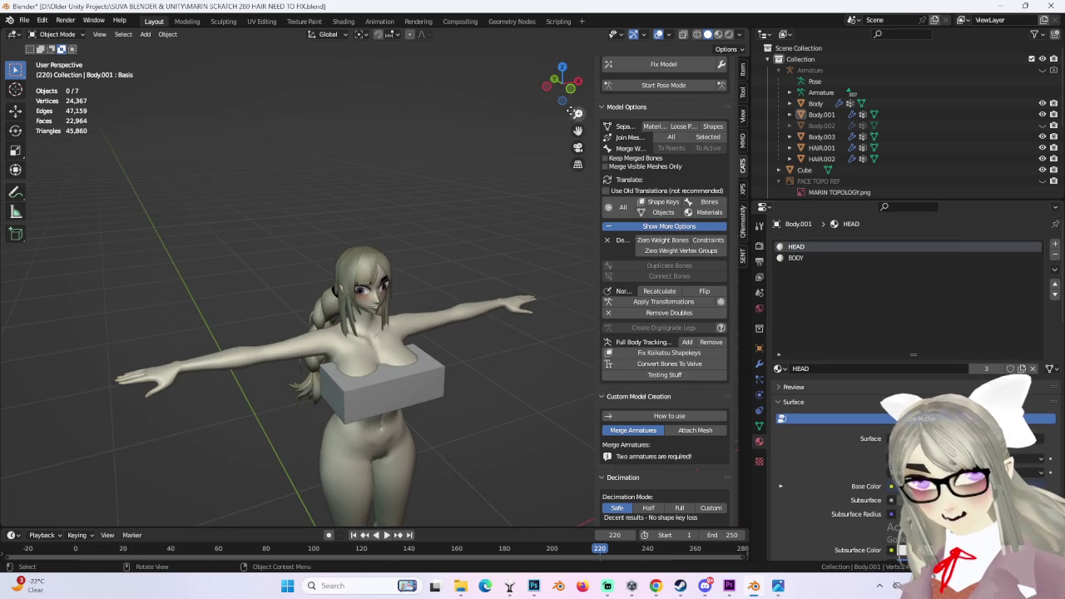
{"action": "key", "text": "KP_1"}
{"action": "scroll", "coordinate": [379, 428], "scroll_direction": "up", "scroll_amount": 3}
{"action": "mouse_move", "coordinate": [403, 429]}
{"action": "middle_mouse_down"}
{"action": "mouse_move", "coordinate": [427, 418]}
{"action": "mouse_move", "coordinate": [389, 414]}
{"action": "mouse_move", "coordinate": [418, 399]}
{"action": "mouse_move", "coordinate": [493, 423]}
{"action": "mouse_move", "coordinate": [441, 375]}
{"action": "mouse_move", "coordinate": [488, 285]}
{"action": "mouse_move", "coordinate": [434, 251]}
{"action": "mouse_move", "coordinate": [448, 260]}
{"action": "middle_mouse_up"}
{"action": "scroll", "coordinate": [425, 419], "scroll_direction": "up", "scroll_amount": 2}
{"action": "left_click", "coordinate": [434, 367]}
{"action": "left_click", "coordinate": [488, 284]}
{"action": "left_click", "coordinate": [435, 251]}
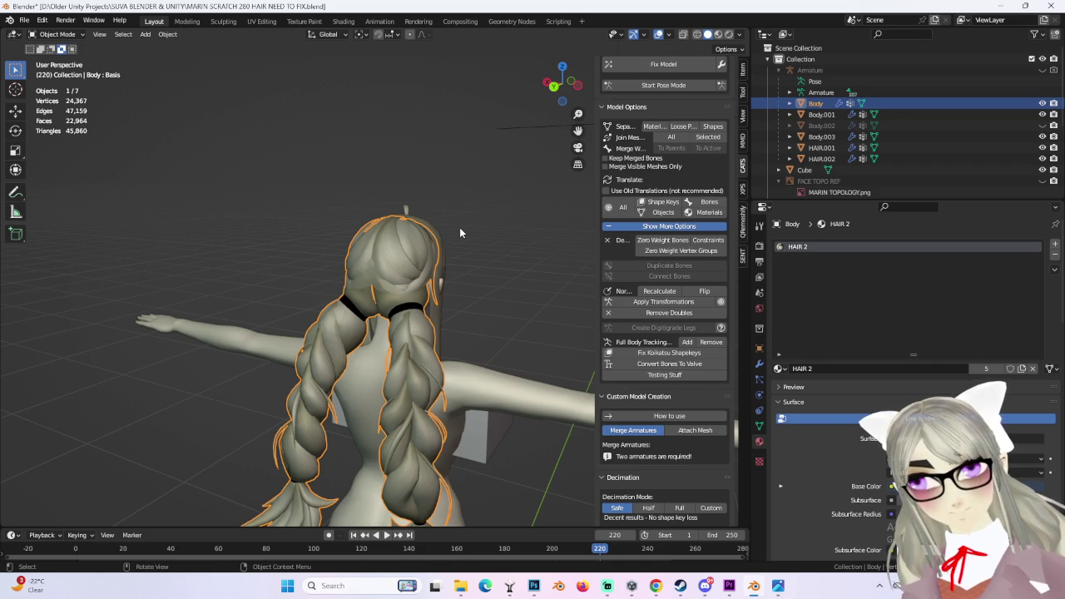
{"action": "mouse_move", "coordinate": [580, 100]}
{"action": "middle_mouse_down"}
{"action": "mouse_move", "coordinate": [464, 315]}
{"action": "mouse_move", "coordinate": [383, 262]}
{"action": "mouse_move", "coordinate": [373, 204]}
{"action": "mouse_move", "coordinate": [447, 250]}
{"action": "mouse_move", "coordinate": [443, 273]}
{"action": "mouse_move", "coordinate": [584, 94]}
{"action": "middle_mouse_up"}
{"action": "left_click", "coordinate": [382, 262]}
{"action": "left_click", "coordinate": [374, 205]}
{"action": "left_click", "coordinate": [447, 256]}
{"action": "left_click", "coordinate": [460, 306]}
{"action": "left_click", "coordinate": [584, 94]}
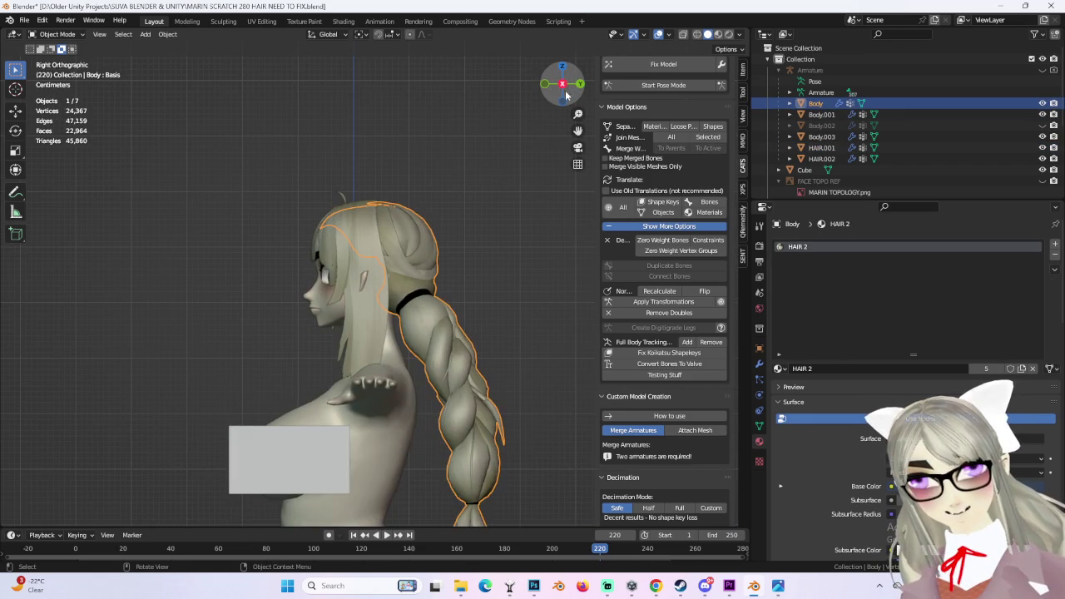
{"action": "left_click", "coordinate": [548, 87]}
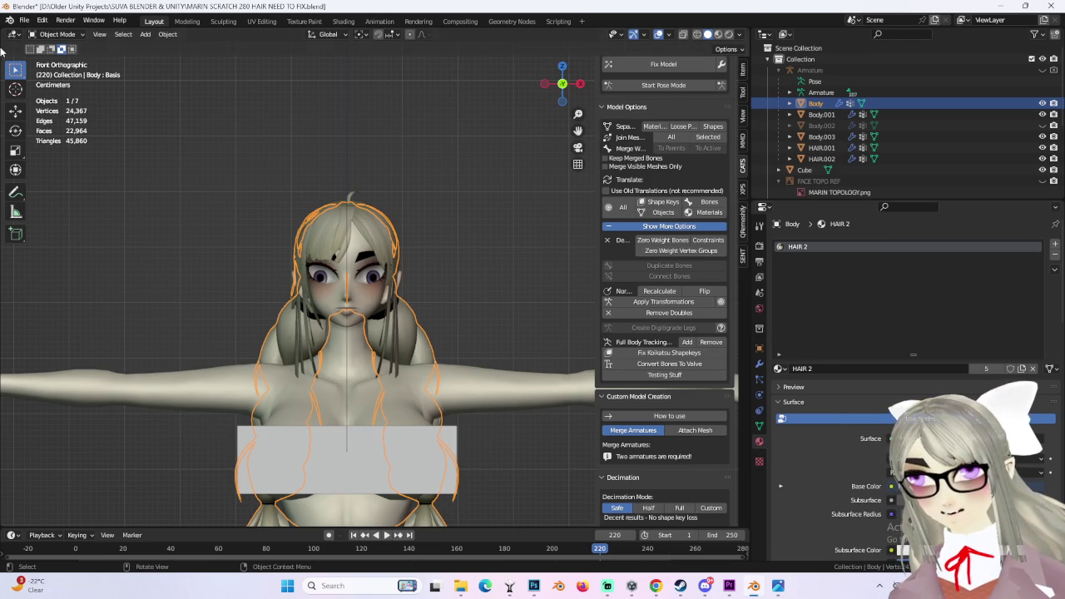
{"action": "left_click", "coordinate": [24, 19]}
- Open MARIN SCRATCH 280 HAIR NEED TO FIX.blend without saving the current changes
{"action": "left_click", "coordinate": [42, 42]}
{"action": "left_click", "coordinate": [553, 315]}
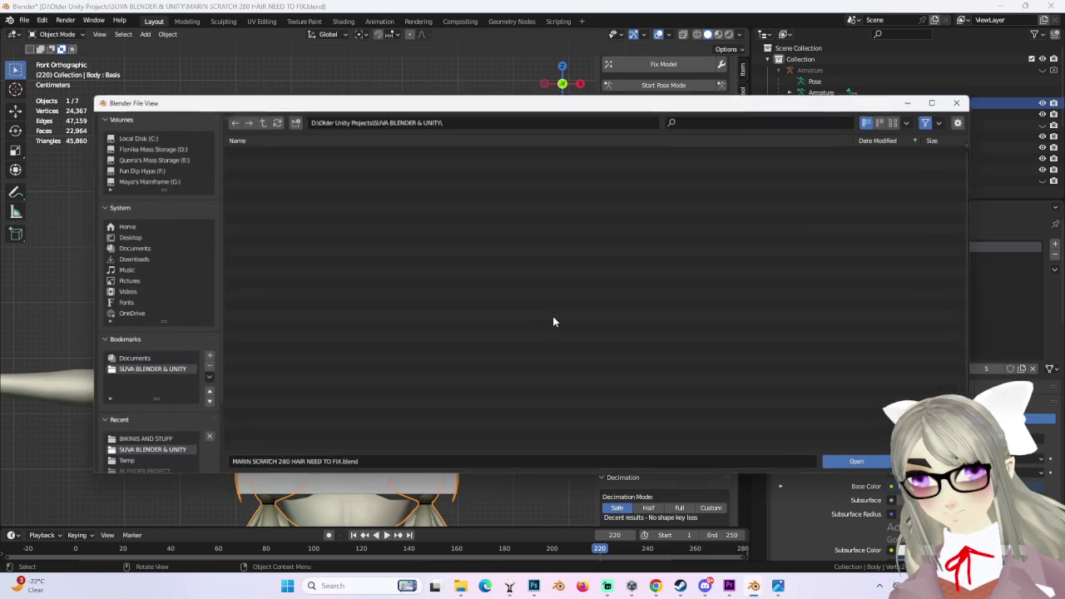
{"action": "left_click", "coordinate": [328, 467]}
{"action": "left_click_drag", "start_coordinate": [274, 467], "coordinate": [521, 366]}
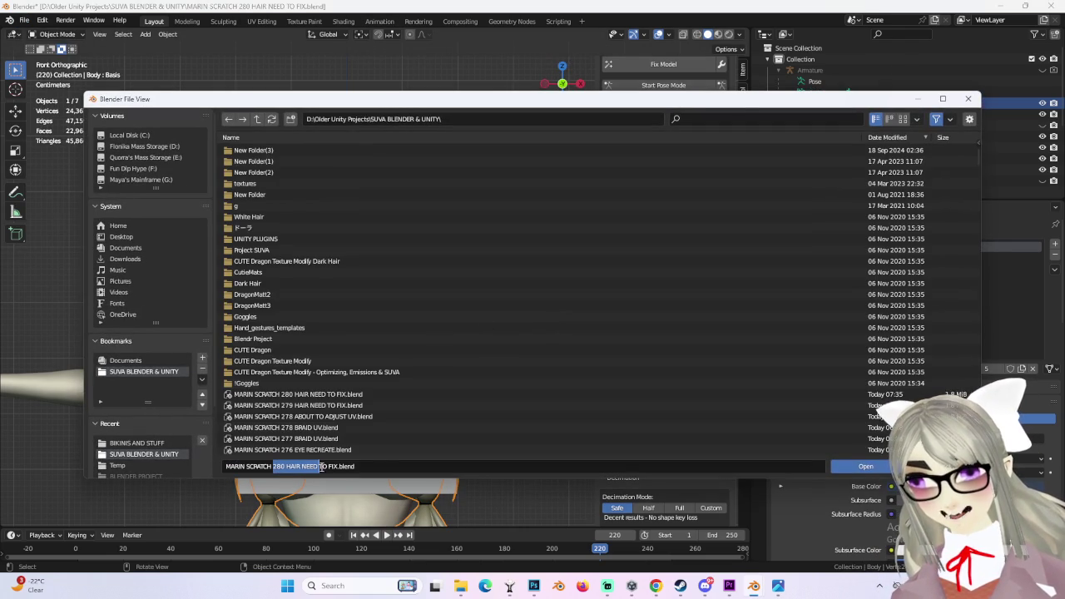
{"action": "left_click", "coordinate": [533, 403]}
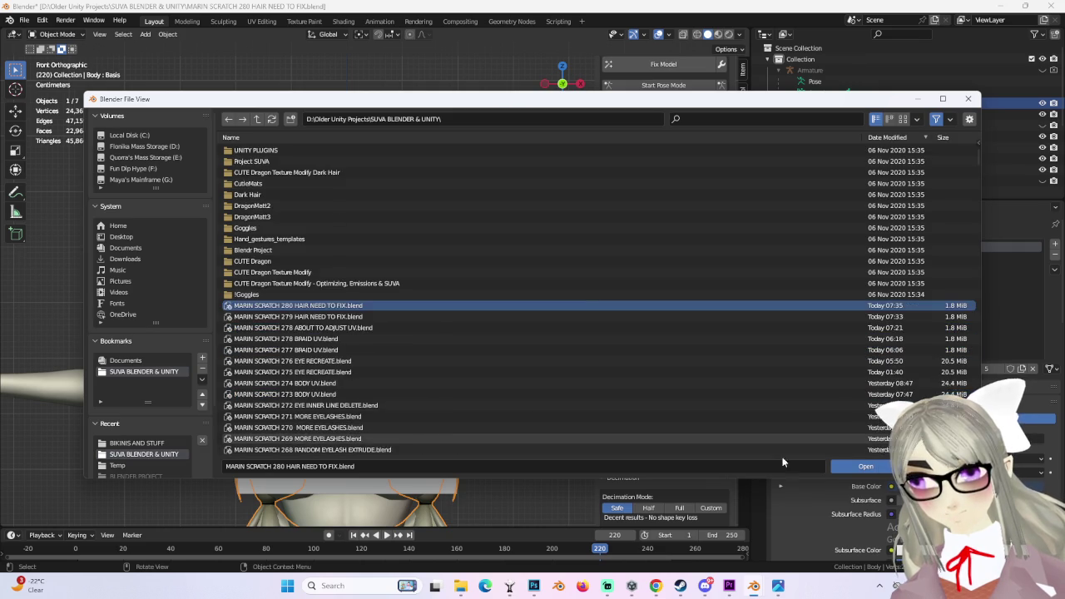
{"action": "left_click", "coordinate": [866, 466]}
- Orbit the reloaded character and select the Body mesh, then the HAIR.001 fringe
{"action": "mouse_move", "coordinate": [524, 443]}
{"action": "middle_mouse_down"}
{"action": "mouse_move", "coordinate": [436, 413]}
{"action": "mouse_move", "coordinate": [492, 407]}
{"action": "mouse_move", "coordinate": [452, 405]}
{"action": "mouse_move", "coordinate": [380, 290]}
{"action": "mouse_move", "coordinate": [420, 281]}
{"action": "mouse_move", "coordinate": [350, 283]}
{"action": "middle_mouse_up"}
{"action": "scroll", "coordinate": [435, 412], "scroll_direction": "up", "scroll_amount": 4}
{"action": "left_click", "coordinate": [383, 287]}
{"action": "left_click", "coordinate": [420, 281]}
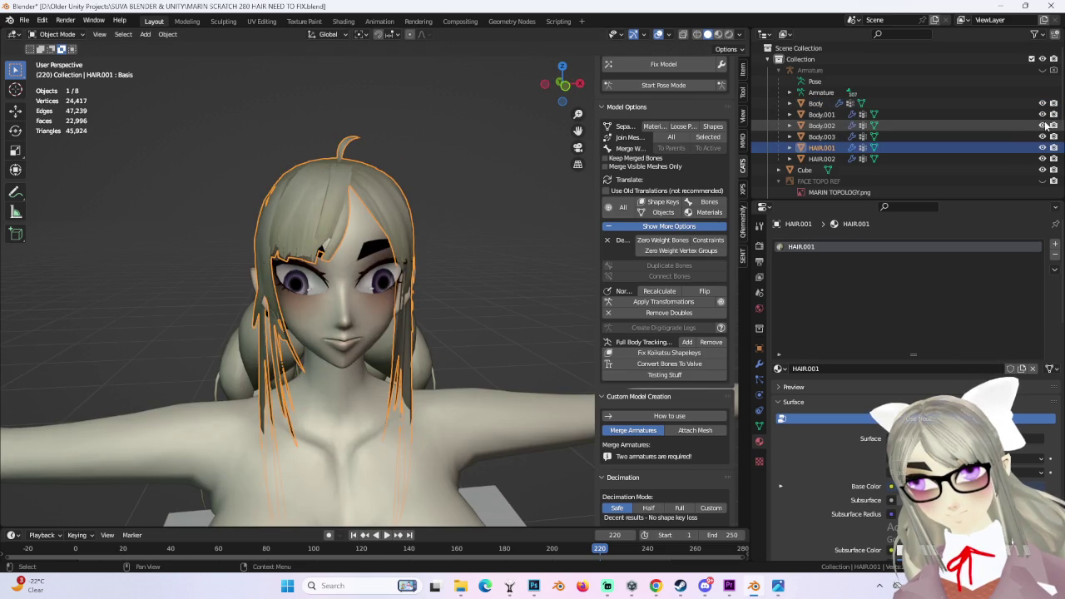
{"action": "middle_click_drag", "start_coordinate": [525, 246], "coordinate": [459, 293]}
{"action": "left_click", "coordinate": [556, 86]}
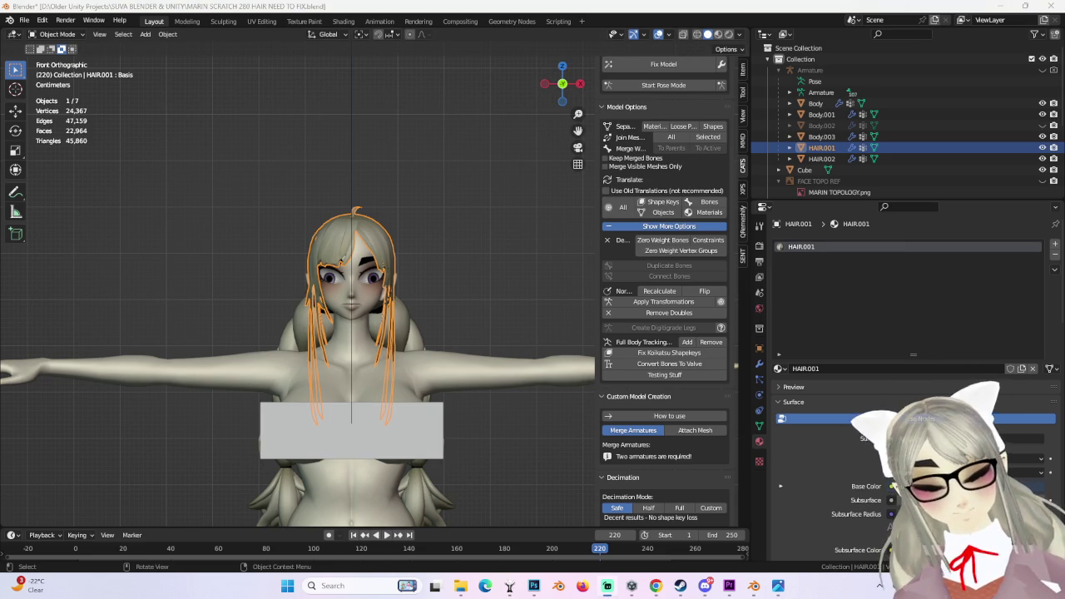
{"action": "left_click", "coordinate": [525, 255]}
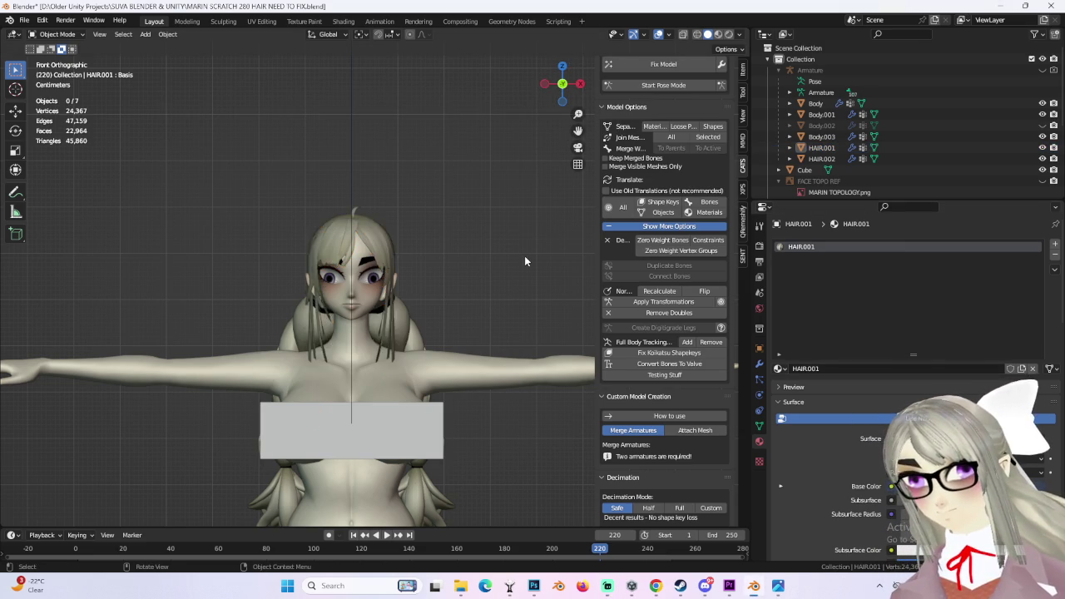
{"action": "scroll", "coordinate": [525, 255], "scroll_direction": "up", "scroll_amount": 3}
{"action": "scroll", "coordinate": [426, 266], "scroll_direction": "up", "scroll_amount": 1}
{"action": "middle_click_drag", "start_coordinate": [426, 272], "coordinate": [404, 287]}
{"action": "scroll", "coordinate": [468, 298], "scroll_direction": "up", "scroll_amount": 2}
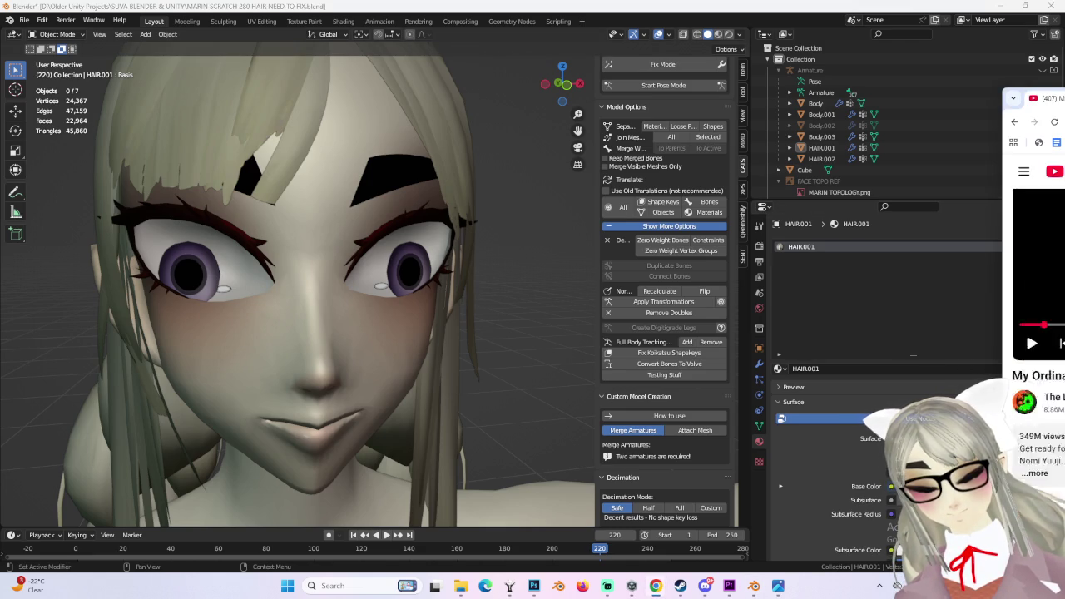
{"action": "scroll", "coordinate": [1039, 333], "scroll_direction": "down", "scroll_amount": 2}
{"action": "scroll", "coordinate": [1038, 333], "scroll_direction": "down", "scroll_amount": 5}
{"action": "scroll", "coordinate": [1038, 333], "scroll_direction": "up", "scroll_amount": 3}
{"action": "scroll", "coordinate": [1039, 333], "scroll_direction": "up", "scroll_amount": 4}
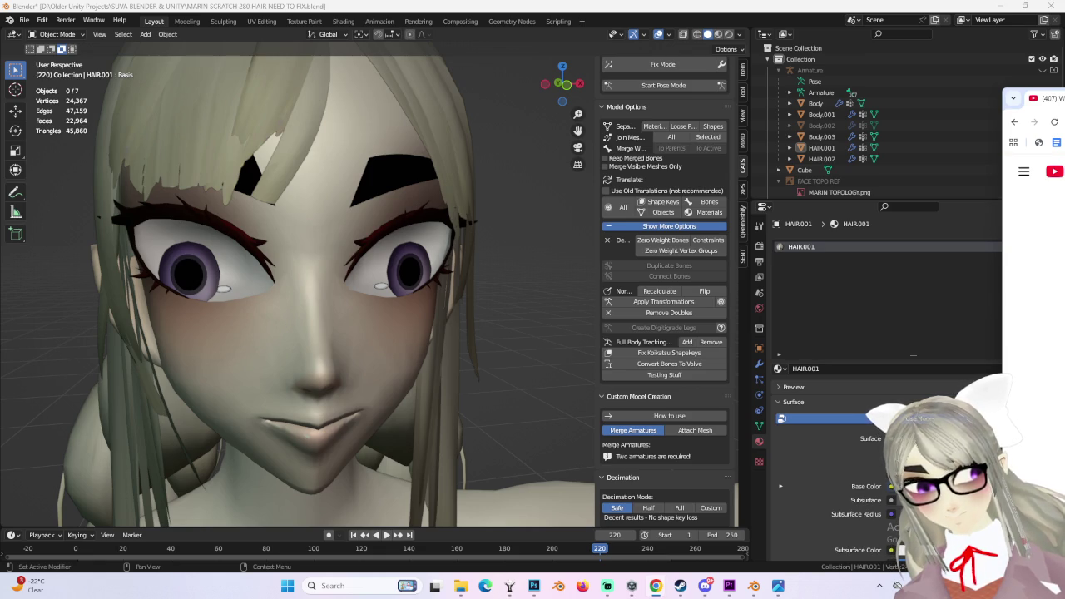
{"action": "scroll", "coordinate": [576, 339], "scroll_direction": "down", "scroll_amount": 3}
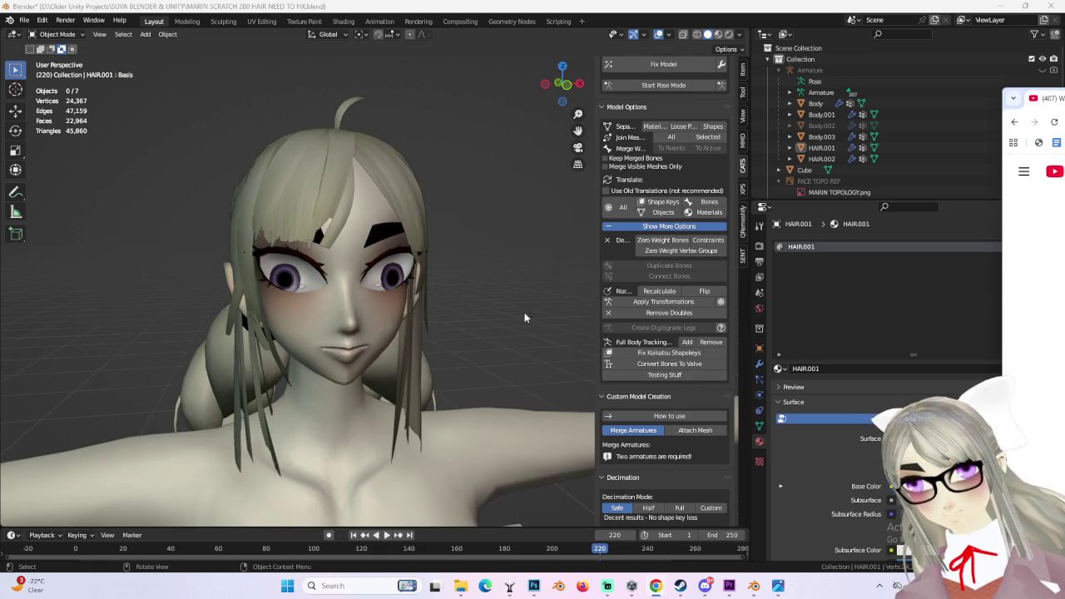
{"action": "scroll", "coordinate": [518, 316], "scroll_direction": "down", "scroll_amount": 2}
{"action": "scroll", "coordinate": [516, 297], "scroll_direction": "down", "scroll_amount": 2}
{"action": "scroll", "coordinate": [507, 292], "scroll_direction": "down", "scroll_amount": 1}
{"action": "middle_click_drag", "start_coordinate": [474, 339], "coordinate": [428, 333]}
{"action": "scroll", "coordinate": [456, 334], "scroll_direction": "up", "scroll_amount": 1}
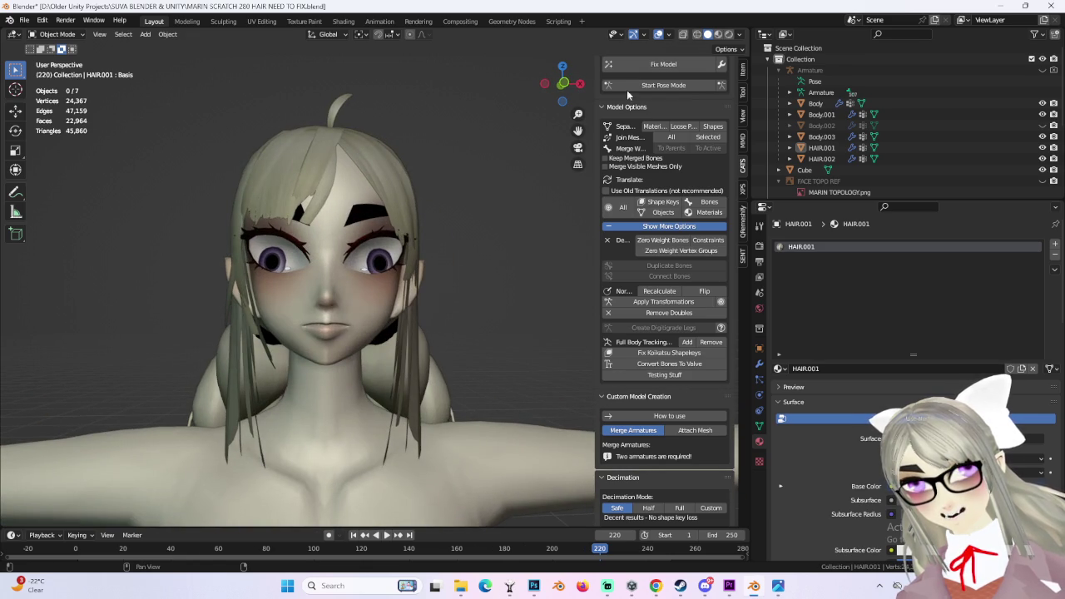
{"action": "left_click", "coordinate": [564, 83]}
{"action": "mouse_move", "coordinate": [509, 304]}
{"action": "middle_mouse_down"}
{"action": "mouse_move", "coordinate": [444, 324]}
{"action": "mouse_move", "coordinate": [424, 269]}
{"action": "mouse_move", "coordinate": [376, 223]}
{"action": "mouse_move", "coordinate": [485, 228]}
{"action": "middle_mouse_up"}
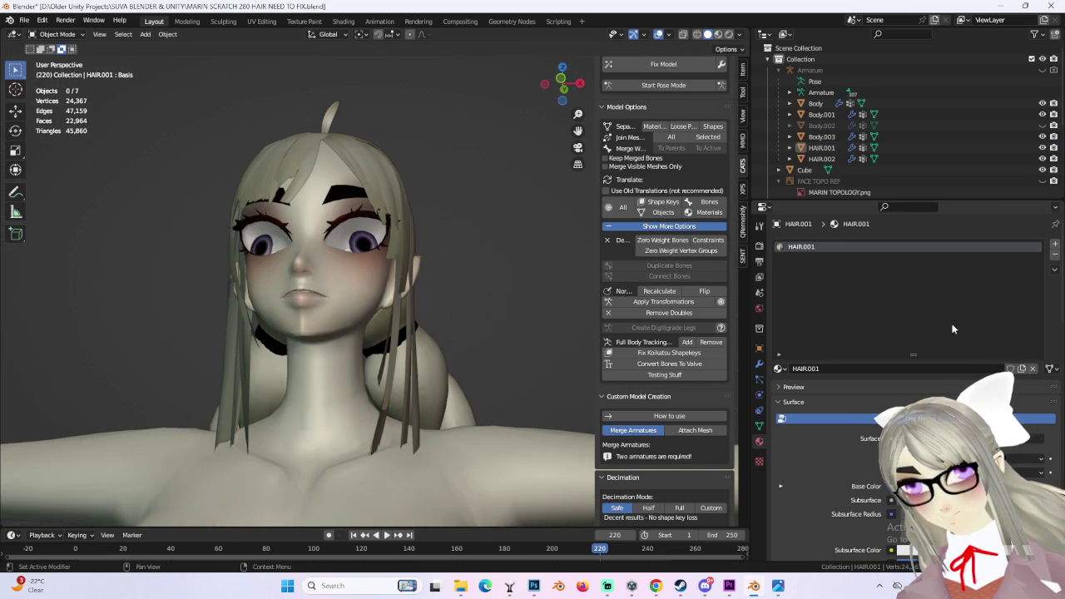
{"action": "left_click", "coordinate": [791, 497]}
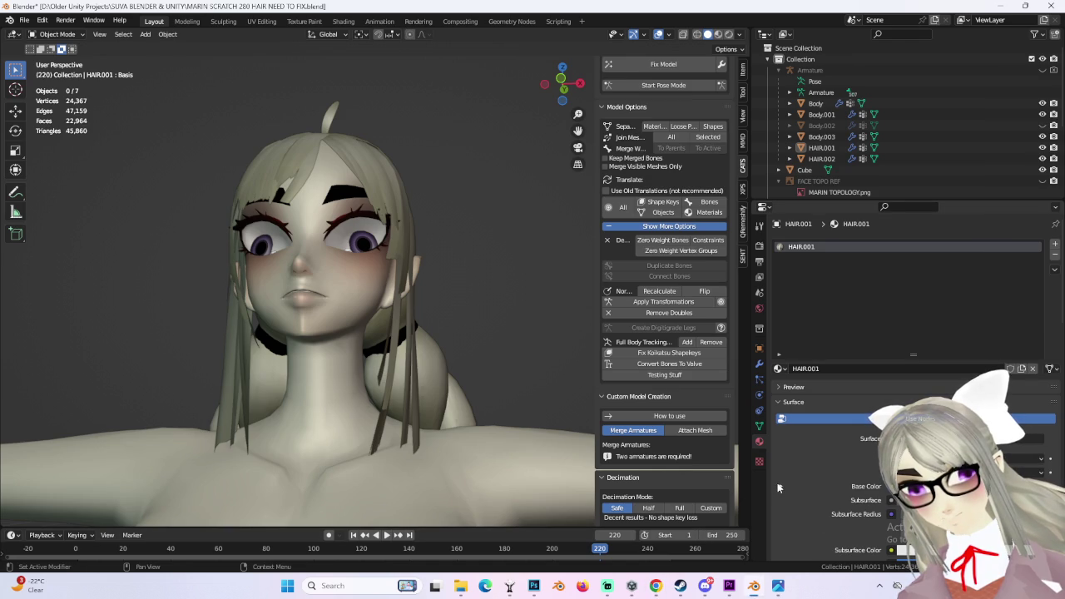
{"action": "scroll", "coordinate": [506, 431], "scroll_direction": "down", "scroll_amount": 2}
{"action": "mouse_move", "coordinate": [506, 431]}
{"action": "middle_mouse_down"}
{"action": "mouse_move", "coordinate": [557, 431]}
{"action": "mouse_move", "coordinate": [521, 444]}
{"action": "middle_mouse_up"}
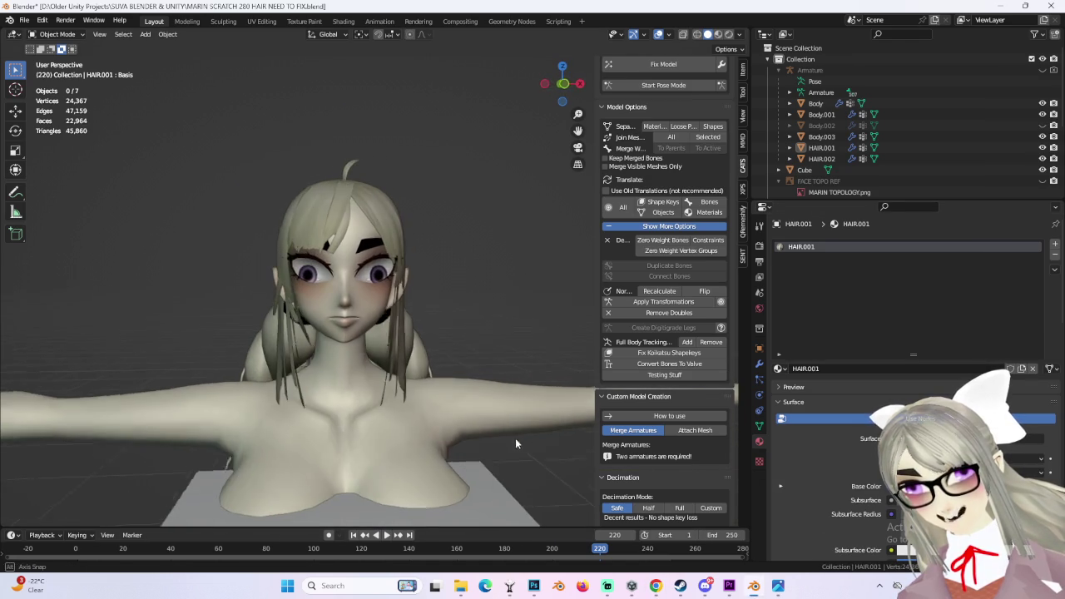
{"action": "left_click", "coordinate": [563, 83]}
{"action": "left_click", "coordinate": [563, 83]}
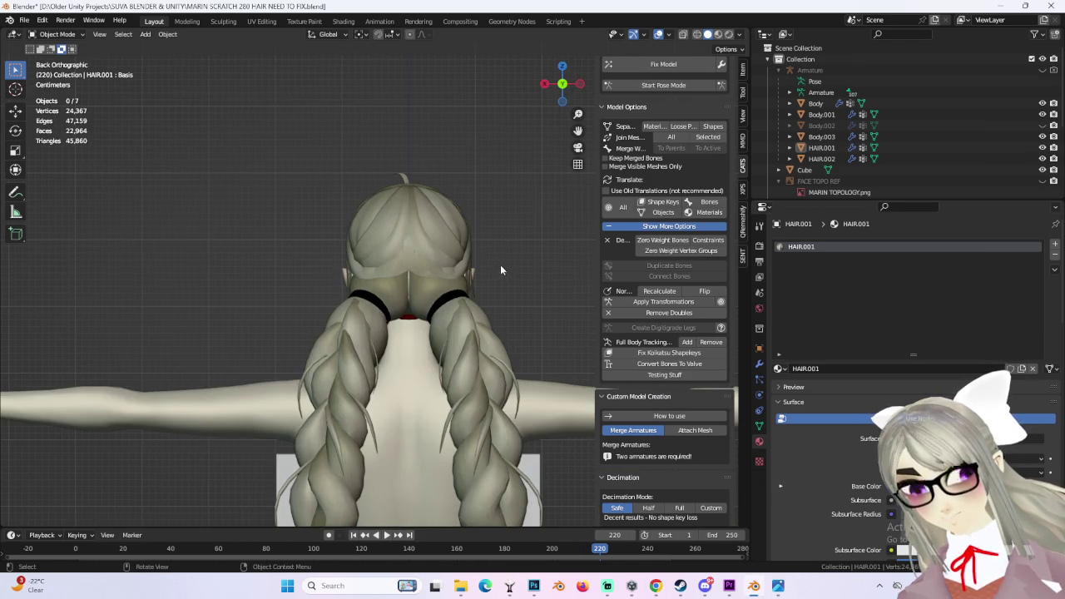
{"action": "mouse_move", "coordinate": [494, 280]}
{"action": "middle_mouse_down"}
{"action": "mouse_move", "coordinate": [571, 308]}
{"action": "mouse_move", "coordinate": [508, 310]}
{"action": "mouse_move", "coordinate": [557, 325]}
{"action": "mouse_move", "coordinate": [549, 344]}
{"action": "mouse_move", "coordinate": [423, 364]}
{"action": "mouse_move", "coordinate": [508, 357]}
{"action": "mouse_move", "coordinate": [444, 367]}
{"action": "mouse_move", "coordinate": [506, 337]}
{"action": "mouse_move", "coordinate": [393, 324]}
{"action": "mouse_move", "coordinate": [435, 283]}
{"action": "mouse_move", "coordinate": [450, 296]}
{"action": "mouse_move", "coordinate": [366, 296]}
{"action": "mouse_move", "coordinate": [494, 298]}
{"action": "mouse_move", "coordinate": [451, 297]}
{"action": "mouse_move", "coordinate": [526, 317]}
{"action": "mouse_move", "coordinate": [433, 352]}
{"action": "middle_mouse_up"}
{"action": "scroll", "coordinate": [526, 343], "scroll_direction": "up", "scroll_amount": 2}
{"action": "scroll", "coordinate": [519, 339], "scroll_direction": "up", "scroll_amount": 2}
{"action": "scroll", "coordinate": [549, 344], "scroll_direction": "down", "scroll_amount": 2}
{"action": "left_click", "coordinate": [435, 284]}
{"action": "left_click", "coordinate": [452, 297]}
{"action": "scroll", "coordinate": [508, 308], "scroll_direction": "up", "scroll_amount": 3}
{"action": "scroll", "coordinate": [504, 313], "scroll_direction": "down", "scroll_amount": 2}
{"action": "left_click", "coordinate": [486, 341]}
{"action": "left_click", "coordinate": [578, 84]}
{"action": "left_click", "coordinate": [562, 100]}
{"action": "left_click", "coordinate": [576, 85]}
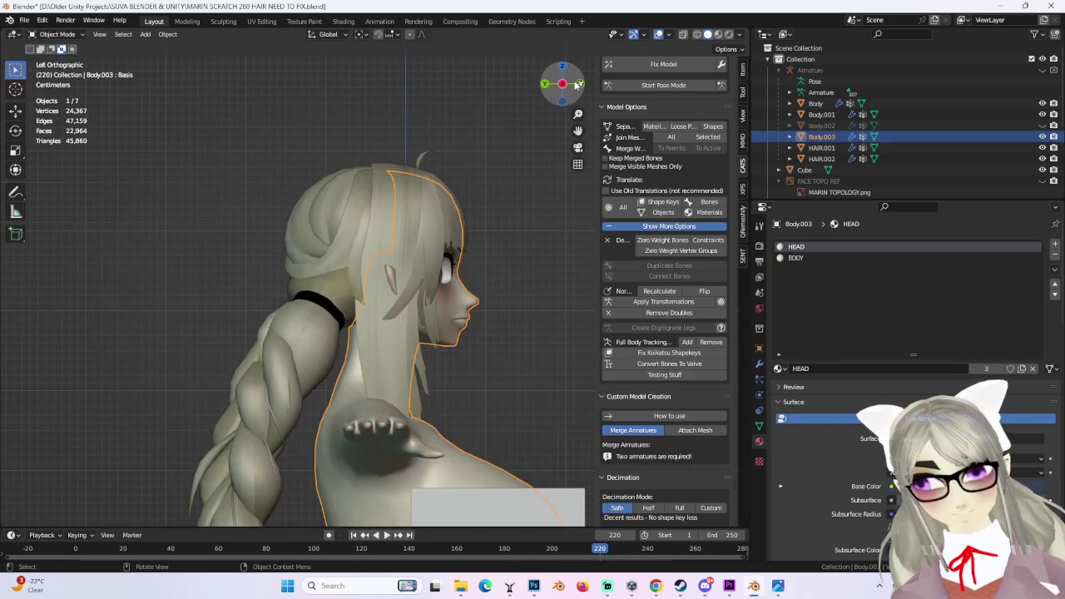
{"action": "left_click", "coordinate": [575, 86]}
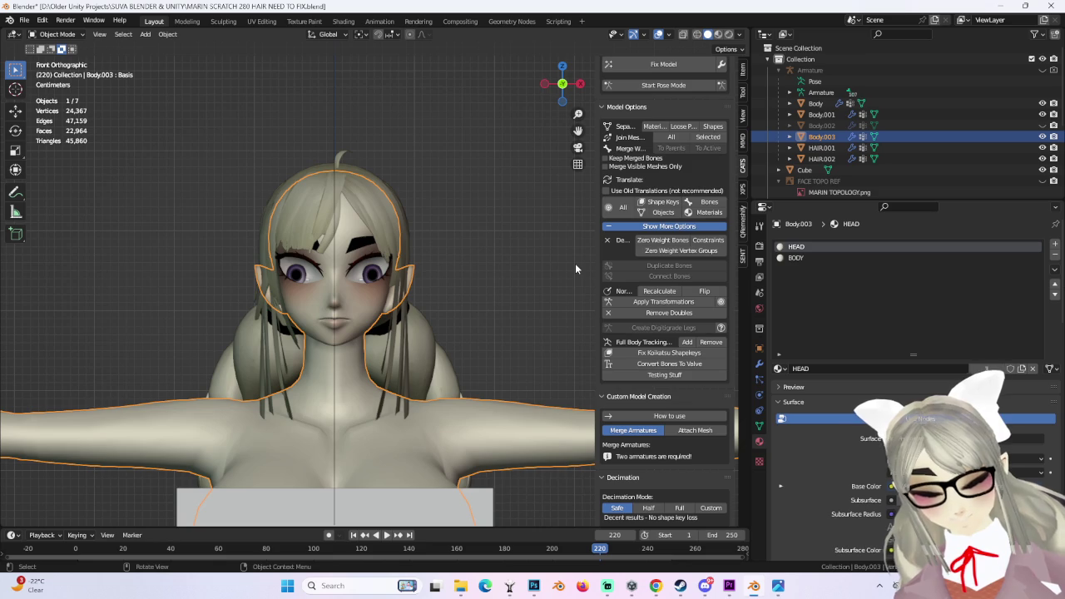